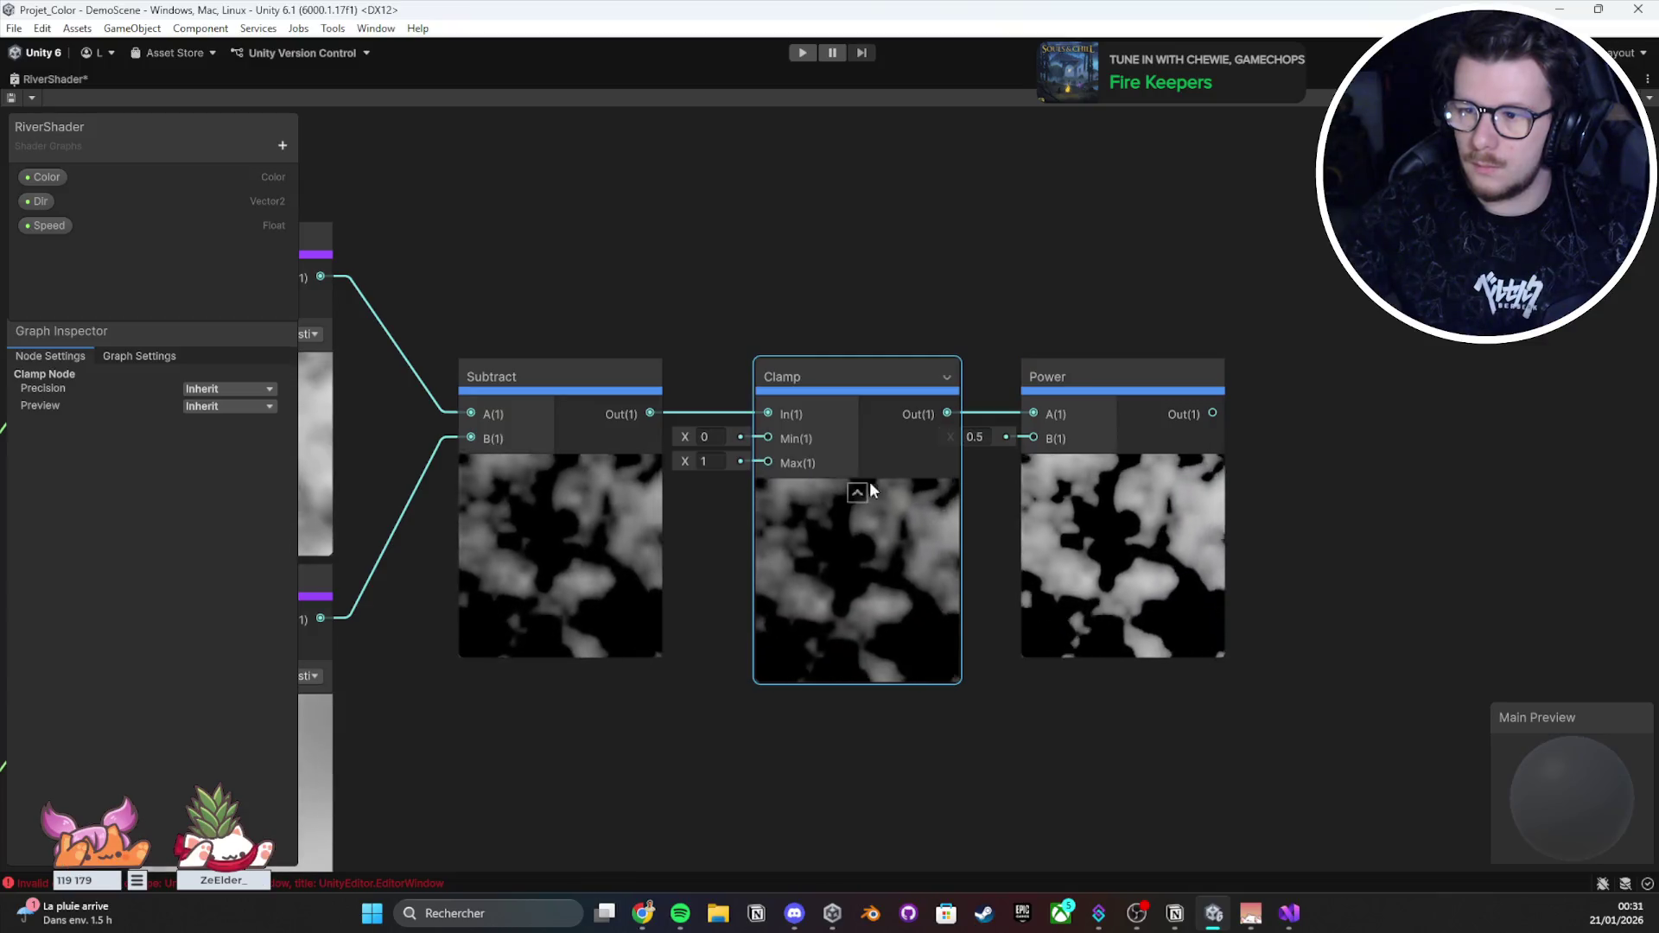
Step: Hide the Clamp and Subtract node previews and move the Power node toward the middle
left_click(855, 492)
left_click(564, 469)
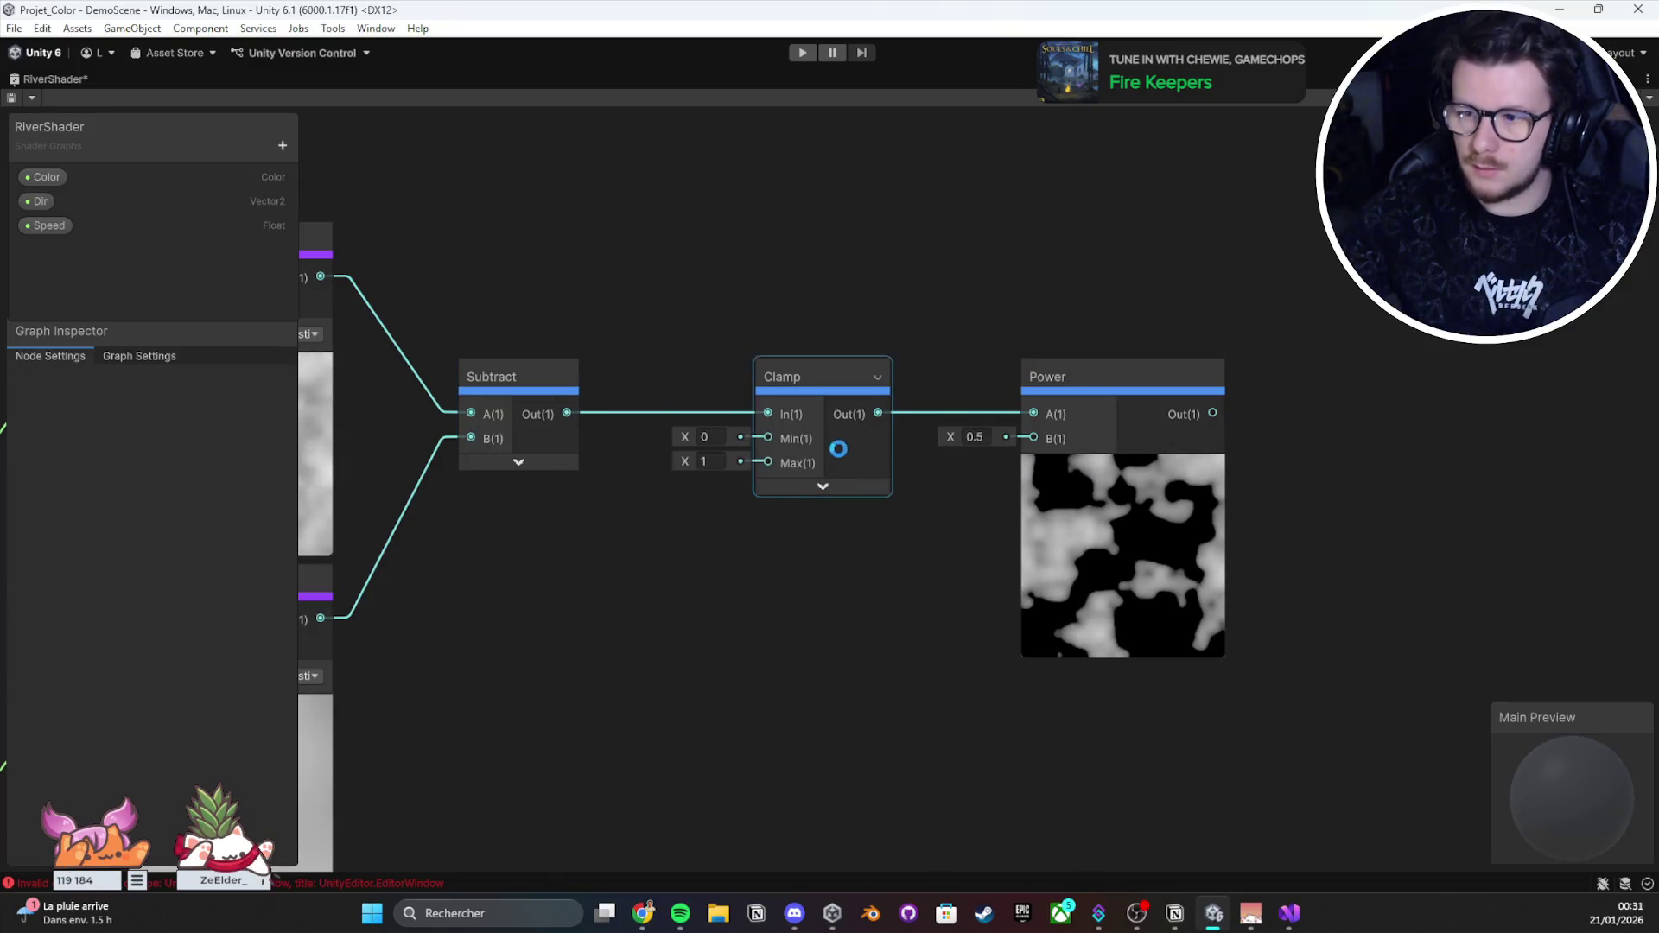
left_click(1069, 506)
left_click_drag(1069, 507, 826, 527)
key("a")
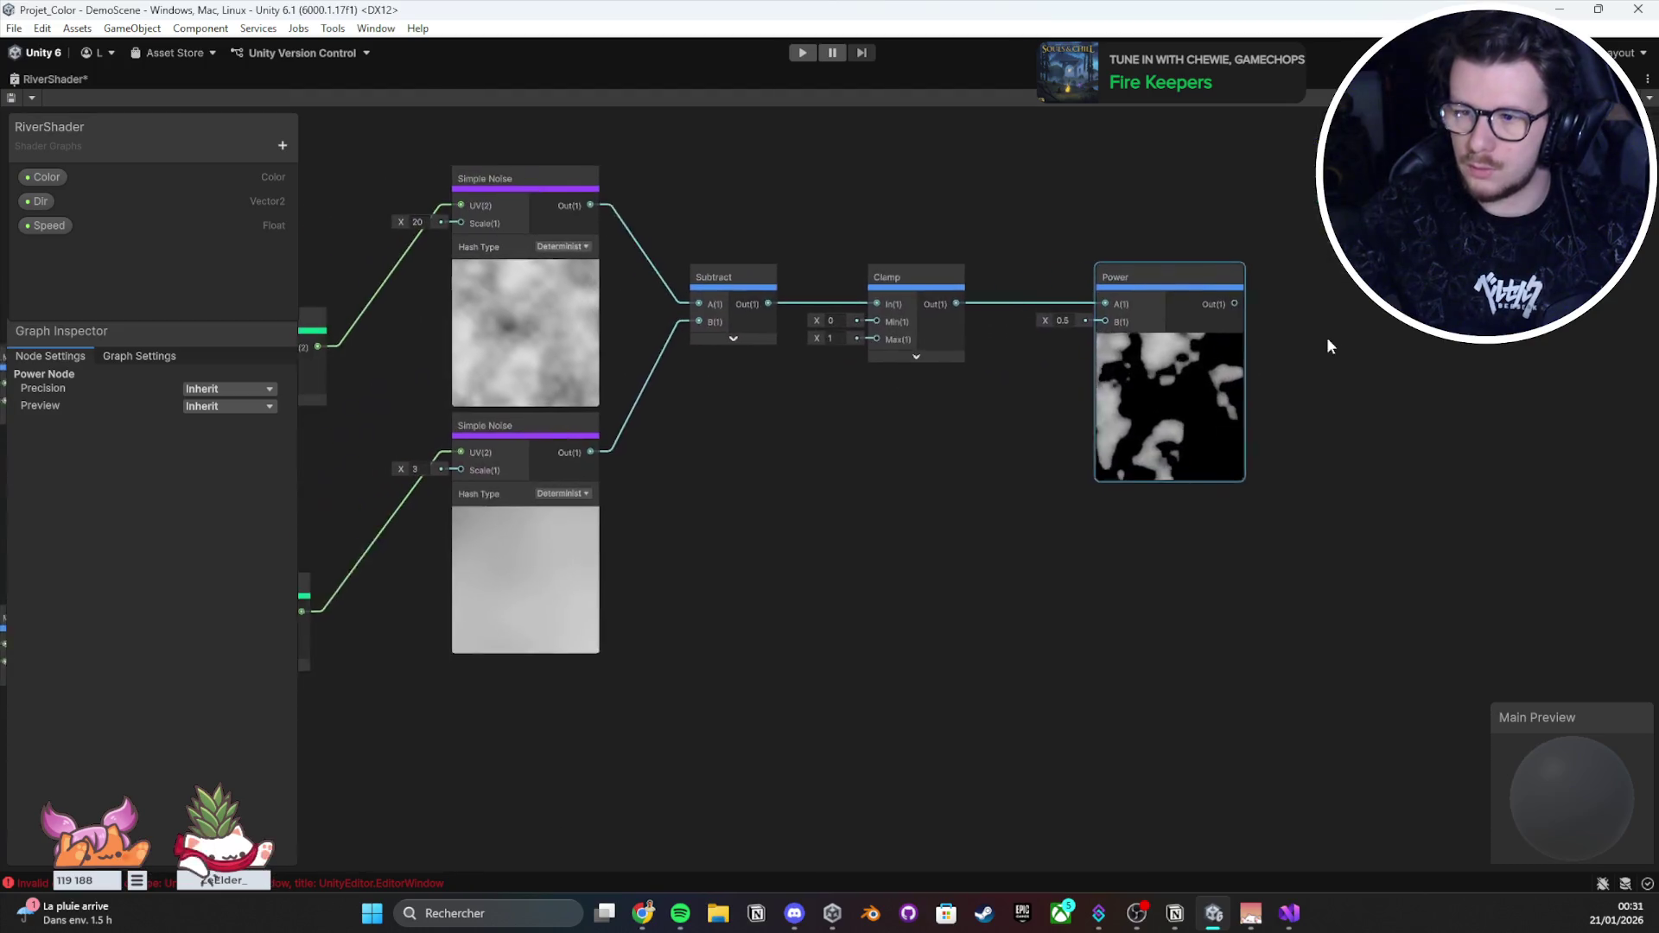
left_click(704, 518)
Step: Toggle the lower Simple Noise preview off and back on, keeping both noise previews visible
left_click(543, 522)
left_click(575, 292)
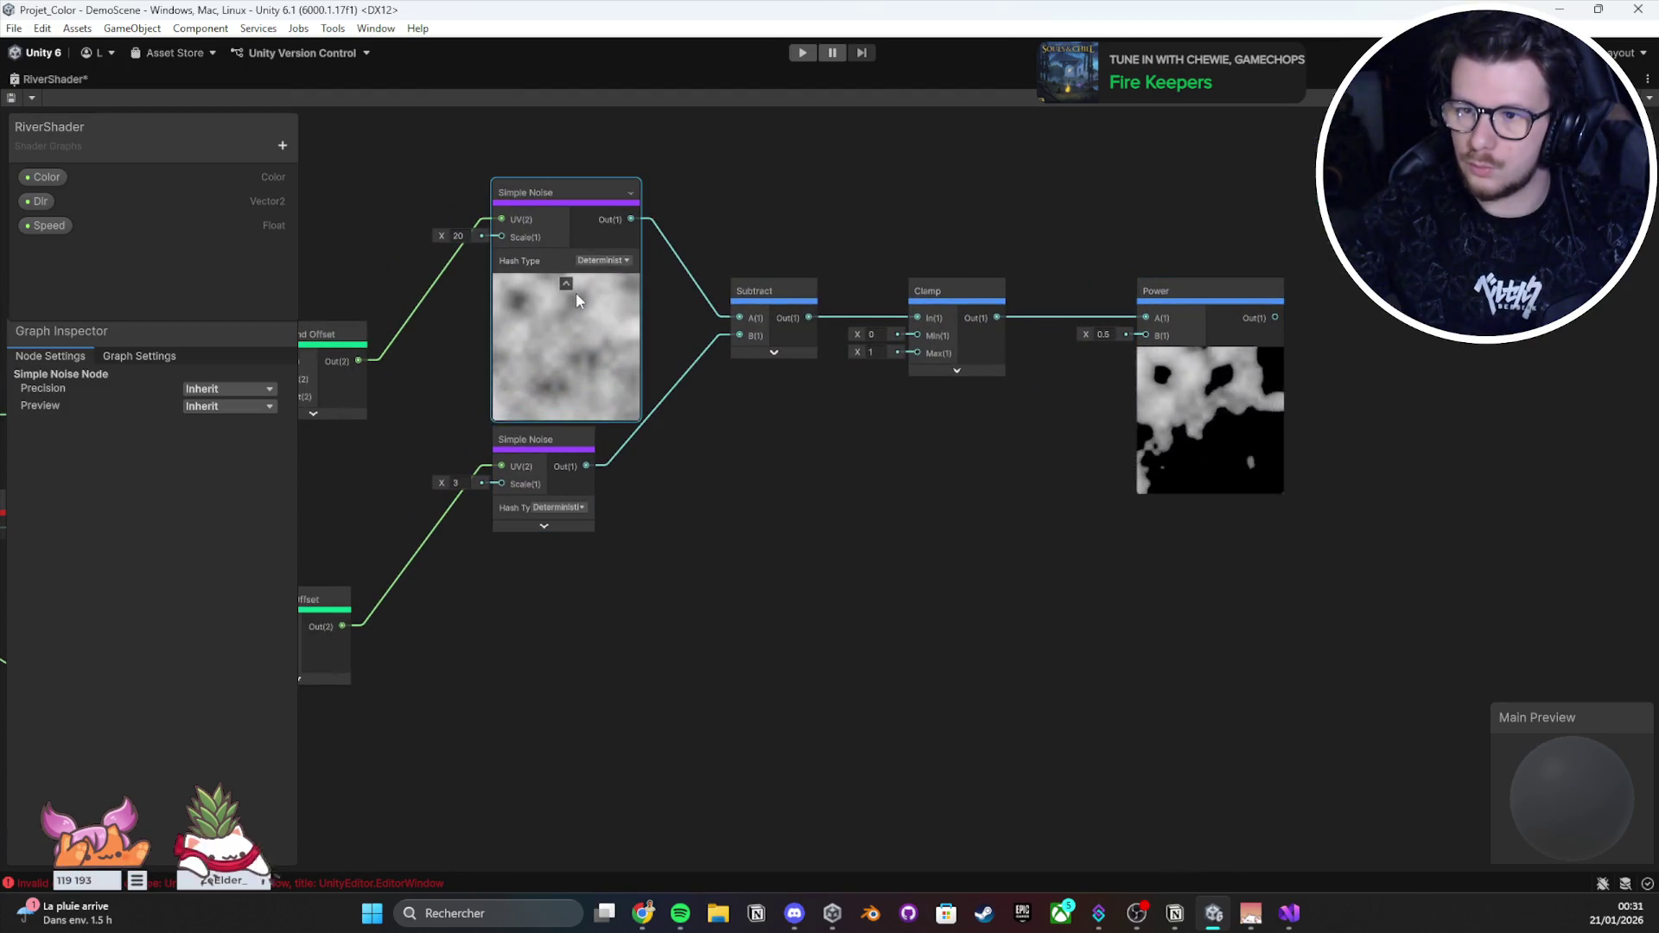
left_click(544, 523)
left_click(803, 532)
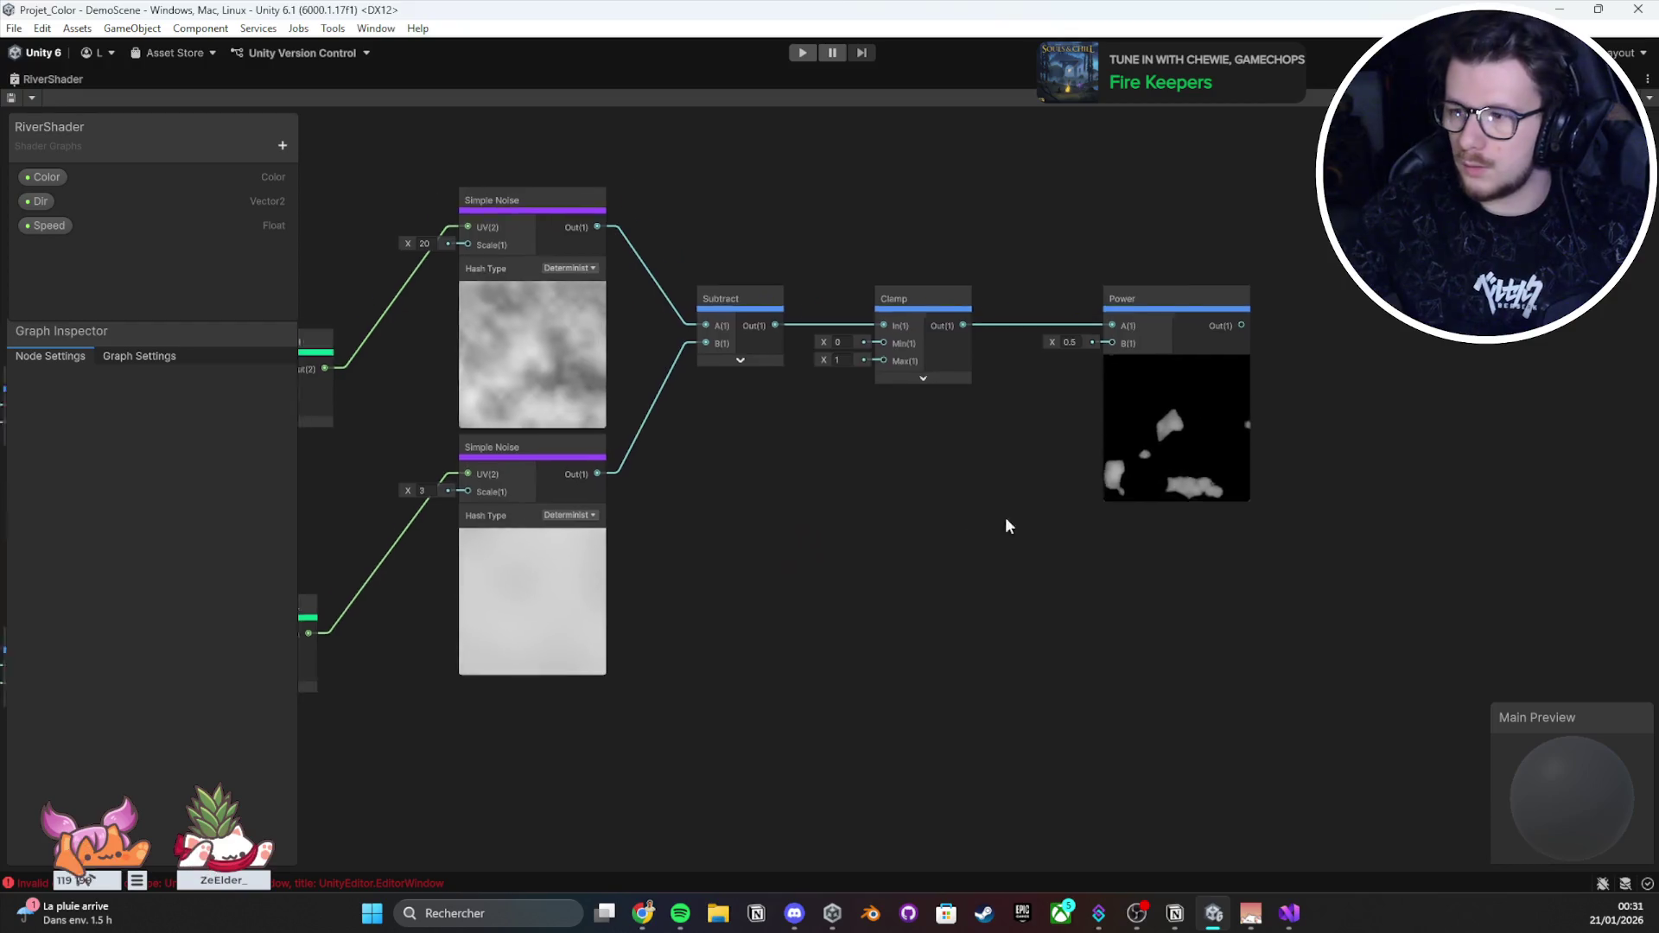
left_click_drag(1004, 517, 417, 629)
Step: Add a Multiply node to the canvas via the 'multiply' node search and move it right
left_click_drag(795, 418, 795, 600)
right_click(663, 403)
left_click(718, 415)
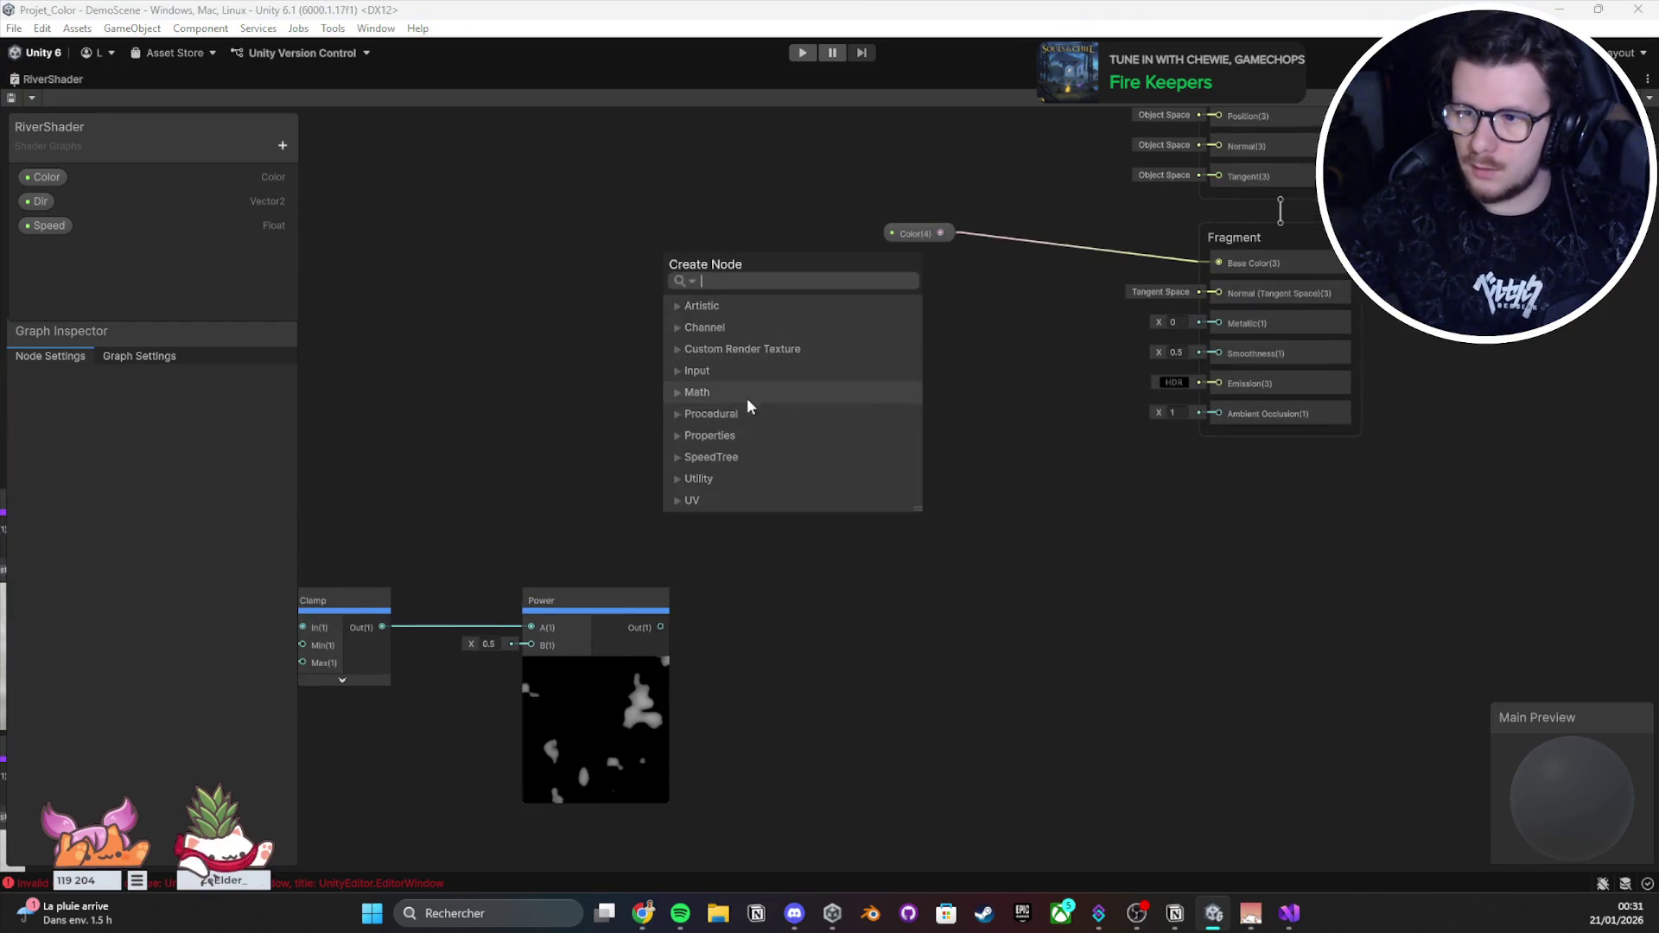
type("multiply")
key("Return")
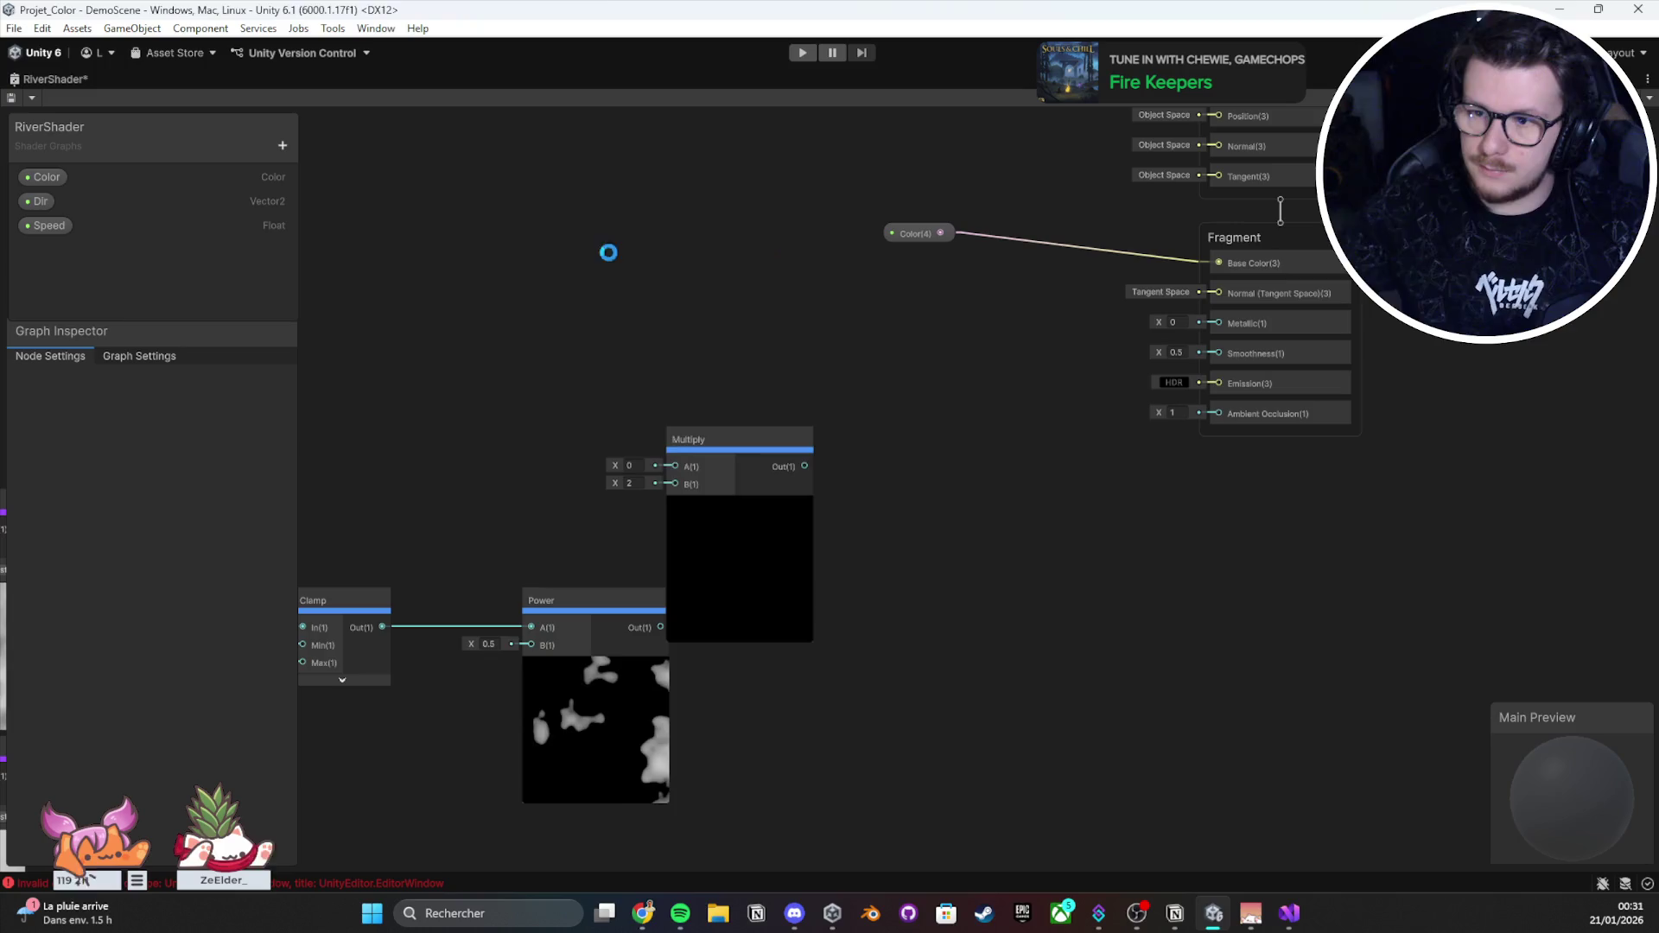
mouse_move(776, 515)
left_mouse_down()
mouse_move(949, 514)
mouse_move(953, 568)
left_mouse_up()
Step: Duplicate the Color property as Color (1), drop it into the graph, and save
left_click(283, 145)
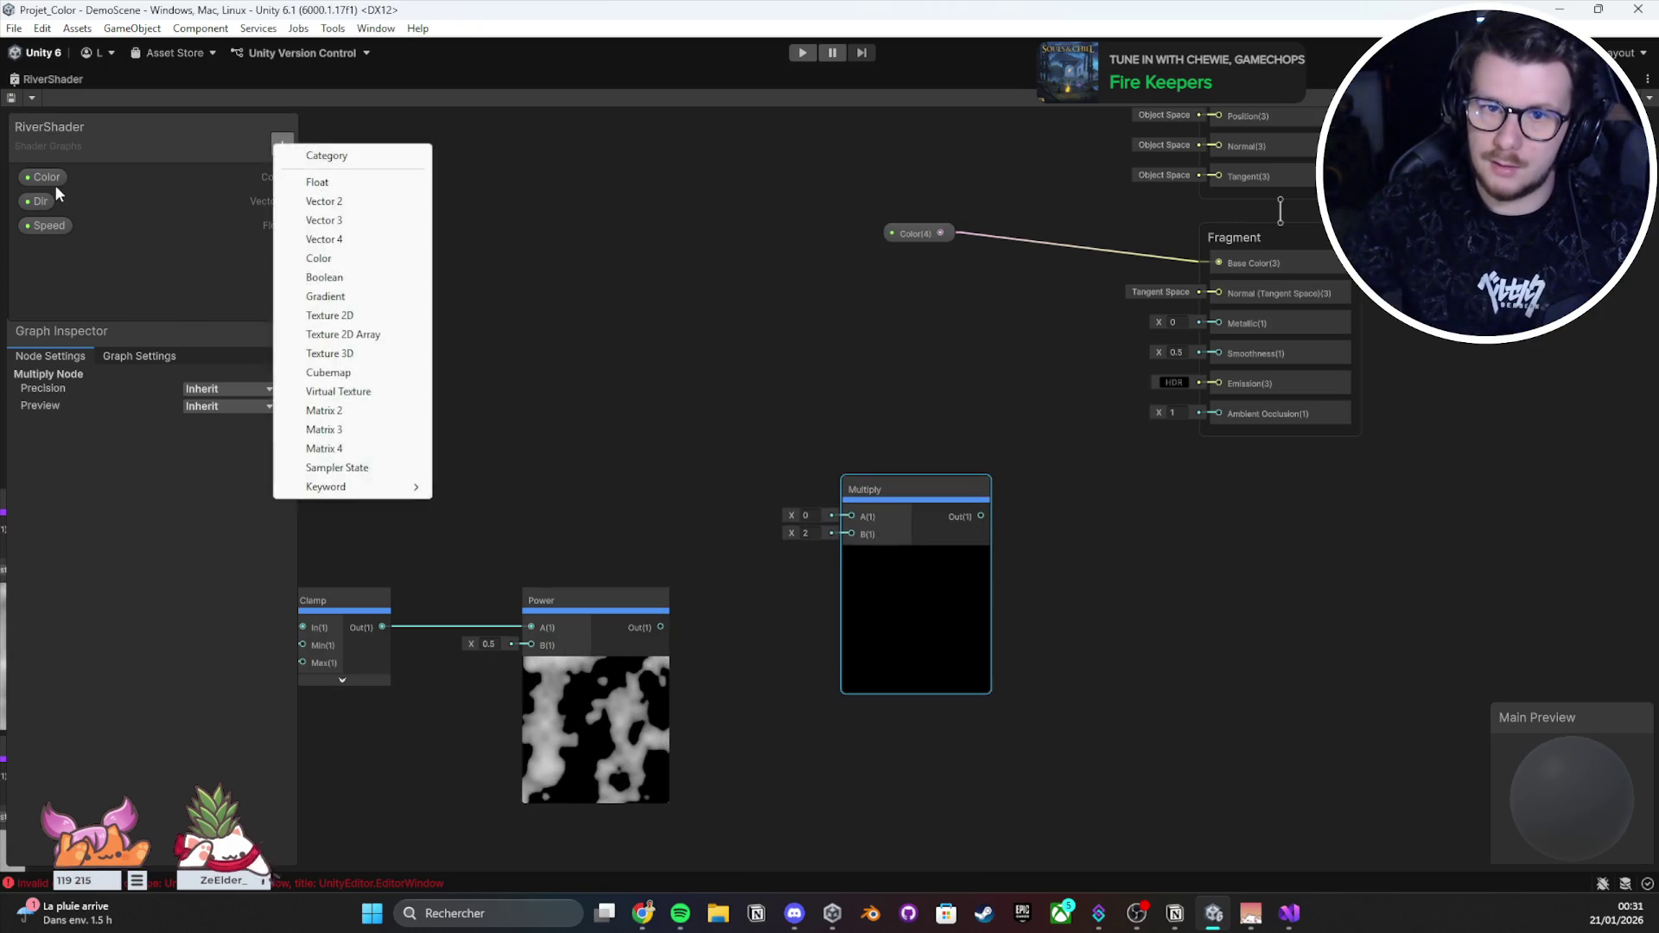
left_click(55, 185)
key("ctrl+d")
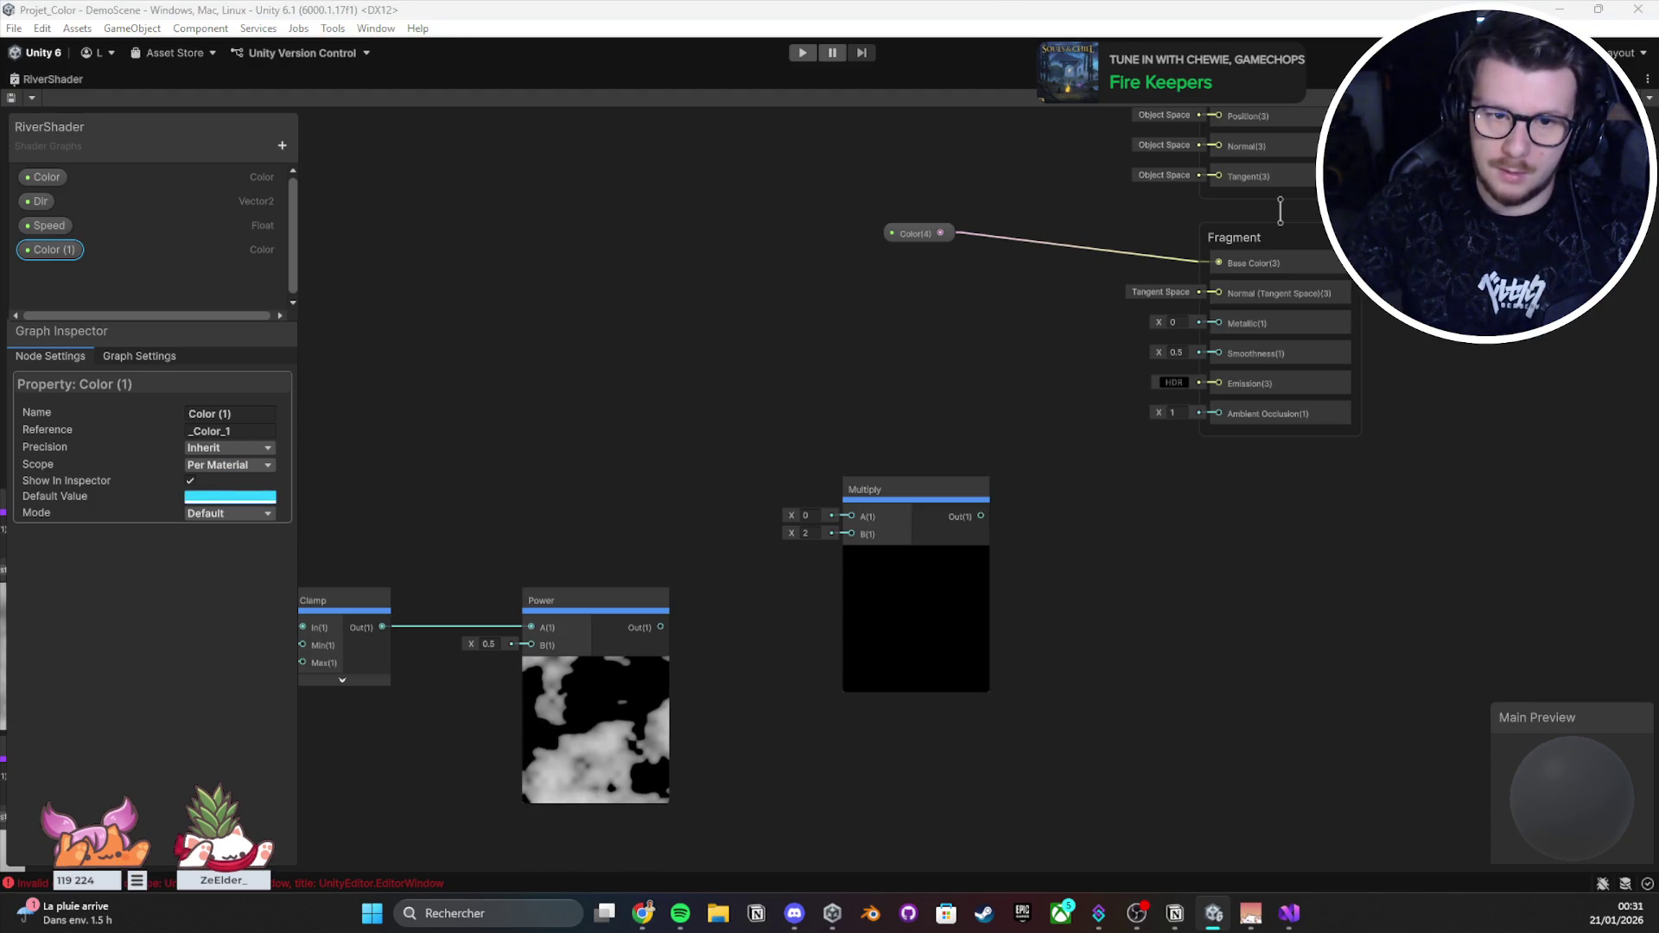
mouse_move(54, 249)
left_mouse_down()
mouse_move(53, 200)
mouse_move(345, 260)
mouse_move(714, 418)
mouse_move(824, 479)
mouse_move(851, 516)
left_mouse_up()
key("ctrl+s")
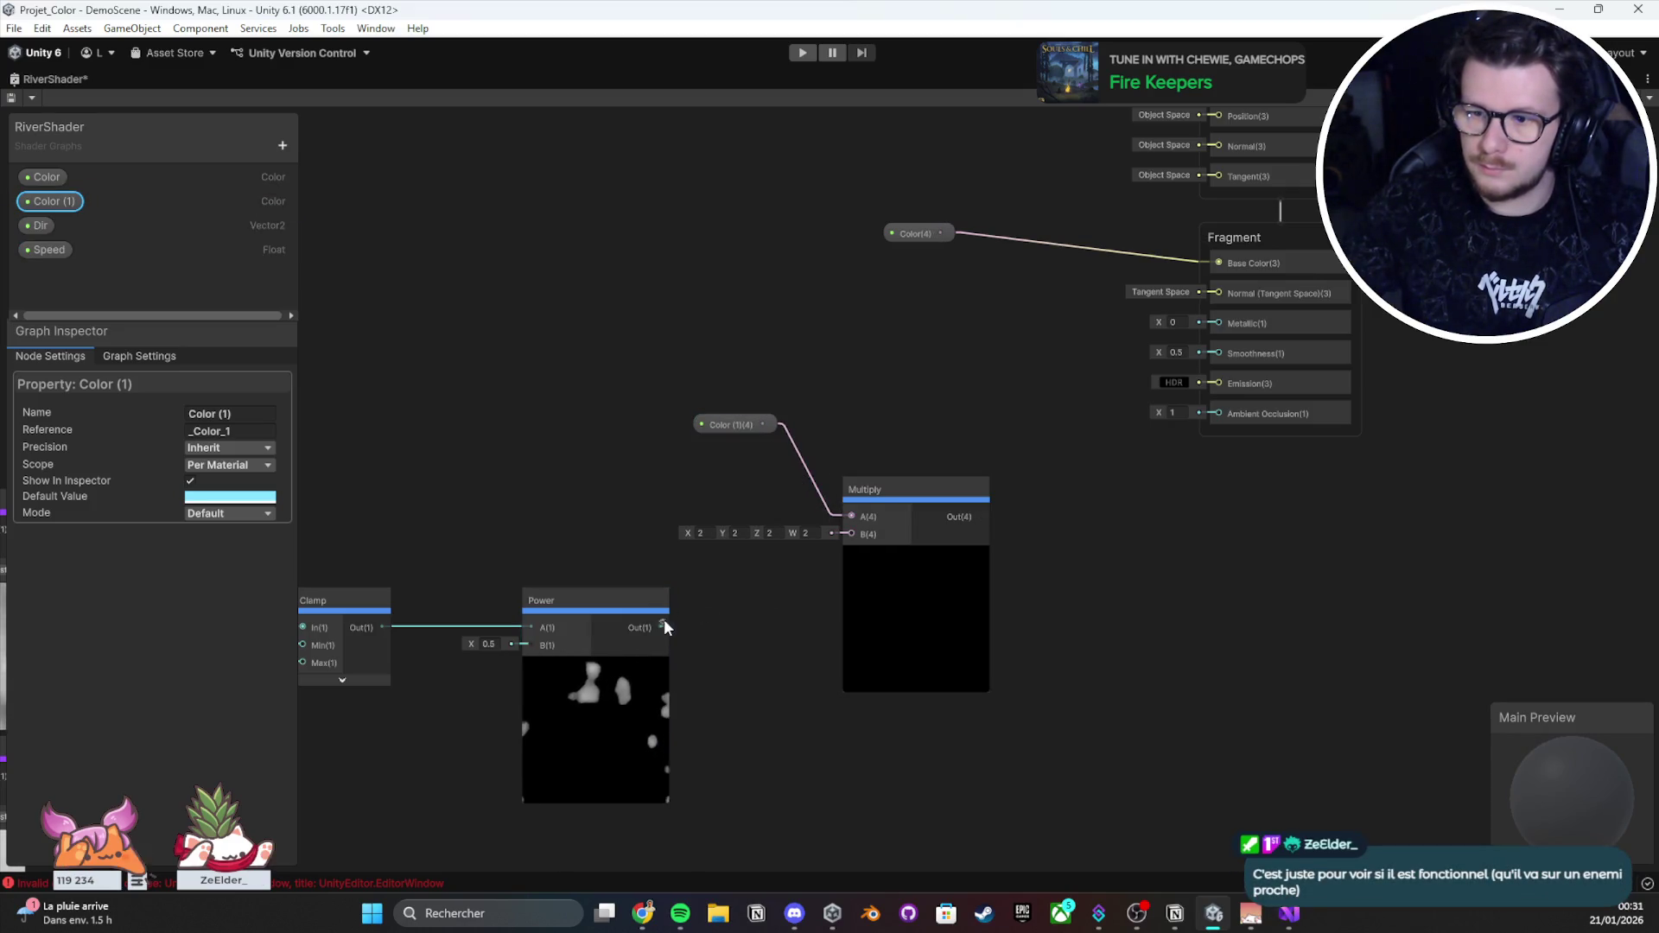
Step: Wire Power's output into Multiply's B input and arrange Color (1) and Multiply nearby
mouse_move(664, 626)
left_mouse_down()
mouse_move(851, 533)
mouse_move(833, 492)
left_mouse_up()
left_click_drag(732, 427, 584, 477)
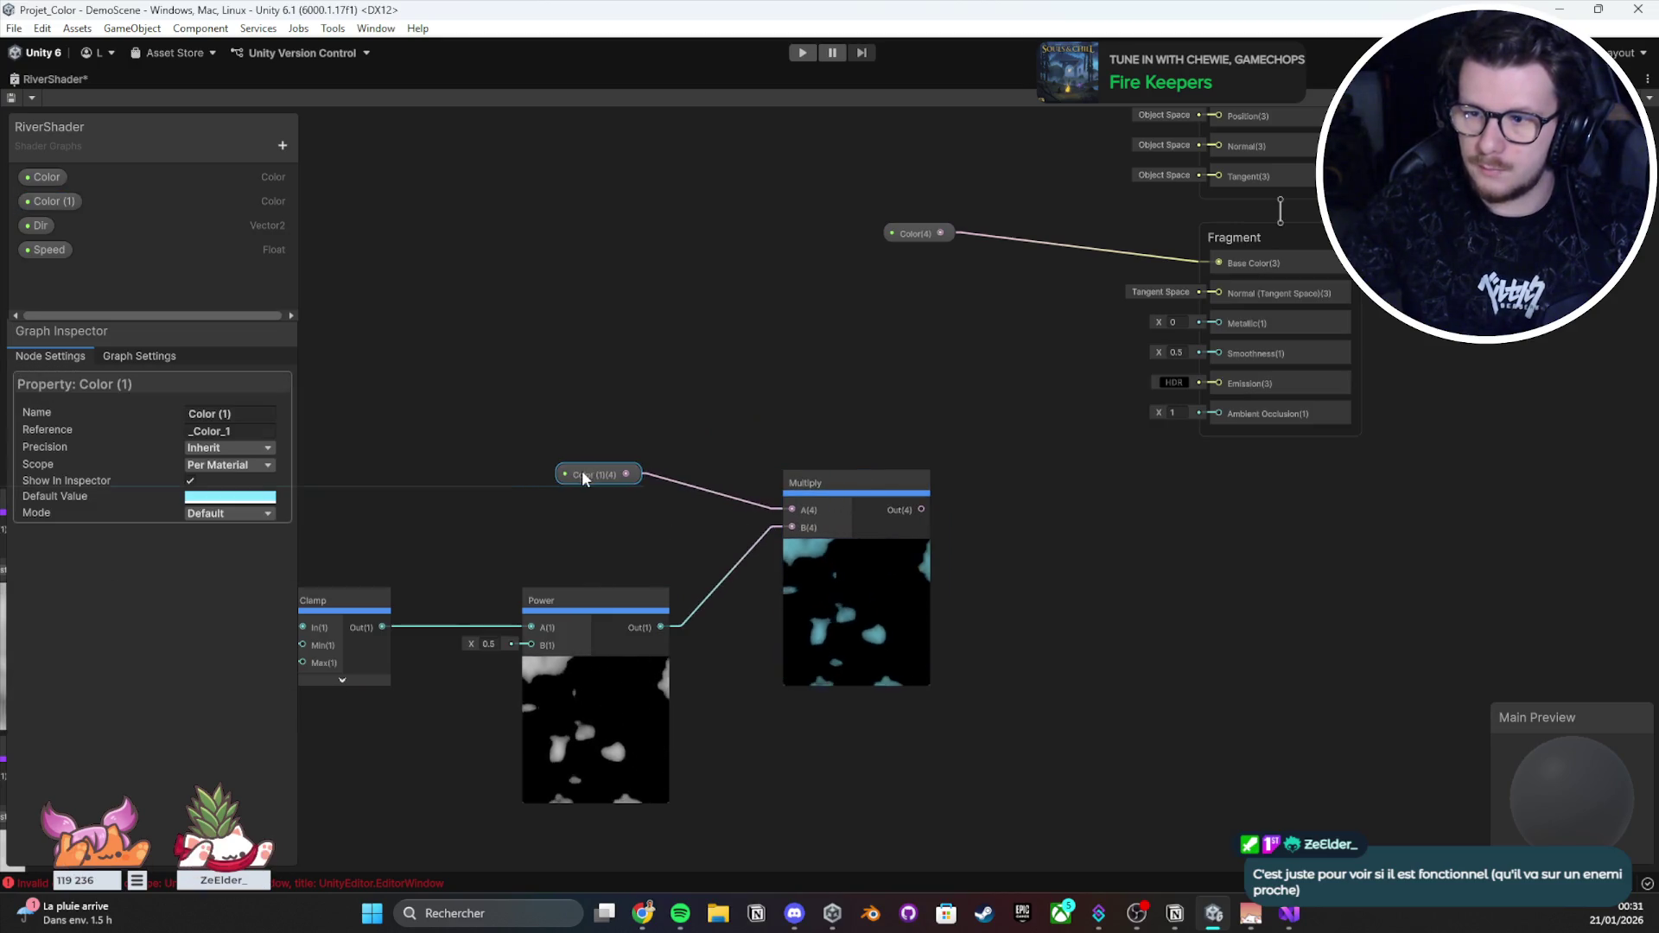
scroll(795, 443, "up", 3)
mouse_move(833, 599)
left_mouse_down()
mouse_move(700, 577)
mouse_move(723, 577)
left_mouse_up()
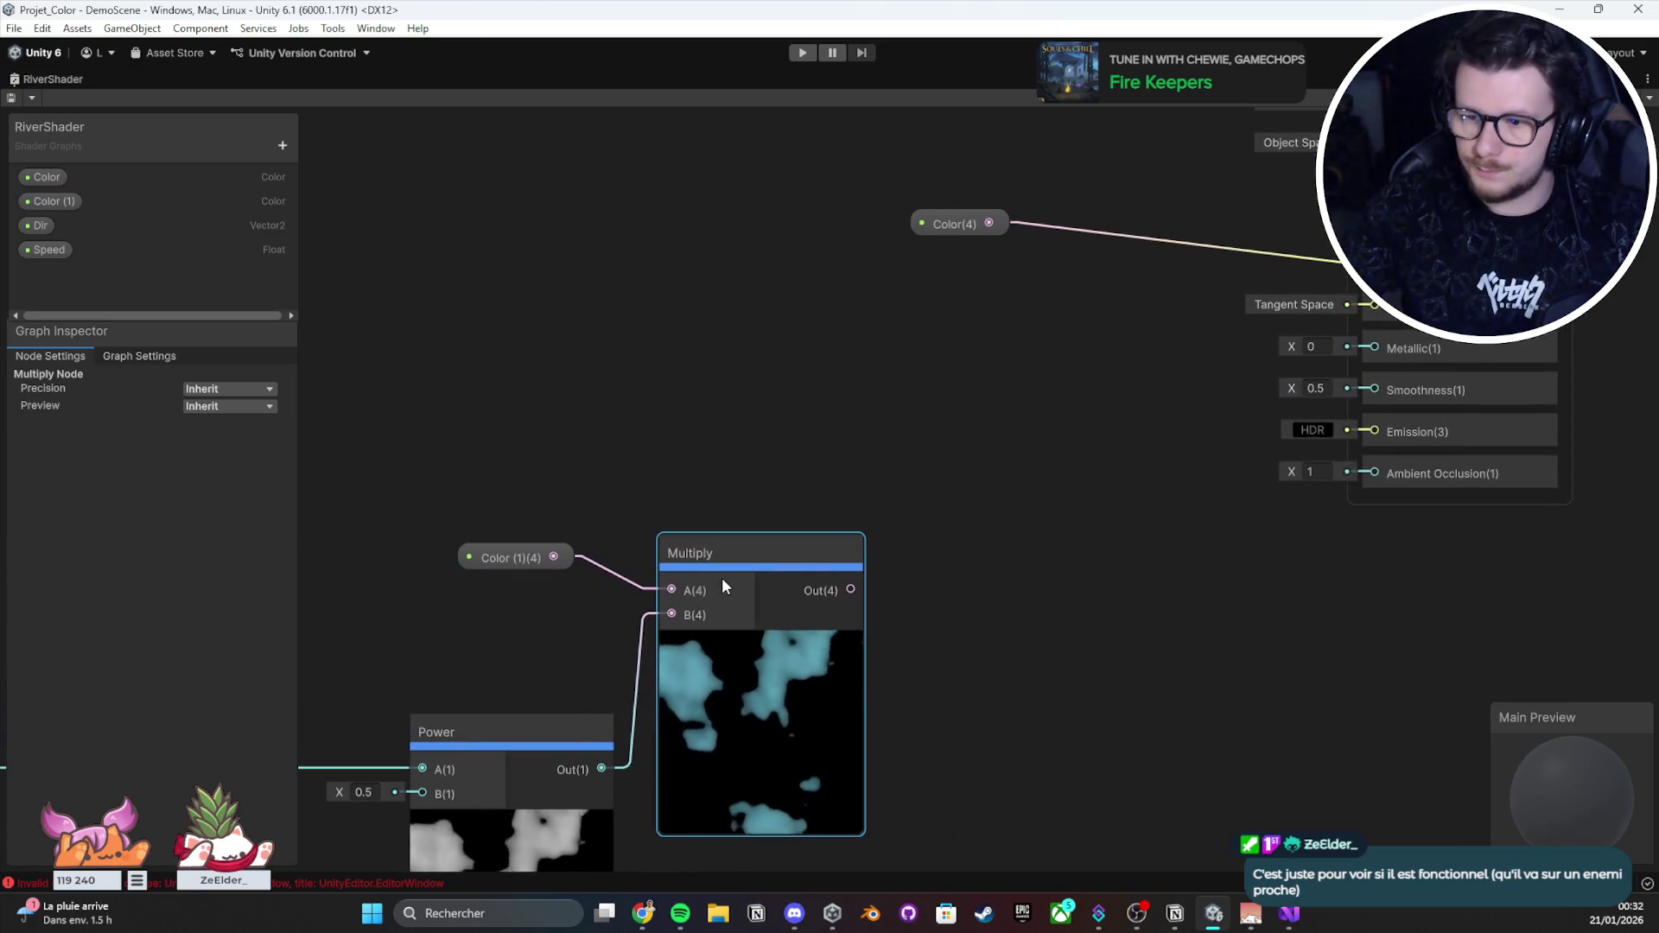
Step: Browse the node search for lerp and the Procedural and Properties categories, then close it
left_click_drag(500, 553, 518, 545)
right_click(736, 398)
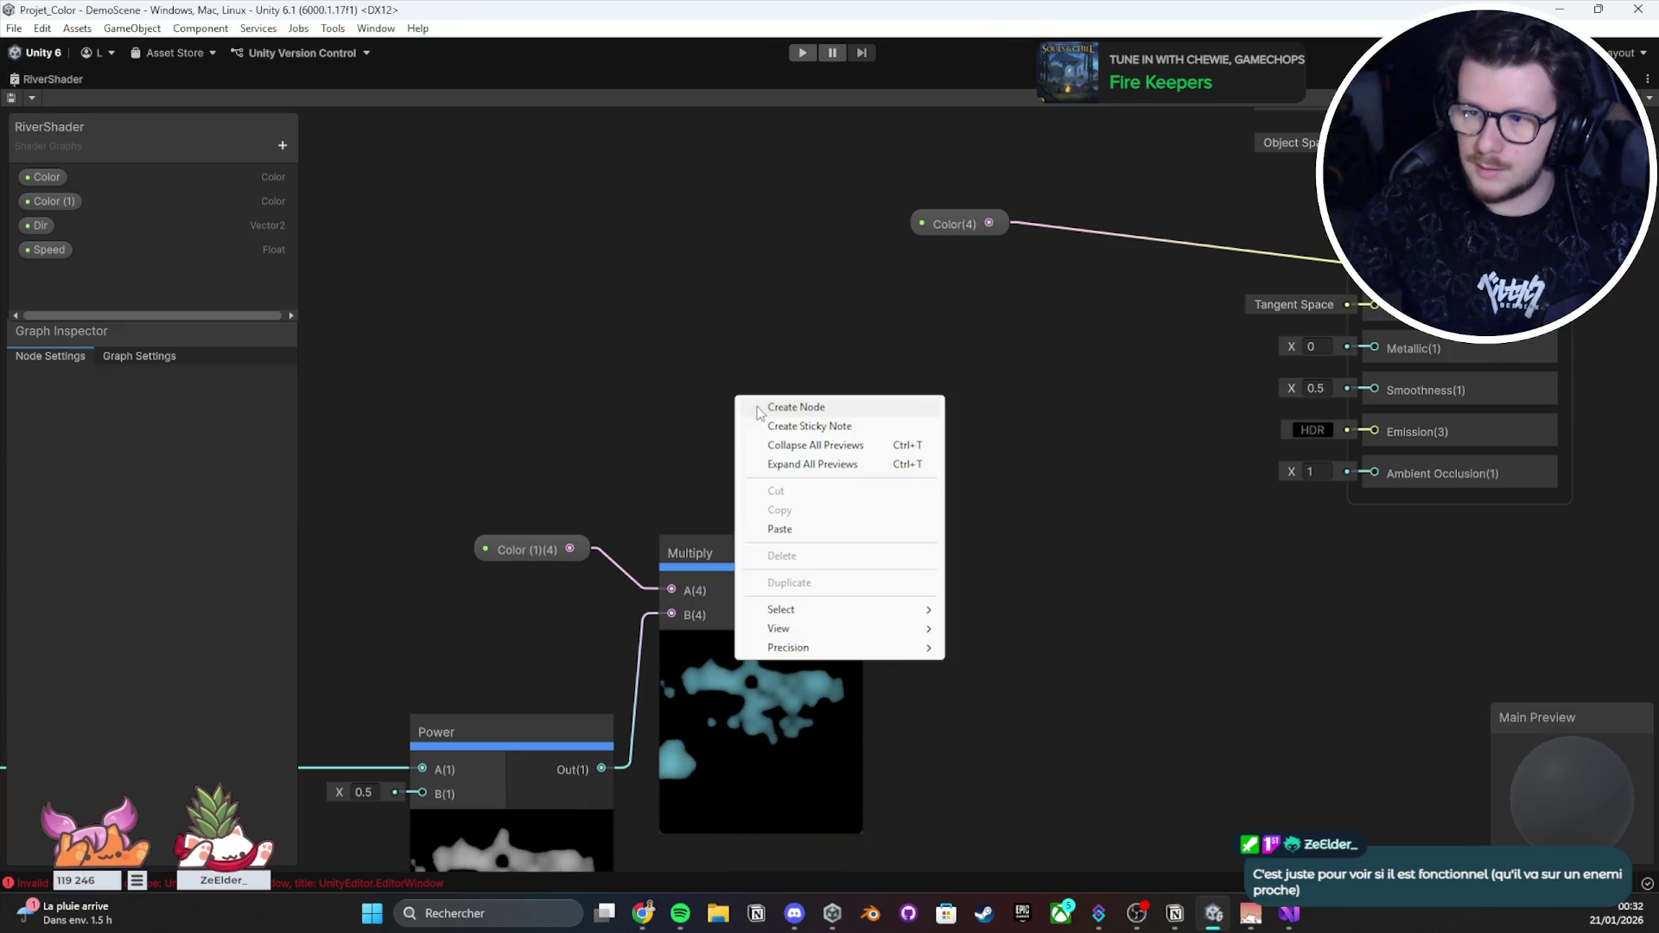
left_click(759, 411)
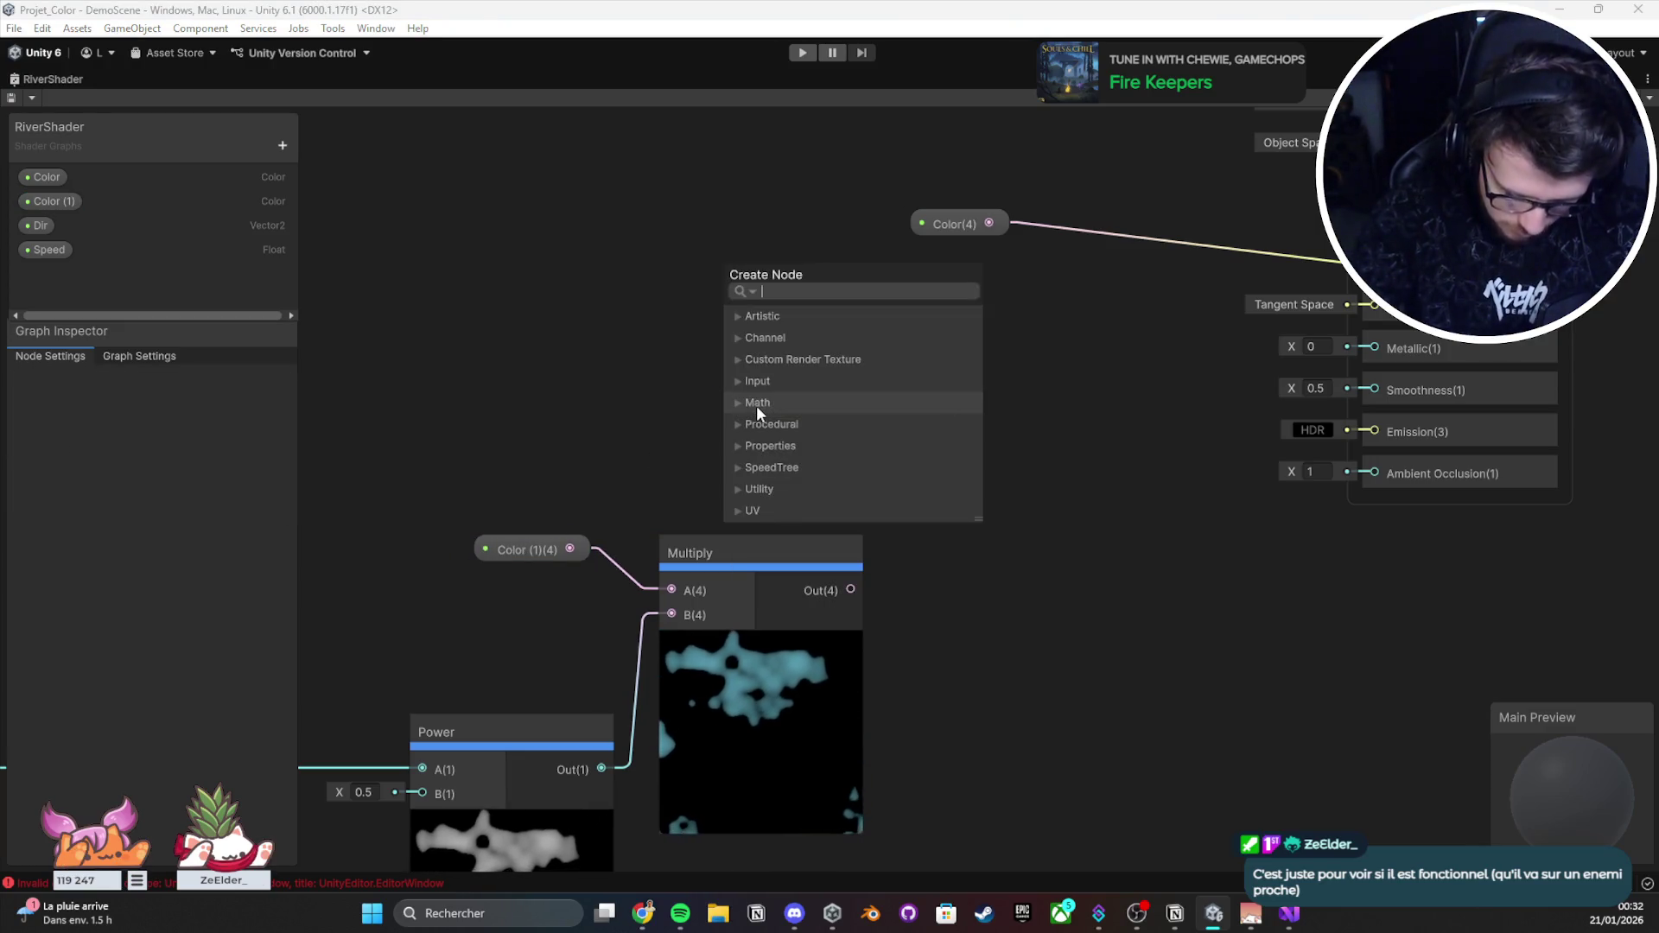
type("lerp")
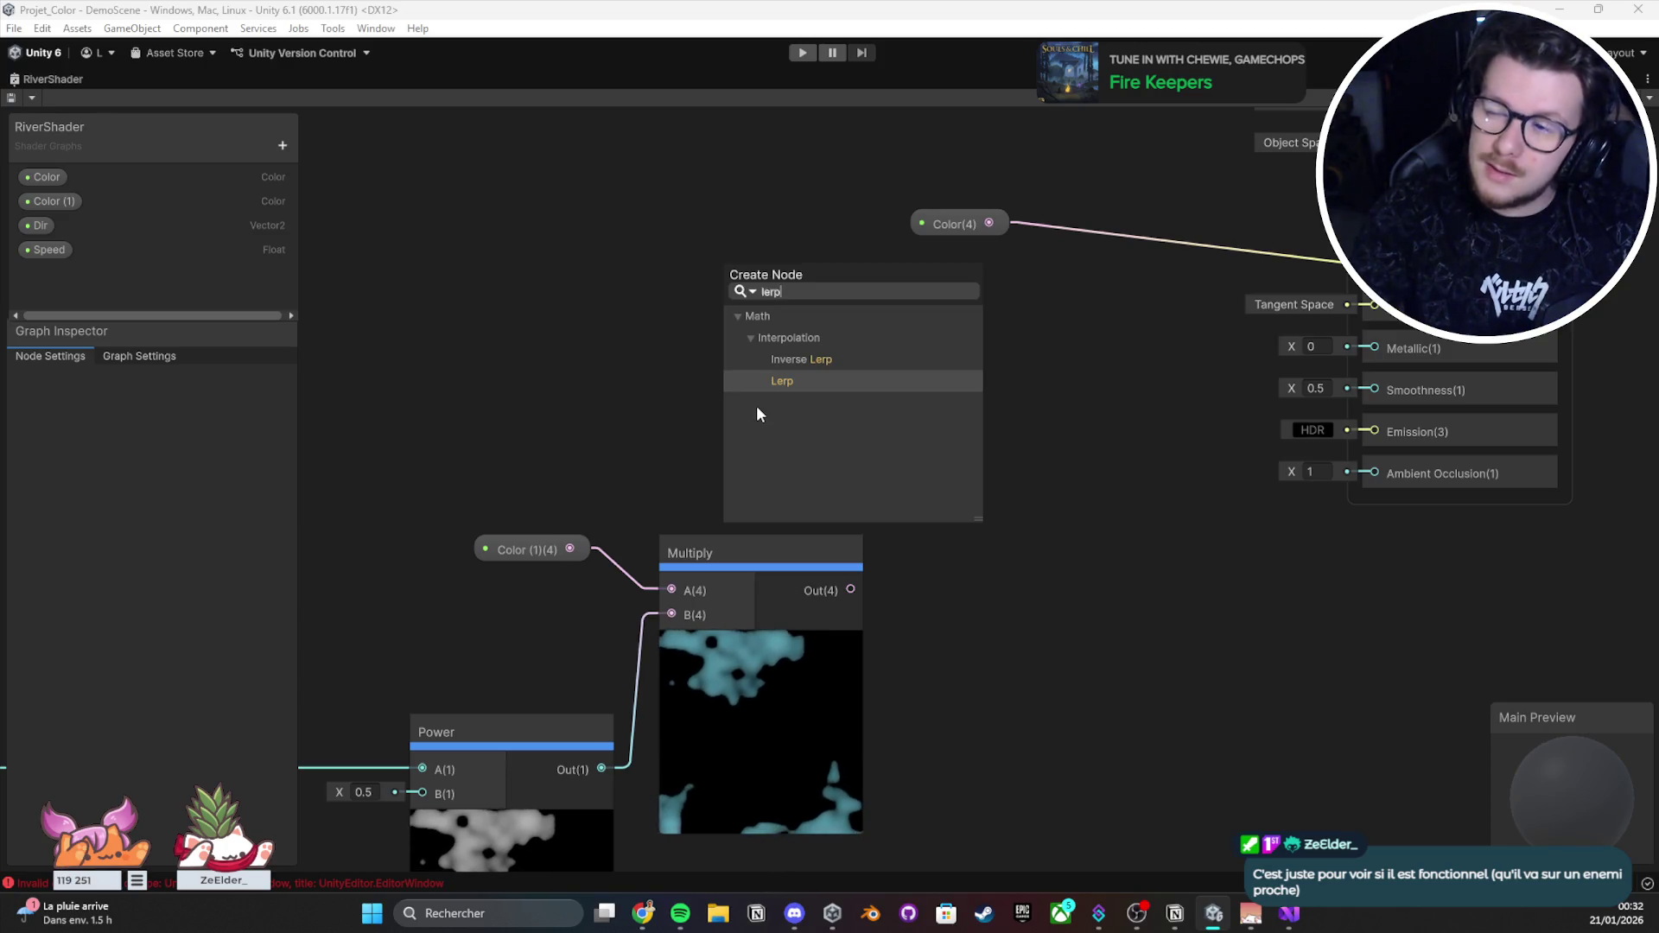
key("ctrl+a")
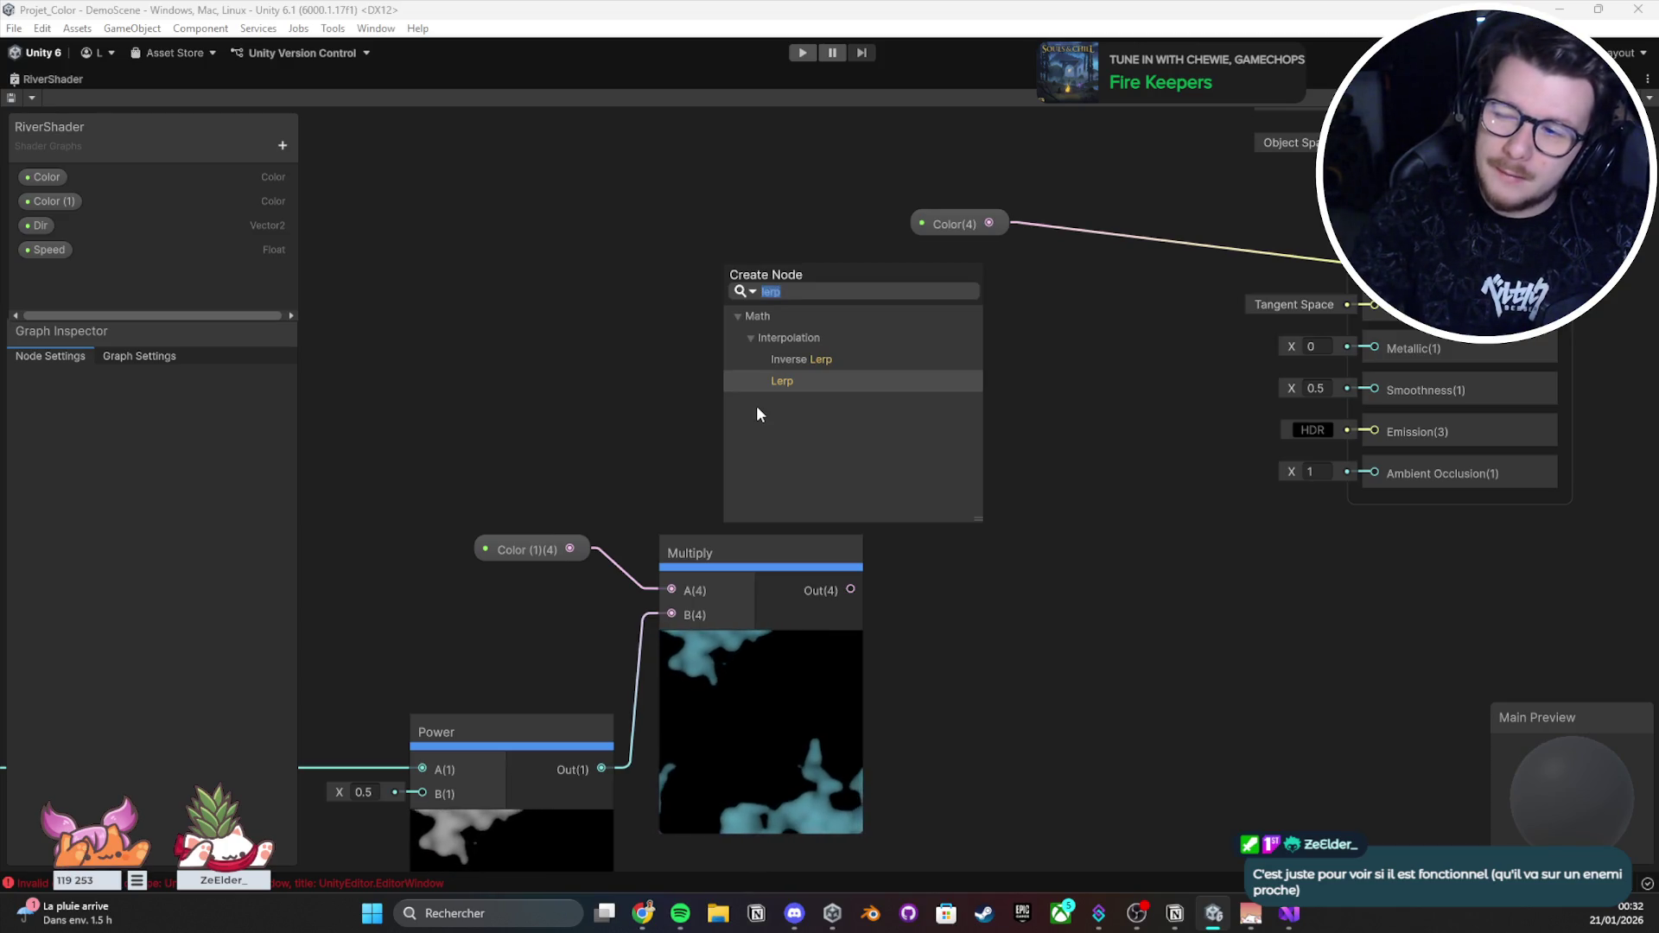
key("BackSpace")
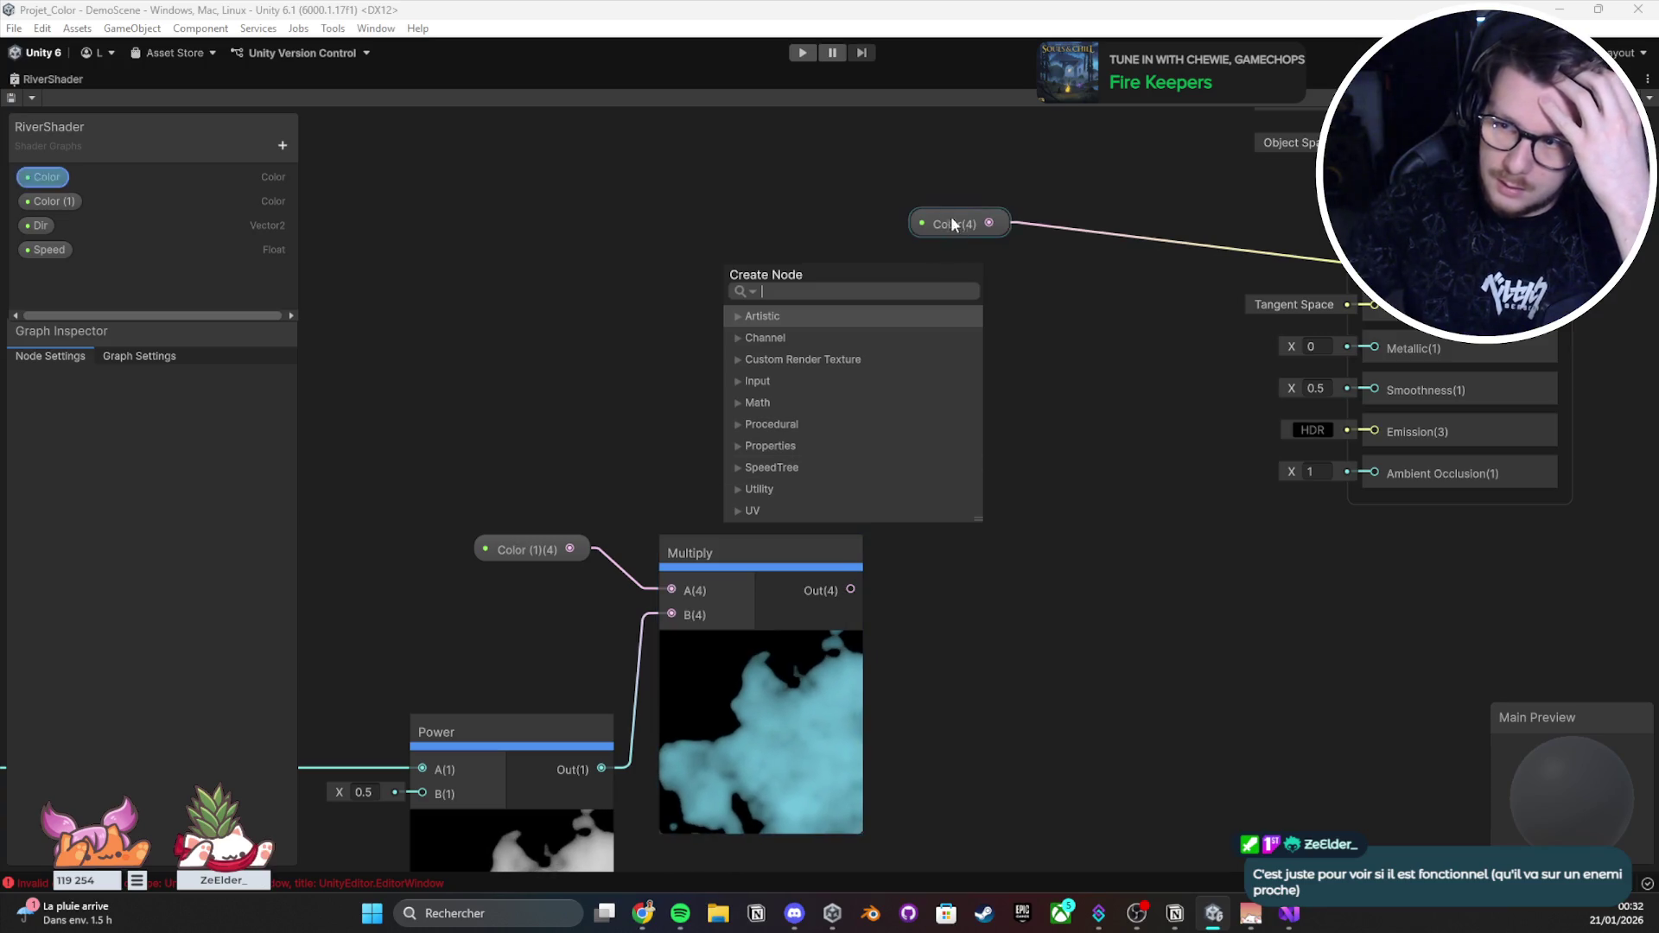
left_click(737, 424)
left_click(735, 424)
left_click(738, 445)
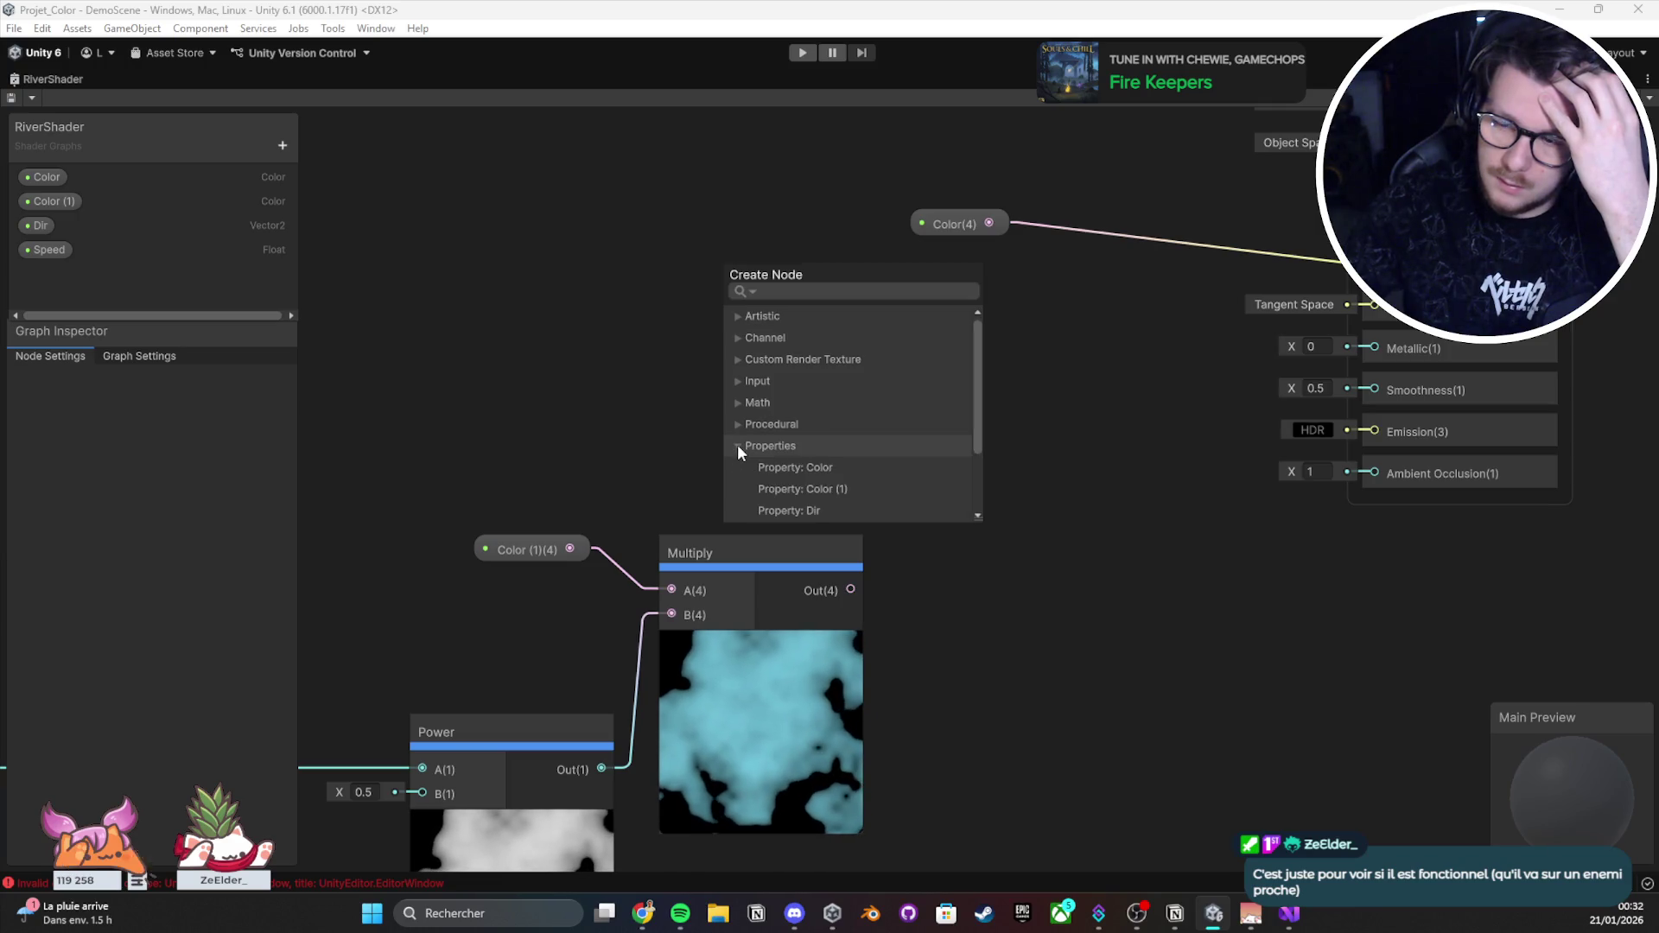
scroll(738, 445, "down", 2)
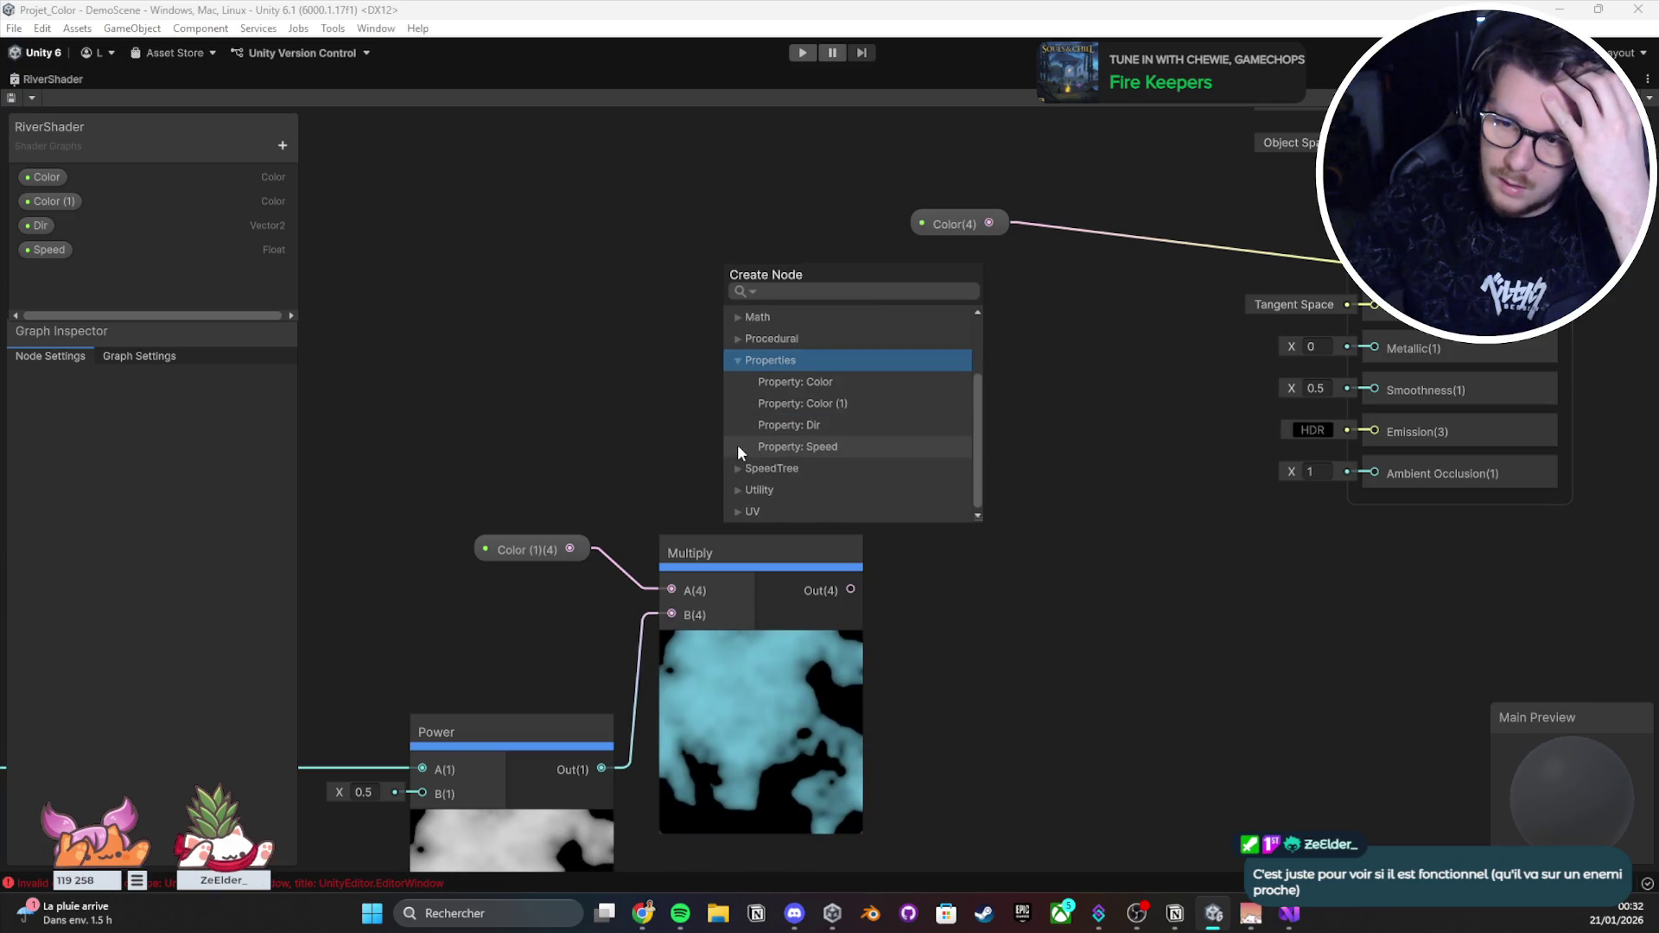
left_click(738, 358)
left_click(698, 377)
Step: Try an Add node fed by Color (1) beside the Color node, then delete it
key("space")
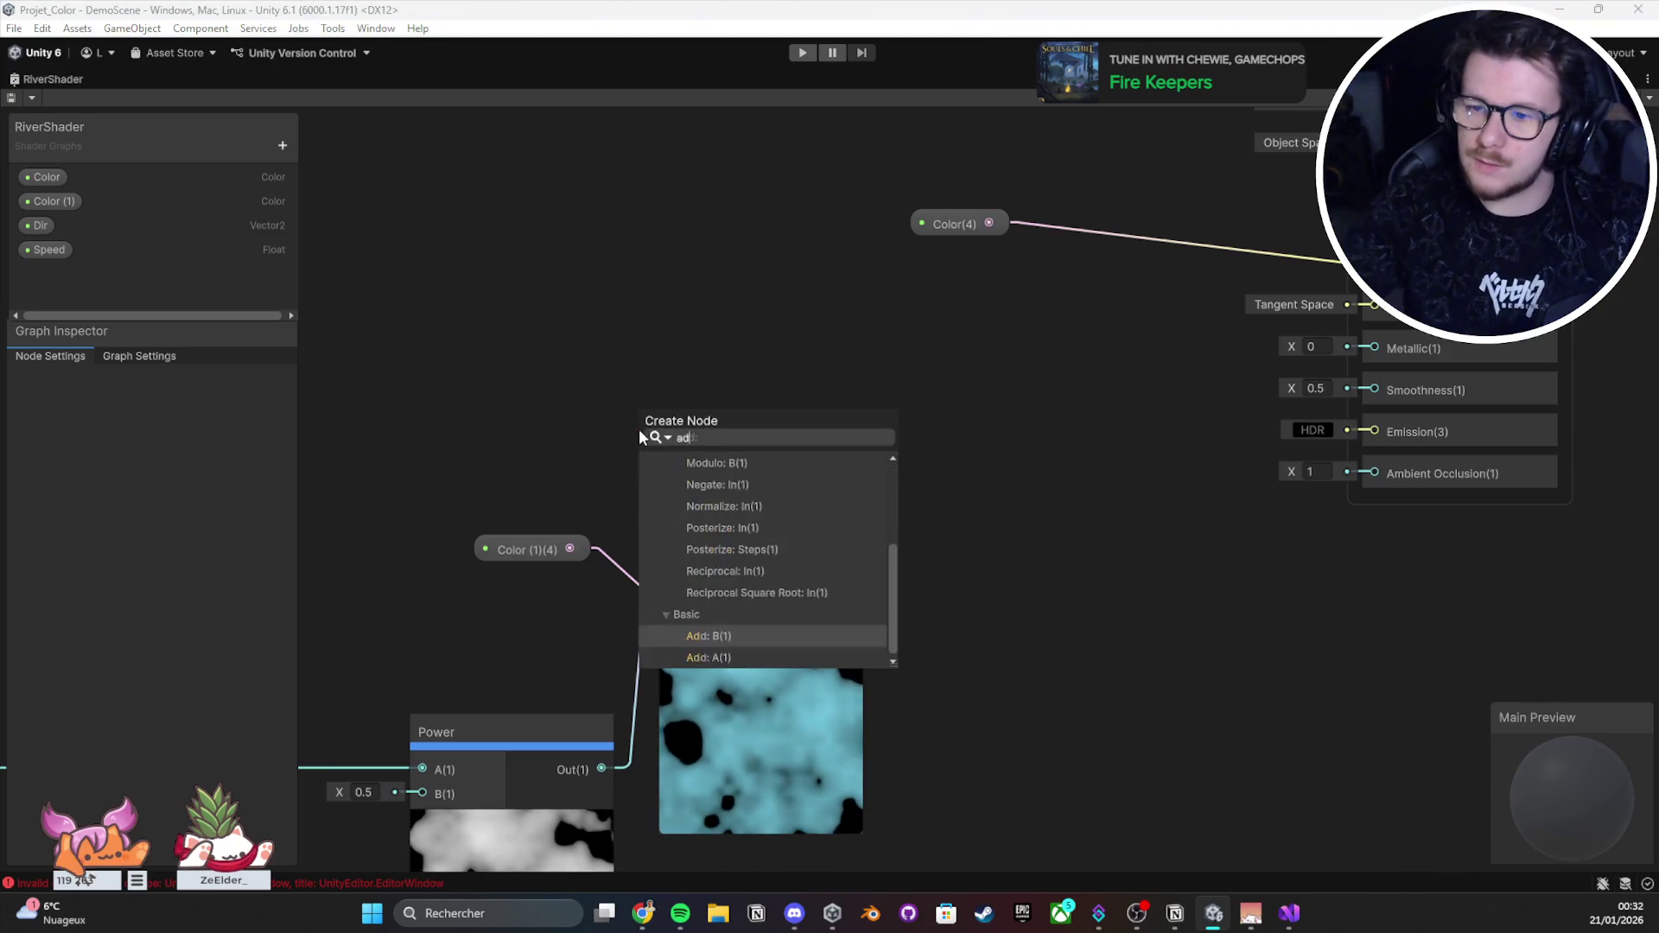
key("Escape")
mouse_move(640, 428)
left_mouse_down()
mouse_move(940, 252)
mouse_move(900, 236)
mouse_move(707, 282)
mouse_move(759, 283)
mouse_move(726, 250)
left_mouse_up()
mouse_move(920, 224)
left_mouse_down()
mouse_move(770, 210)
mouse_move(458, 257)
left_mouse_up()
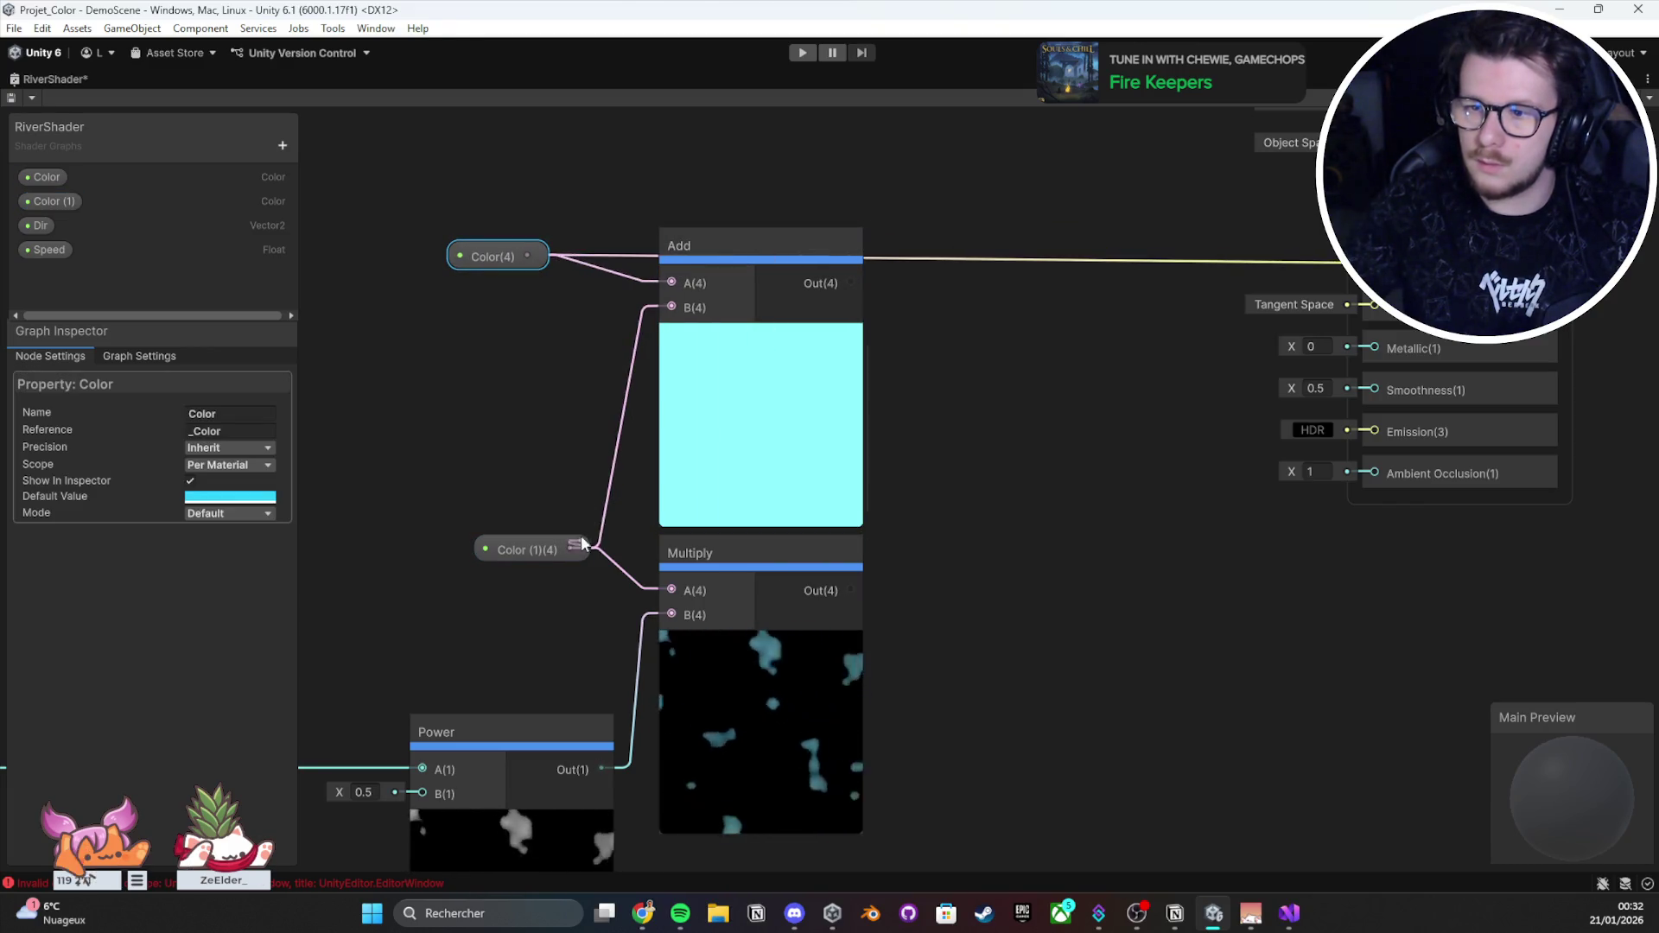
left_click(728, 302)
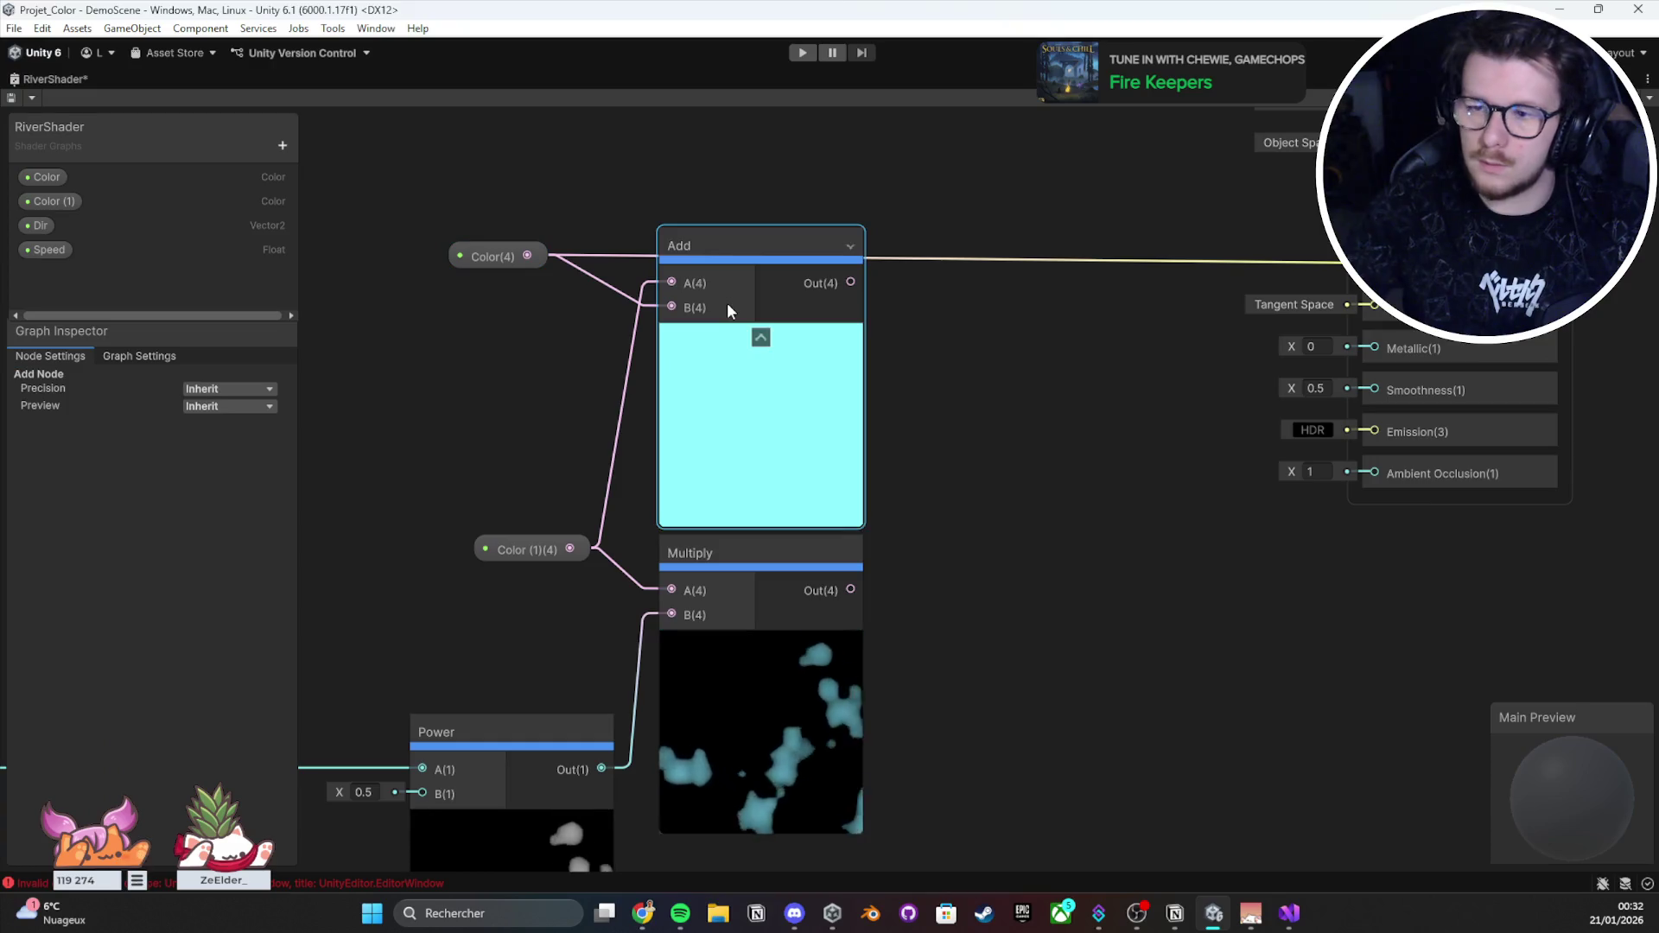
key("Delete")
Step: Try a Multiply node wired from Color, undo it, and open the node search
right_click(672, 272)
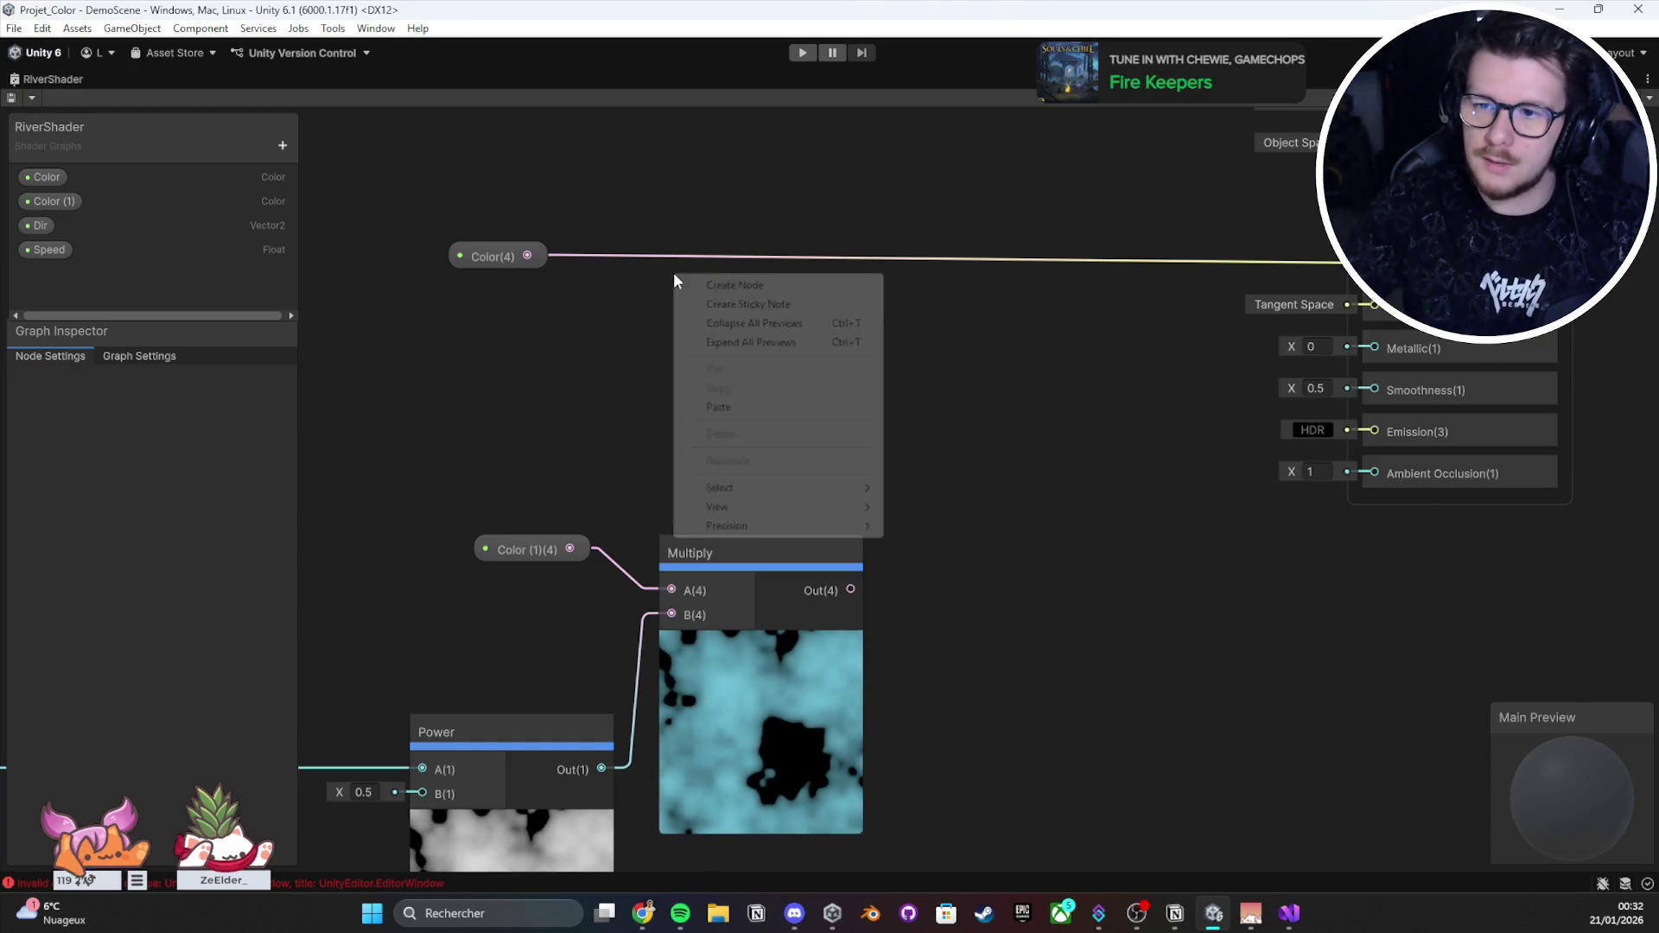
left_click(734, 285)
type("mul")
left_click(736, 287)
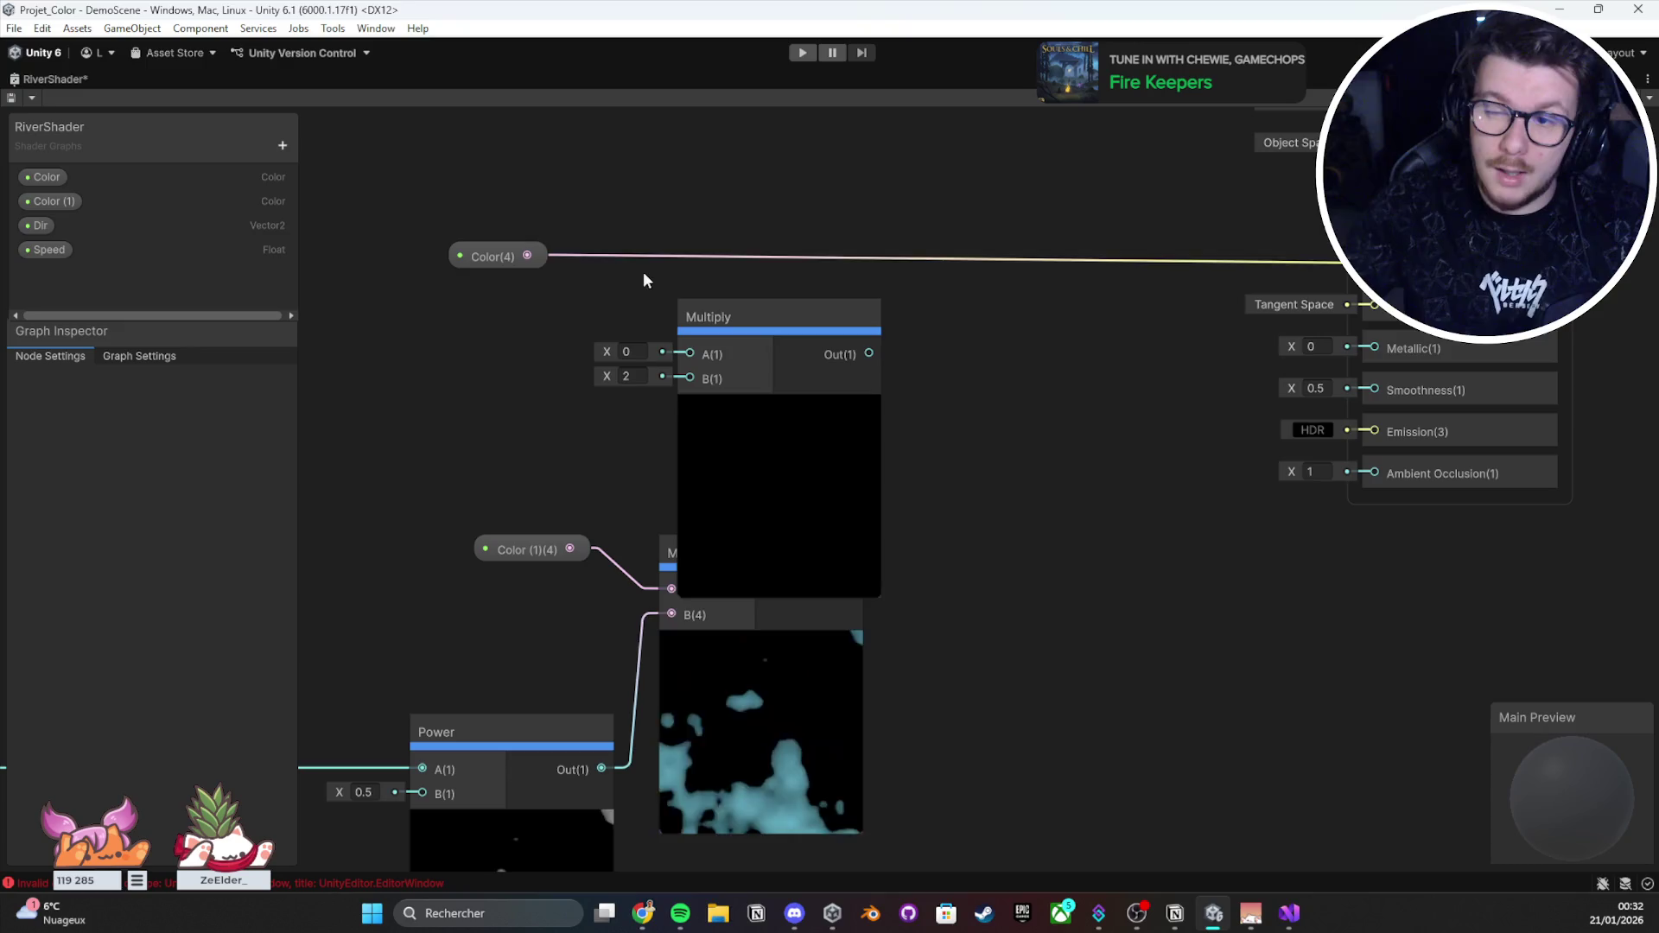
left_click(546, 256)
left_click(574, 558)
mouse_move(714, 358)
left_mouse_down()
mouse_move(671, 386)
mouse_move(754, 344)
left_mouse_up()
key("ctrl+z")
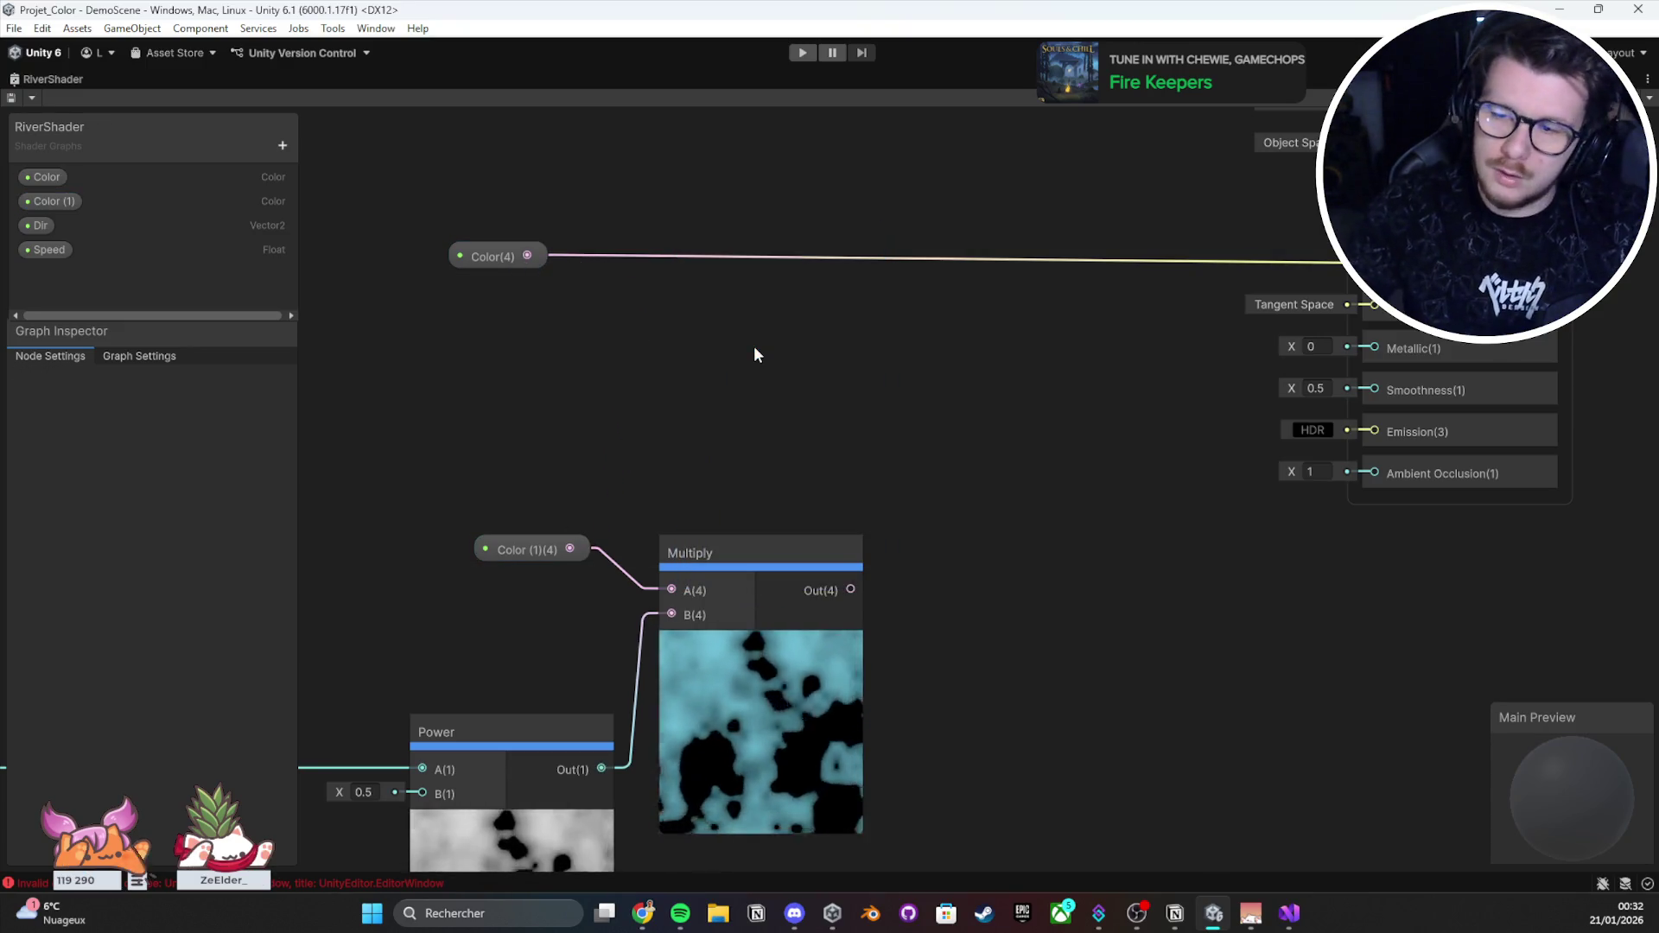
left_click_drag(525, 256, 671, 380)
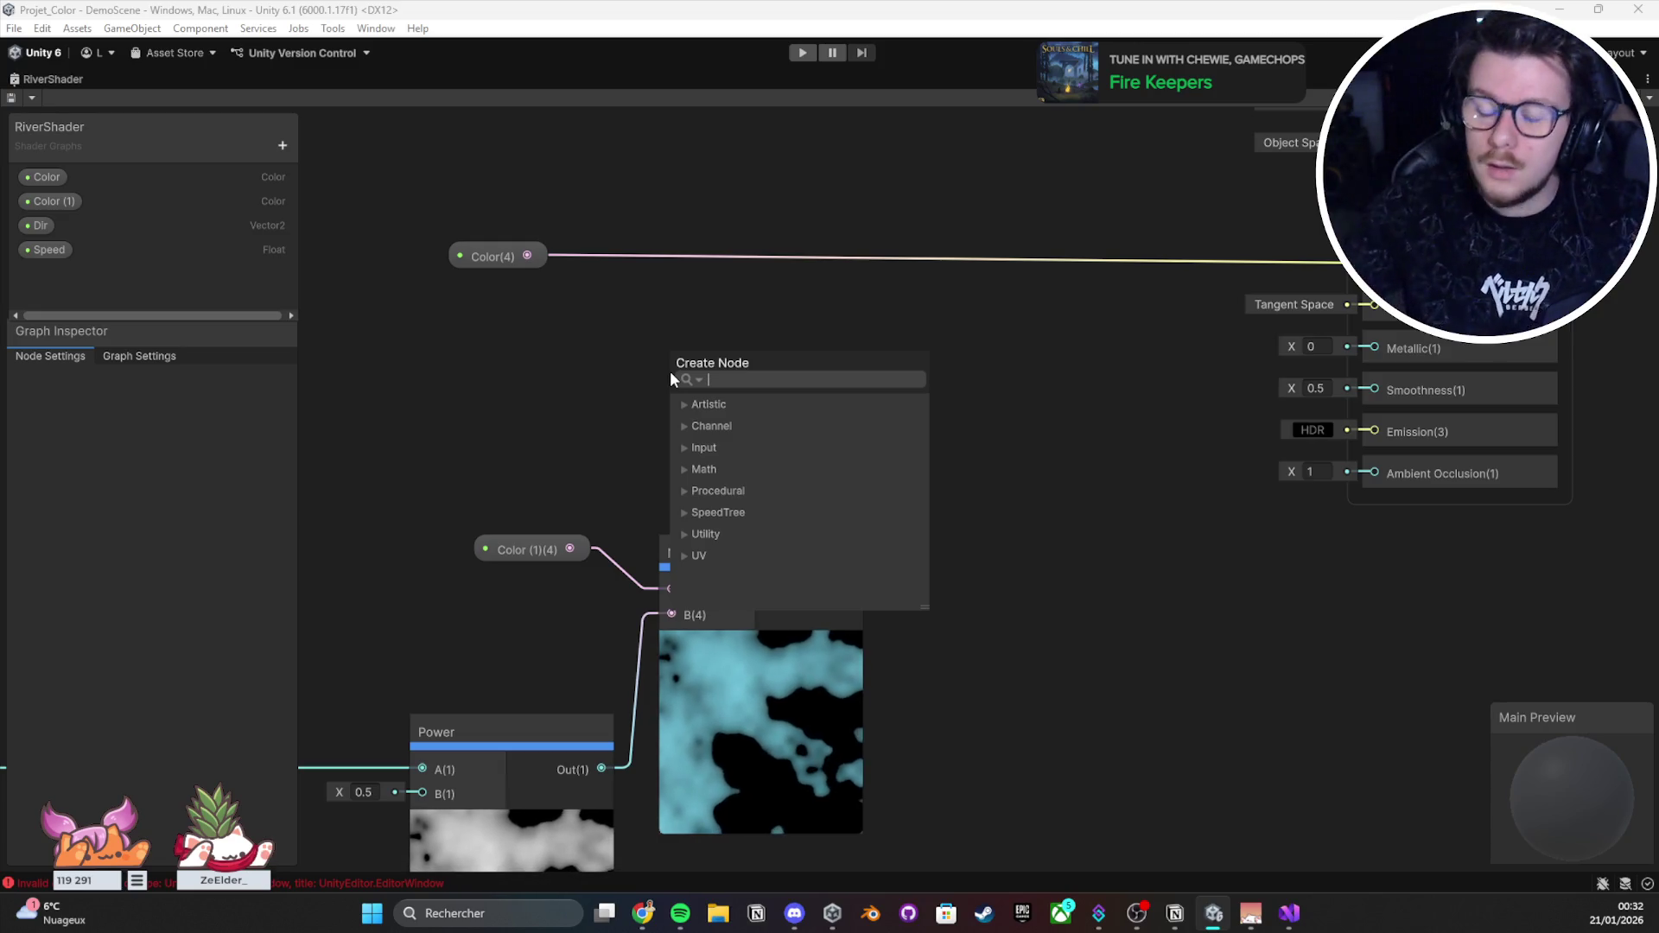
Step: Create a One Minus node fed by the Power output
left_click(524, 320)
left_click_drag(524, 319, 989, 235)
mouse_move(1017, 668)
left_mouse_down()
mouse_move(771, 406)
mouse_move(811, 300)
mouse_move(626, 198)
left_mouse_up()
type("one minus")
key("Return")
Step: Add a Clamp node via the 'cla' search, undoing an accidental Color property deletion
key("space")
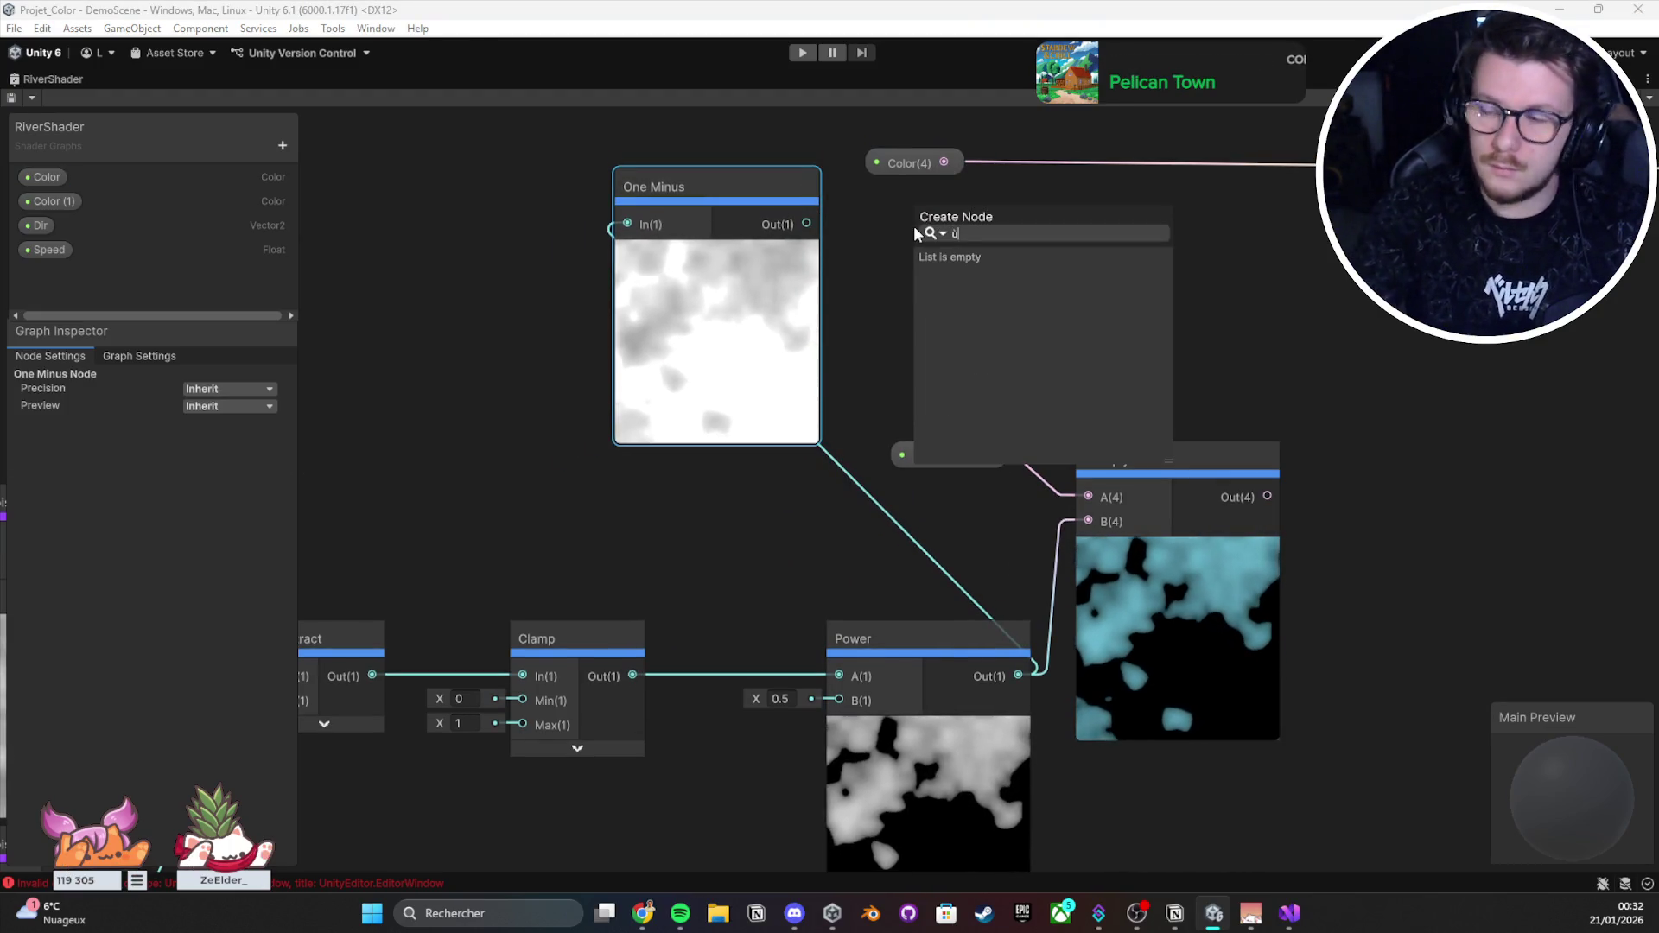
type("lerp")
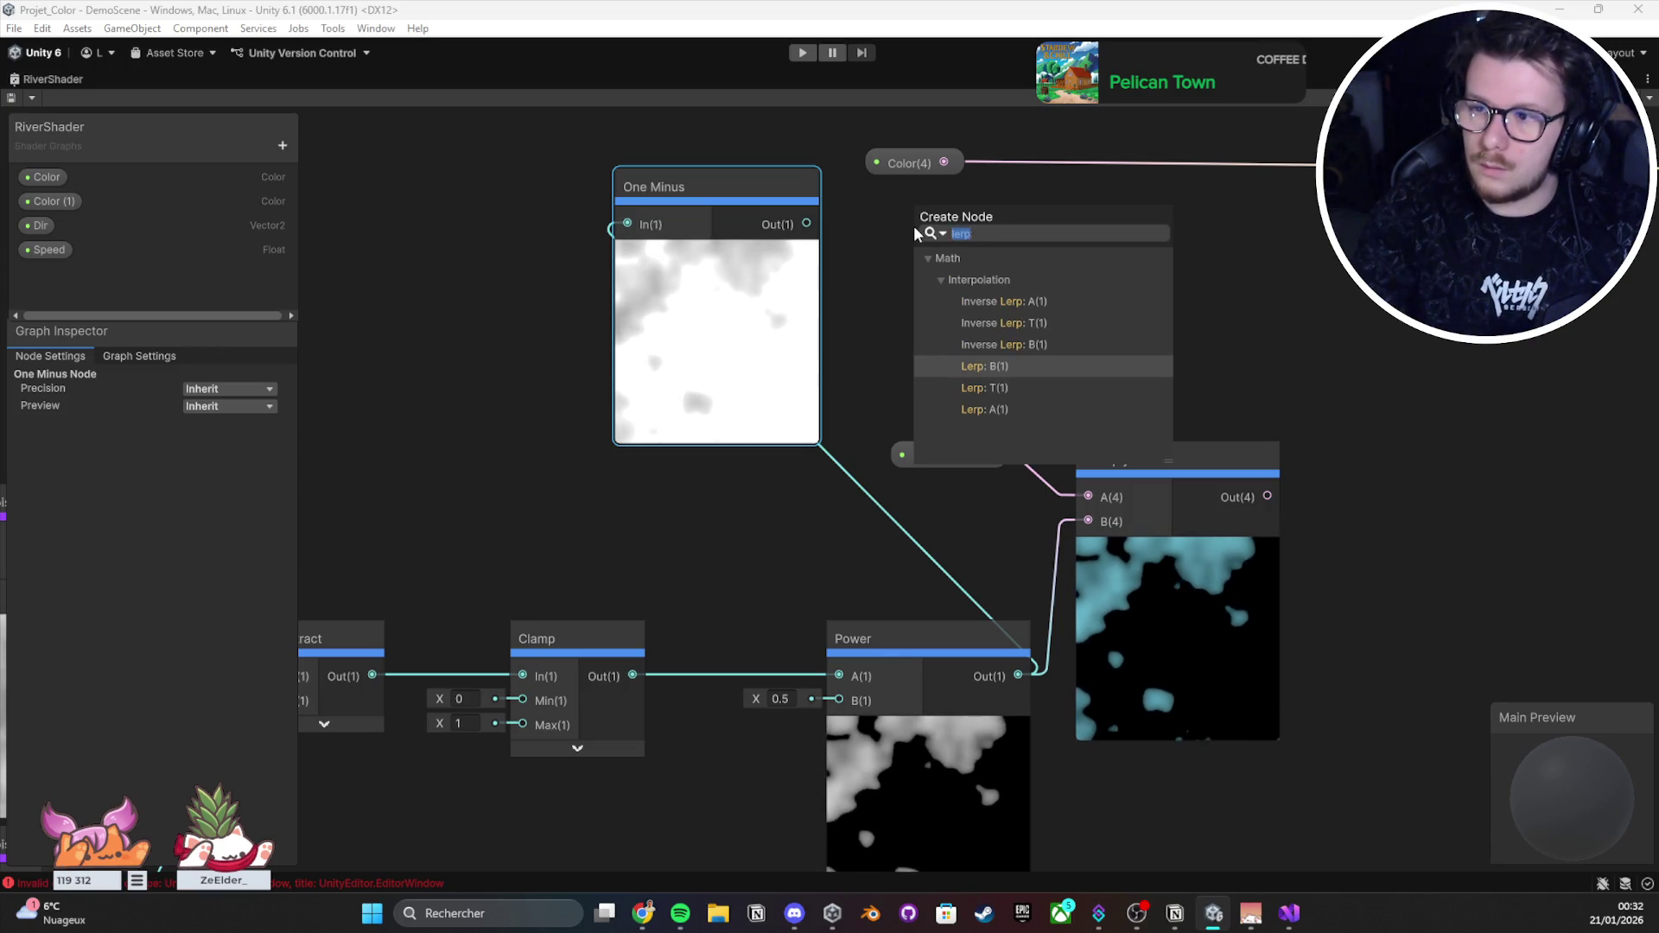
key("BackSpace")
key("BackSpace")
key("BackSpace")
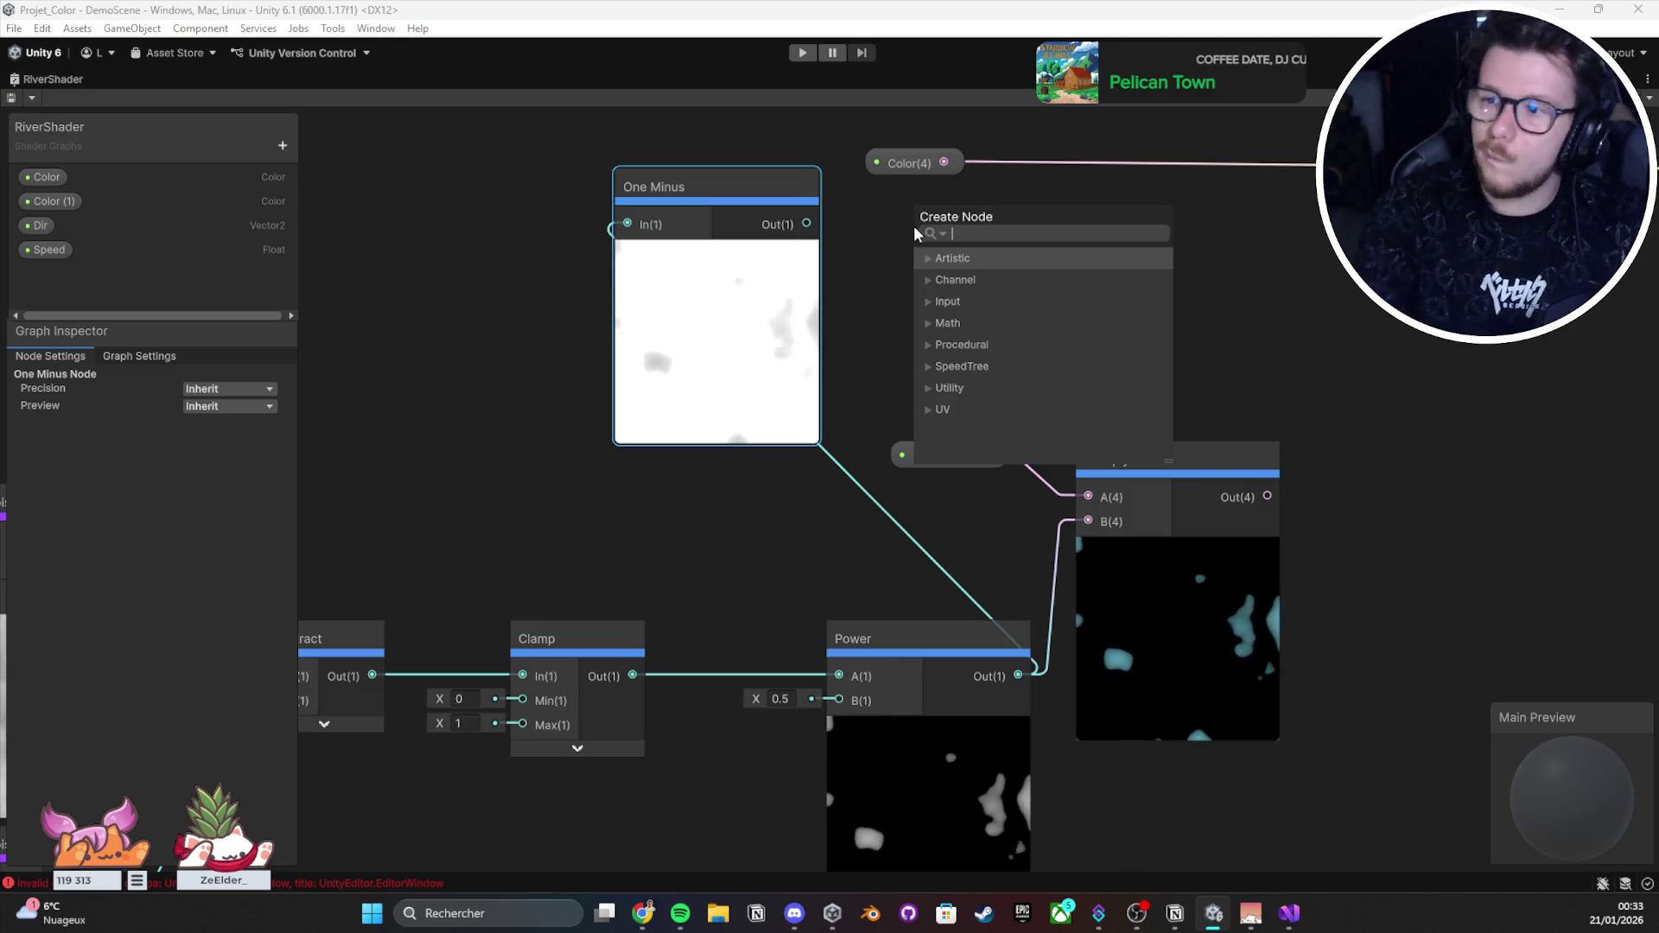
type("cla")
key("Return")
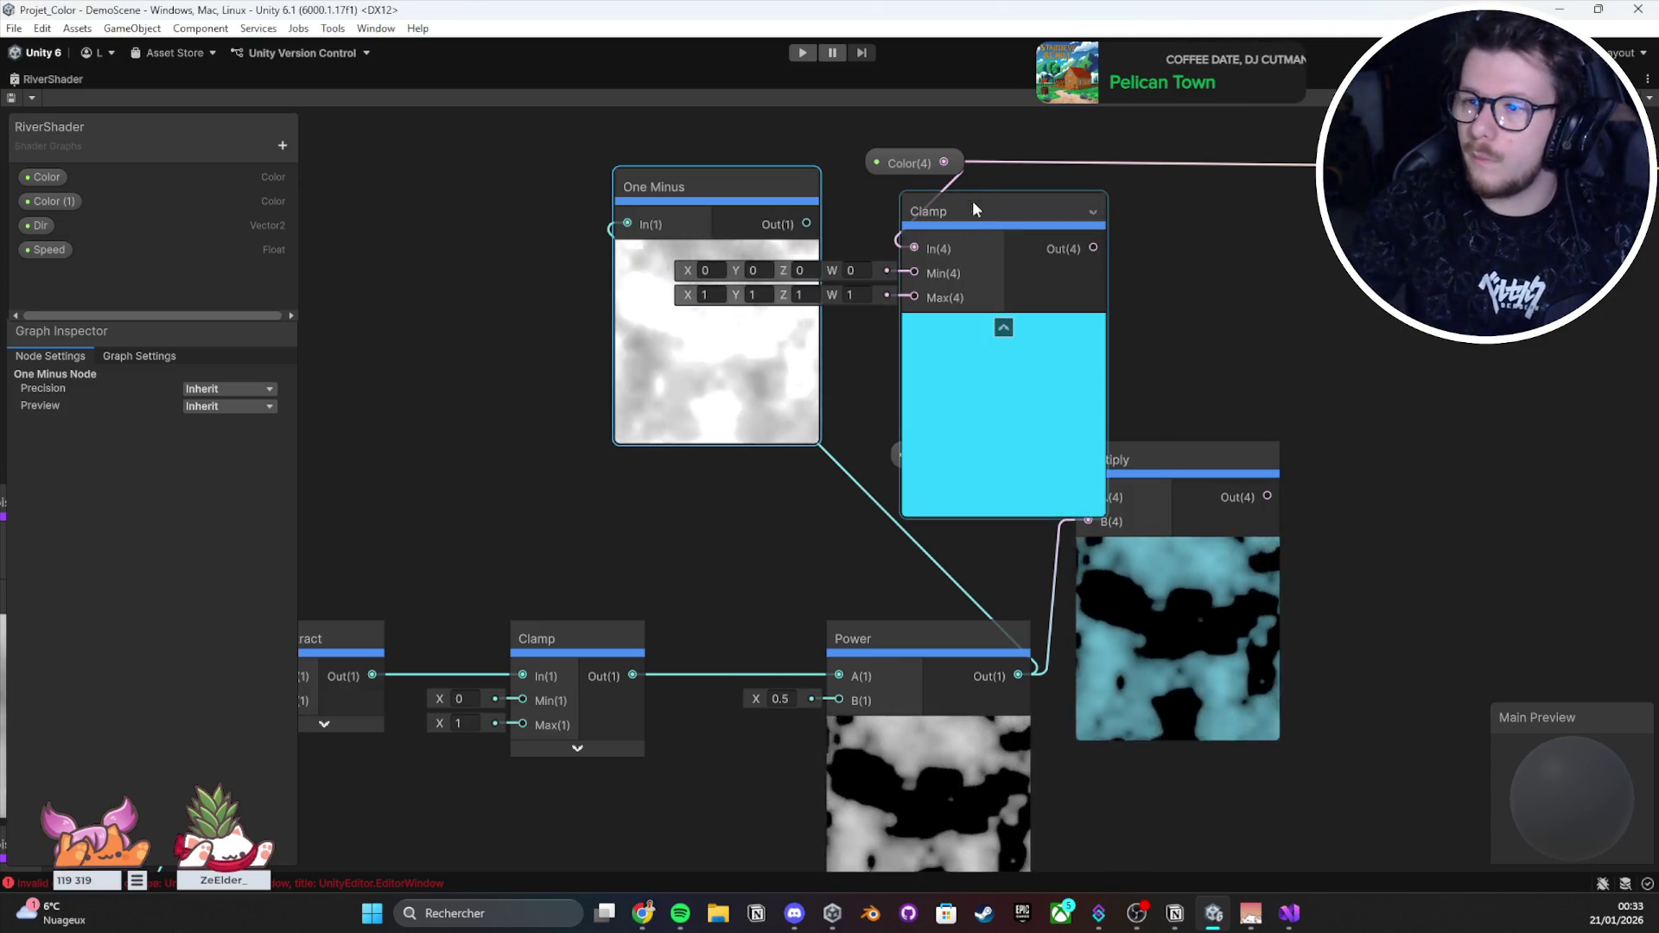
left_click(921, 163)
key("Delete")
key("ctrl+z")
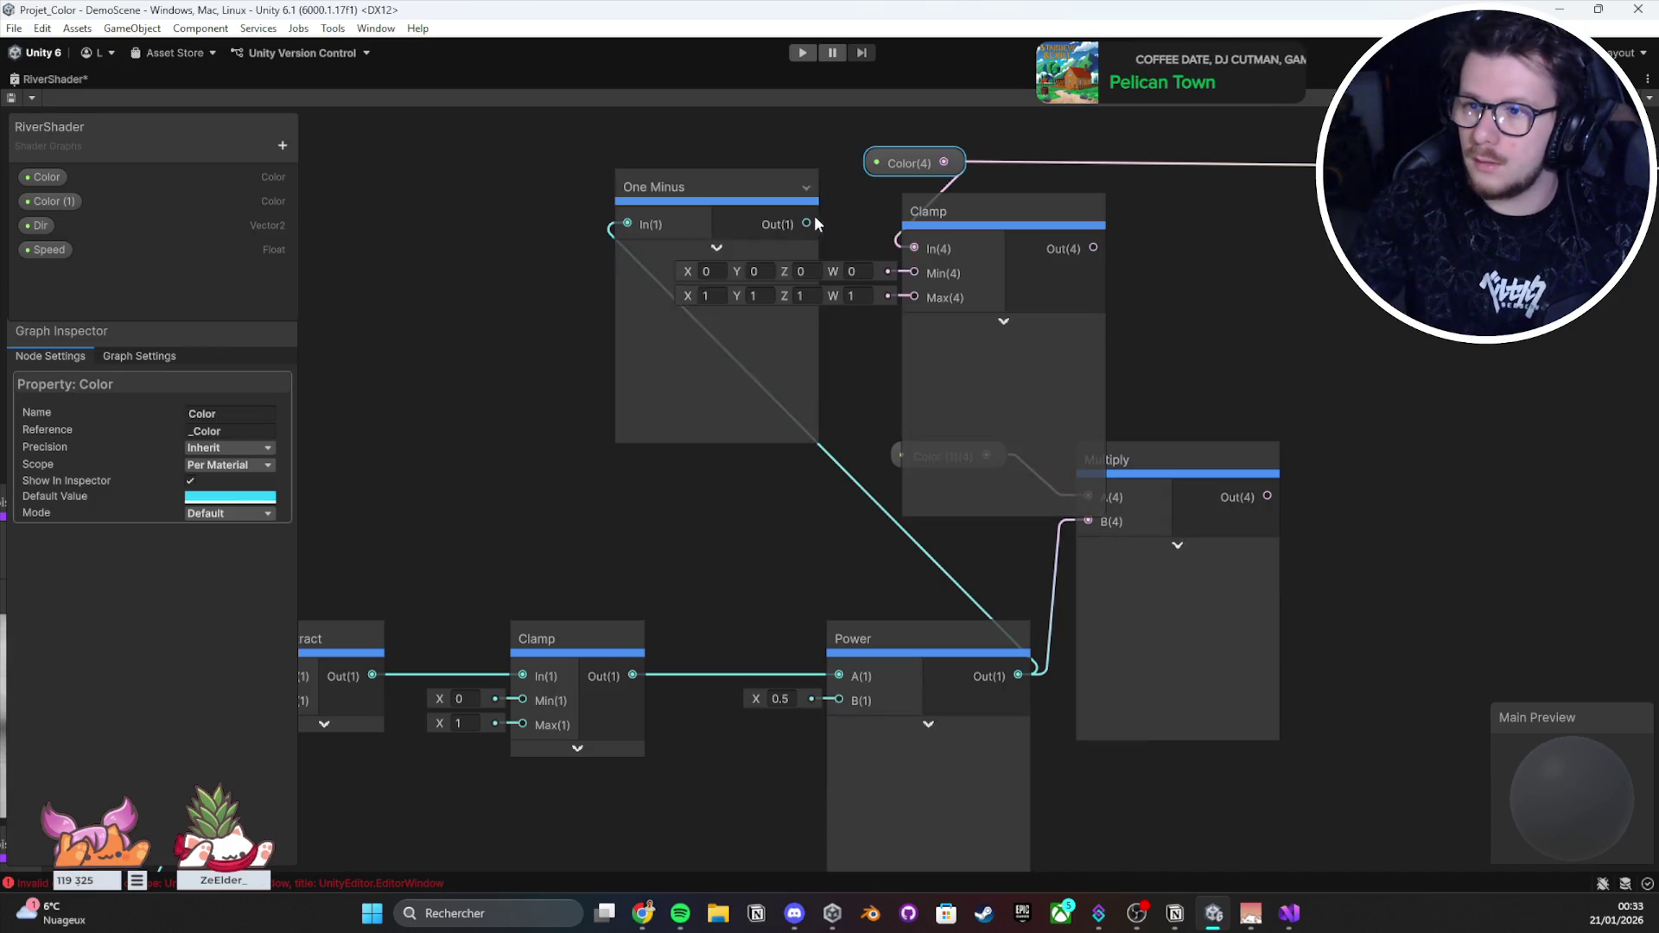
Step: Wire One Minus into Clamp, test a Max of zero, then delete the Clamp node
left_click_drag(952, 179, 889, 171)
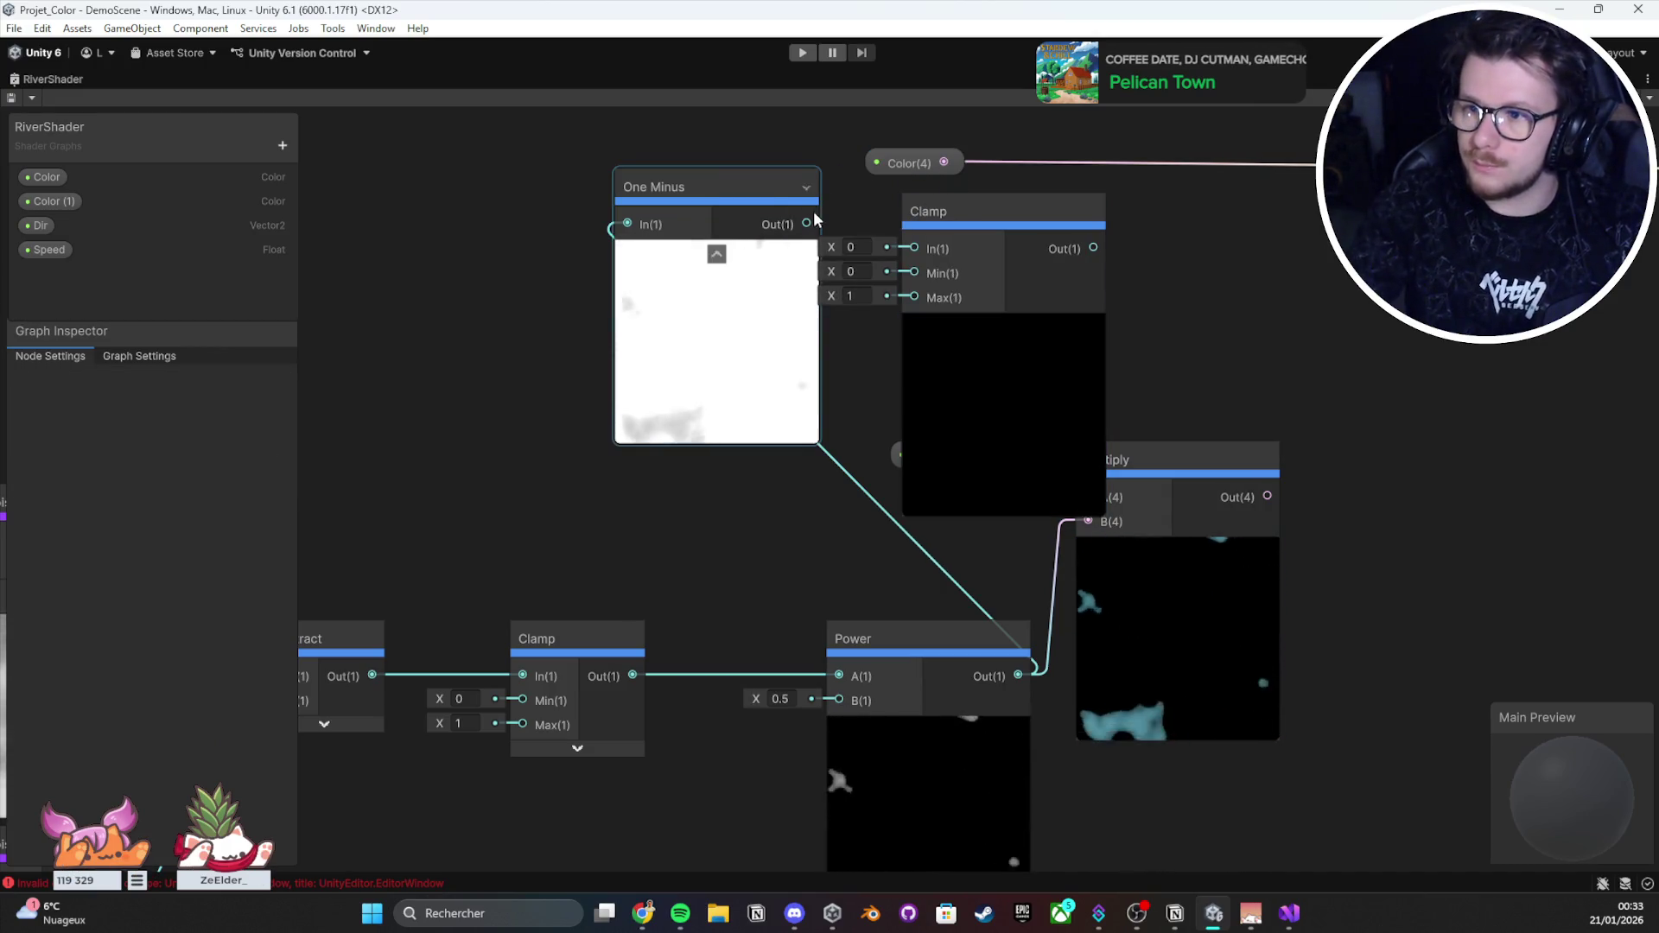
left_click_drag(806, 224, 916, 248)
mouse_move(832, 296)
left_mouse_down()
mouse_move(801, 292)
mouse_move(843, 294)
mouse_move(842, 272)
mouse_move(861, 272)
left_mouse_up()
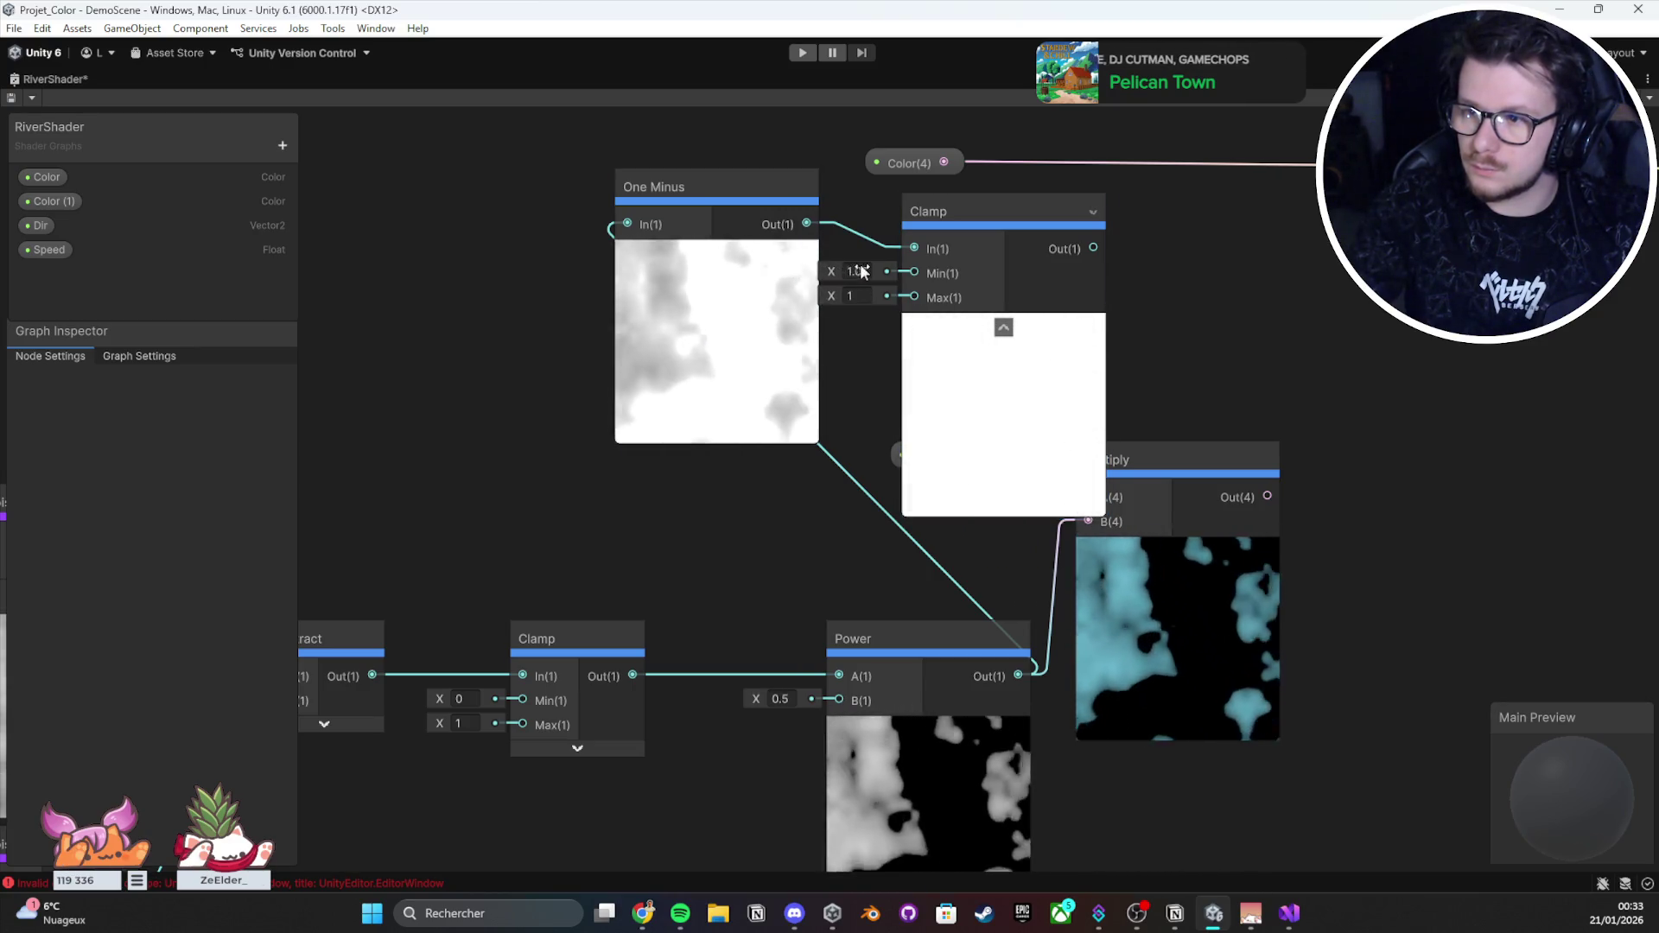
left_click(1064, 216)
key("Delete")
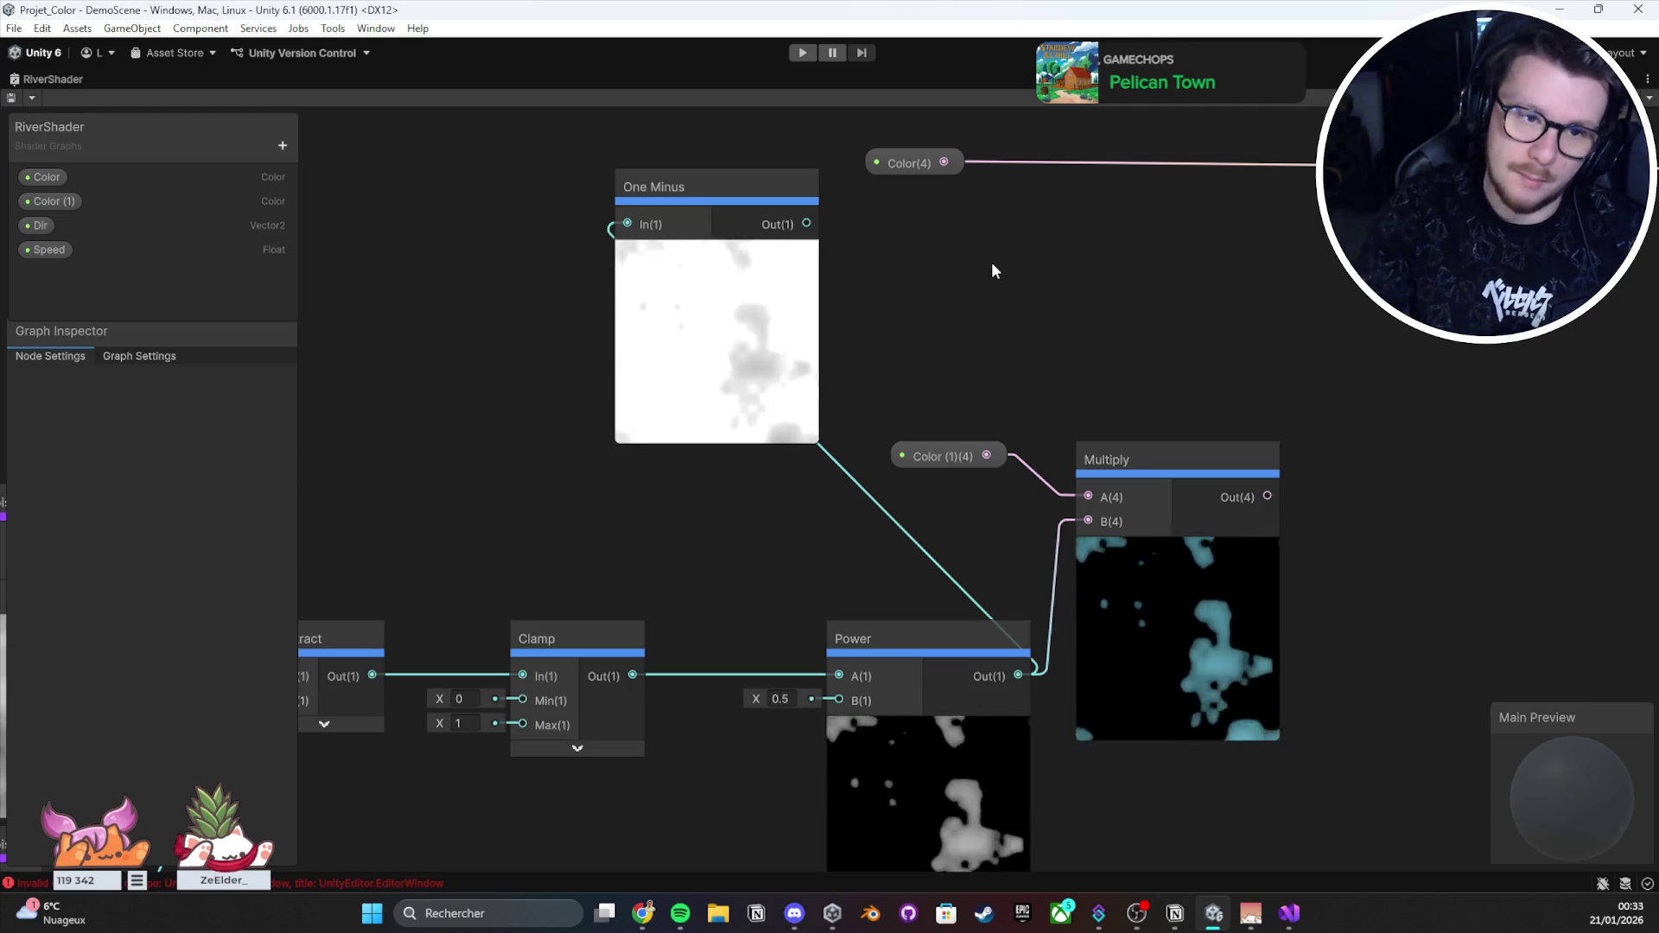
Step: Centre One Minus and browse the Input and Math > Range node categories
mouse_move(992, 262)
left_mouse_down()
mouse_move(847, 322)
mouse_move(851, 339)
left_mouse_up()
left_click_drag(589, 425, 570, 449)
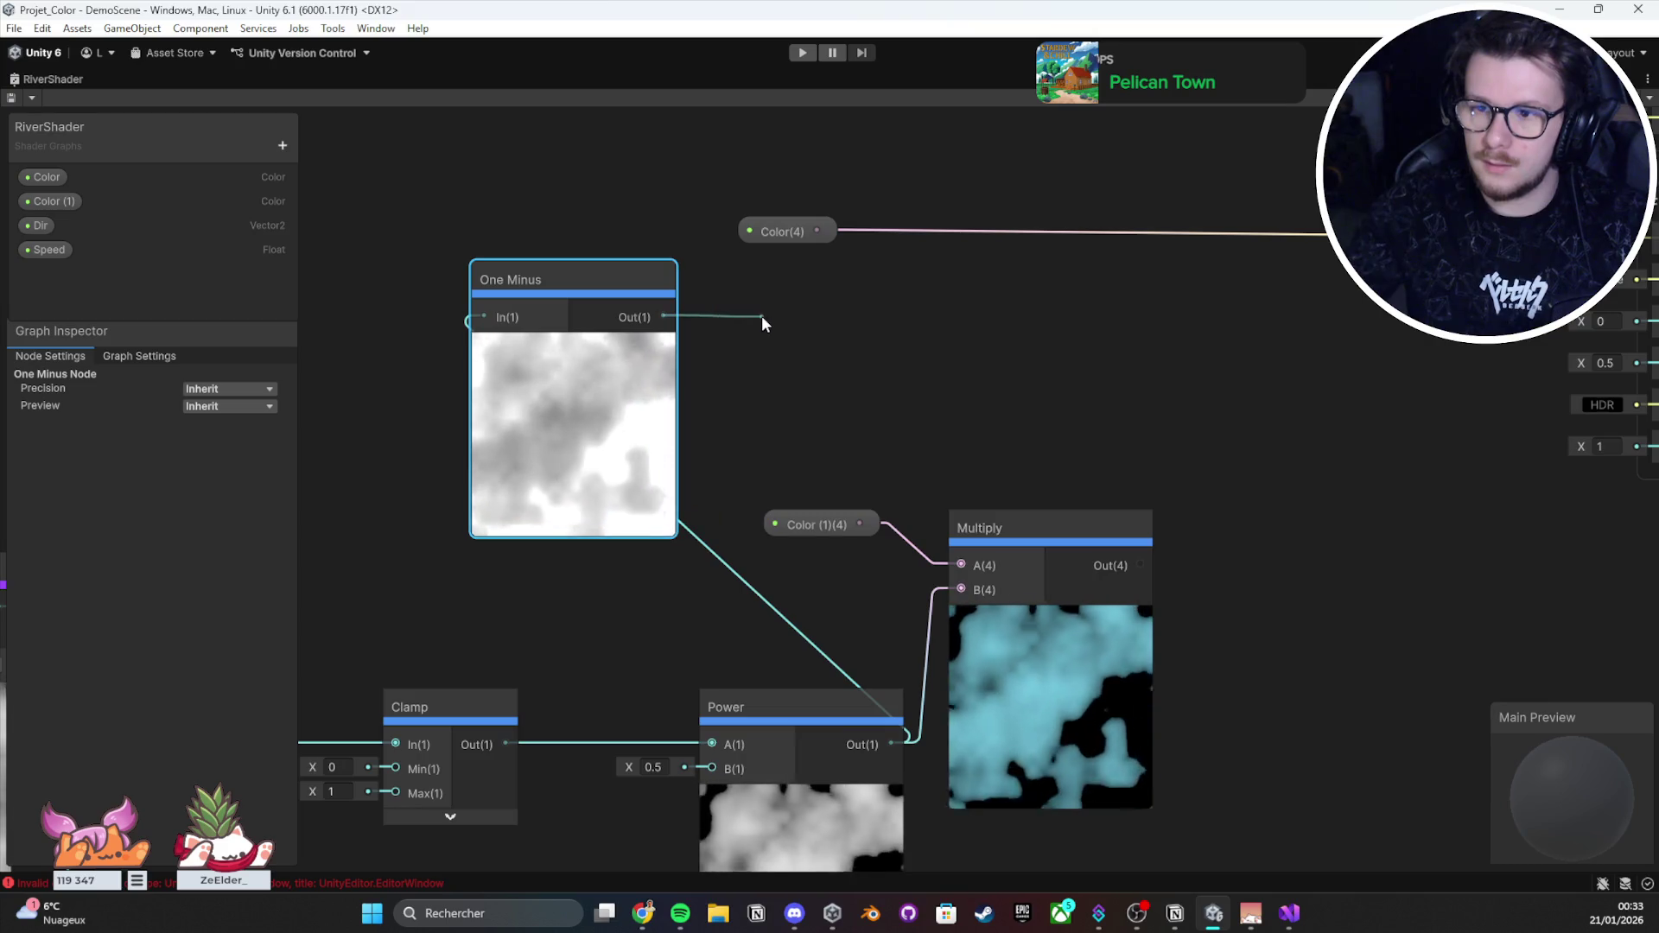
key("space")
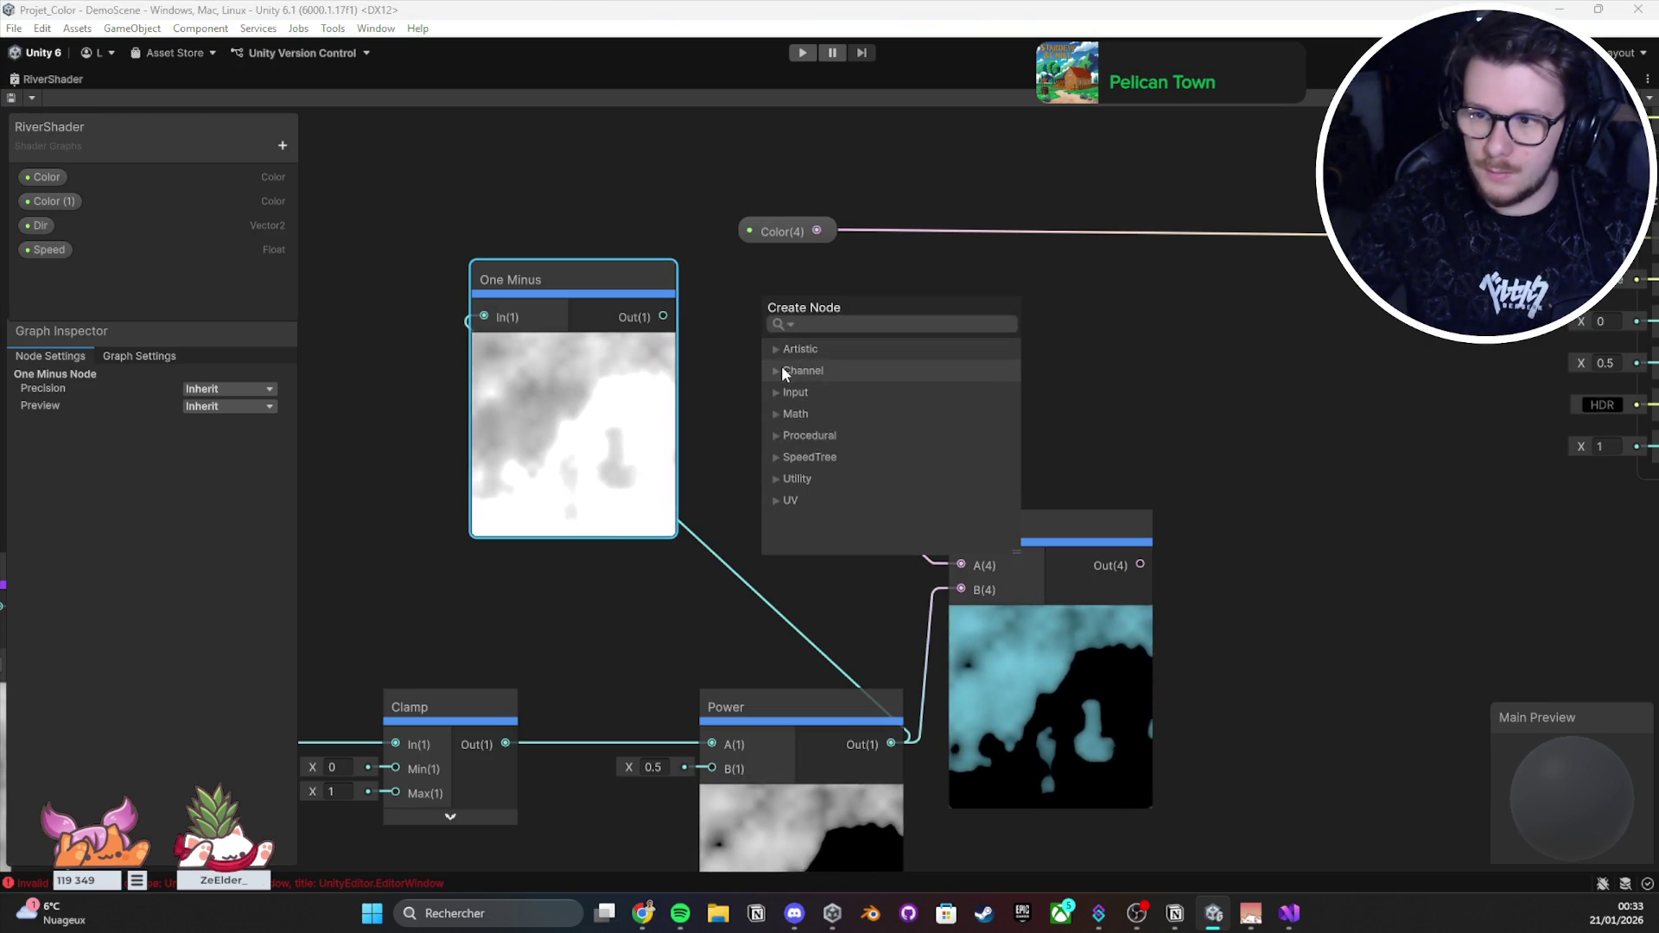
left_click(777, 392)
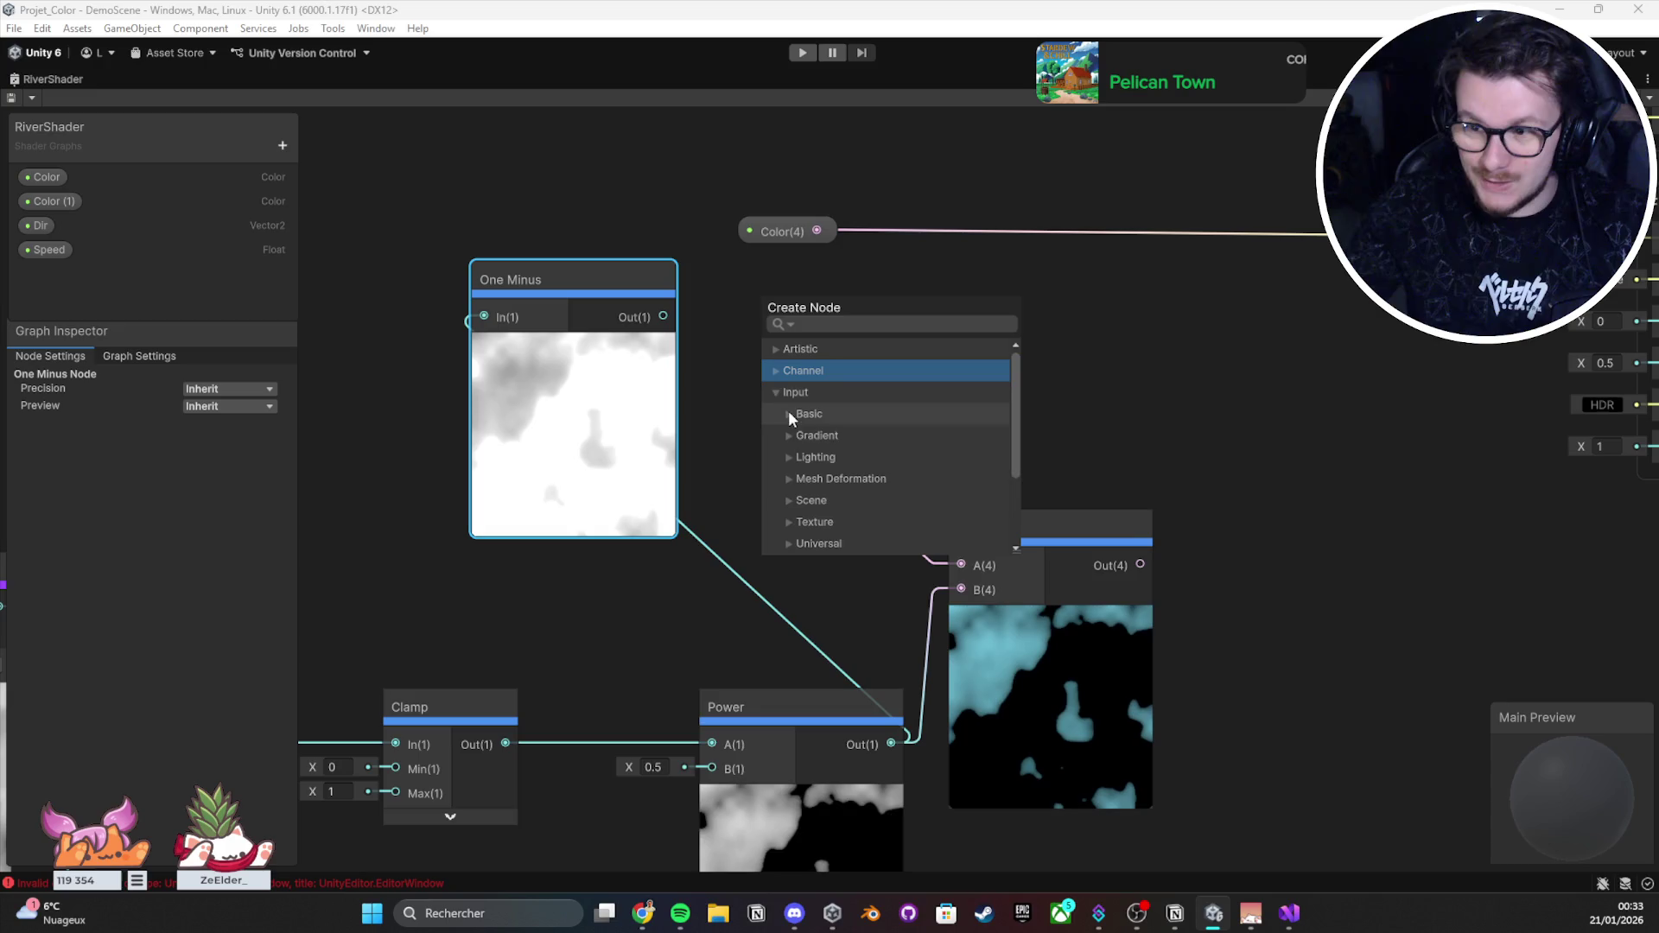
left_click(789, 413)
left_click(790, 413)
left_click(776, 392)
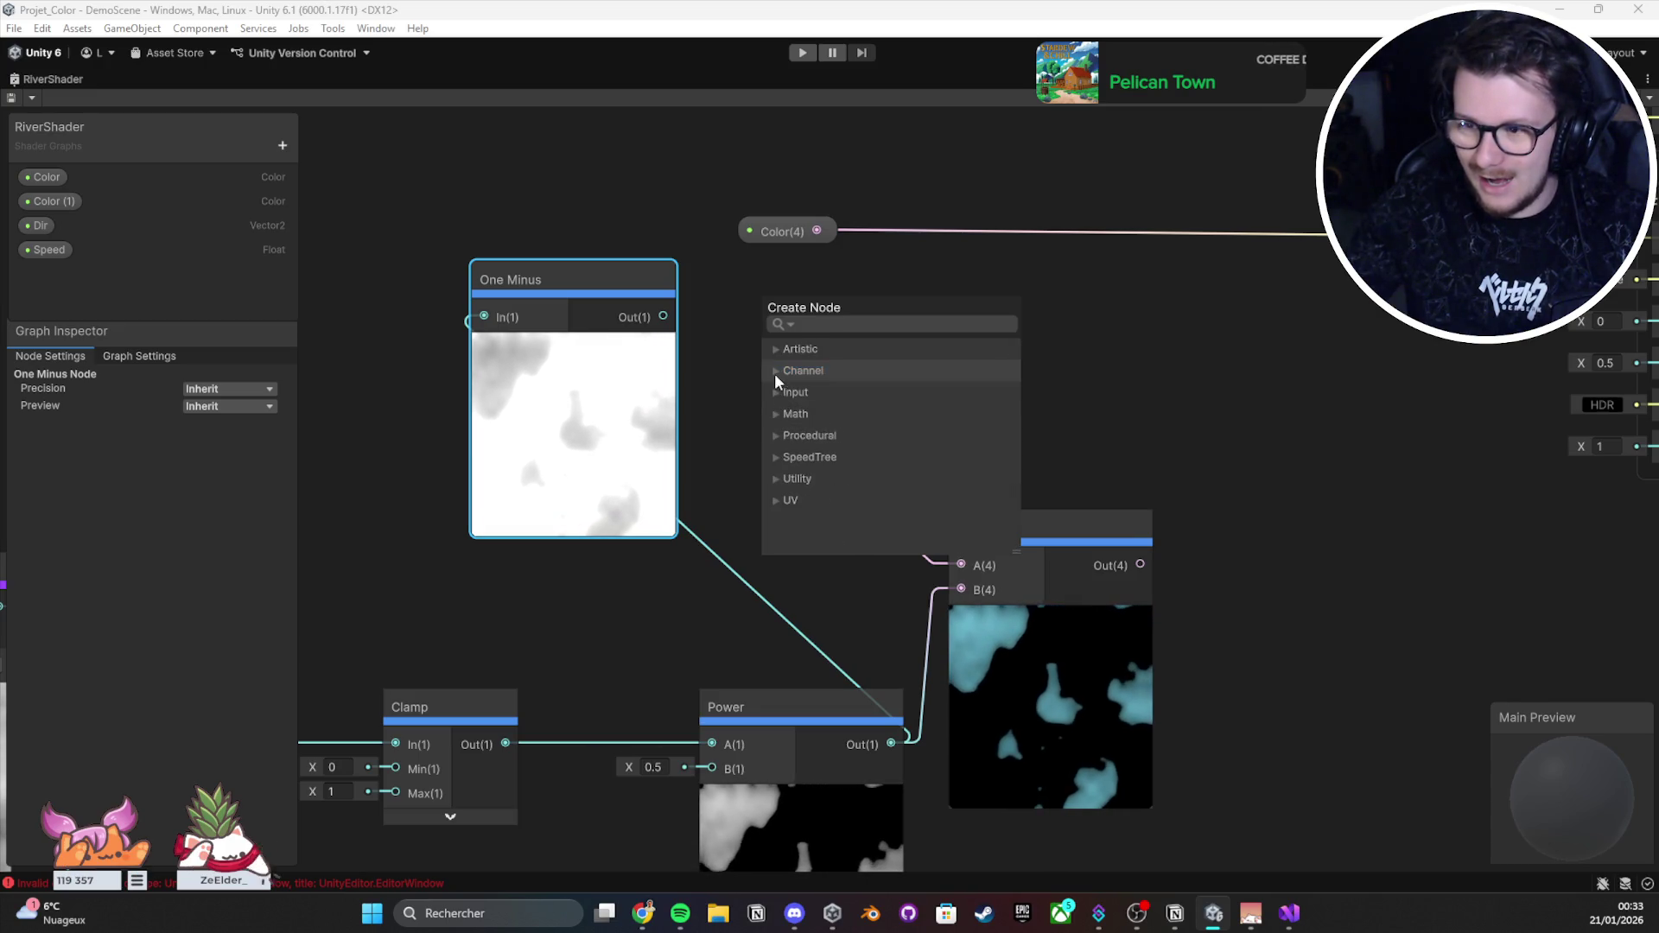
left_click(777, 414)
scroll(785, 415, "down", 2)
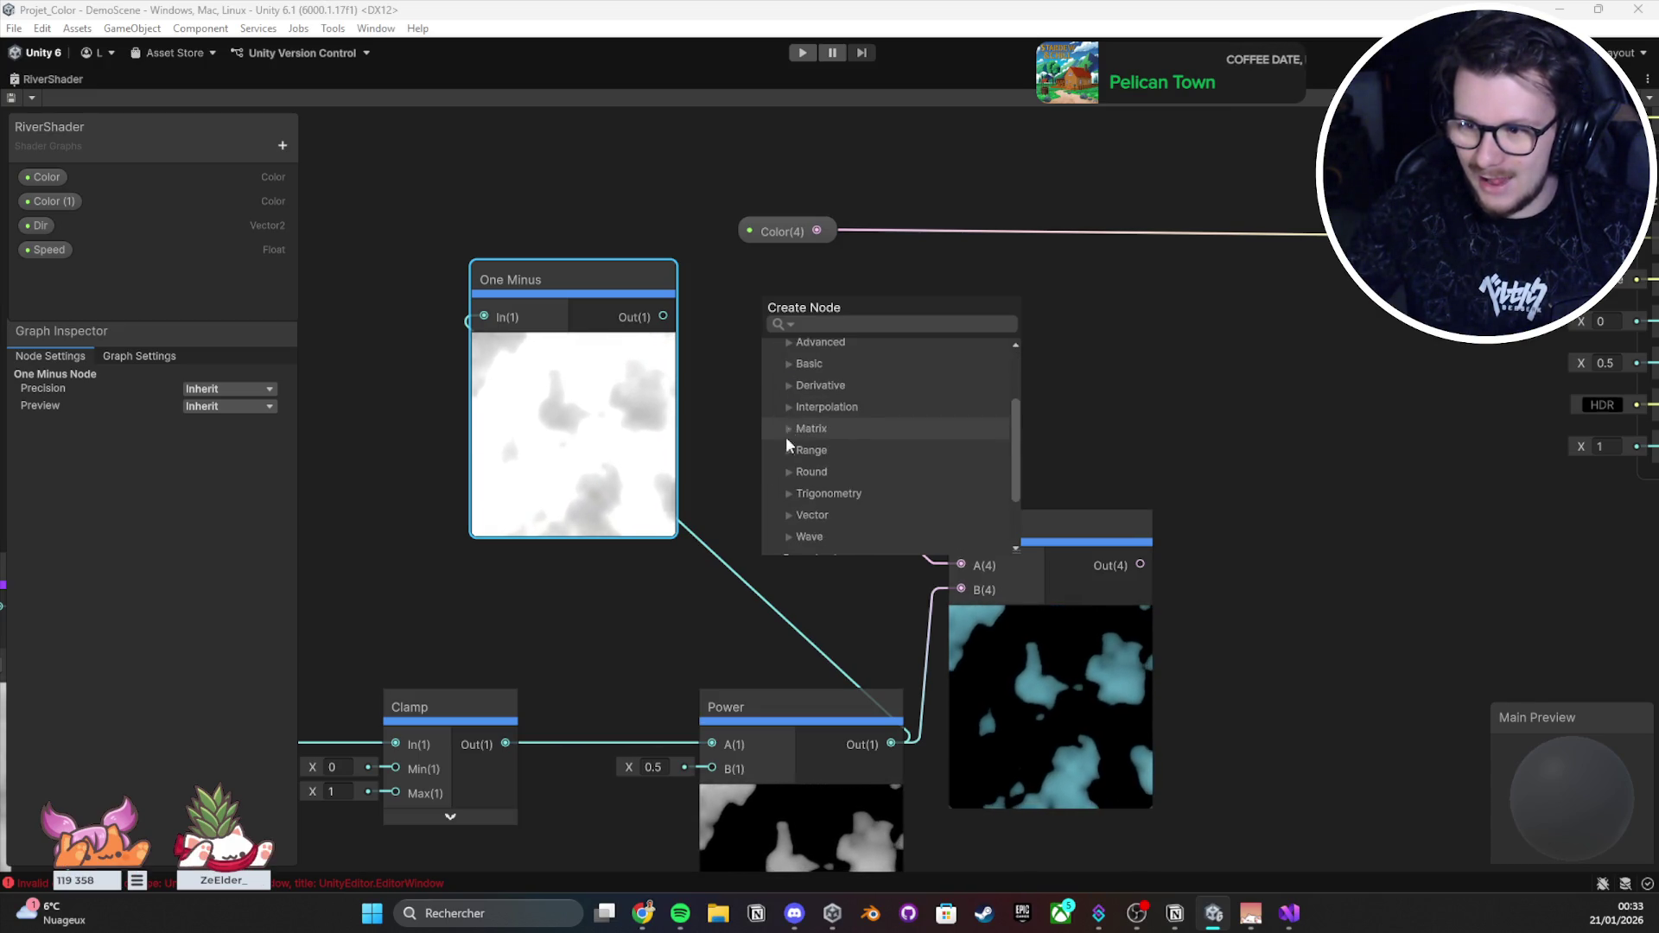
left_click(786, 449)
scroll(786, 448, "down", 4)
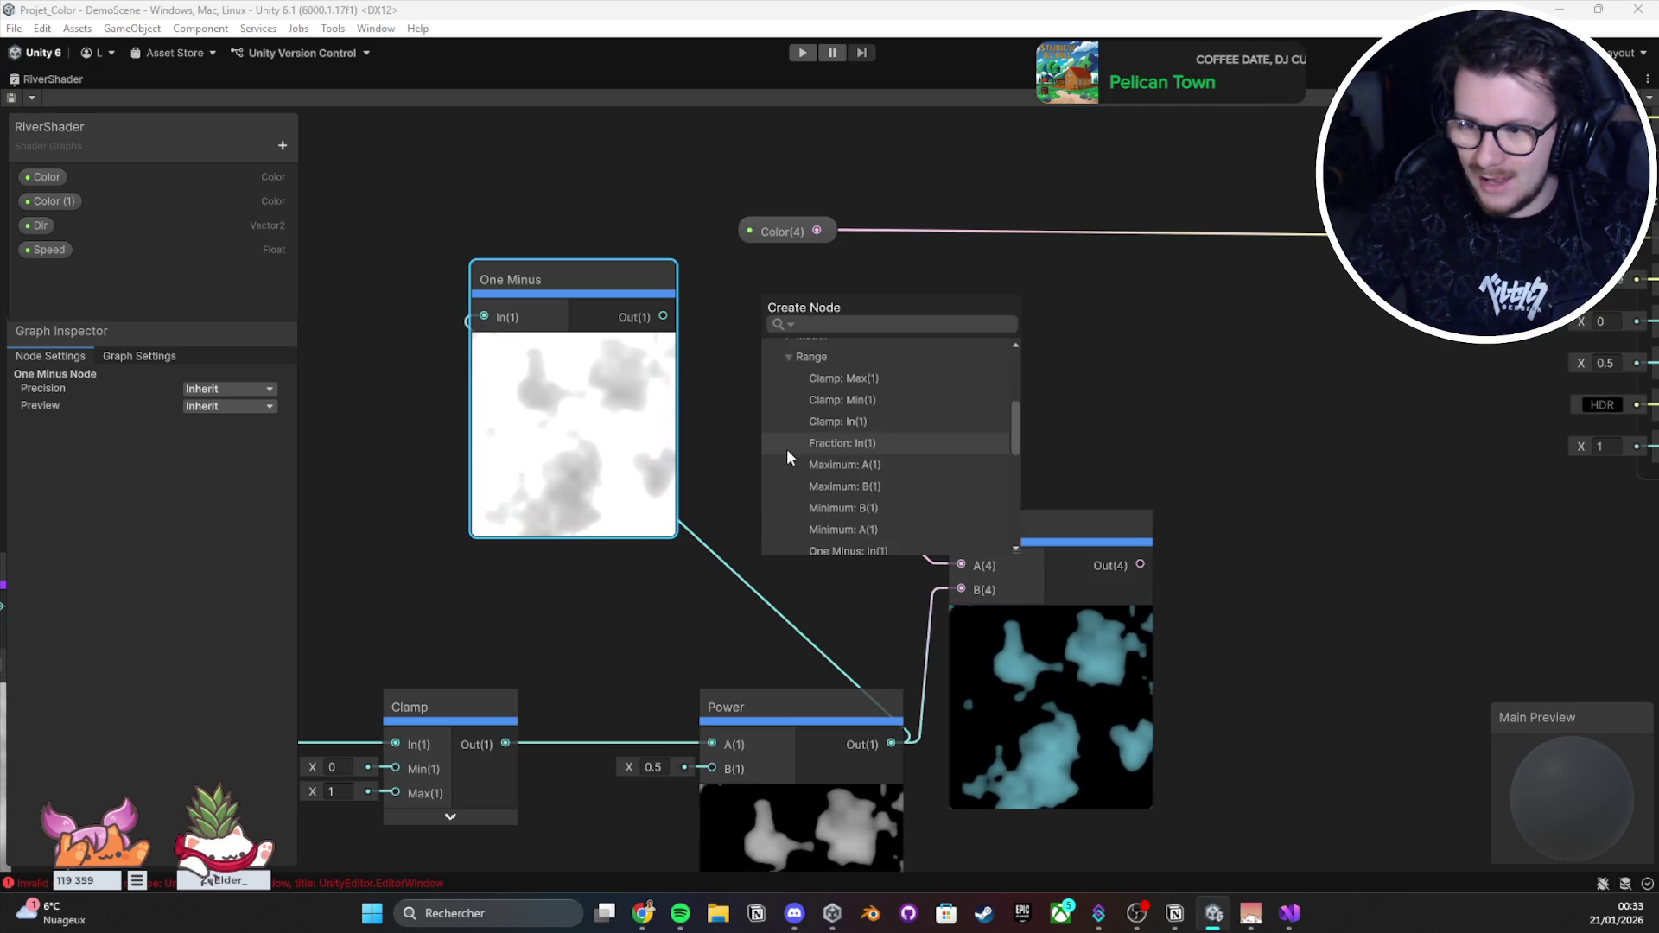
scroll(786, 449, "down", 3)
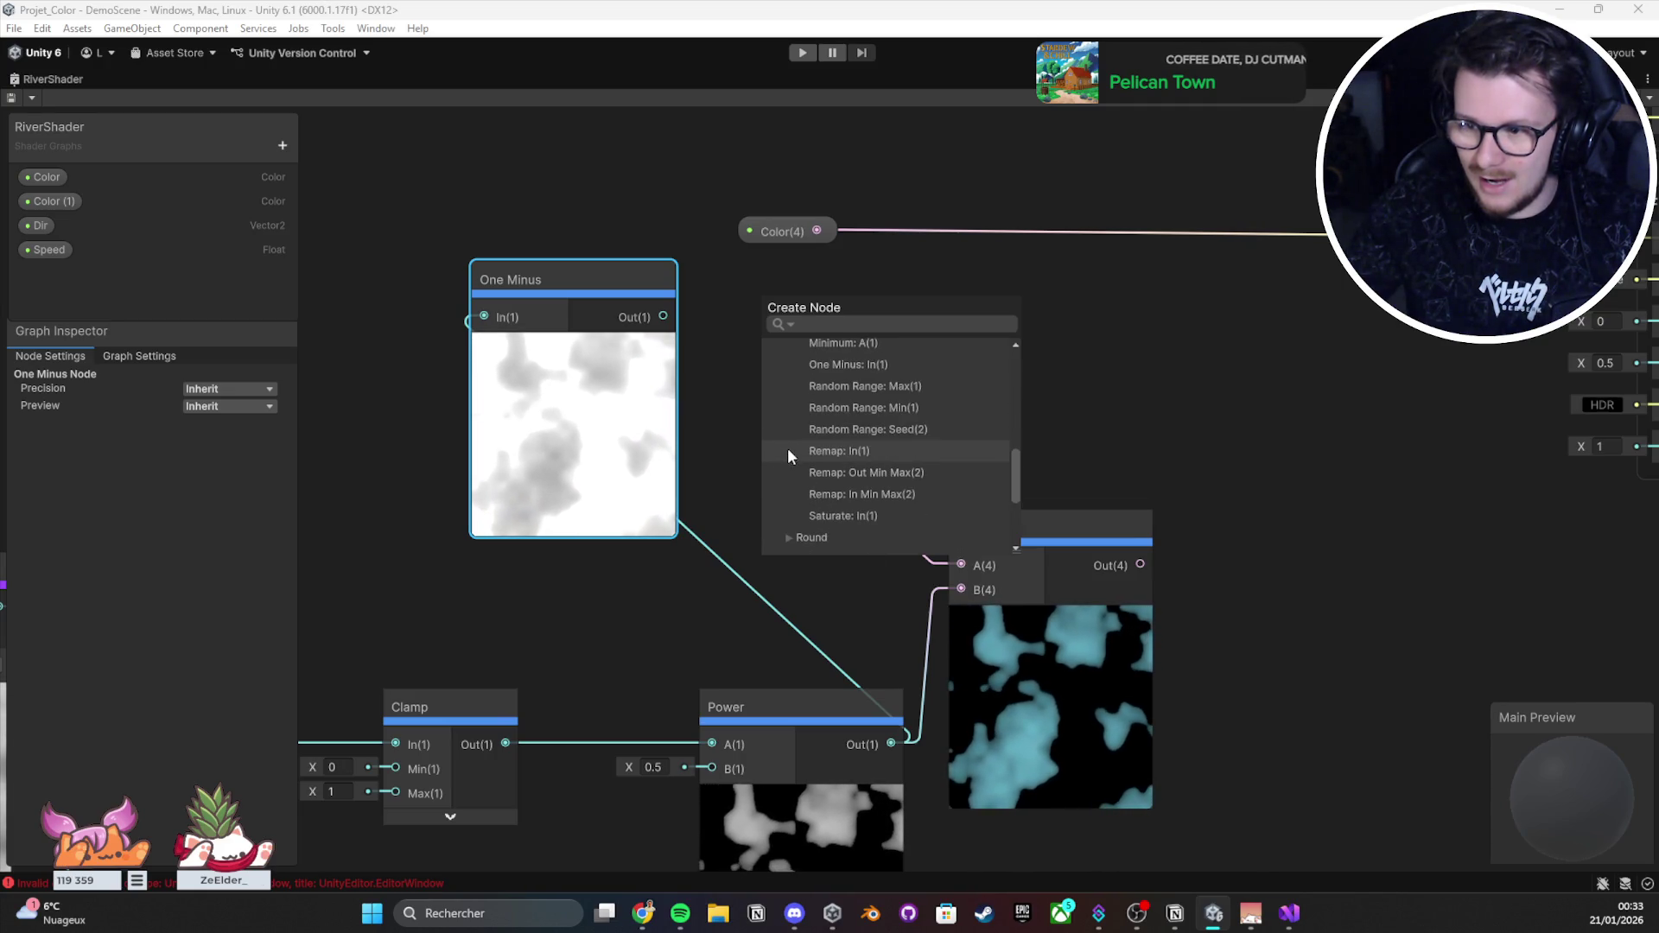
Step: Add a Math > Round > Step node fed by One Minus, keeping Edge at 1
left_click(784, 490)
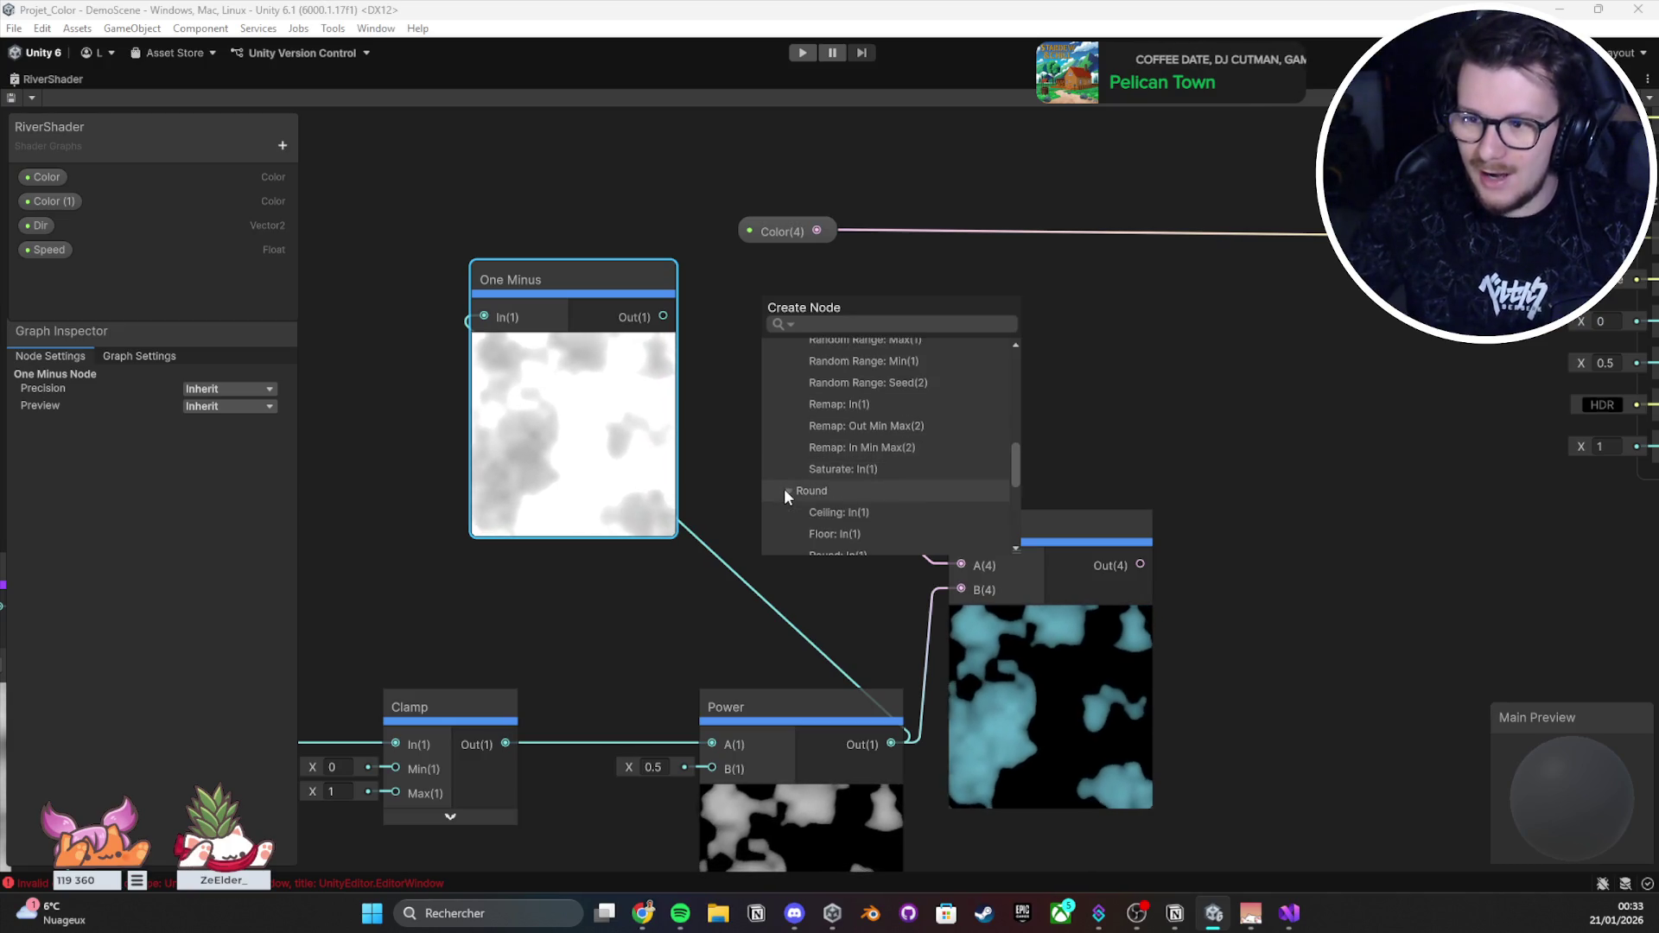
scroll(784, 489, "down", 2)
scroll(801, 461, "down", 1)
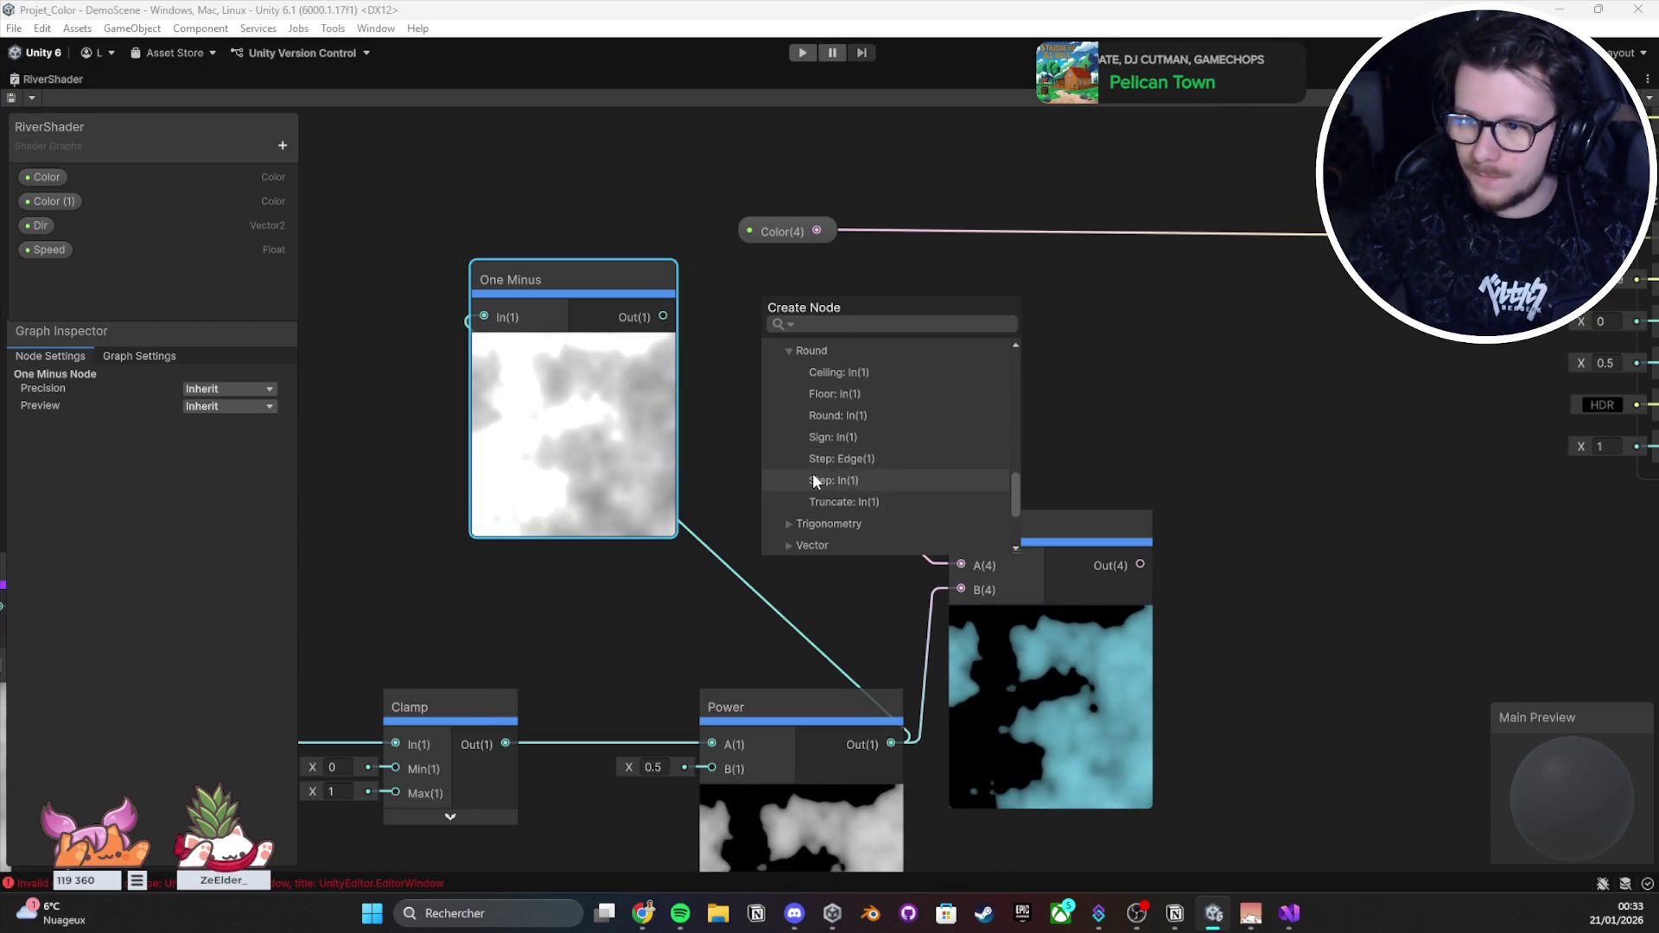
left_click(812, 478)
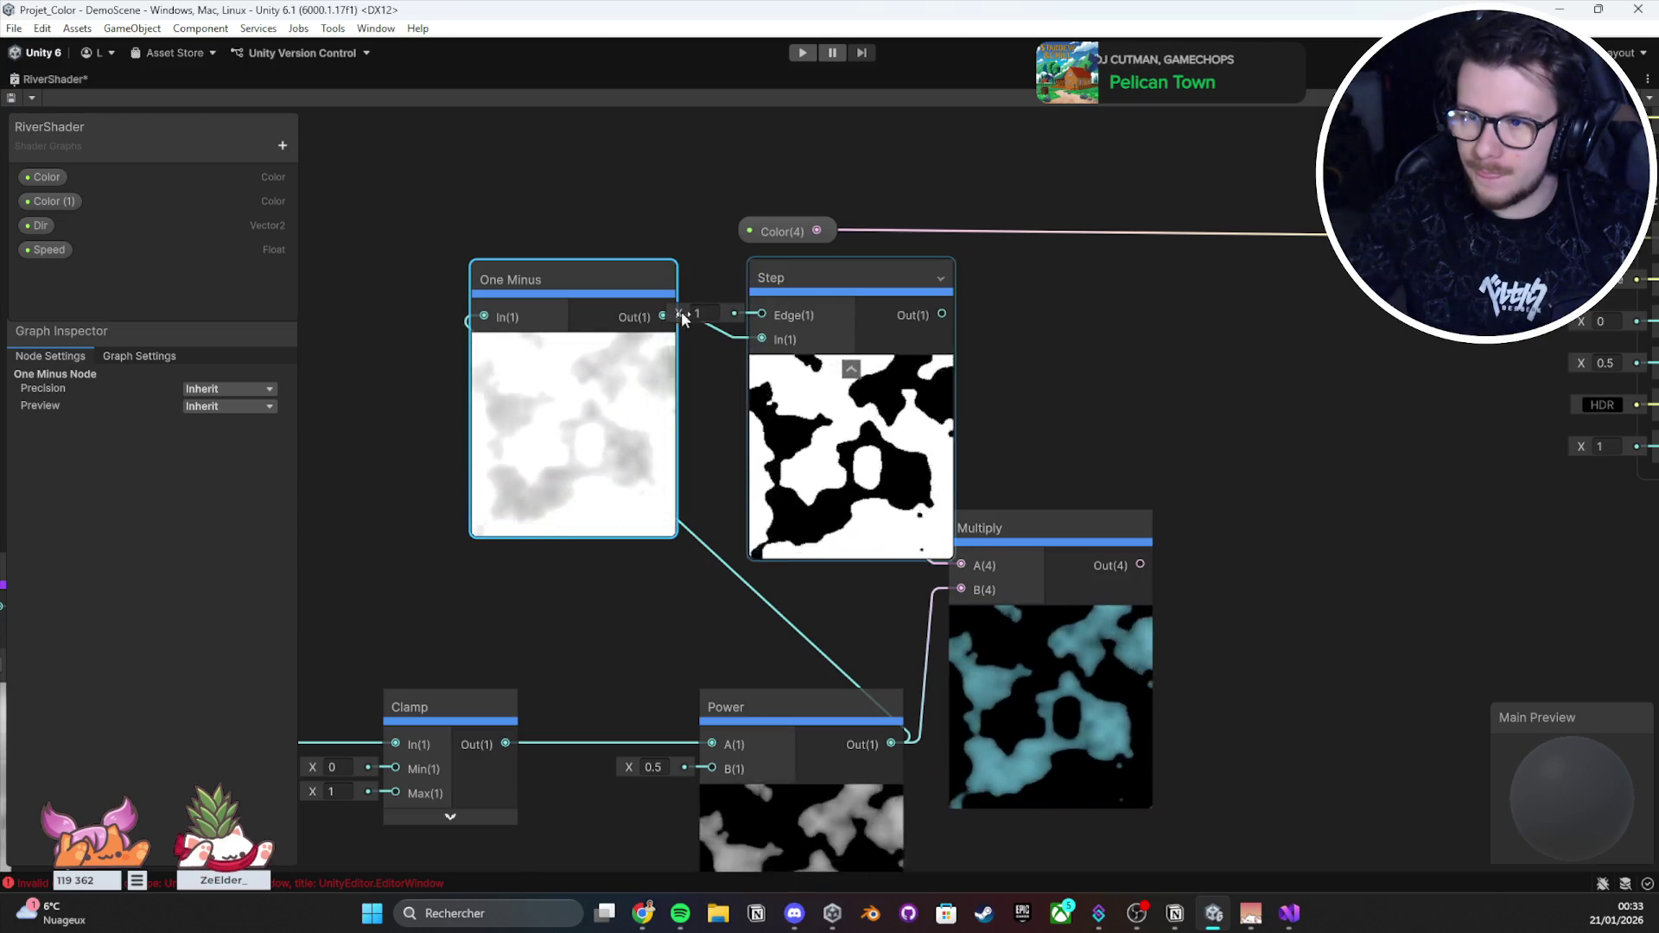
left_click_drag(679, 313, 676, 313)
key("ctrl+z")
Step: Create a Multiply from Color, wire Step's output into its B input, and regroup the nodes
left_click_drag(931, 294, 811, 366)
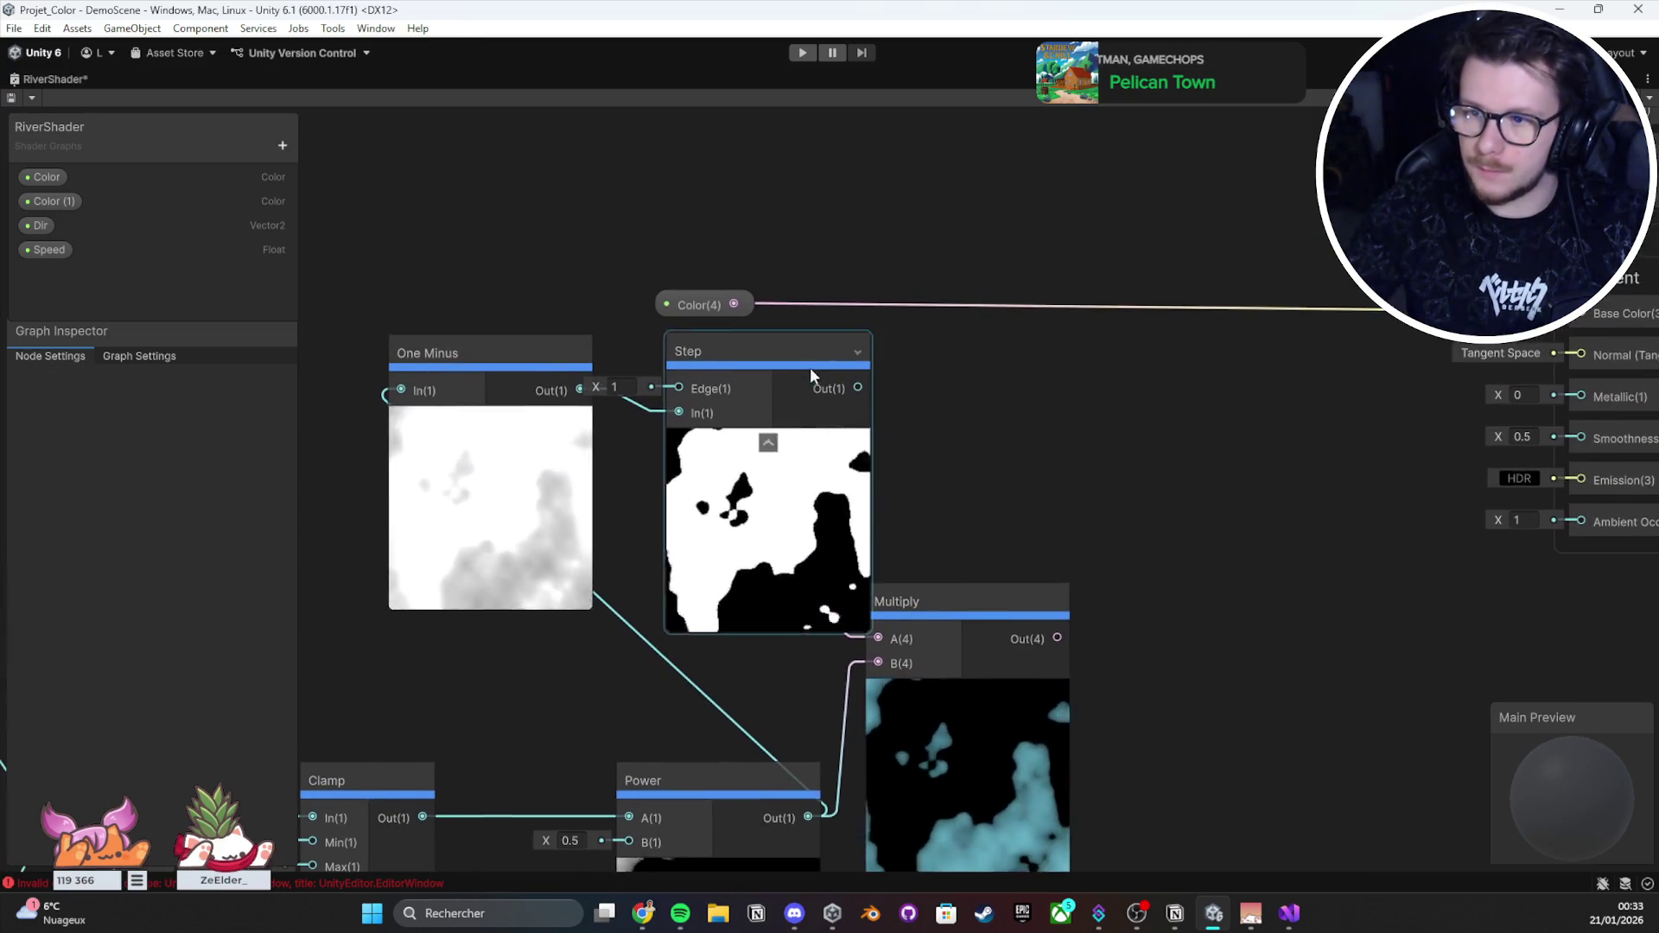
mouse_move(734, 305)
left_mouse_down()
mouse_move(853, 304)
mouse_move(931, 339)
left_mouse_up()
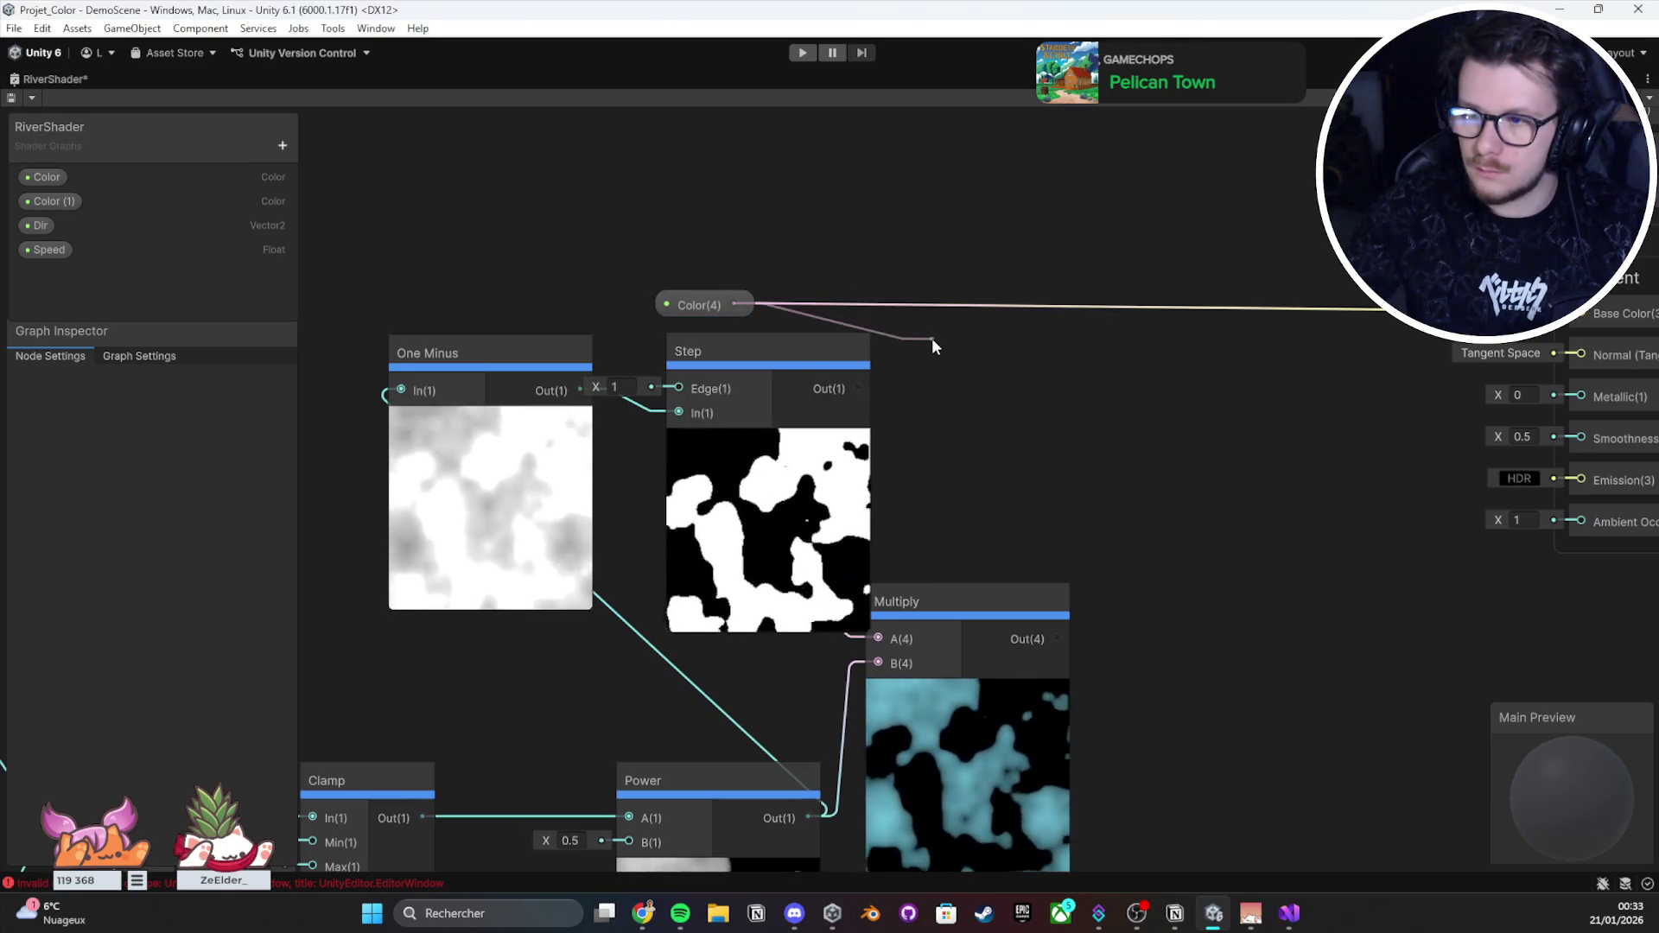
type("multiply")
key("Return")
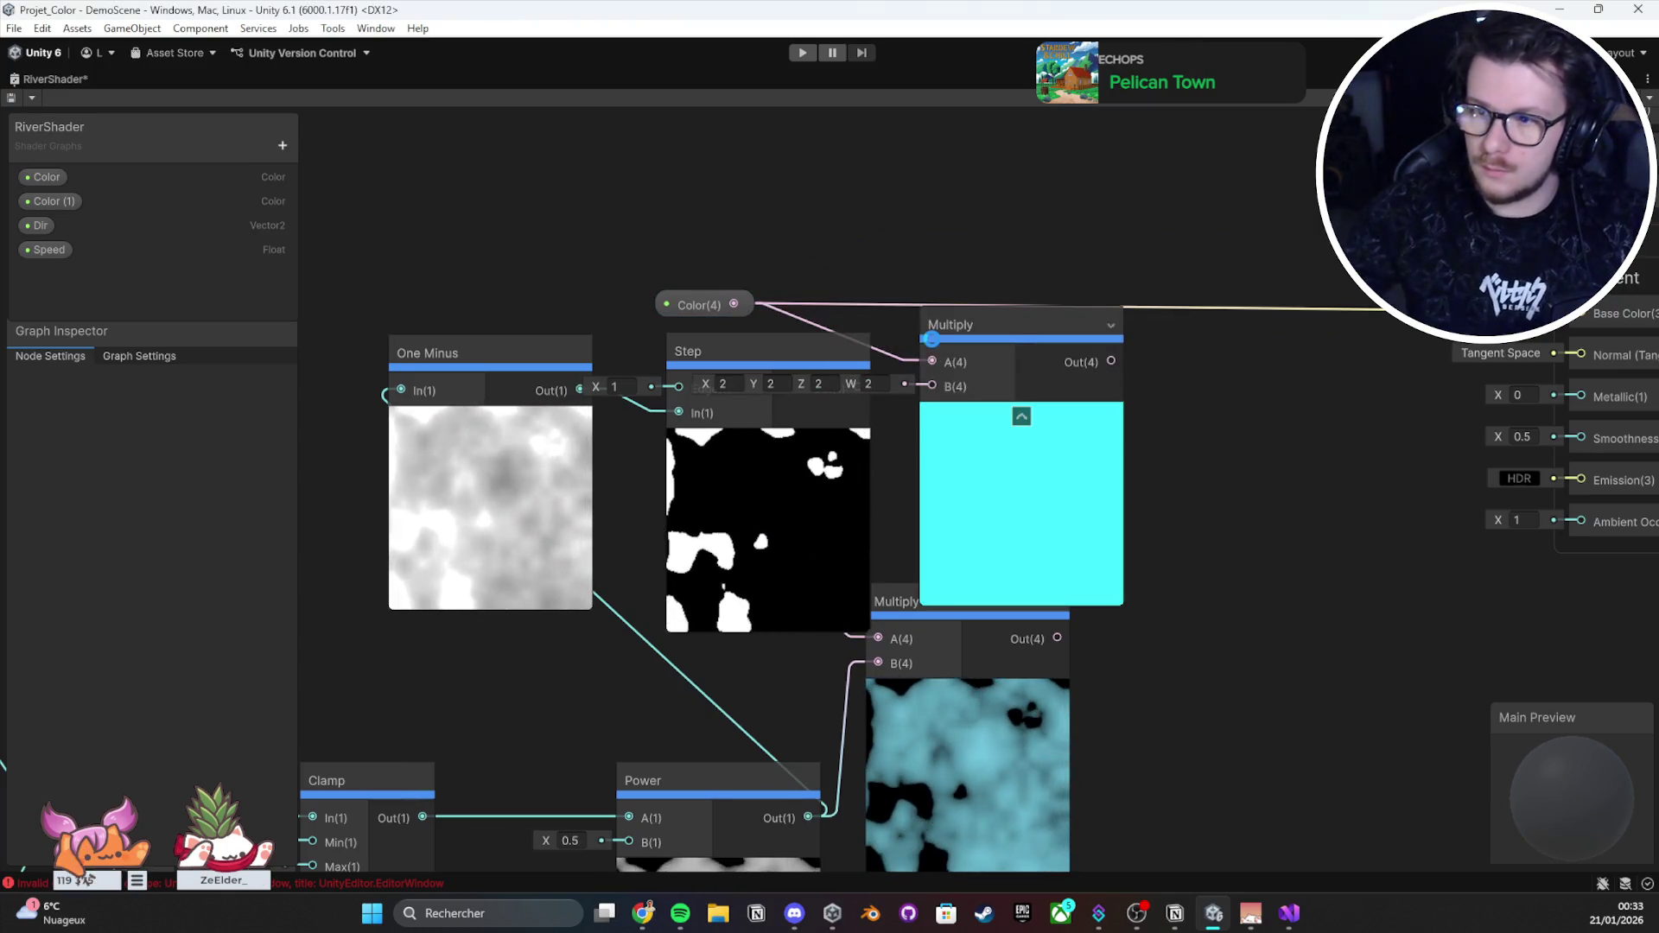
left_click_drag(1110, 318, 1171, 308)
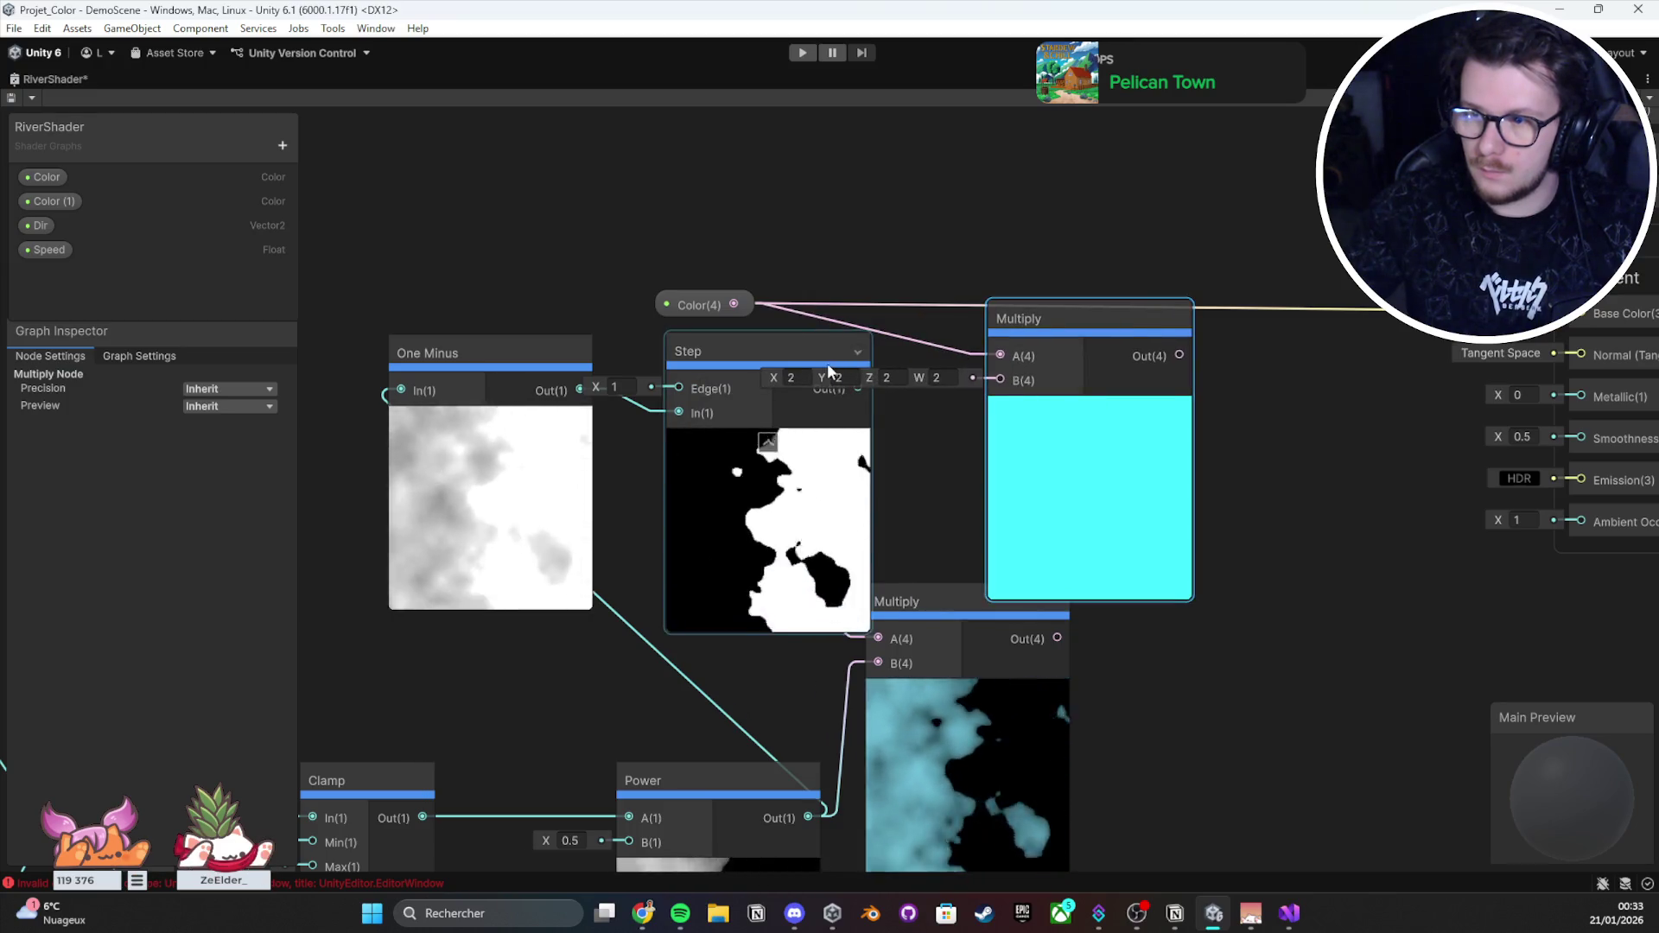
mouse_move(864, 389)
left_mouse_down()
mouse_move(1046, 393)
mouse_move(1028, 382)
left_mouse_up()
left_click_drag(1063, 318, 936, 299)
scroll(824, 451, "down", 3)
mouse_move(537, 307)
left_mouse_down()
mouse_move(734, 397)
mouse_move(1007, 459)
mouse_move(921, 408)
left_mouse_up()
Step: Create an Add node via the 'add' search and wire the lower Color (1) × Power Multiply into B
left_click_drag(966, 525, 878, 454)
scroll(760, 337, "up", 3)
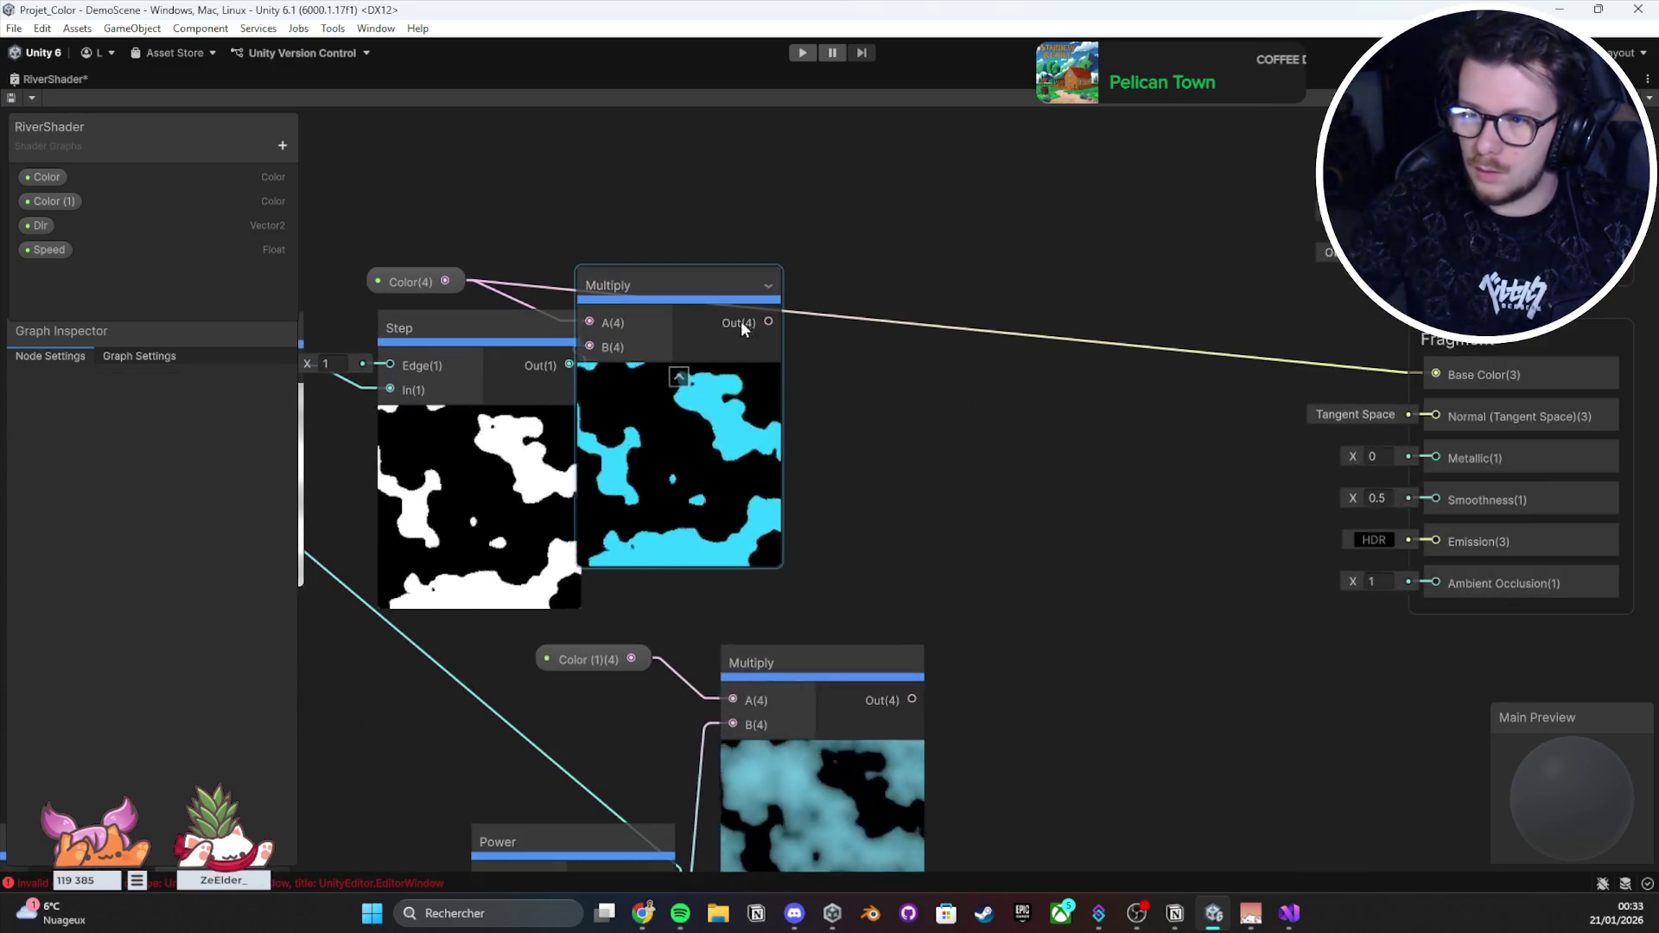
key("space")
type("add")
key("Return")
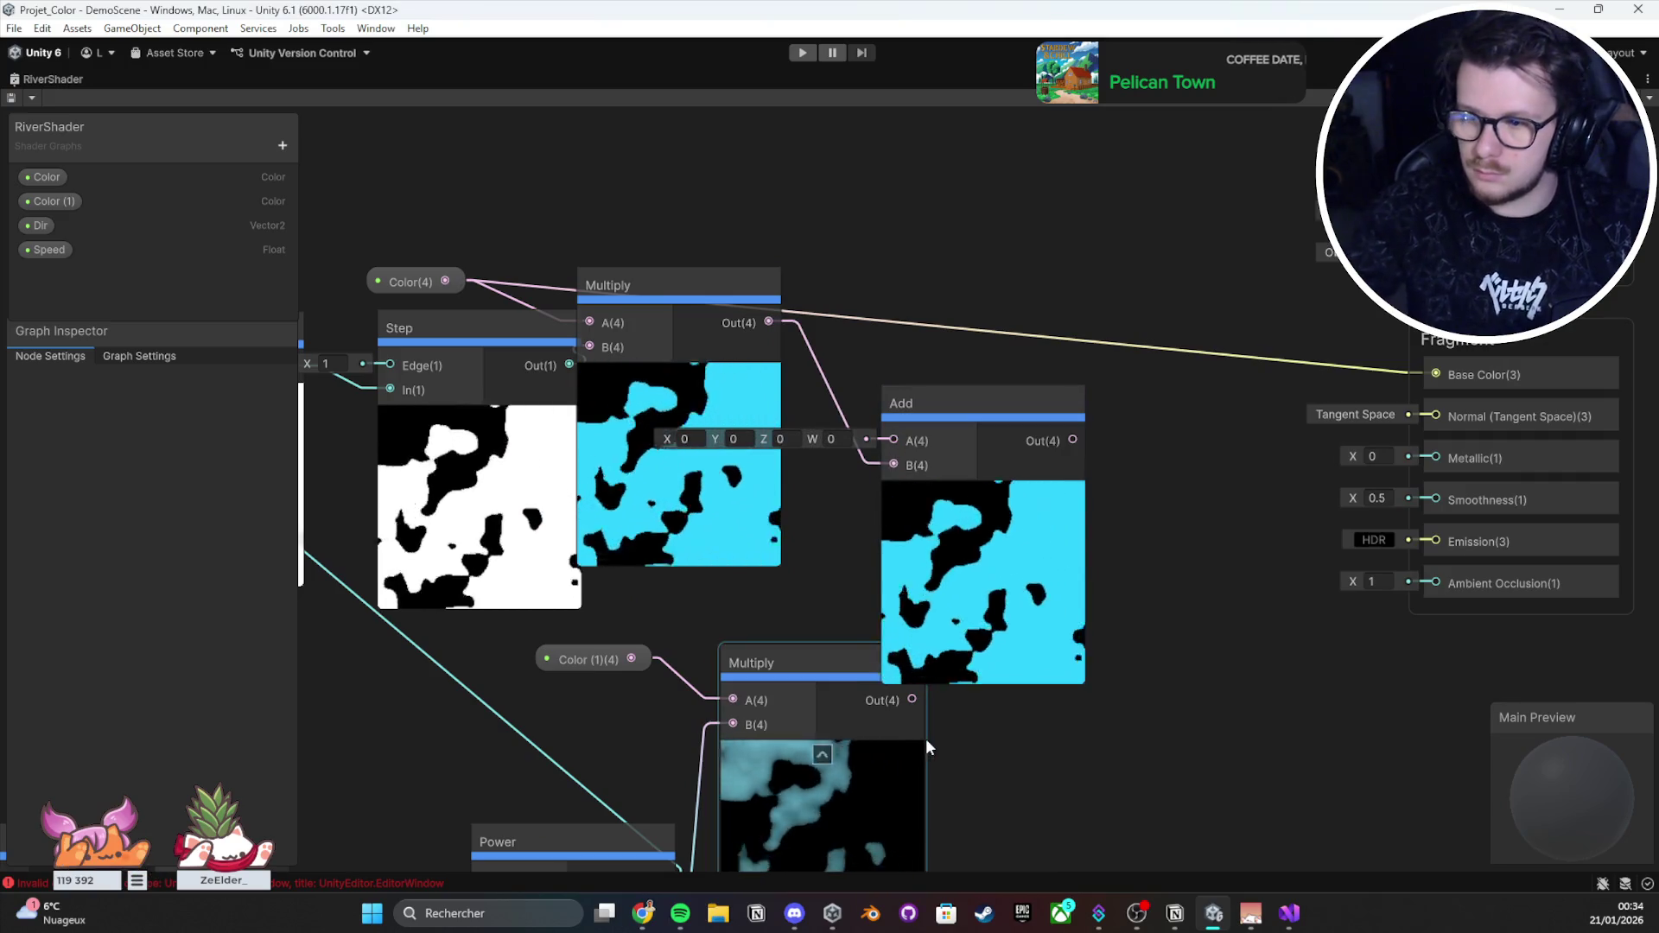
left_click(921, 689)
mouse_move(912, 700)
left_mouse_down()
mouse_move(898, 466)
mouse_move(1018, 396)
left_mouse_up()
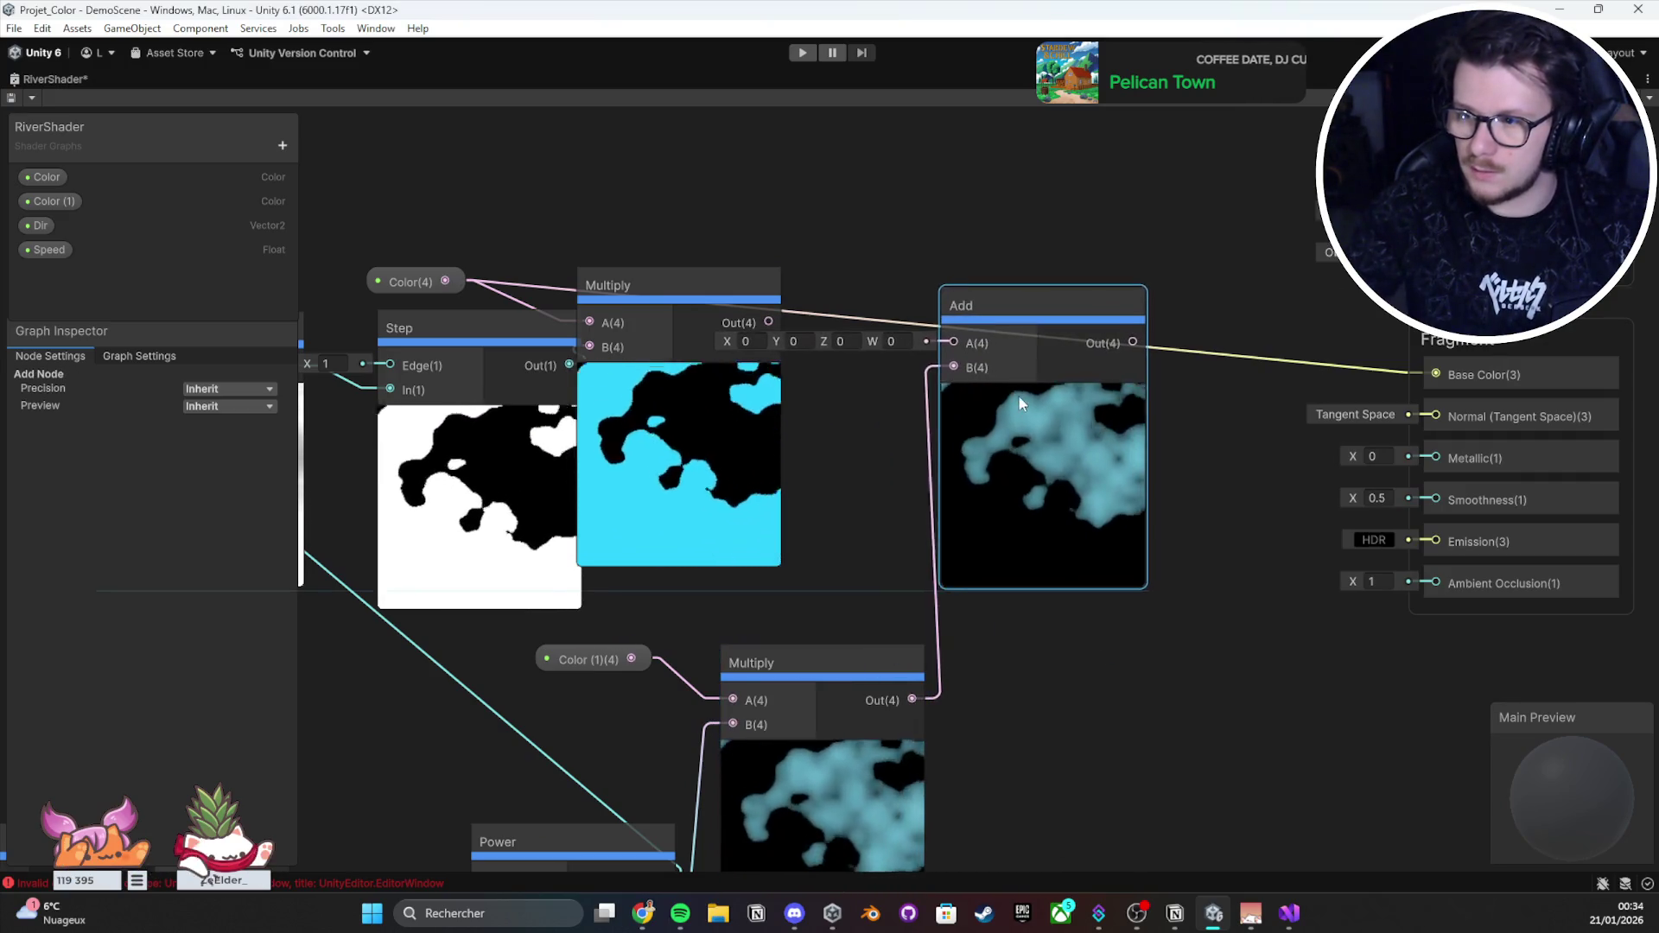
left_click_drag(838, 438, 1198, 415)
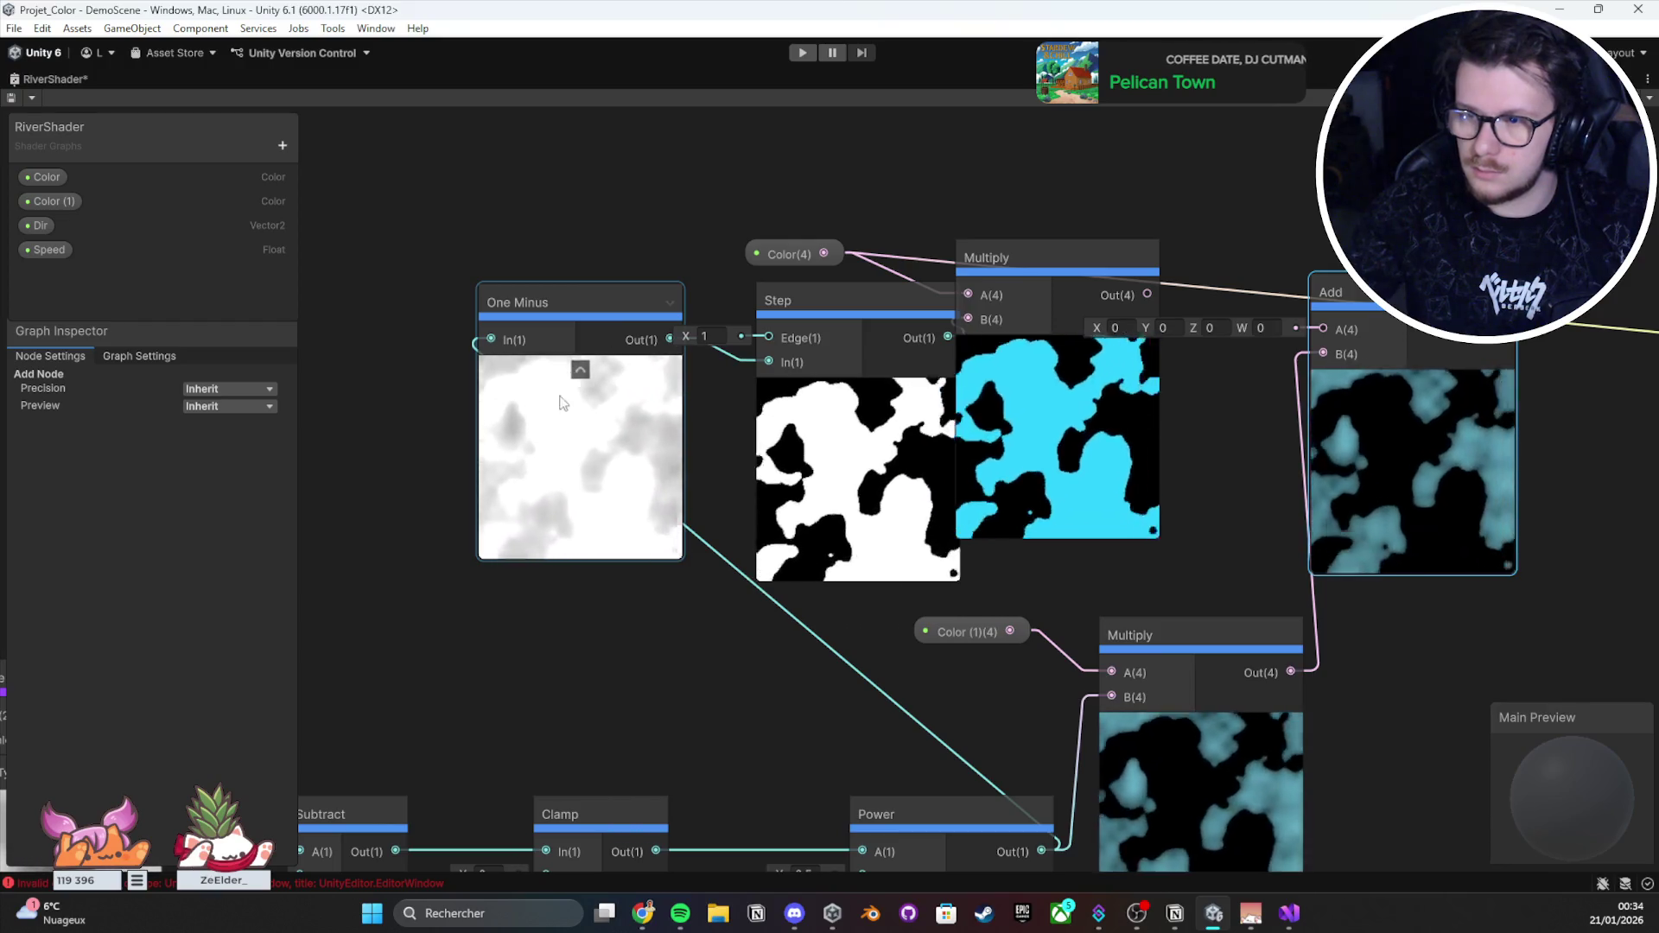
left_click_drag(553, 396, 539, 446)
left_click(708, 334)
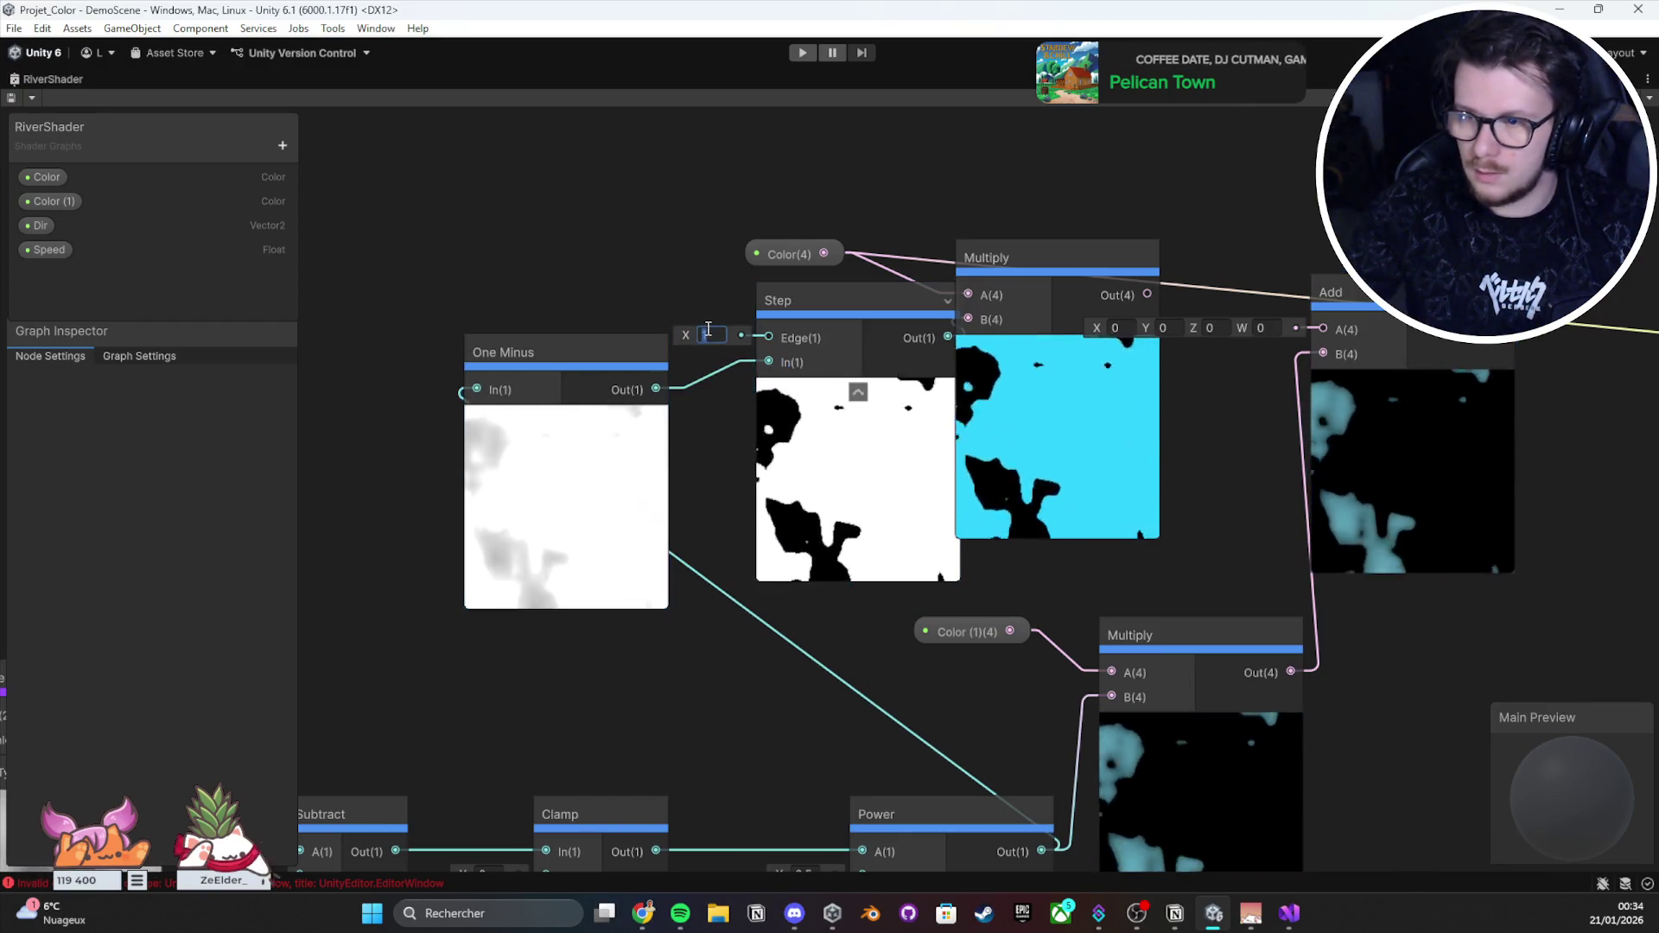
type("1")
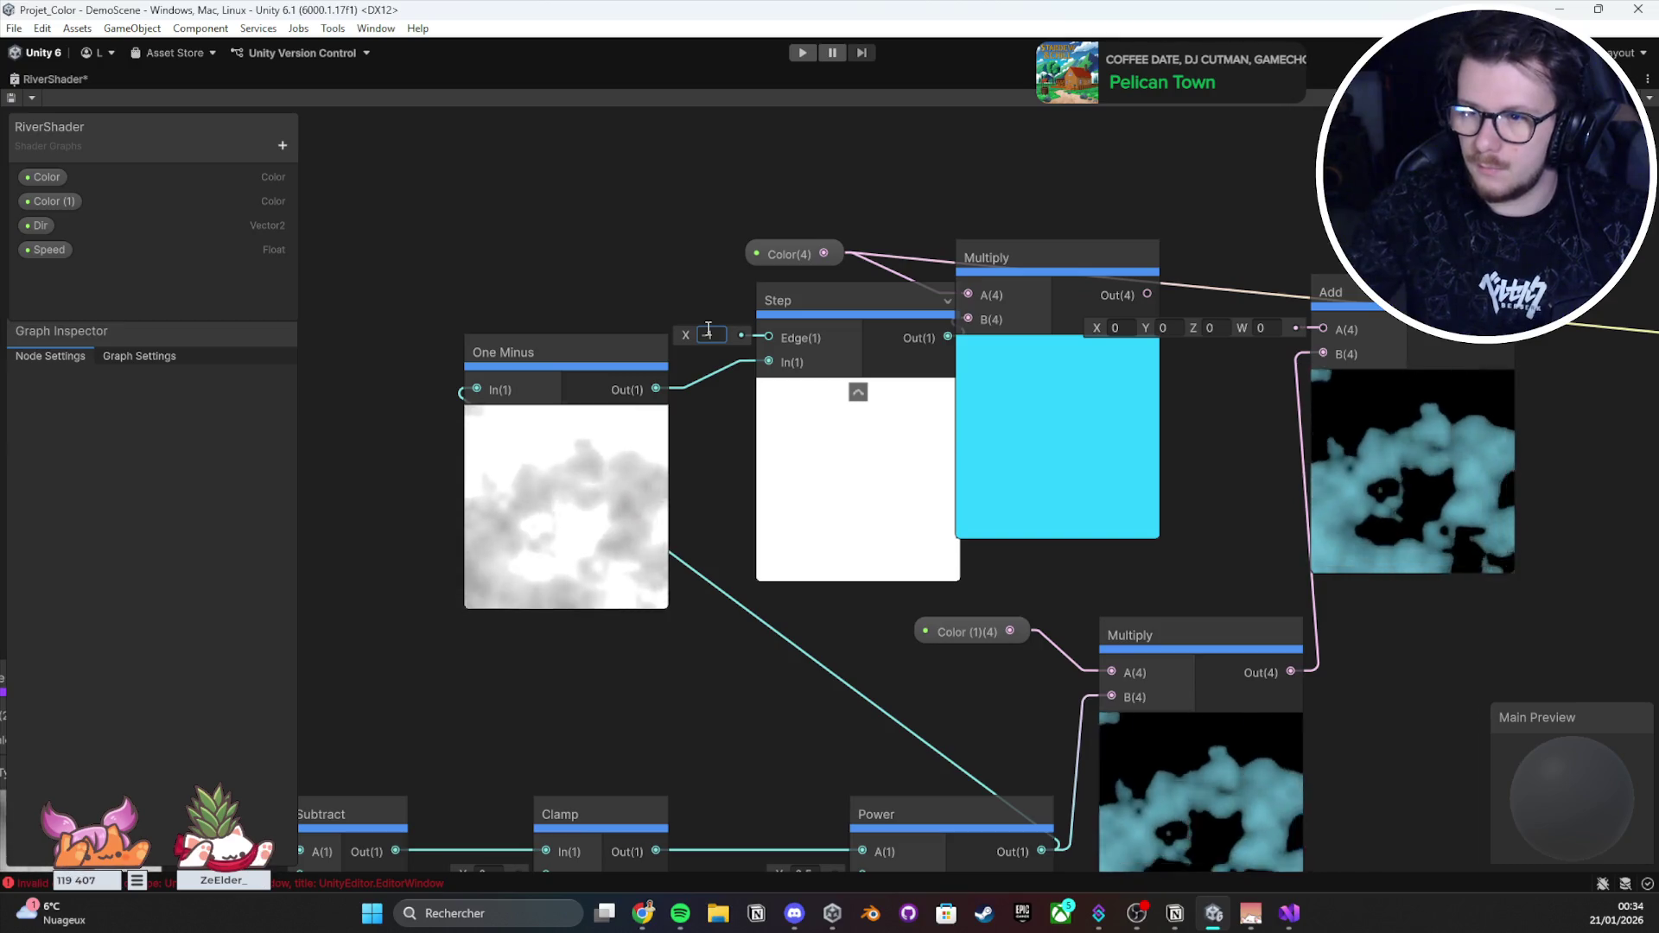
left_click(661, 384)
mouse_move(1040, 849)
left_mouse_down()
mouse_move(760, 330)
mouse_move(765, 345)
mouse_move(656, 372)
left_mouse_up()
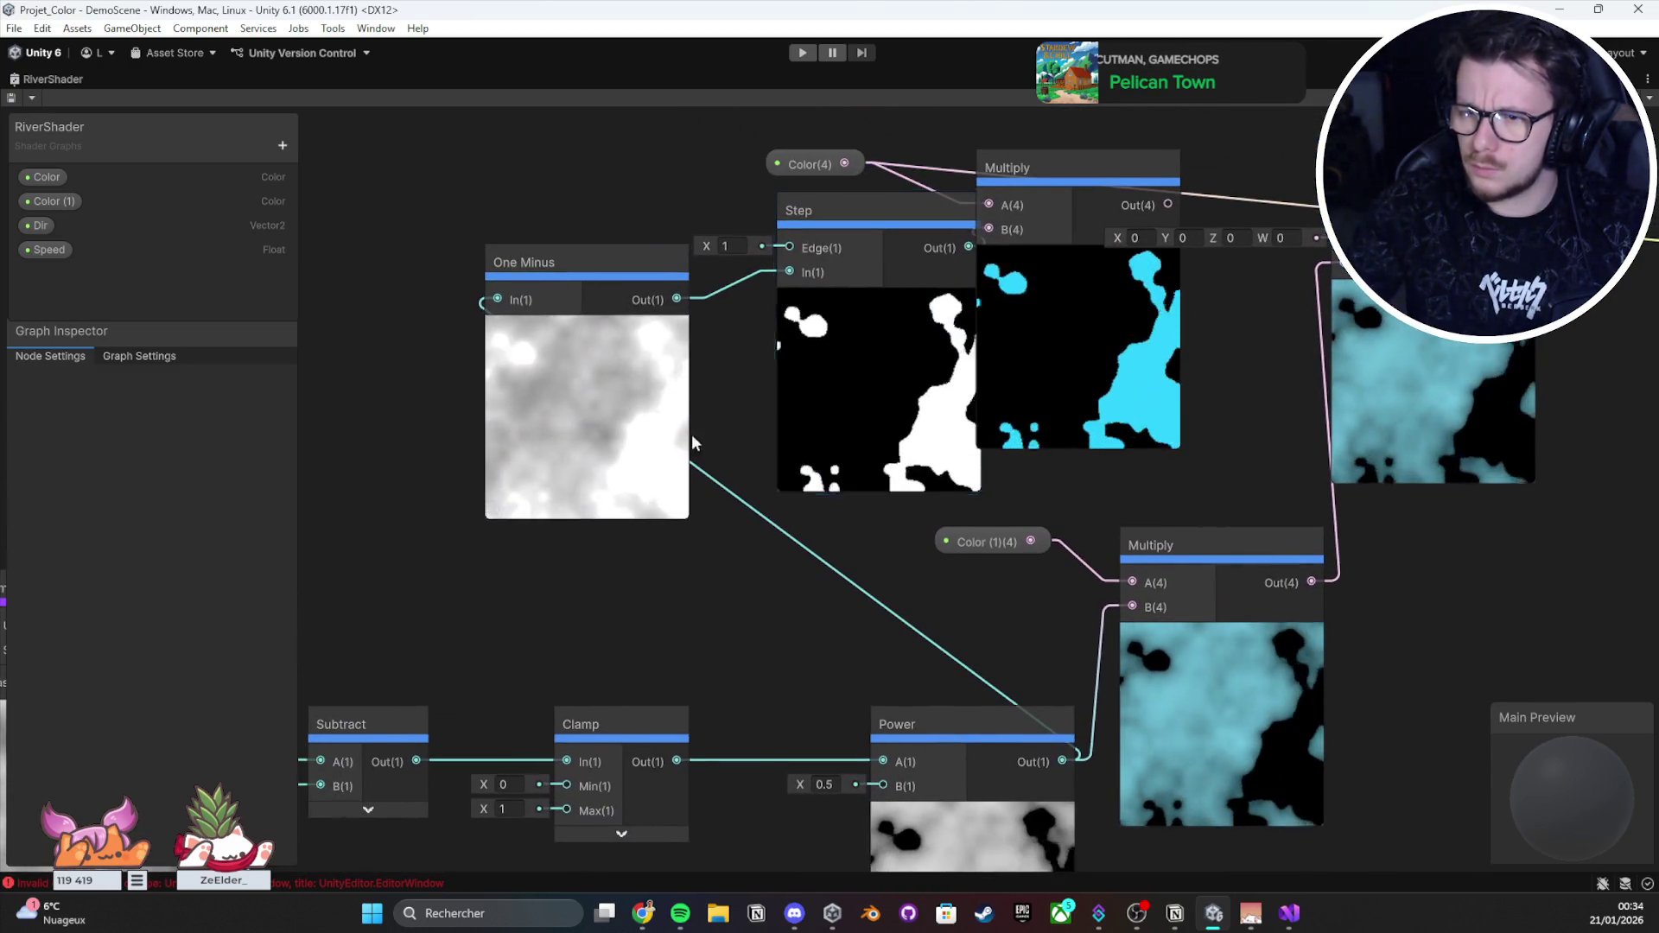
left_click(682, 432)
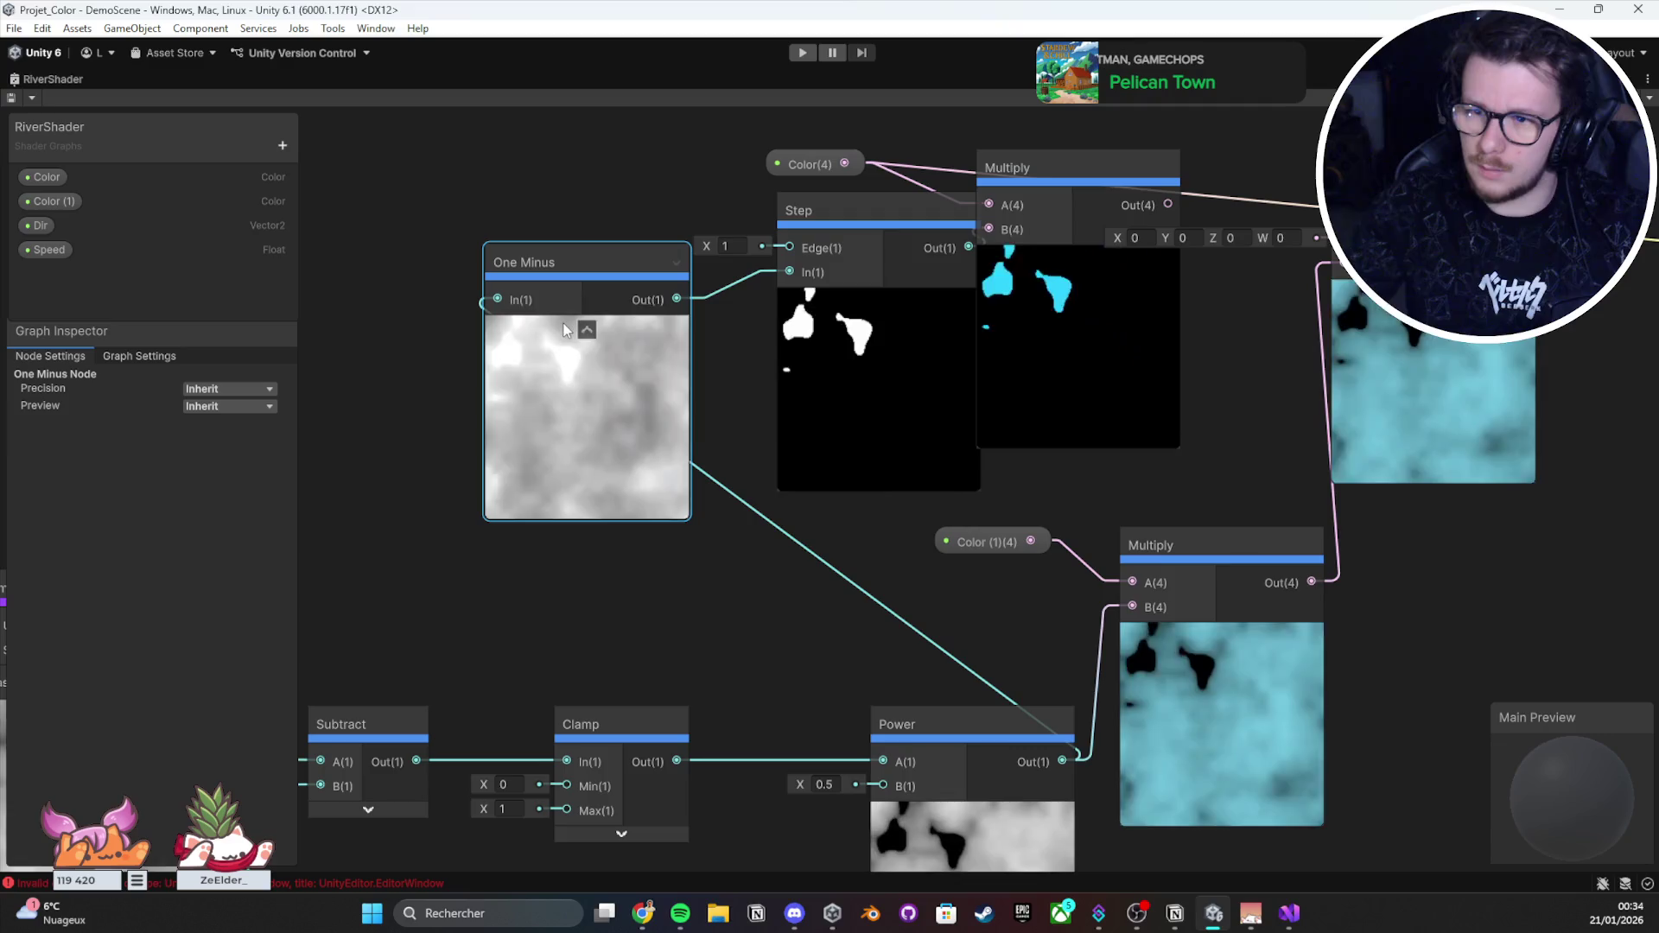
scroll(690, 421, "up", 1)
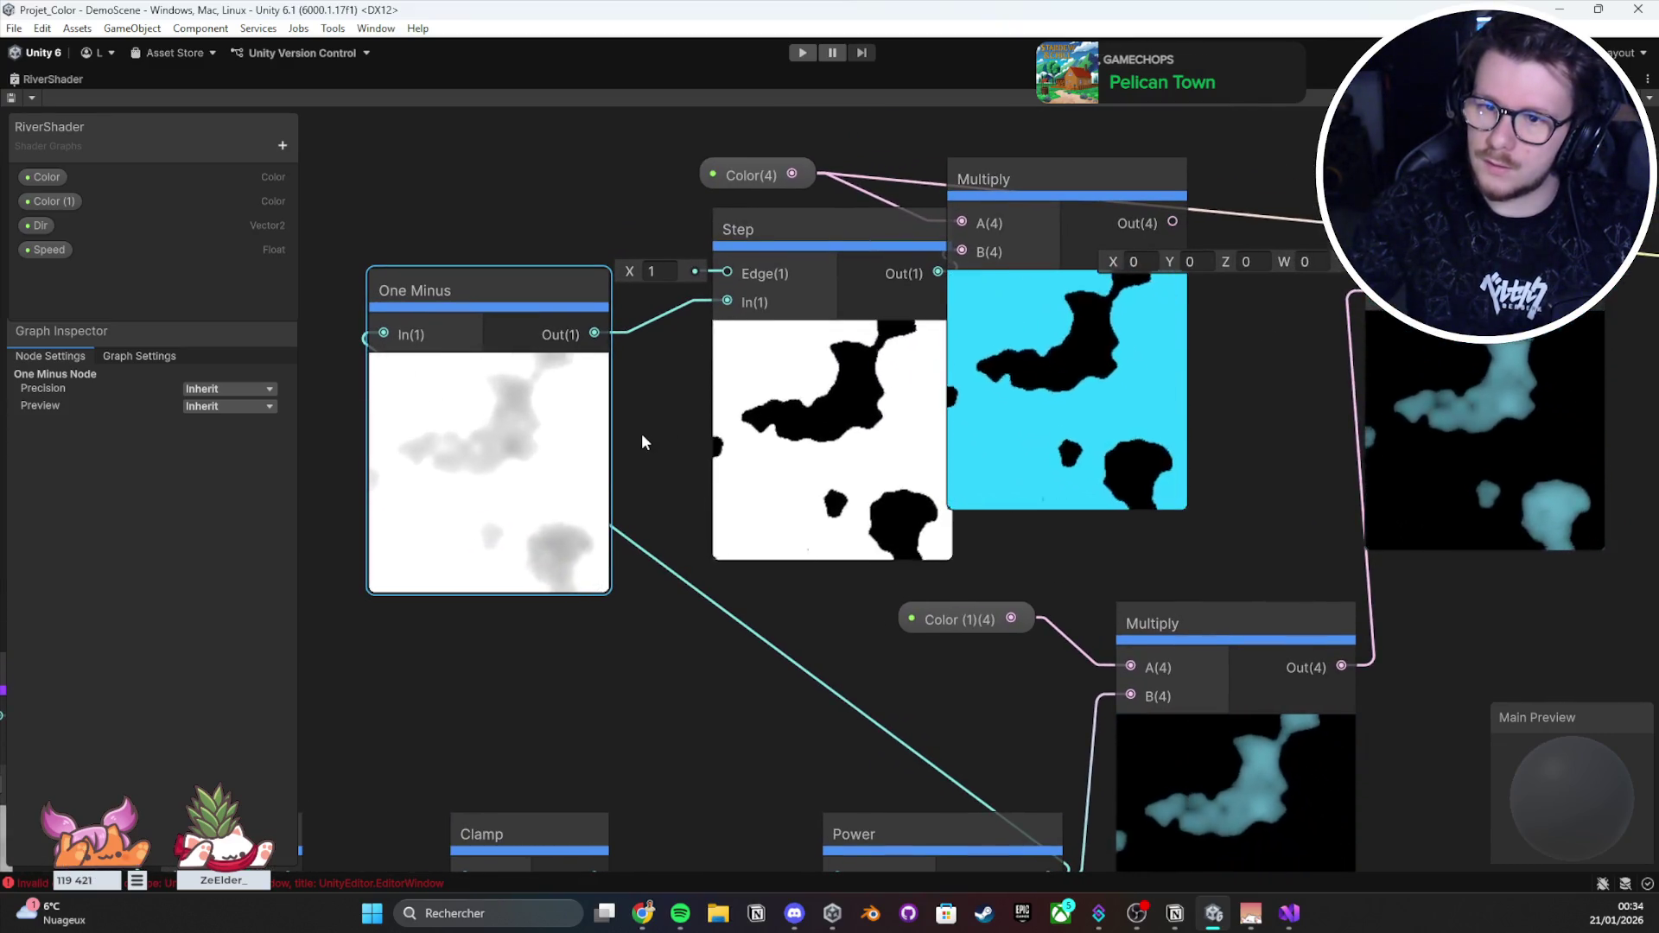
scroll(998, 683, "down", 3)
scroll(998, 676, "up", 3)
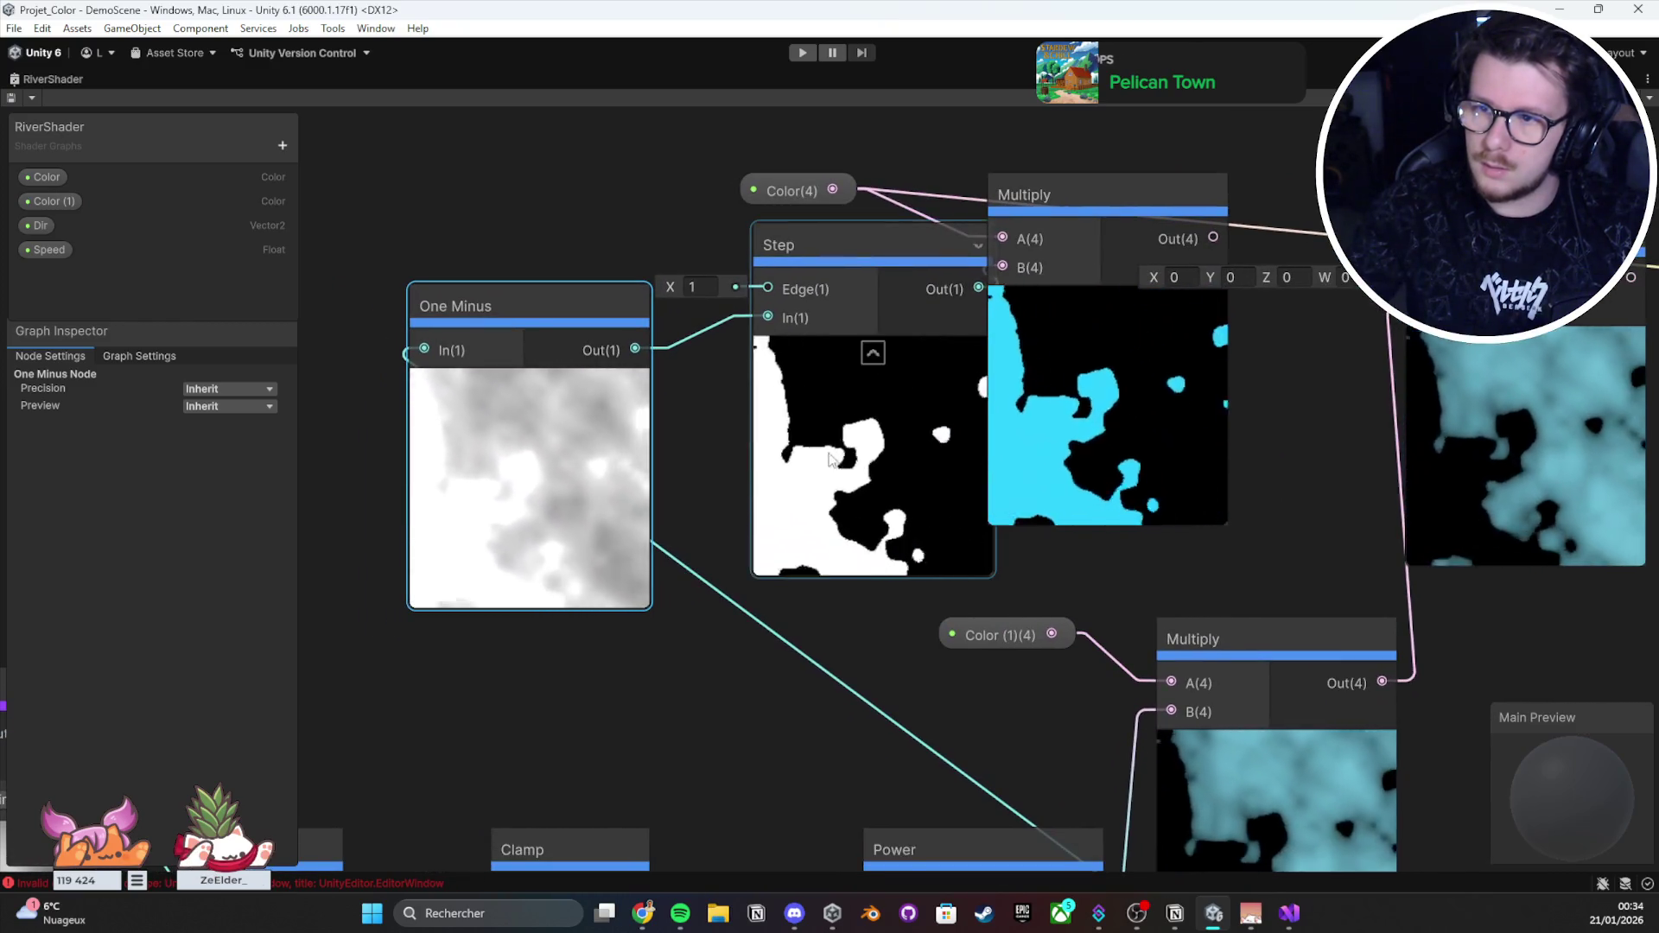
left_click(828, 451)
Step: Replace the Step node with a new Step fed by One Minus's output
key("Delete")
right_click(828, 451)
left_click(842, 467)
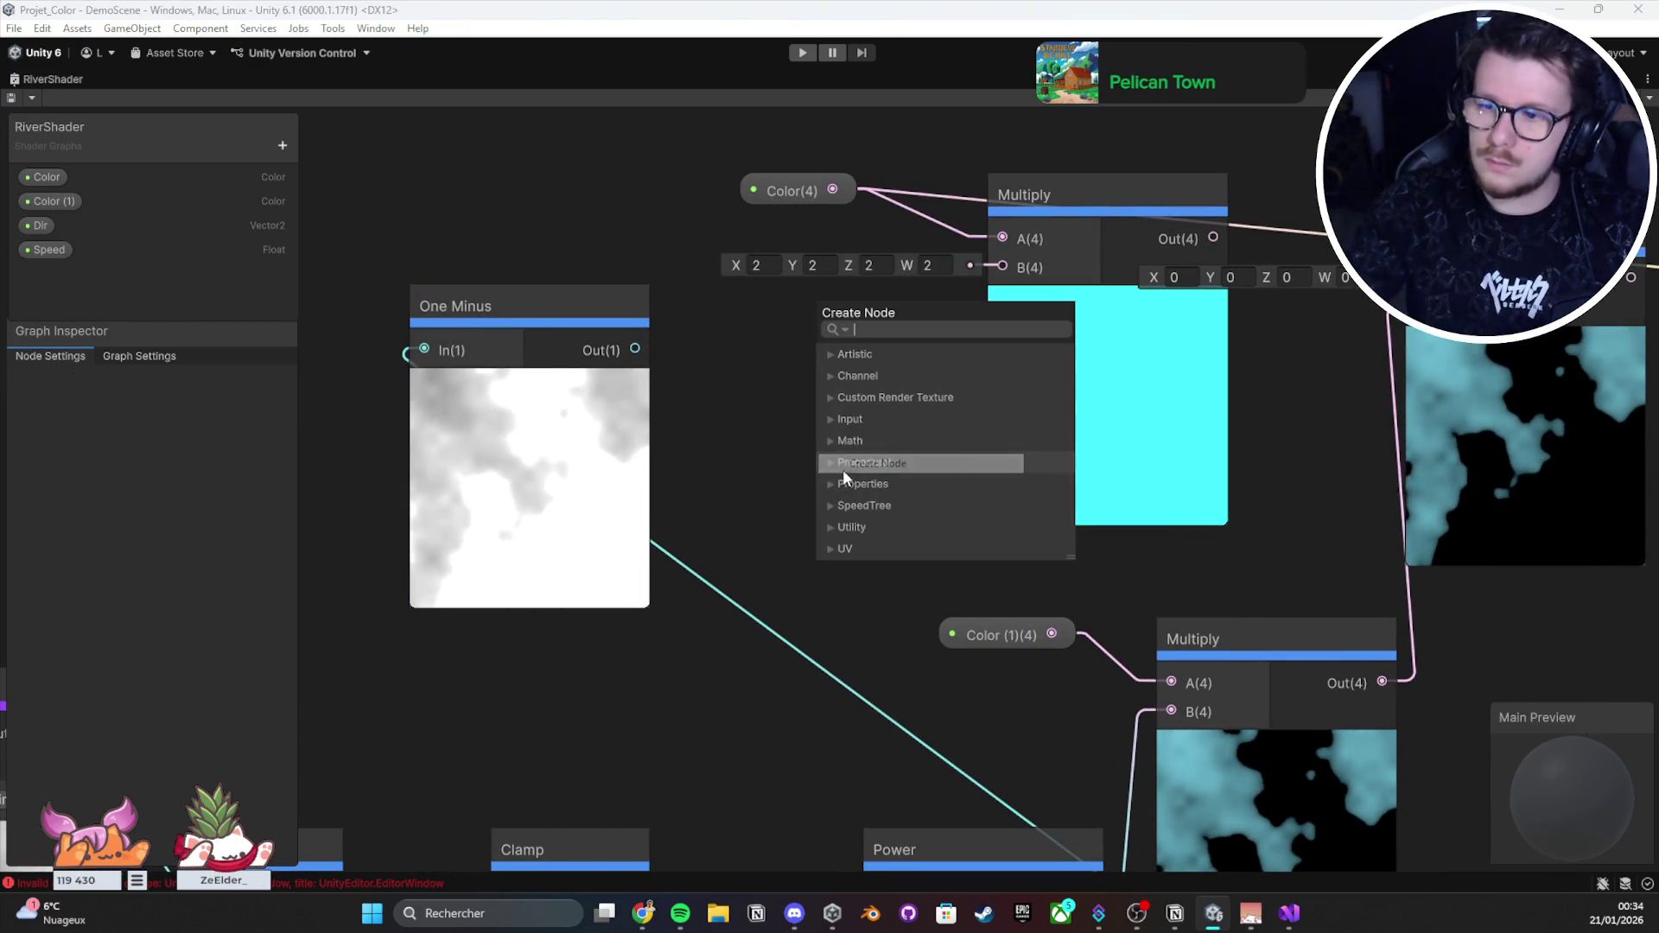
type("step")
key("Return")
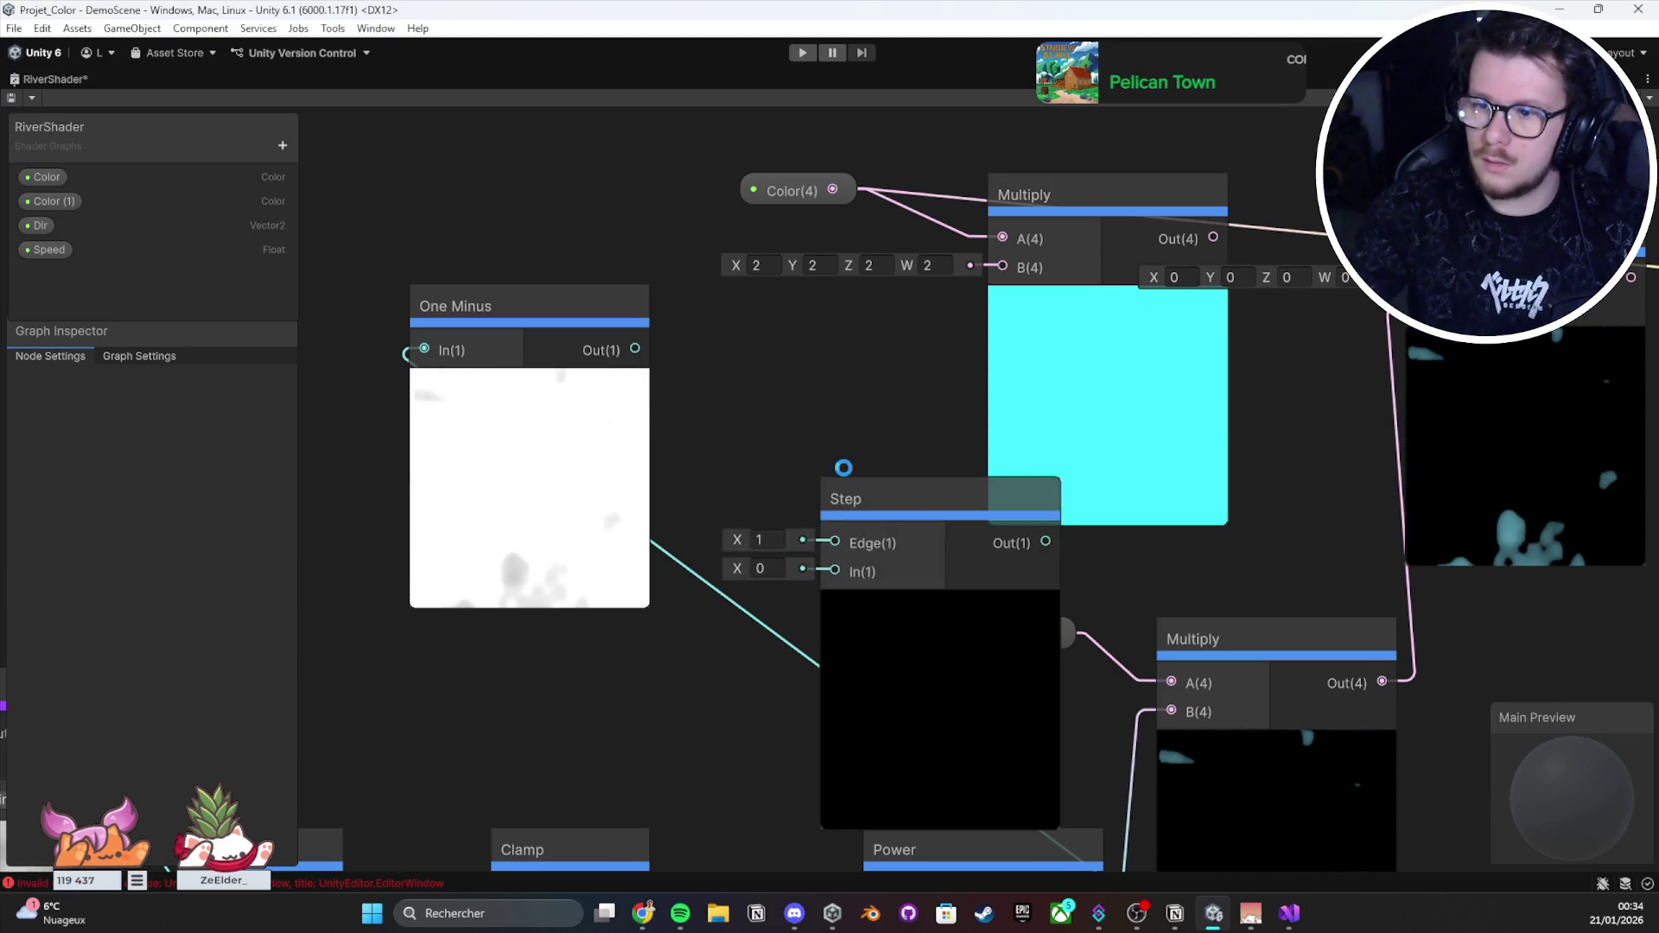
left_click_drag(853, 489, 791, 360)
left_click_drag(634, 350, 789, 444)
Step: Wire Step into the top Multiply's B, connect that Multiply to Add's A, and lower Step's edge slightly
mouse_move(988, 419)
left_mouse_down()
mouse_move(1014, 289)
mouse_move(1003, 267)
left_mouse_up()
left_click_drag(915, 396, 864, 315)
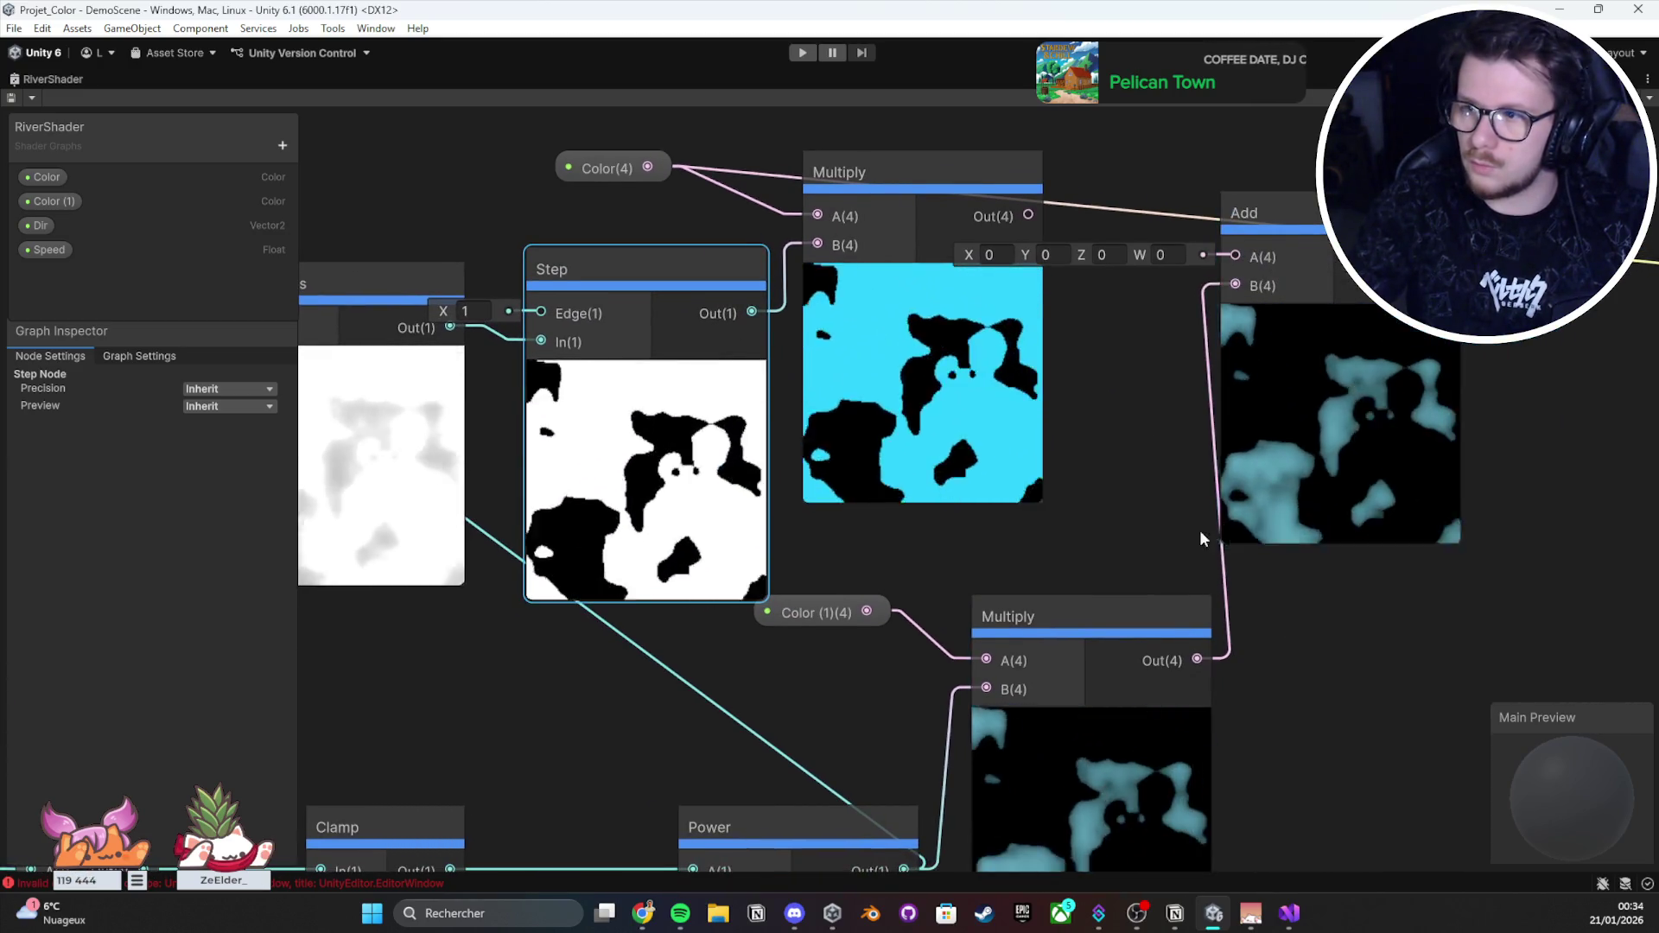
left_click_drag(1199, 530, 1086, 565)
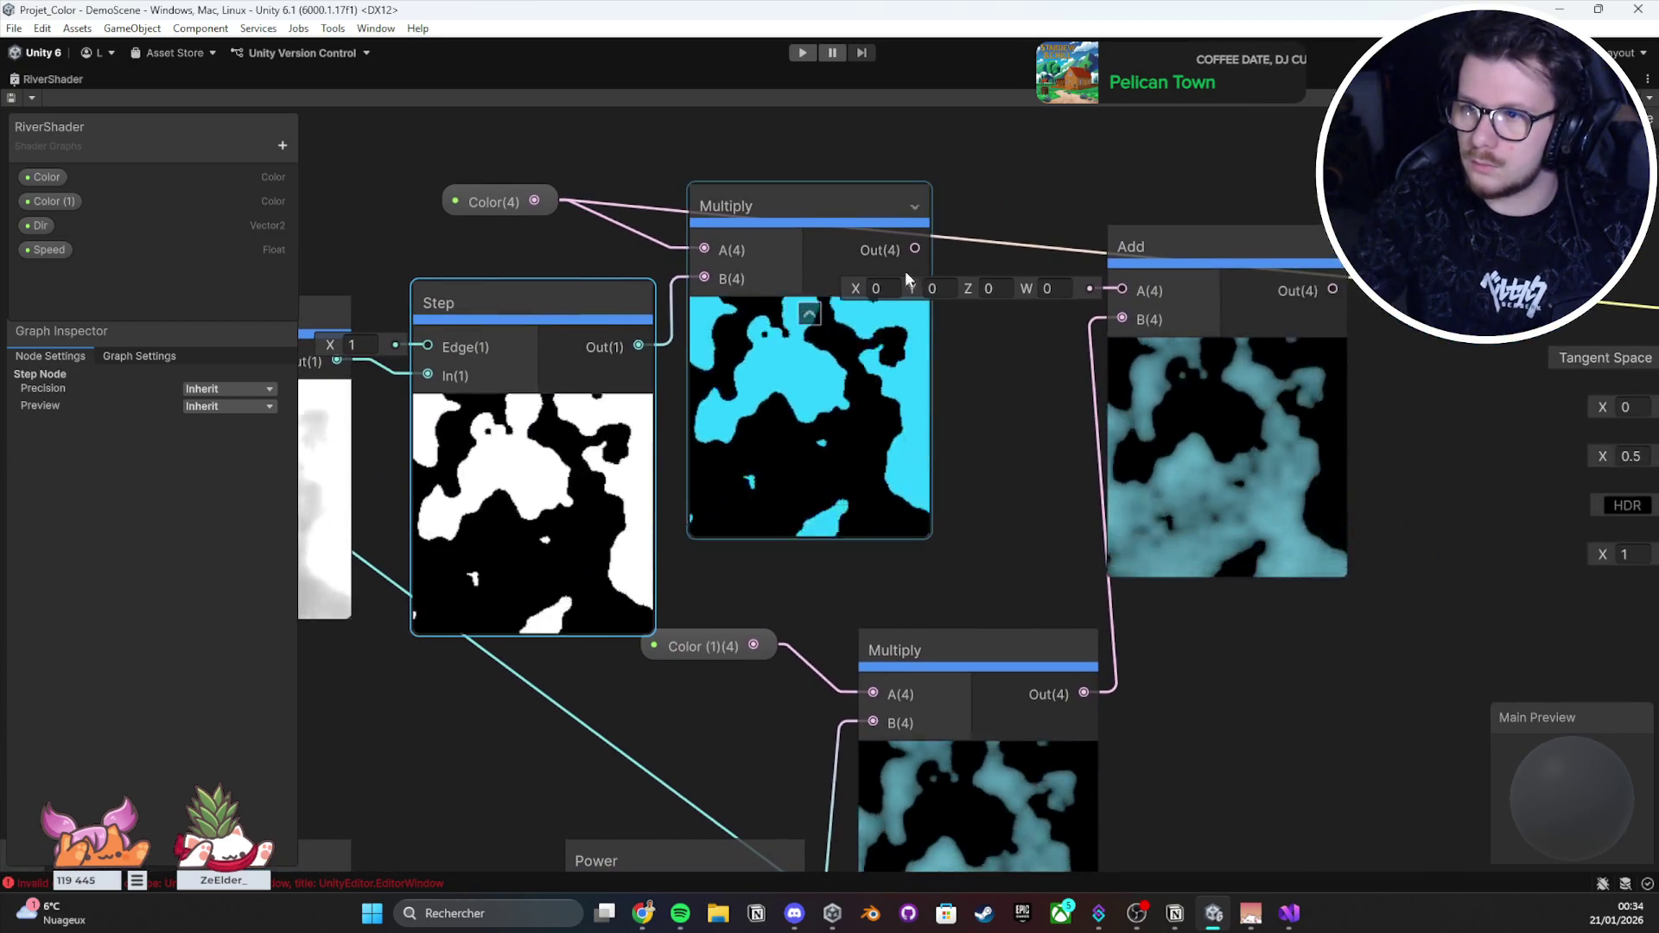
left_click_drag(916, 250, 1141, 288)
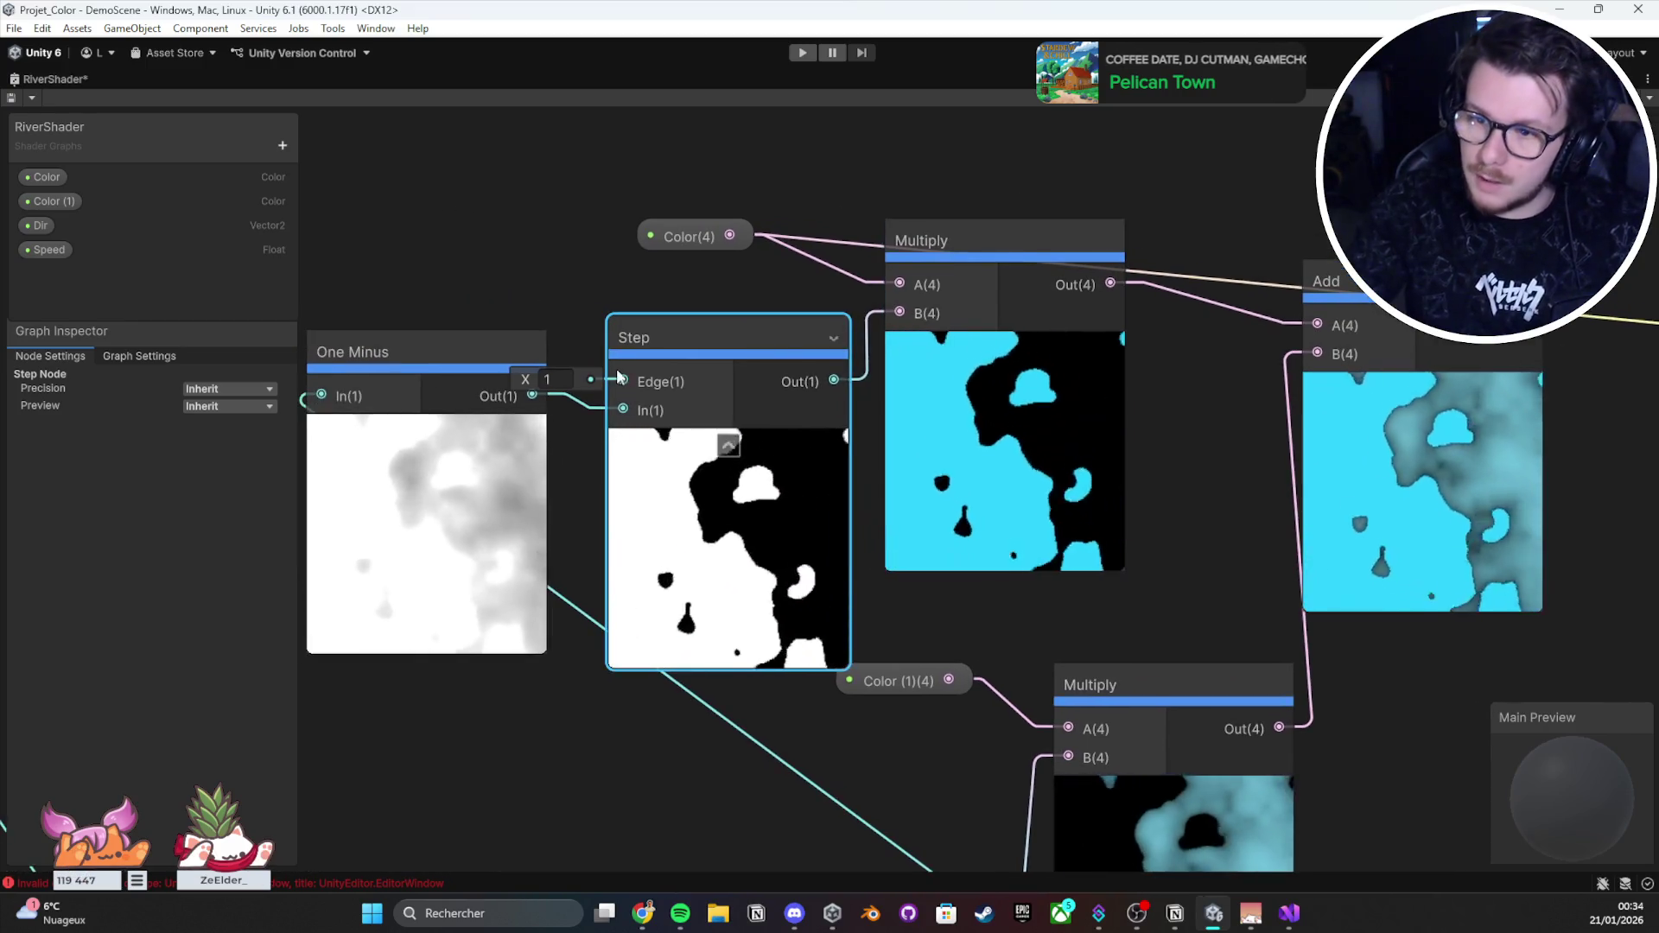
left_click_drag(534, 378, 524, 377)
scroll(1007, 435, "down", 3)
Step: Move One Minus down-left and add a Round node via the 'round' search
left_click(821, 436)
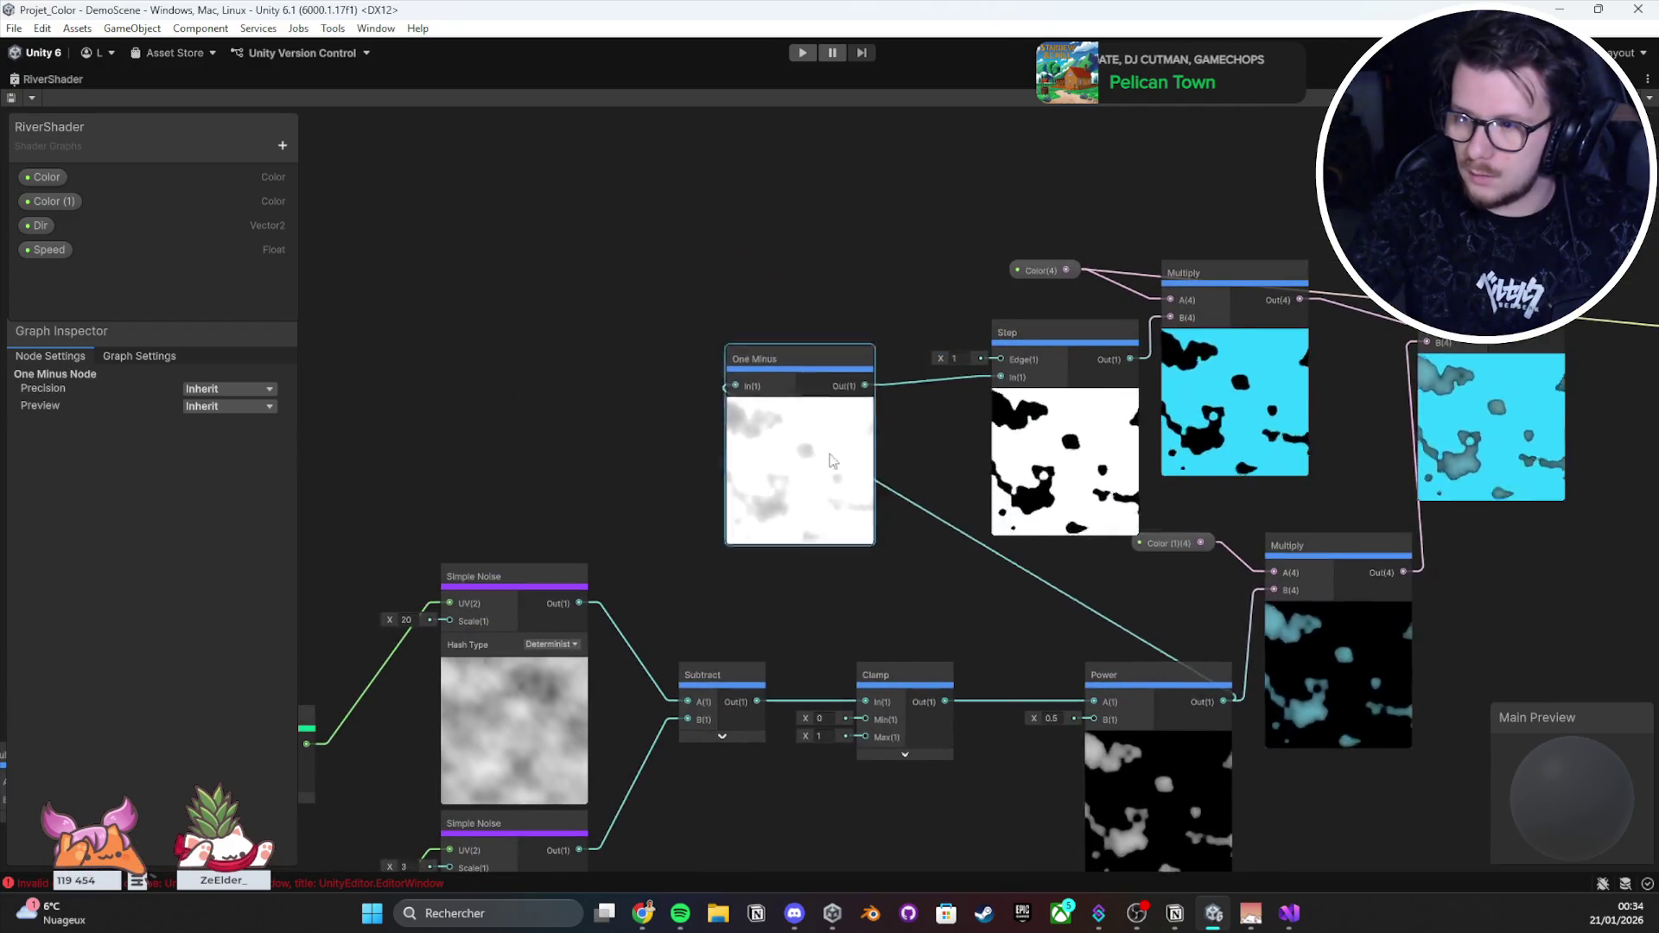
left_click_drag(804, 446, 752, 464)
right_click(1071, 410)
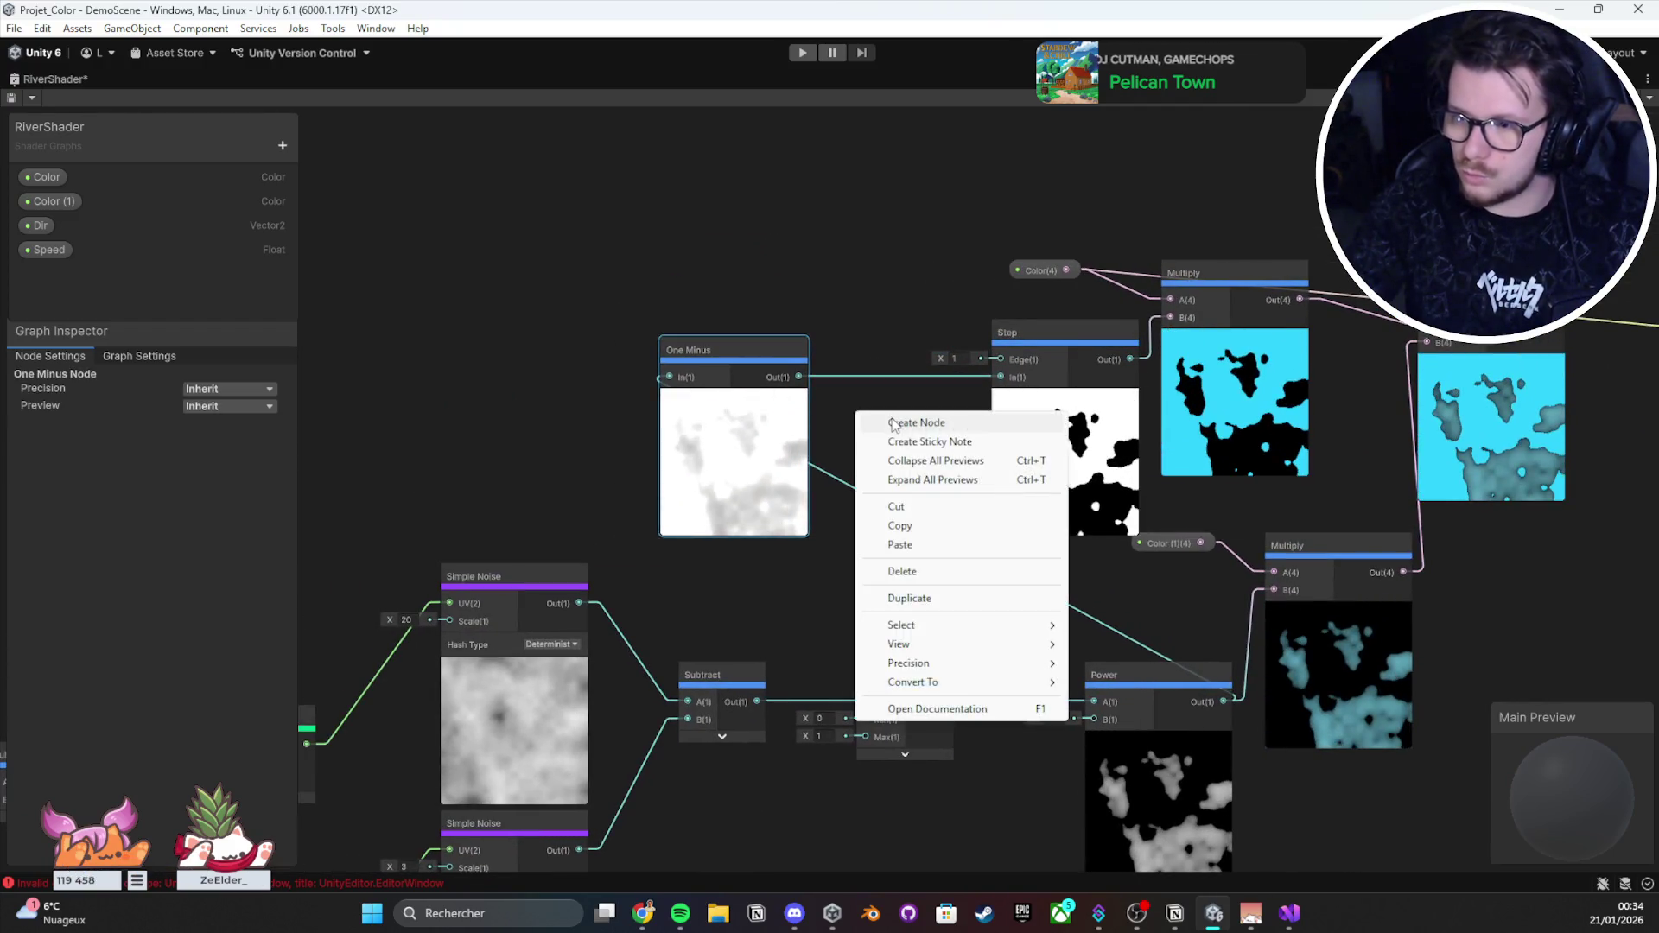
left_click(1084, 420)
type("sa")
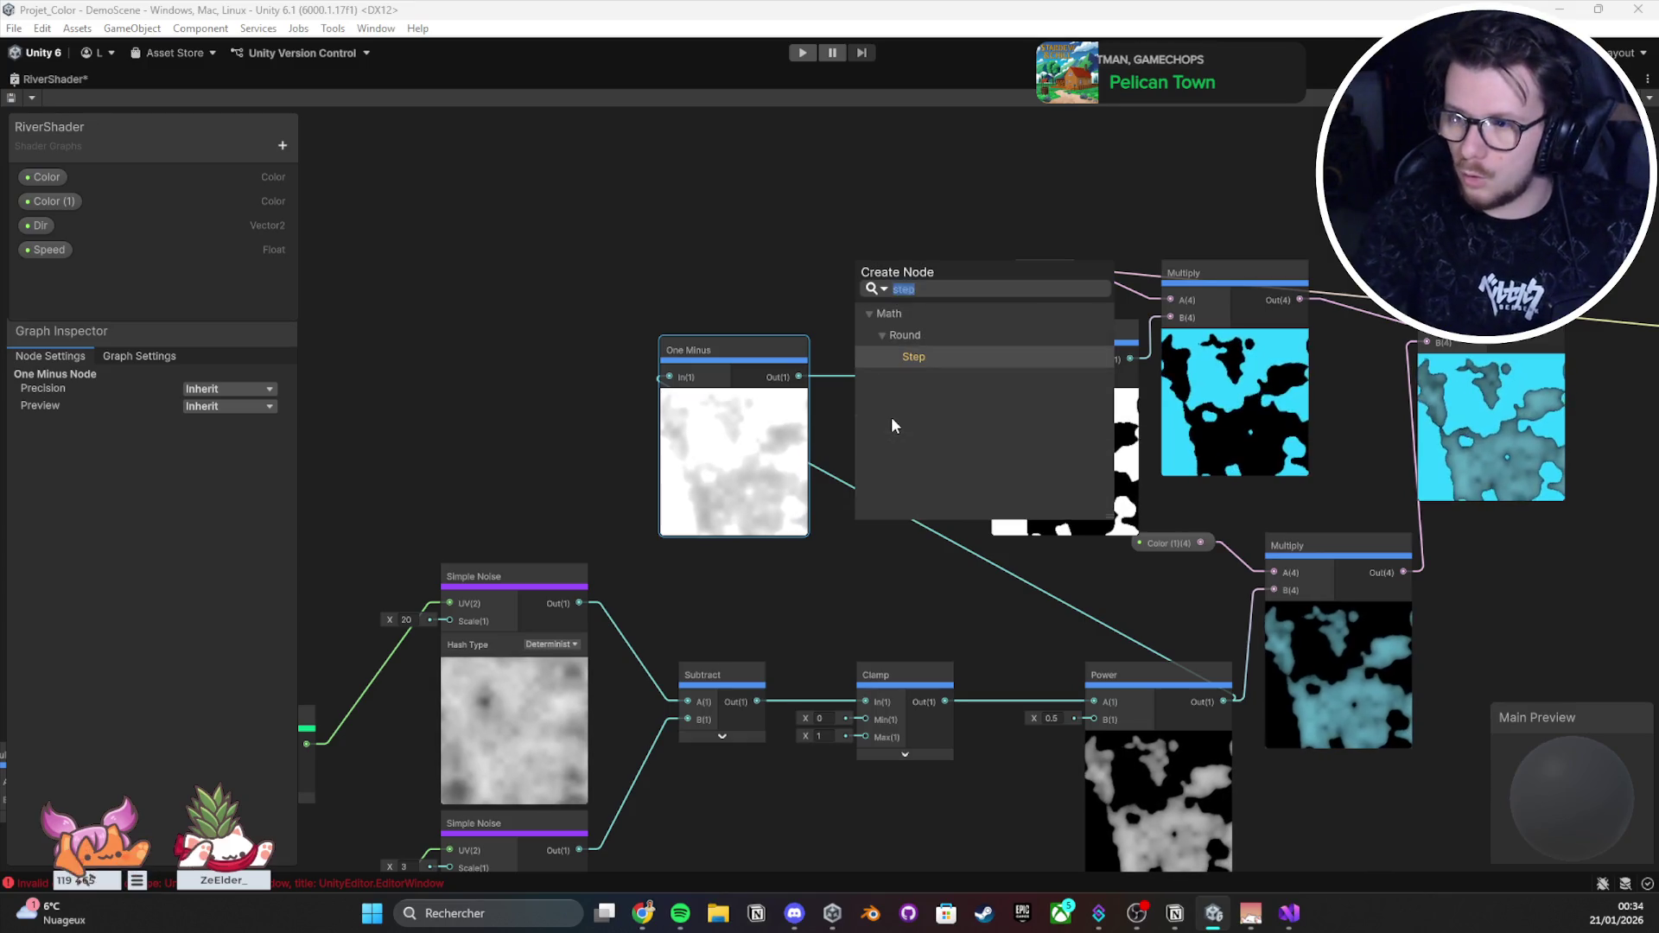
key("BackSpace")
key("BackSpace")
type("round")
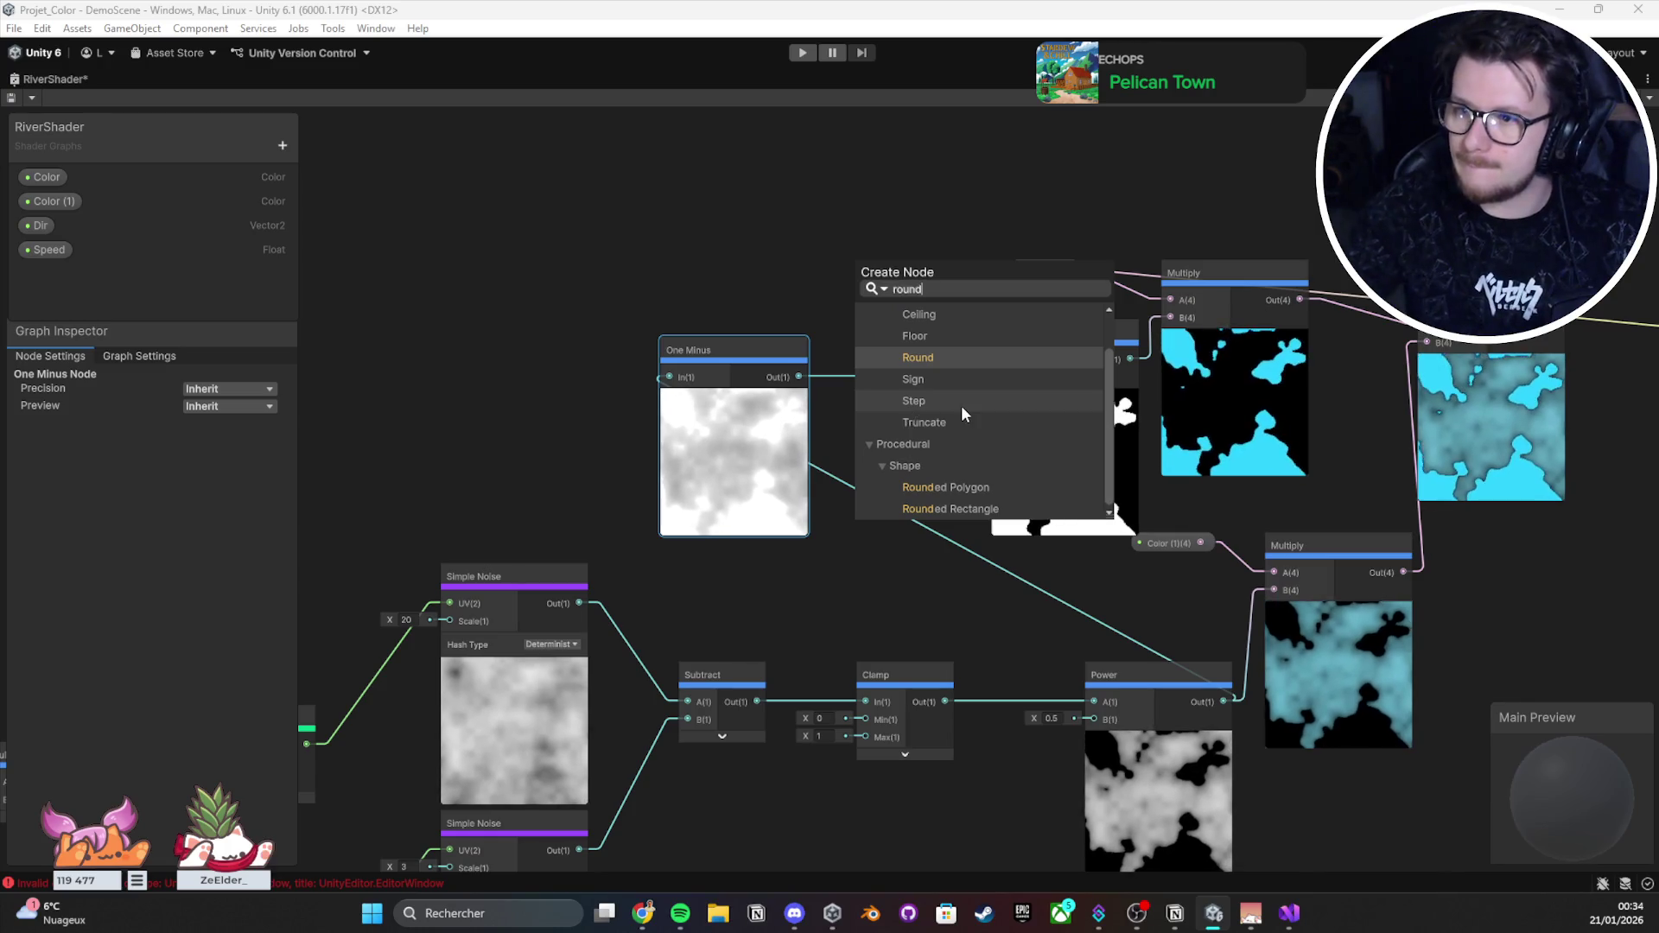
scroll(959, 405, "up", 1)
left_click(948, 399)
scroll(869, 437, "up", 3)
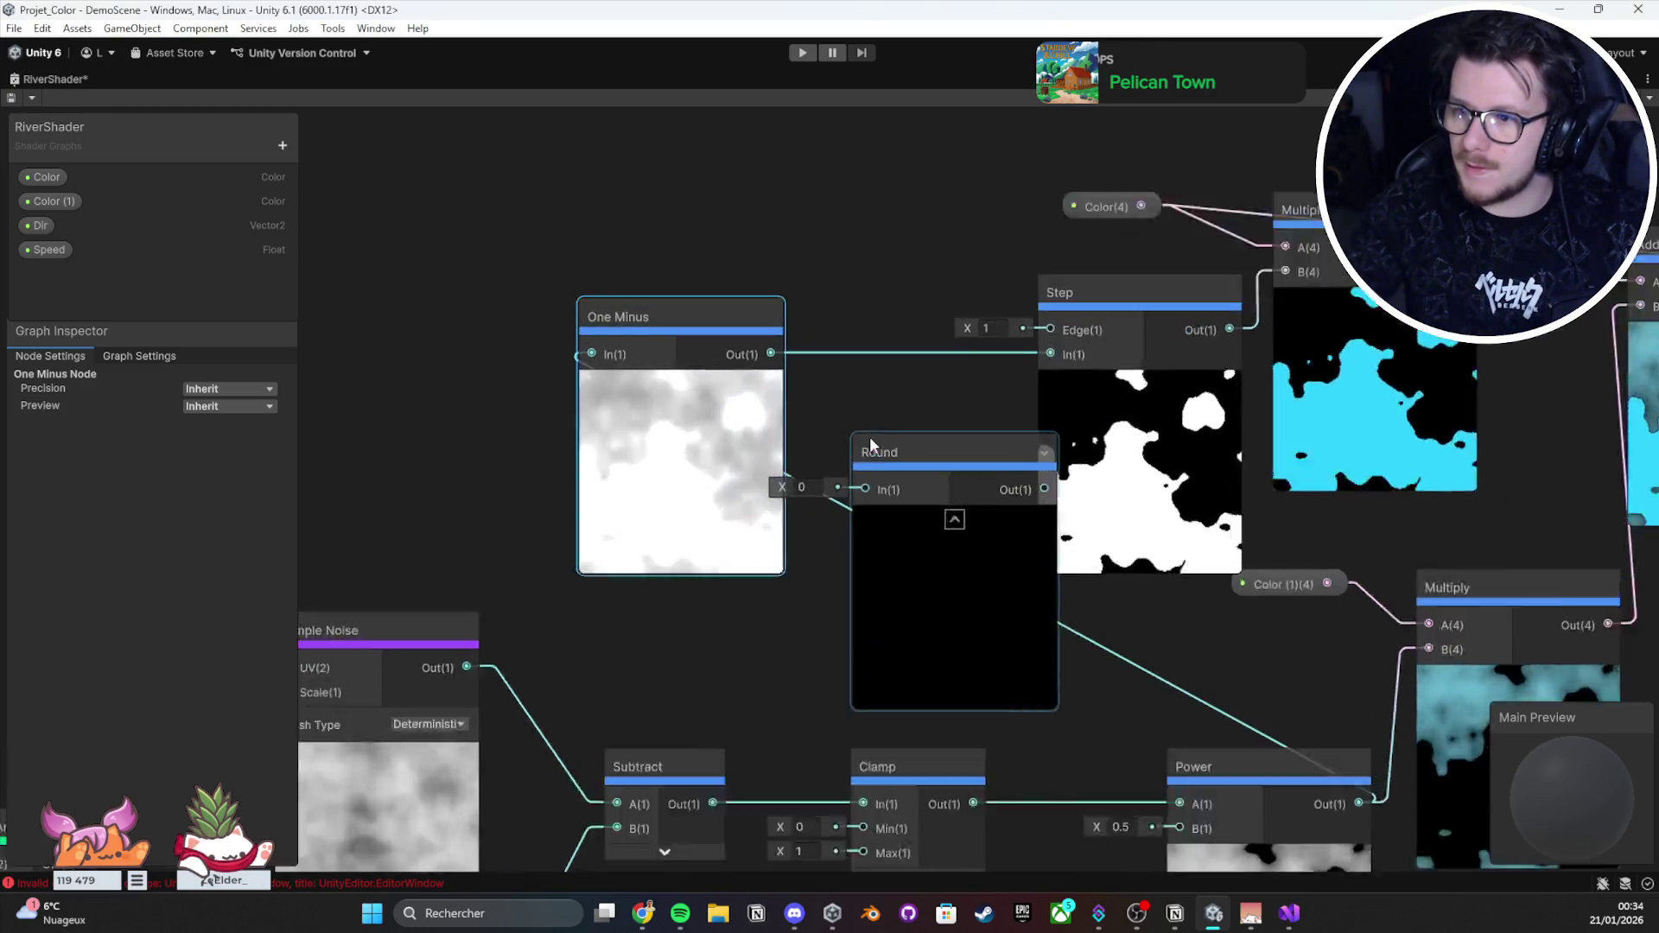
Step: Pull a Floor node from Round's input, then delete the Floor node
mouse_move(865, 511)
left_mouse_down()
mouse_move(892, 504)
mouse_move(766, 342)
mouse_move(837, 223)
left_mouse_up()
type("floor")
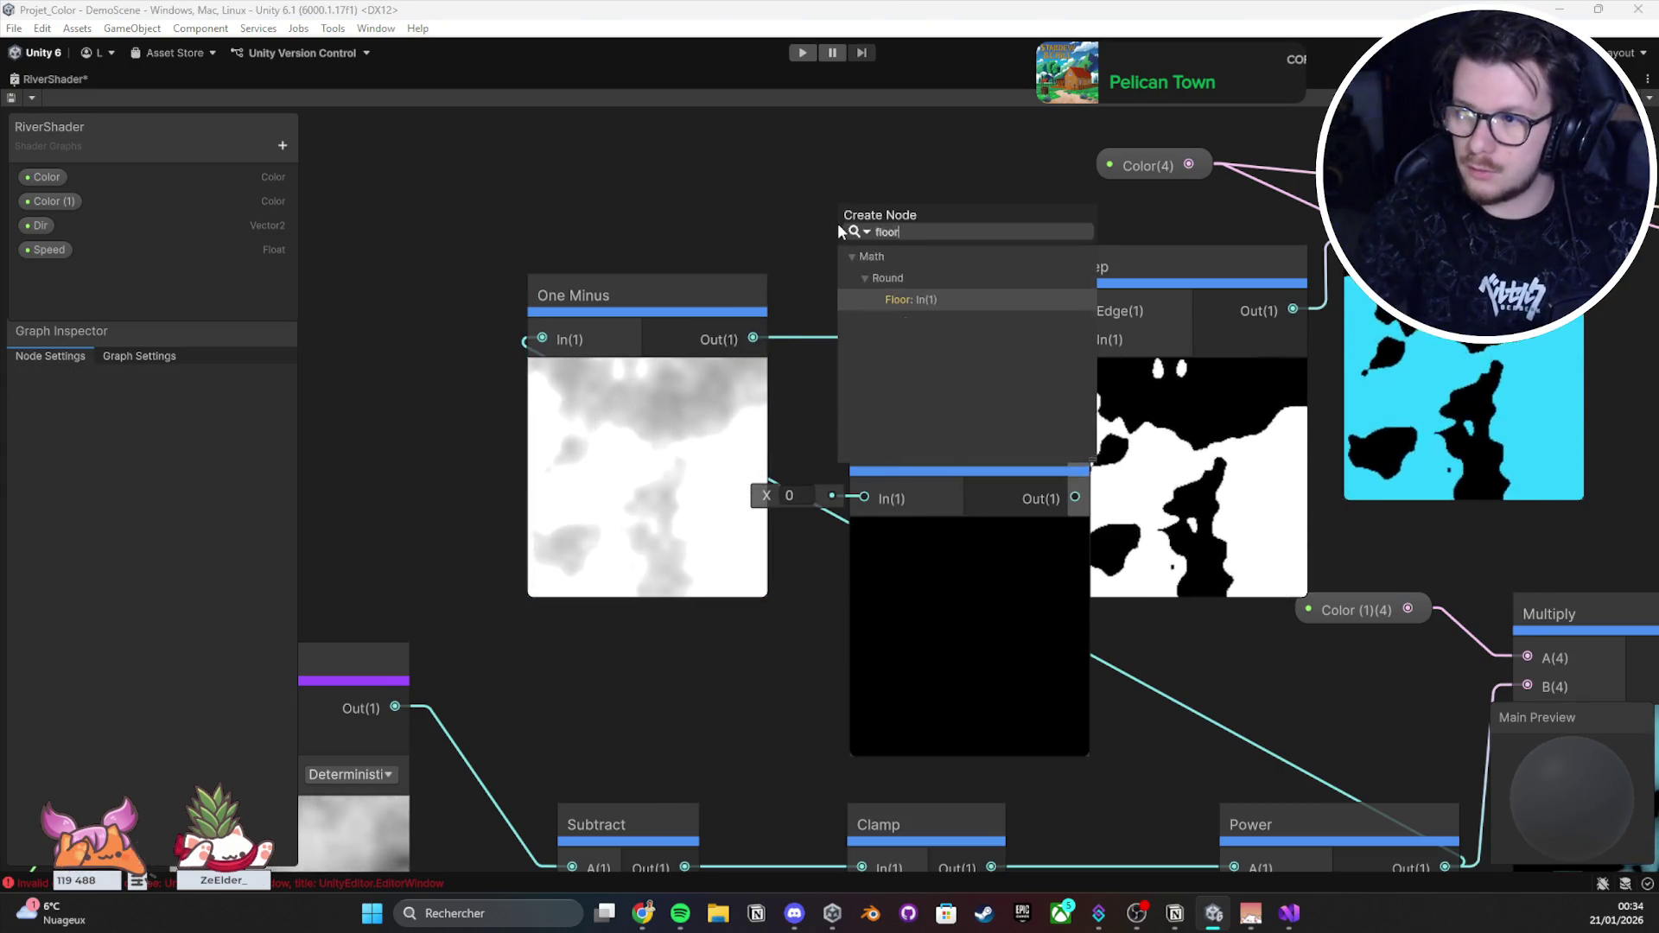
key("Return")
left_click_drag(911, 318, 864, 390)
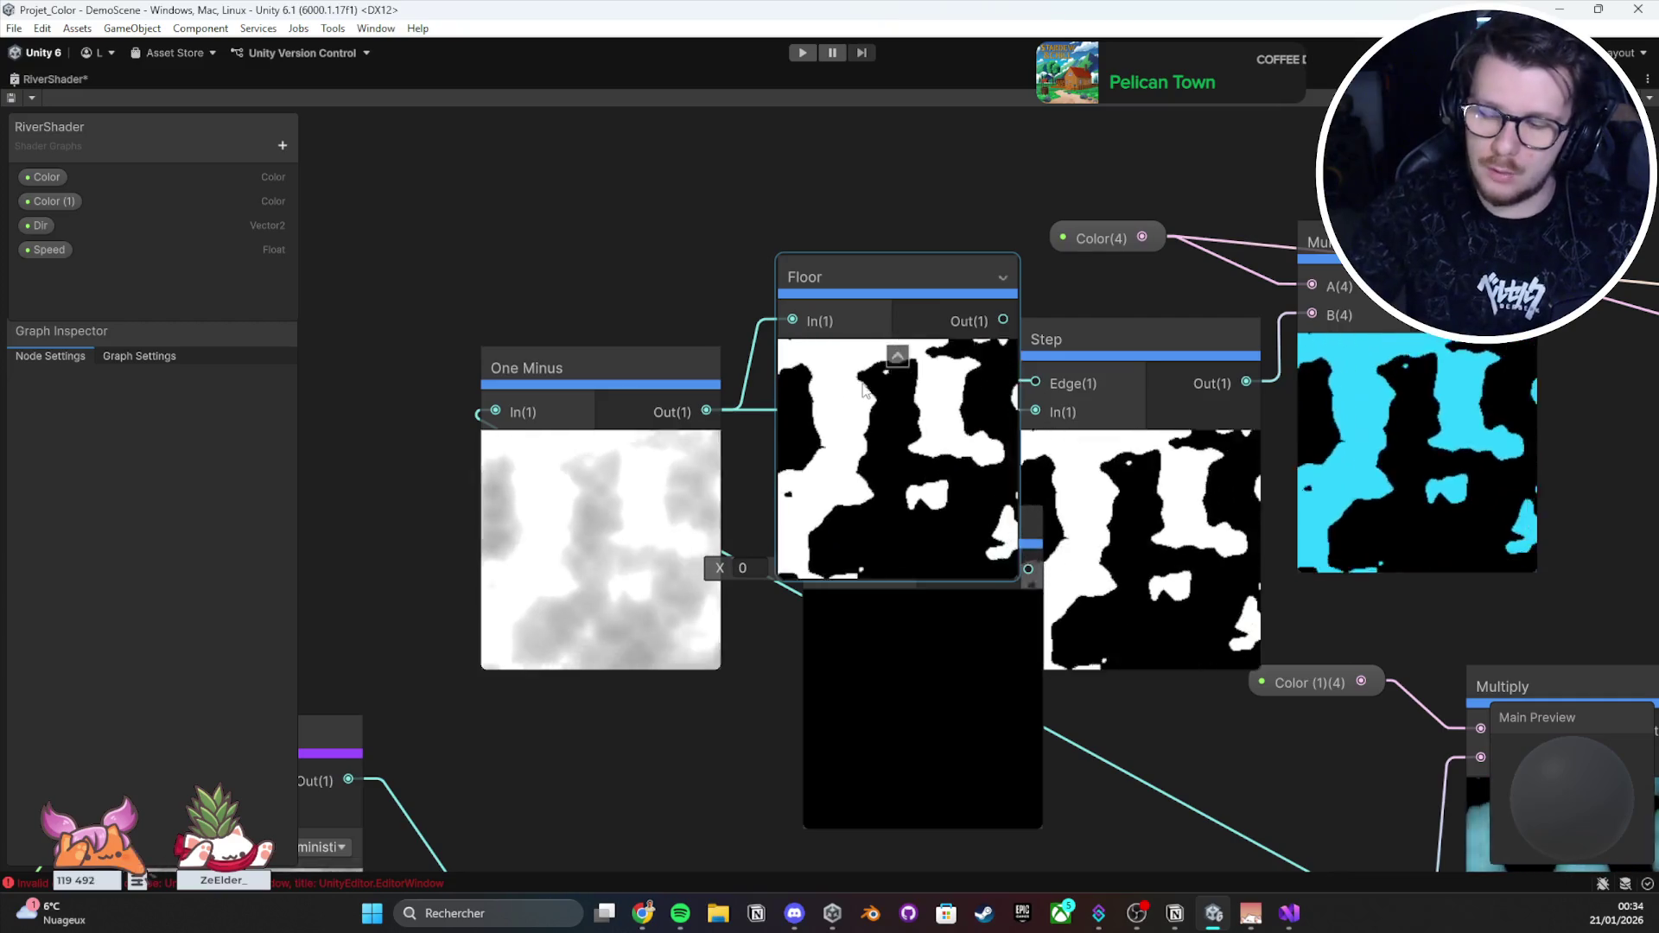
left_click(854, 374)
key("Delete")
Step: Open the Create Node search, clear the 'step' query, and expand the Math Basic and Advanced categories
right_click(854, 374)
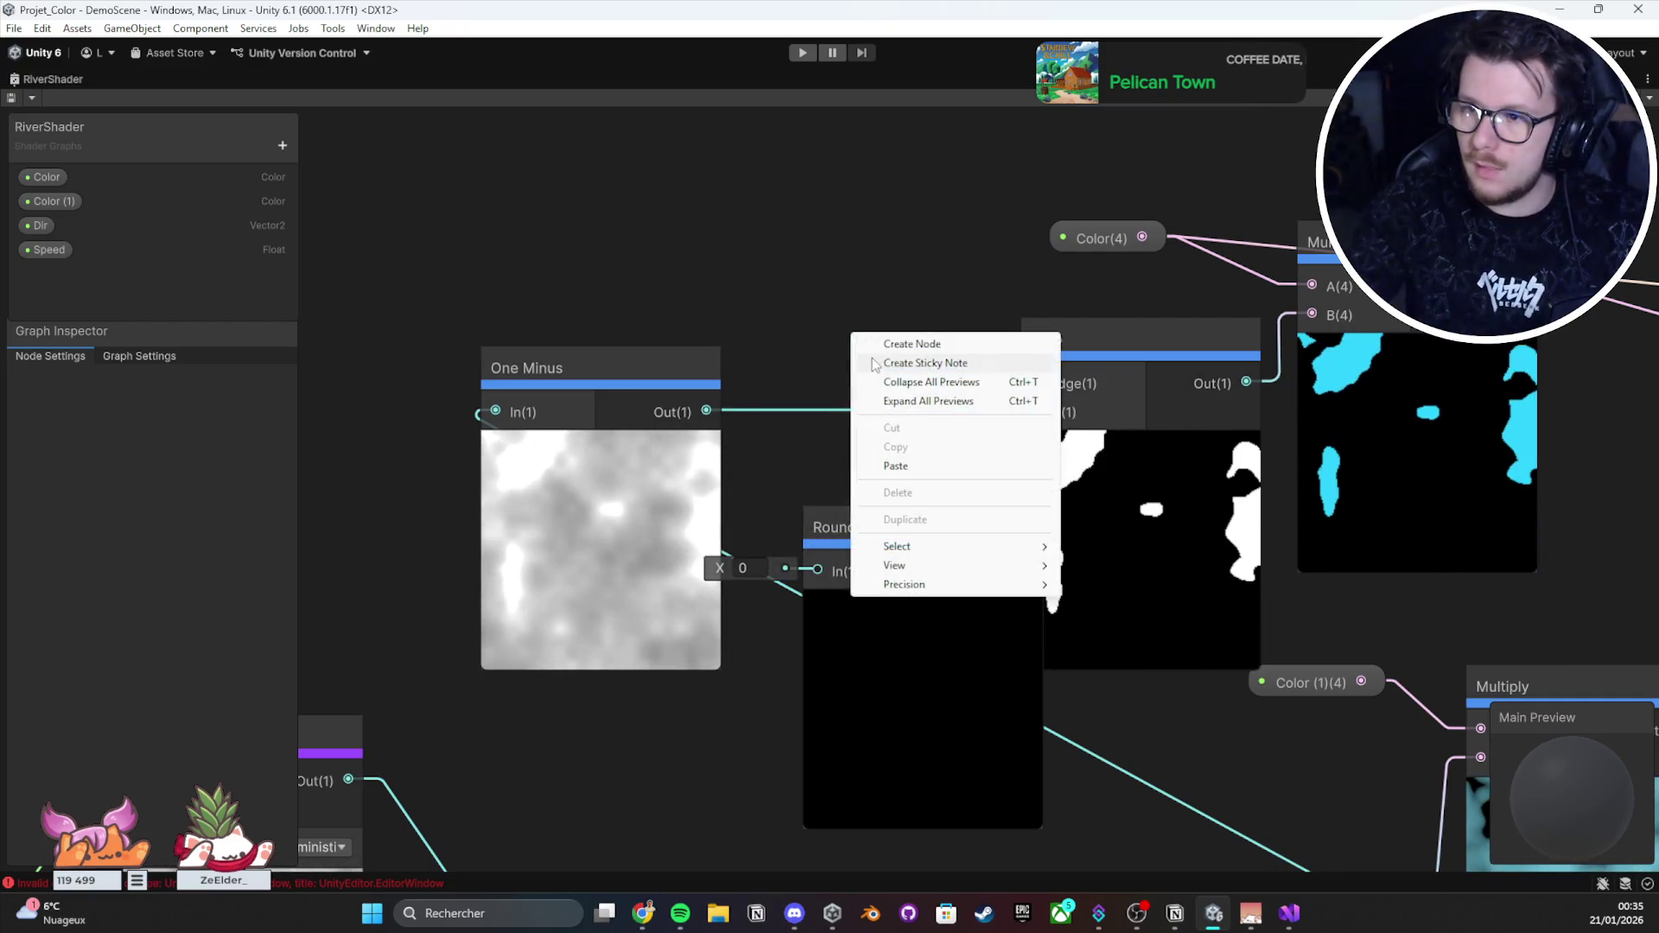
left_click(873, 341)
type("f")
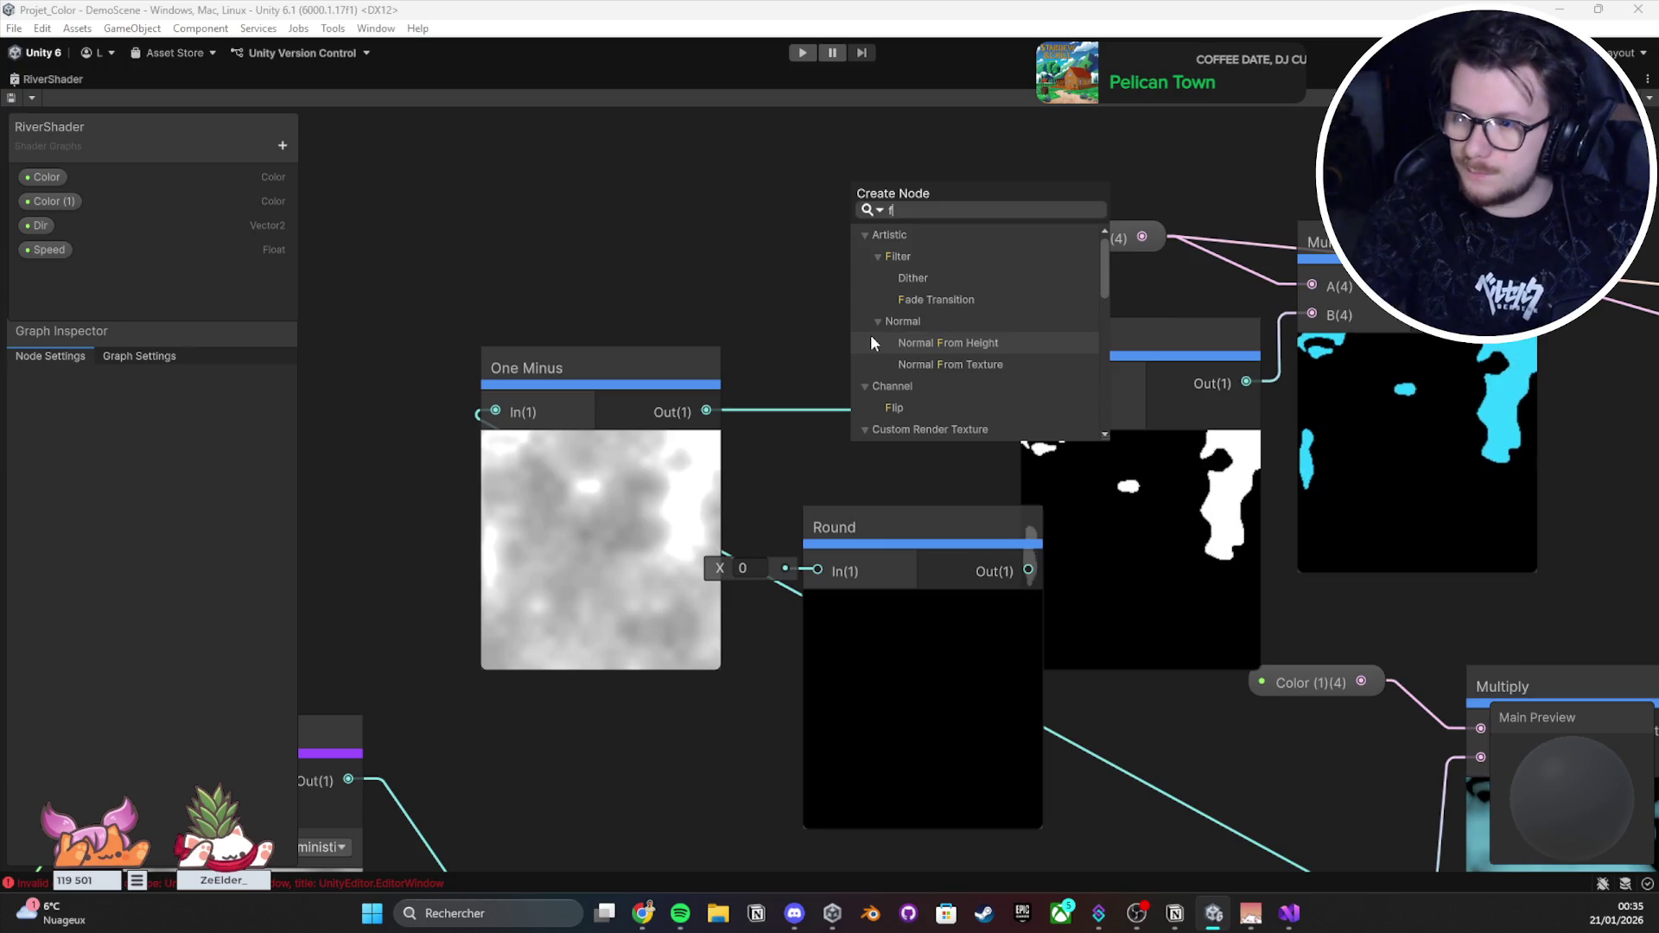
type("step")
key("BackSpace")
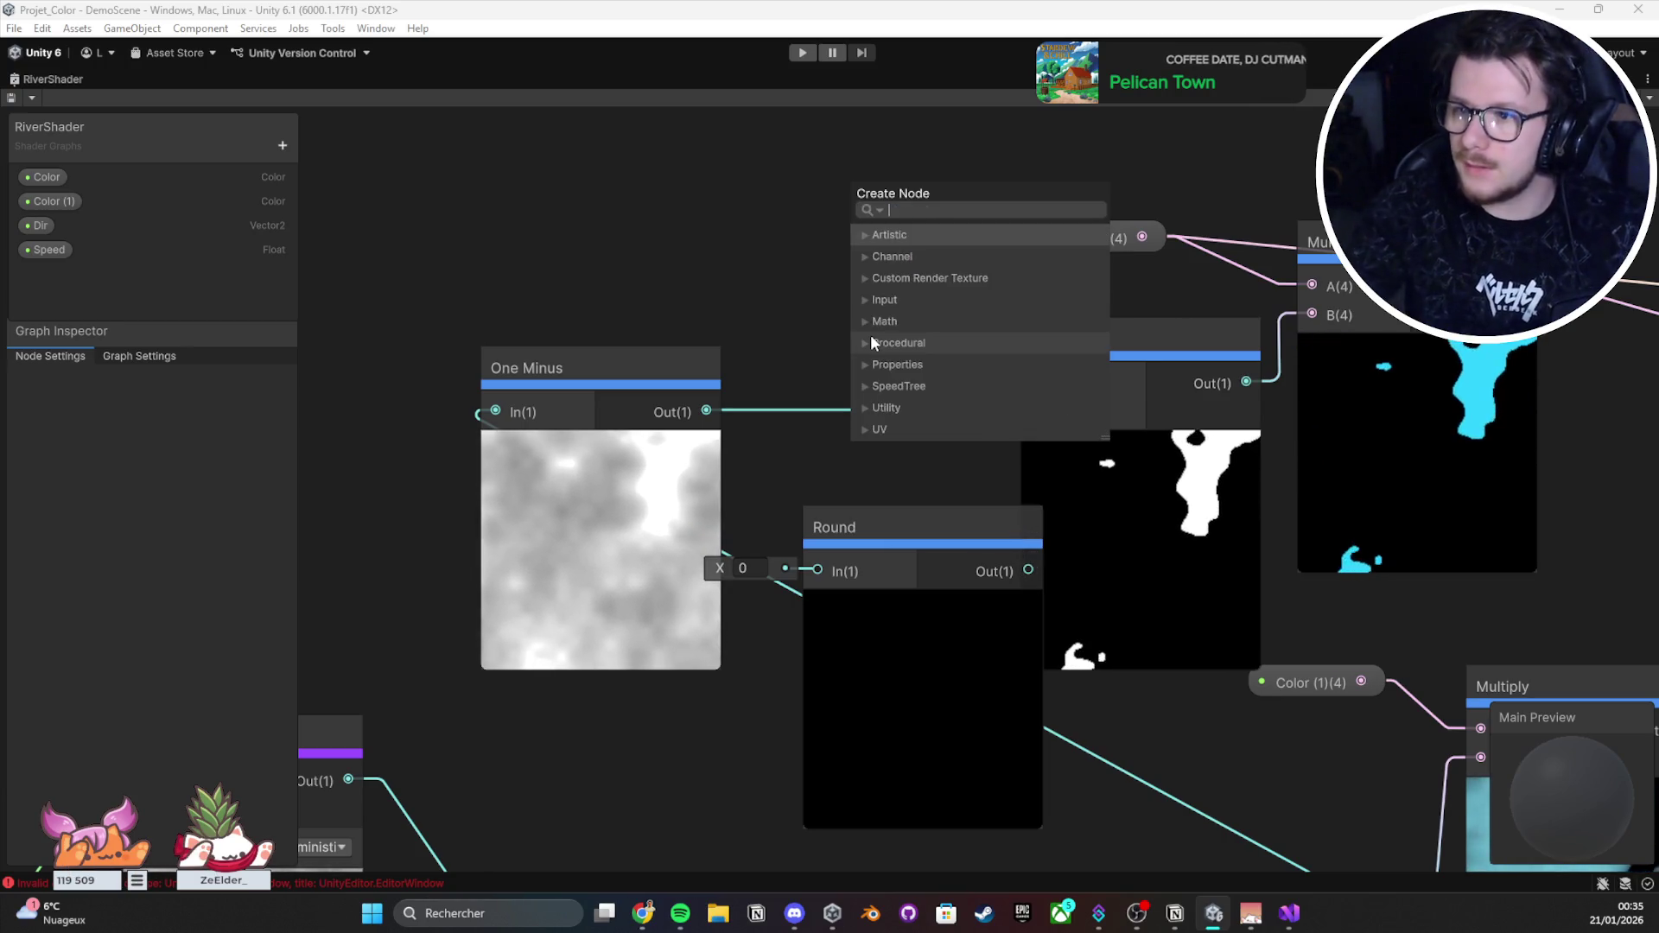
scroll(868, 329, "down", 2)
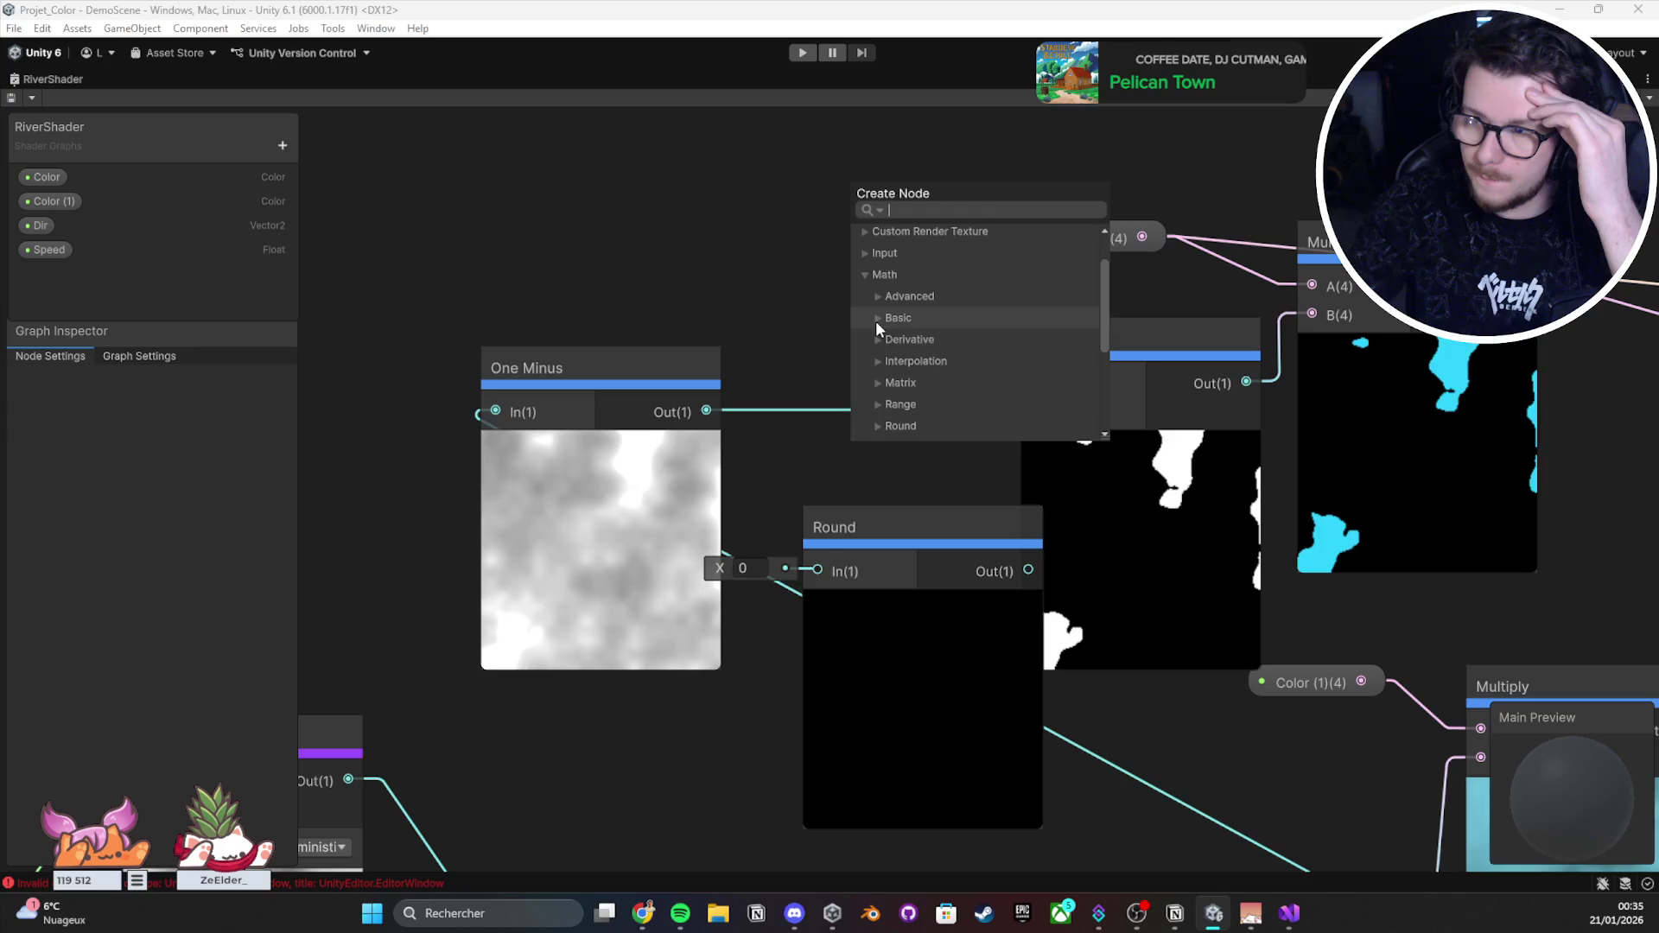
left_click(874, 318)
scroll(875, 318, "down", 2)
scroll(875, 313, "up", 1)
left_click(879, 268)
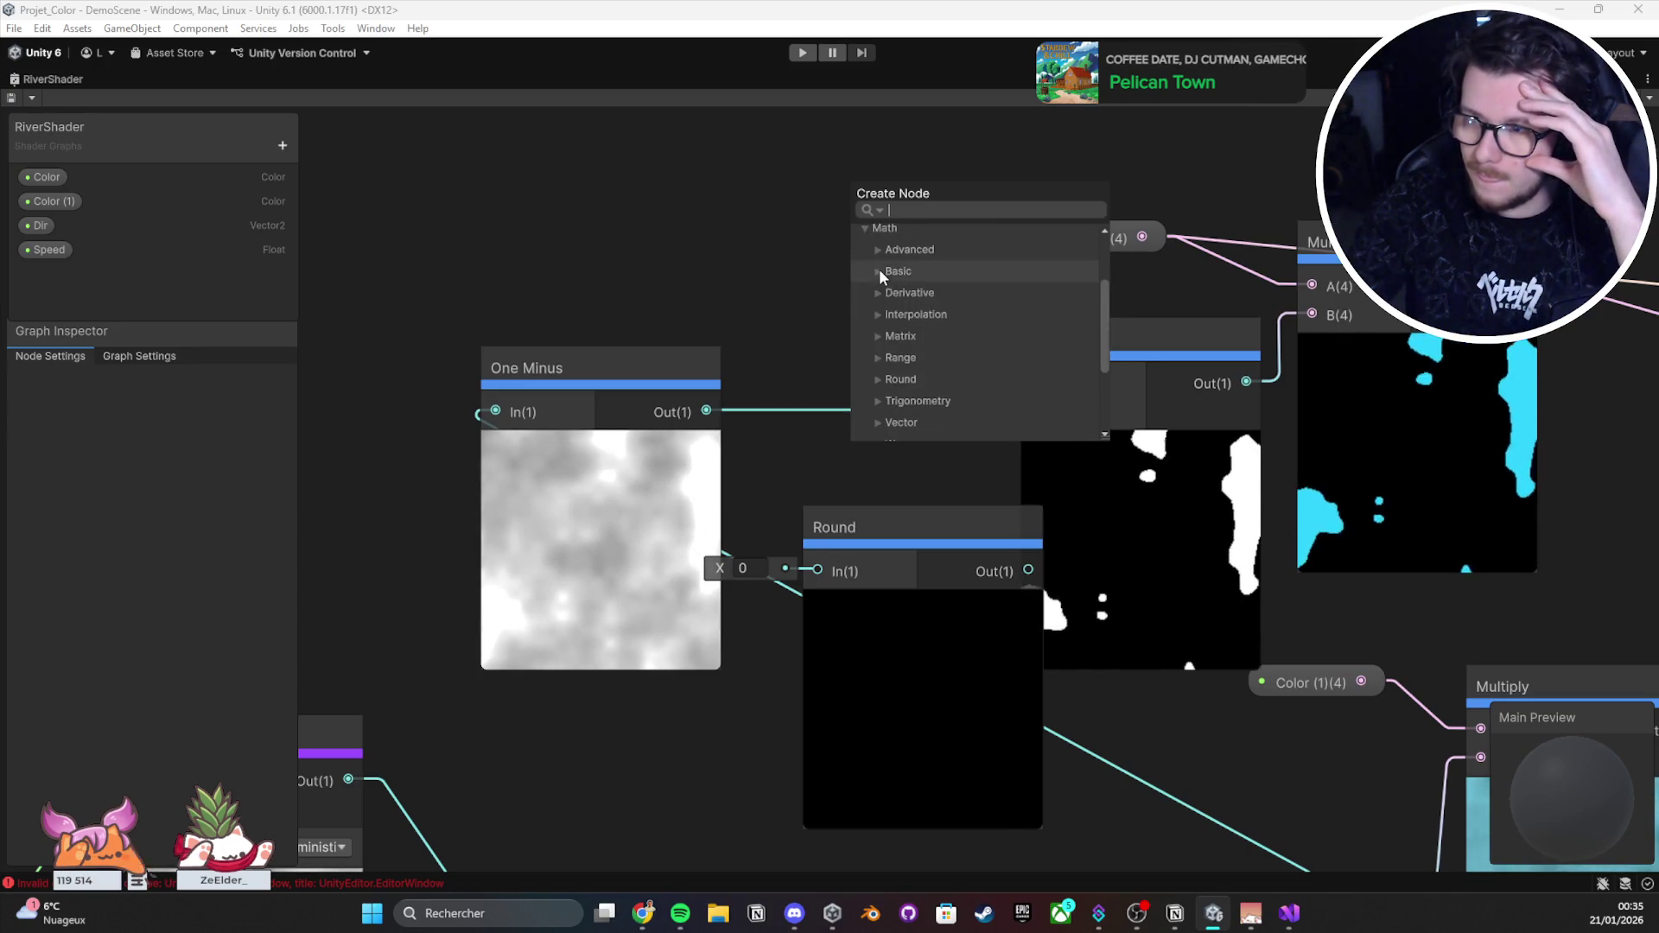
left_click(878, 248)
scroll(878, 248, "down", 1)
scroll(878, 248, "up", 3)
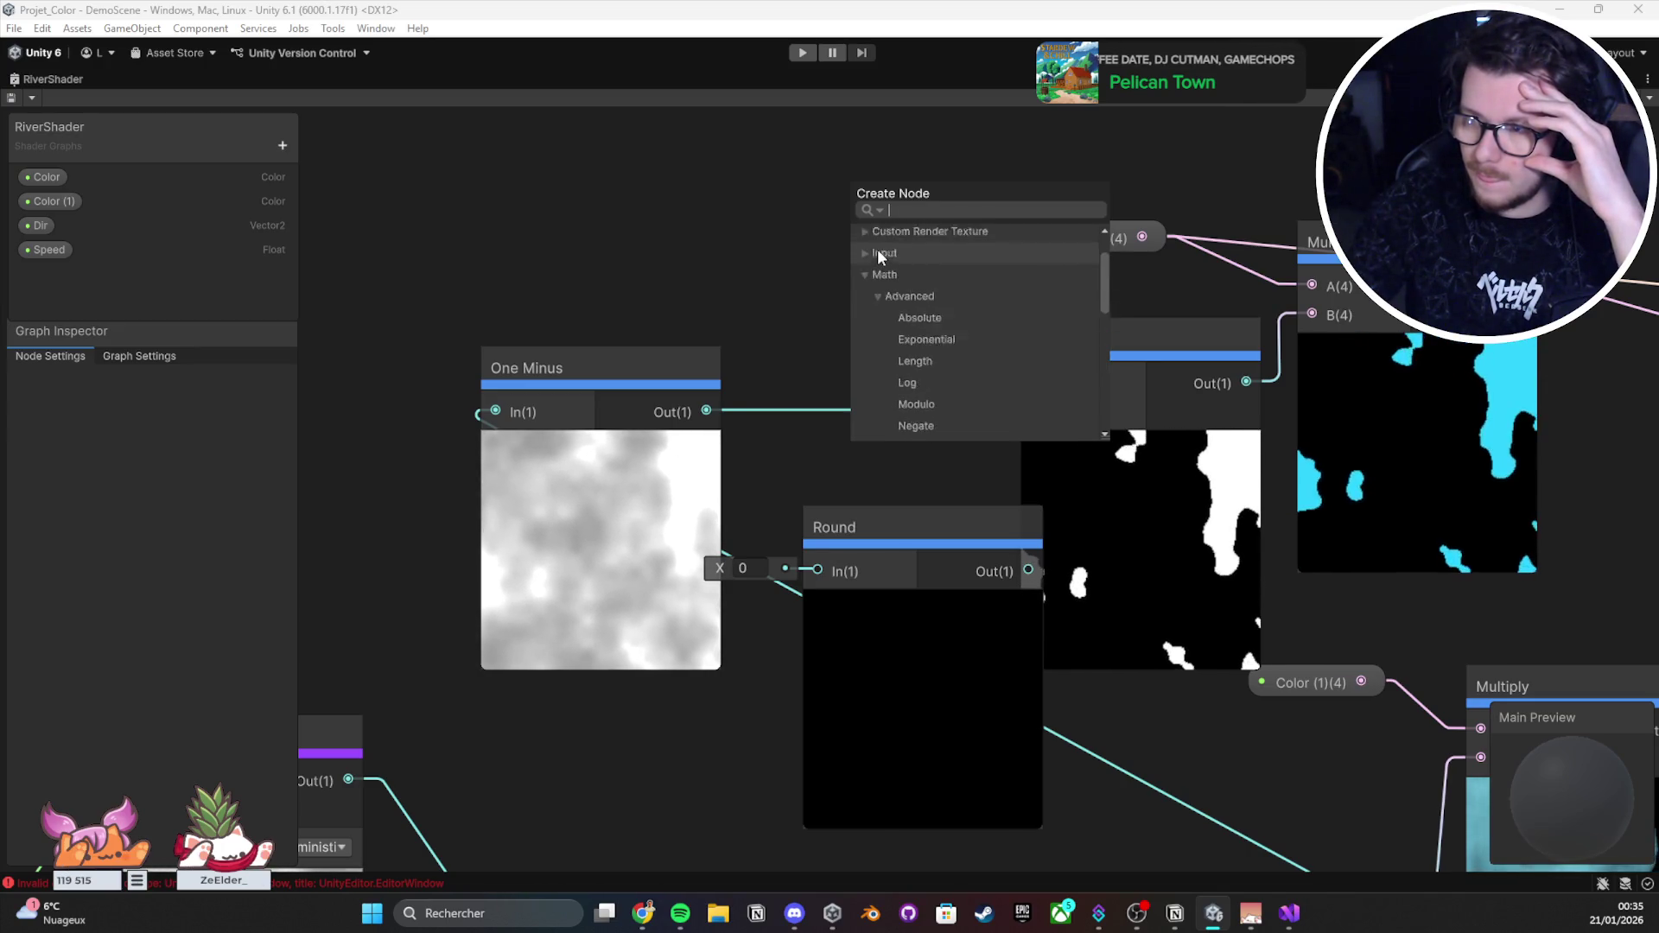
Step: Collapse Math and browse the Procedural, Input, Custom Render Texture and Artistic categories
left_click(863, 320)
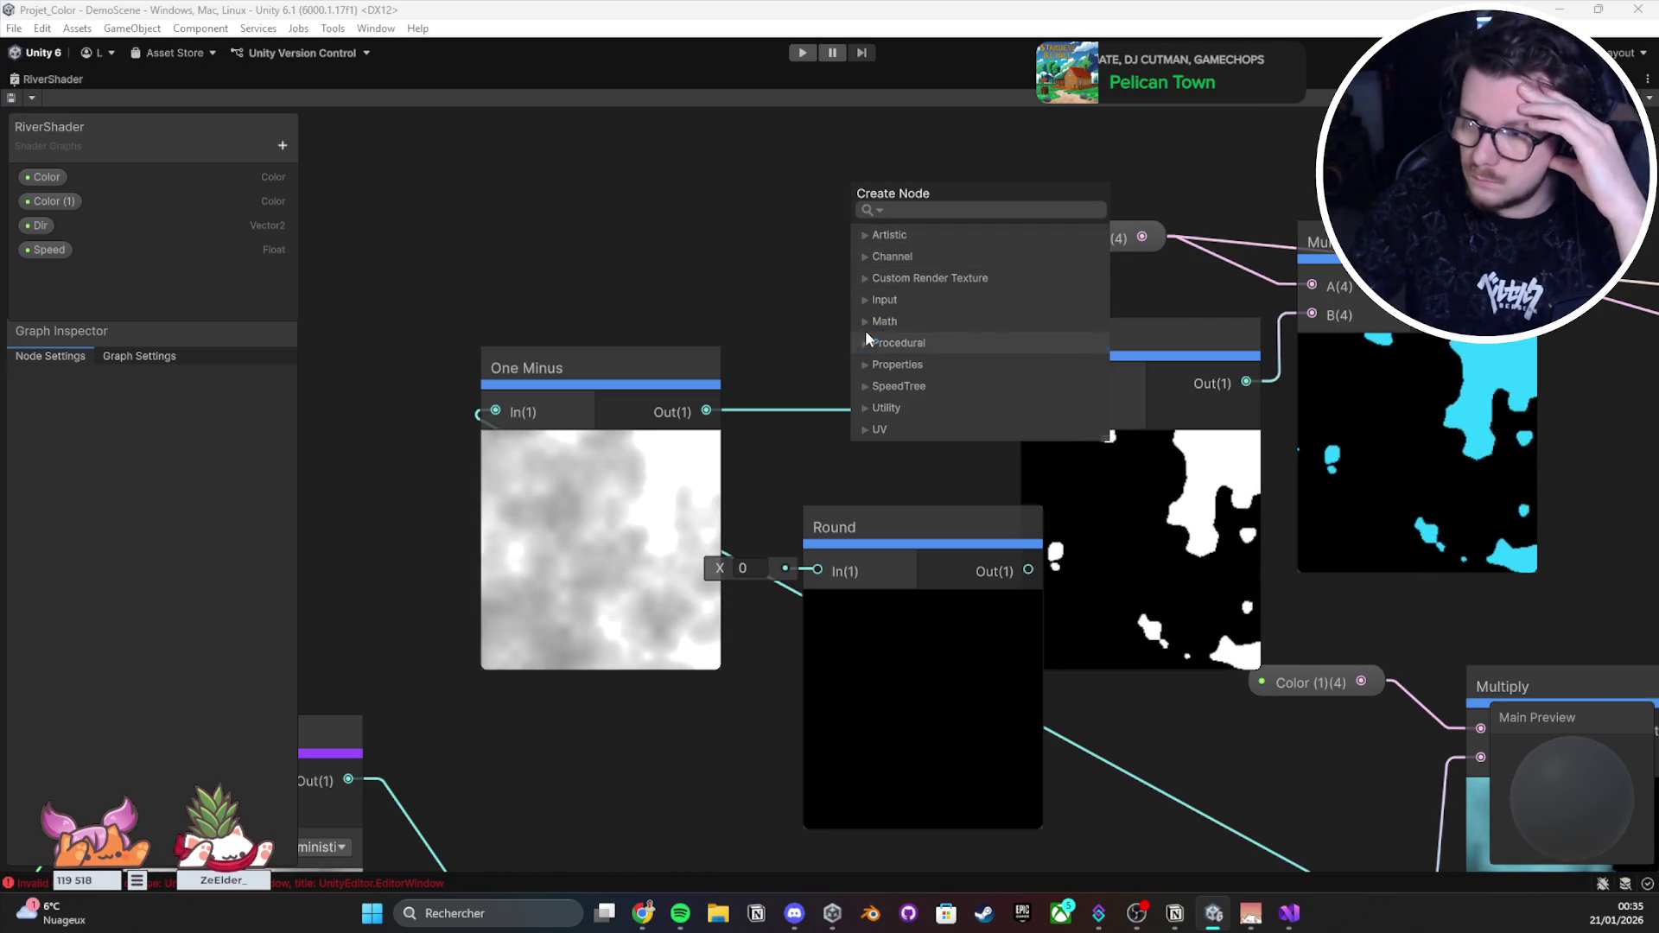
left_click(864, 340)
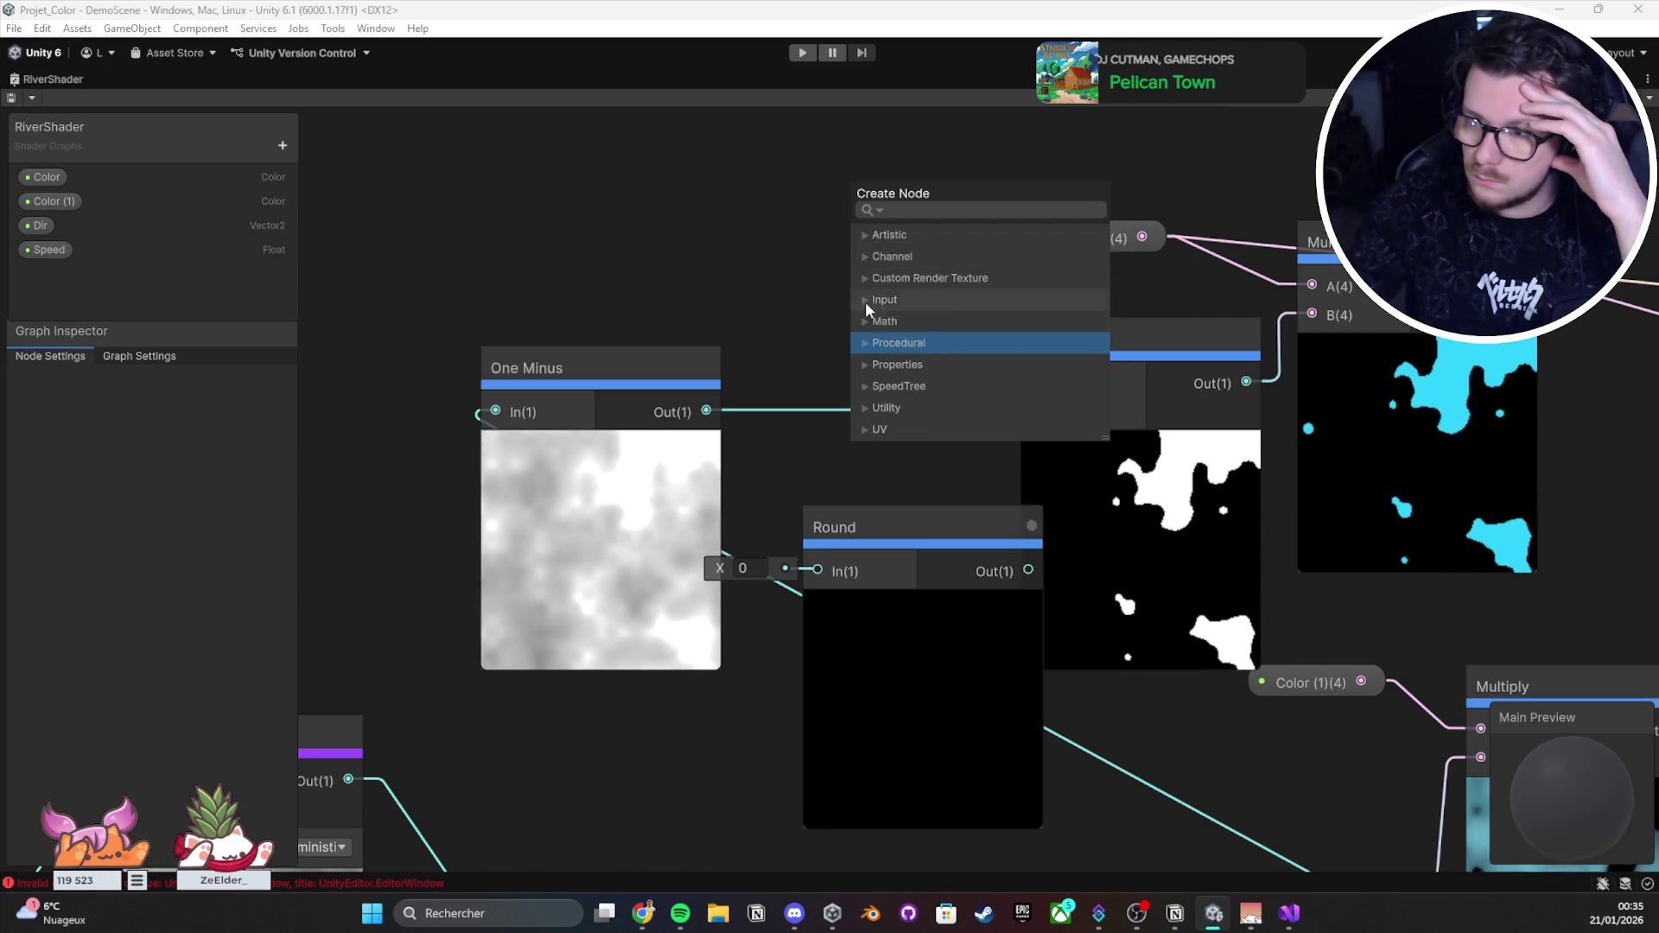
left_click(860, 300)
left_click(861, 300)
left_click(859, 277)
left_click(859, 277)
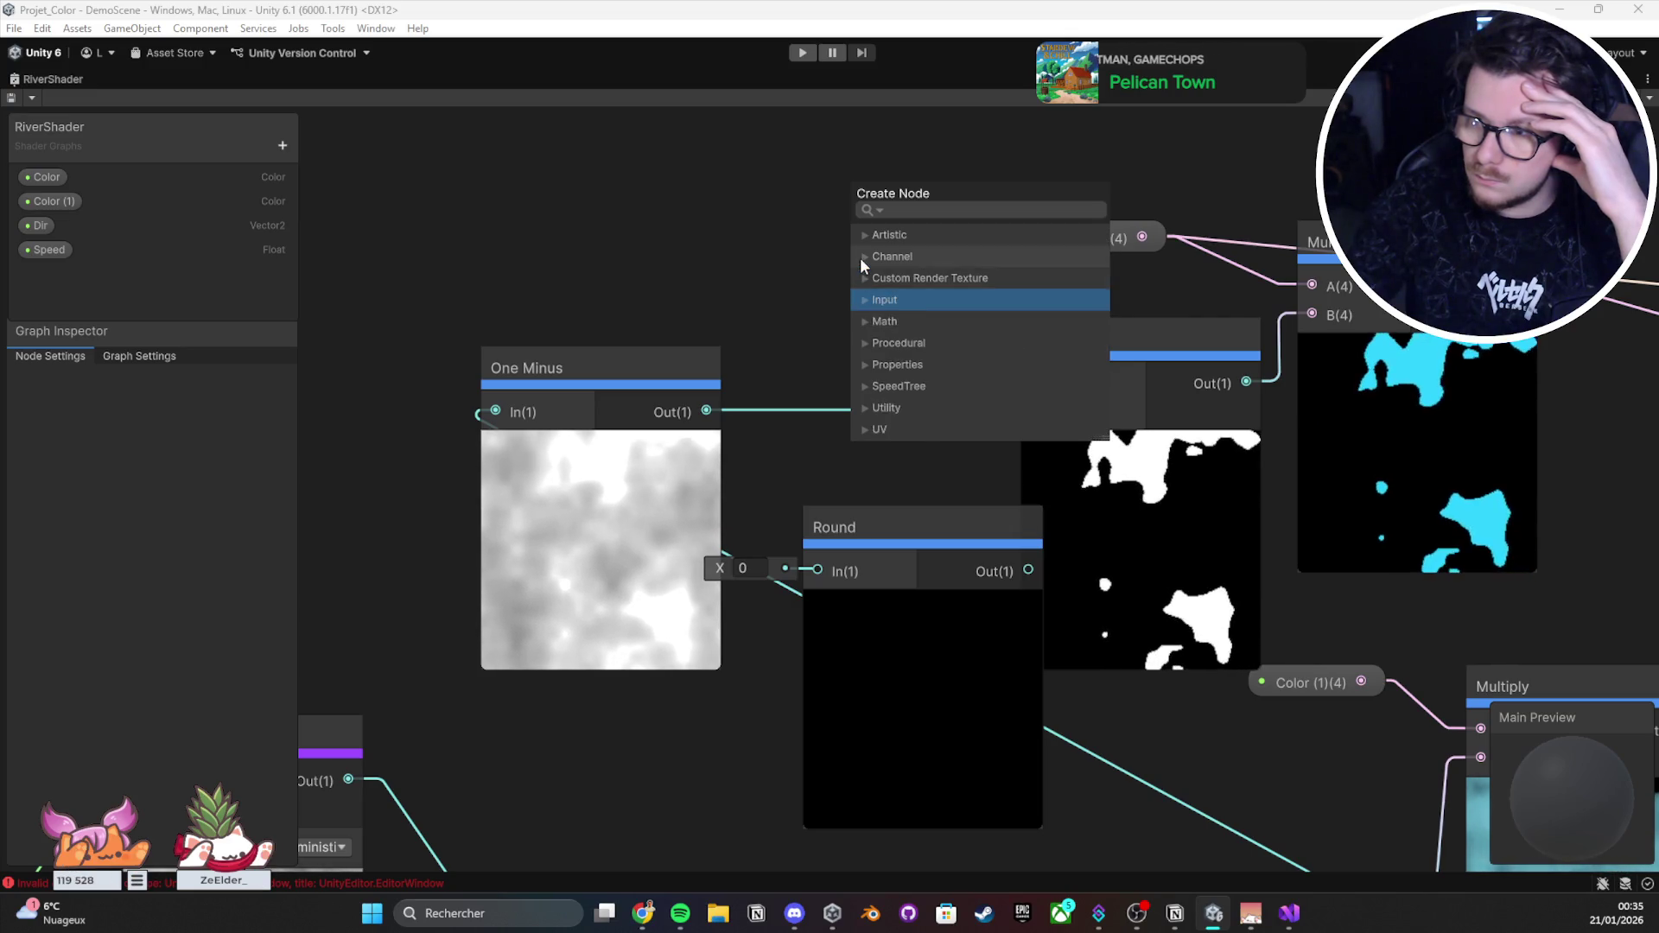
left_click(864, 277)
left_click(863, 277)
left_click(865, 237)
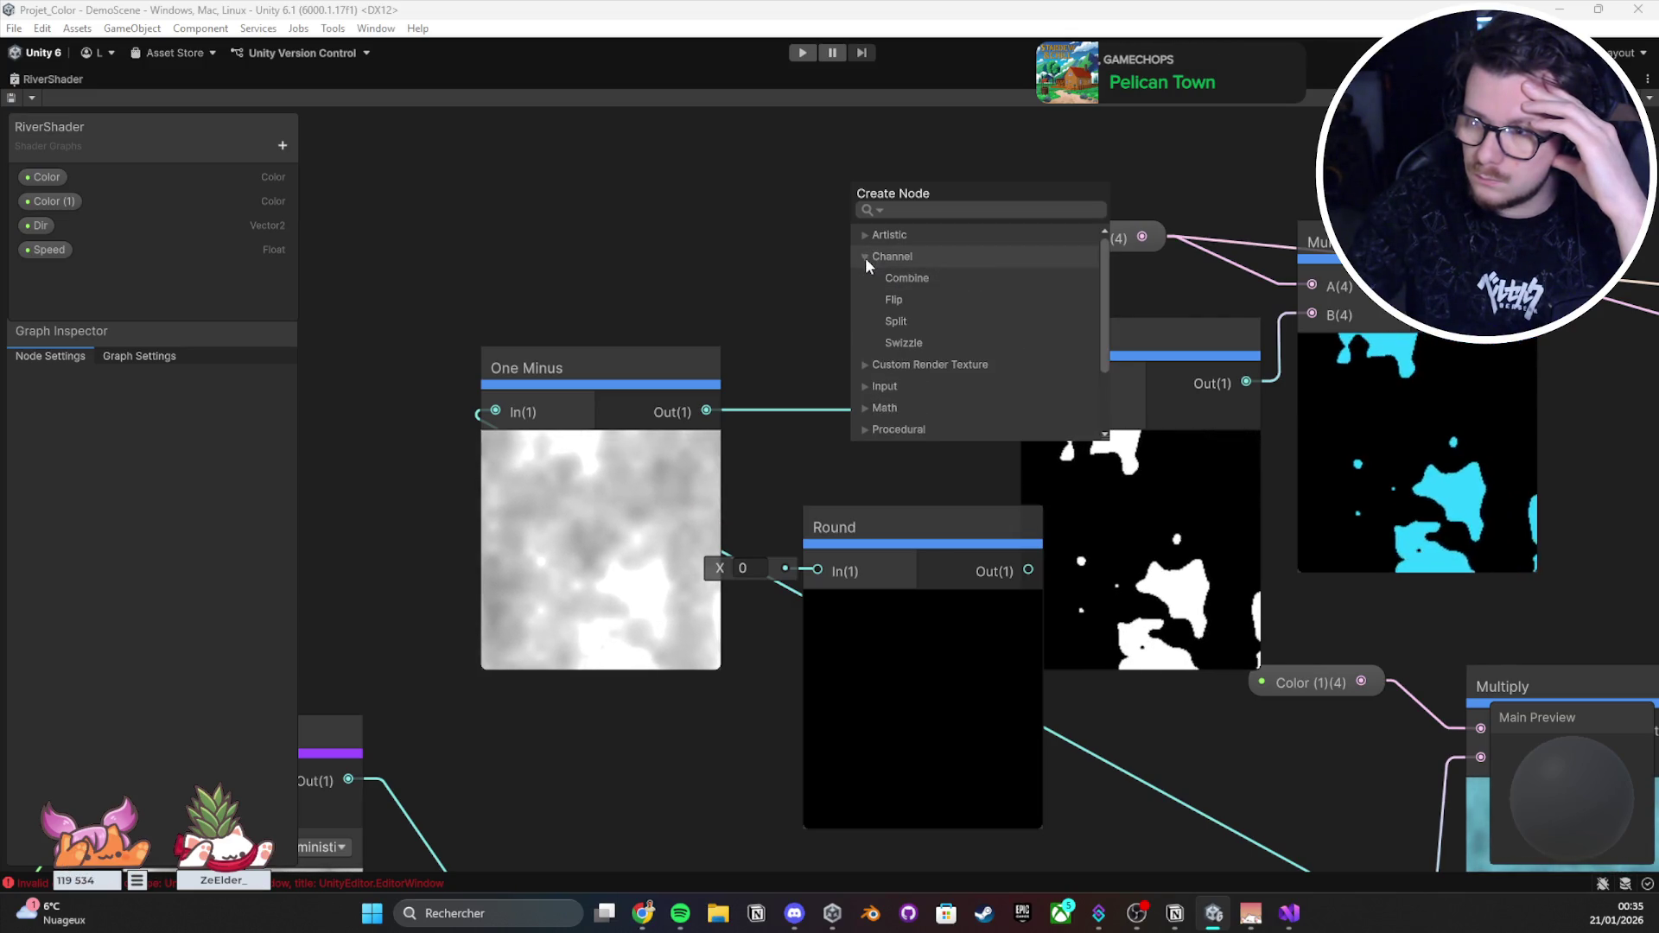
left_click(863, 239)
left_click(859, 239)
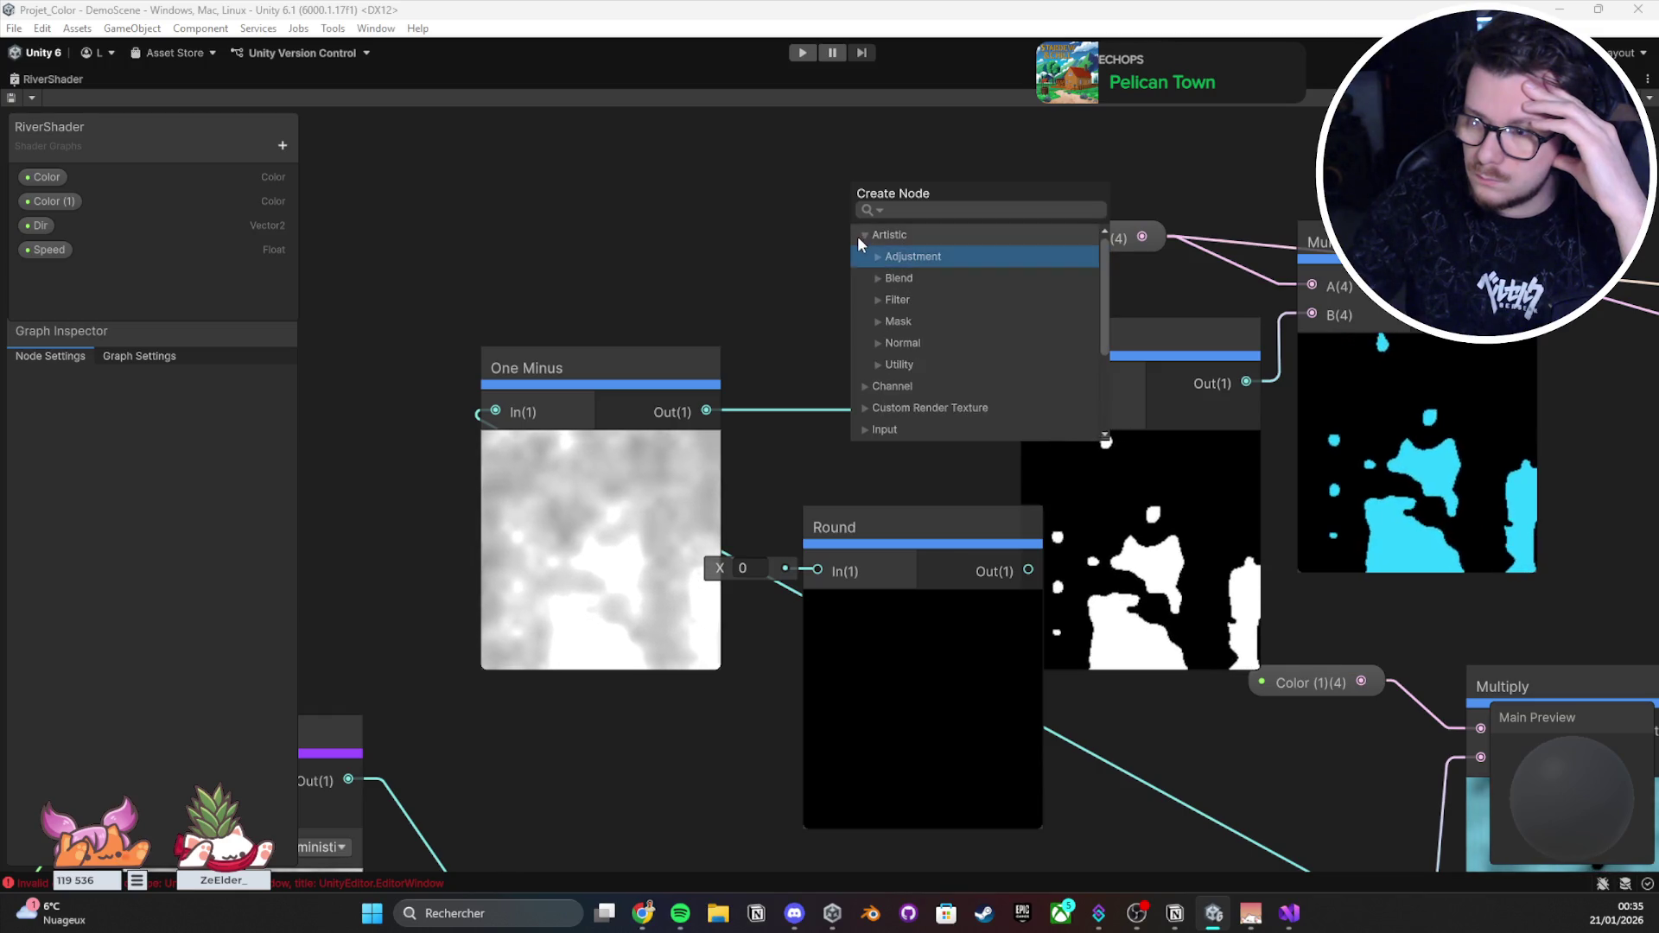
left_click(865, 239)
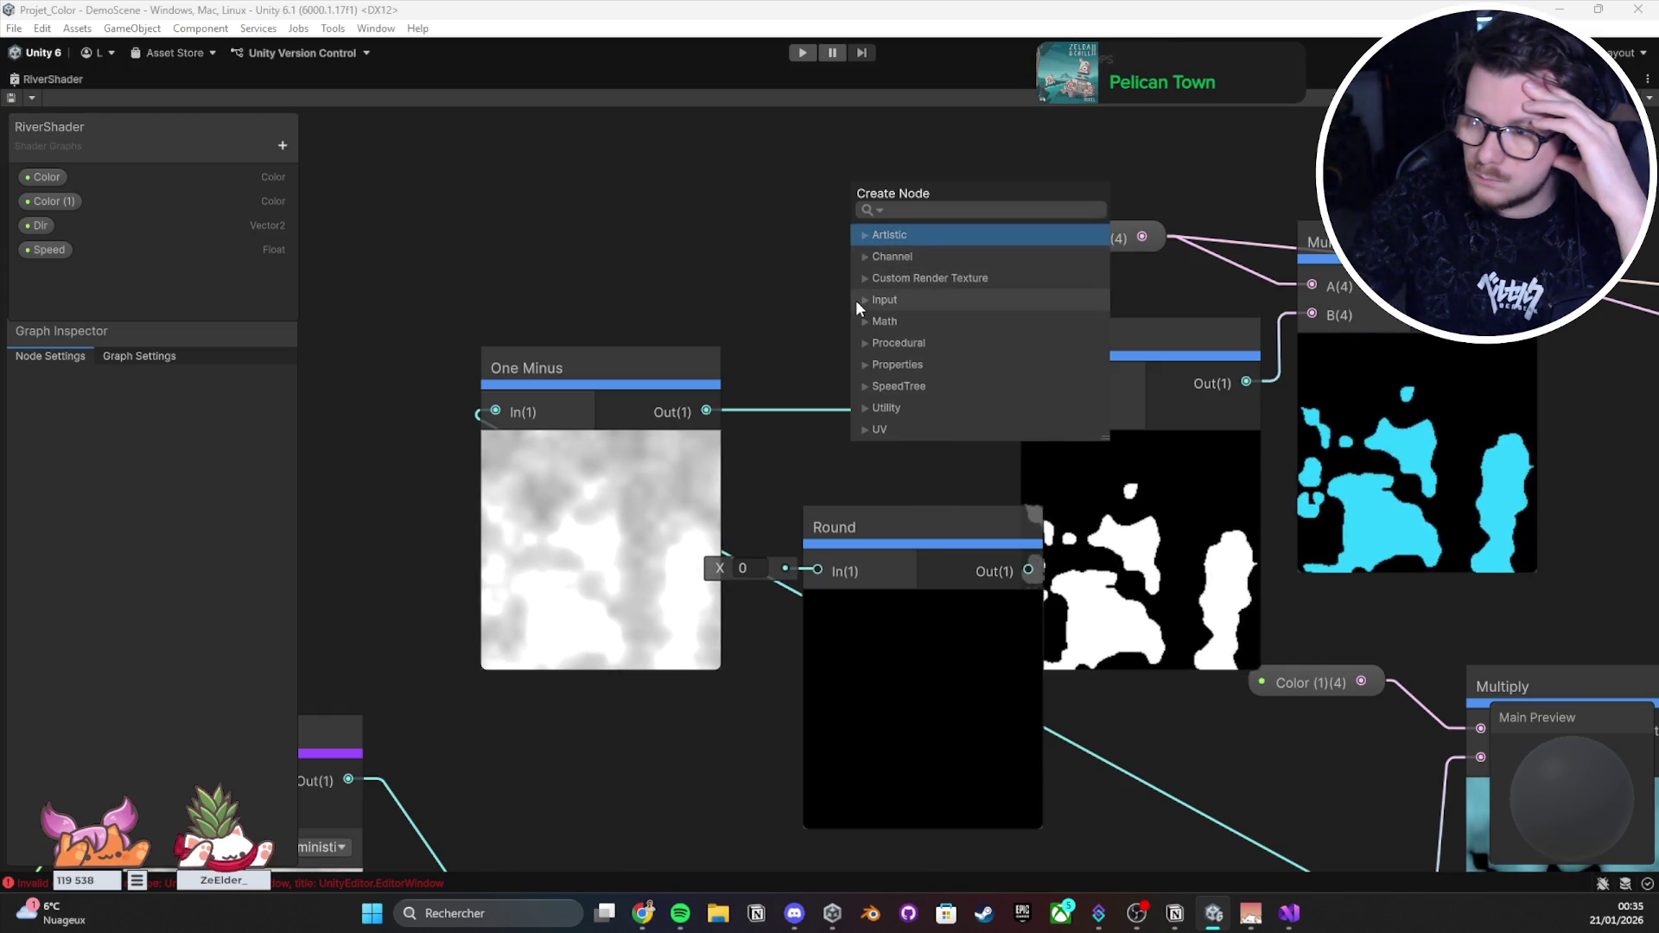
Step: Look through the Input category's Geometry and Basic subcategories
left_click(858, 299)
left_click(862, 298)
scroll(873, 318, "down", 1)
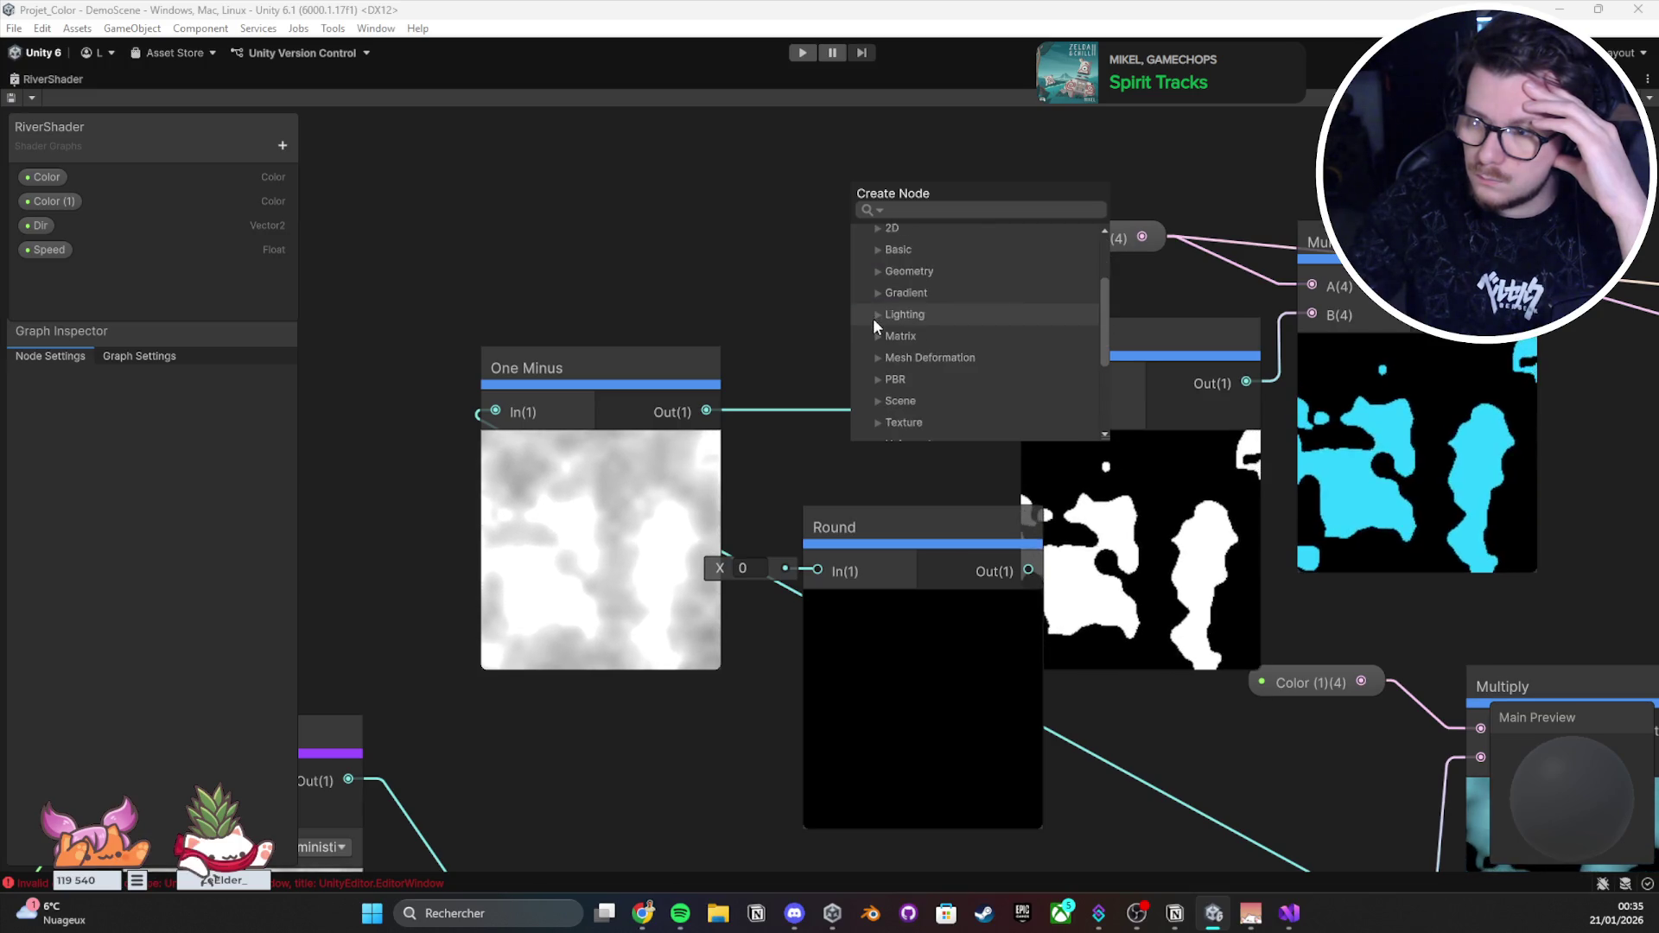
scroll(873, 318, "up", 1)
left_click(874, 316)
left_click(874, 316)
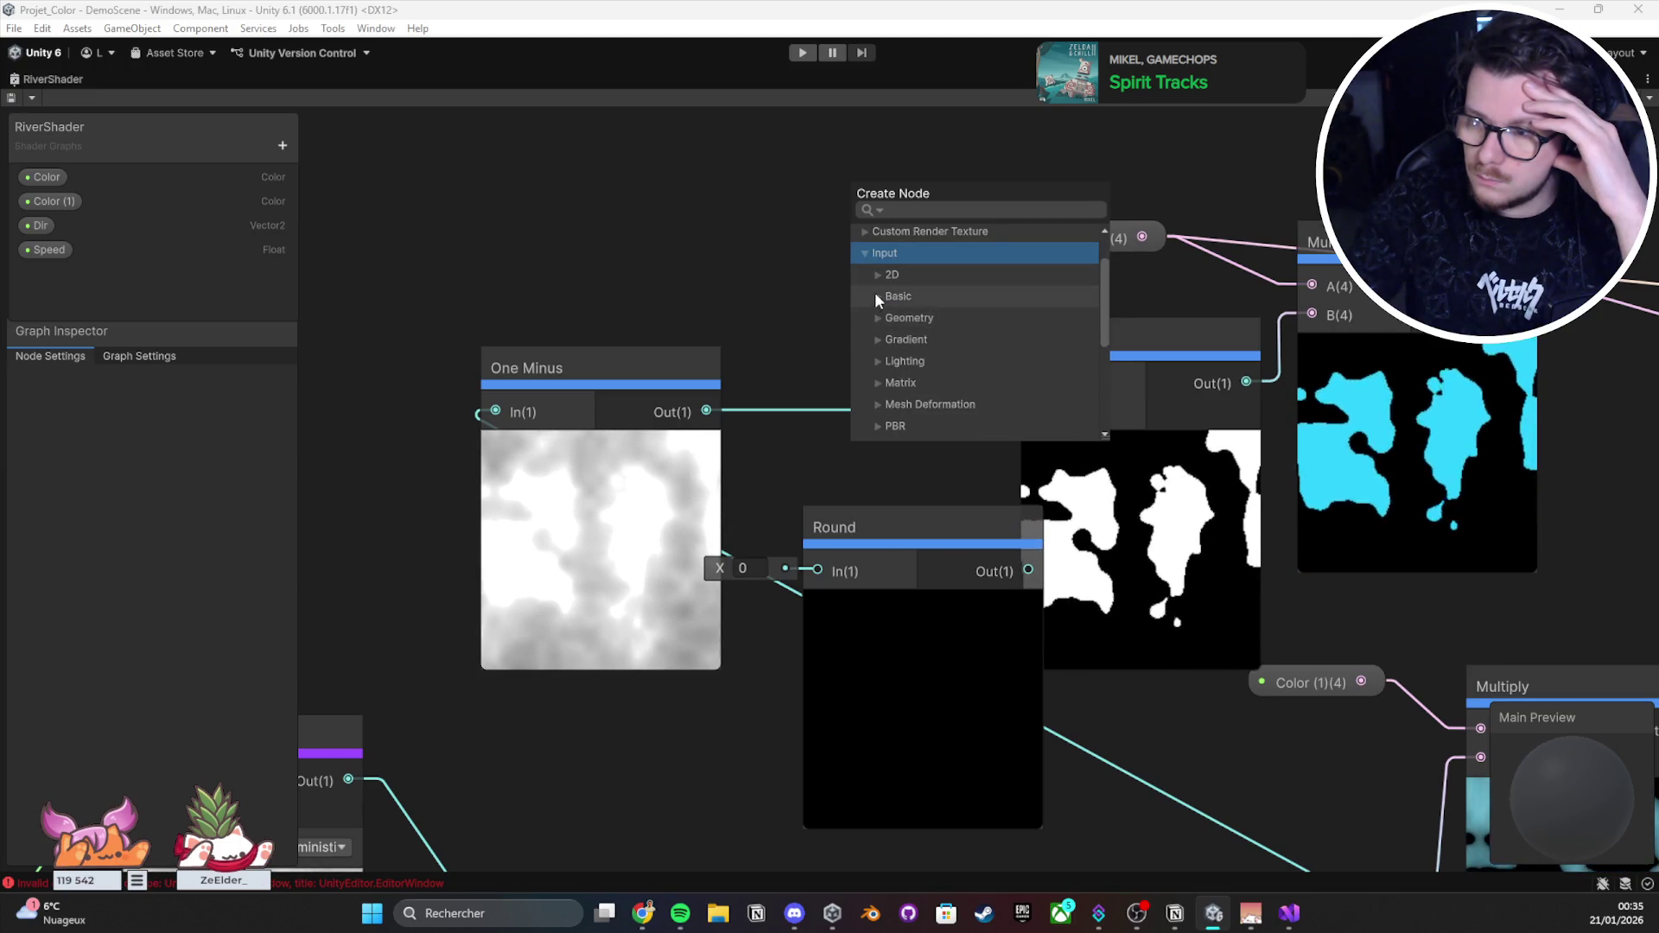
left_click(874, 294)
scroll(875, 293, "down", 1)
scroll(874, 292, "down", 2)
scroll(874, 292, "up", 4)
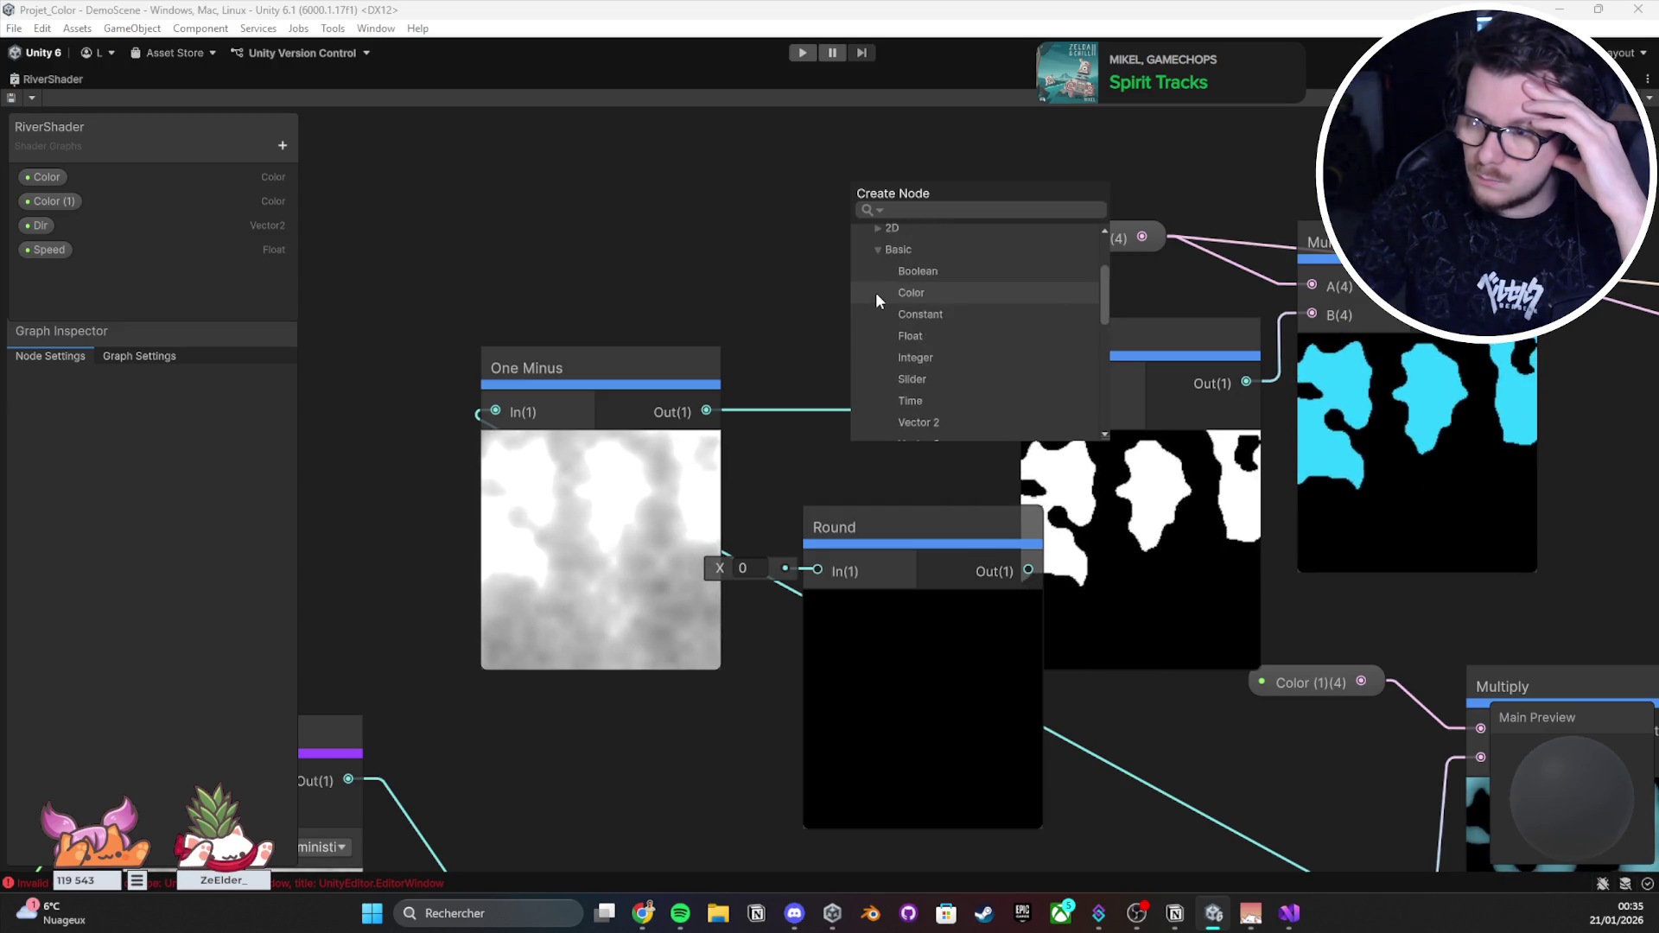
scroll(883, 313, "down", 1)
left_click(878, 314)
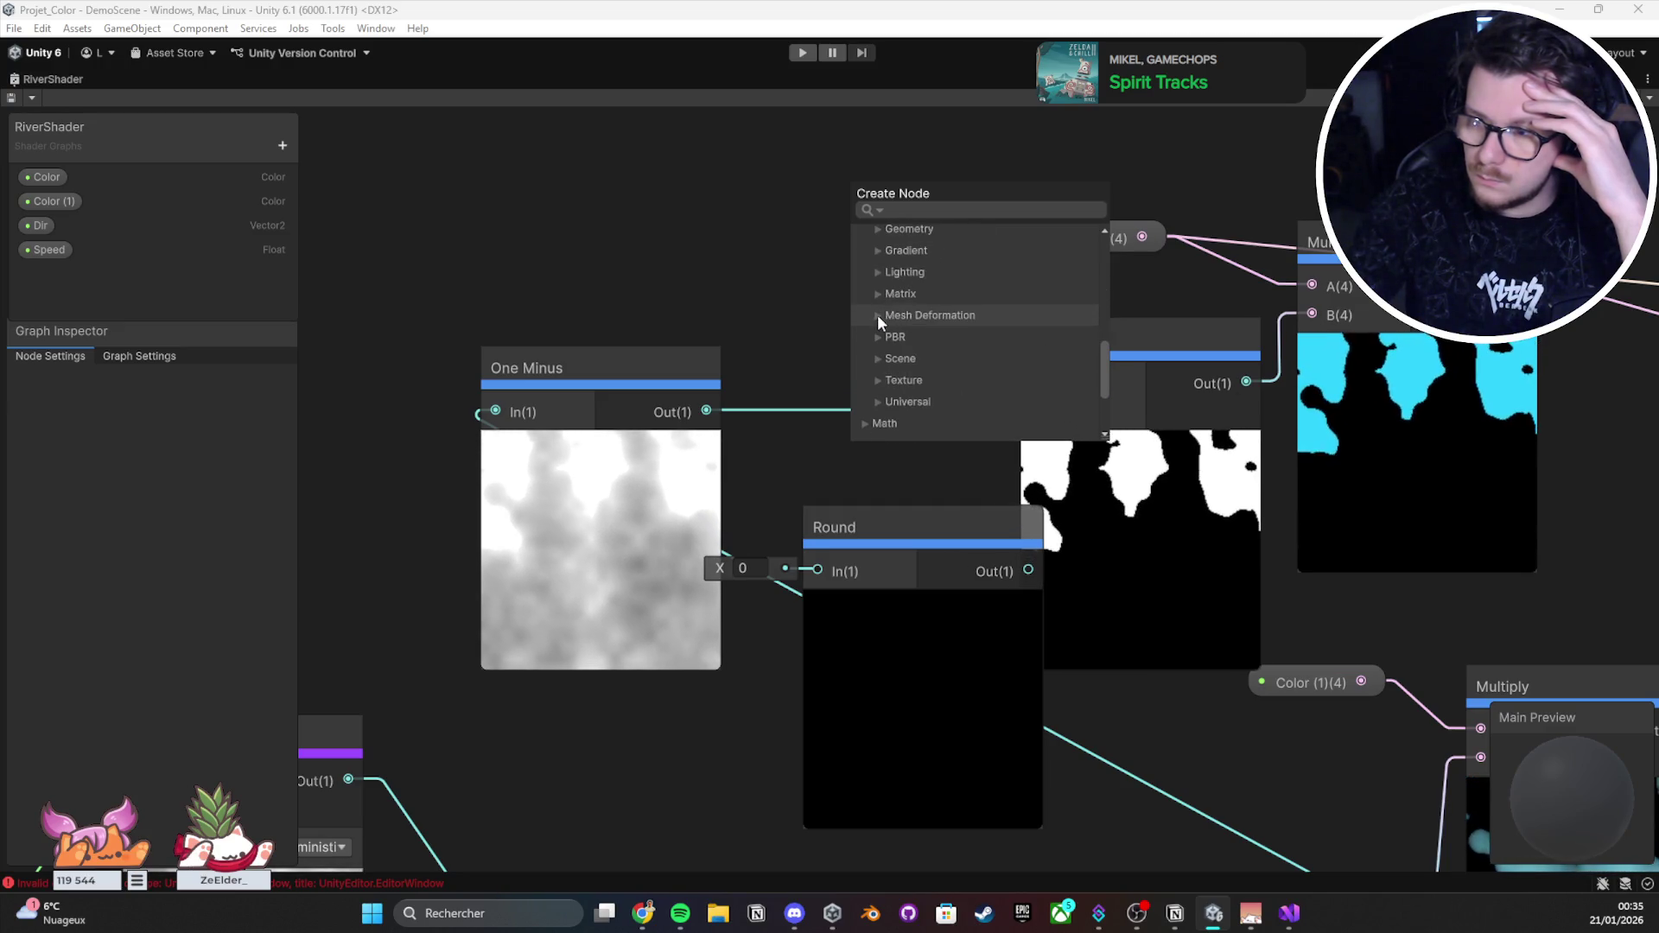
scroll(878, 307, "down", 2)
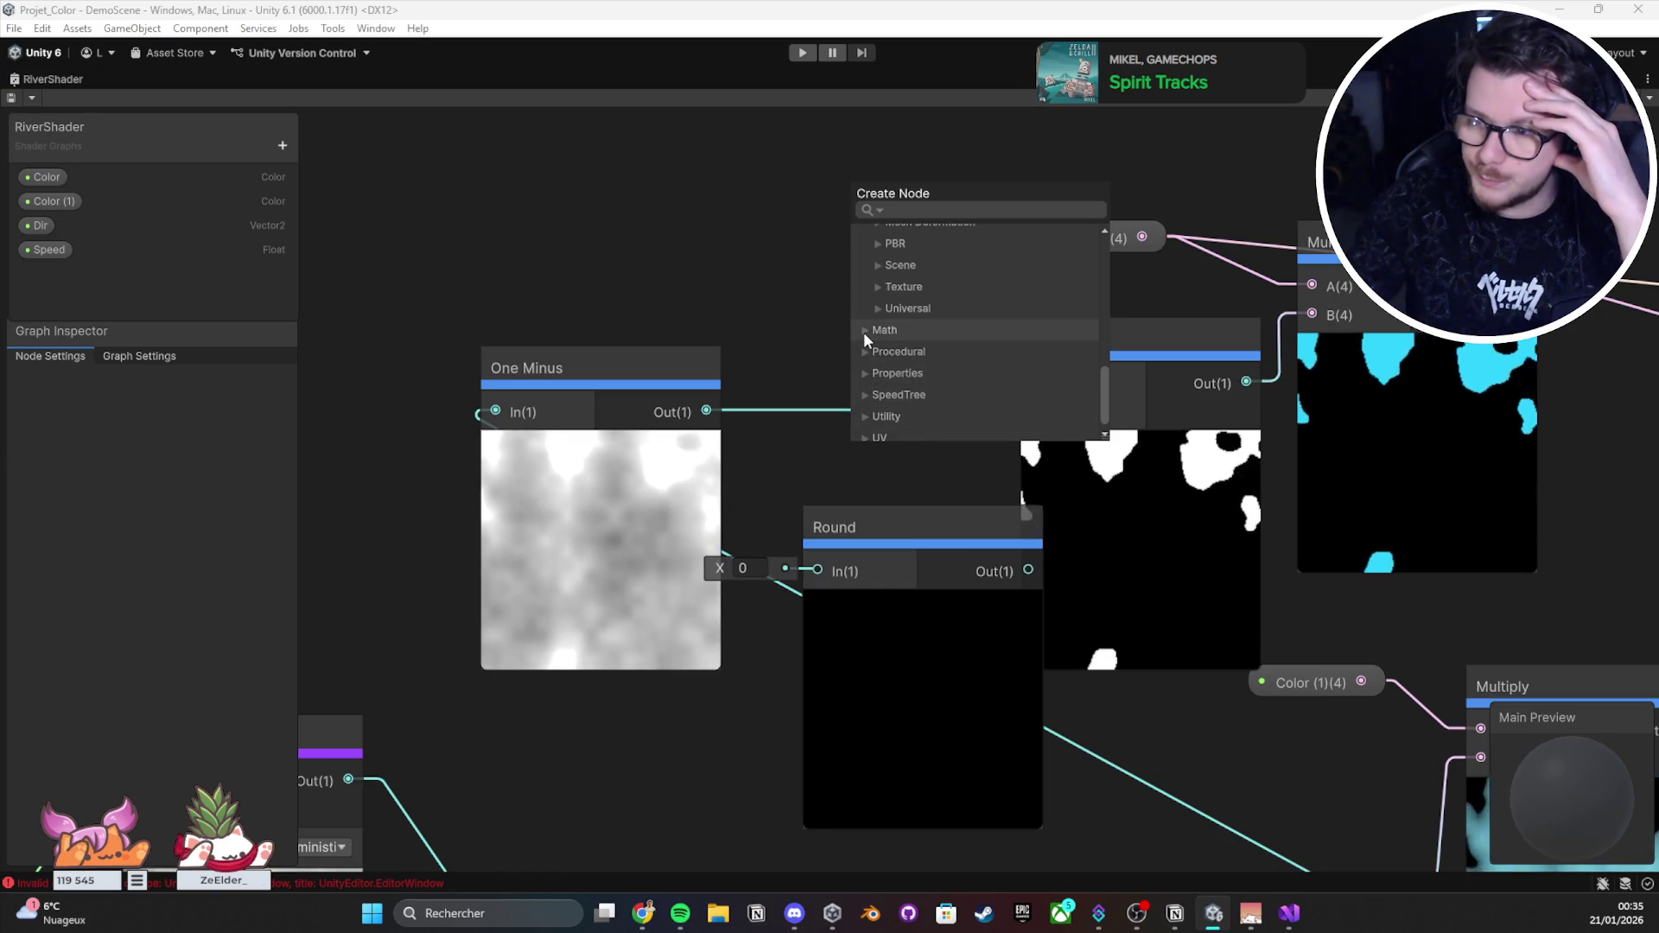
Step: Expand Math > Basic to list Add, Divide, Multiply, Power and Subtract
left_click(863, 332)
scroll(878, 330, "down", 2)
scroll(890, 324, "down", 2)
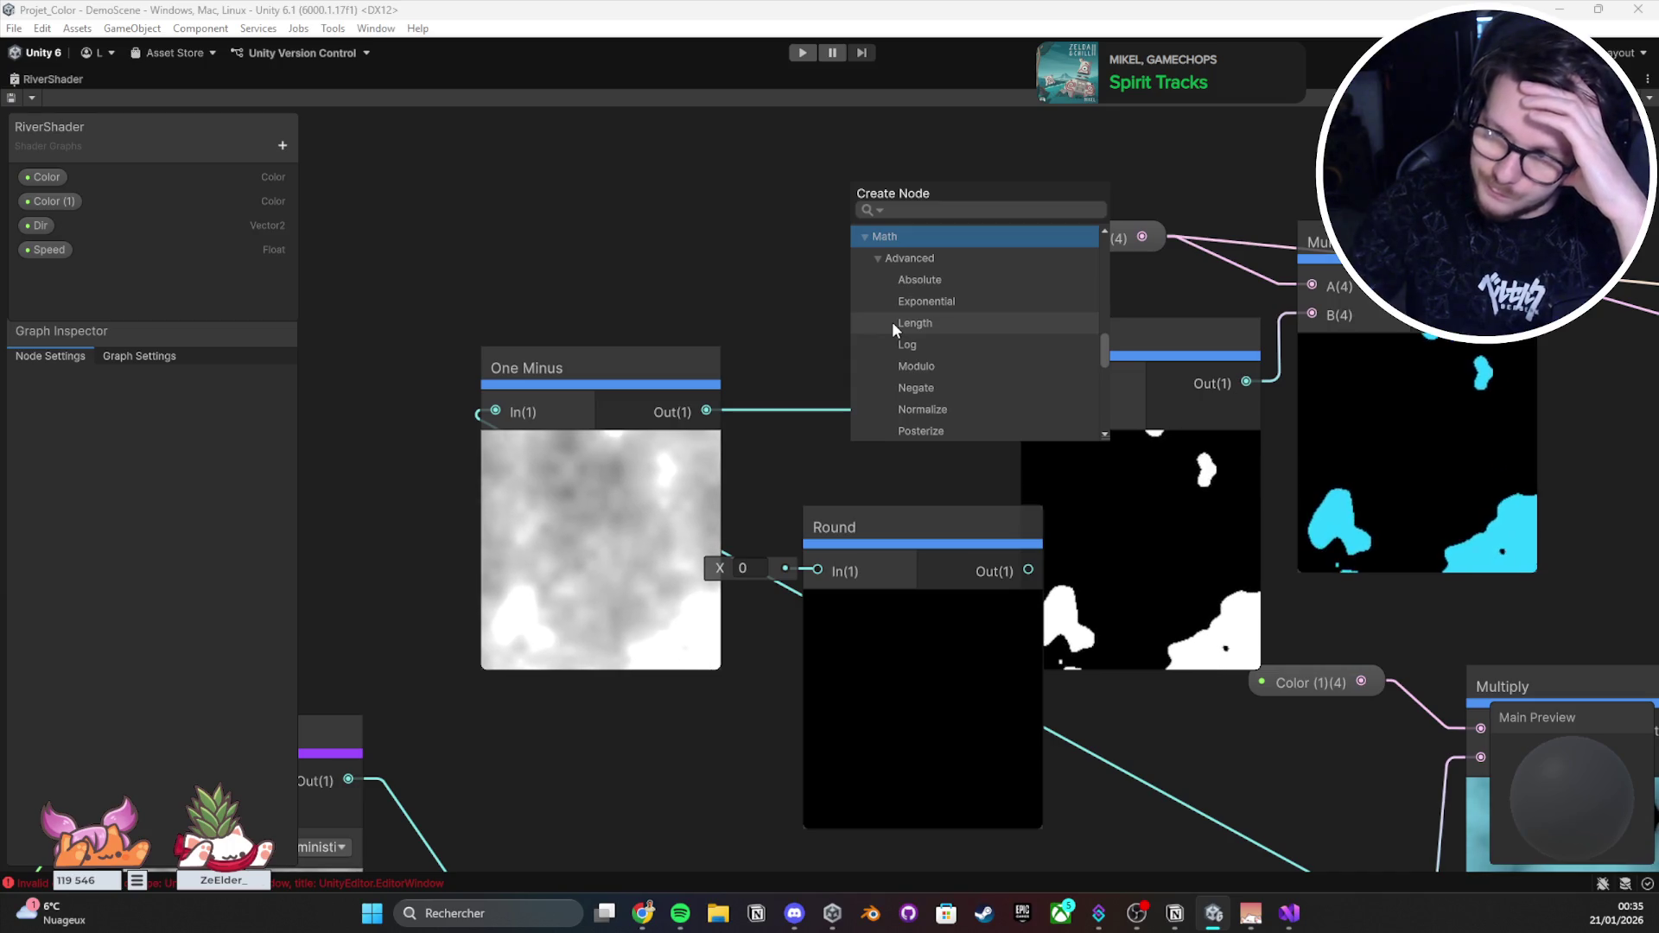
scroll(892, 321, "down", 2)
scroll(966, 328, "down", 2)
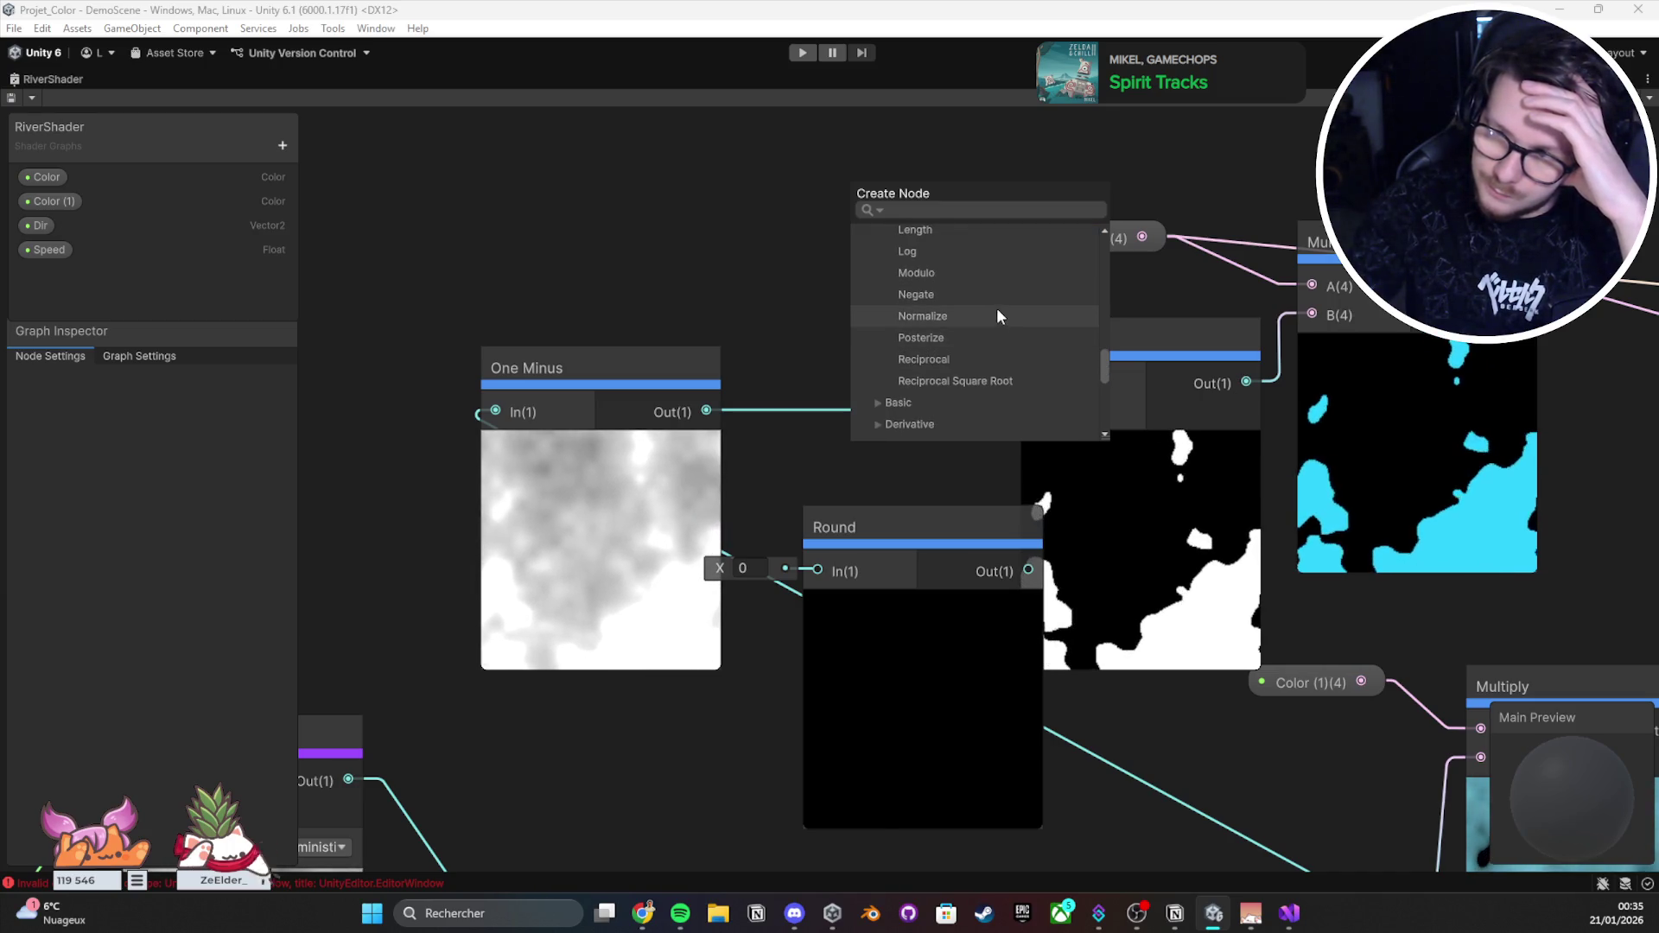
scroll(883, 365, "down", 1)
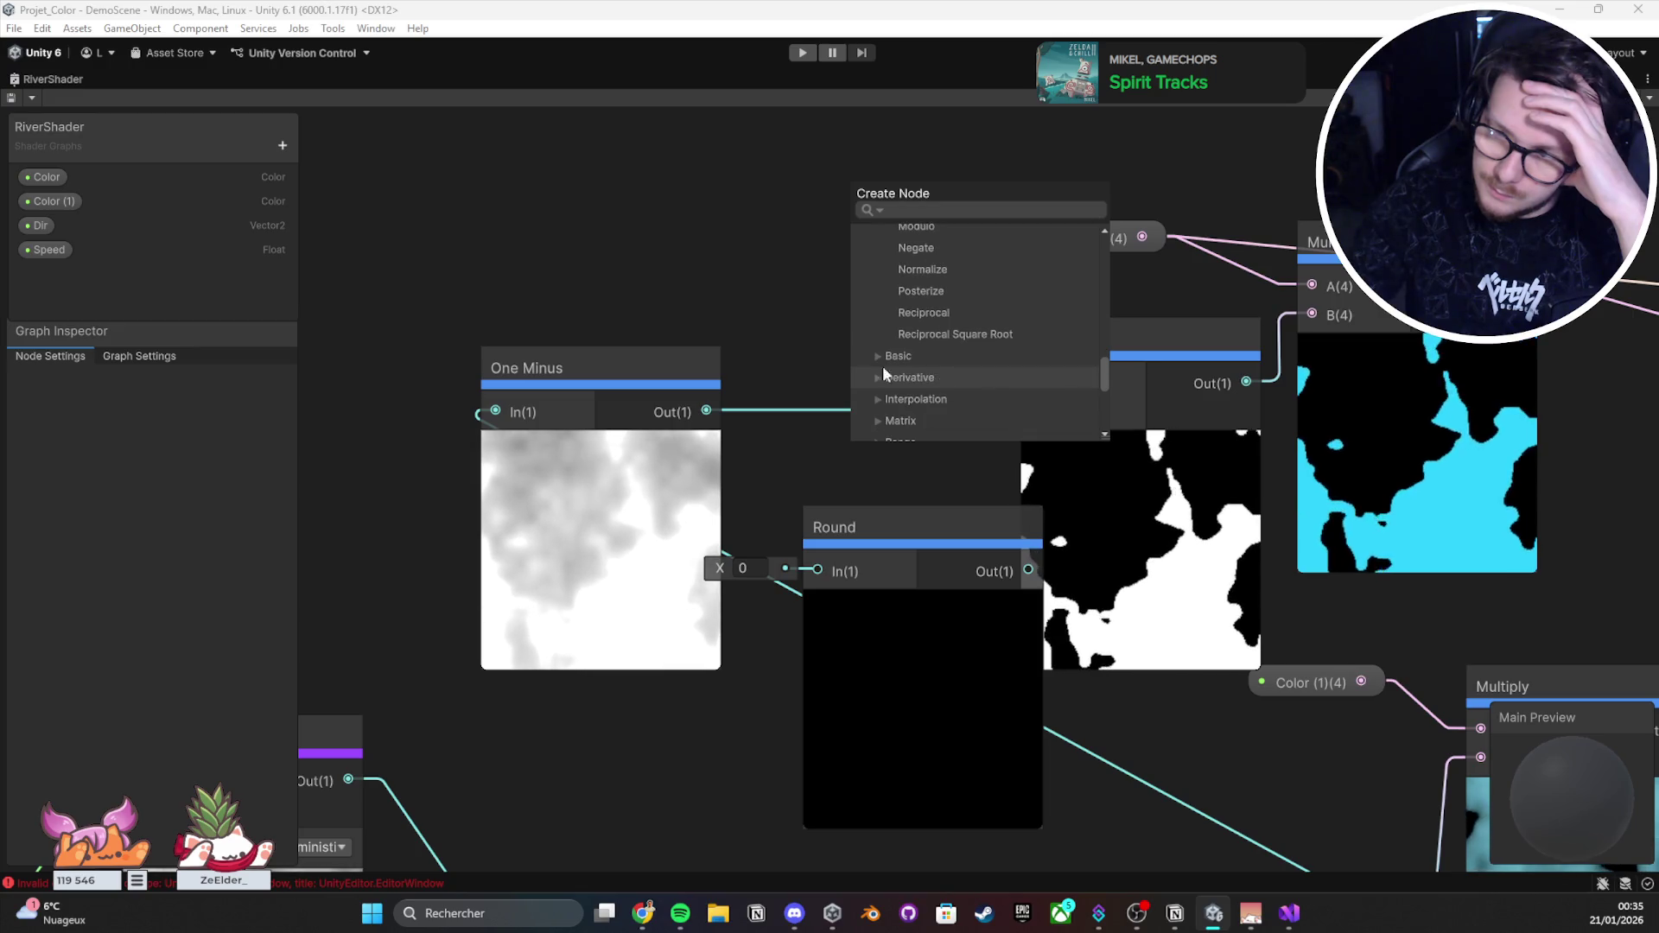
left_click(876, 356)
scroll(972, 313, "down", 1)
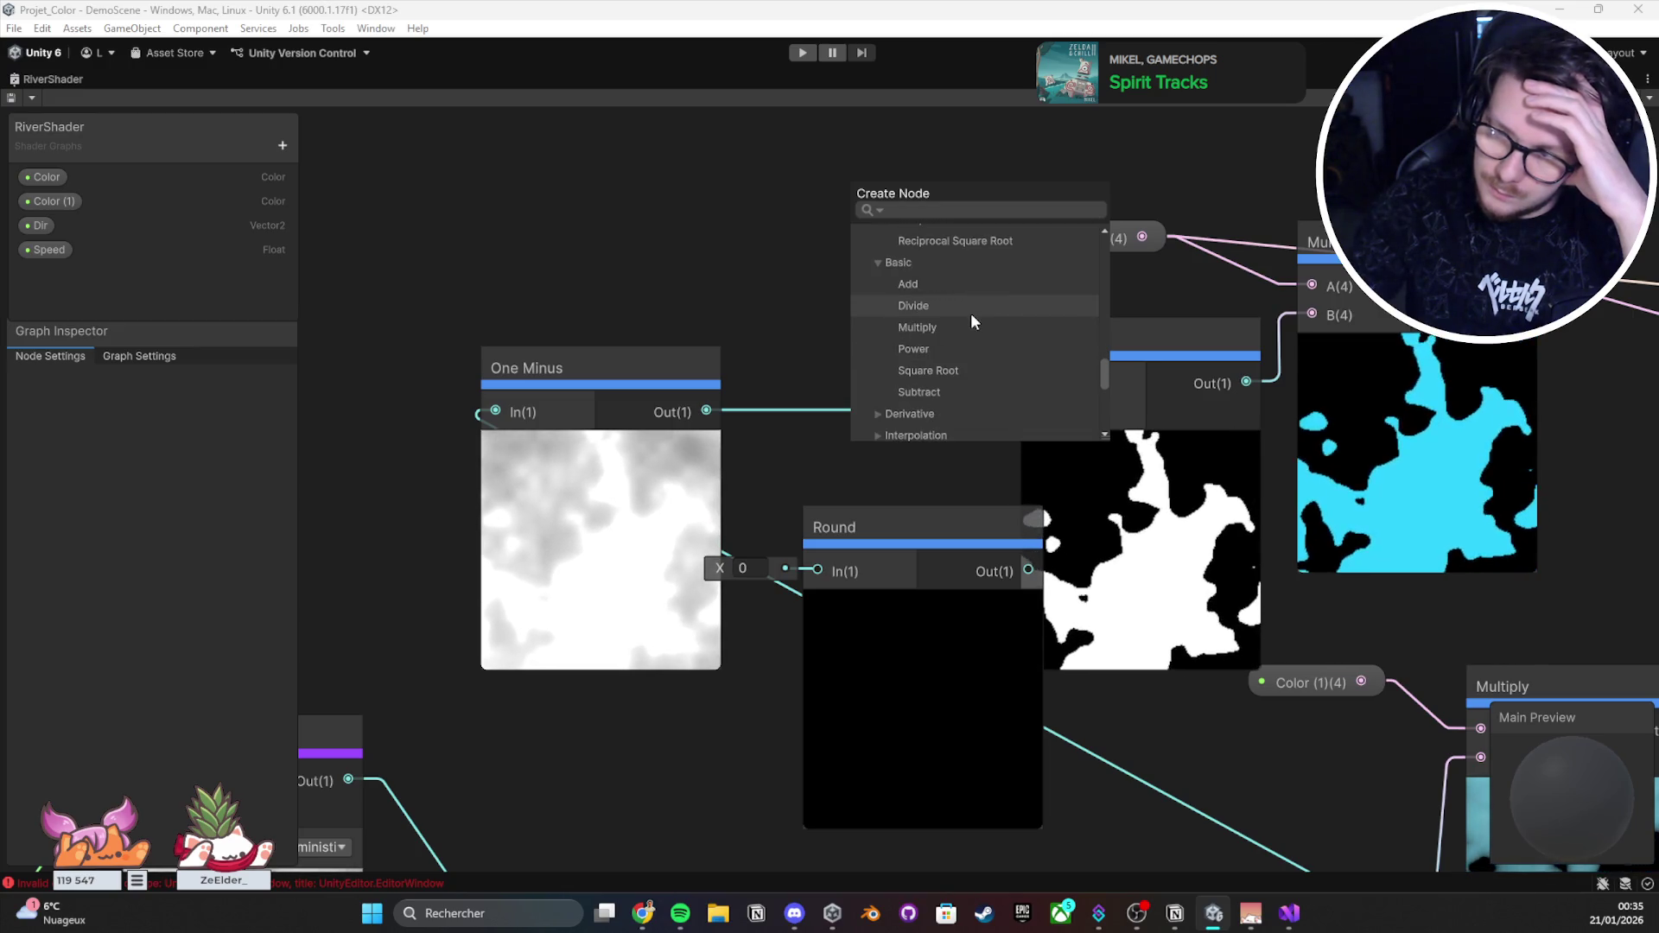
Step: Add a Power node beside One Minus and wire One Minus into its A input
left_click(993, 357)
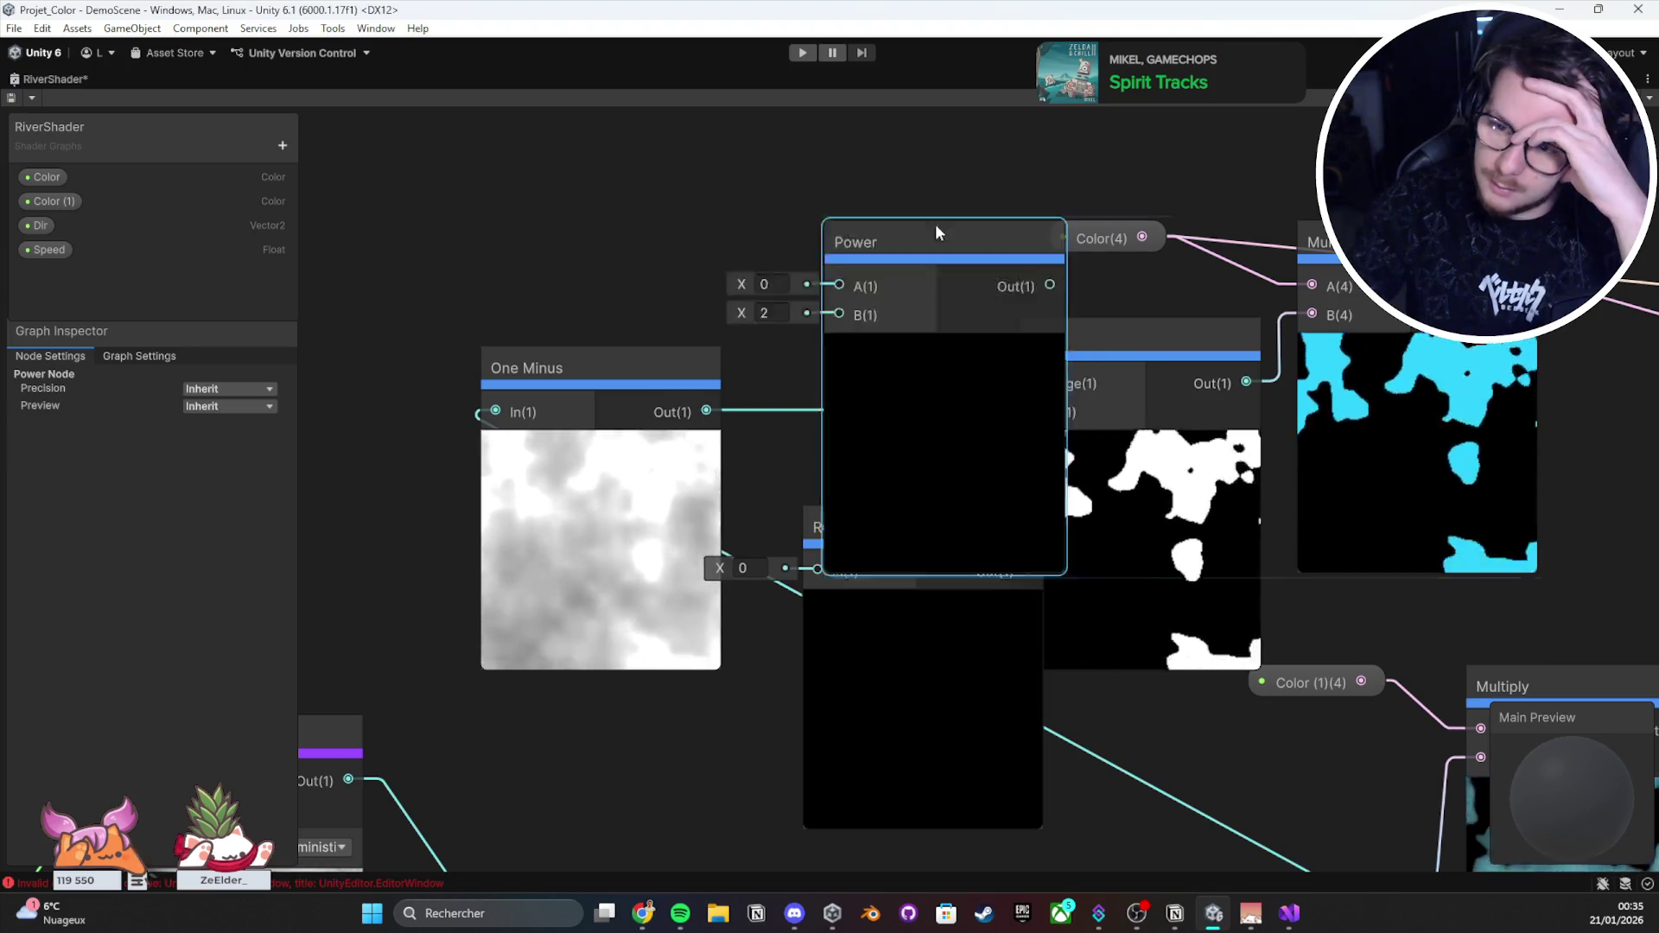
left_click_drag(935, 225, 873, 139)
left_click_drag(775, 246, 777, 248)
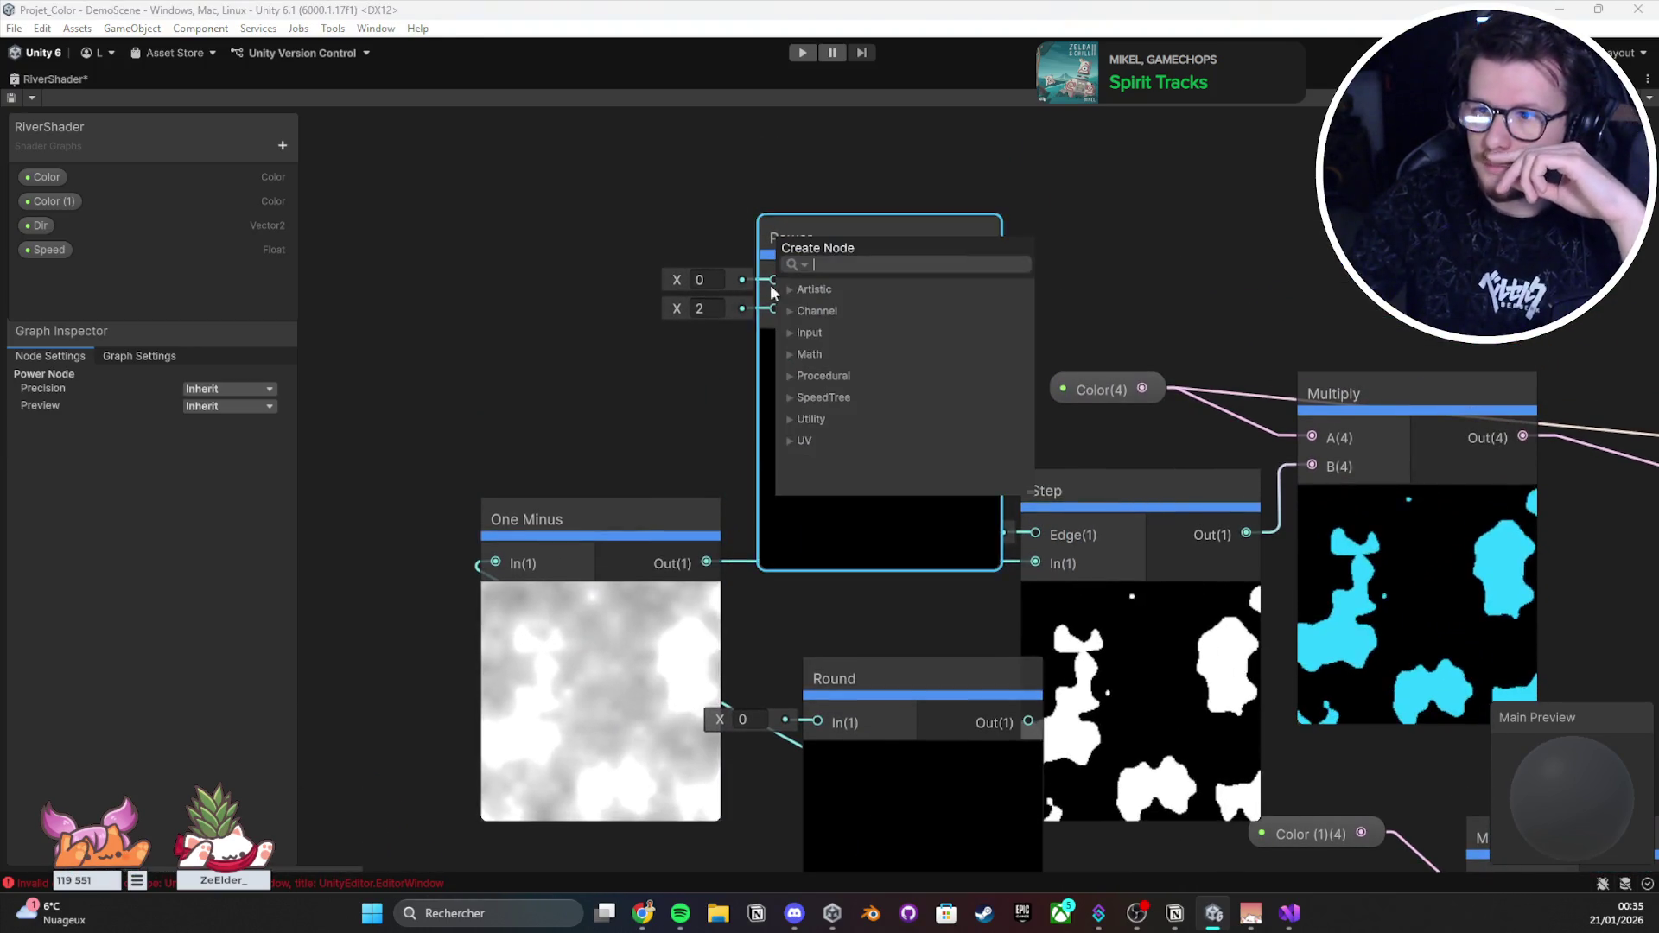
left_click_drag(707, 563, 774, 281)
Step: Route the Power output into the Color Multiply's B input and raise its exponent to 17.77
mouse_move(682, 321)
left_mouse_down()
mouse_move(739, 302)
mouse_move(674, 304)
mouse_move(725, 309)
left_mouse_up()
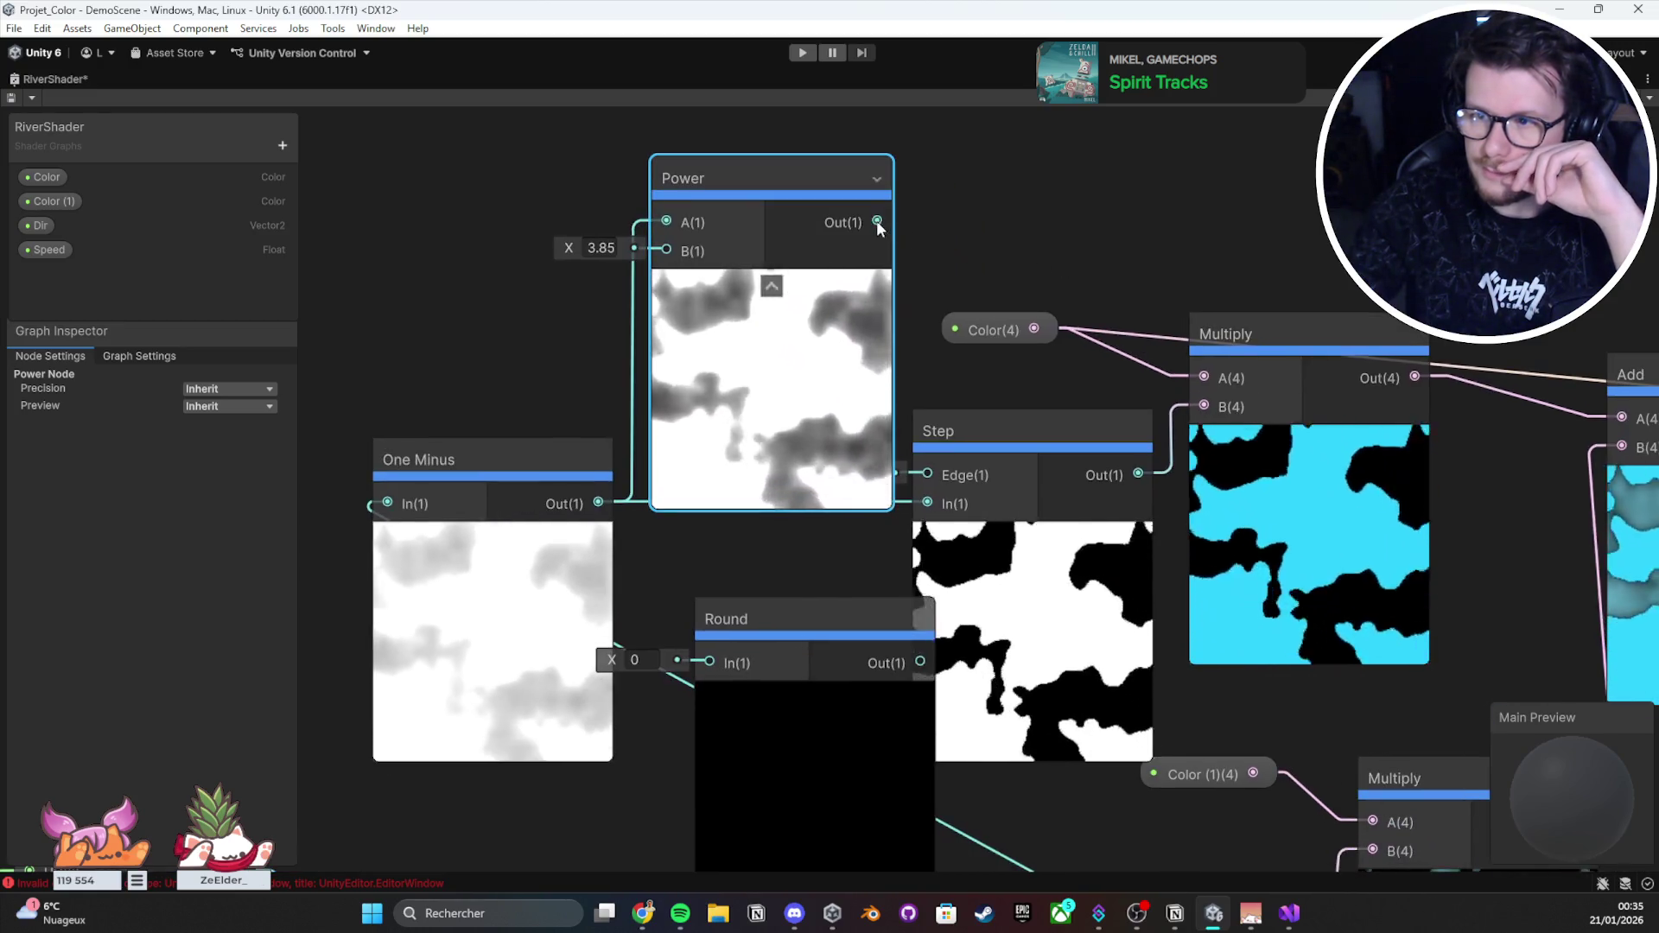
left_click_drag(876, 220, 940, 474)
scroll(940, 474, "down", 2)
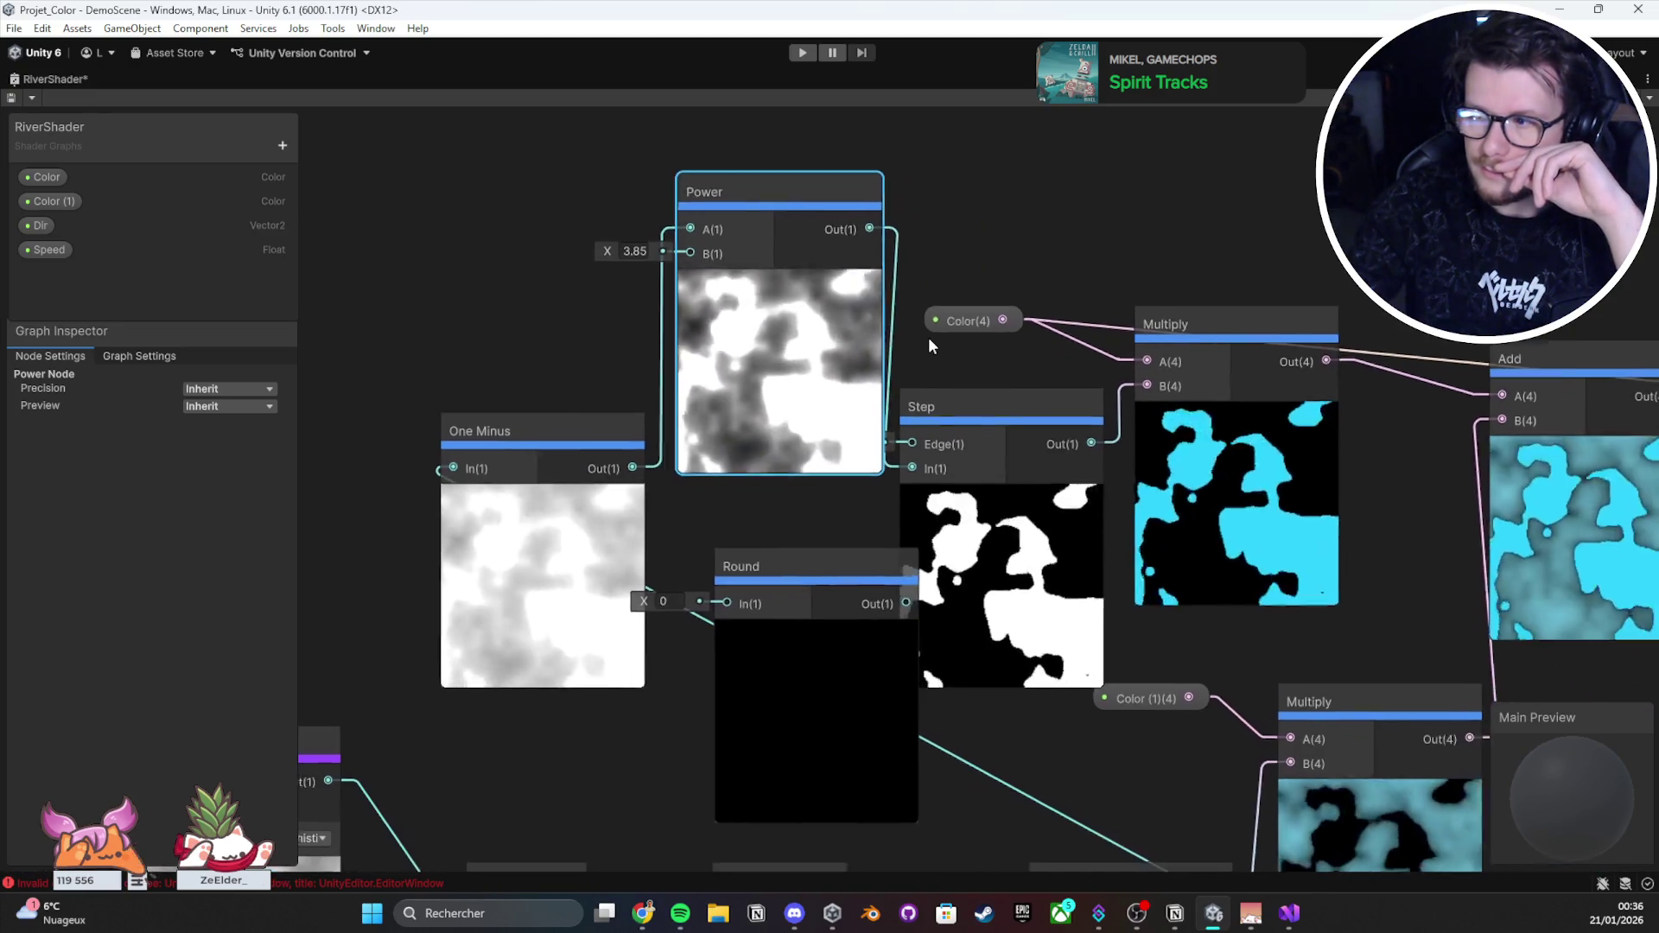
mouse_move(603, 248)
left_mouse_down()
mouse_move(625, 244)
mouse_move(586, 249)
left_mouse_up()
left_click_drag(868, 227, 1142, 382)
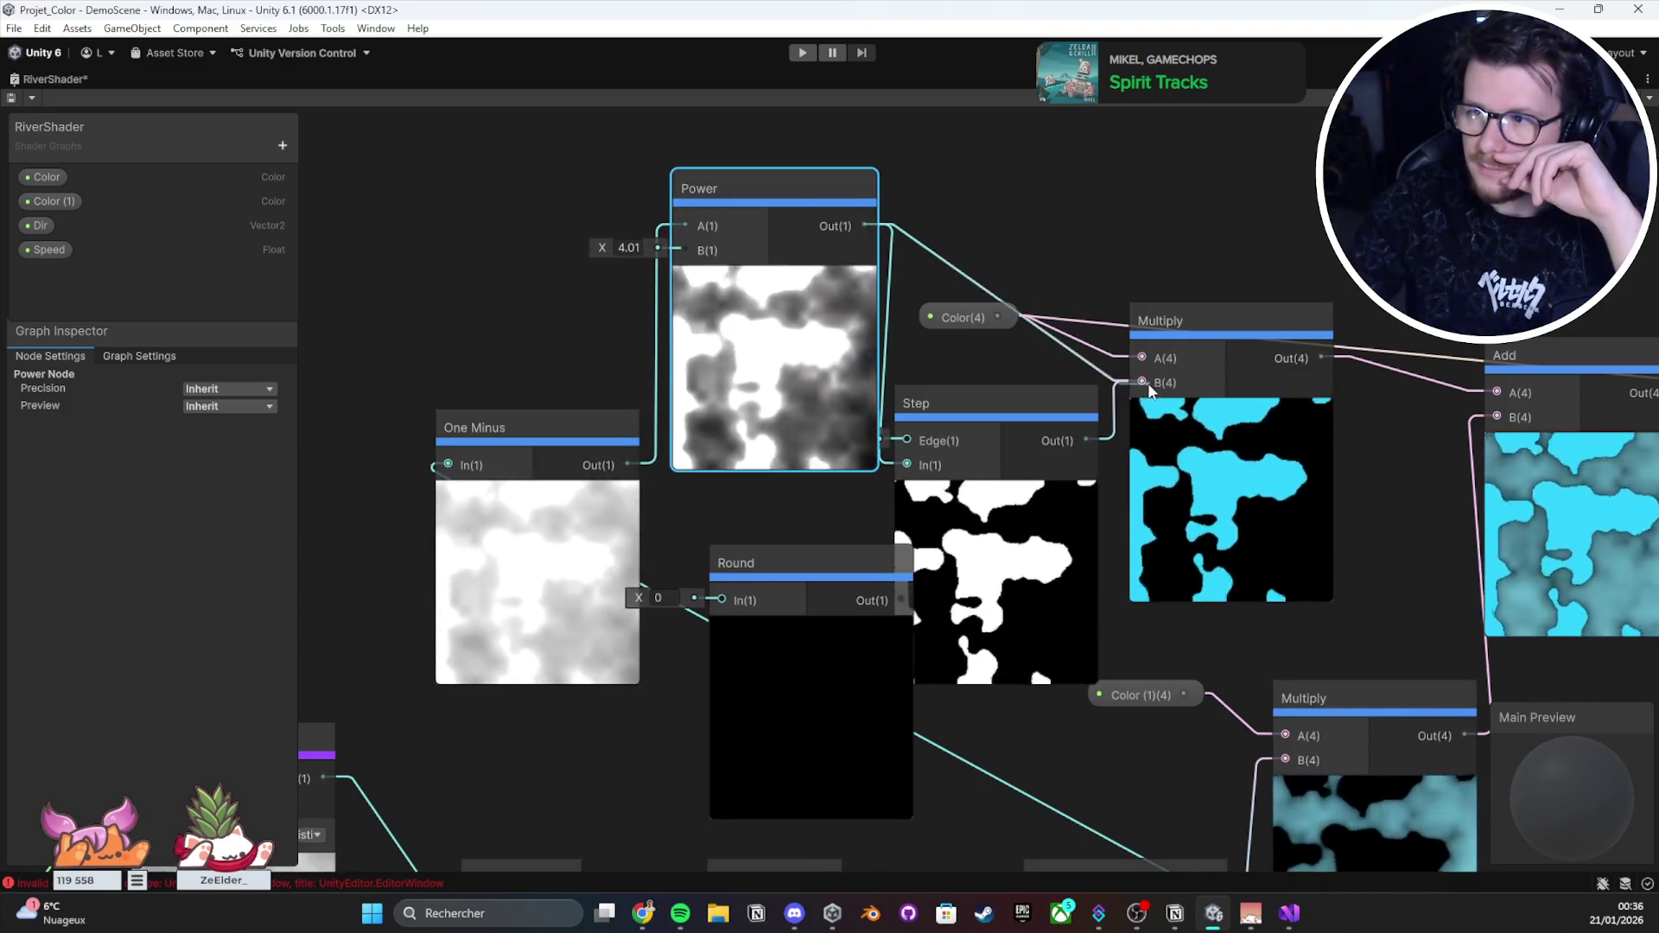
left_click_drag(605, 247, 580, 256)
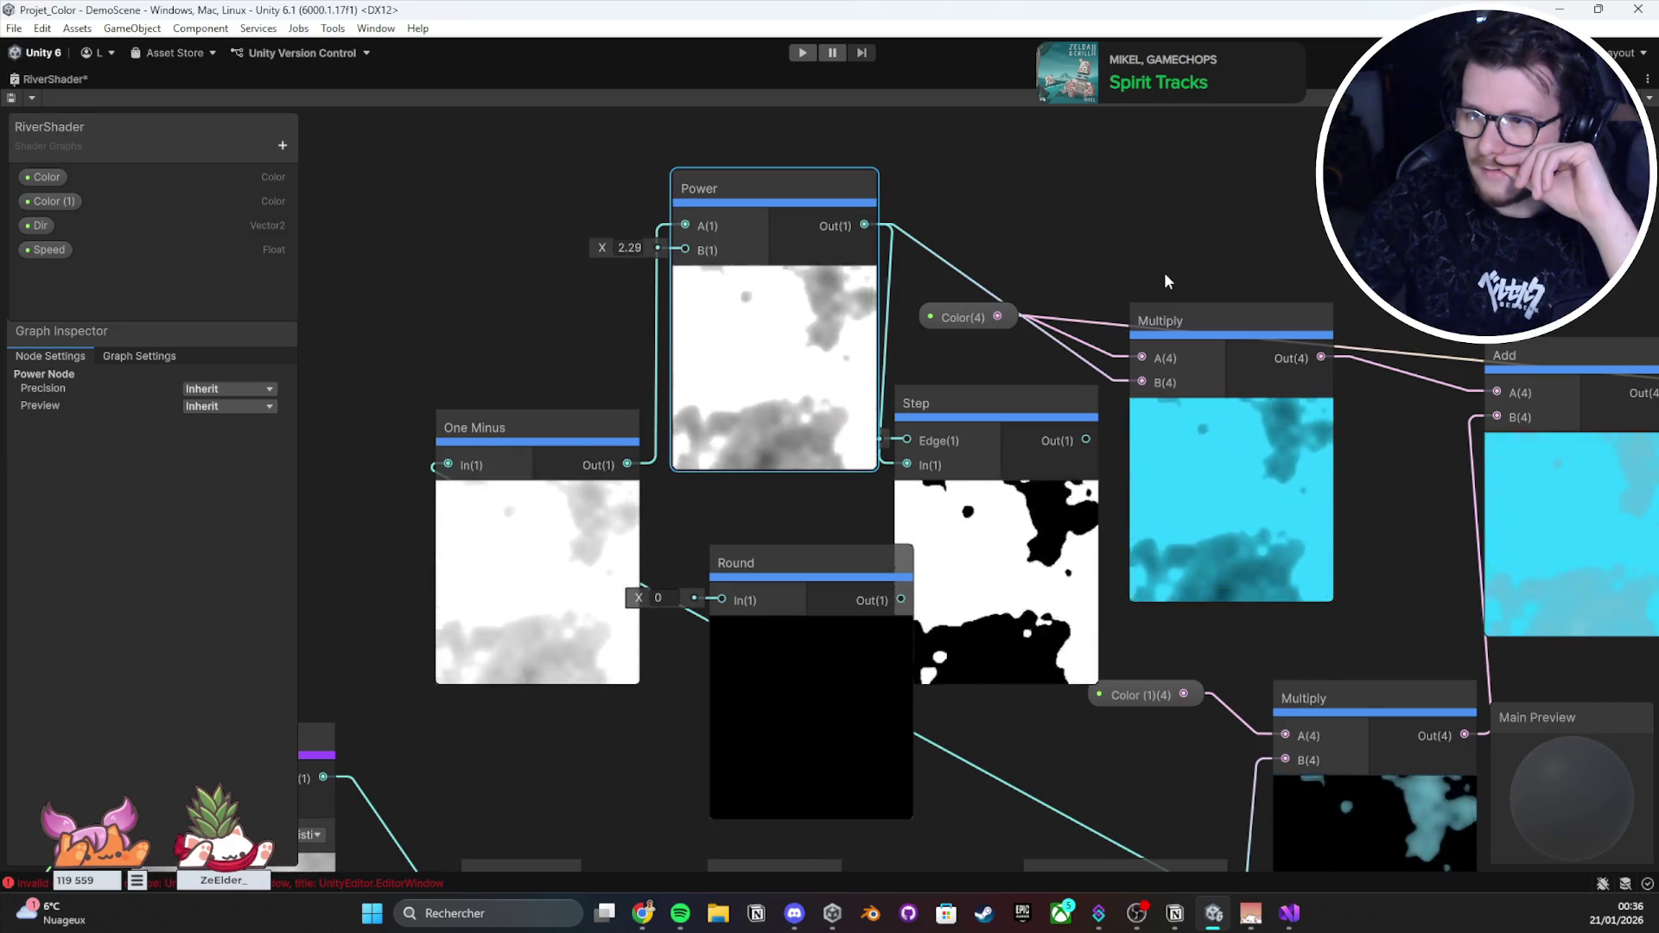
left_click_drag(1164, 272, 932, 242)
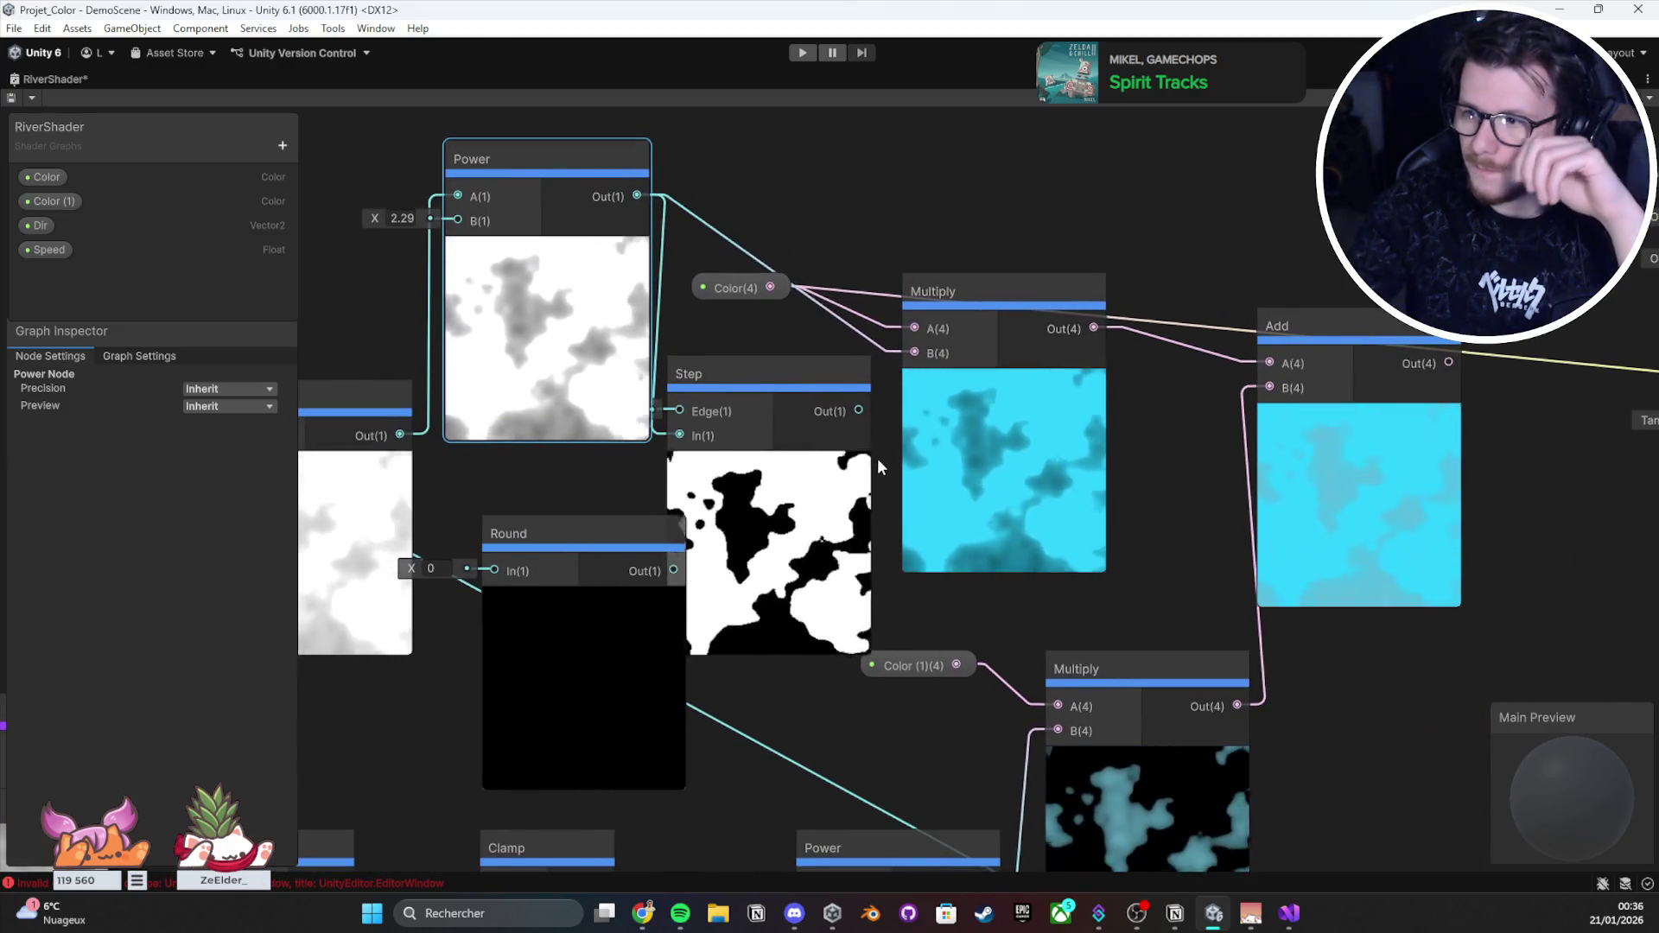
mouse_move(381, 217)
left_mouse_down()
mouse_move(1140, 247)
mouse_move(676, 247)
mouse_move(797, 173)
left_mouse_up()
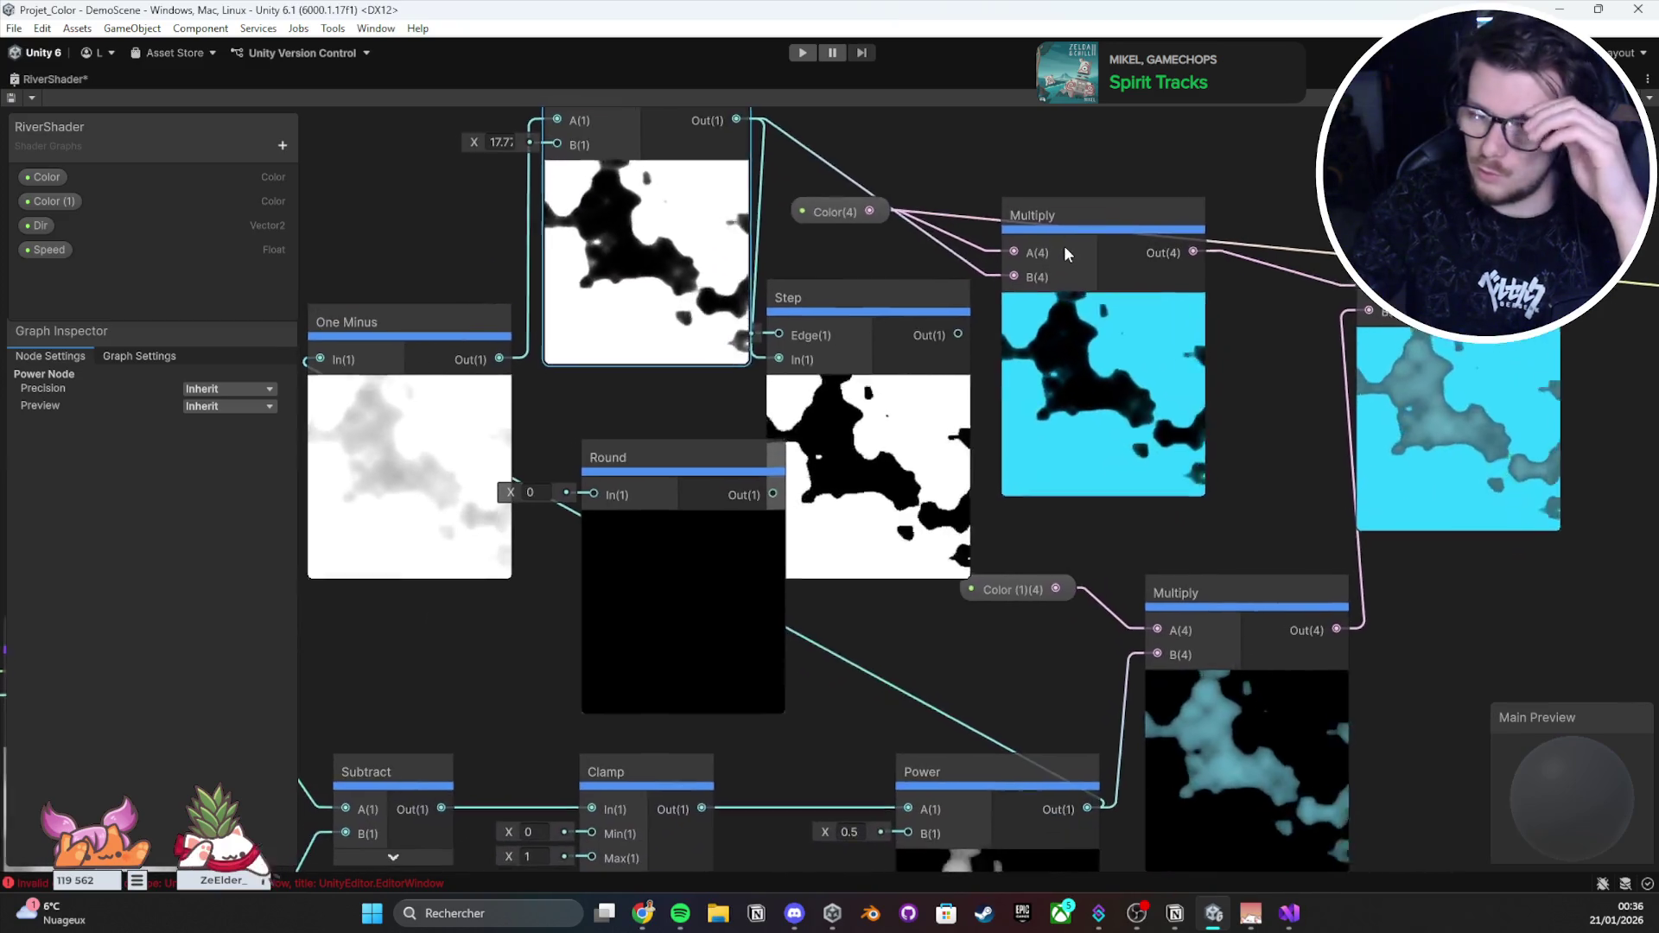
Step: Delete the Round and Step nodes and save the shader graph
left_click(681, 491)
key("Delete")
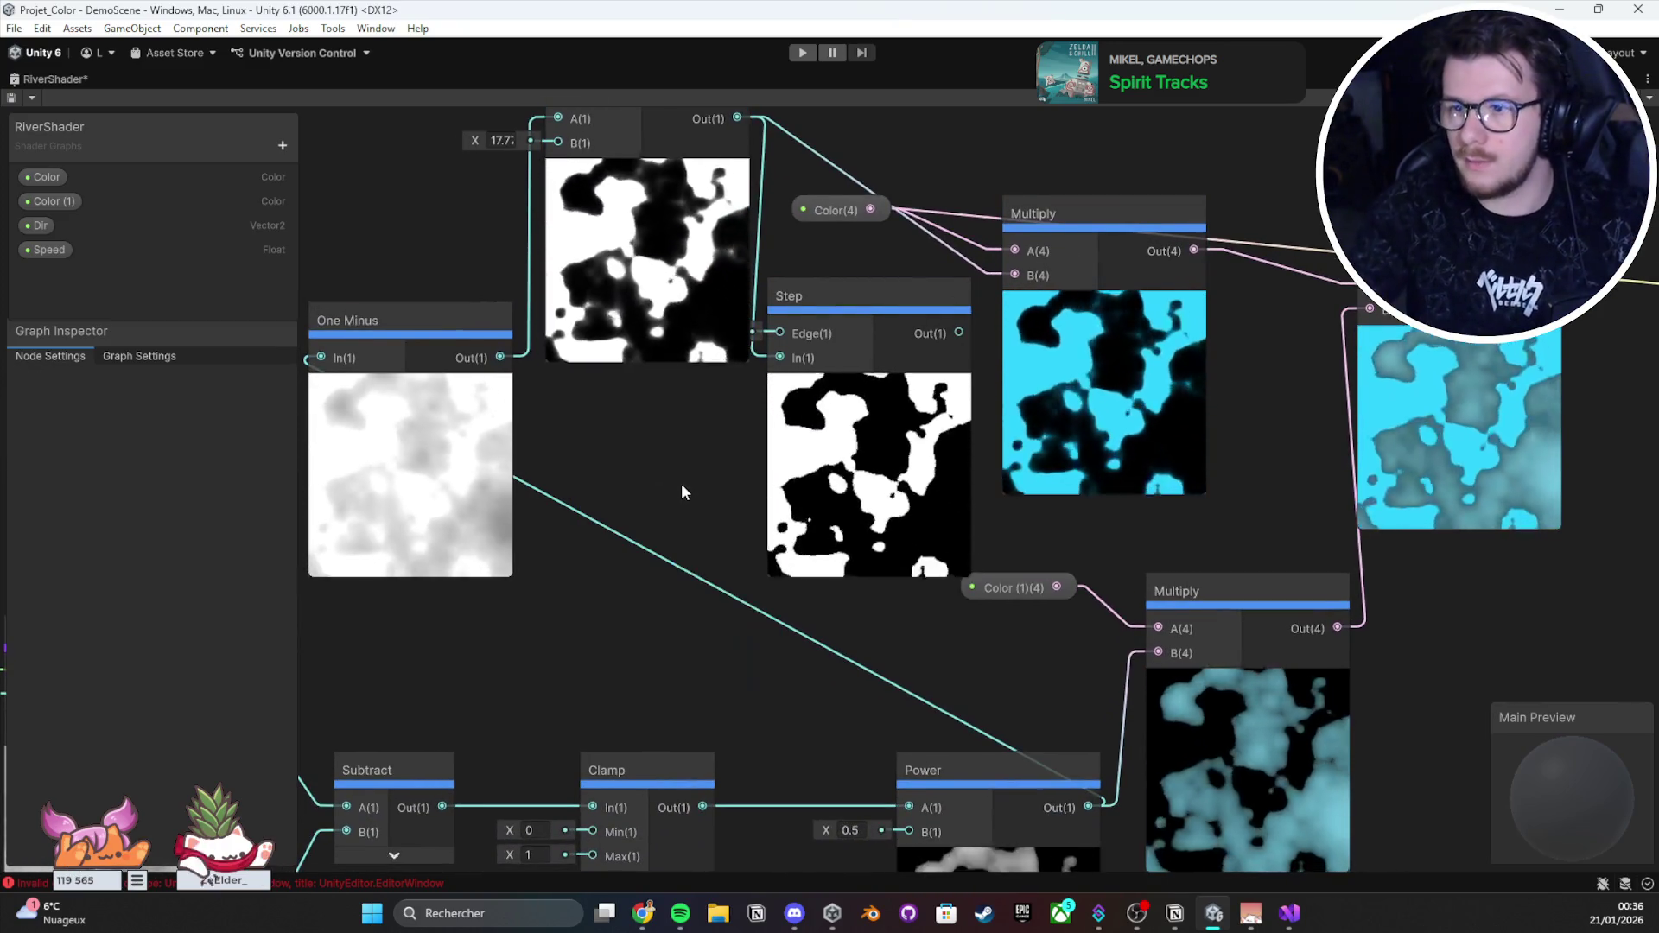
left_click(838, 416)
key("Delete")
left_click(691, 282)
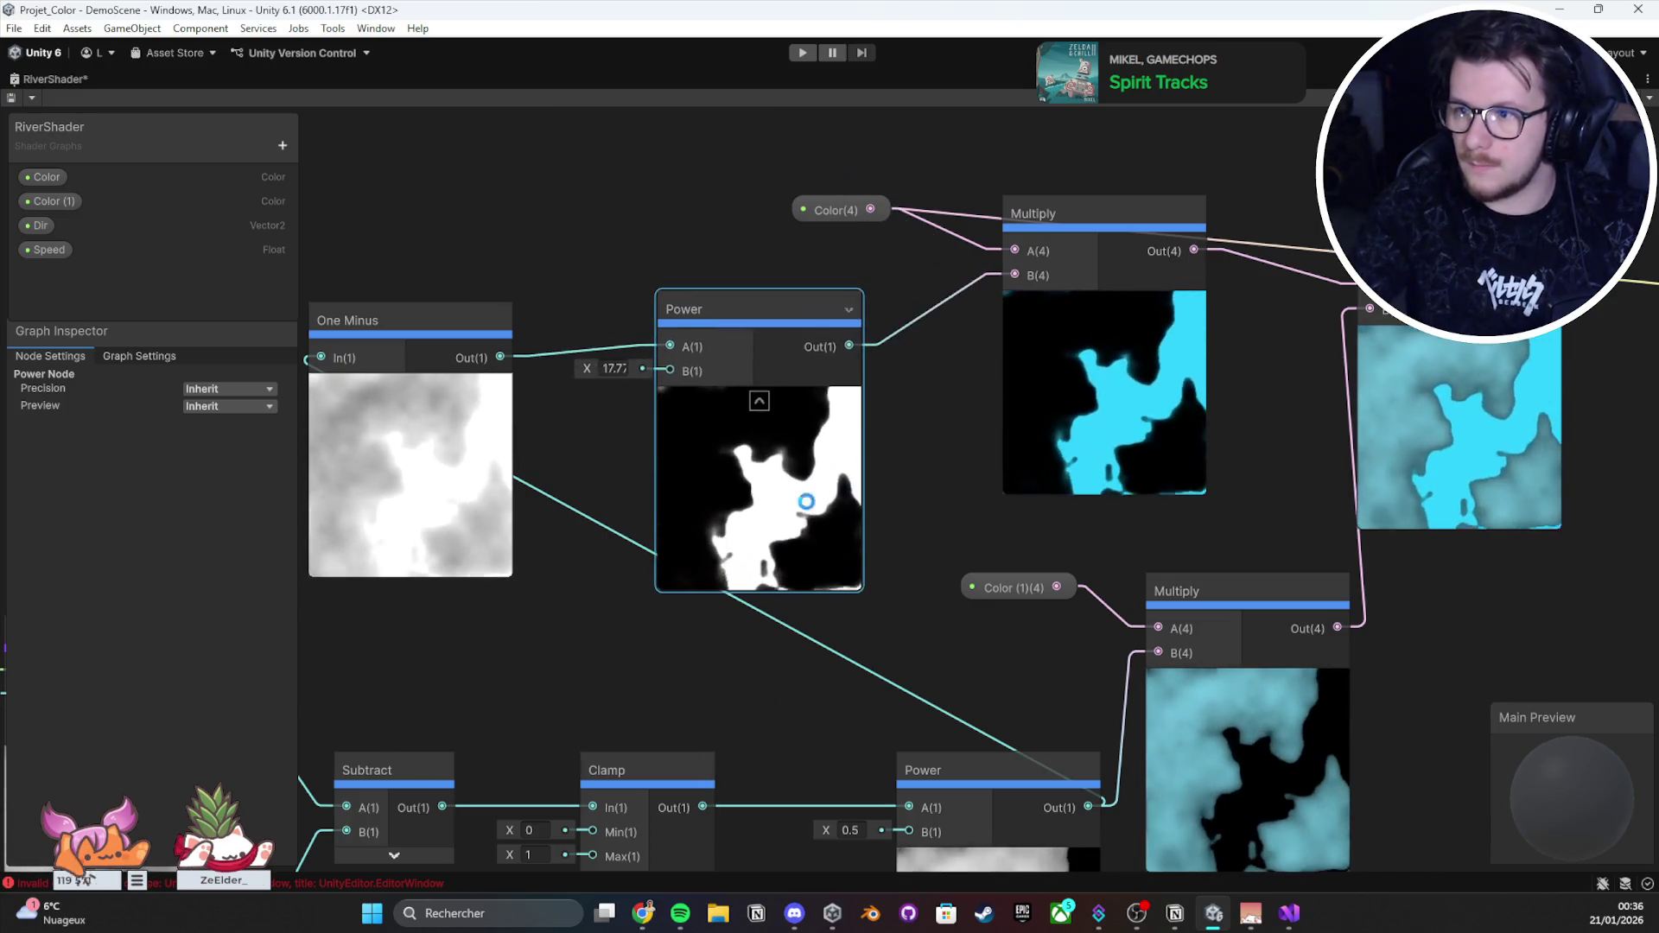
left_click(12, 97)
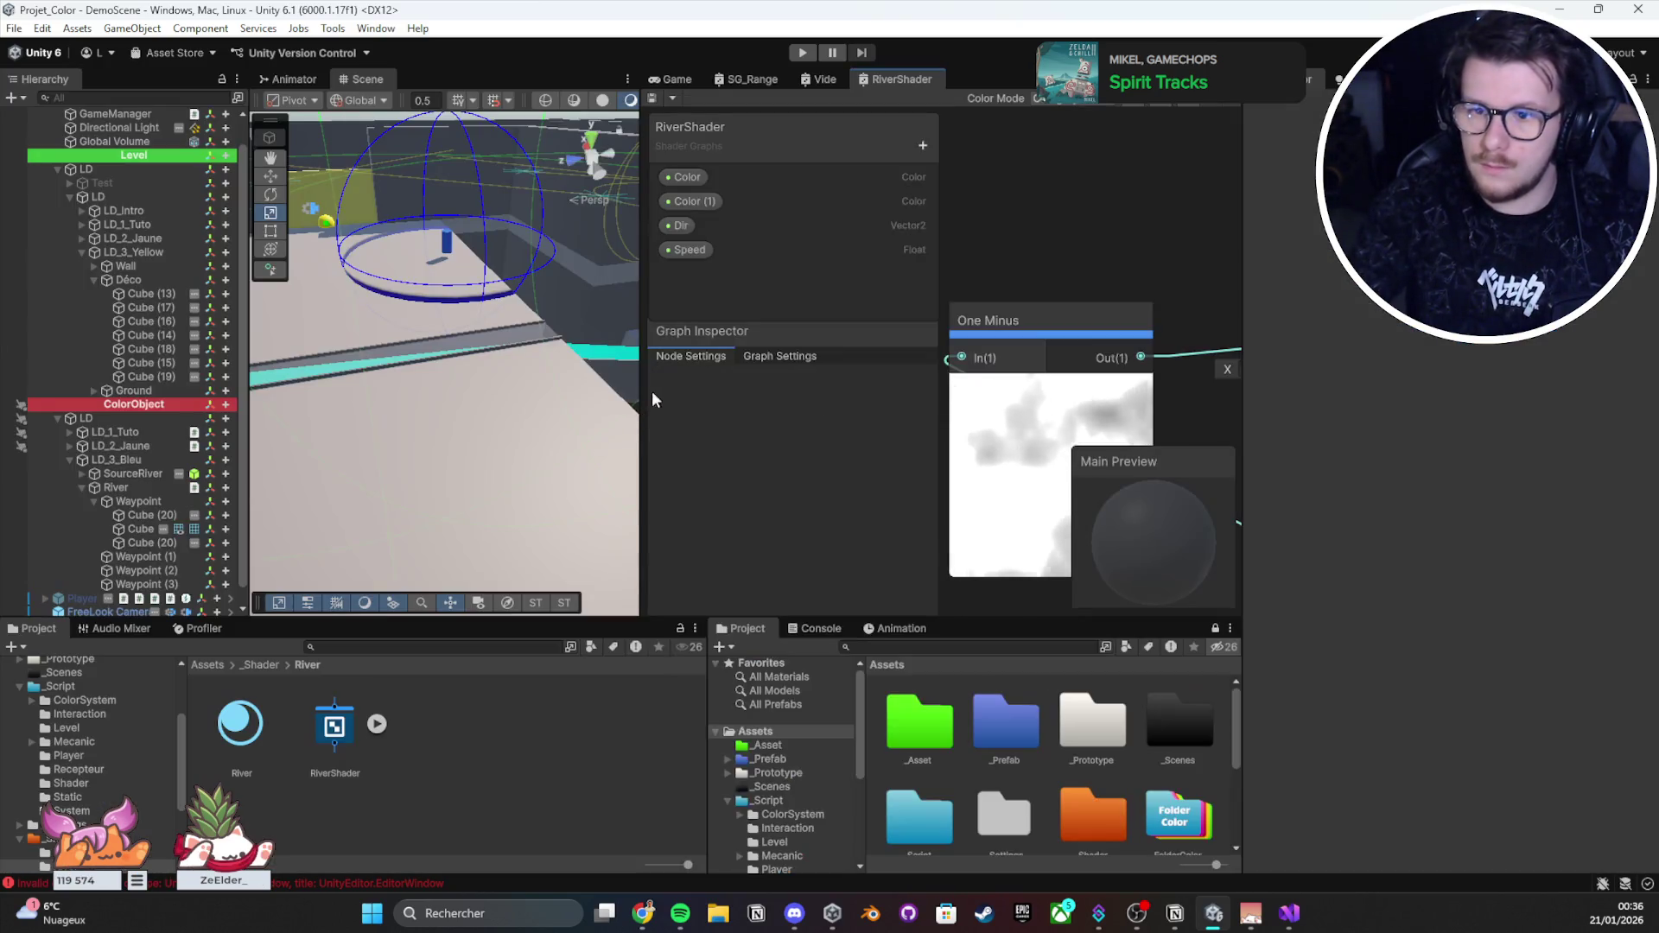
Step: Widen the Scene view, orbit close to the cyan river, and clear the Console errors
scroll(531, 430, "up", 5)
mouse_move(646, 418)
left_mouse_down()
mouse_move(874, 414)
mouse_move(639, 444)
mouse_move(852, 444)
left_mouse_up()
mouse_move(605, 467)
left_mouse_down()
mouse_move(326, 426)
mouse_move(865, 467)
mouse_move(1631, 485)
left_mouse_up()
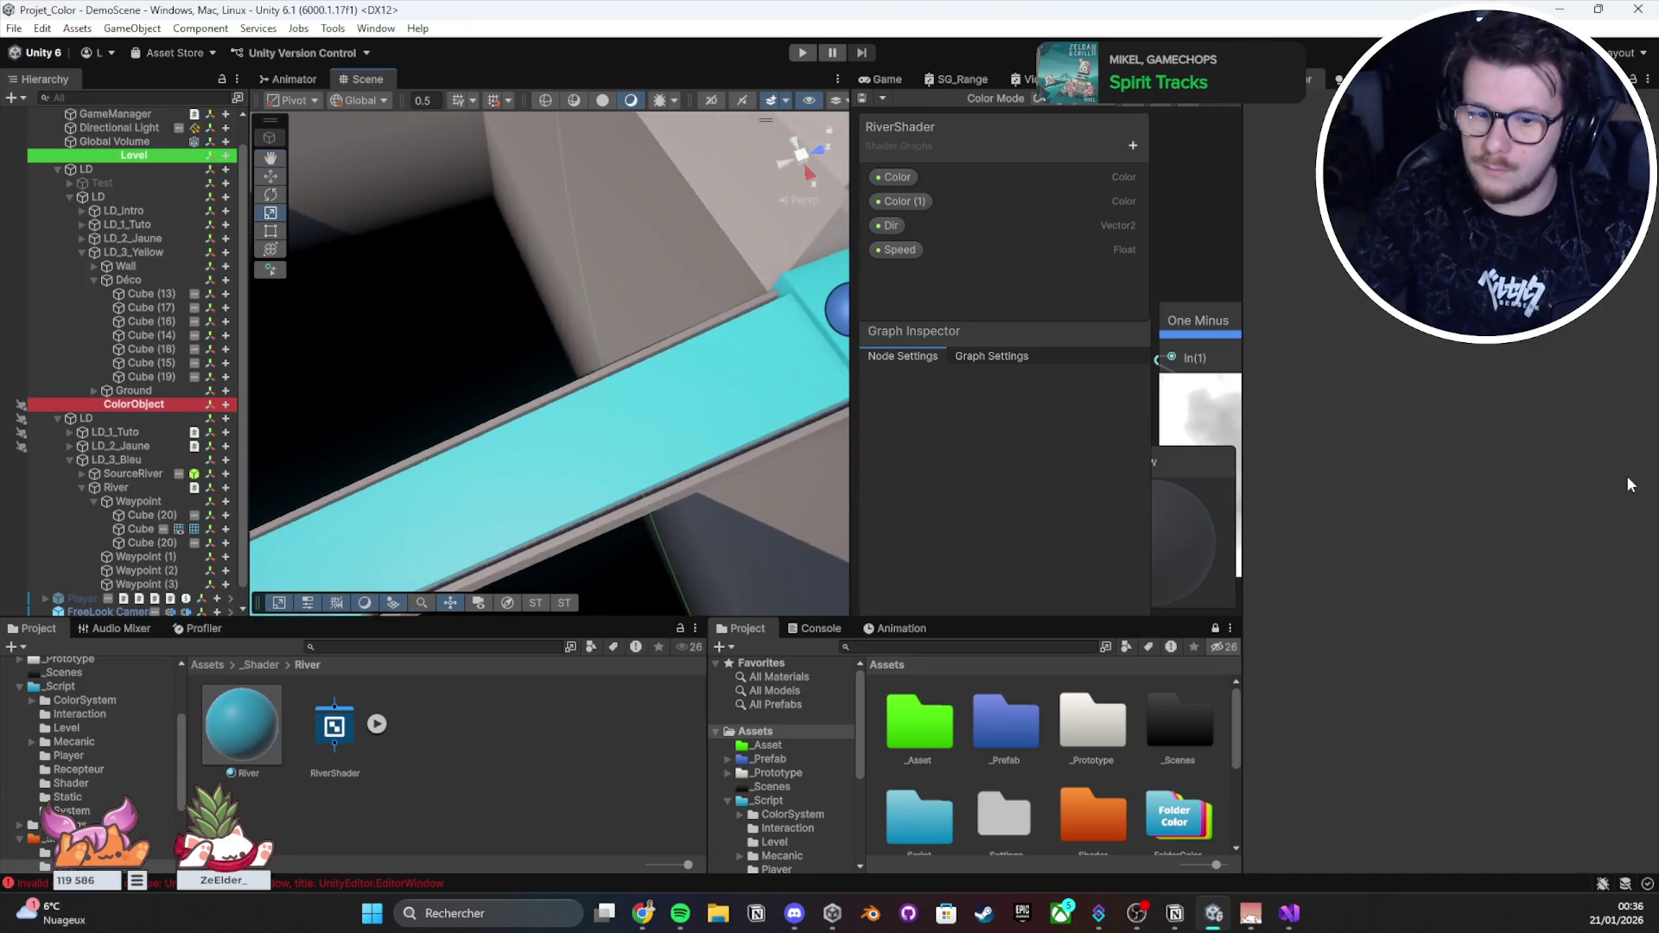
left_click(825, 629)
left_click(725, 648)
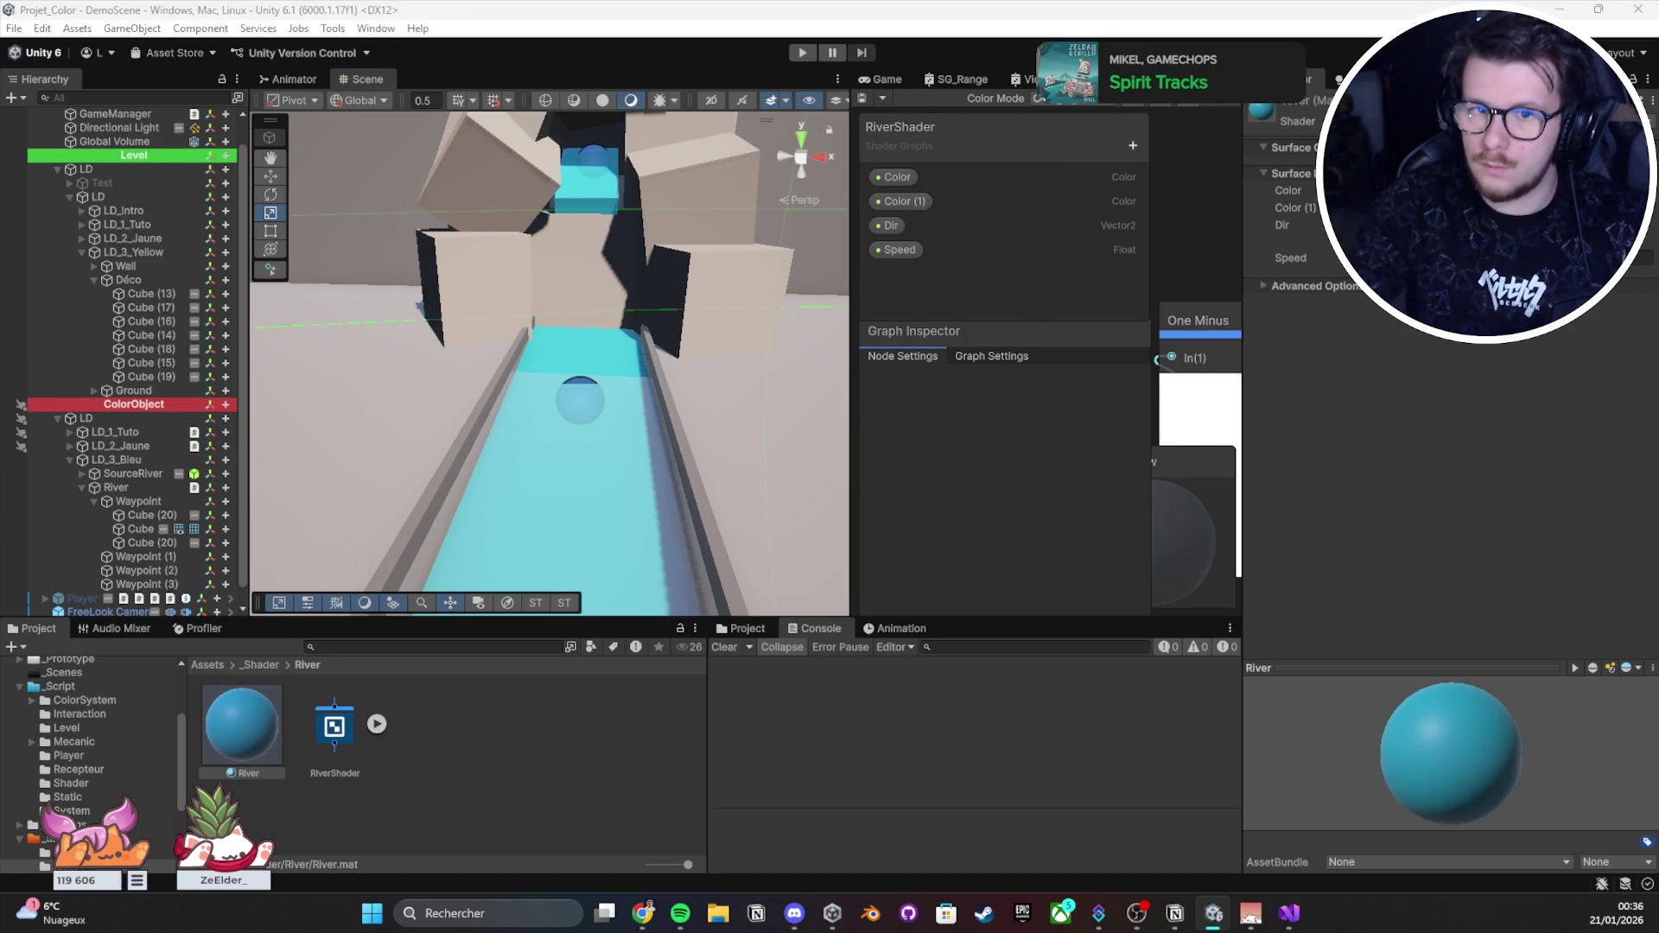
Step: Maximize the RiverShader graph, frame all nodes, and dismiss an accidentally opened system search
key("shift+space")
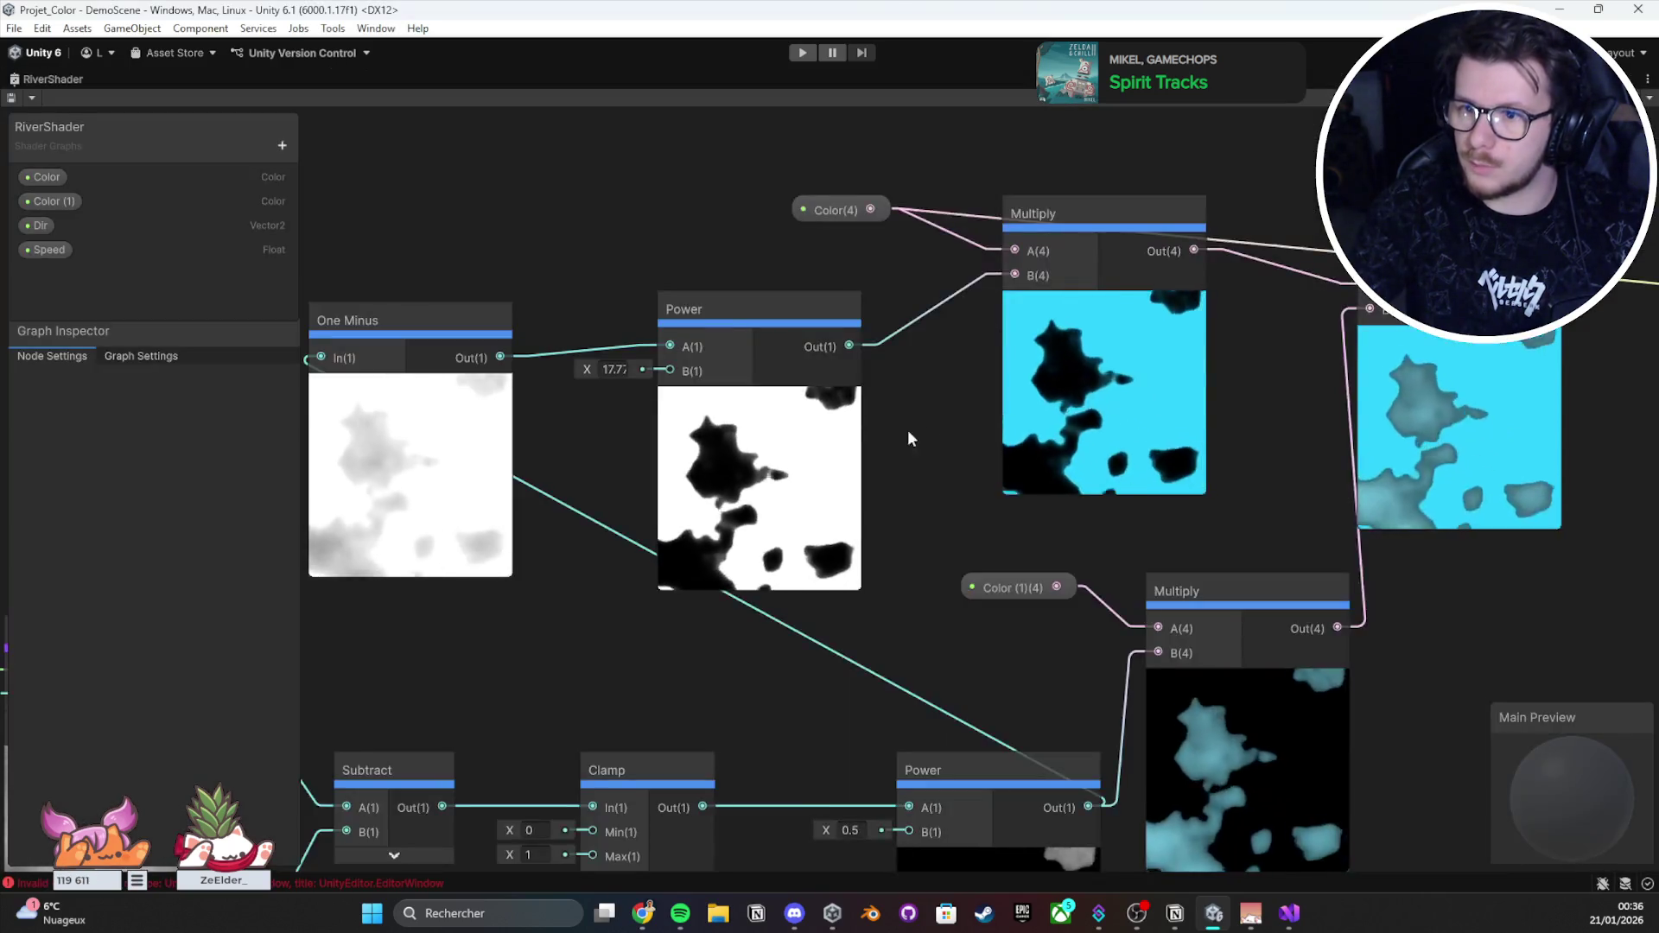
scroll(907, 429, "down", 3)
scroll(516, 723, "up", 1)
left_click_drag(517, 731, 581, 693)
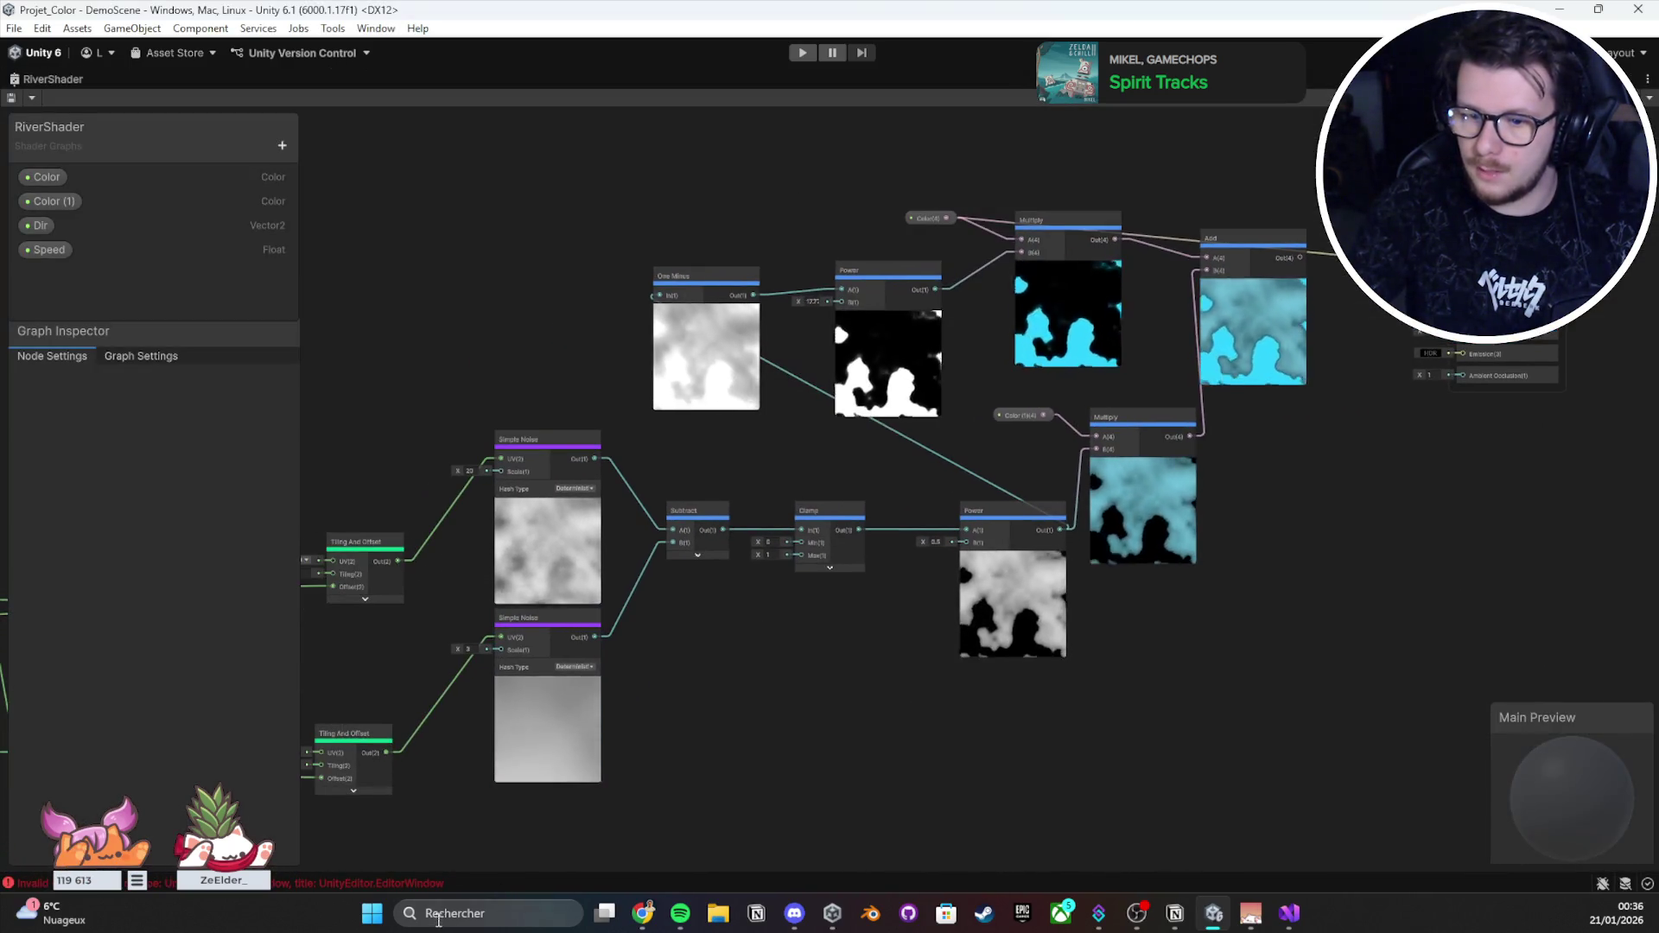
left_click(434, 907)
left_click(181, 561)
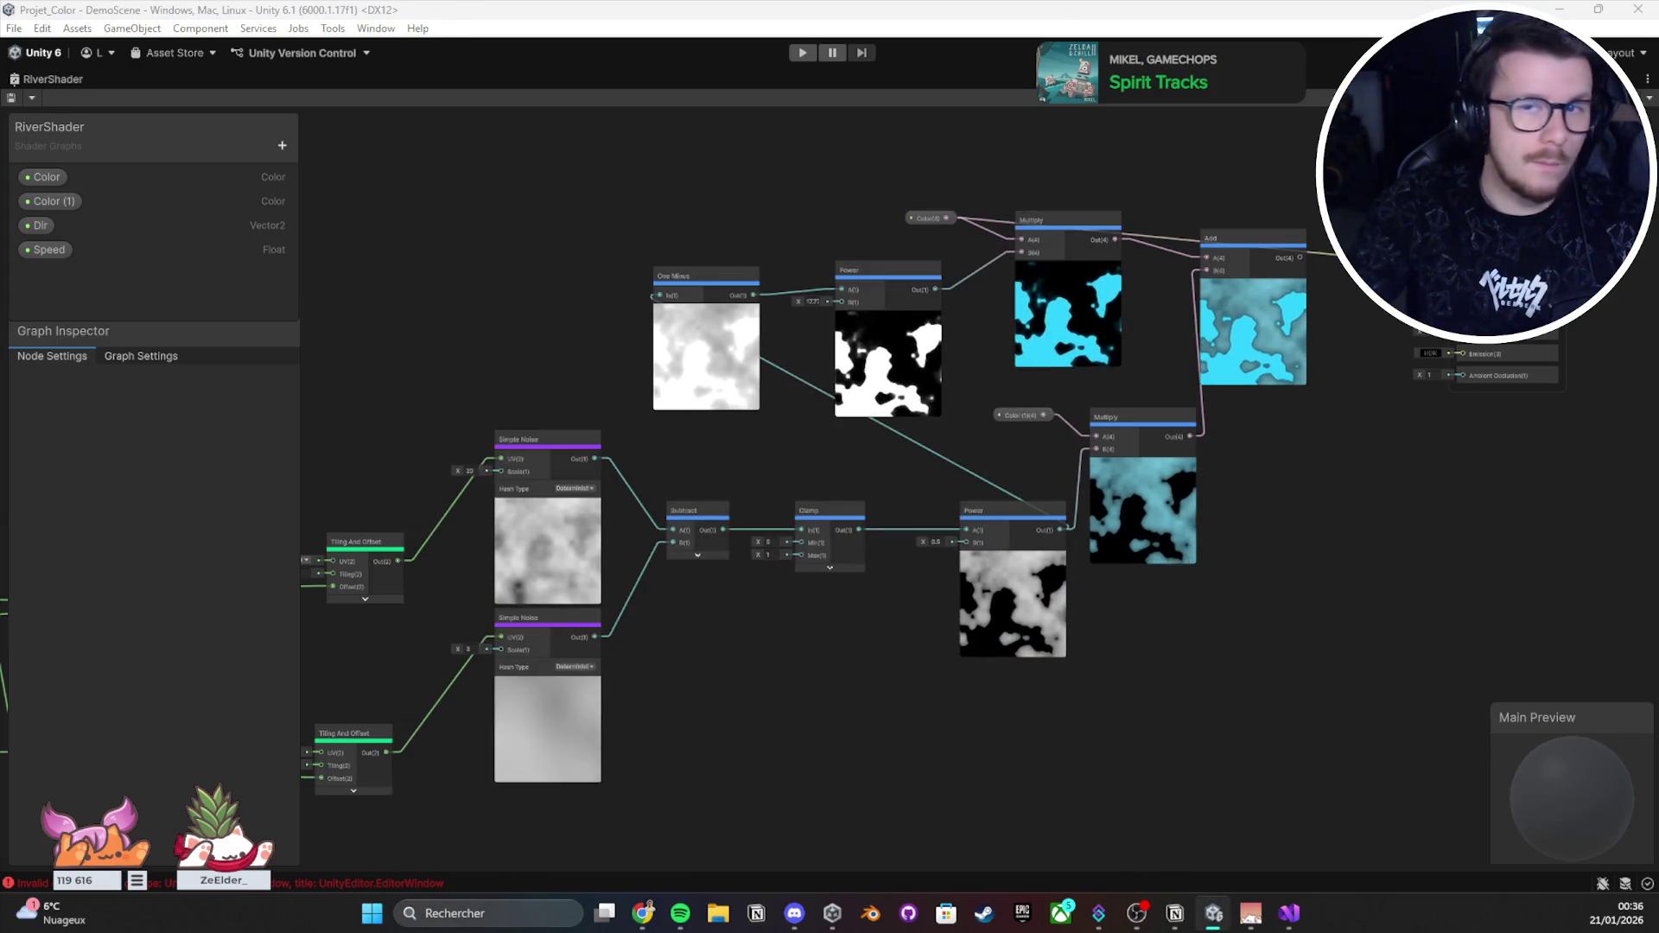
scroll(1053, 340, "up", 2)
scroll(1052, 340, "up", 3)
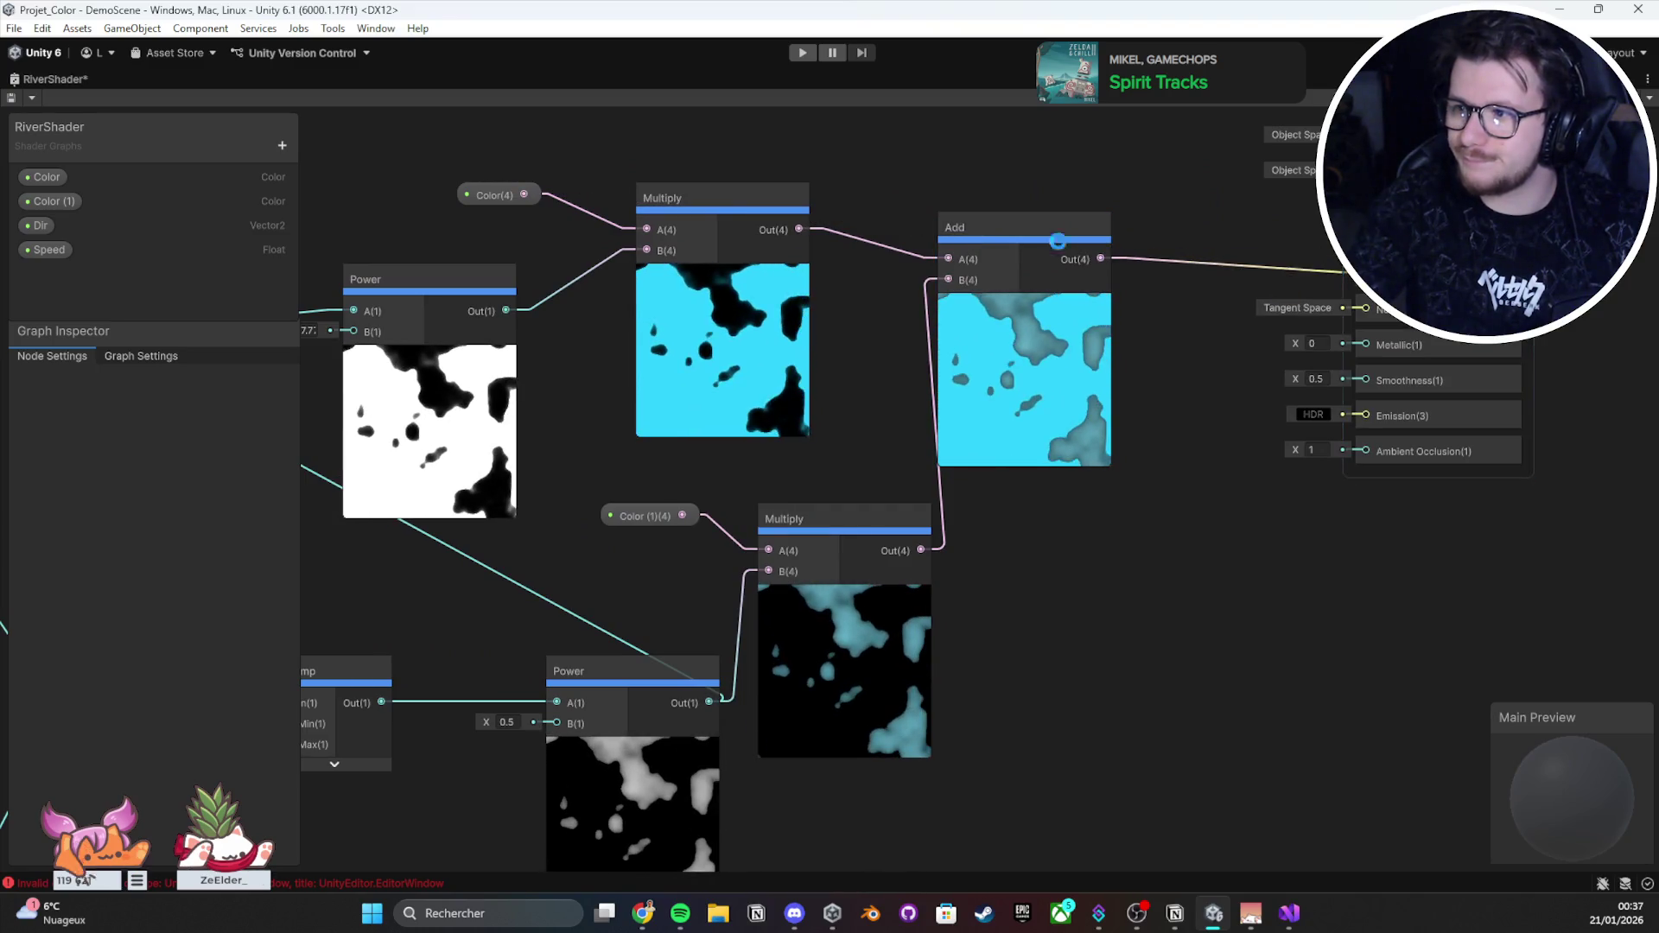
Step: Restore the docked layout, orbit the Scene view along the river, then maximize the graph again
double_click(52, 80)
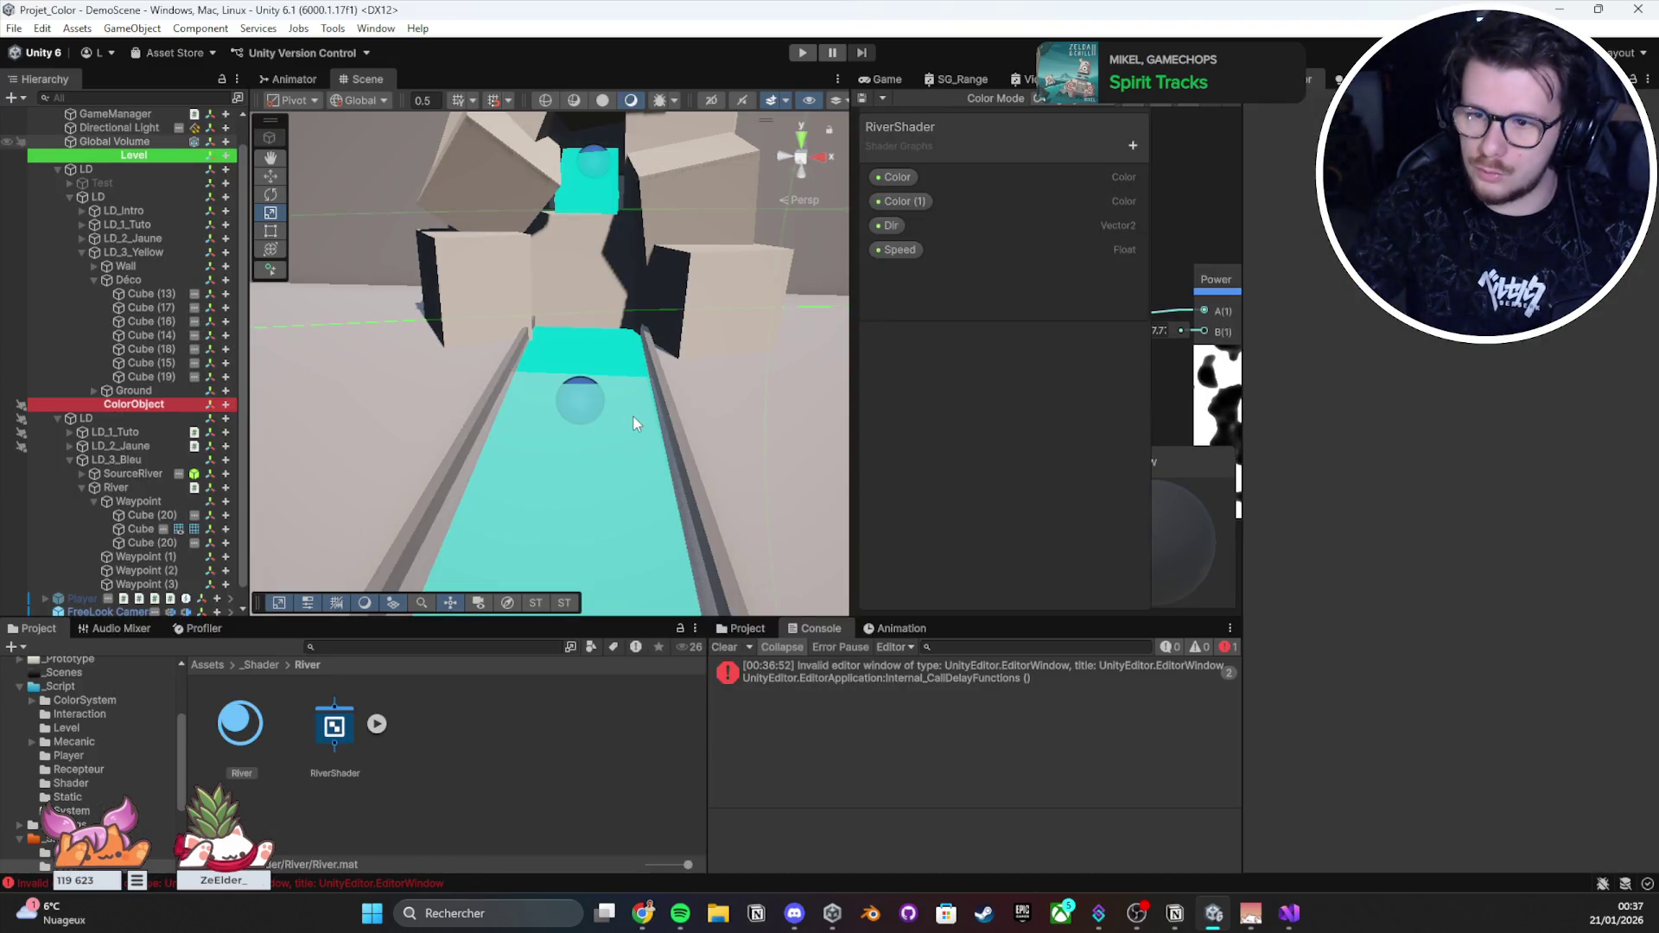
mouse_move(635, 401)
left_mouse_down()
mouse_move(629, 382)
mouse_move(440, 474)
mouse_move(510, 389)
mouse_move(697, 378)
mouse_move(631, 391)
mouse_move(782, 324)
mouse_move(312, 314)
mouse_move(1075, 301)
mouse_move(1125, 349)
mouse_move(1085, 404)
mouse_move(1113, 373)
left_mouse_up()
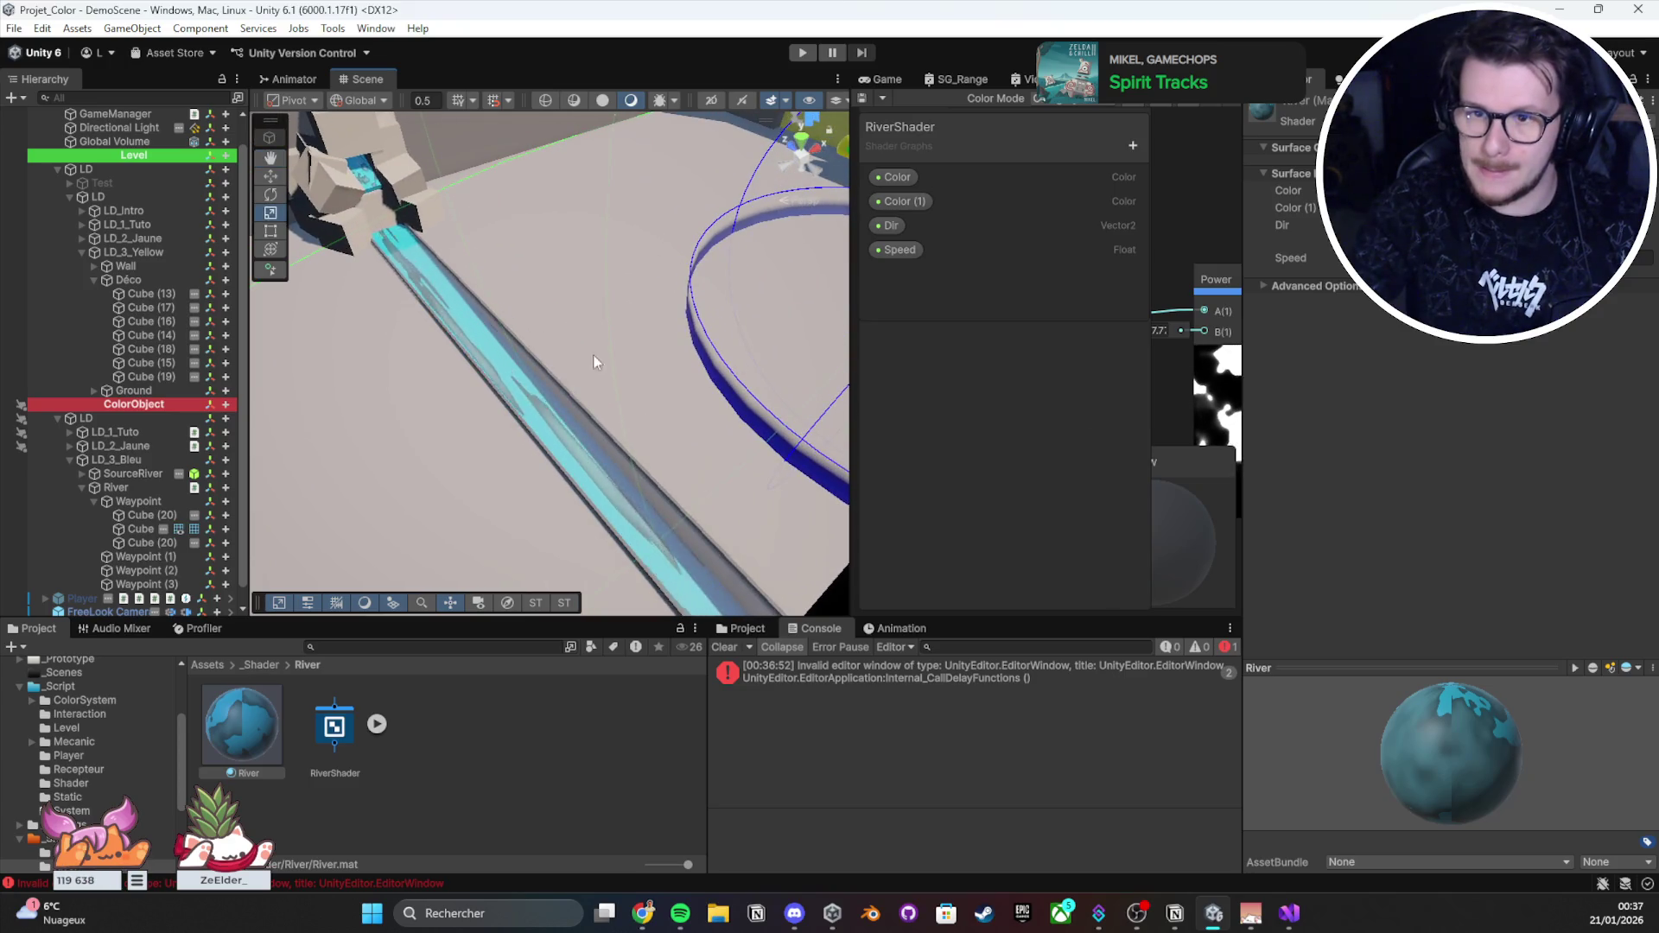
left_click_drag(595, 362, 519, 316)
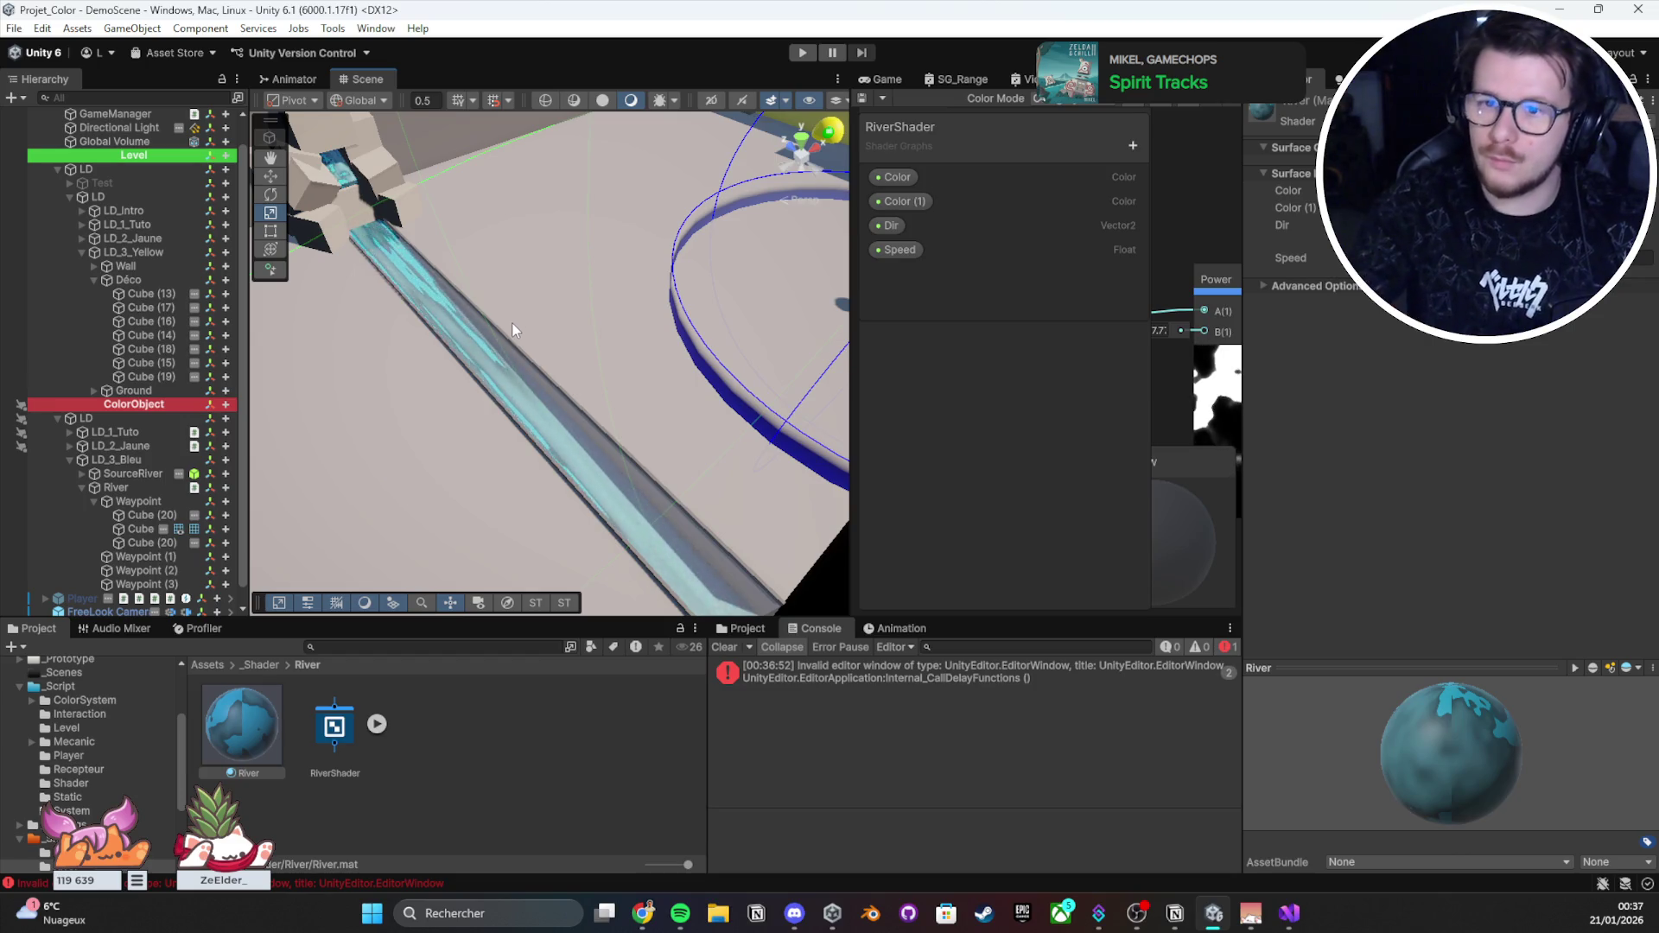
mouse_move(512, 323)
left_mouse_down()
mouse_move(572, 277)
mouse_move(498, 292)
left_mouse_up()
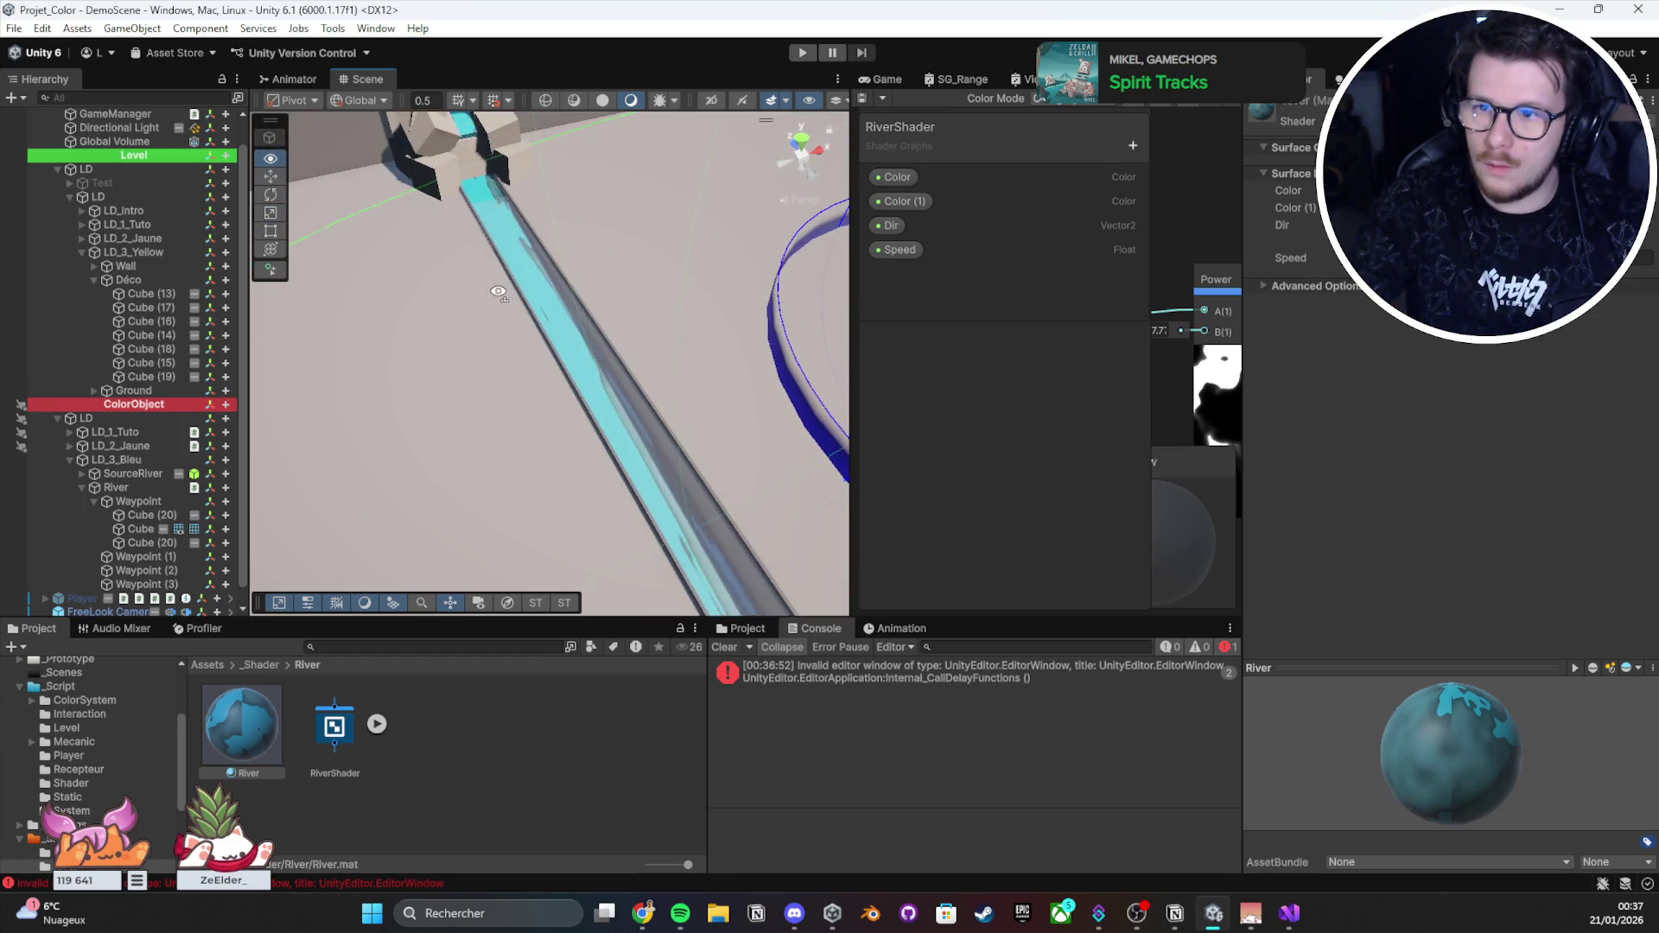
left_click(786, 100)
left_click_drag(743, 207, 627, 275)
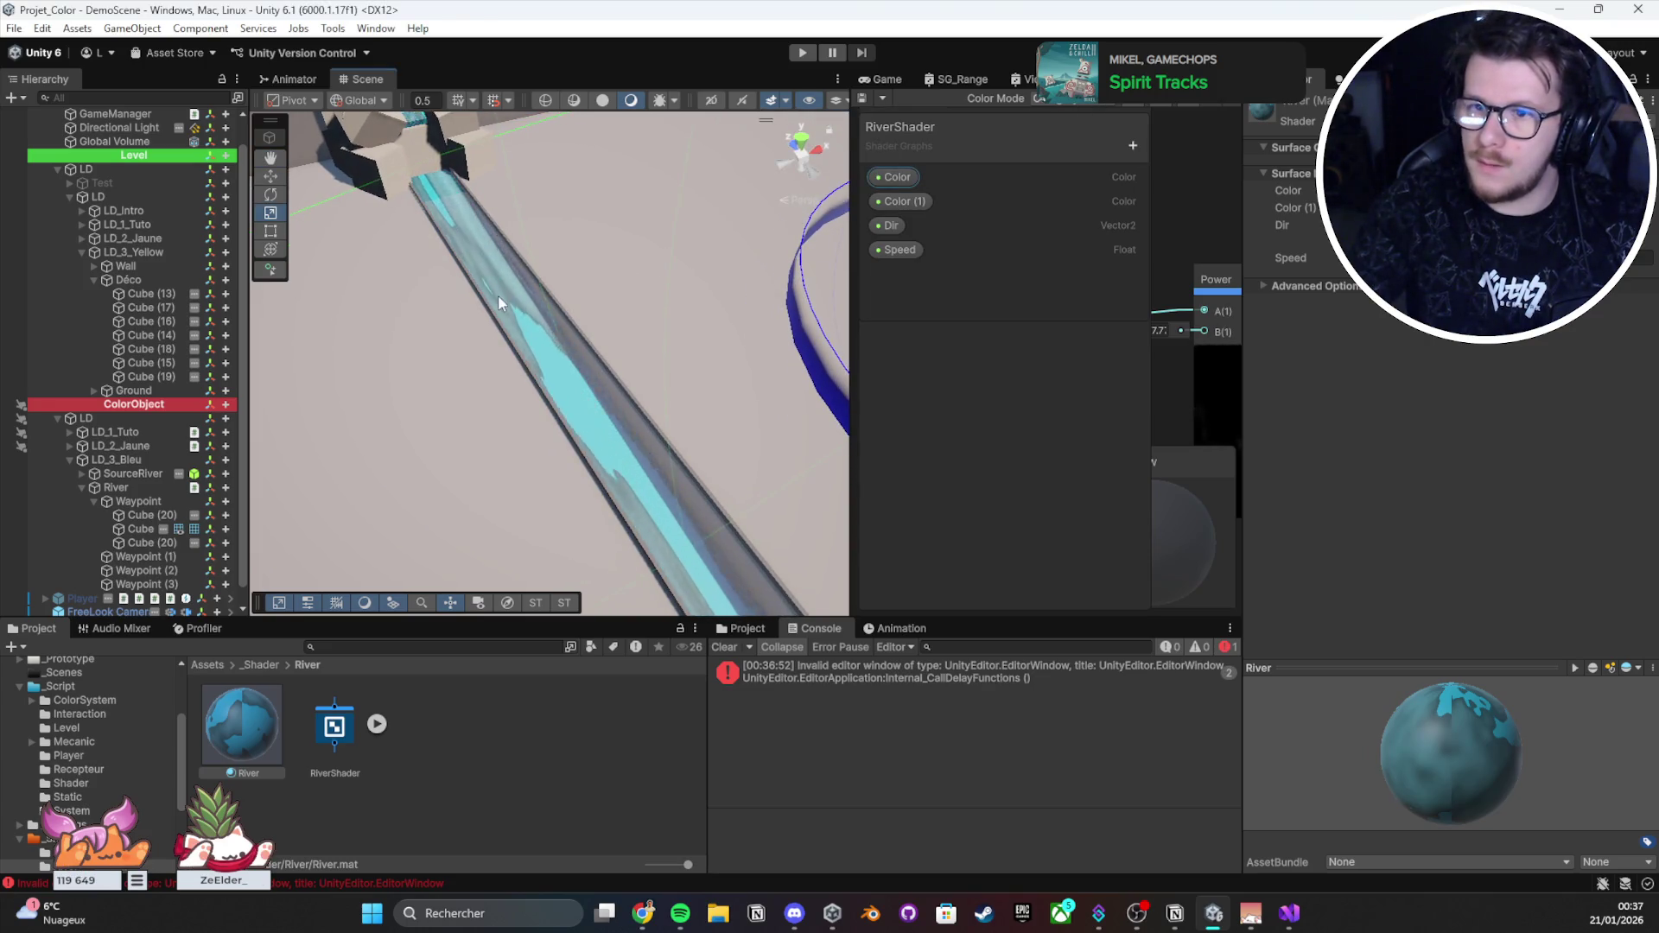
key("shift+space")
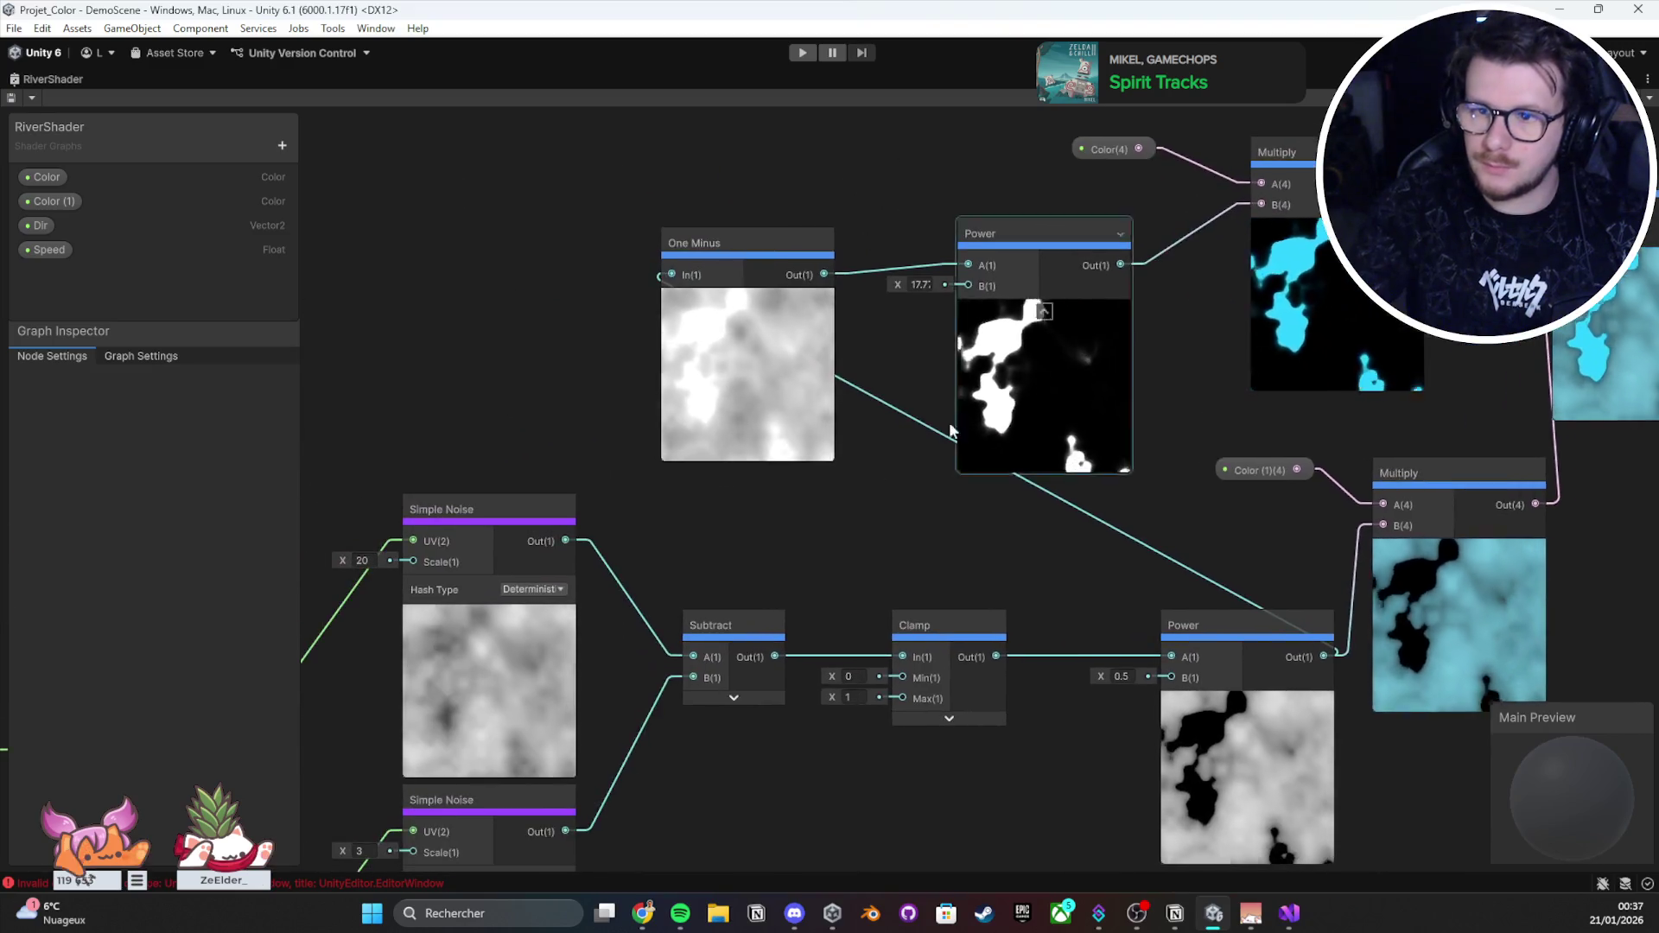
Step: Shift the noise nodes left and line up Subtract, Clamp, lower Power, cyan Multiply and Color (1)
scroll(562, 466, "down", 5)
left_click_drag(1028, 516, 673, 359)
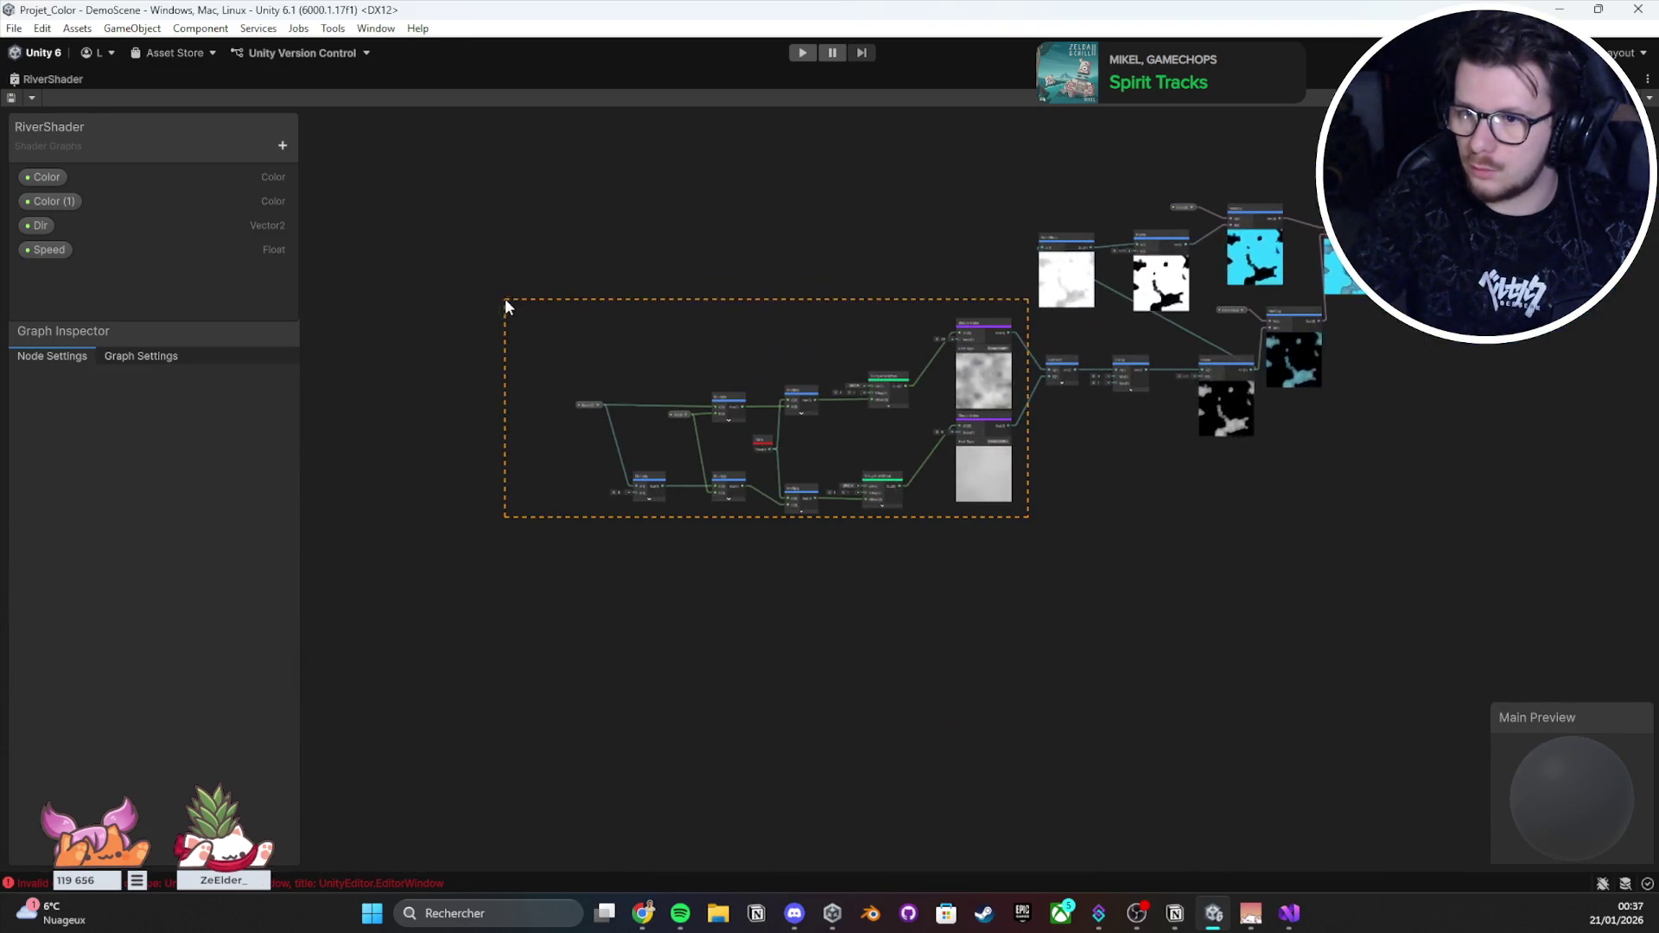
left_click_drag(505, 300, 505, 300)
mouse_move(587, 398)
left_mouse_down()
mouse_move(428, 377)
mouse_move(332, 399)
left_mouse_up()
left_click(1128, 446)
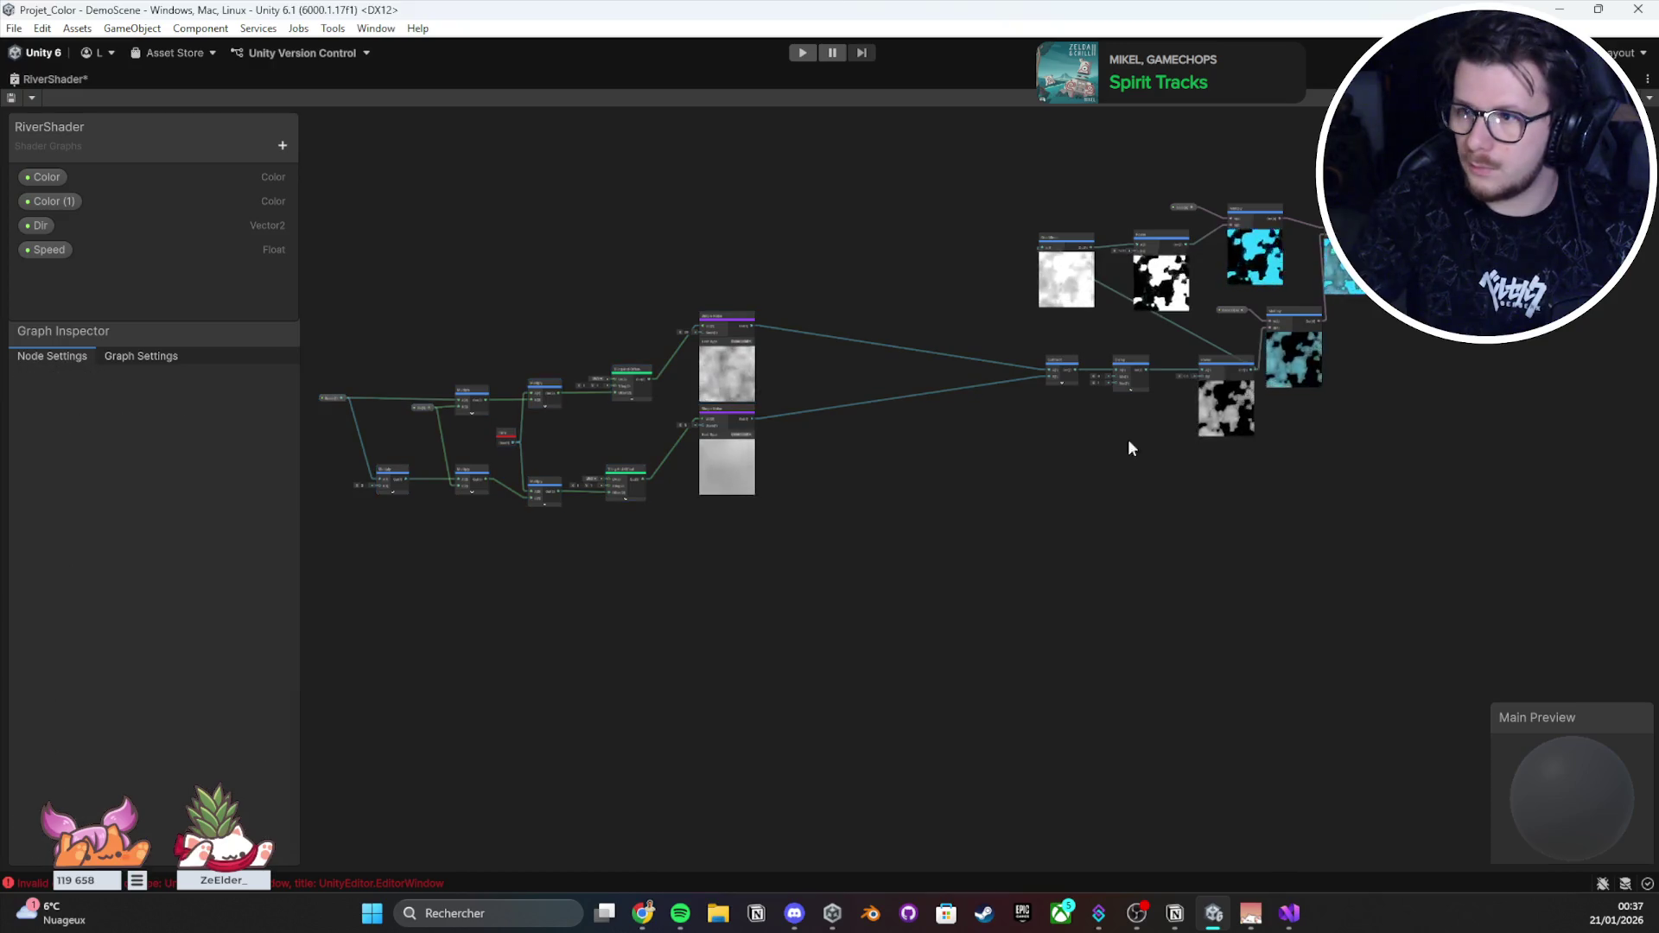
left_click_drag(1059, 361, 786, 369)
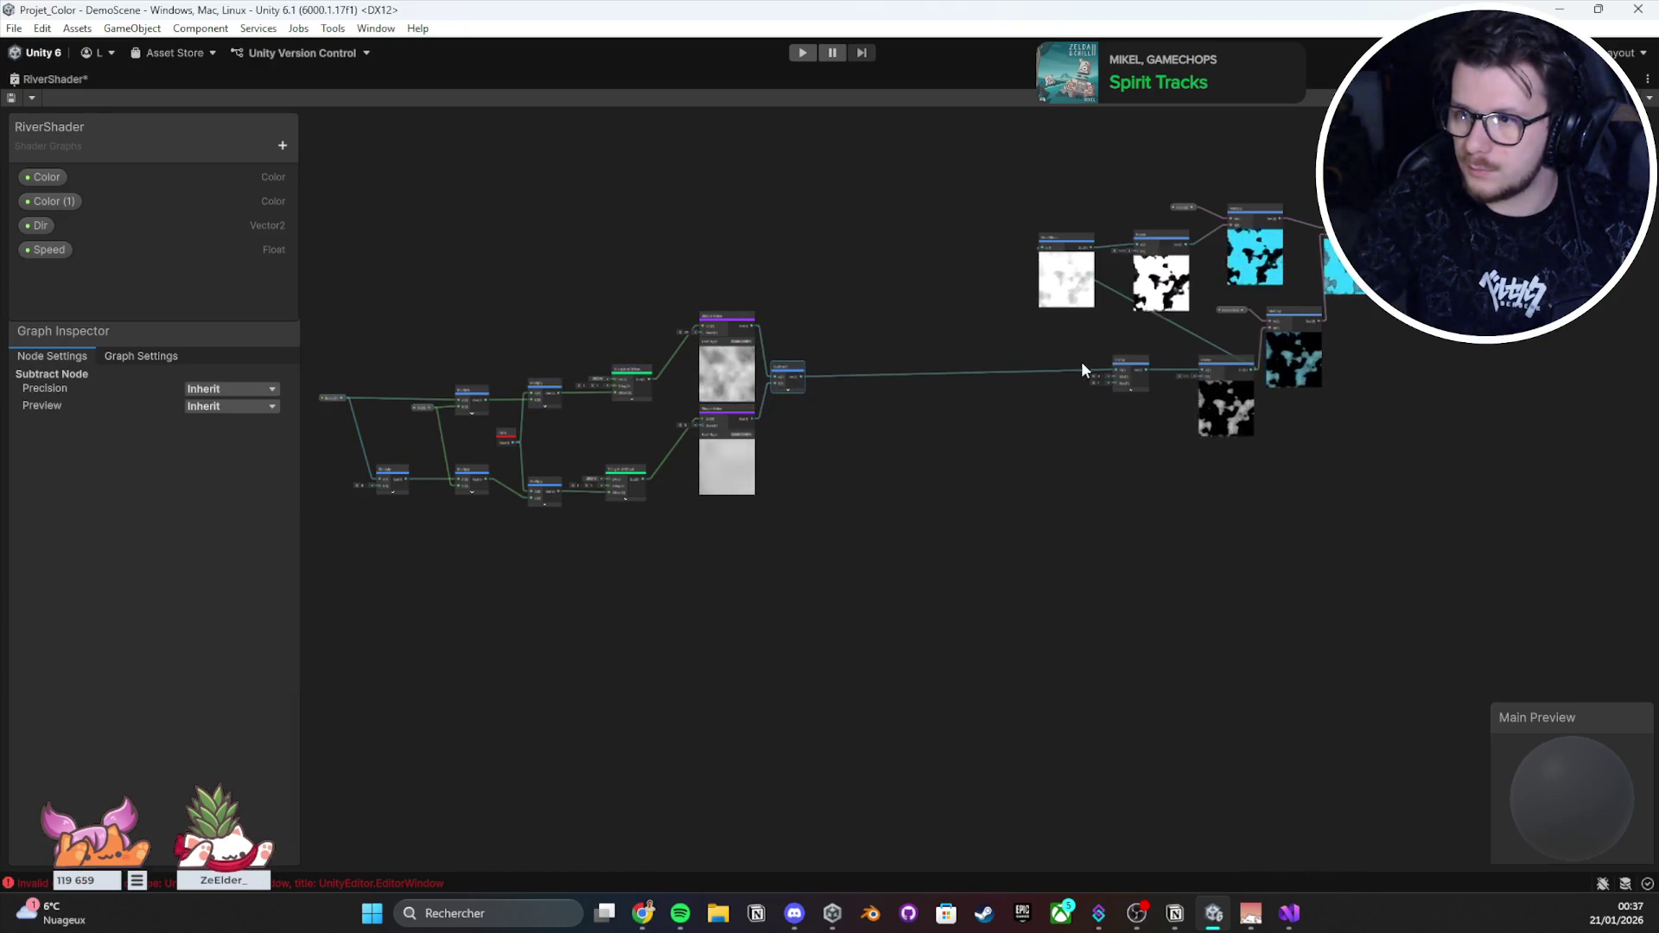
left_click_drag(1128, 360, 862, 362)
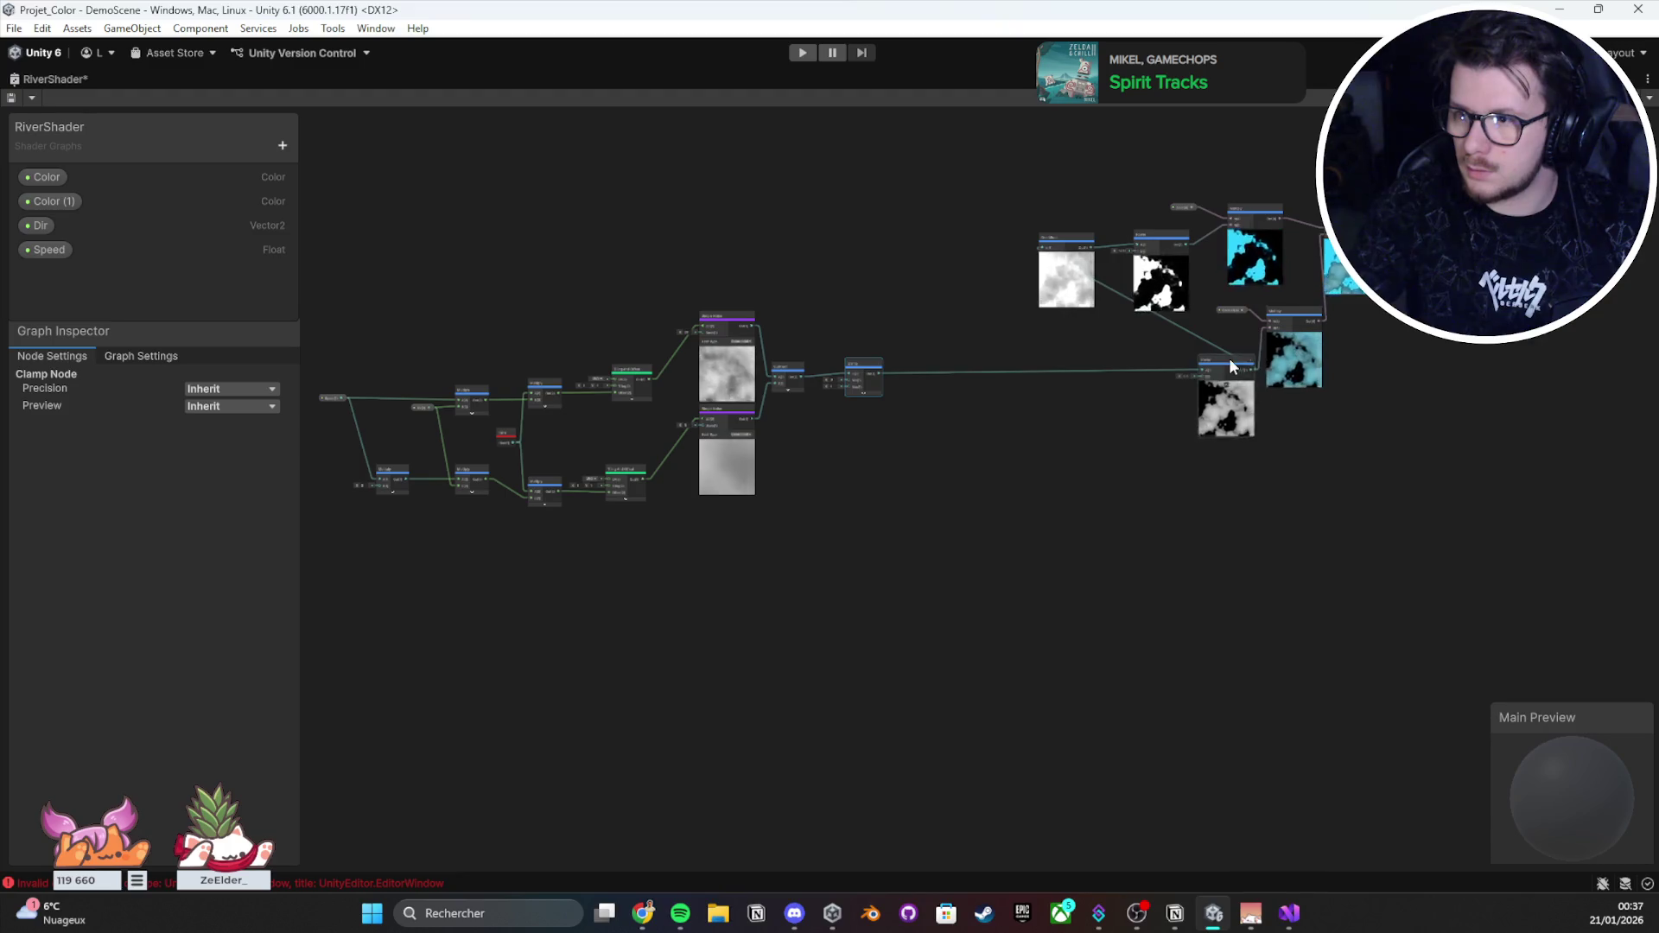
left_click_drag(1231, 365, 942, 364)
left_click_drag(1303, 322, 1123, 376)
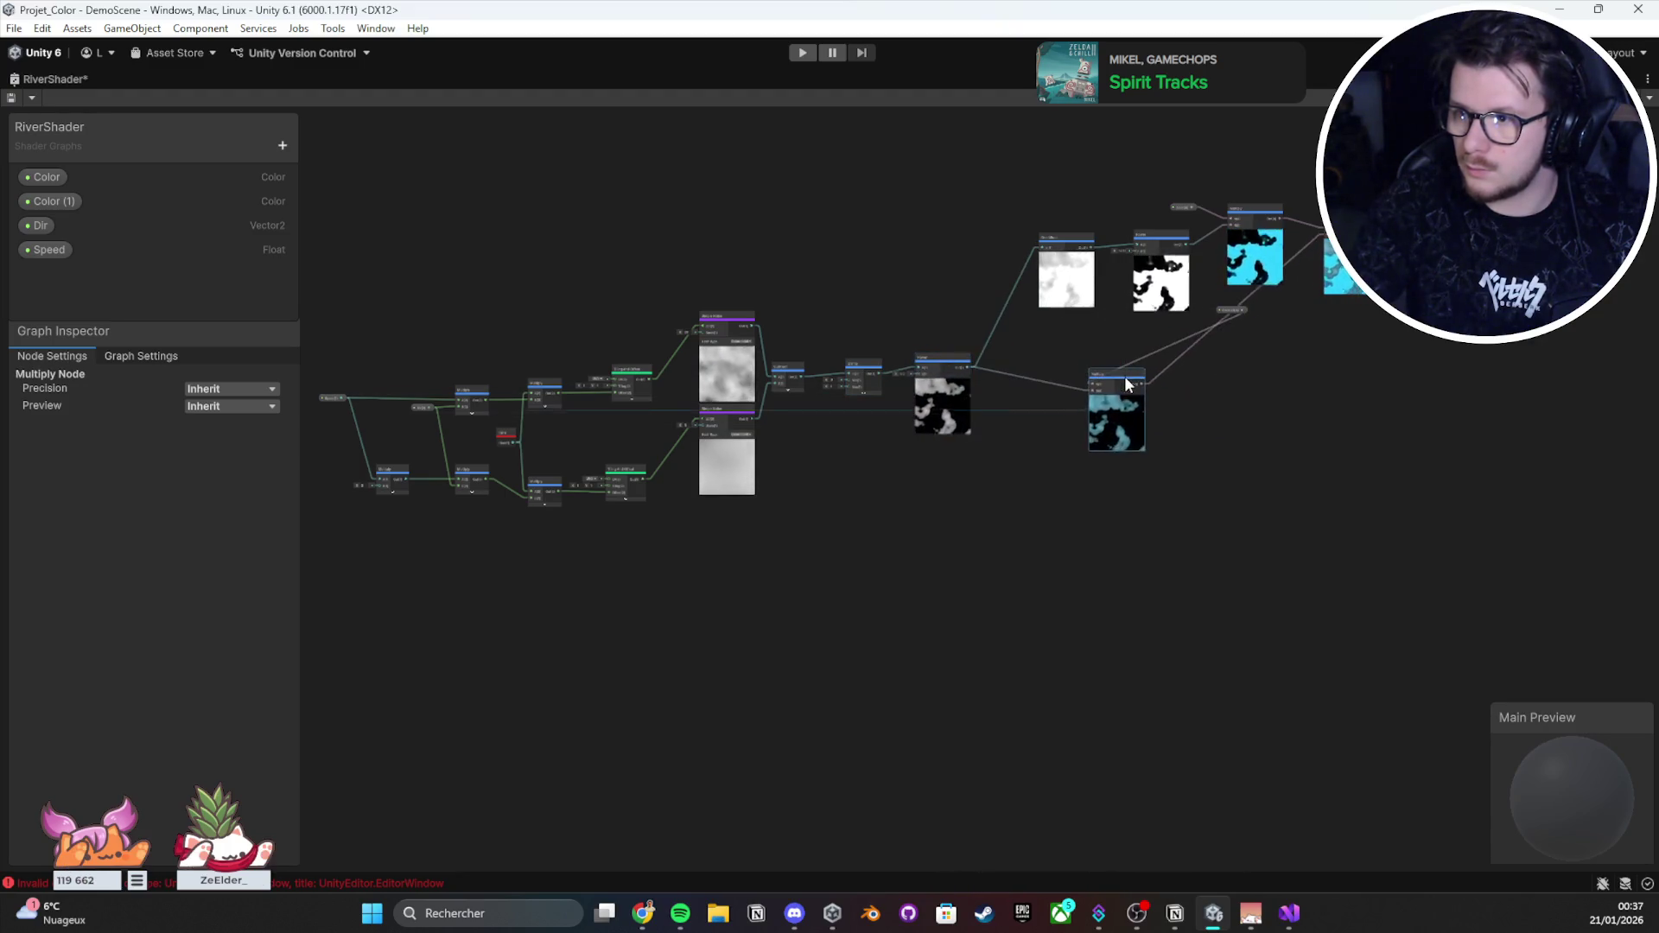
left_click(1231, 311)
left_click(1224, 320)
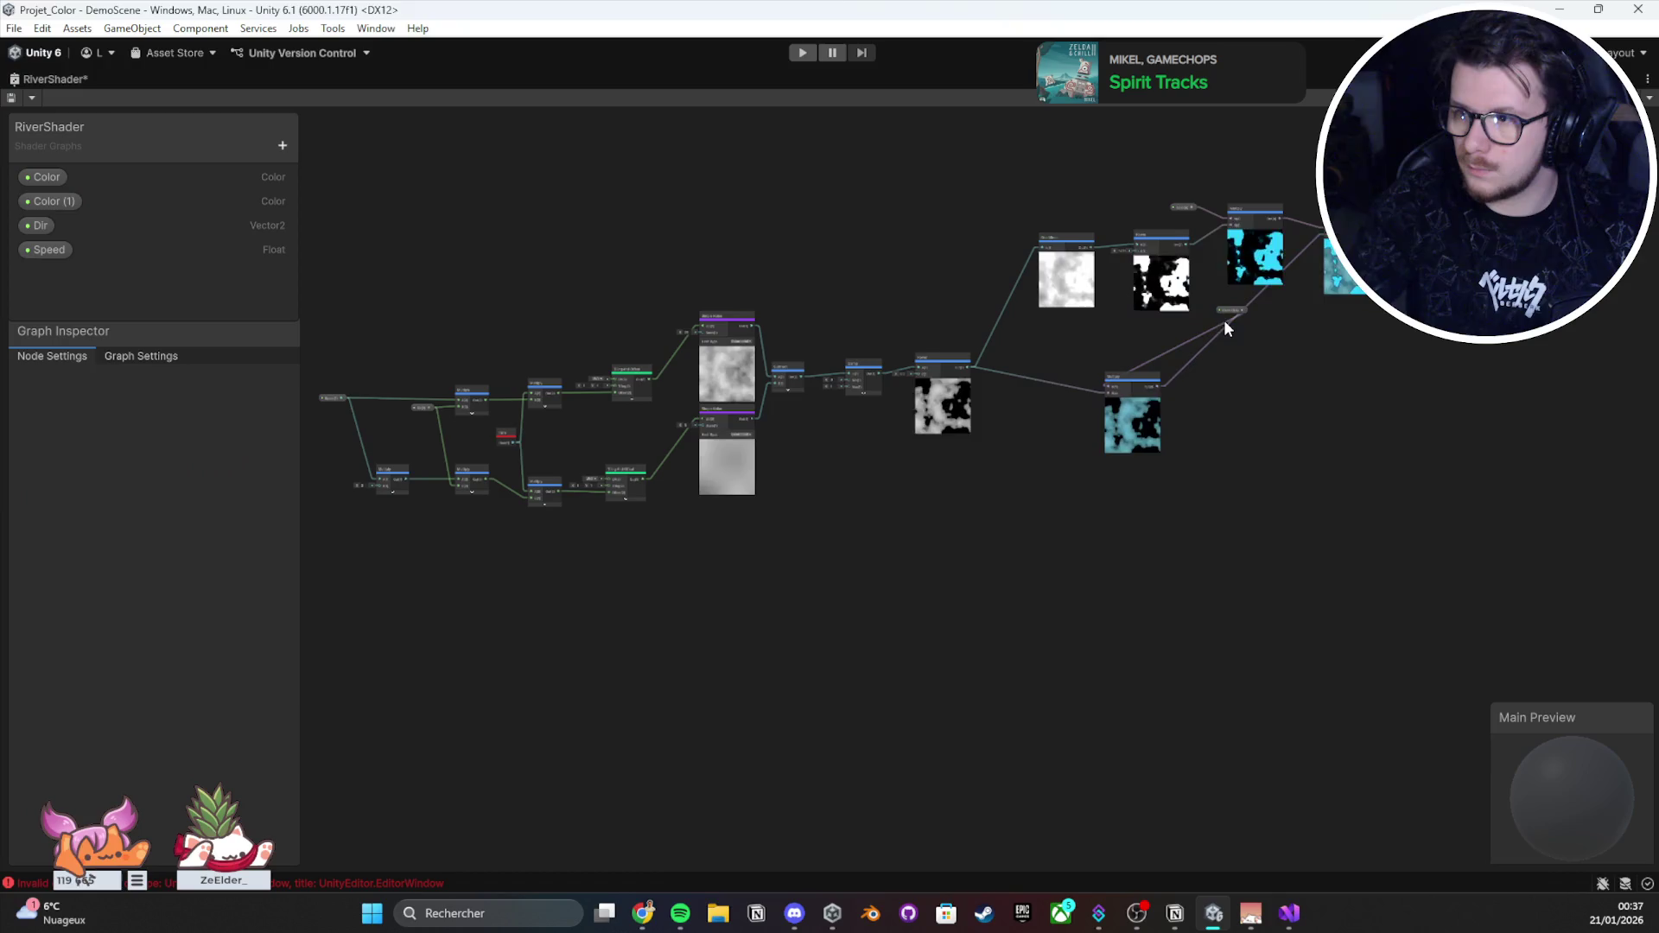
mouse_move(1231, 311)
left_mouse_down()
mouse_move(1065, 391)
mouse_move(1066, 377)
left_mouse_up()
Step: Collapse the One Minus and Power previews and arrange them with Multiply, Color and Add in a row
scroll(1067, 377, "up", 4)
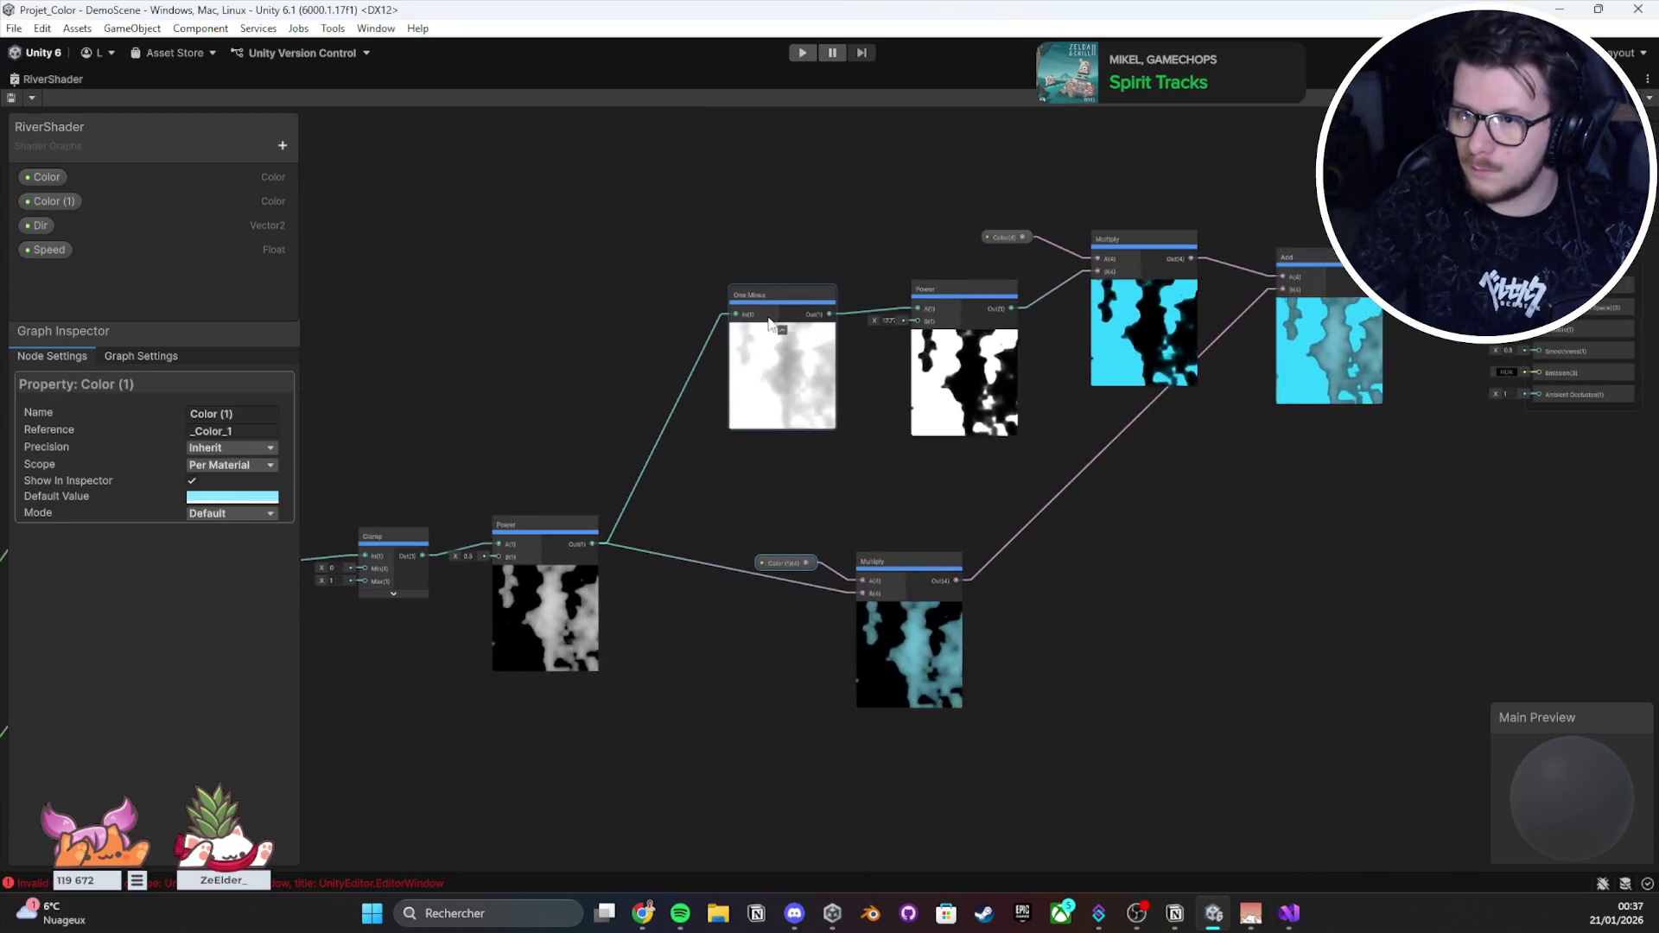
left_click(783, 330)
left_click_drag(775, 302, 732, 375)
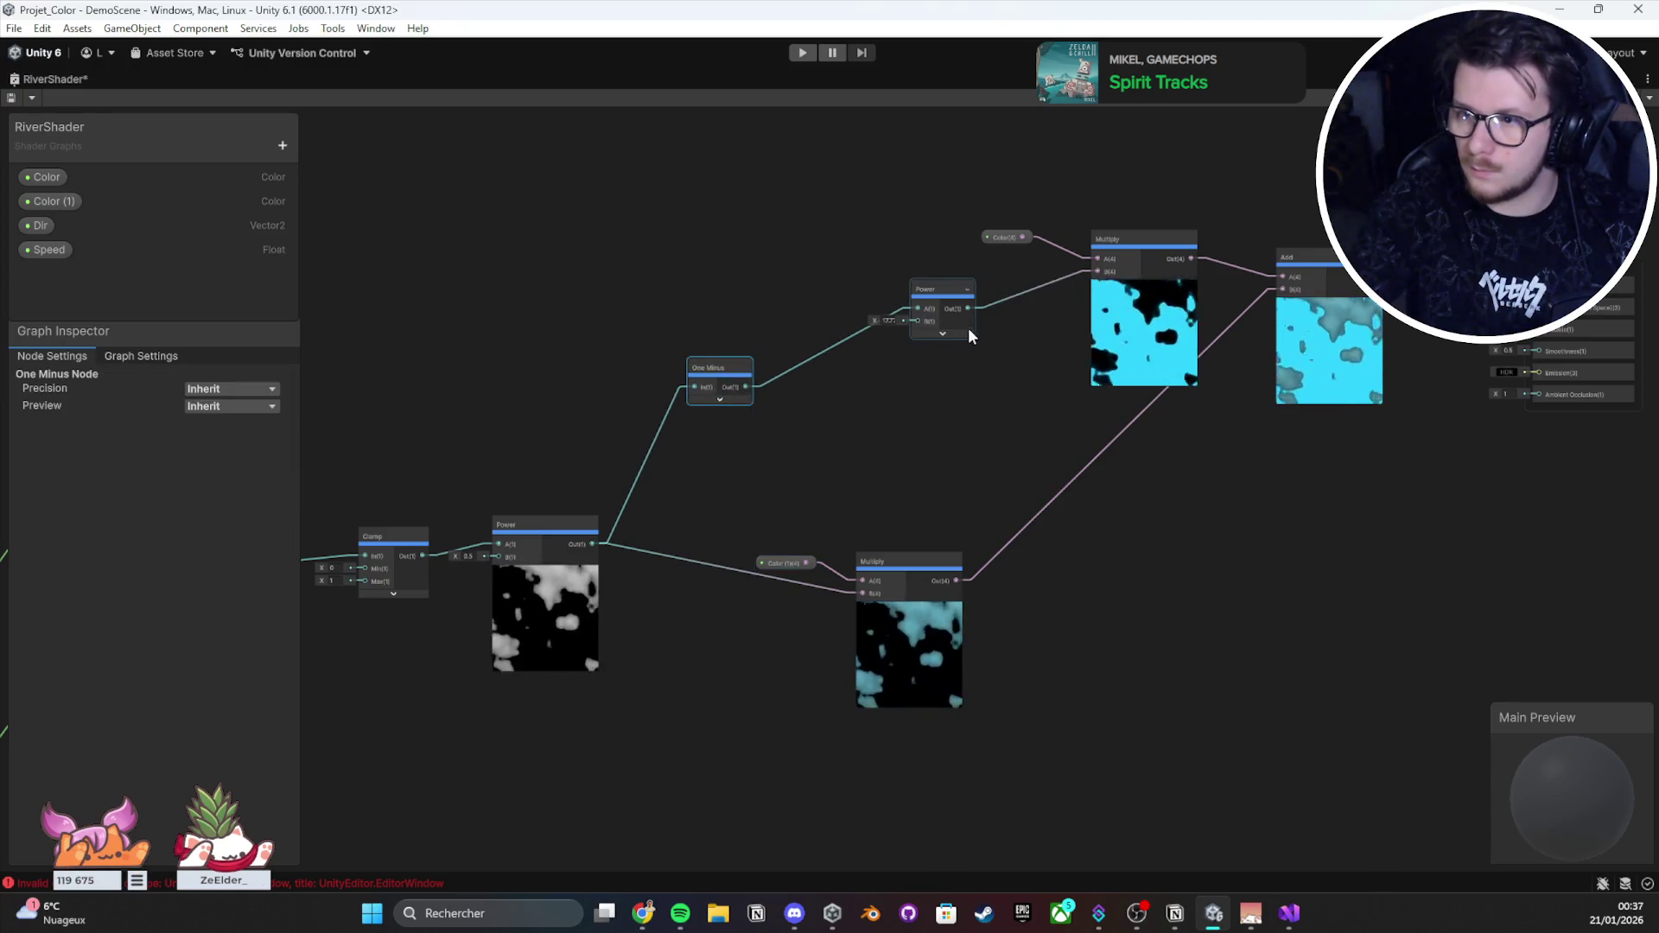
left_click(965, 336)
mouse_move(925, 292)
left_mouse_down()
mouse_move(790, 370)
mouse_move(828, 372)
left_mouse_up()
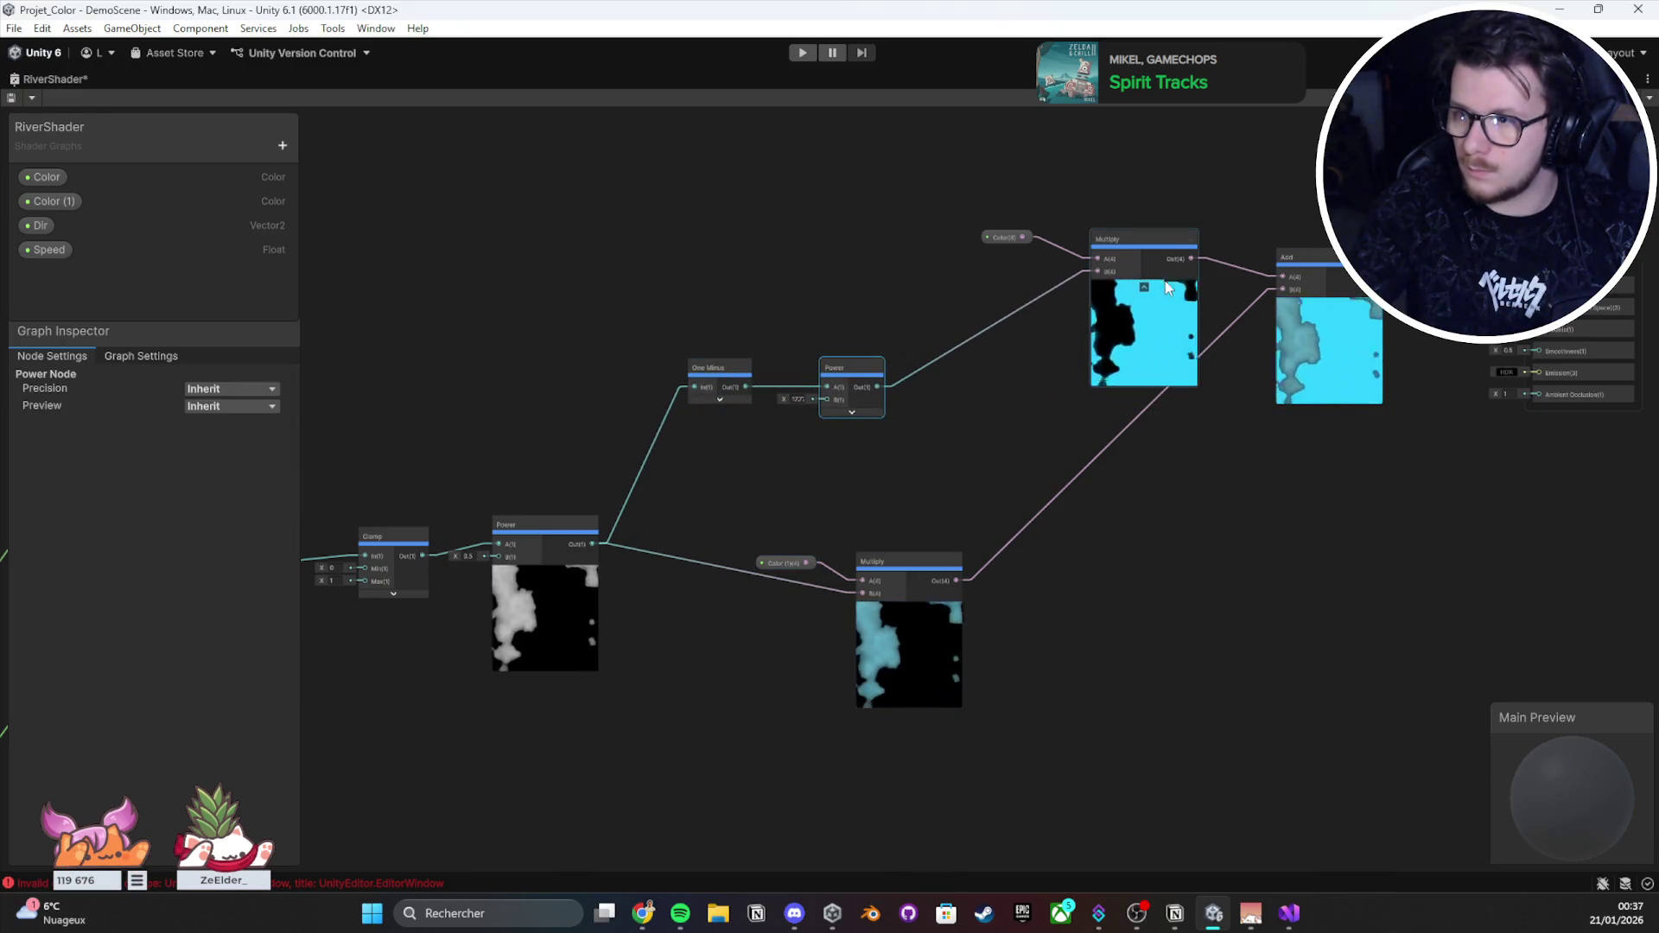
left_click_drag(1122, 239, 978, 360)
mouse_move(1027, 239)
left_mouse_down()
mouse_move(967, 247)
mouse_move(907, 309)
left_mouse_up()
left_click_drag(1314, 285, 1109, 336)
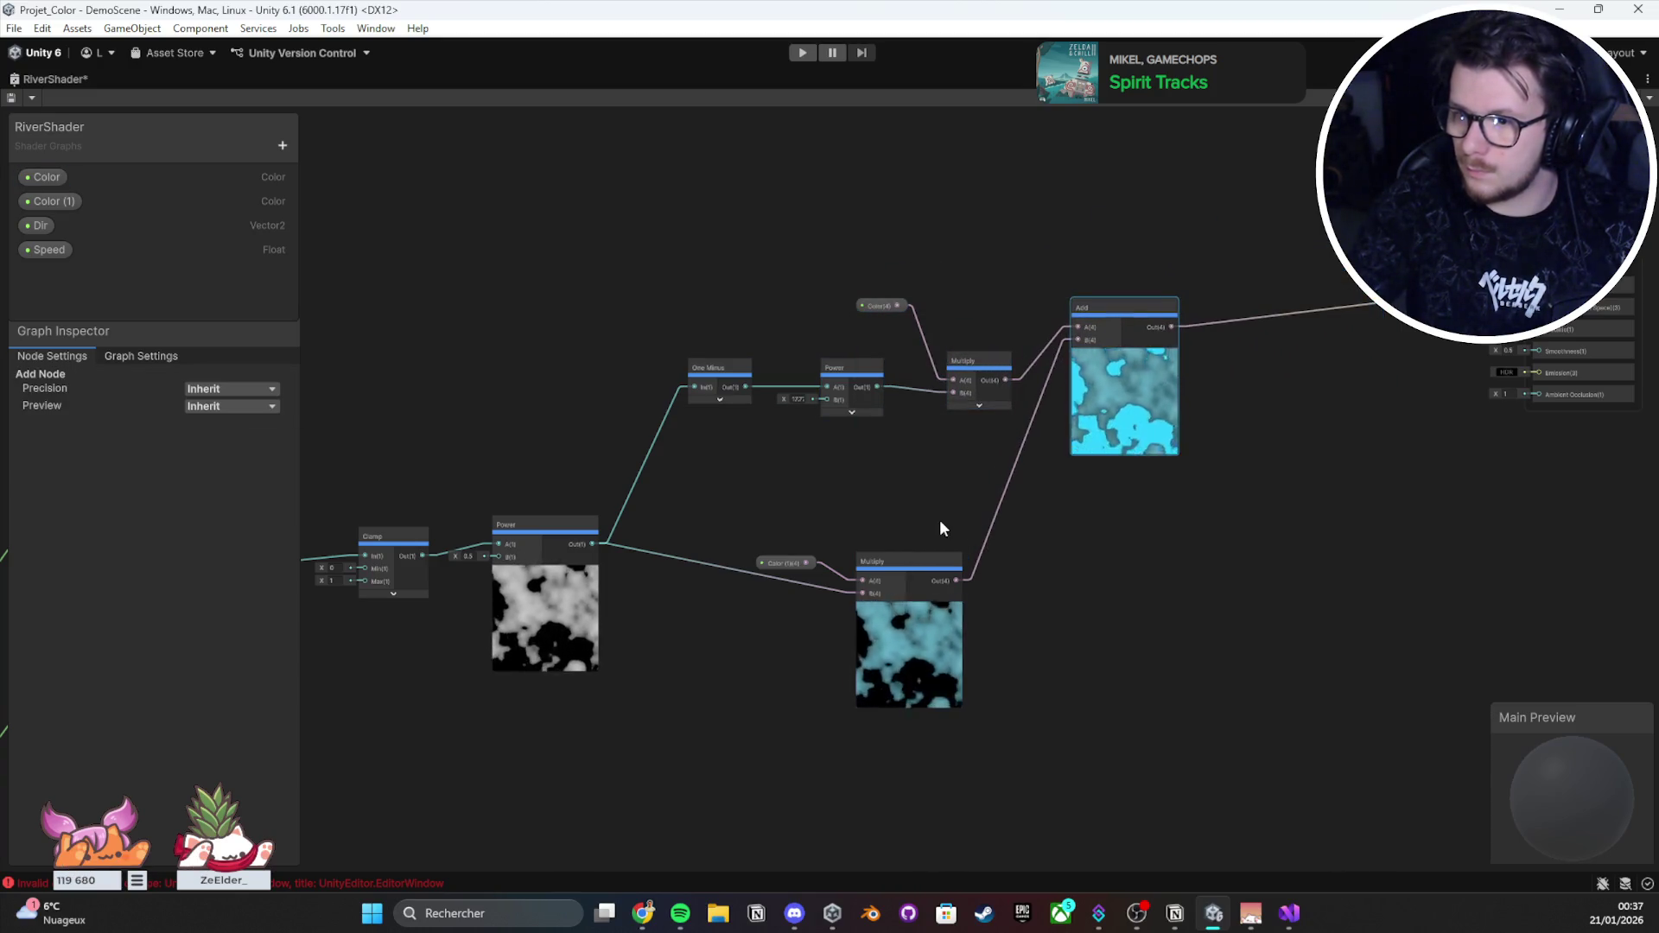
mouse_move(1153, 419)
left_mouse_down()
mouse_move(1206, 474)
mouse_move(1175, 566)
left_mouse_up()
left_click(782, 562)
left_click(886, 493)
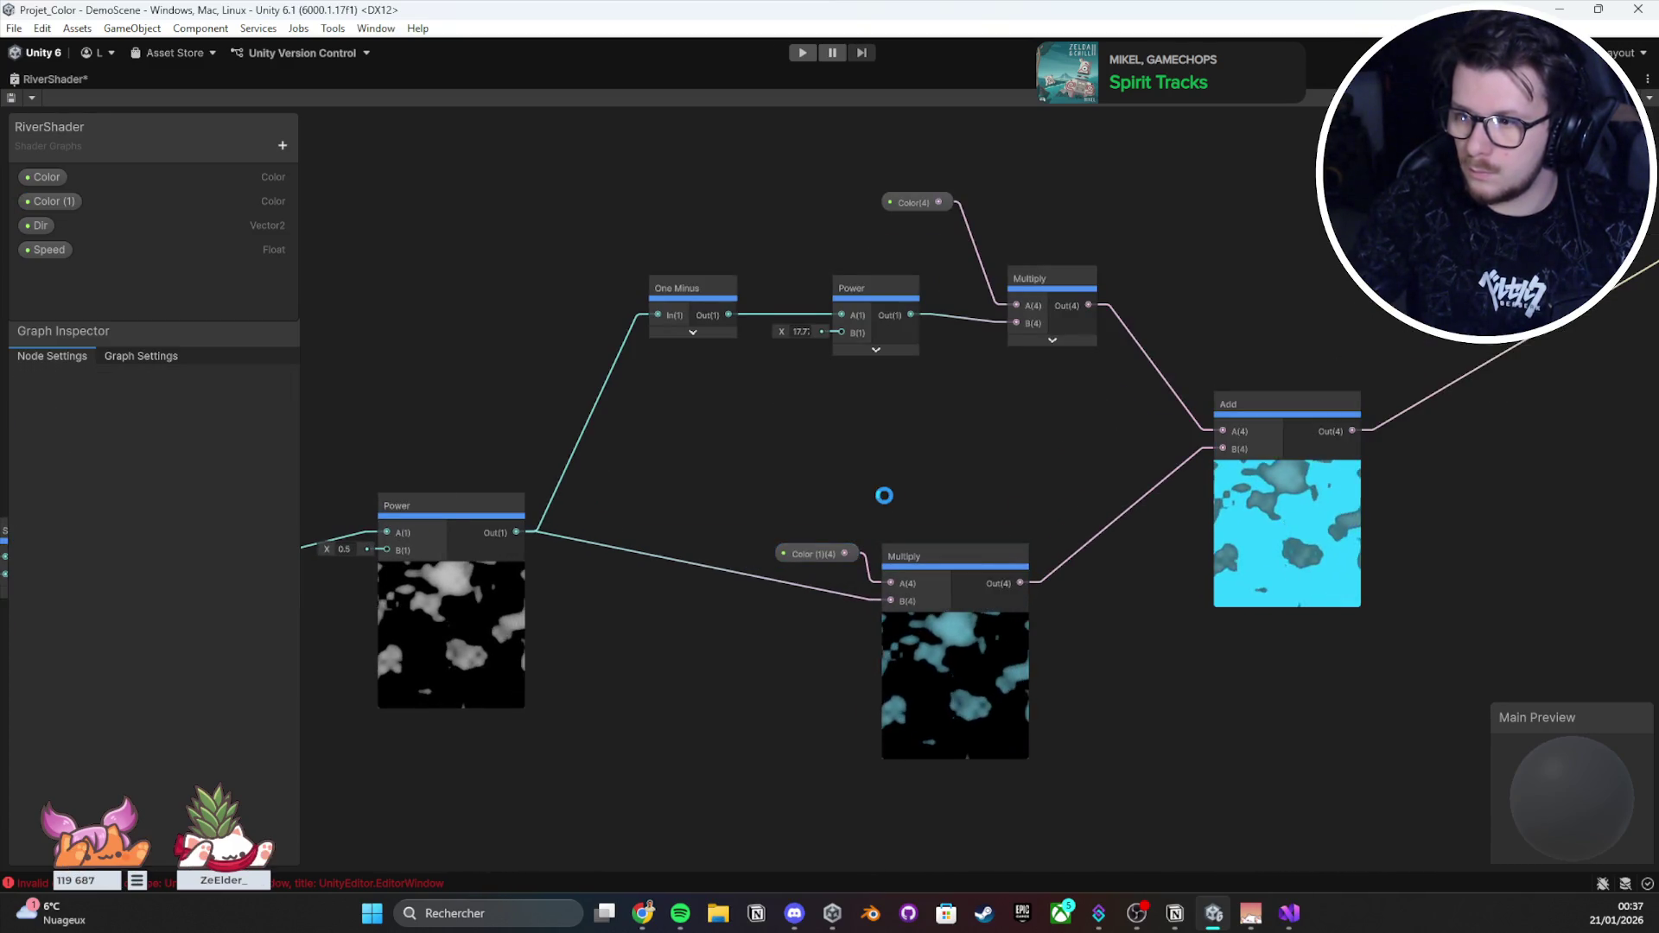
scroll(822, 421, "up", 1)
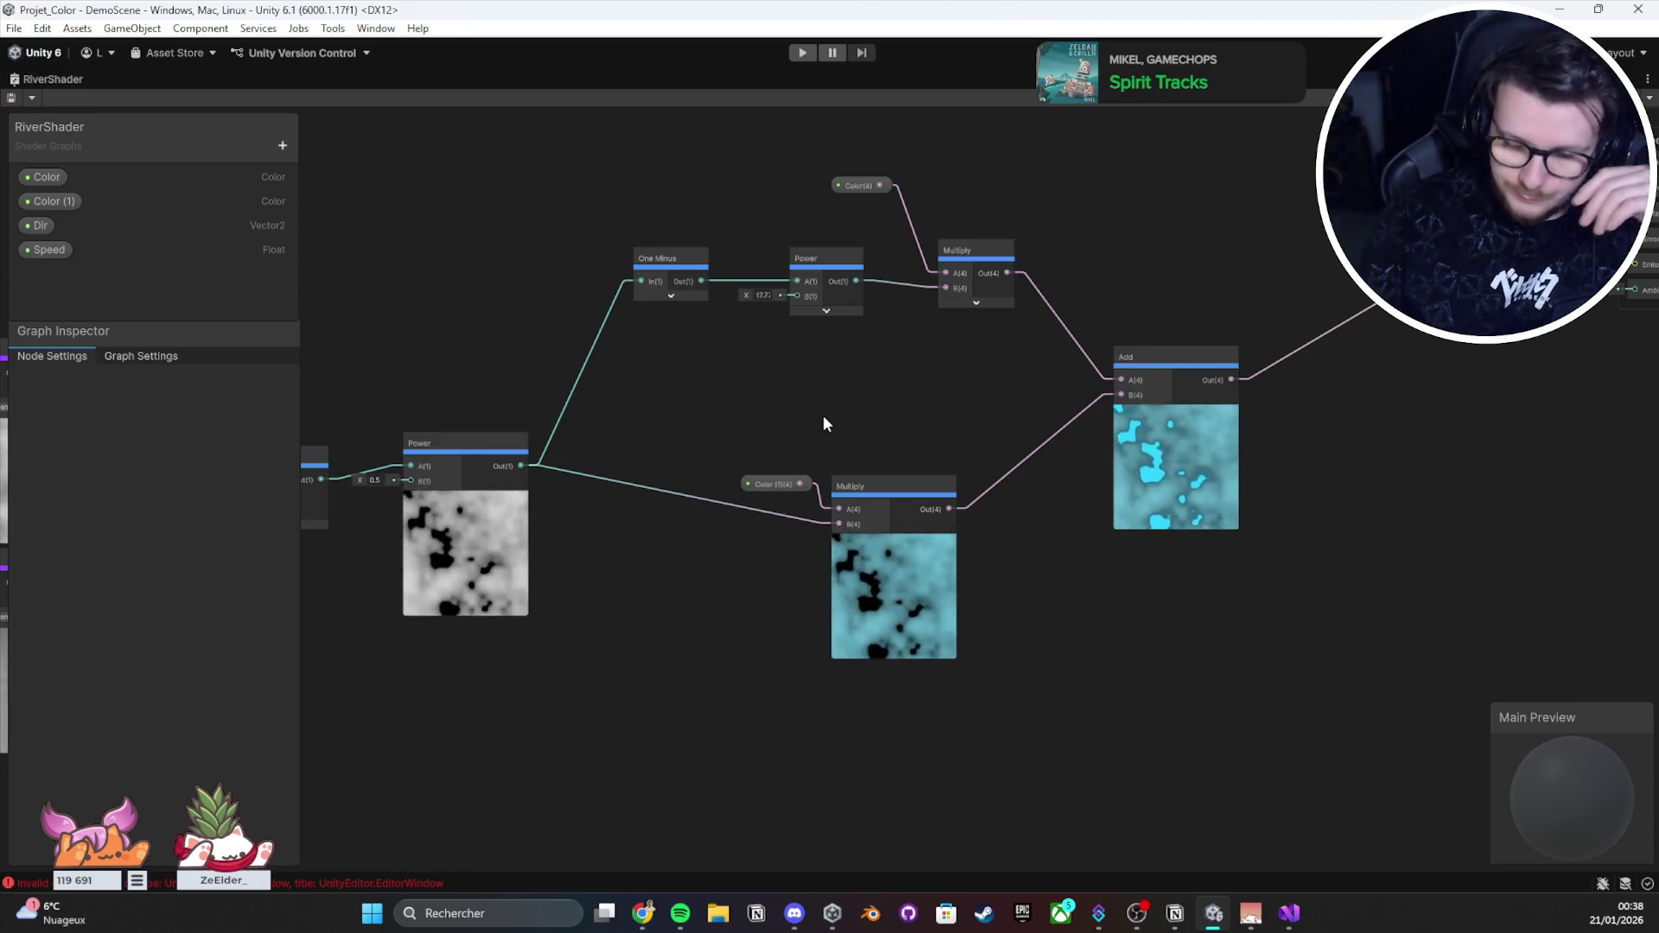
Step: Raise the upper Tiling And Offset and both Multiply nodes to separate the speed and direction branches
mouse_move(547, 543)
left_mouse_down()
mouse_move(1161, 427)
mouse_move(1172, 454)
left_mouse_up()
left_click_drag(754, 438, 836, 412)
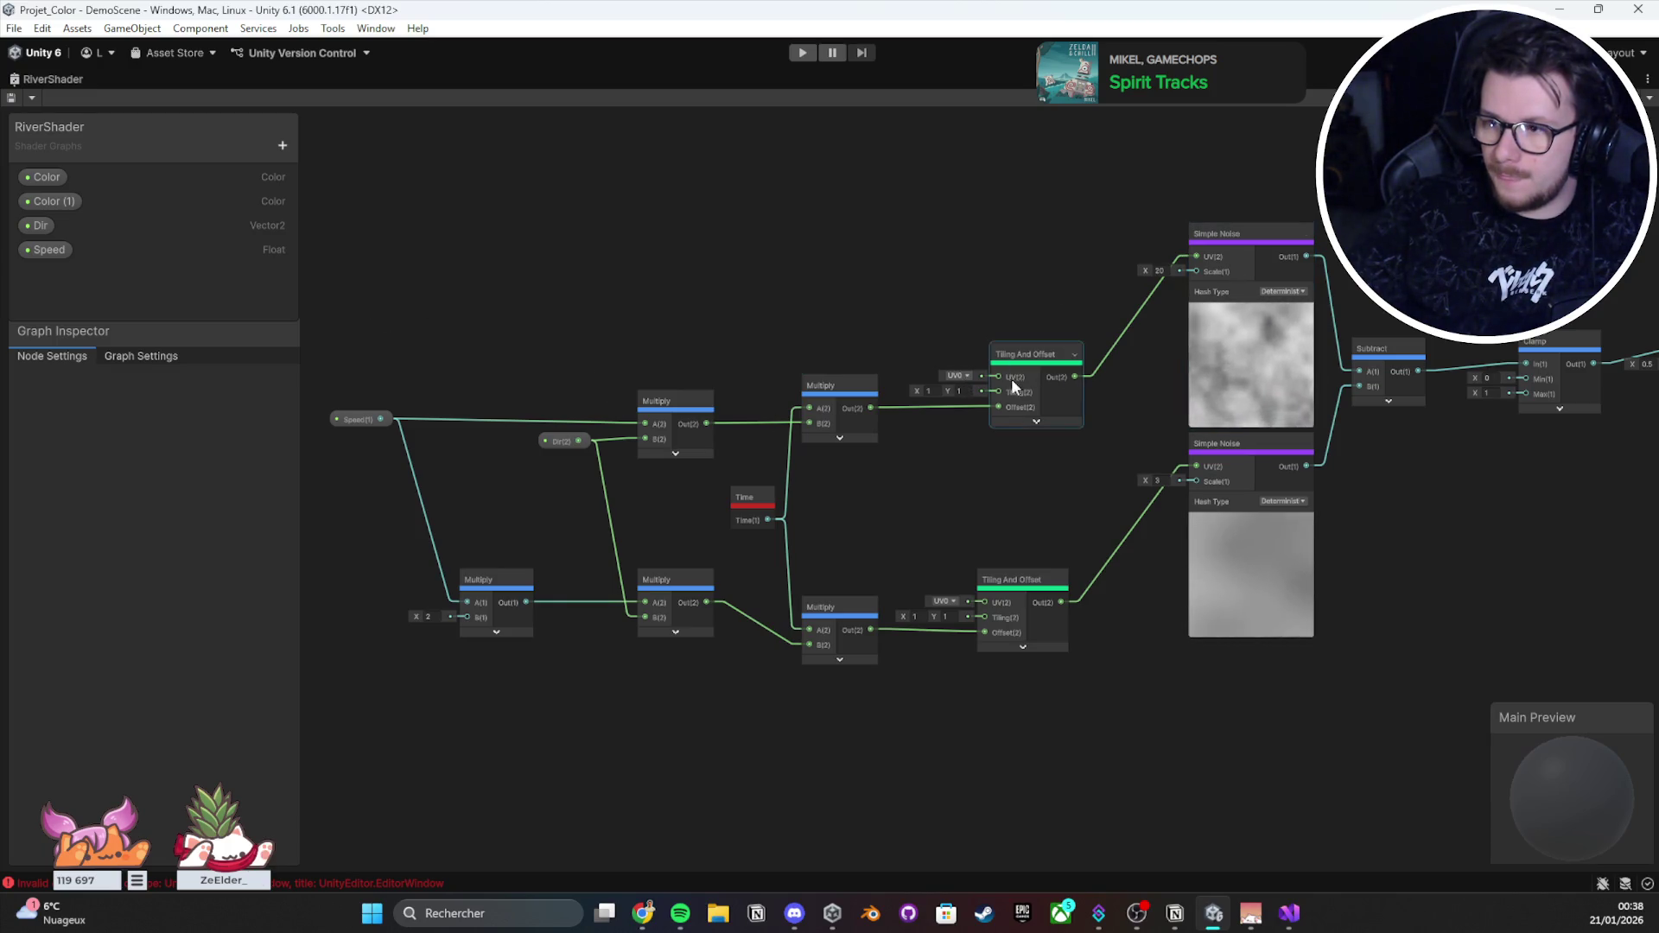
left_click_drag(1023, 373, 1025, 276)
mouse_move(833, 380)
left_mouse_down()
mouse_move(840, 255)
mouse_move(831, 274)
left_mouse_up()
left_click_drag(675, 409, 688, 299)
left_click(545, 442)
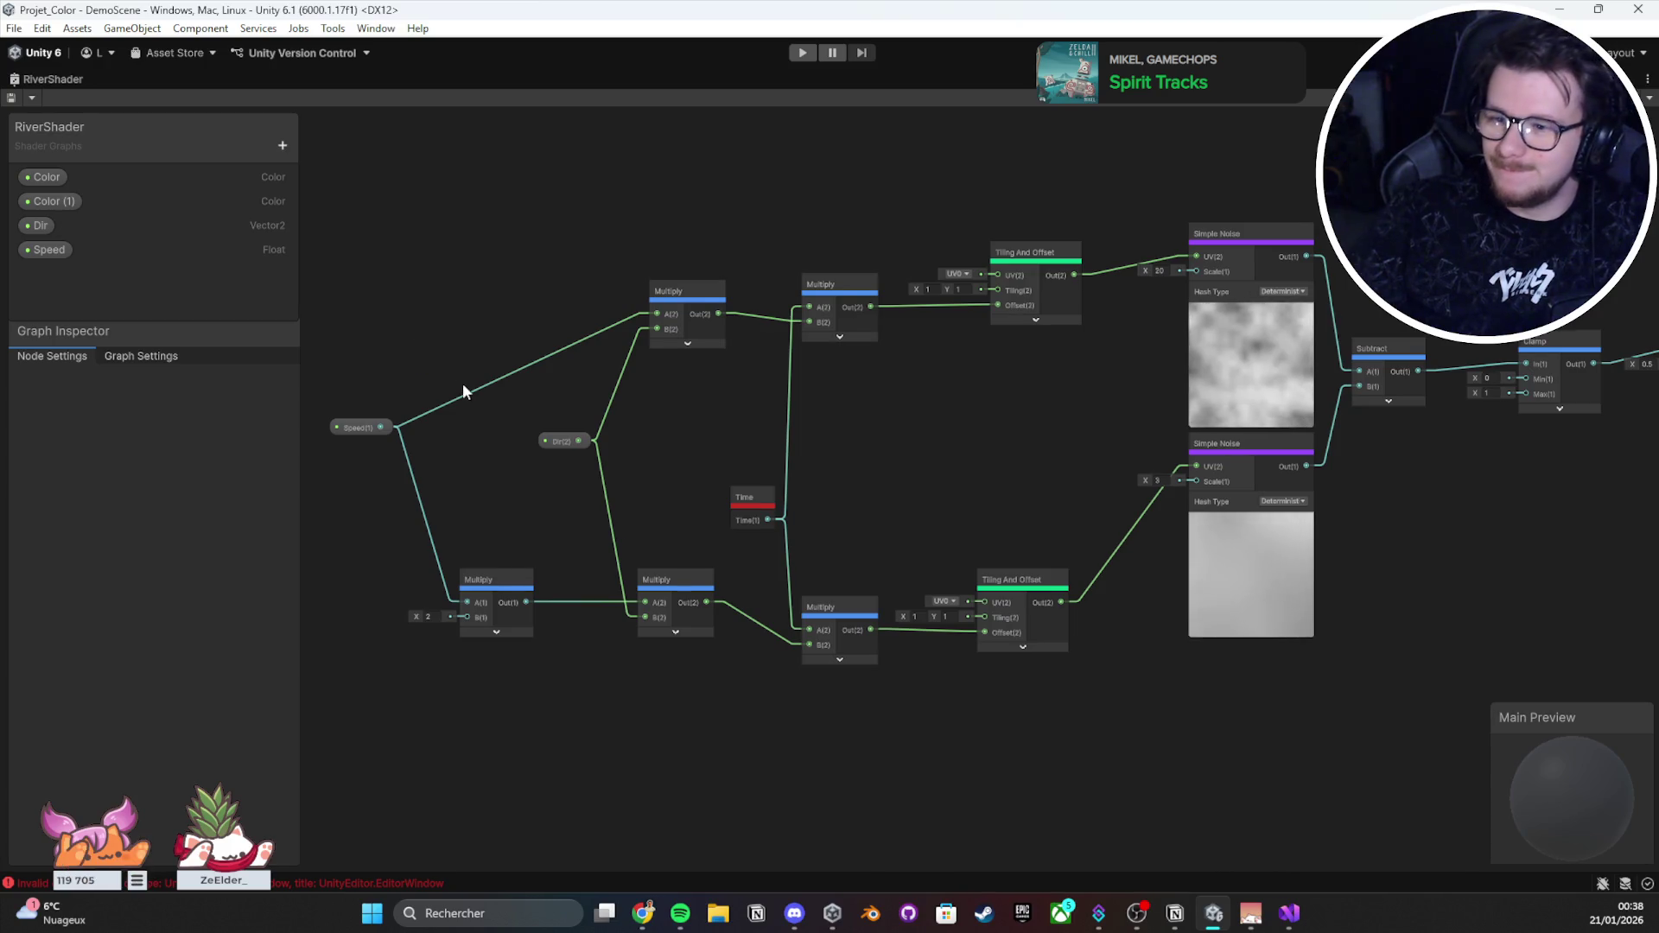
scroll(604, 432, "down", 3)
scroll(972, 445, "up", 3)
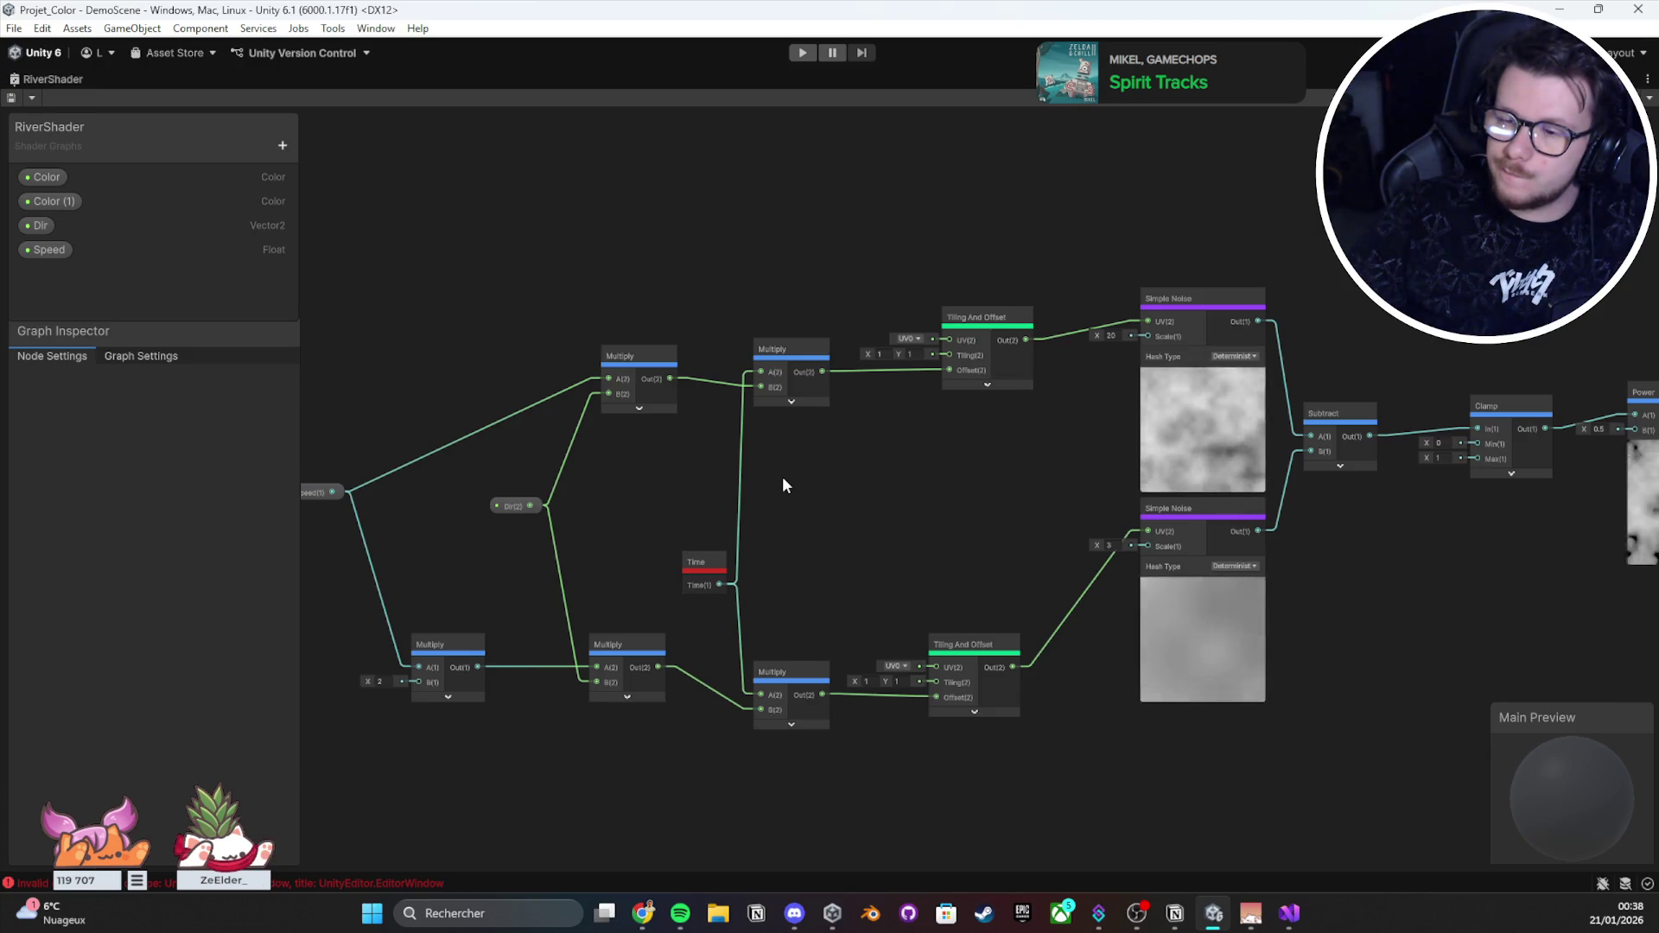
Step: Search the node list for 'worldUV' and place a UV node above the upper Multiply
right_click(680, 235)
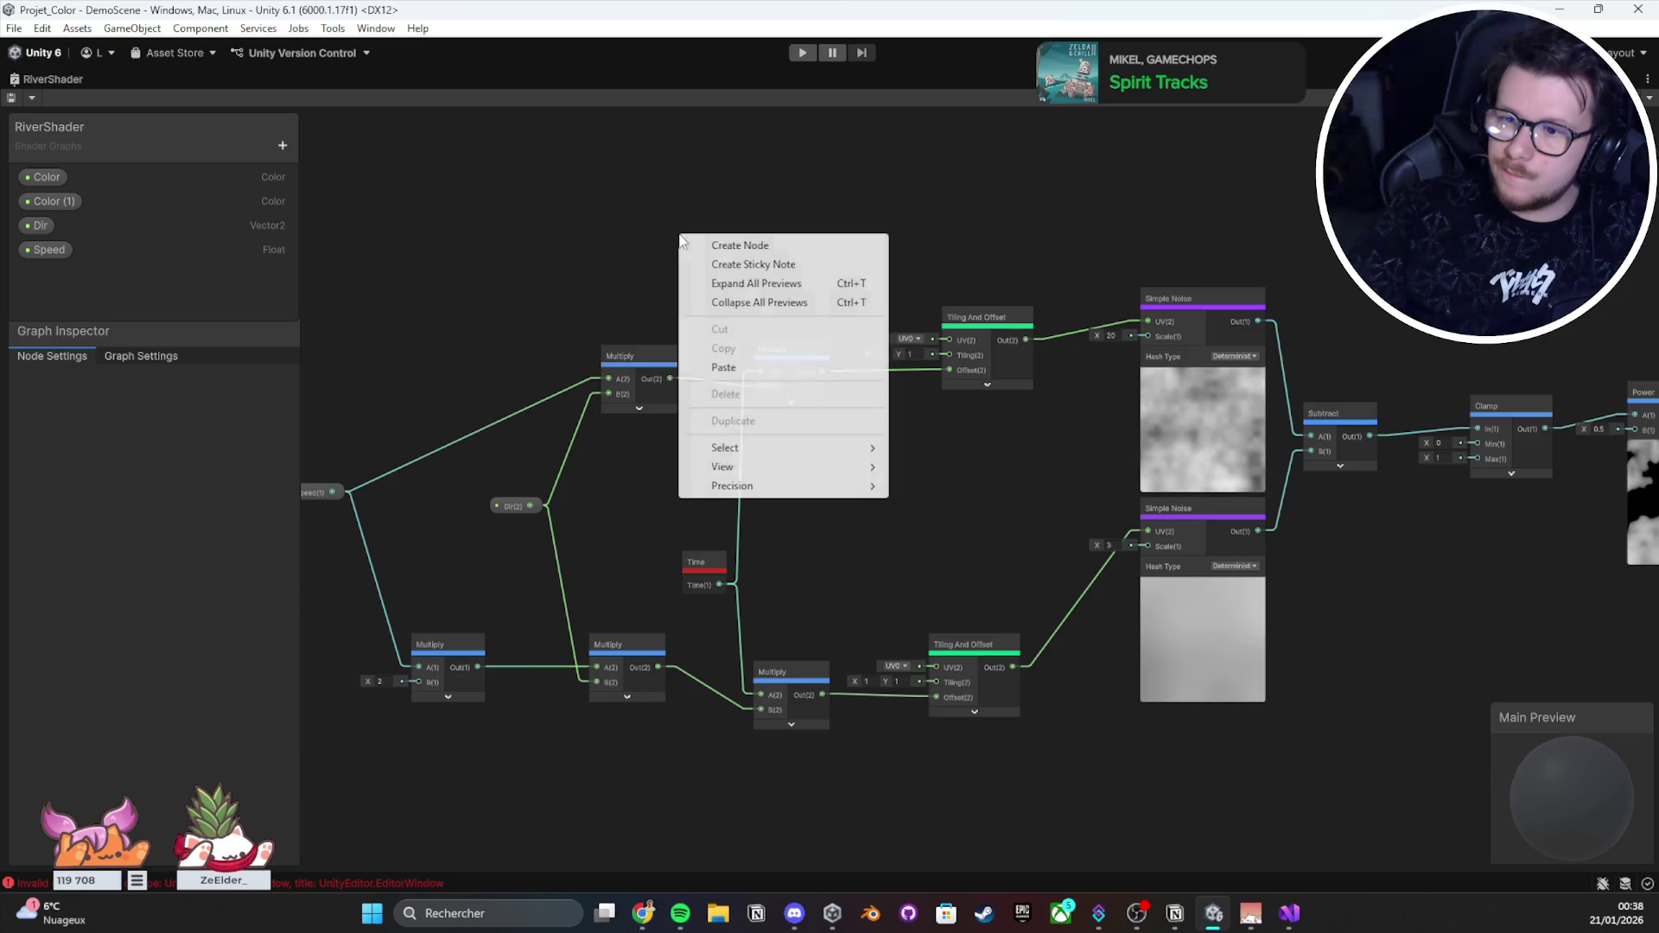
left_click(710, 246)
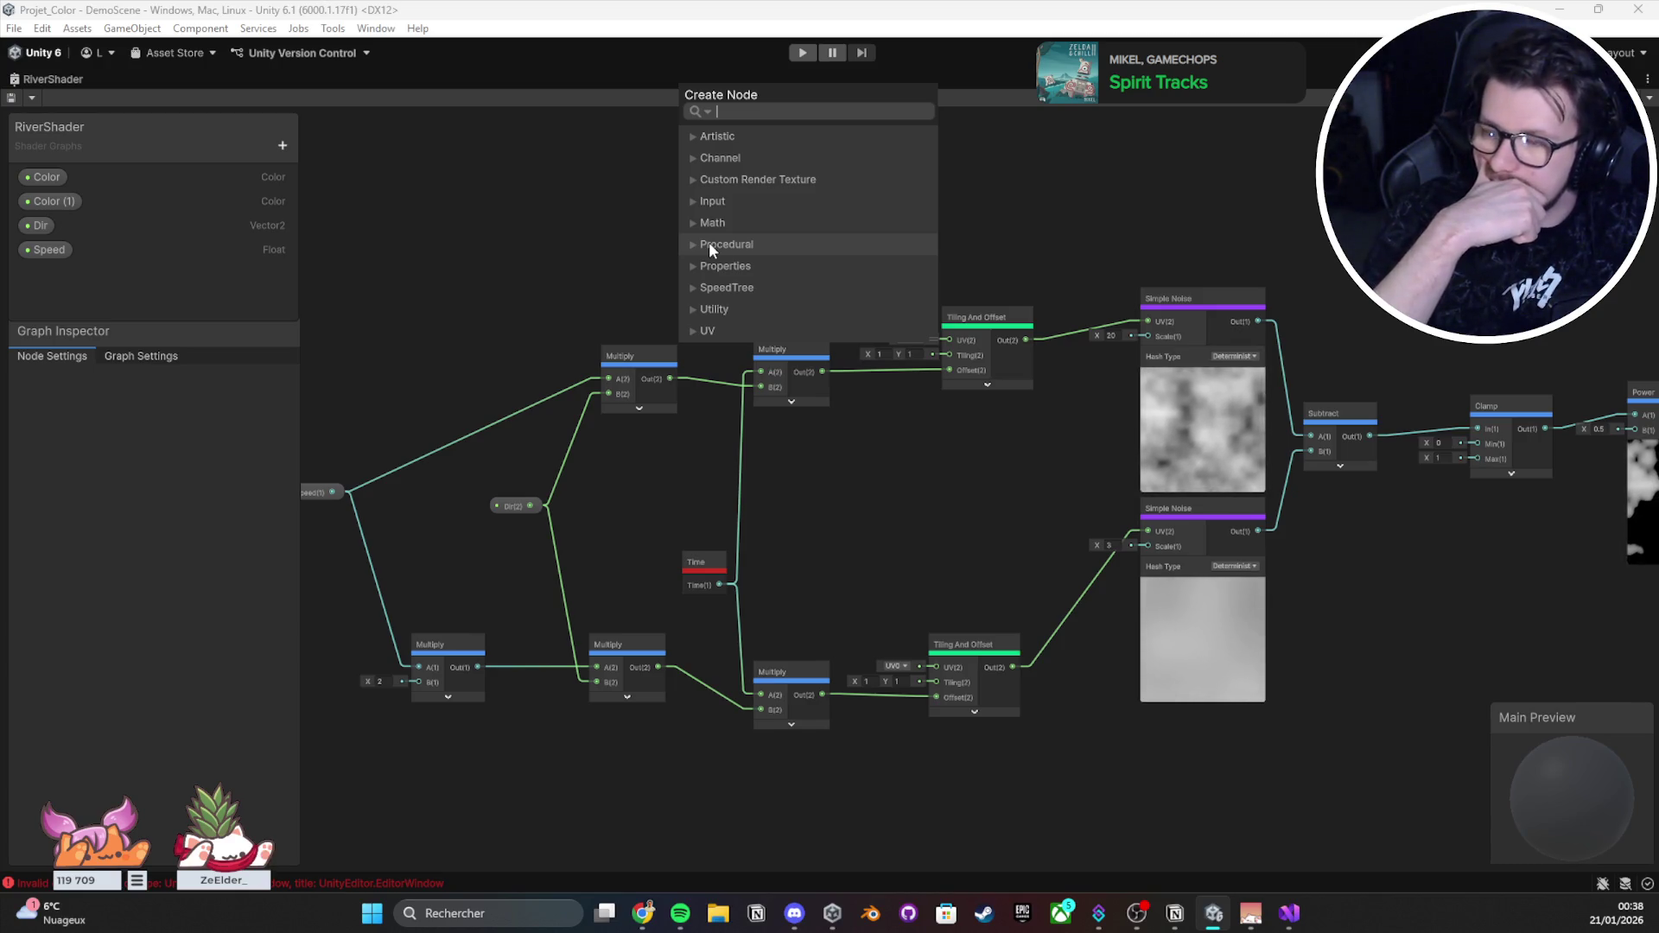
type("w")
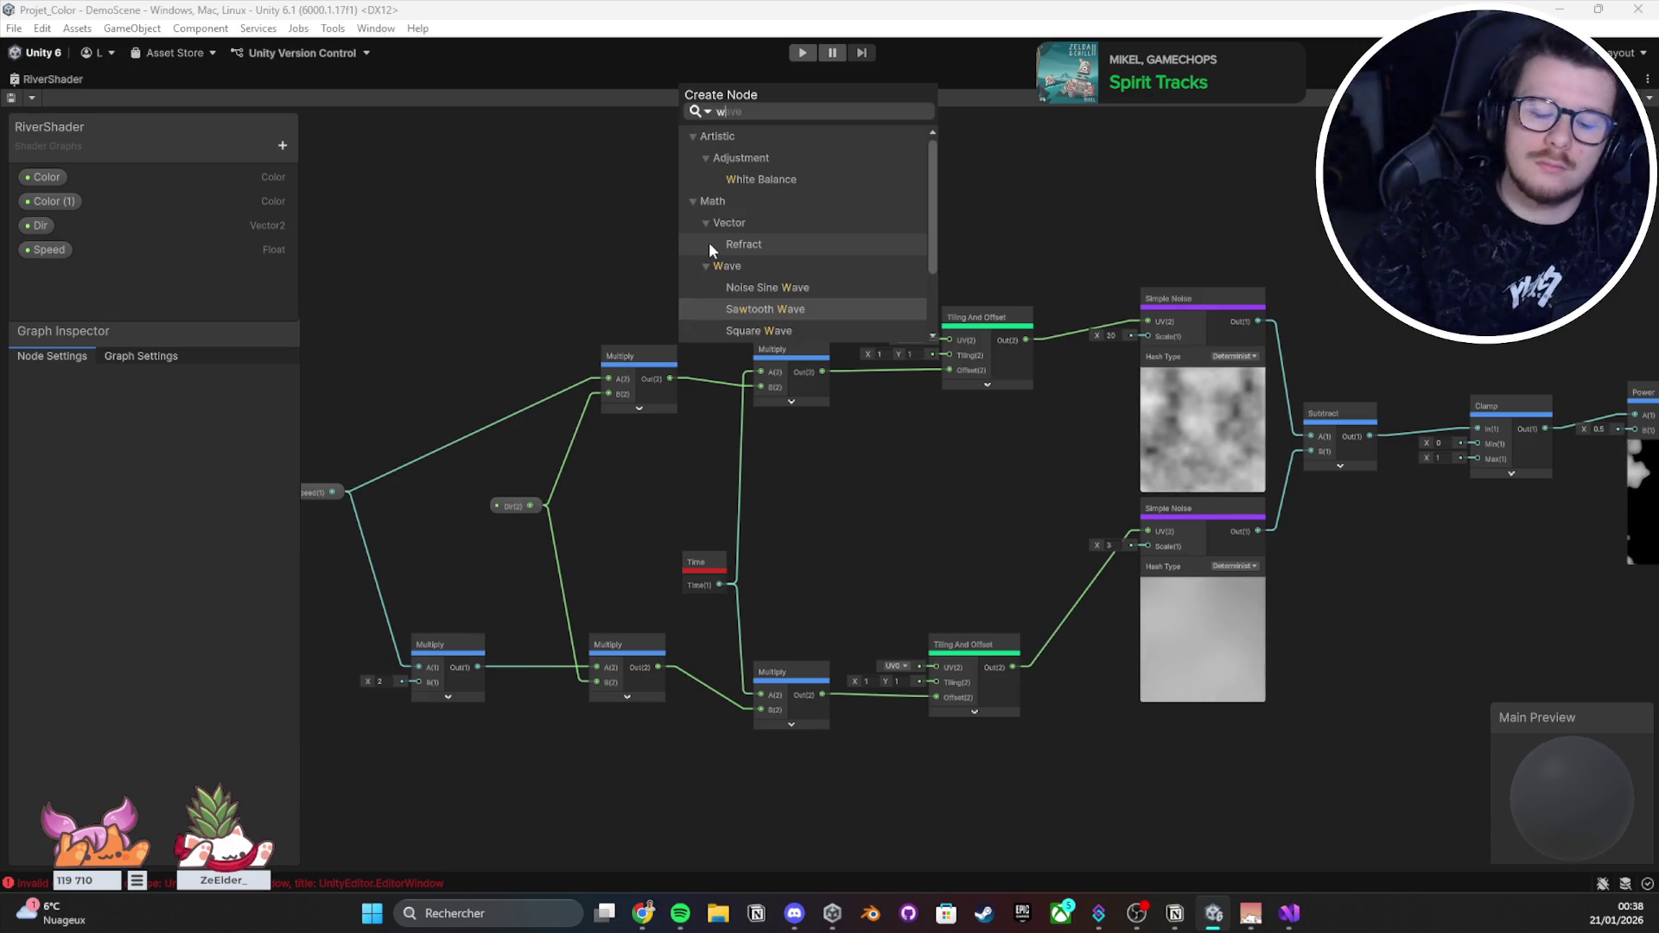
type("orld")
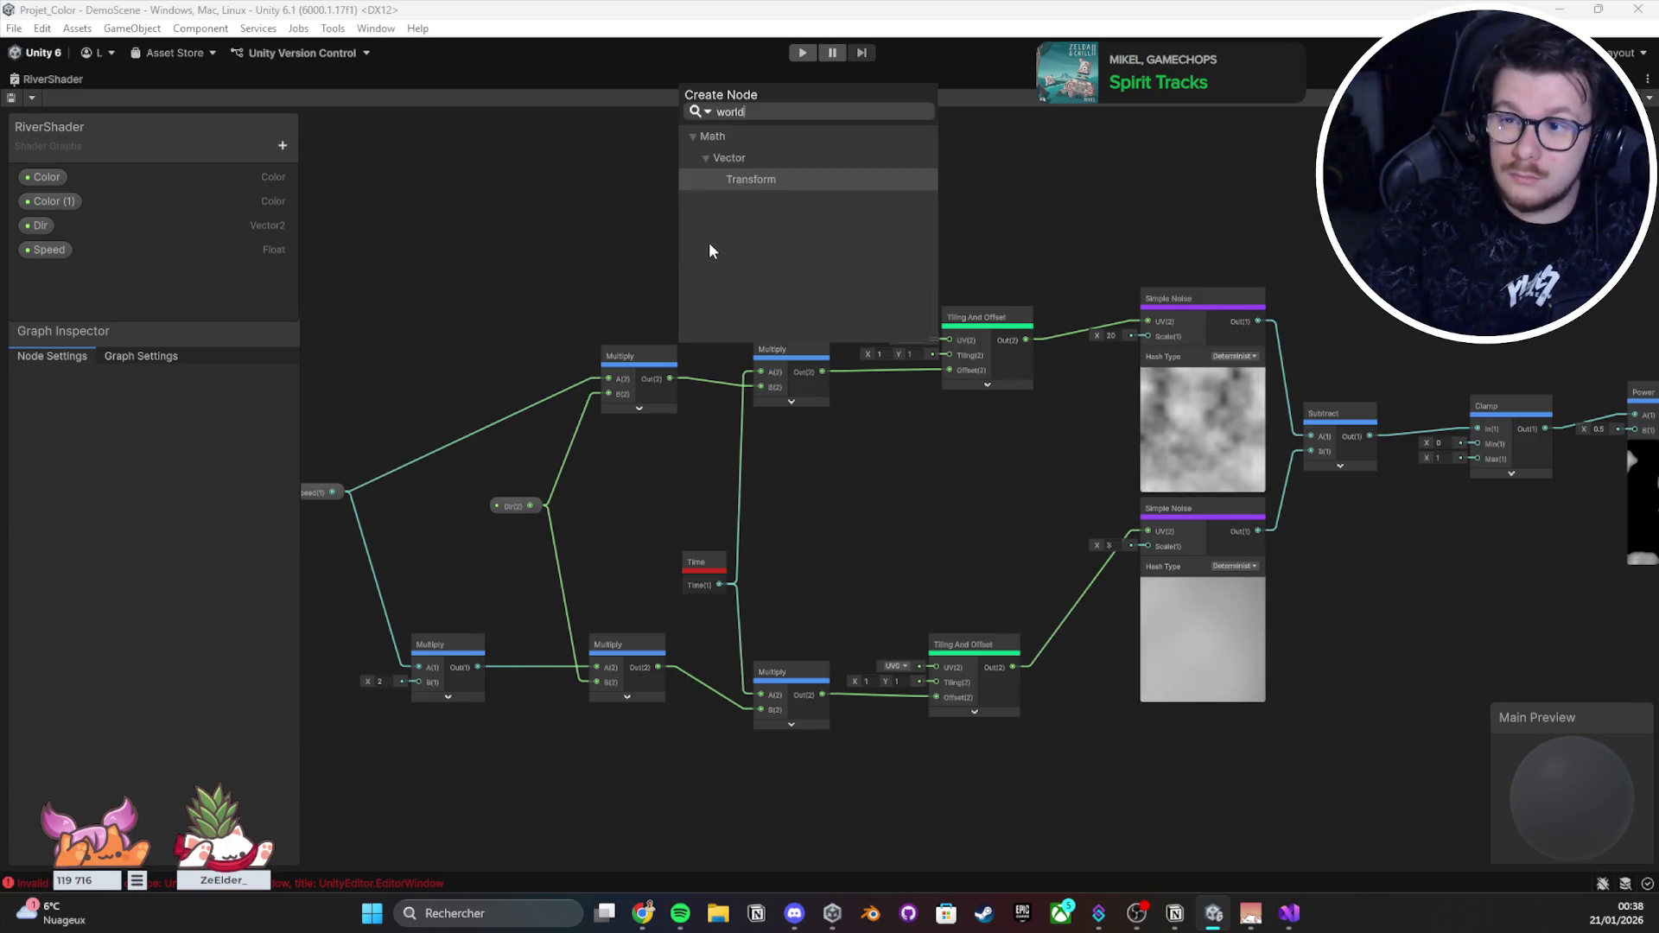
type("UV")
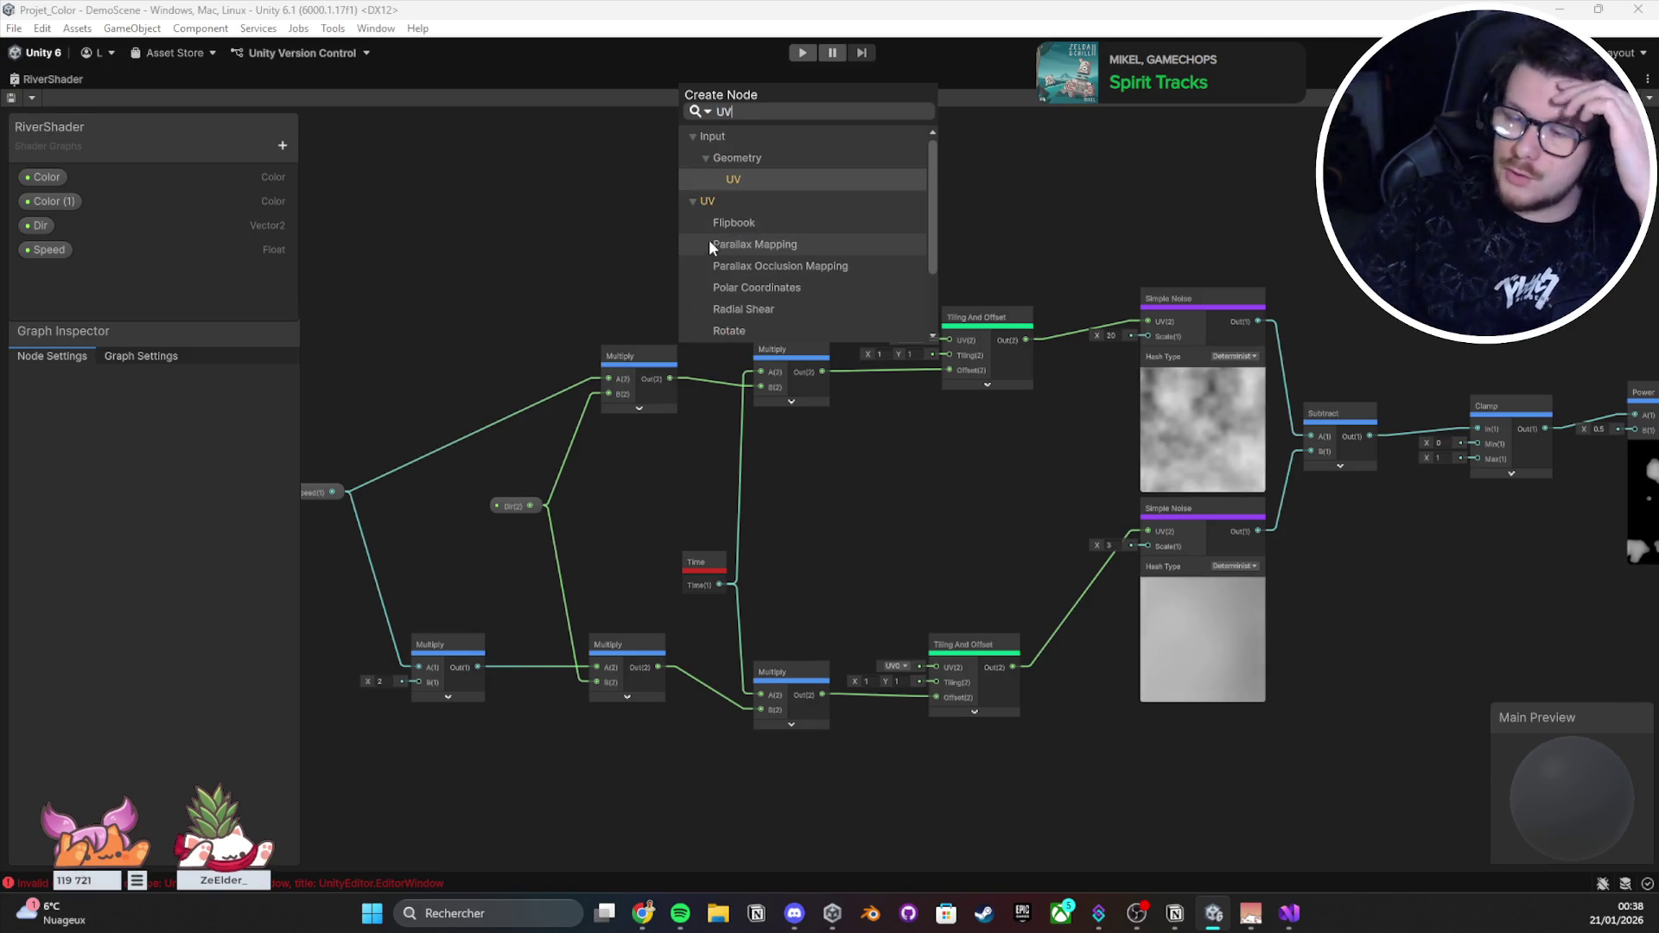
scroll(786, 225, "down", 2)
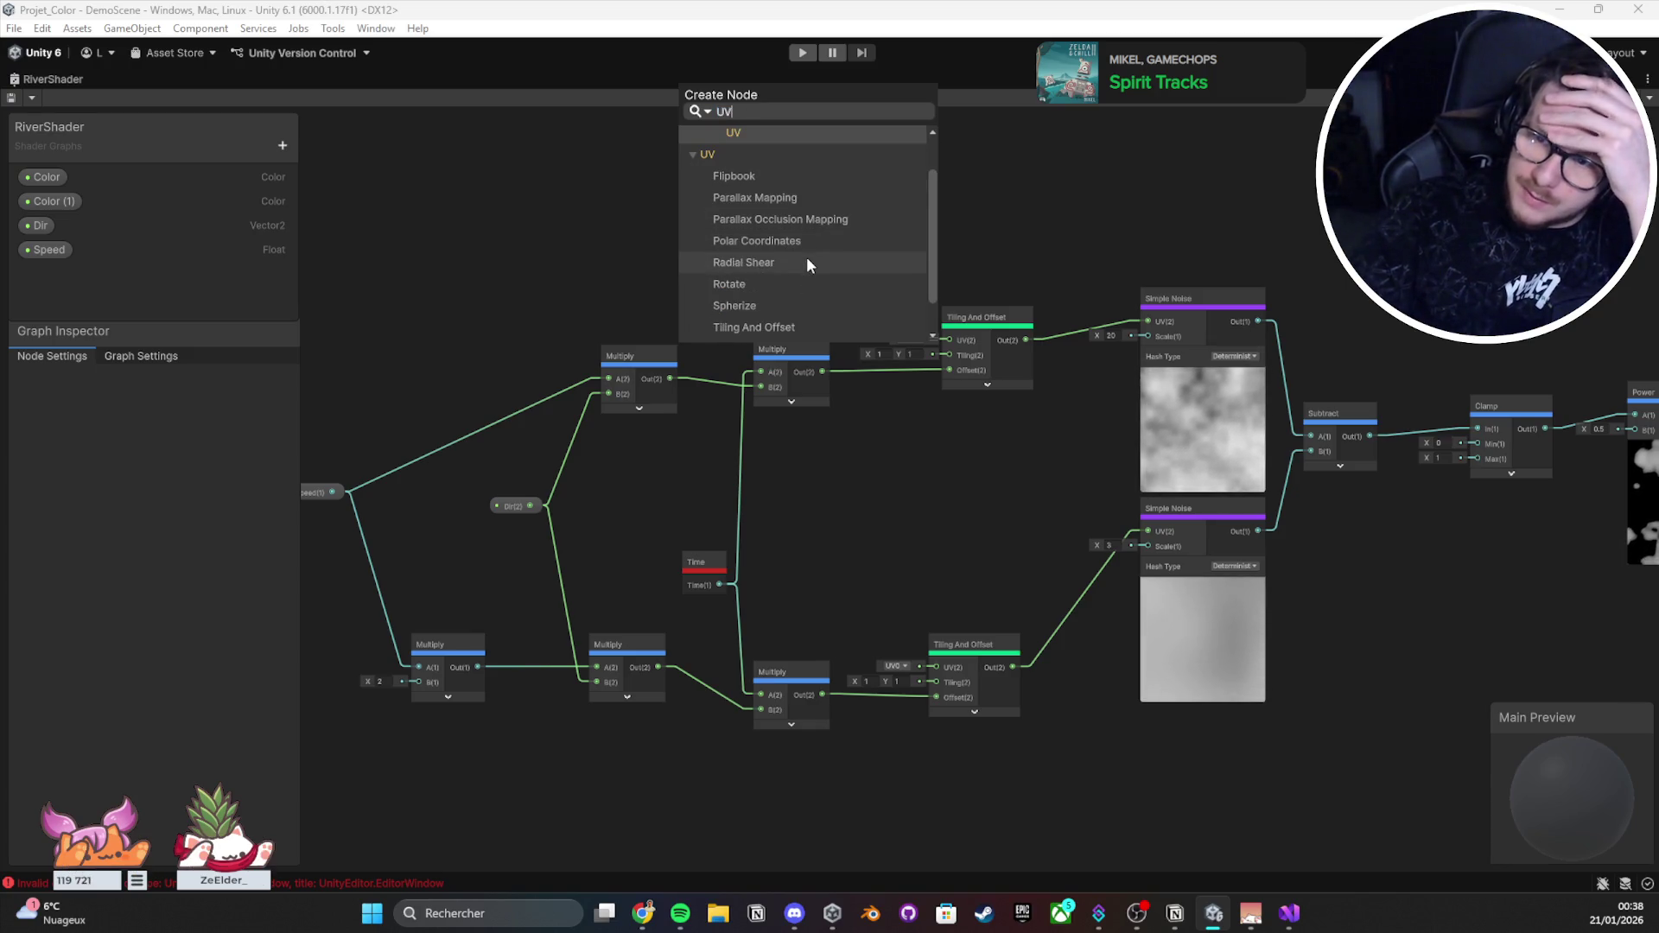
scroll(806, 257, "down", 2)
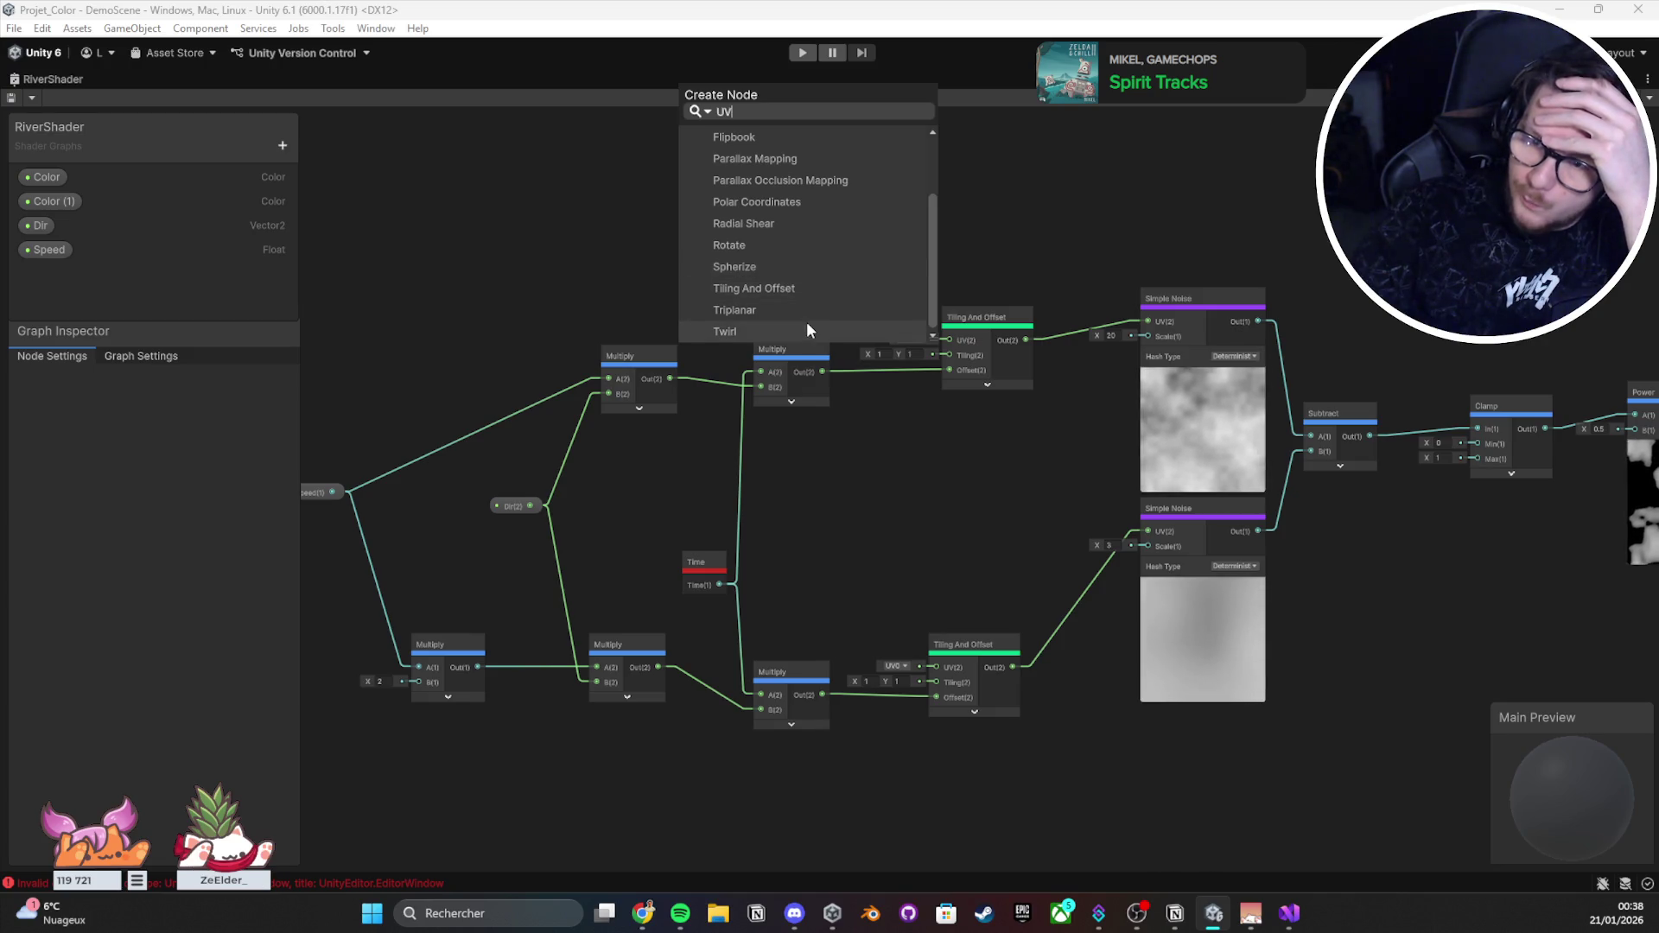
scroll(806, 322, "up", 5)
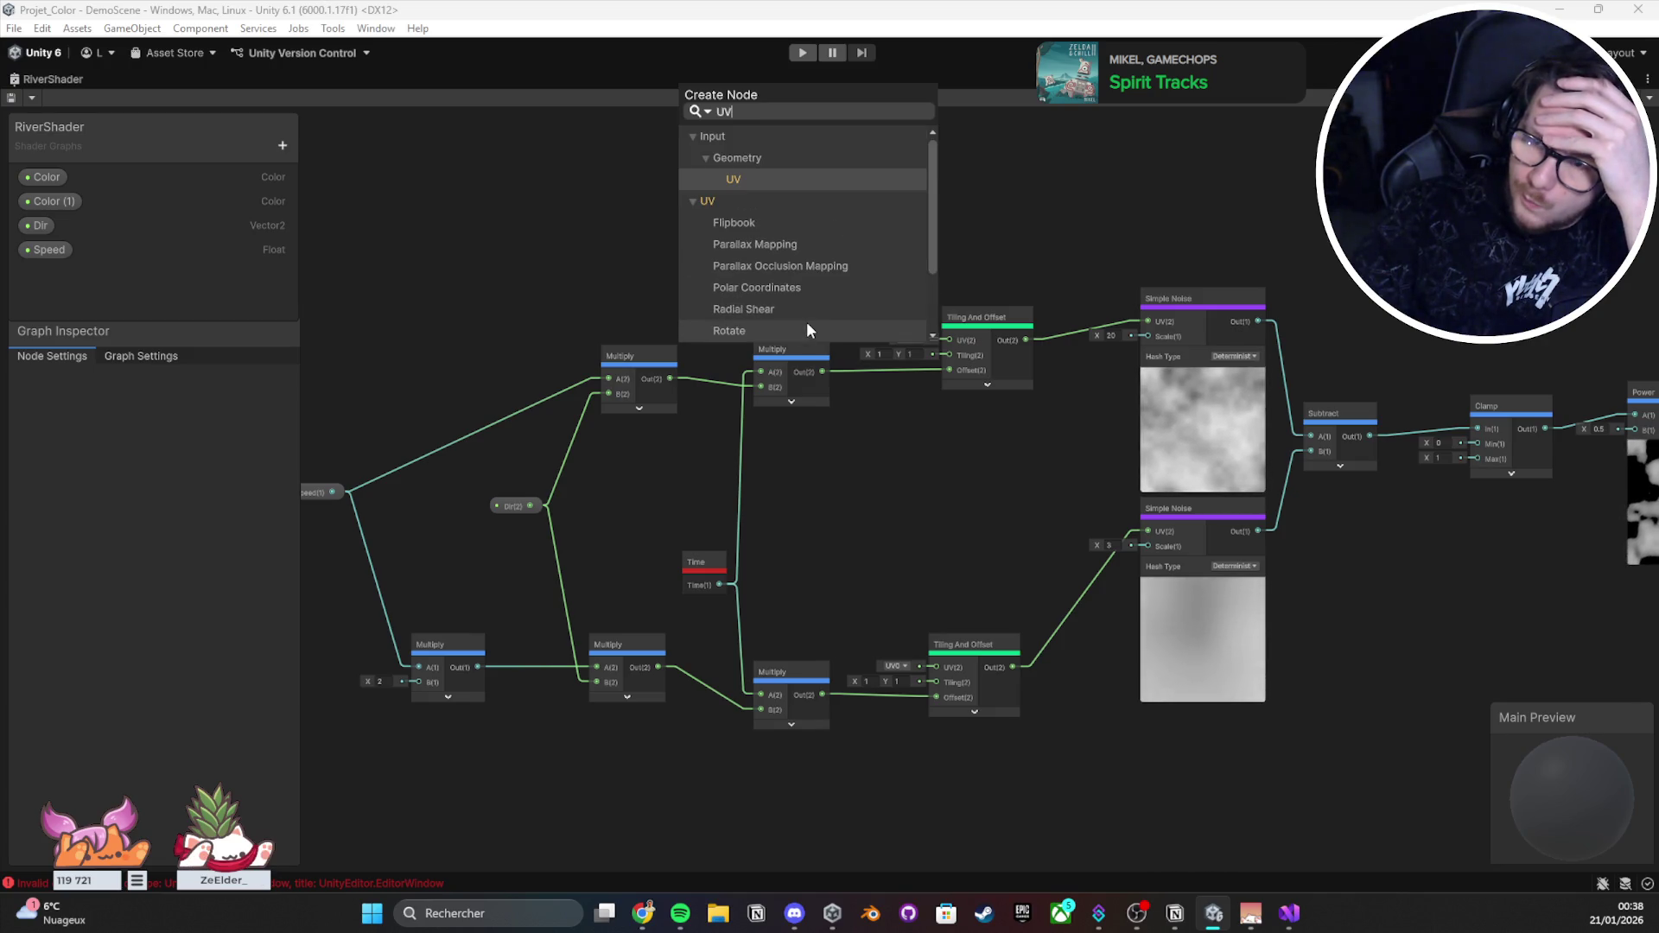
left_click(786, 176)
left_click_drag(770, 282, 552, 211)
left_click(583, 227)
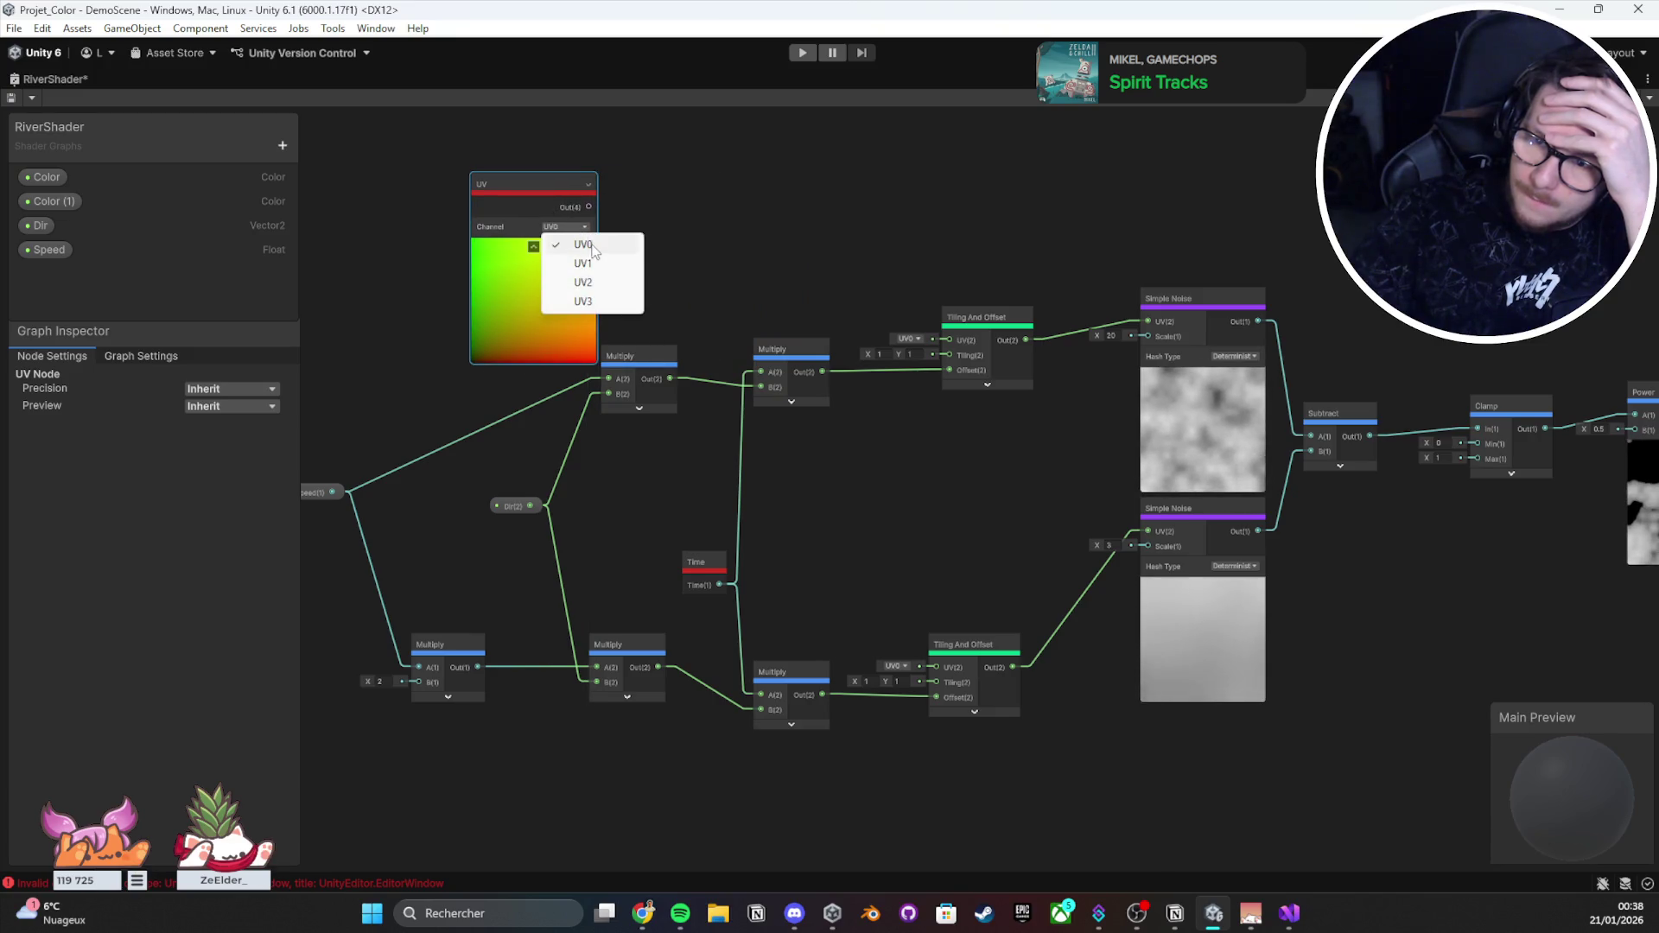
Step: Place the UV node between the Tiling And Offset nodes and wire its output into their UV inputs
left_click(595, 248)
mouse_move(661, 217)
left_mouse_down()
mouse_move(821, 216)
mouse_move(820, 254)
left_mouse_up()
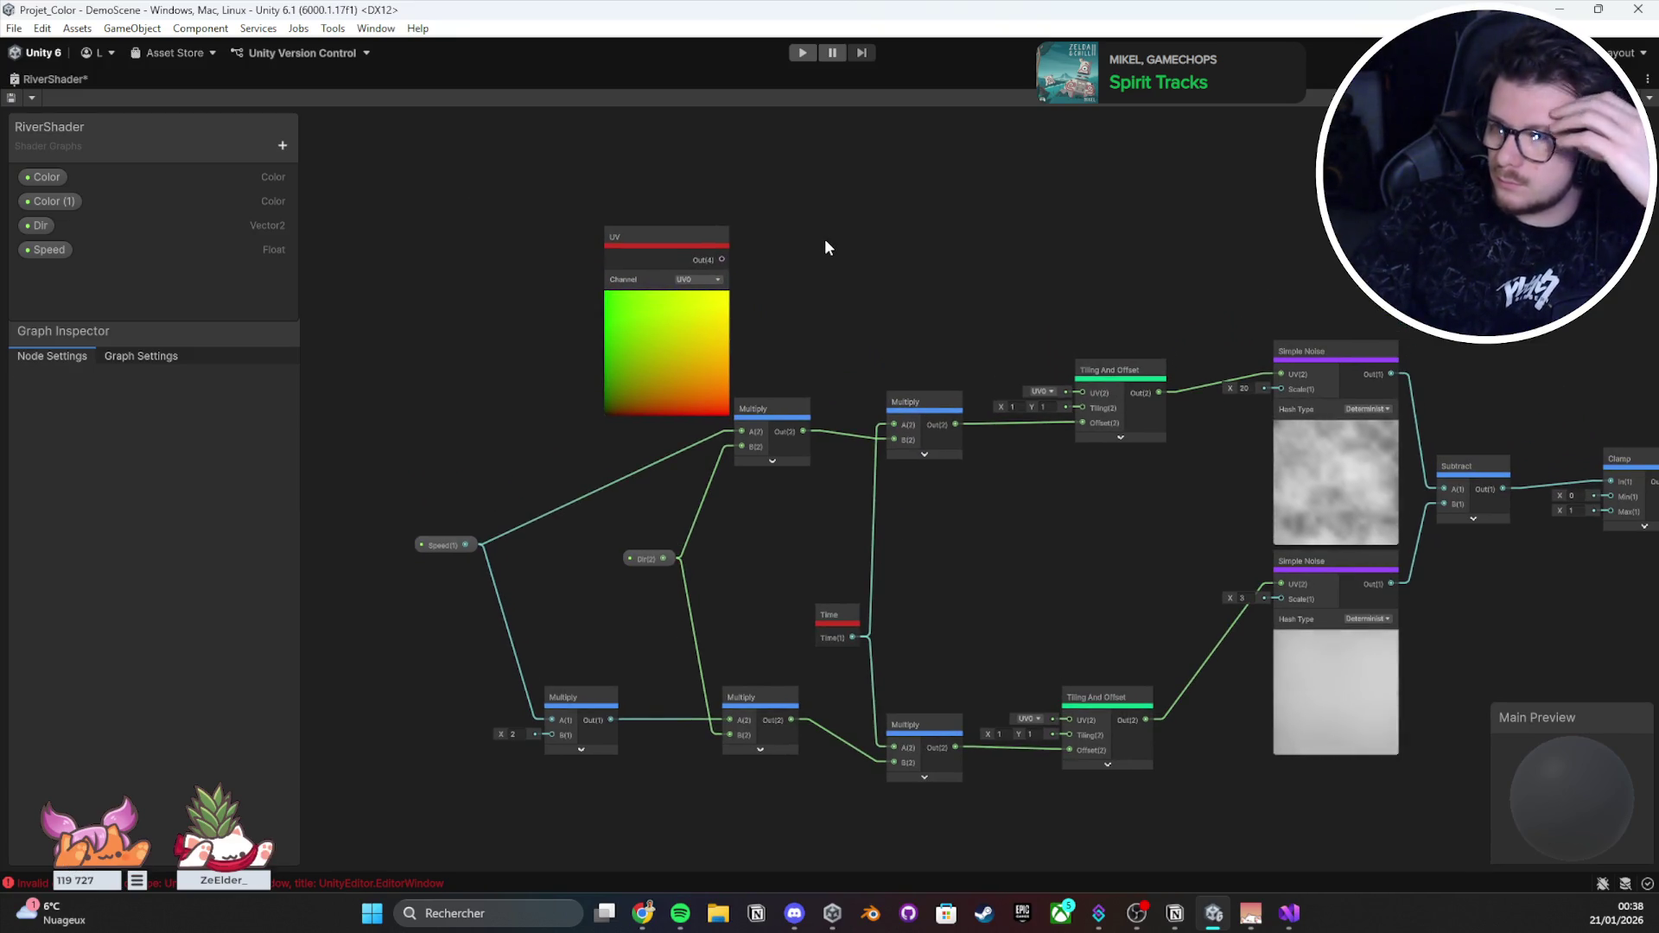
mouse_move(718, 262)
left_mouse_down()
mouse_move(978, 286)
mouse_move(859, 282)
mouse_move(1110, 351)
mouse_move(1096, 398)
left_mouse_up()
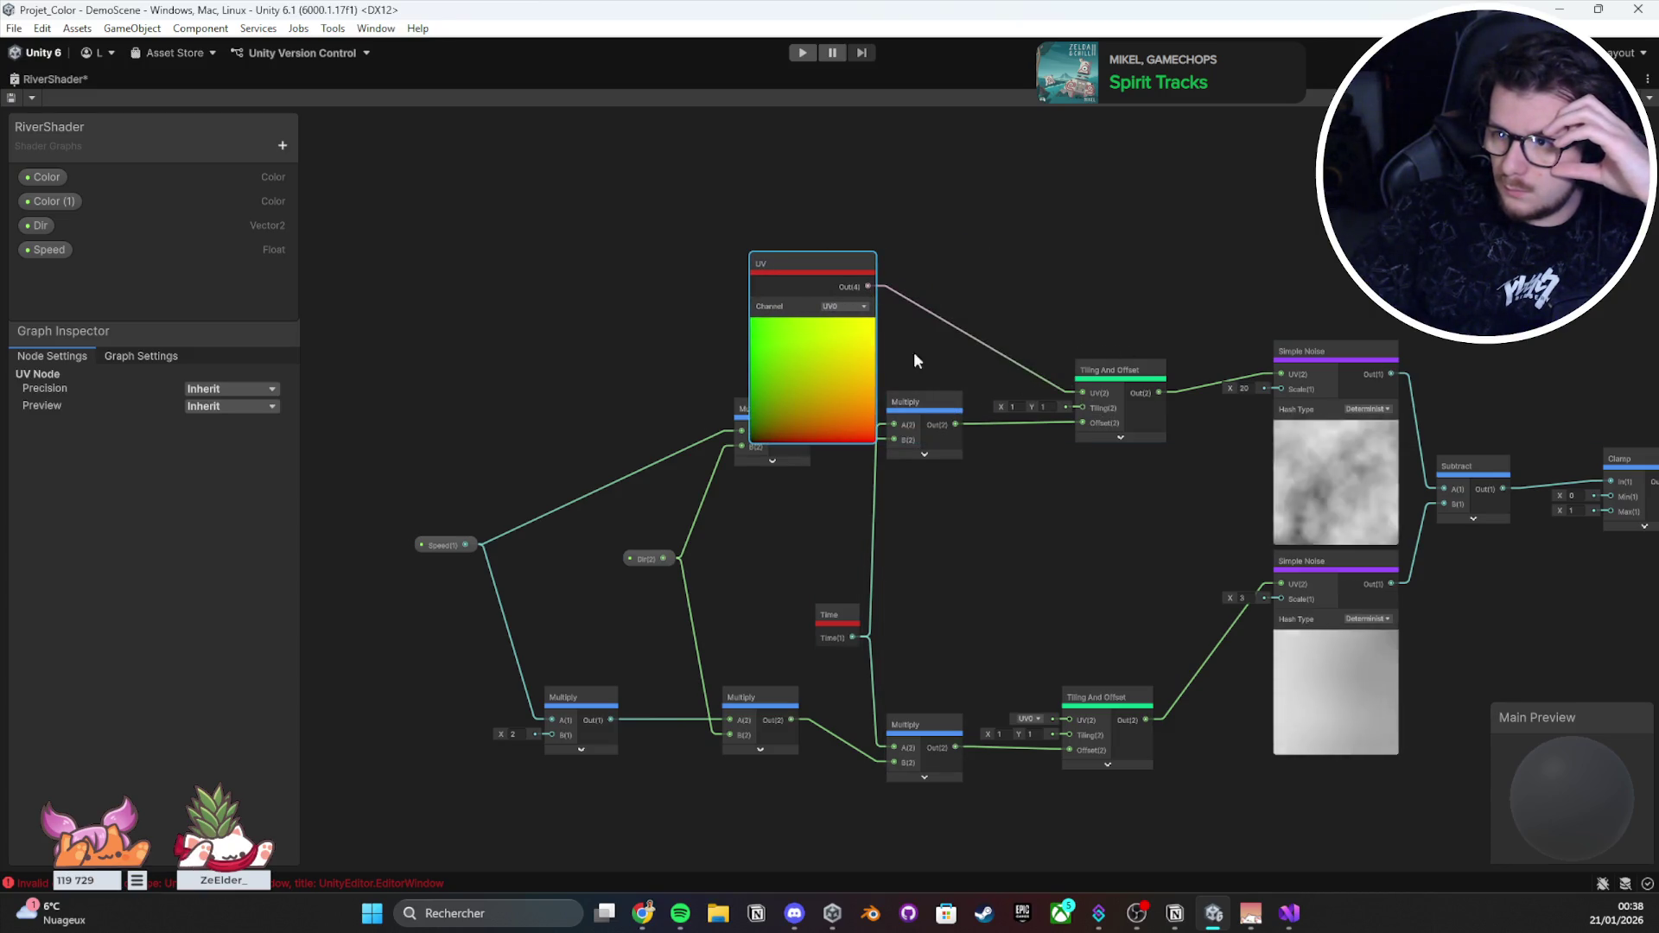
mouse_move(867, 286)
left_mouse_down()
mouse_move(1109, 654)
mouse_move(1055, 721)
left_mouse_up()
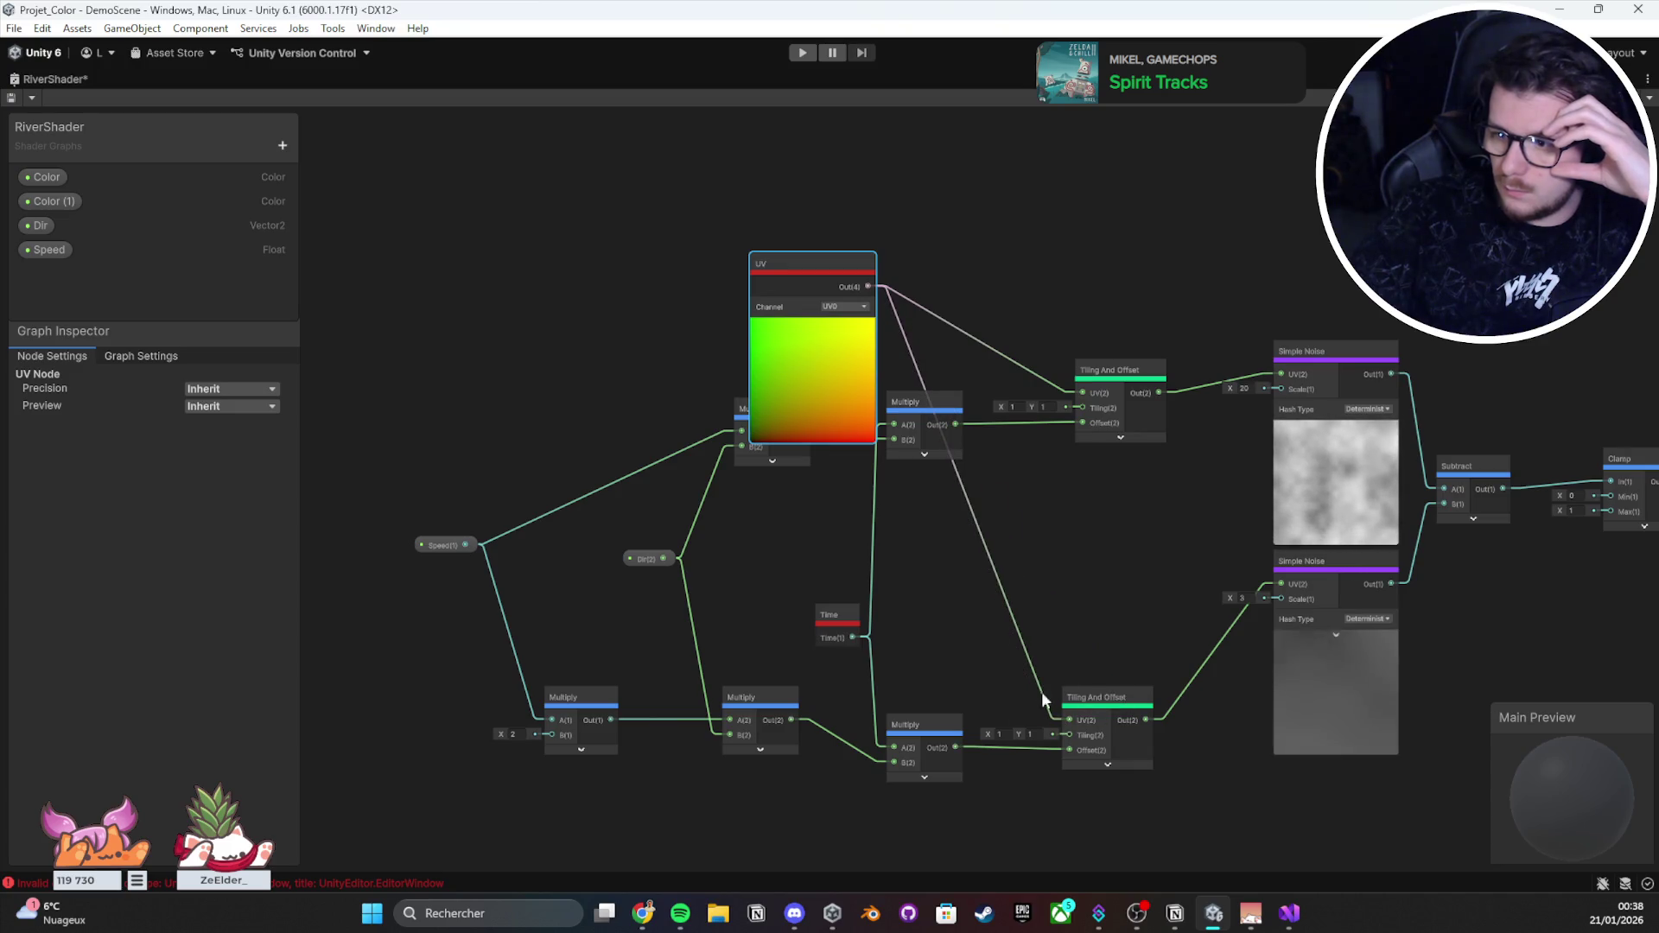
left_click_drag(838, 392, 1010, 611)
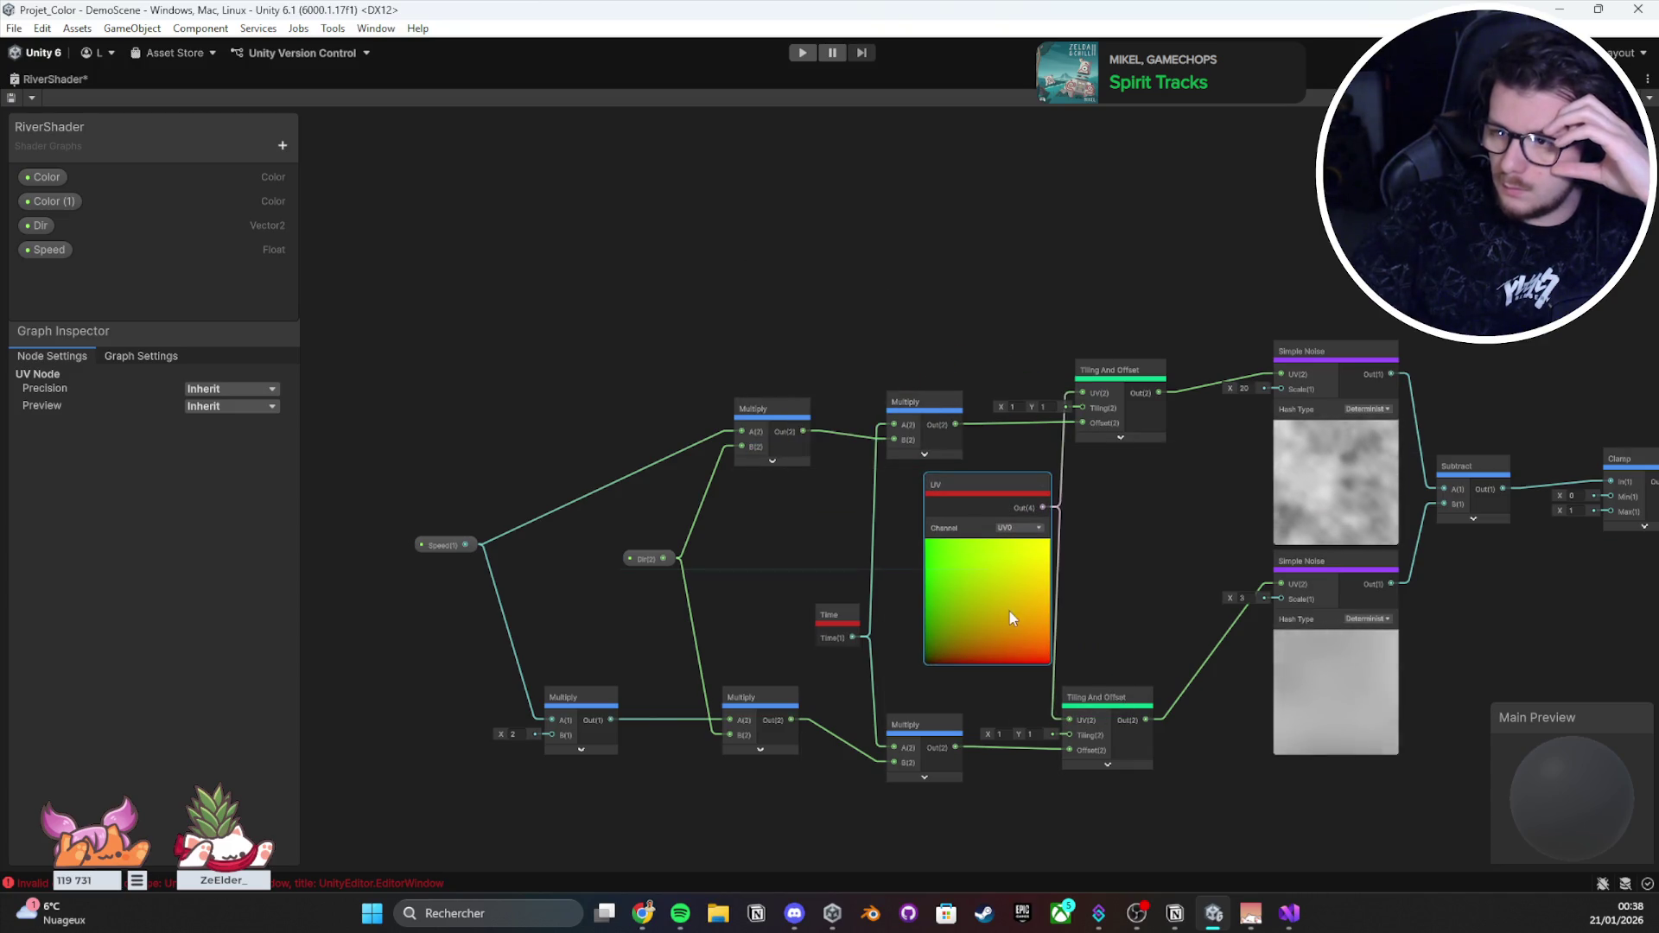
Step: Try channels UV1 to UV3, keep UV0, collapse the UV preview and save the graph
left_click(1013, 529)
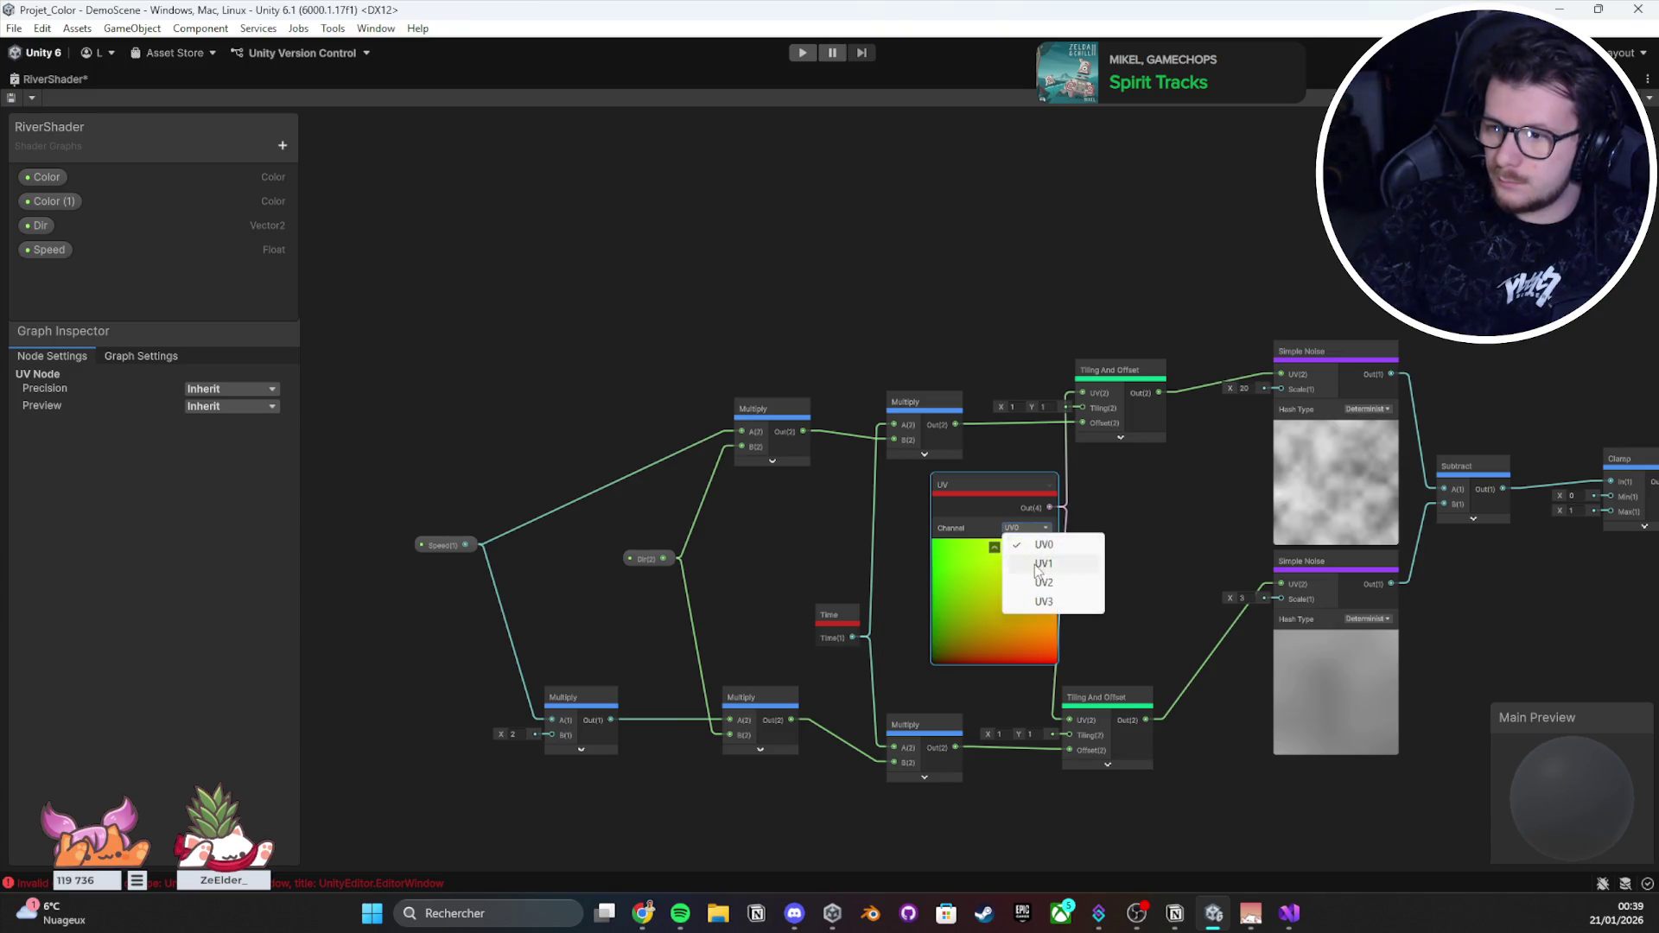
left_click(1033, 525)
left_click(1044, 582)
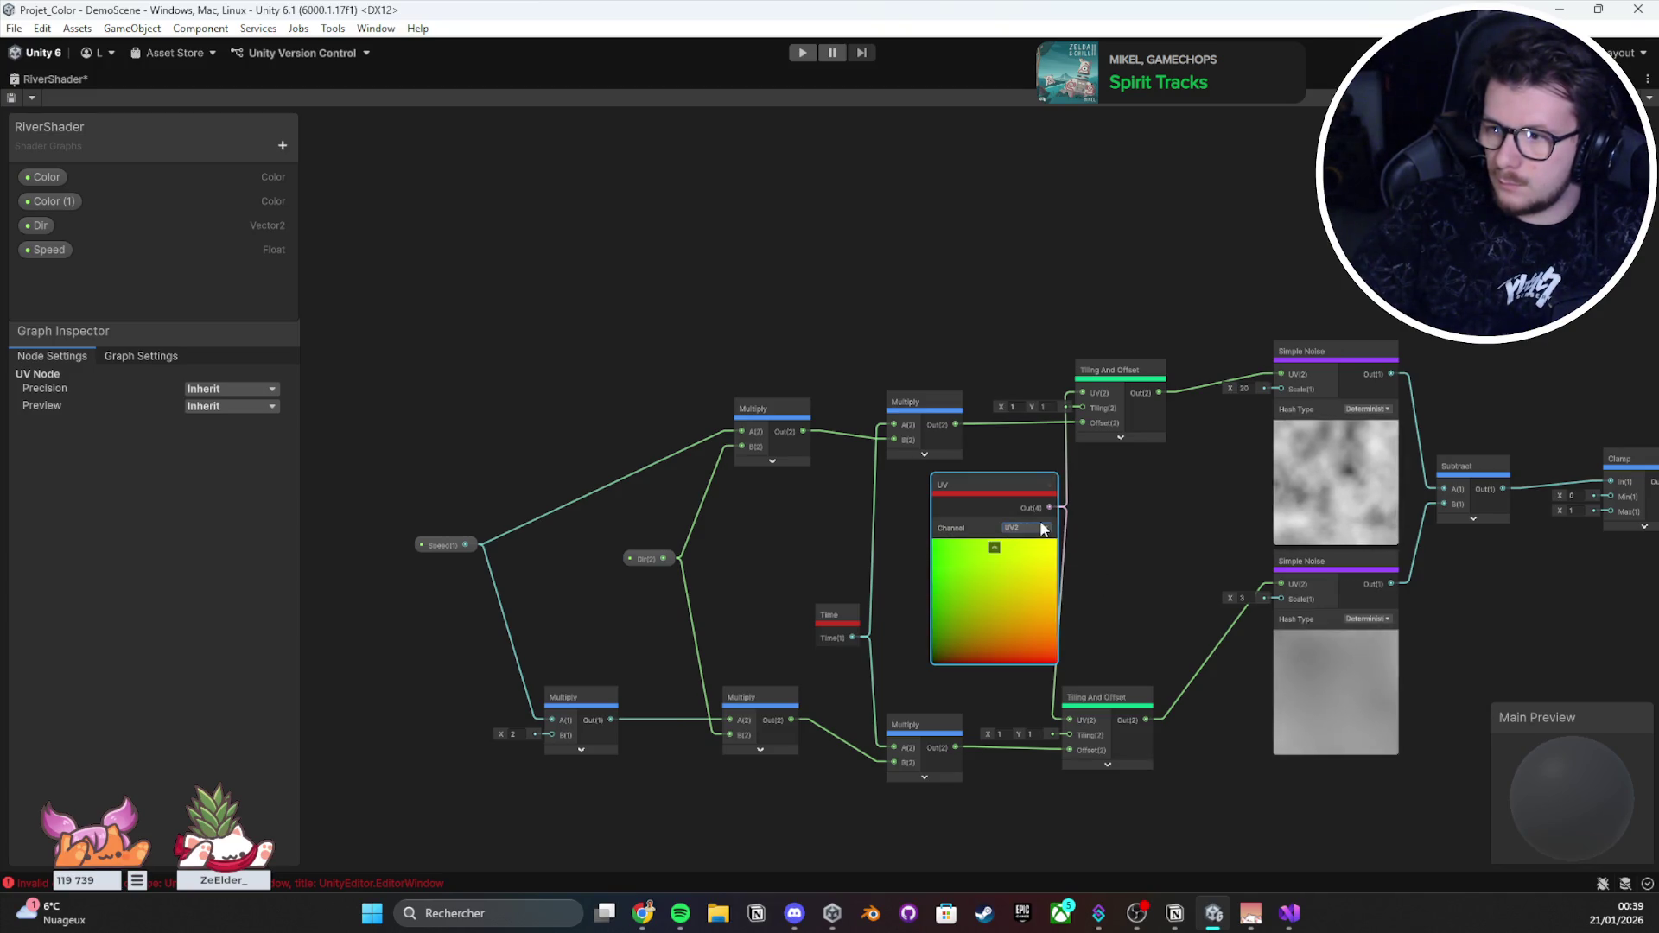
left_click(1054, 610)
left_click(1035, 528)
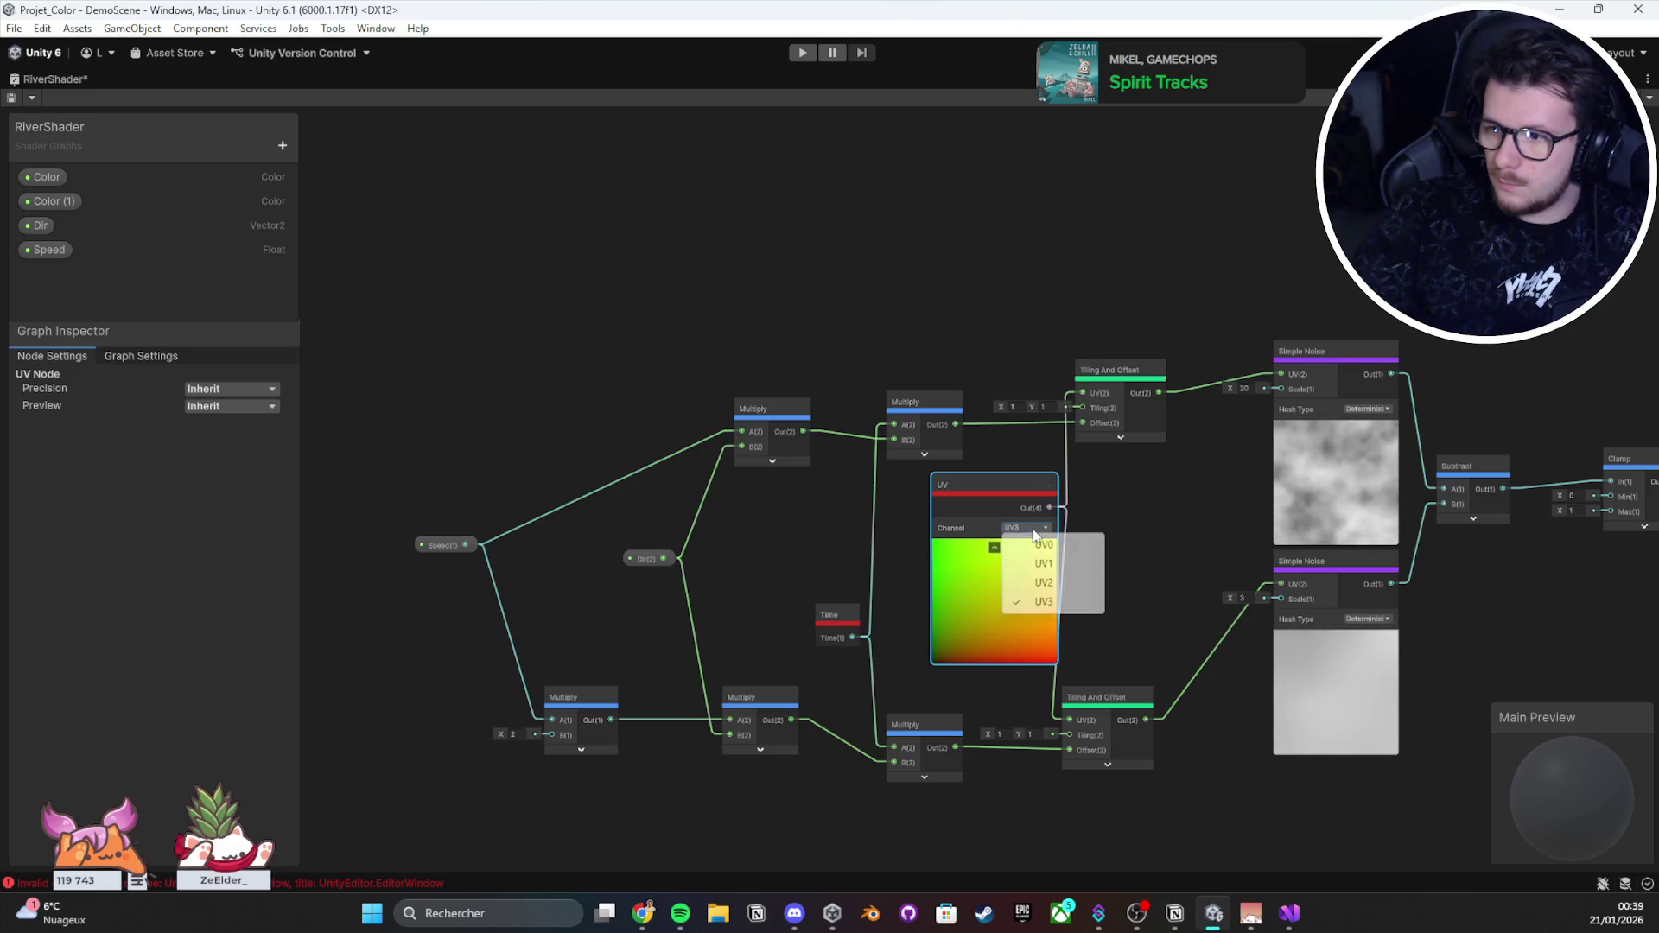
left_click(993, 547)
left_click_drag(988, 506, 997, 556)
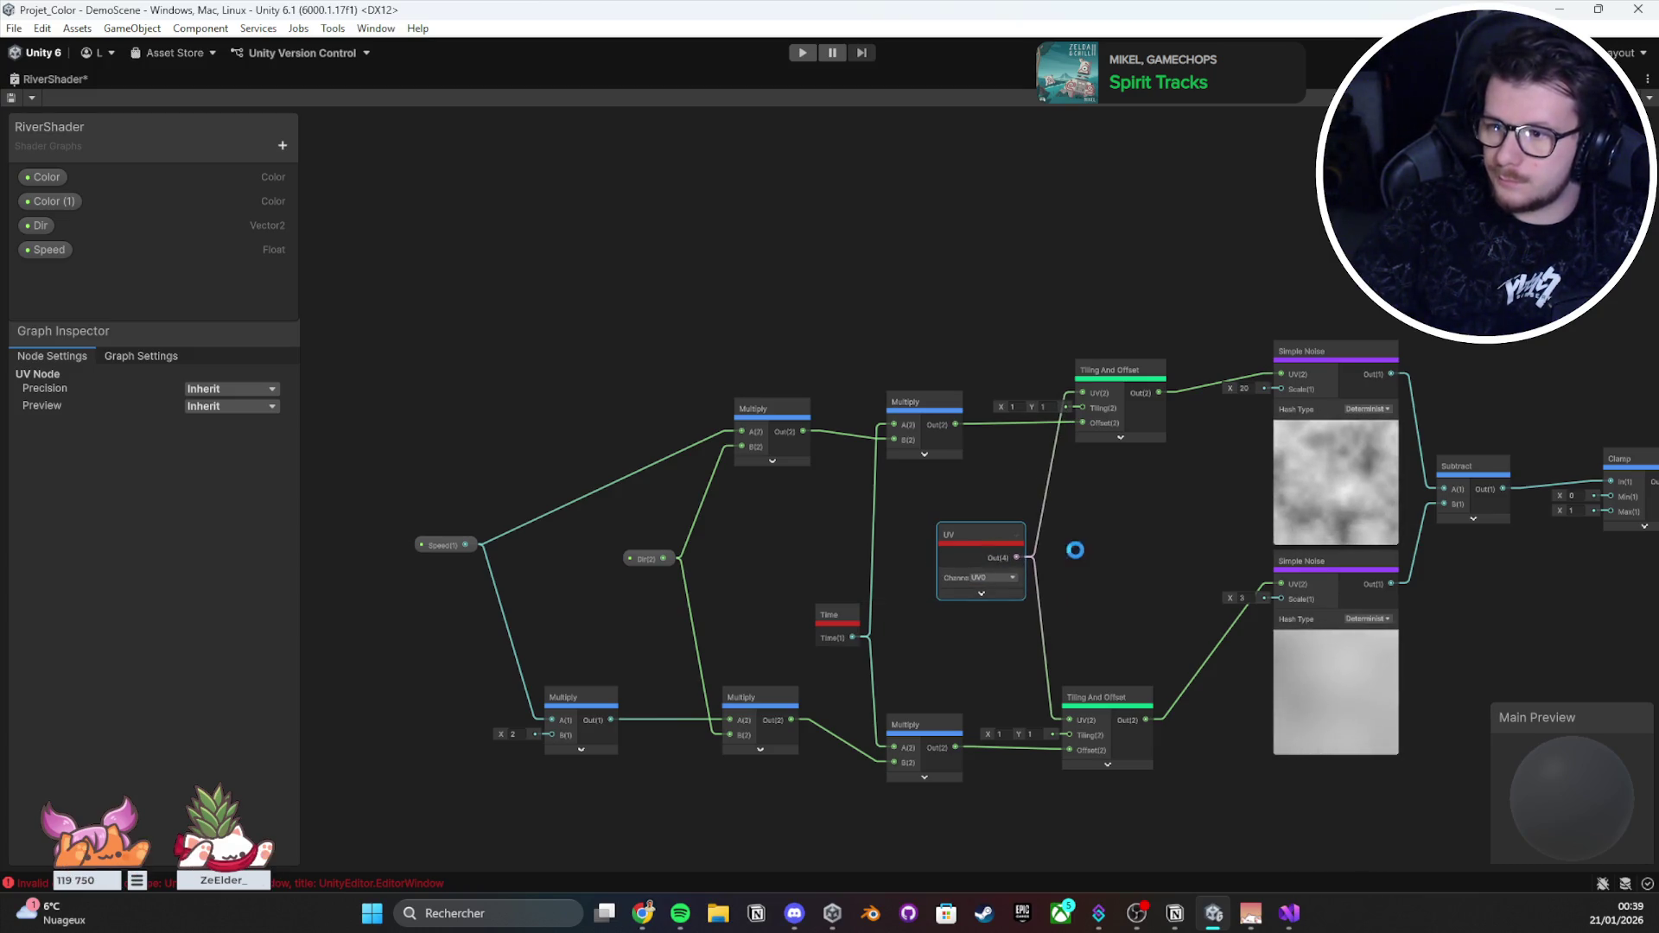
key("ctrl+s")
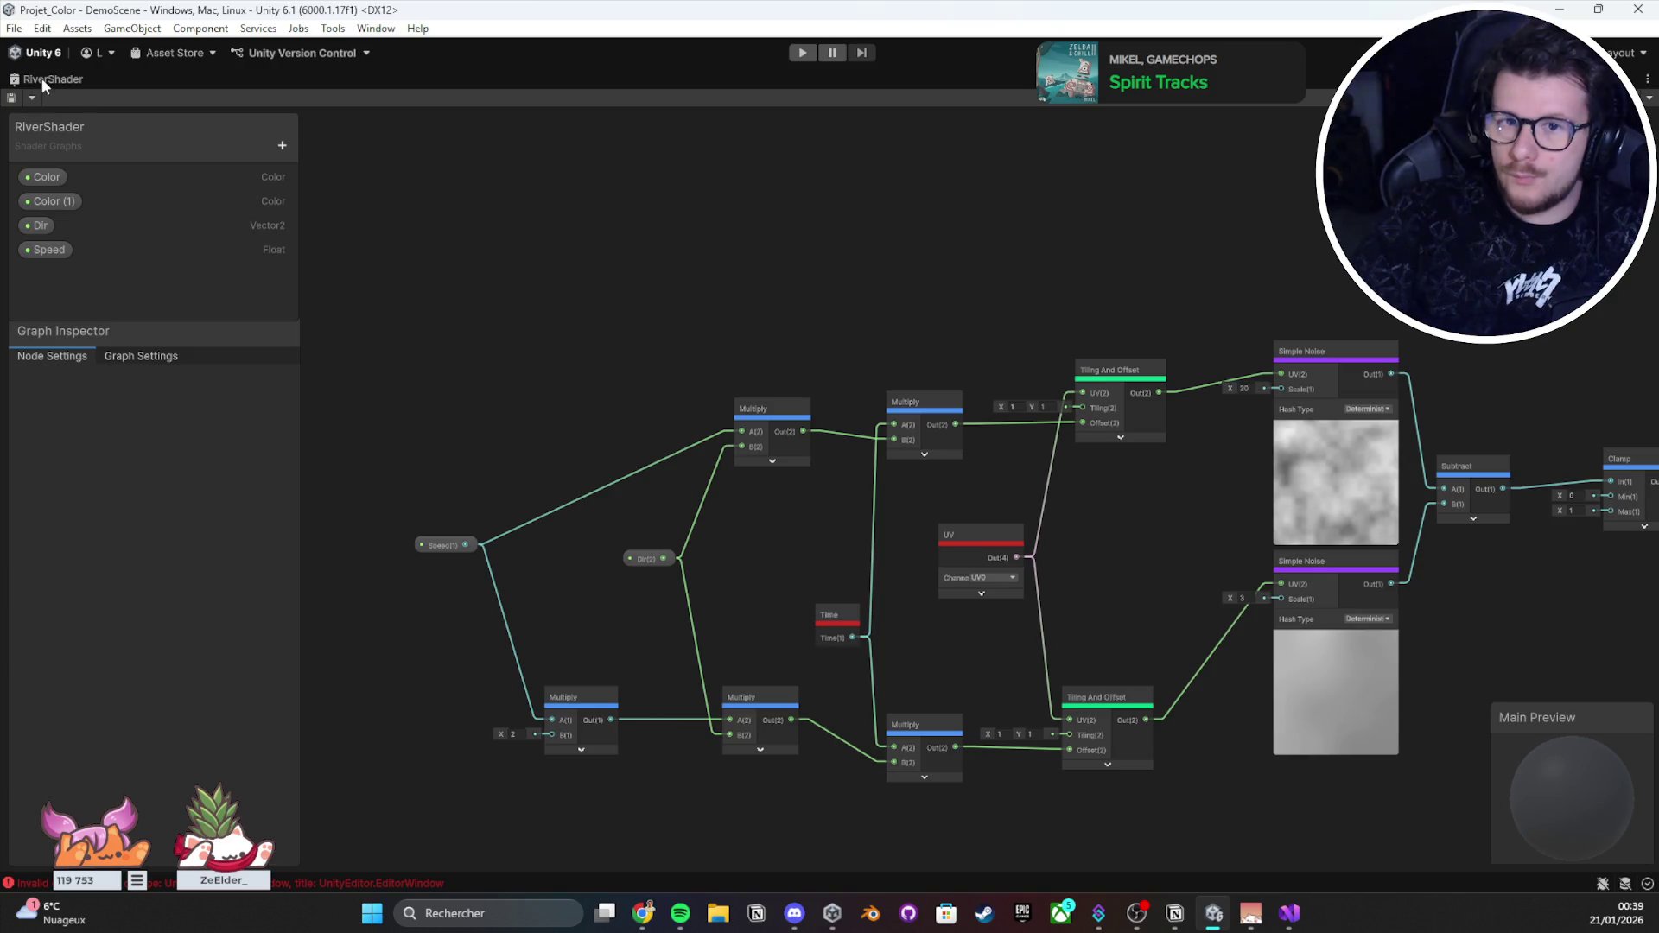
double_click(41, 77)
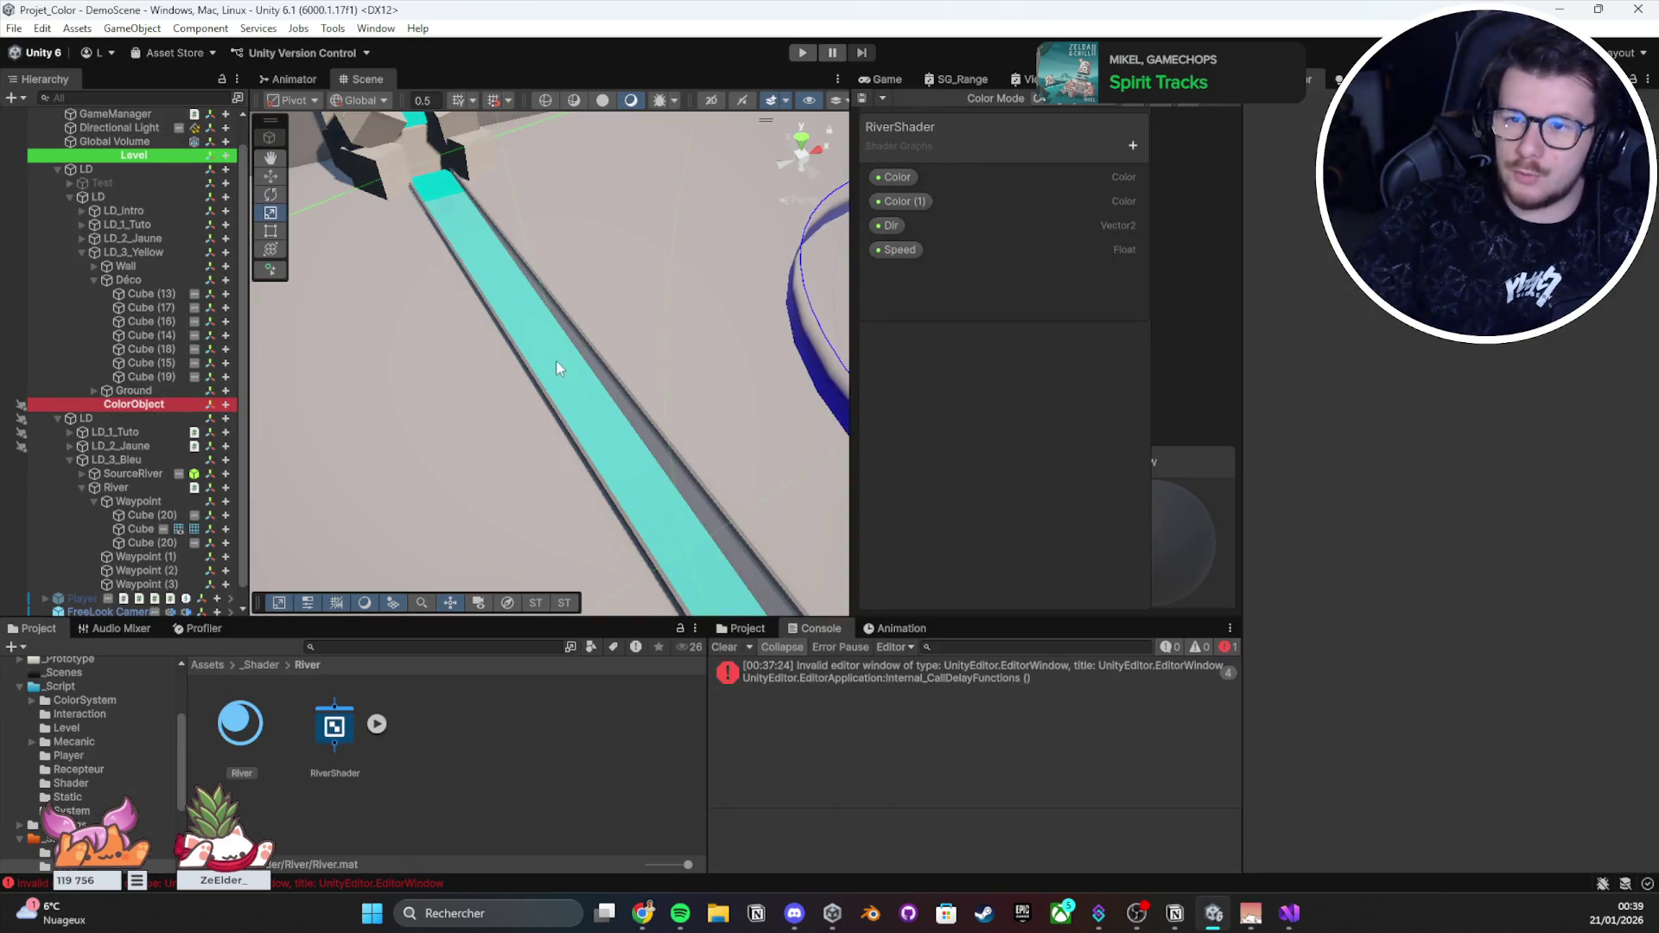
Step: Select Cube (13) along the river, frame it, and duplicate it into Cube (20)
mouse_move(829, 355)
left_mouse_down()
mouse_move(916, 396)
mouse_move(1155, 427)
mouse_move(1168, 412)
mouse_move(604, 334)
mouse_move(622, 363)
mouse_move(1193, 382)
mouse_move(578, 363)
mouse_move(125, 408)
mouse_move(689, 297)
mouse_move(574, 345)
mouse_move(396, 359)
left_mouse_up()
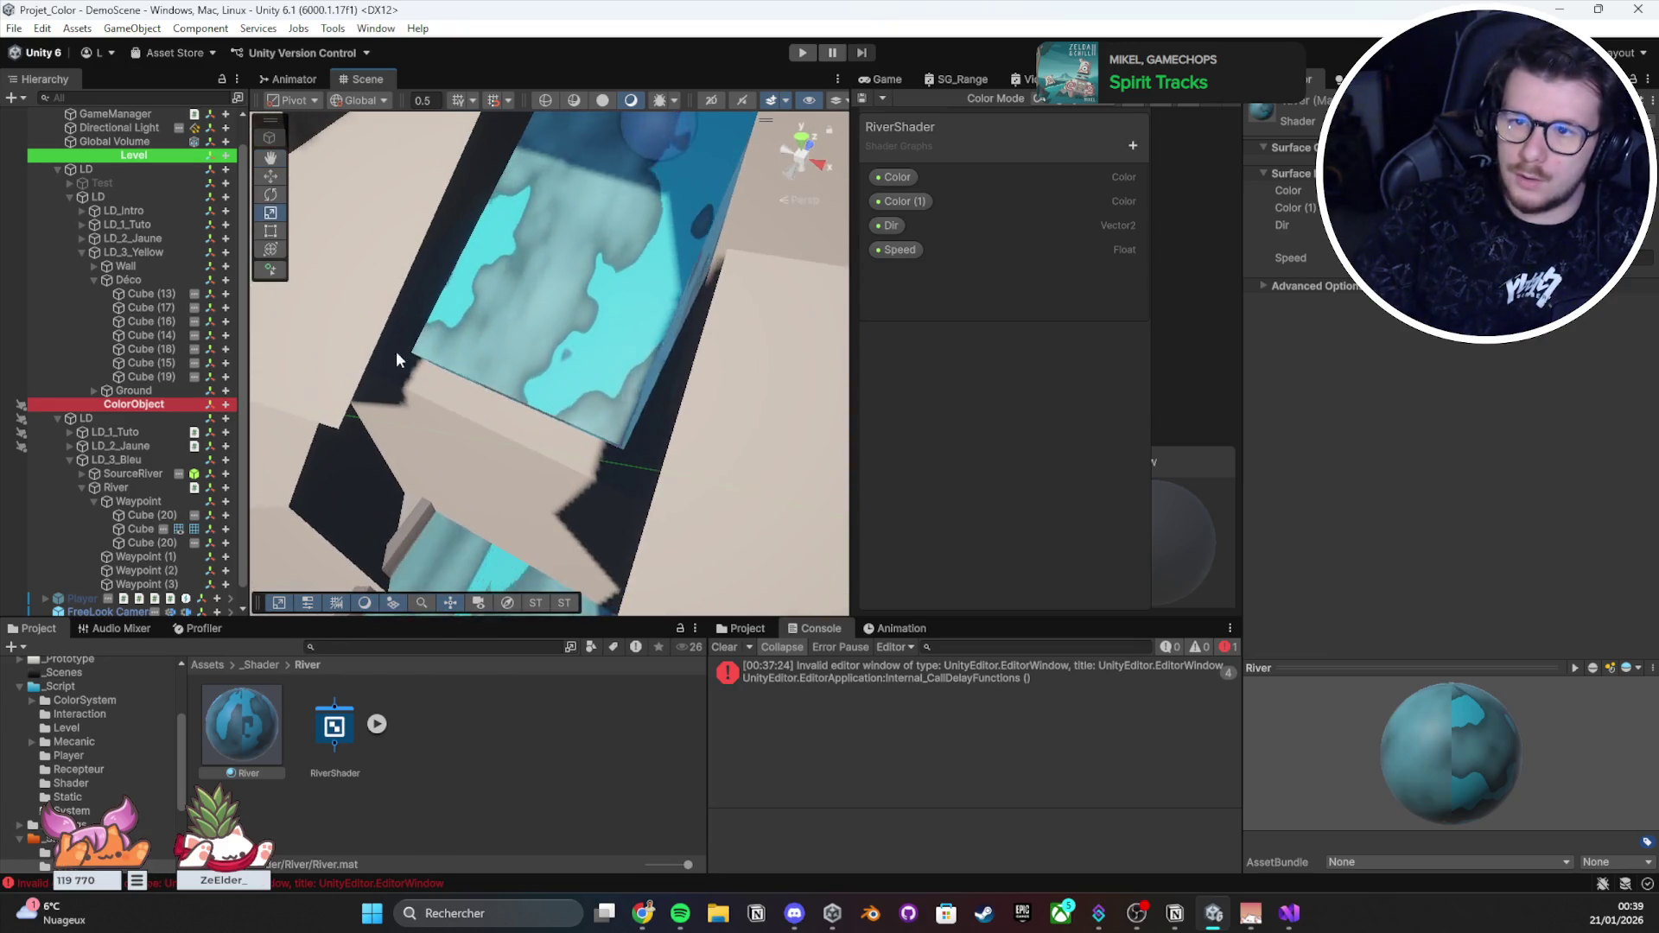
scroll(396, 359, "up", 5)
left_click(531, 428)
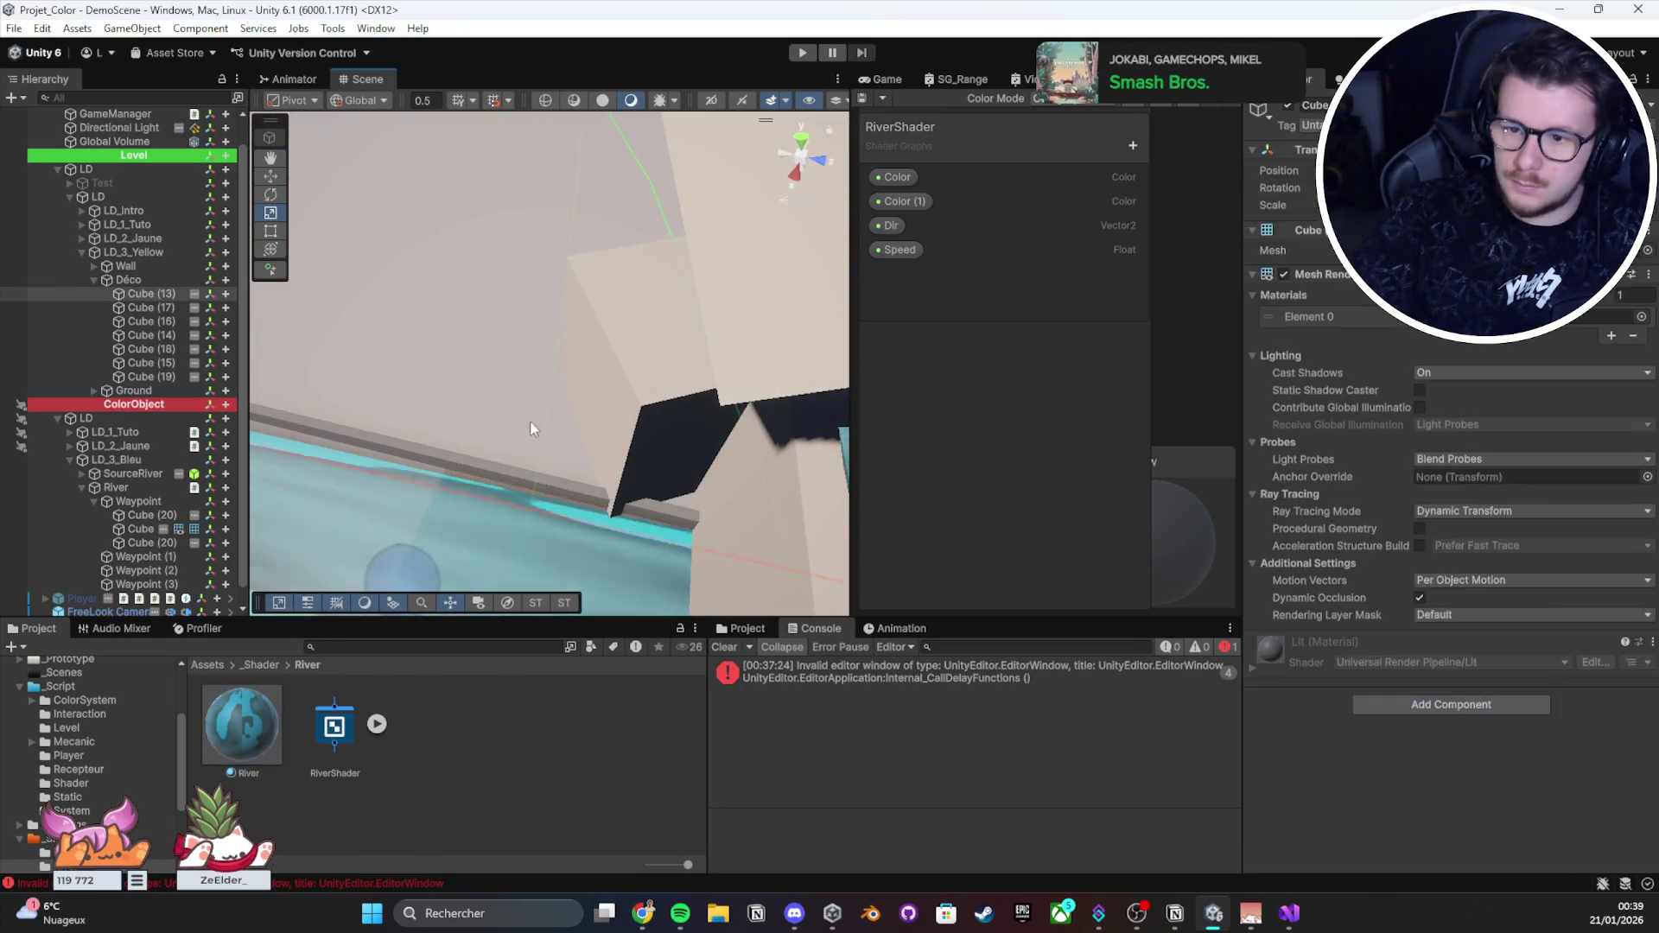
key("f")
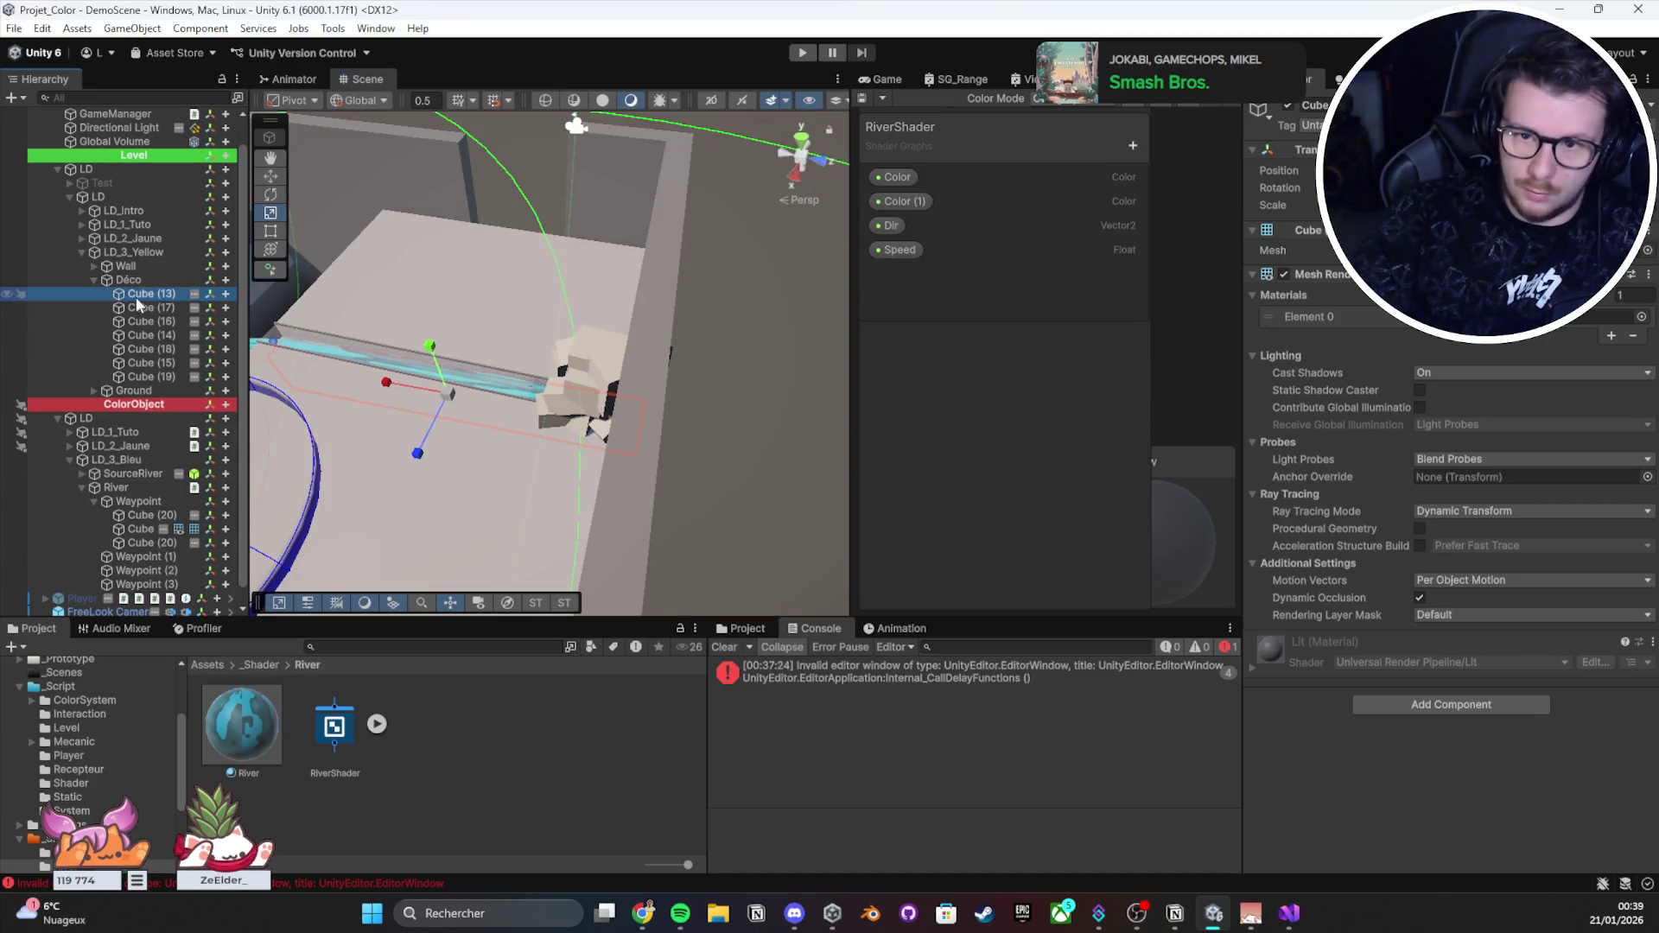
key("ctrl+d")
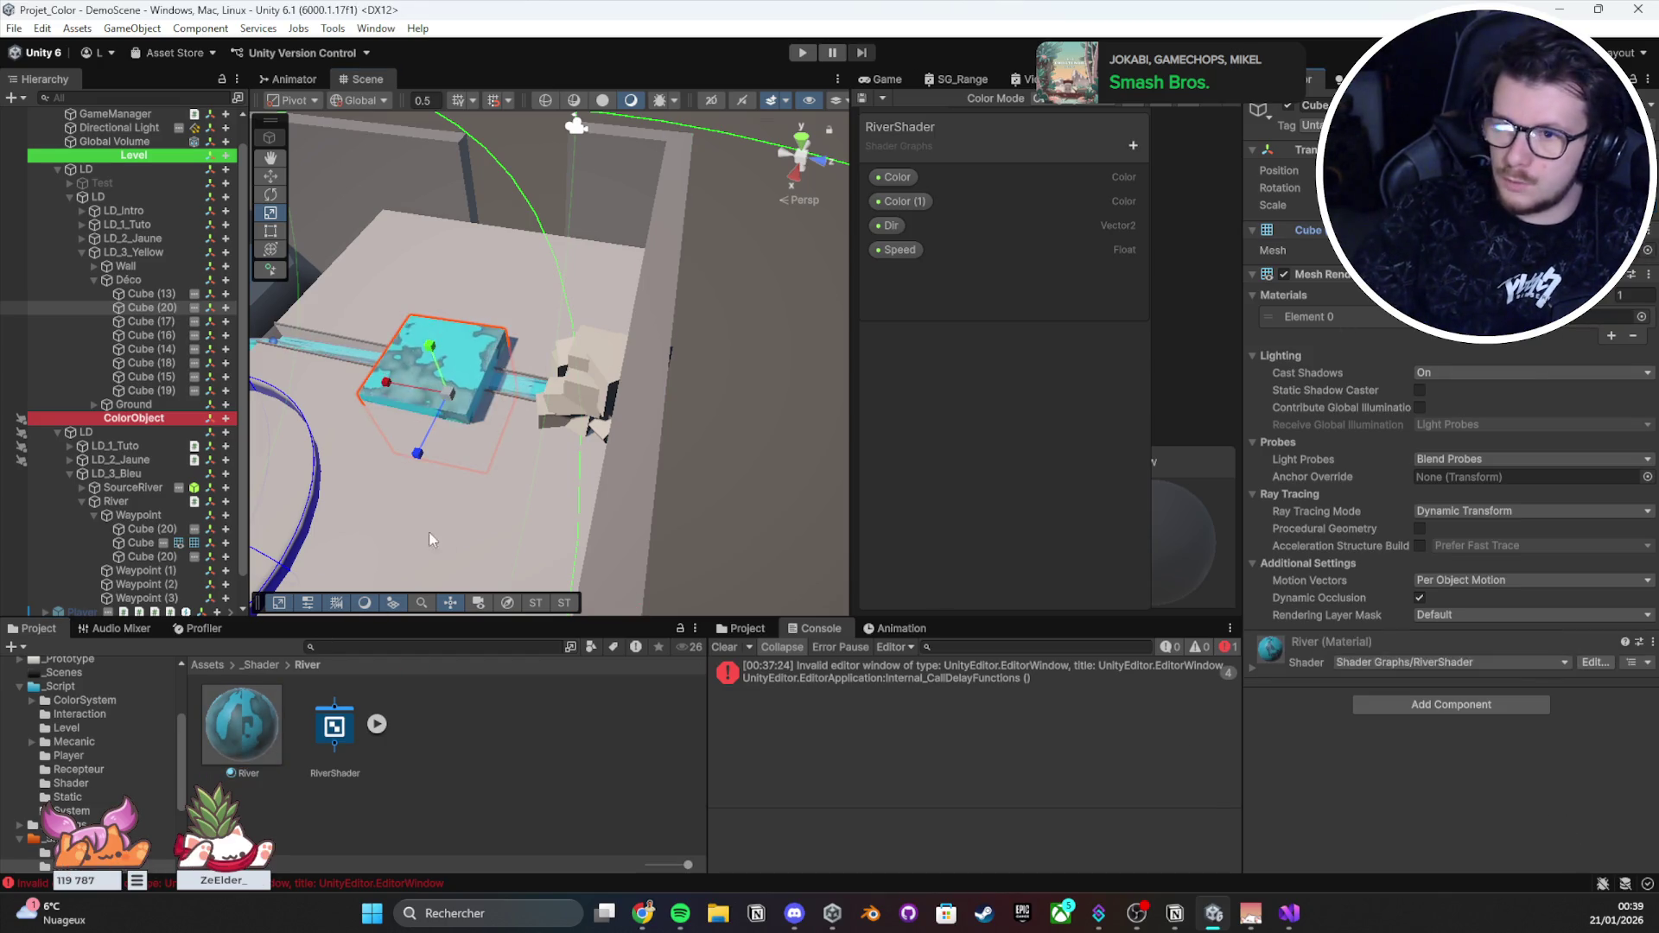
Step: Frame the new cube and stretch it along the river channel with the Scale tool
key("f")
key("w")
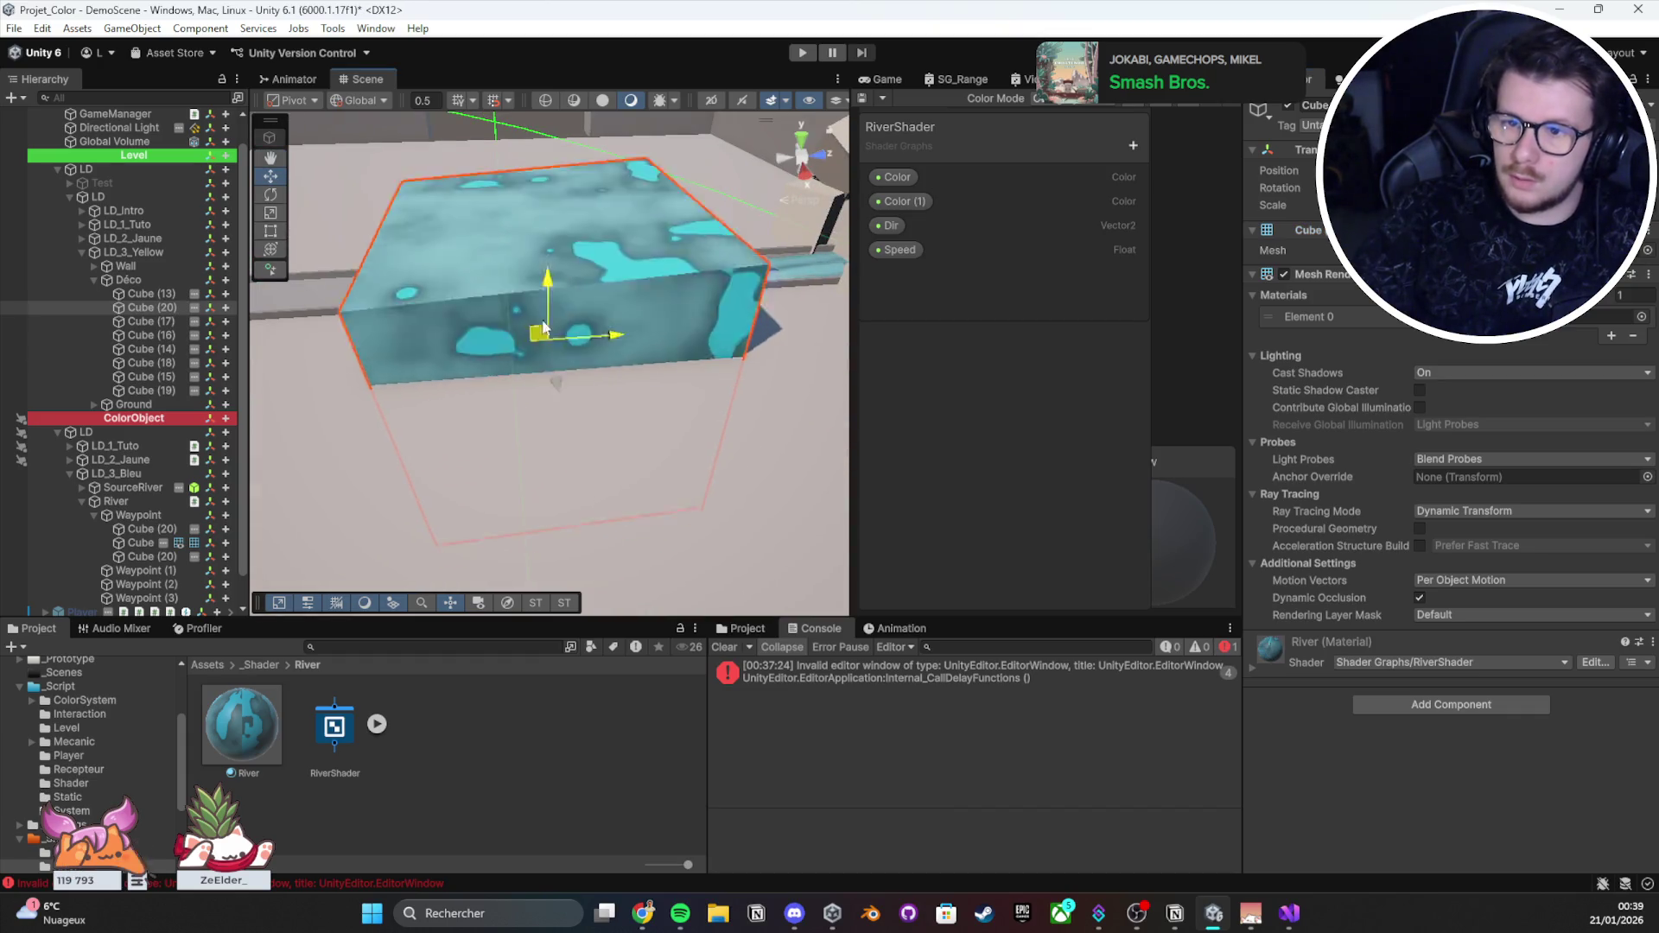
mouse_move(542, 327)
left_mouse_down()
mouse_move(752, 406)
mouse_move(996, 443)
mouse_move(623, 276)
mouse_move(692, 314)
mouse_move(549, 328)
left_mouse_up()
key("r")
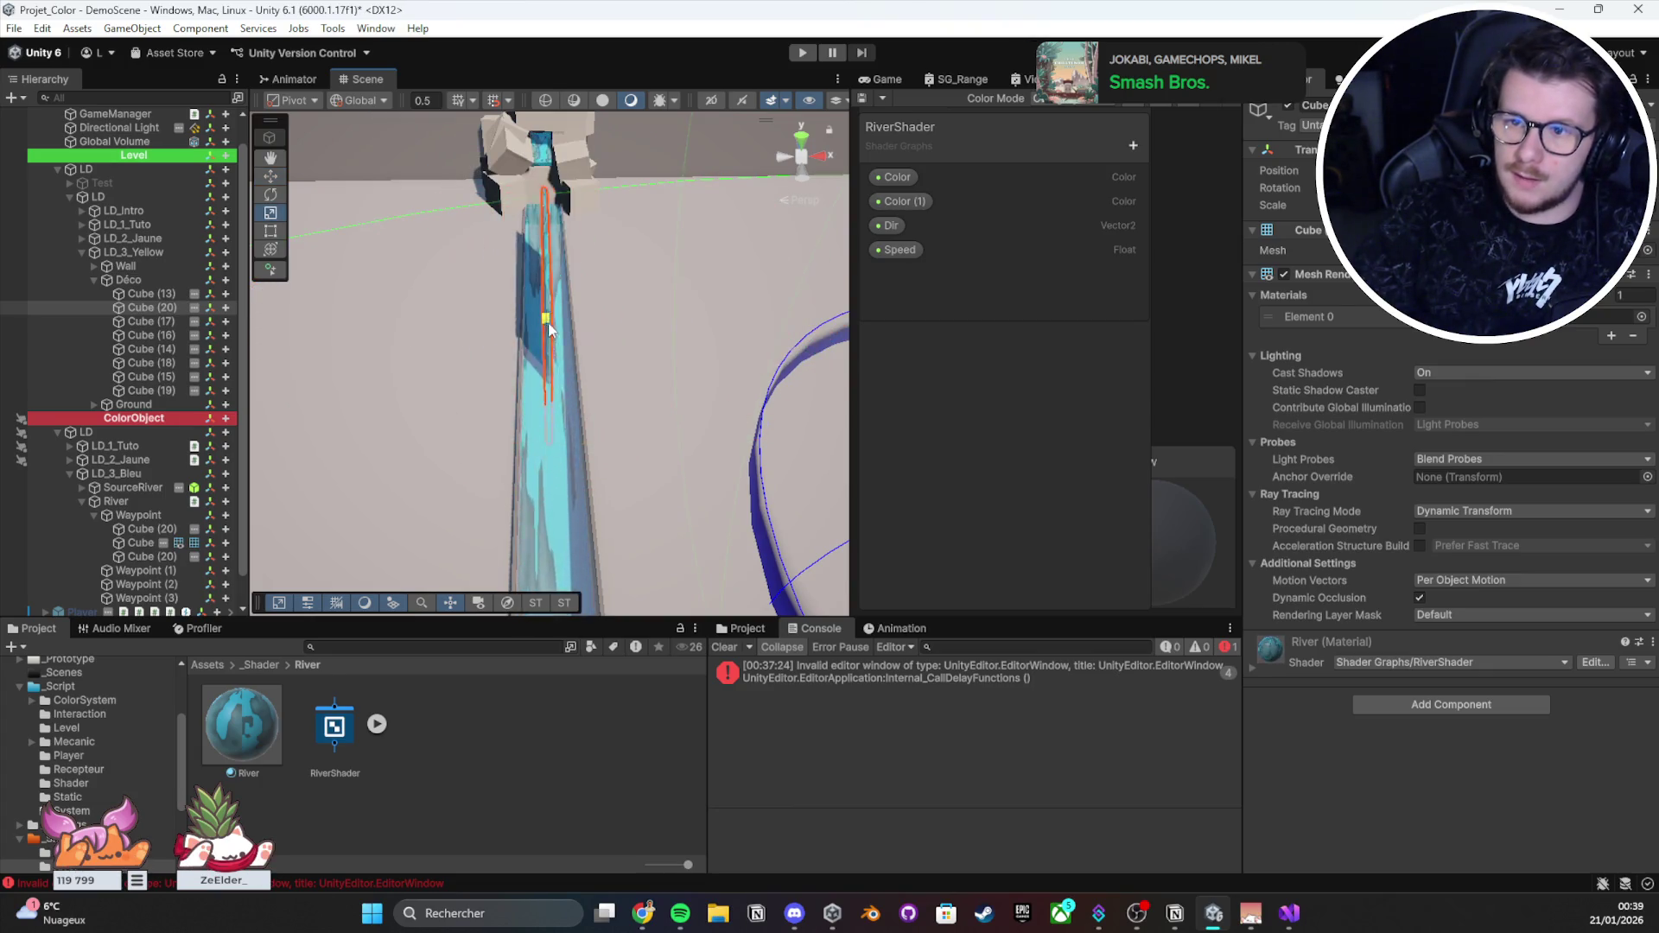
mouse_move(1238, 914)
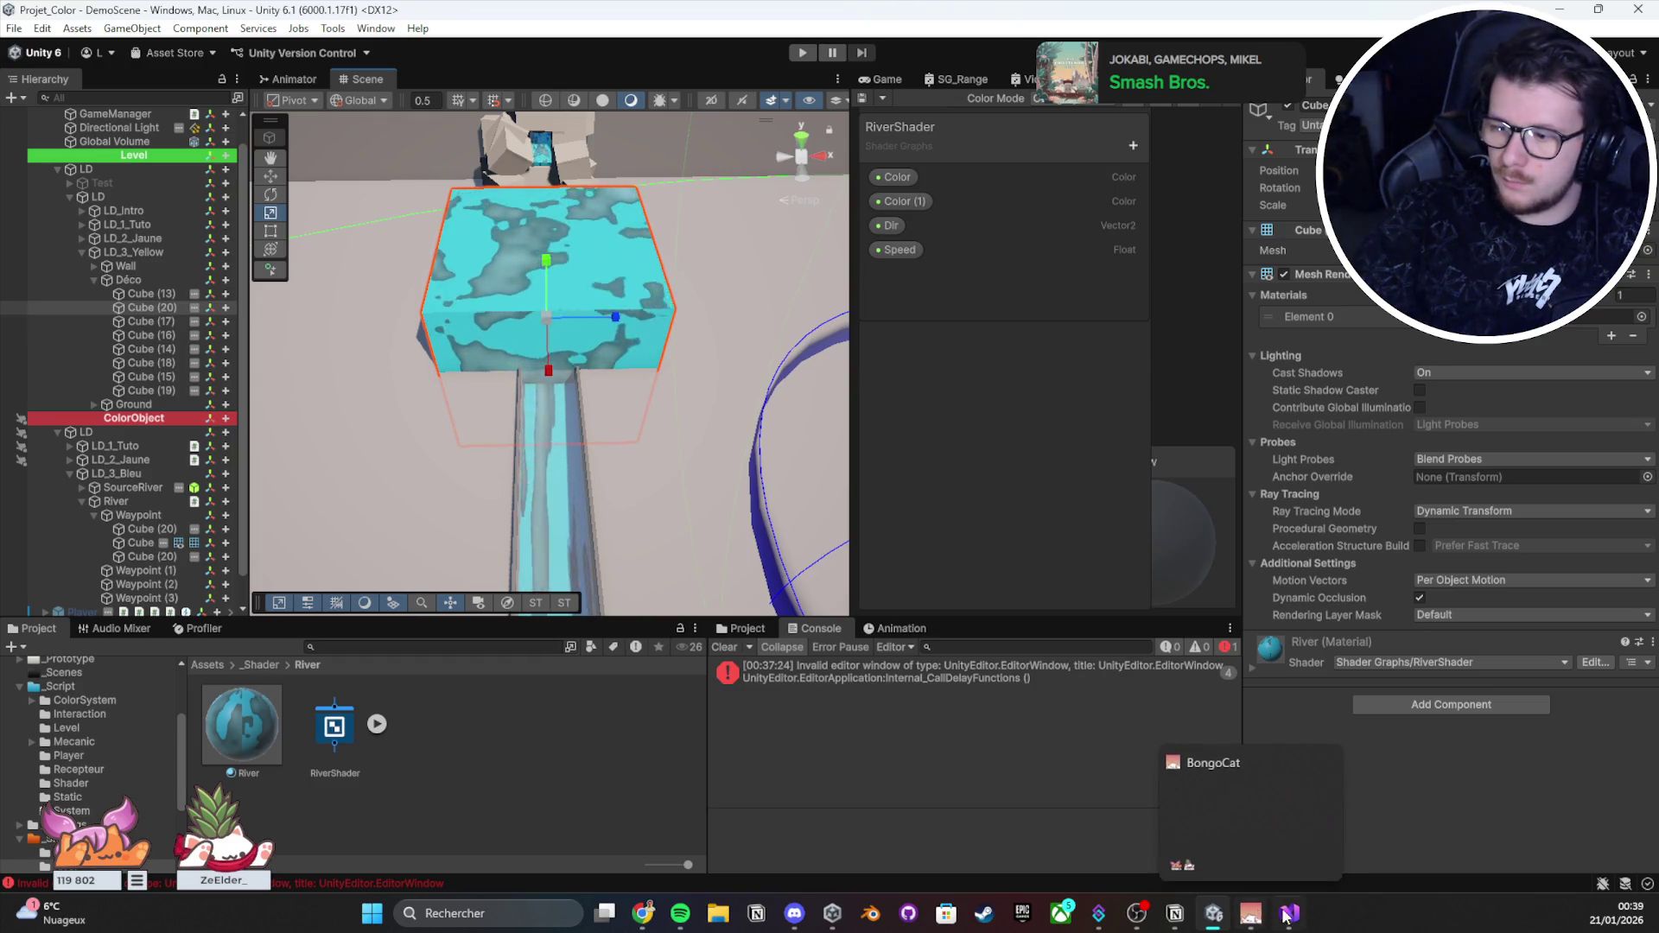
left_click(1292, 914)
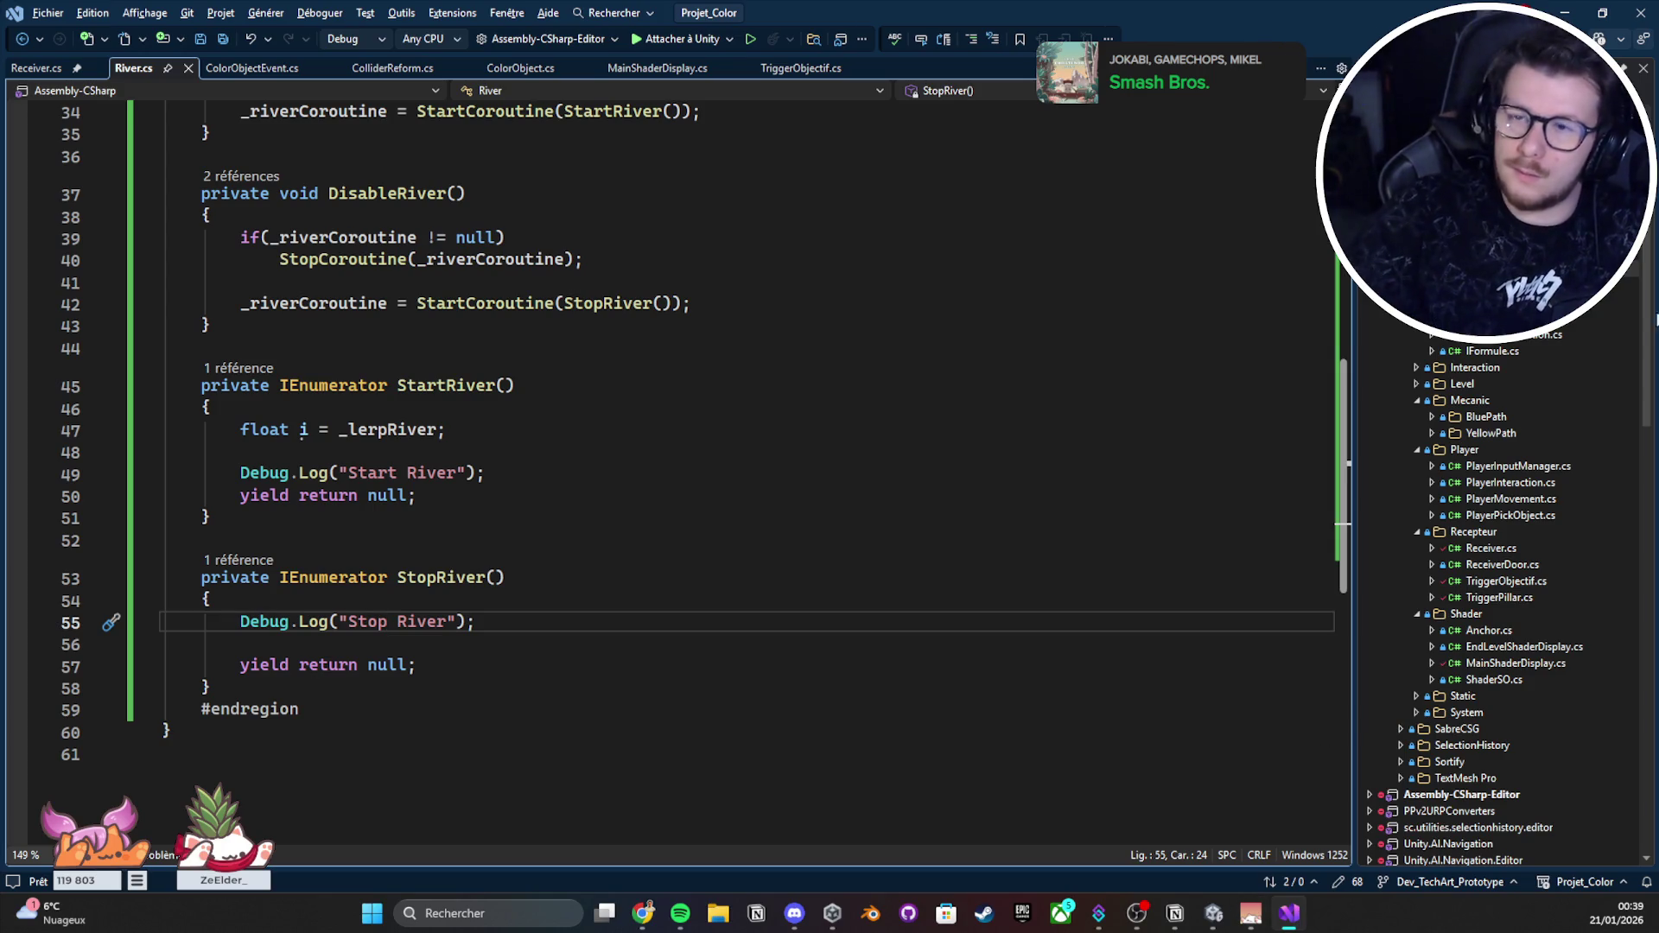
left_click(1560, 12)
scroll(626, 386, "up", 3)
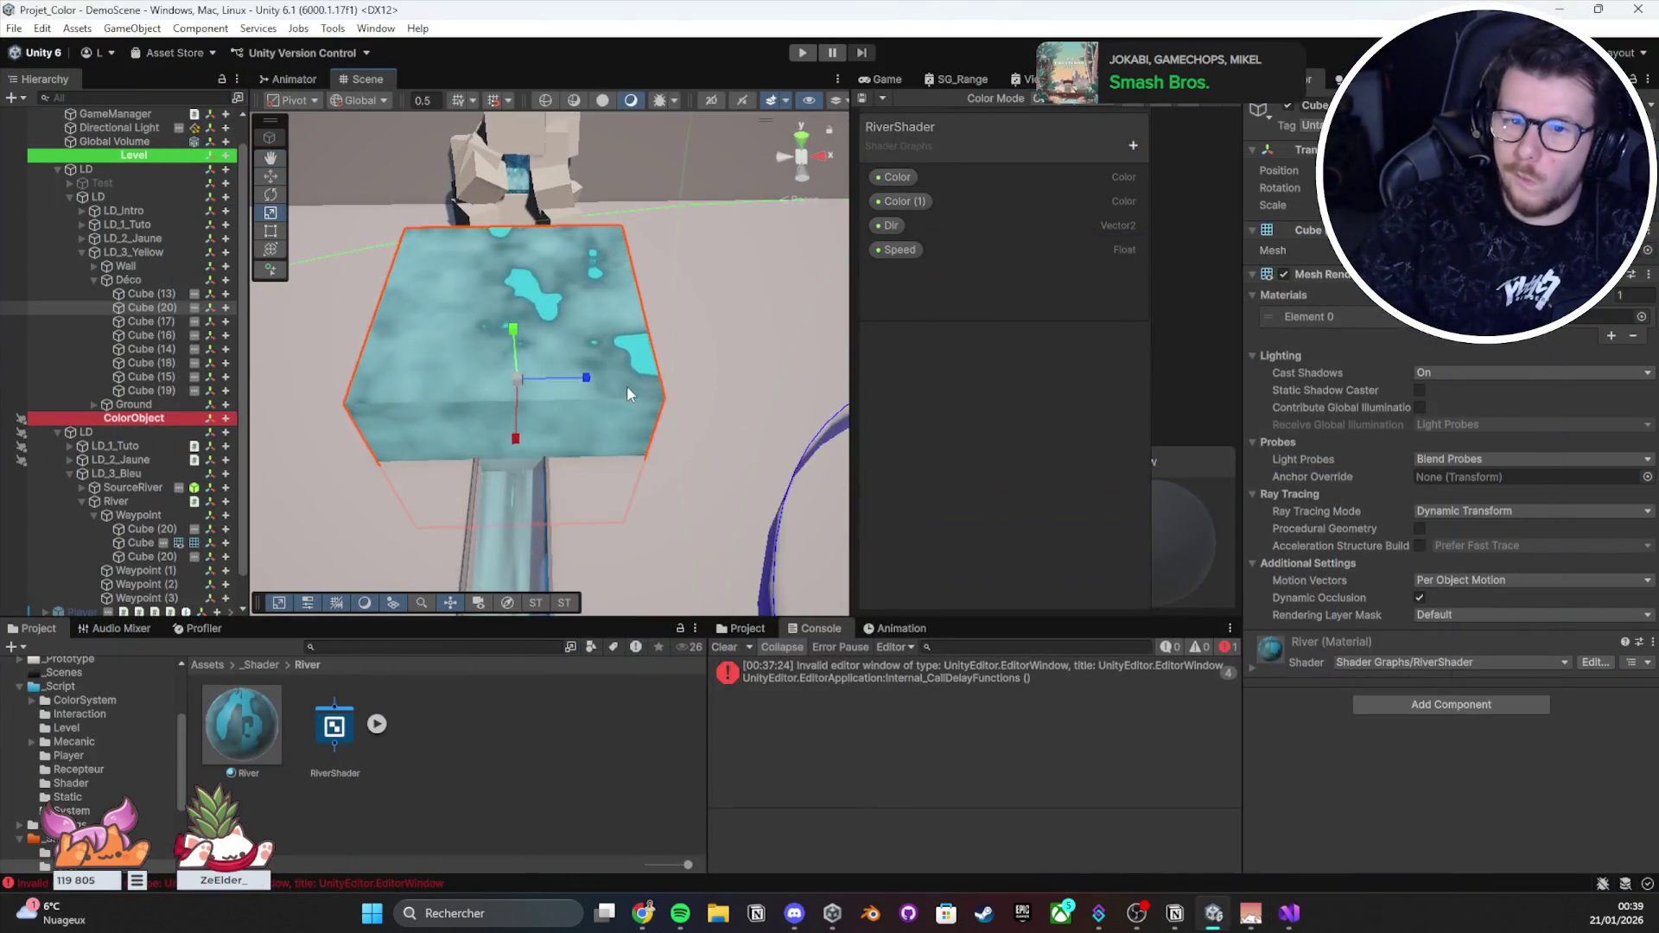
Step: Frame the river cube and select the River material asset in the Project window
key("f")
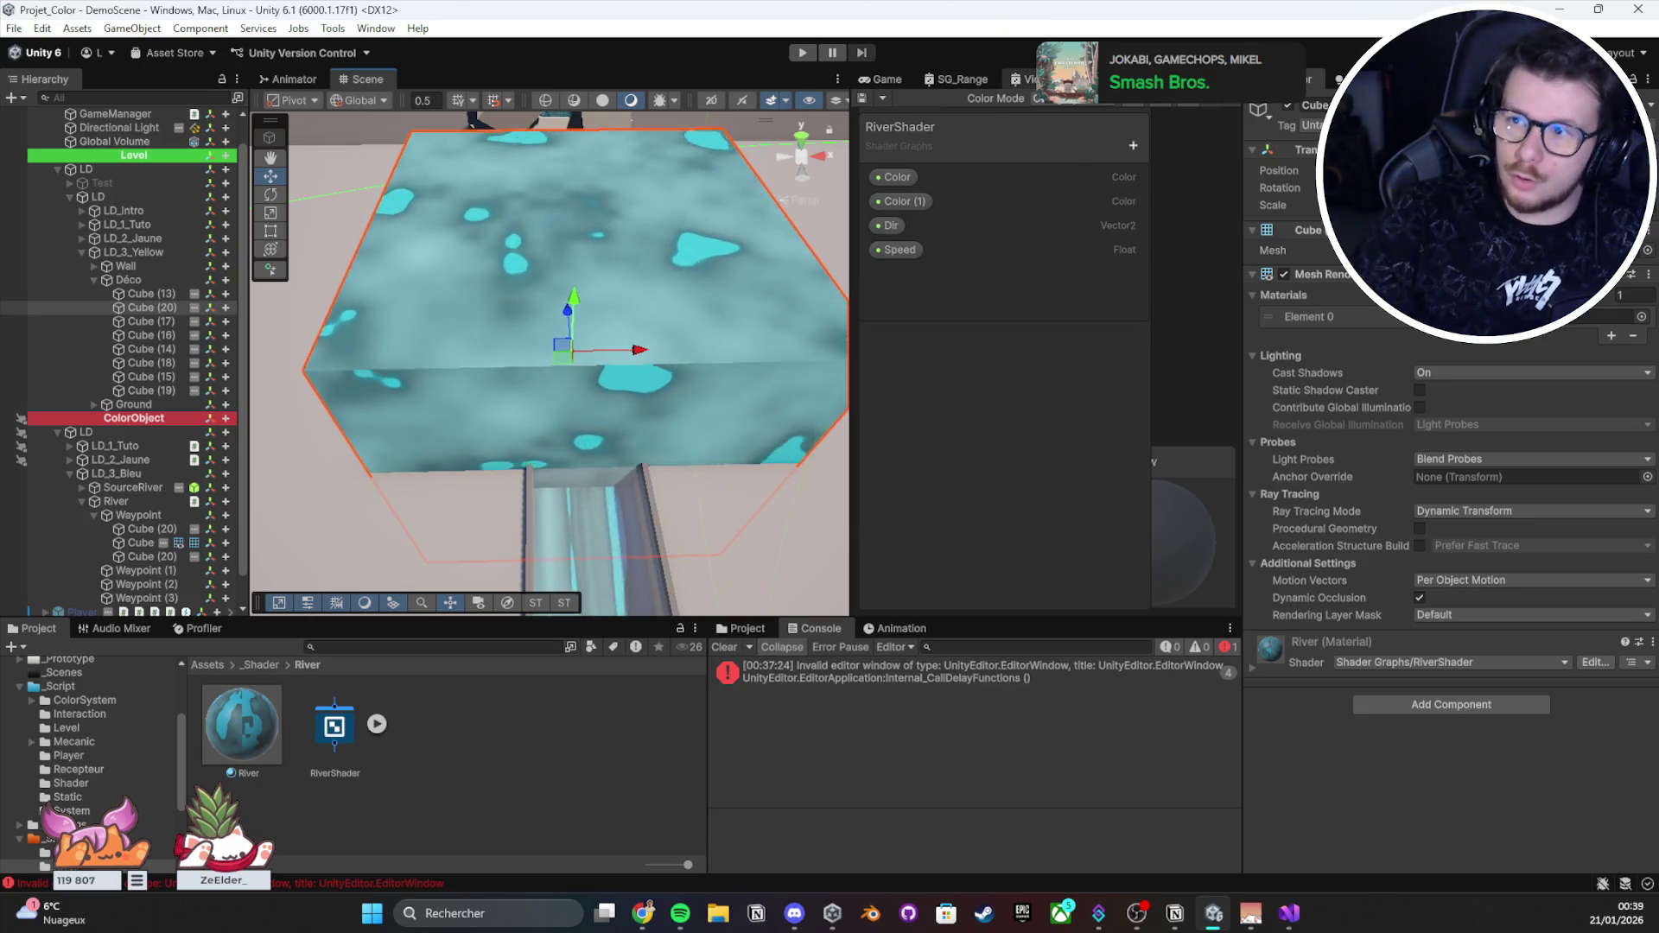
left_click(241, 726)
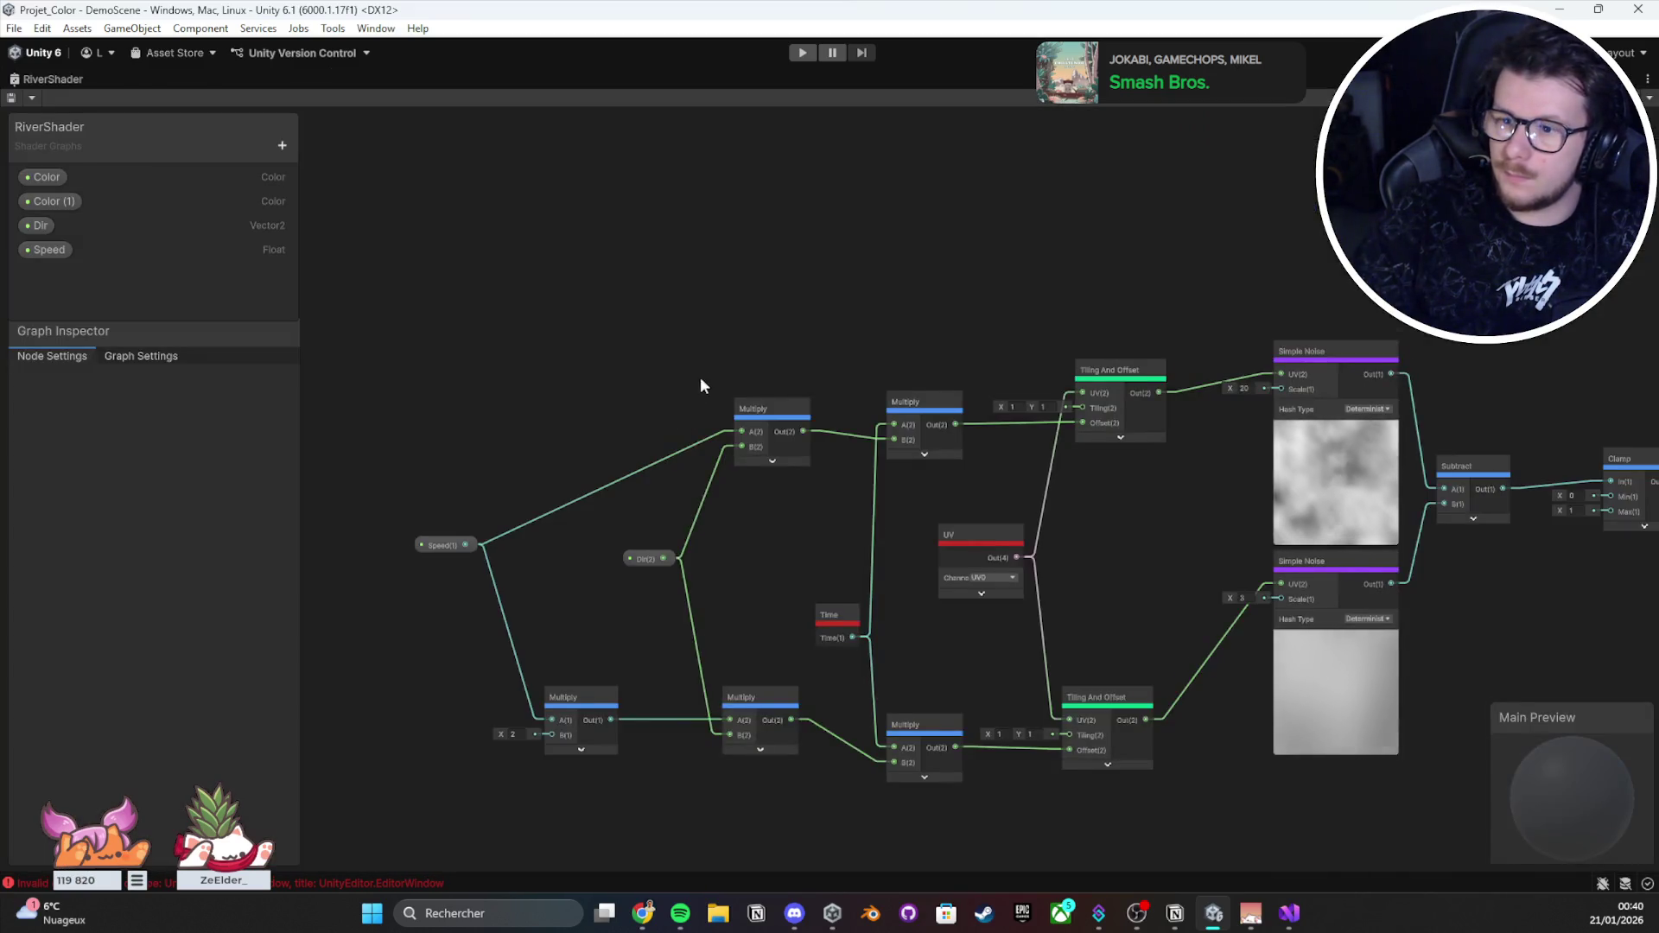
scroll(700, 377, "down", 3)
scroll(728, 349, "up", 5)
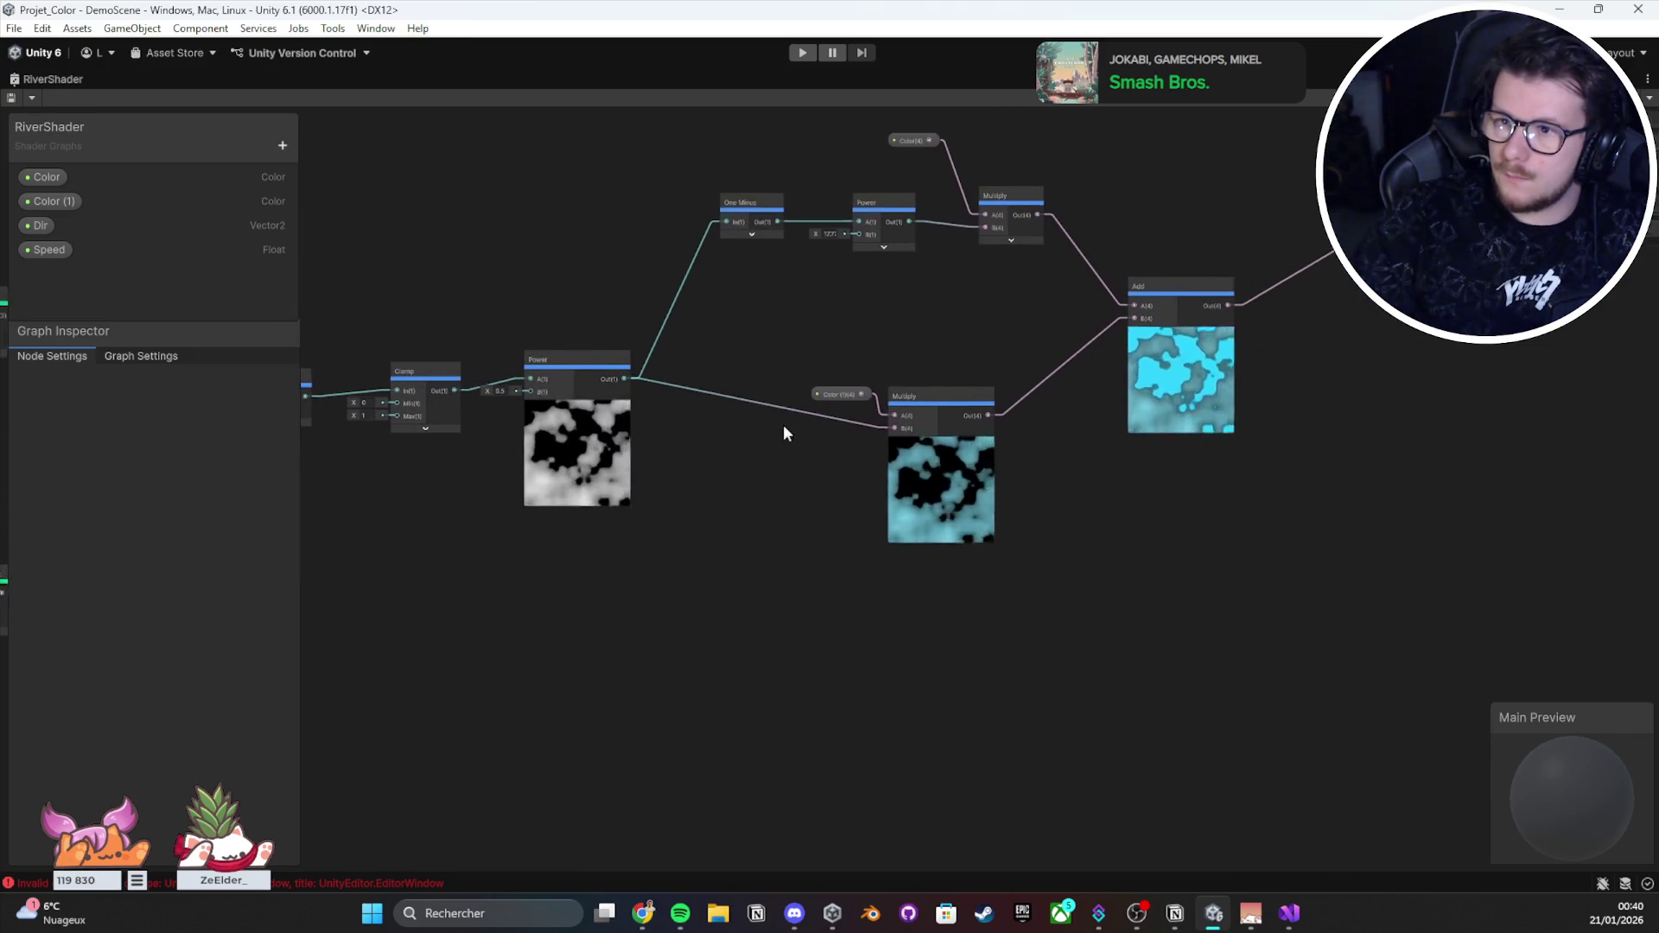
left_click_drag(782, 423, 703, 448)
scroll(1012, 399, "up", 3)
scroll(950, 415, "down", 5)
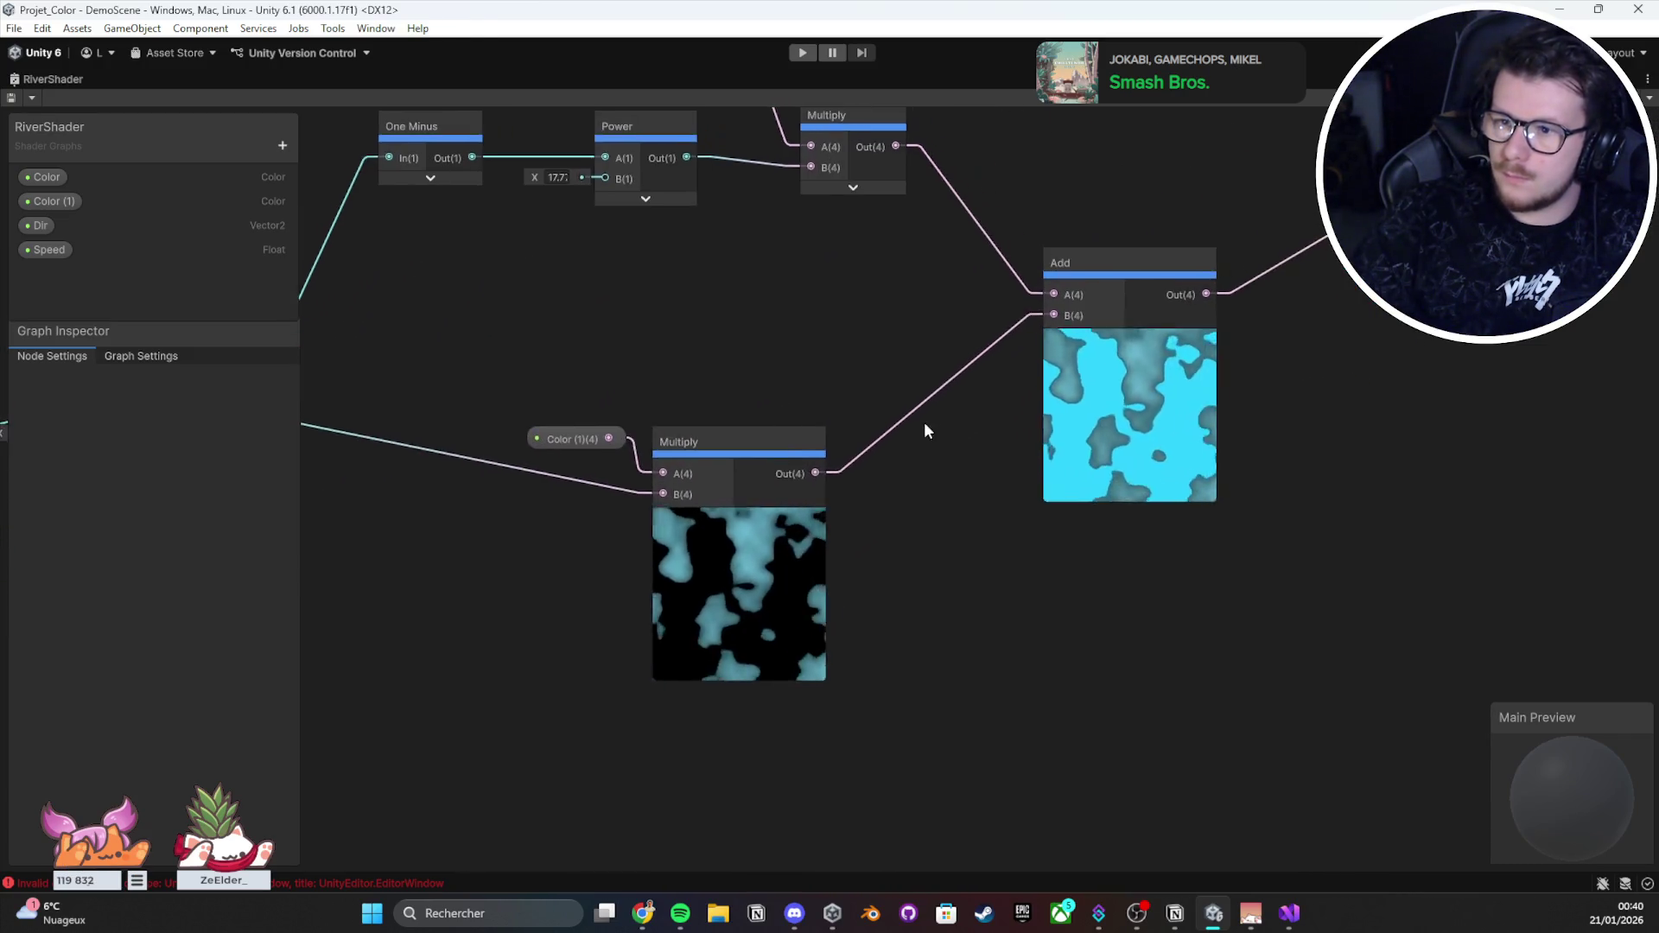
mouse_move(1096, 547)
left_mouse_down()
mouse_move(962, 404)
mouse_move(437, 189)
mouse_move(469, 168)
left_mouse_up()
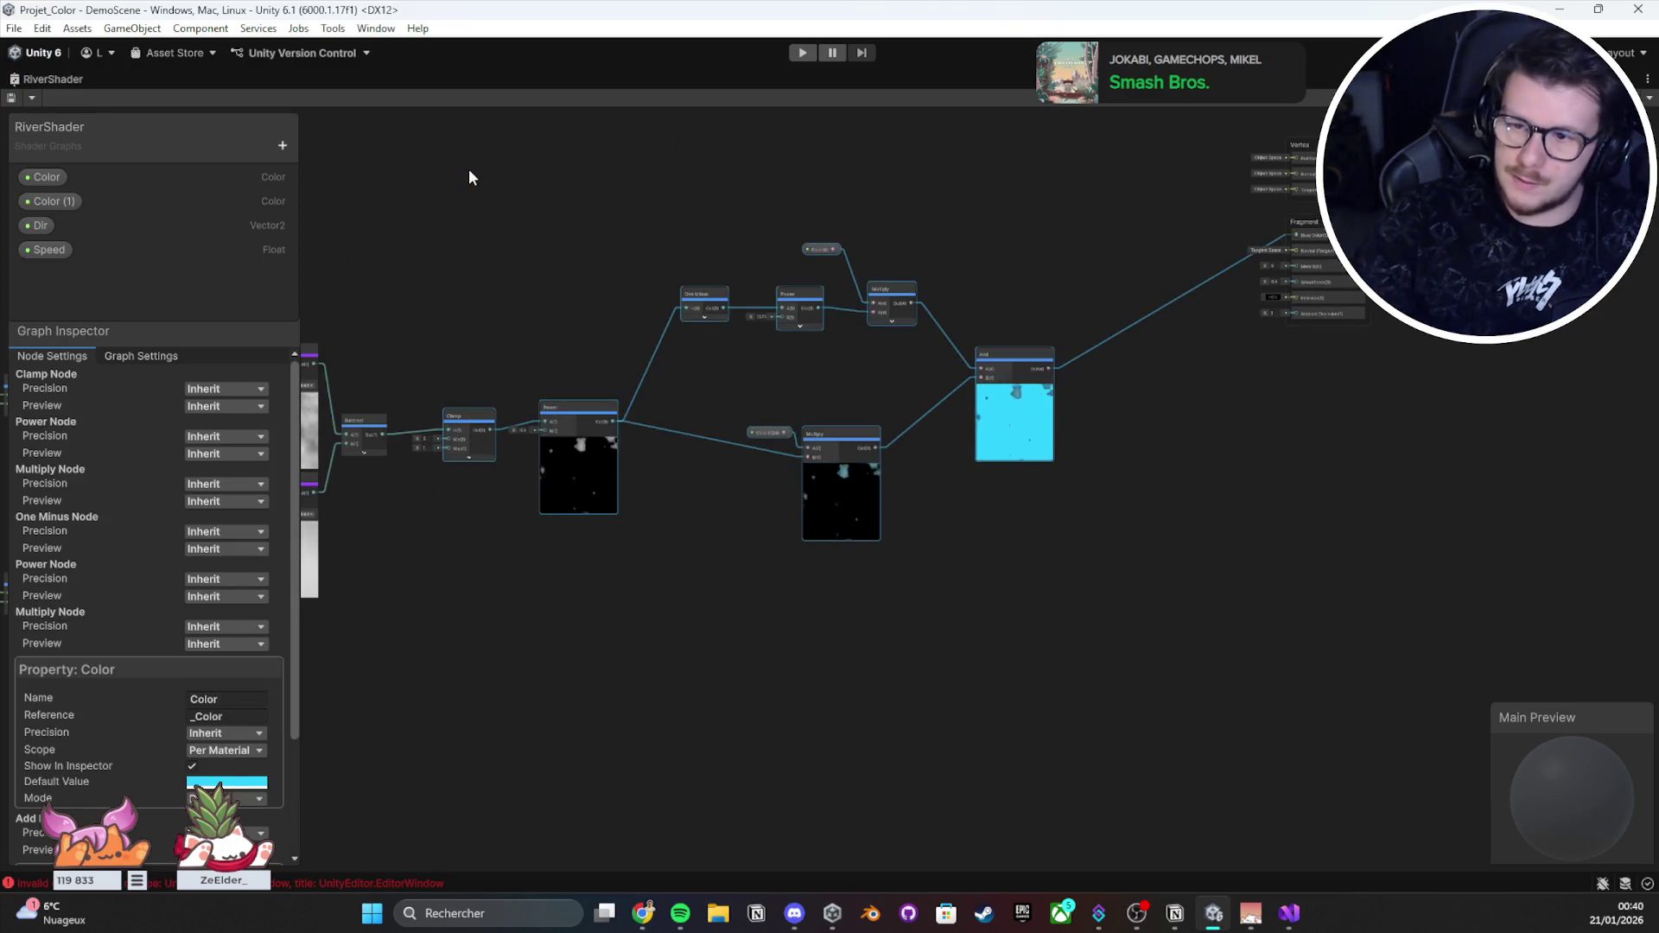
left_click(1173, 496)
mouse_move(1074, 685)
left_mouse_down()
mouse_move(611, 204)
mouse_move(510, 185)
left_mouse_up()
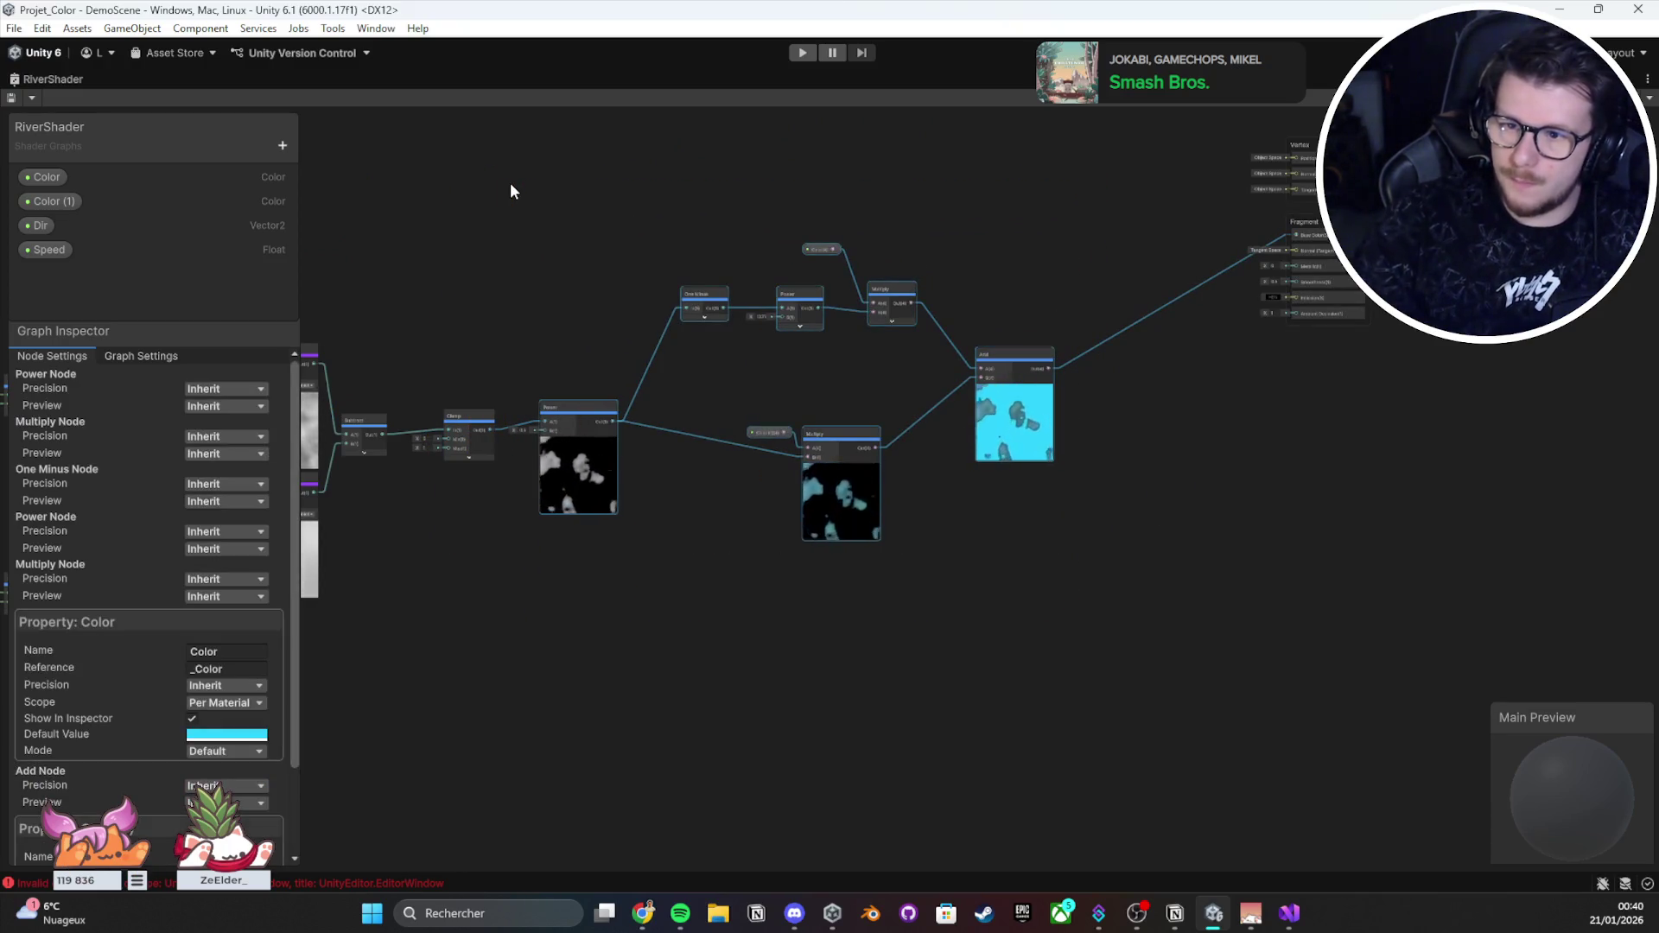
key("Delete")
key("a")
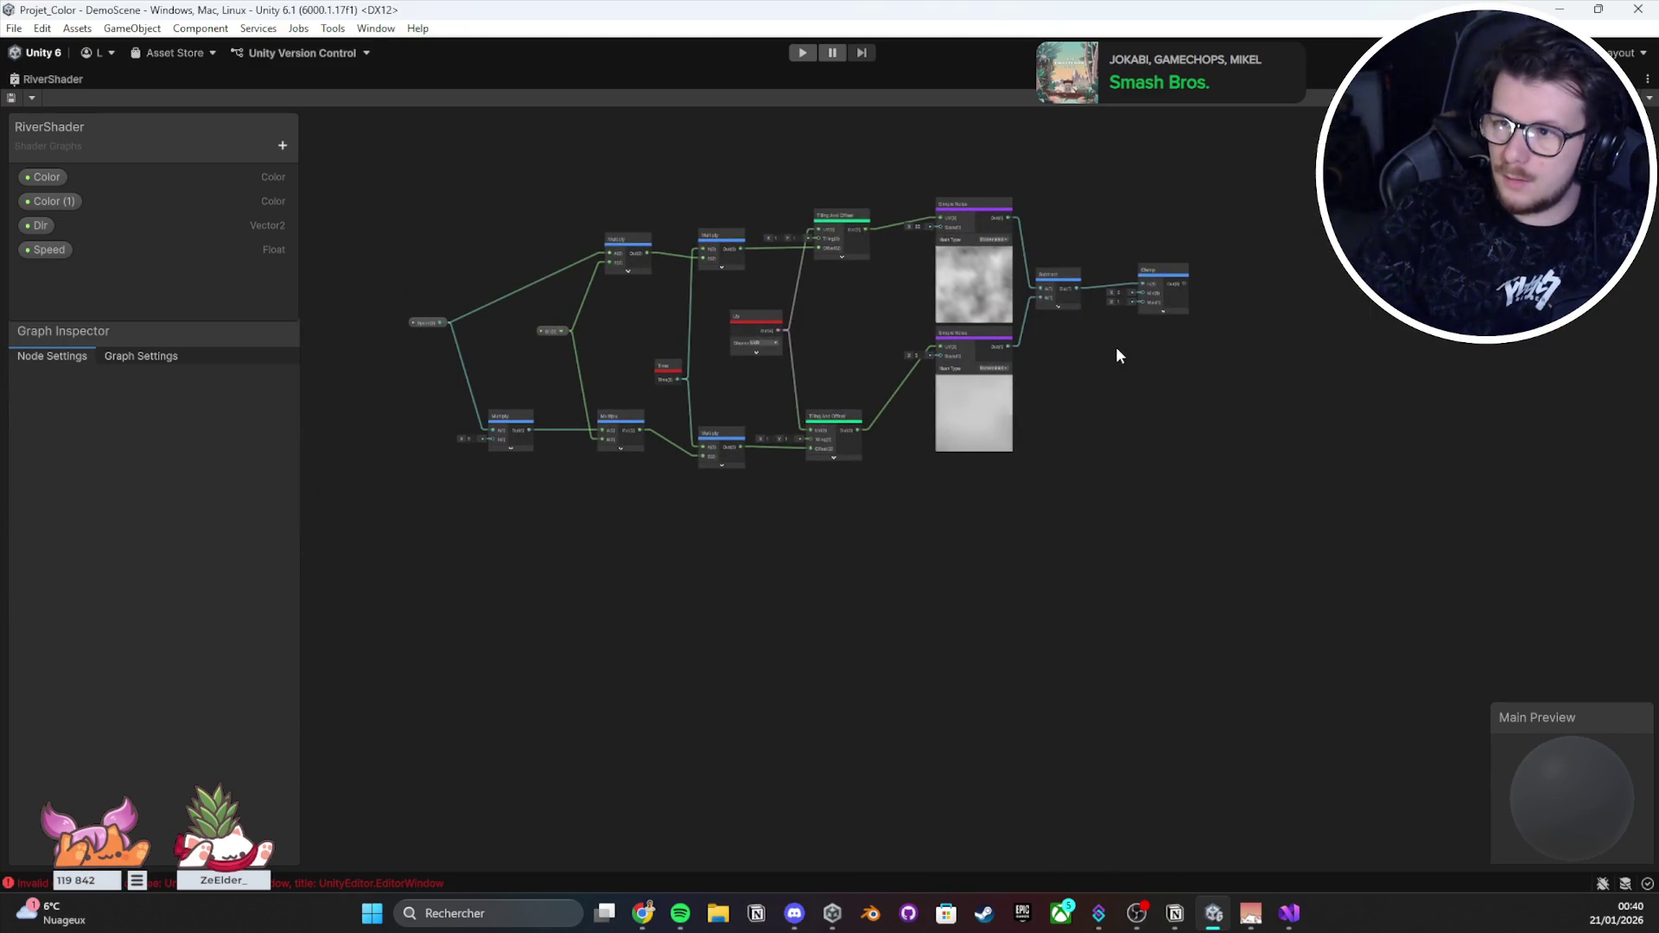
scroll(1065, 377, "up", 5)
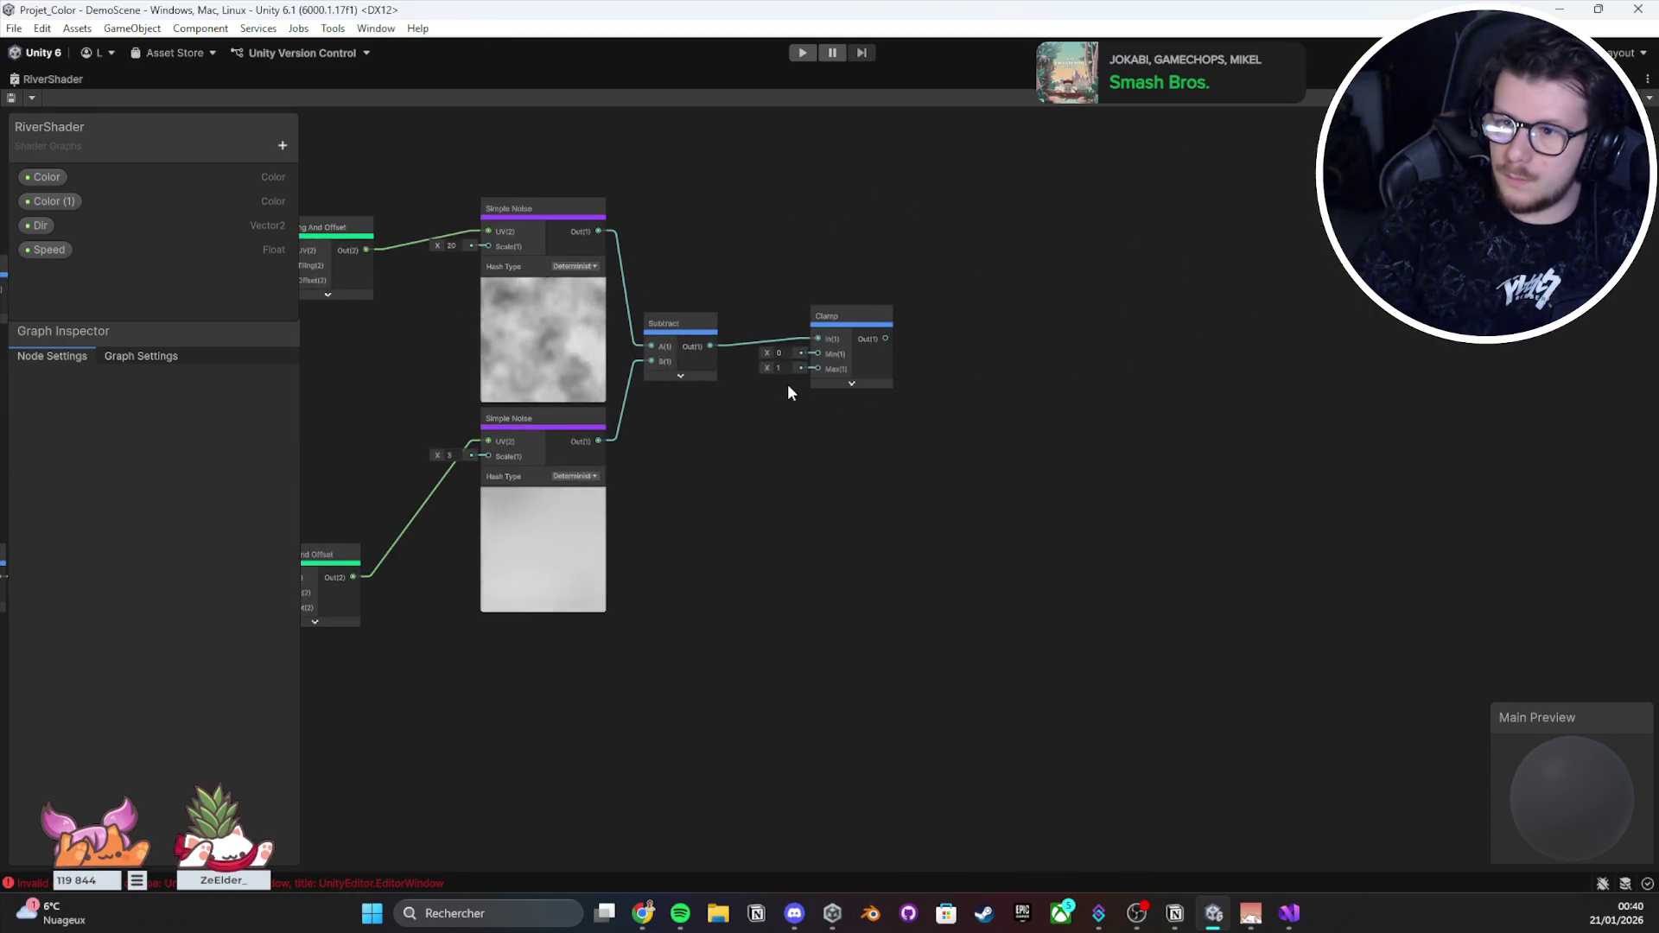
left_click(680, 376)
left_click(683, 380)
left_click(835, 350)
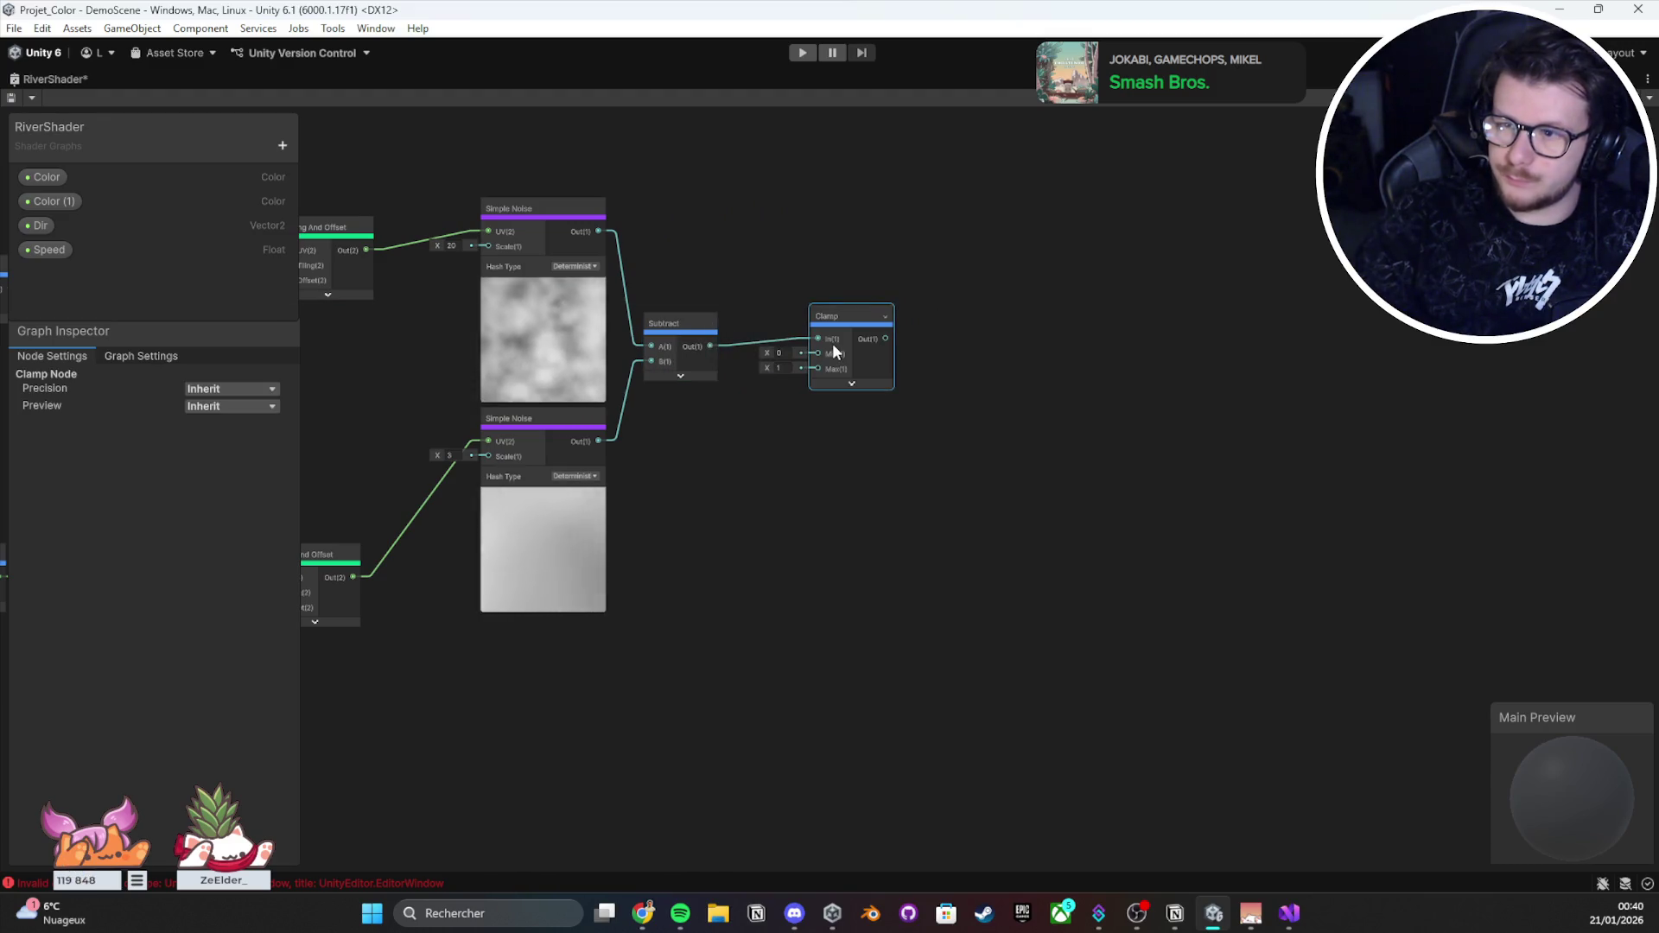
key("ctrl+s")
scroll(829, 339, "down", 3)
scroll(594, 344, "up", 3)
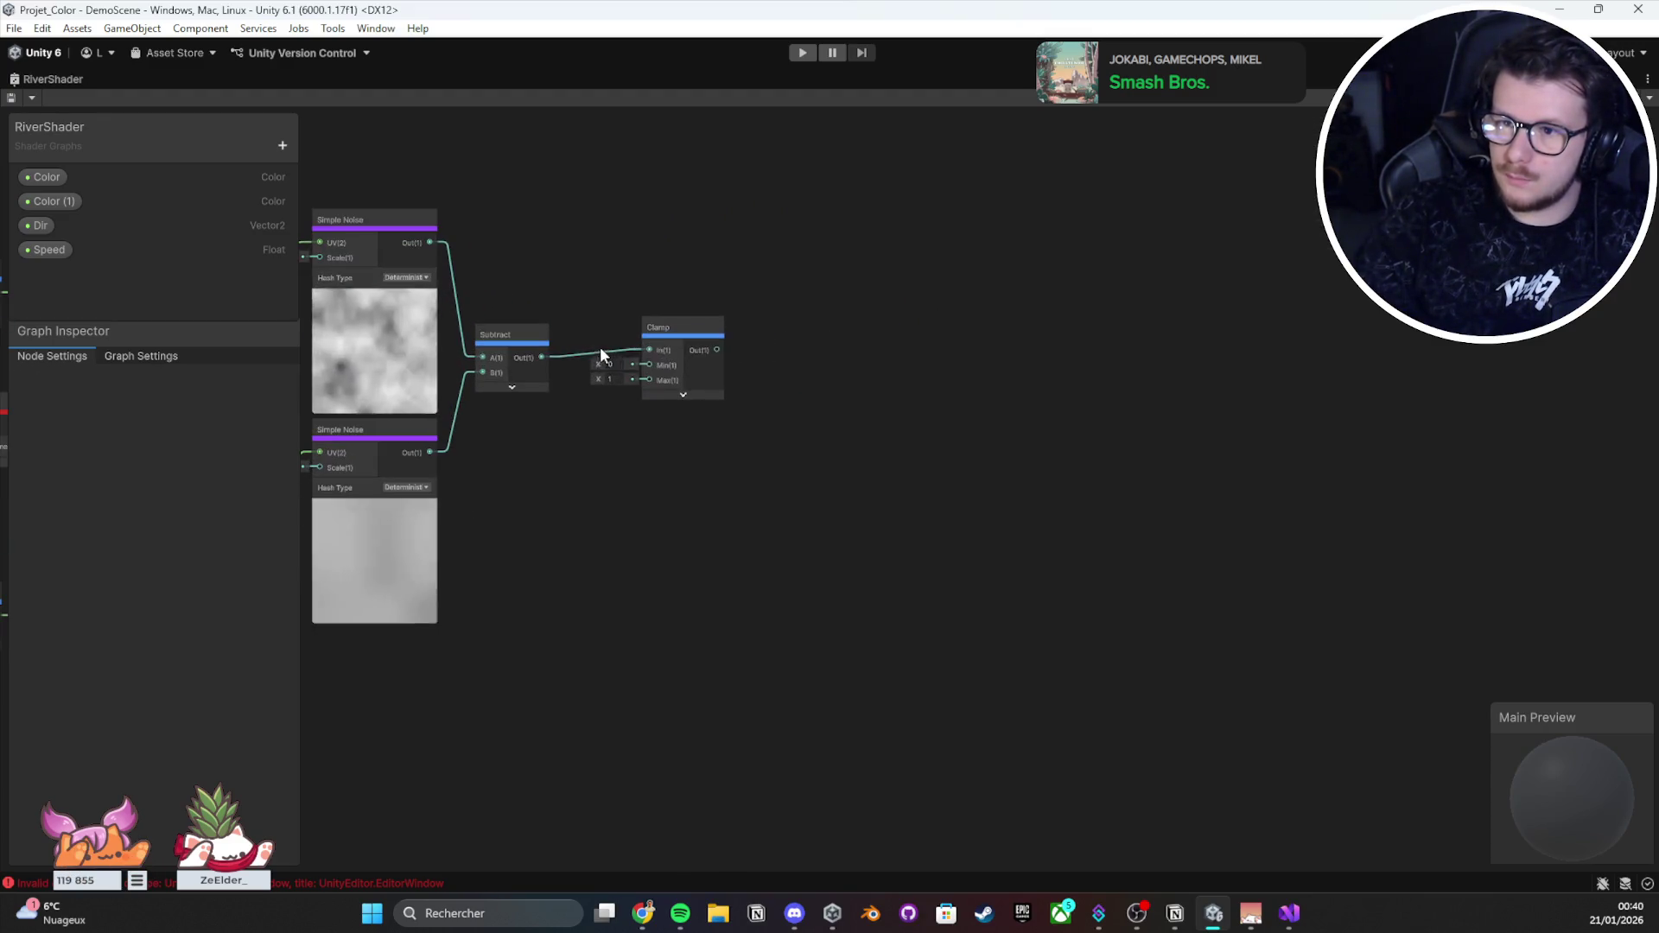
left_click(714, 340)
key("Delete")
scroll(714, 340, "down", 3)
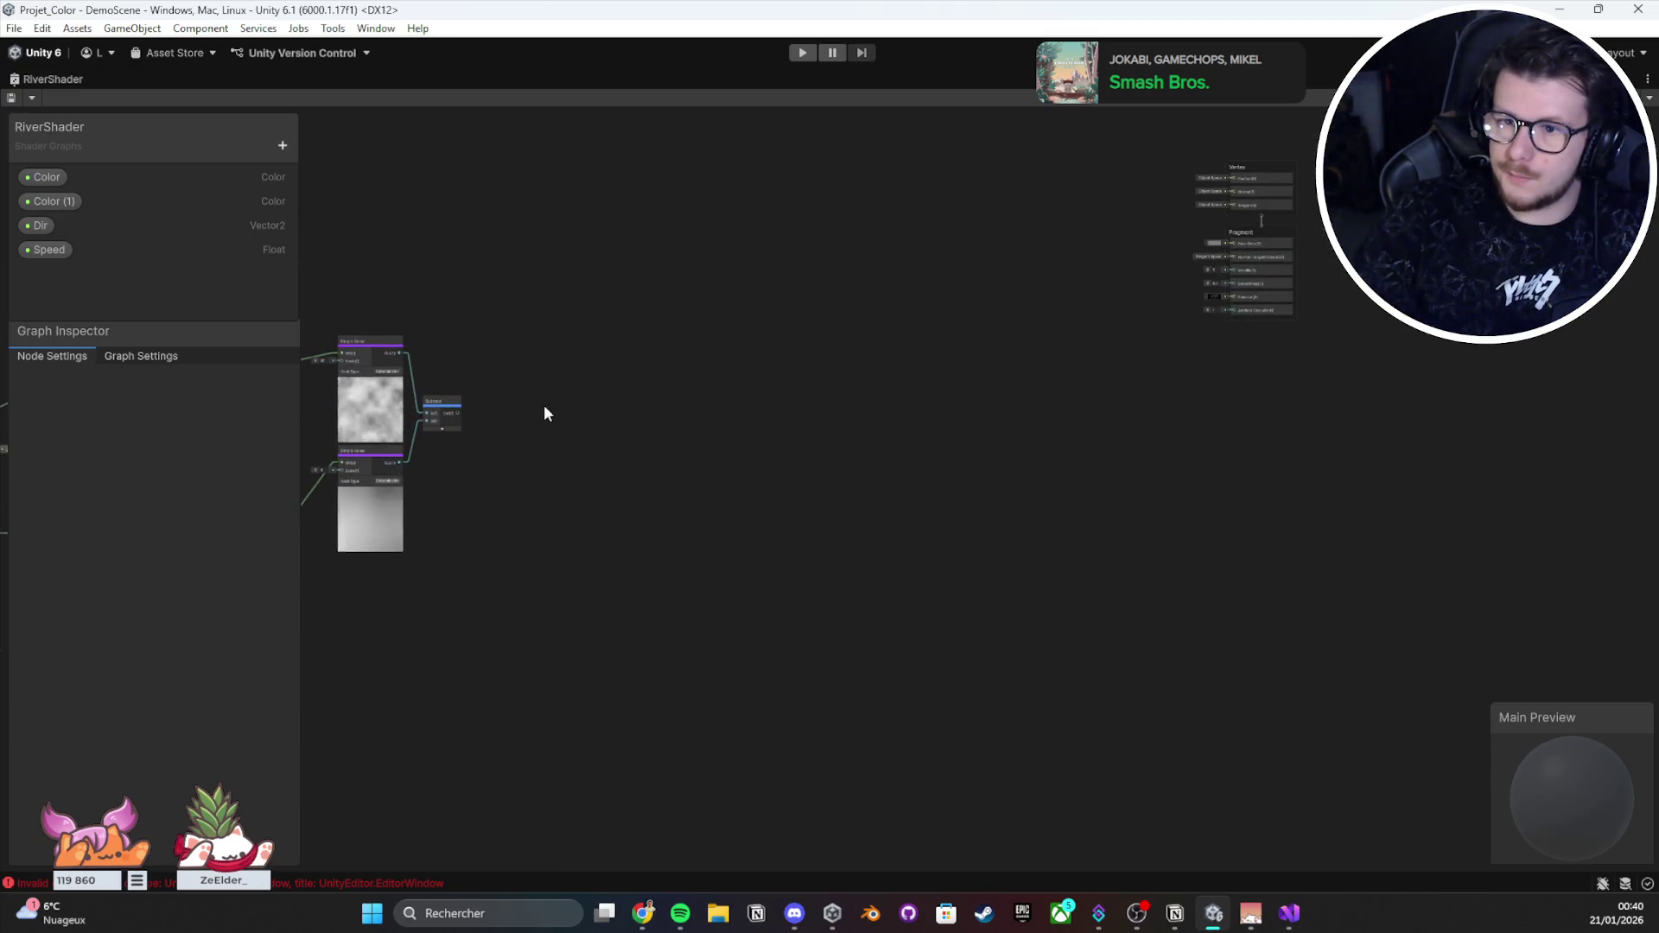
left_click_drag(450, 411, 508, 412)
key("ctrl+s")
scroll(536, 411, "up", 2)
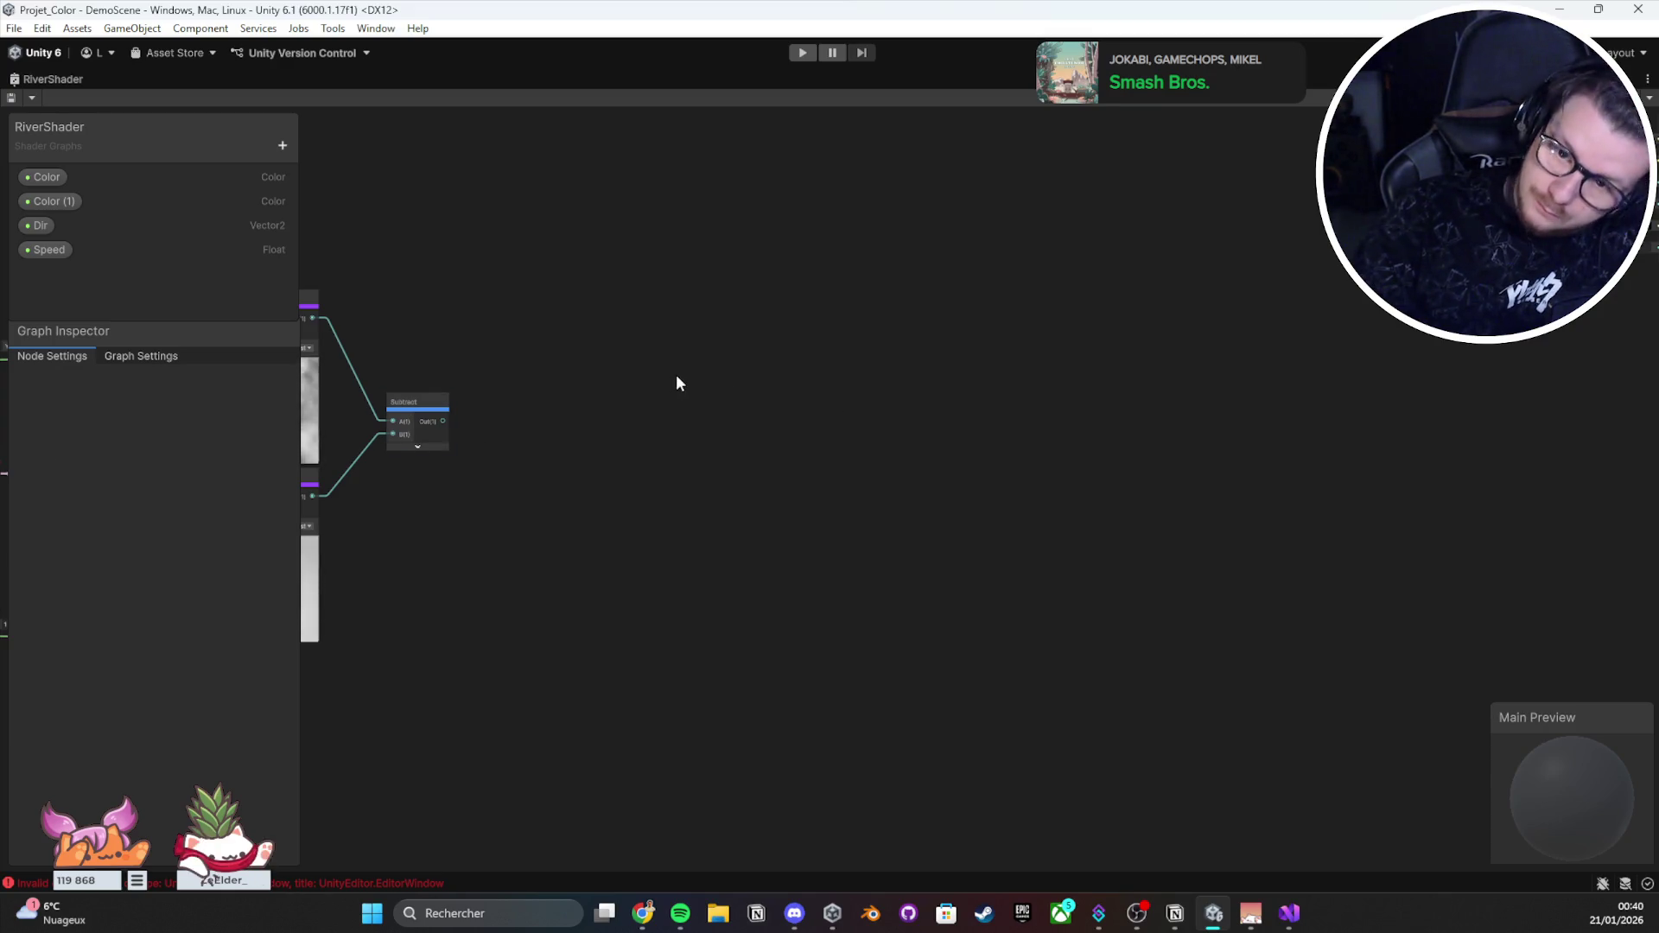
left_click_drag(676, 381, 907, 359)
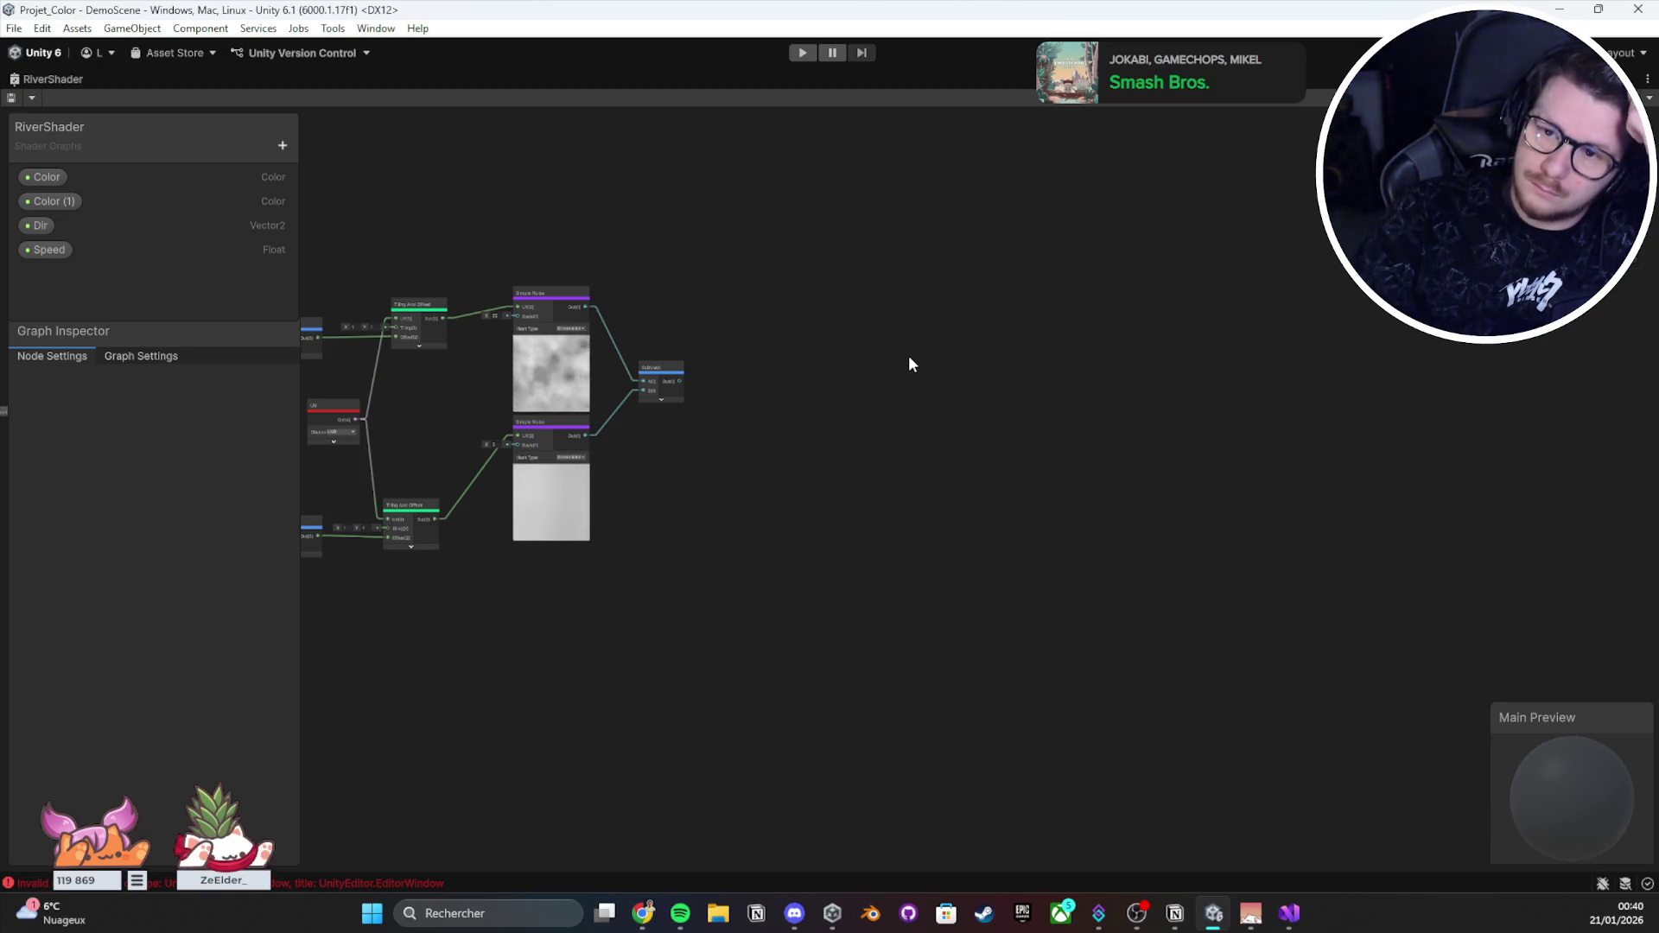
scroll(909, 364, "down", 3)
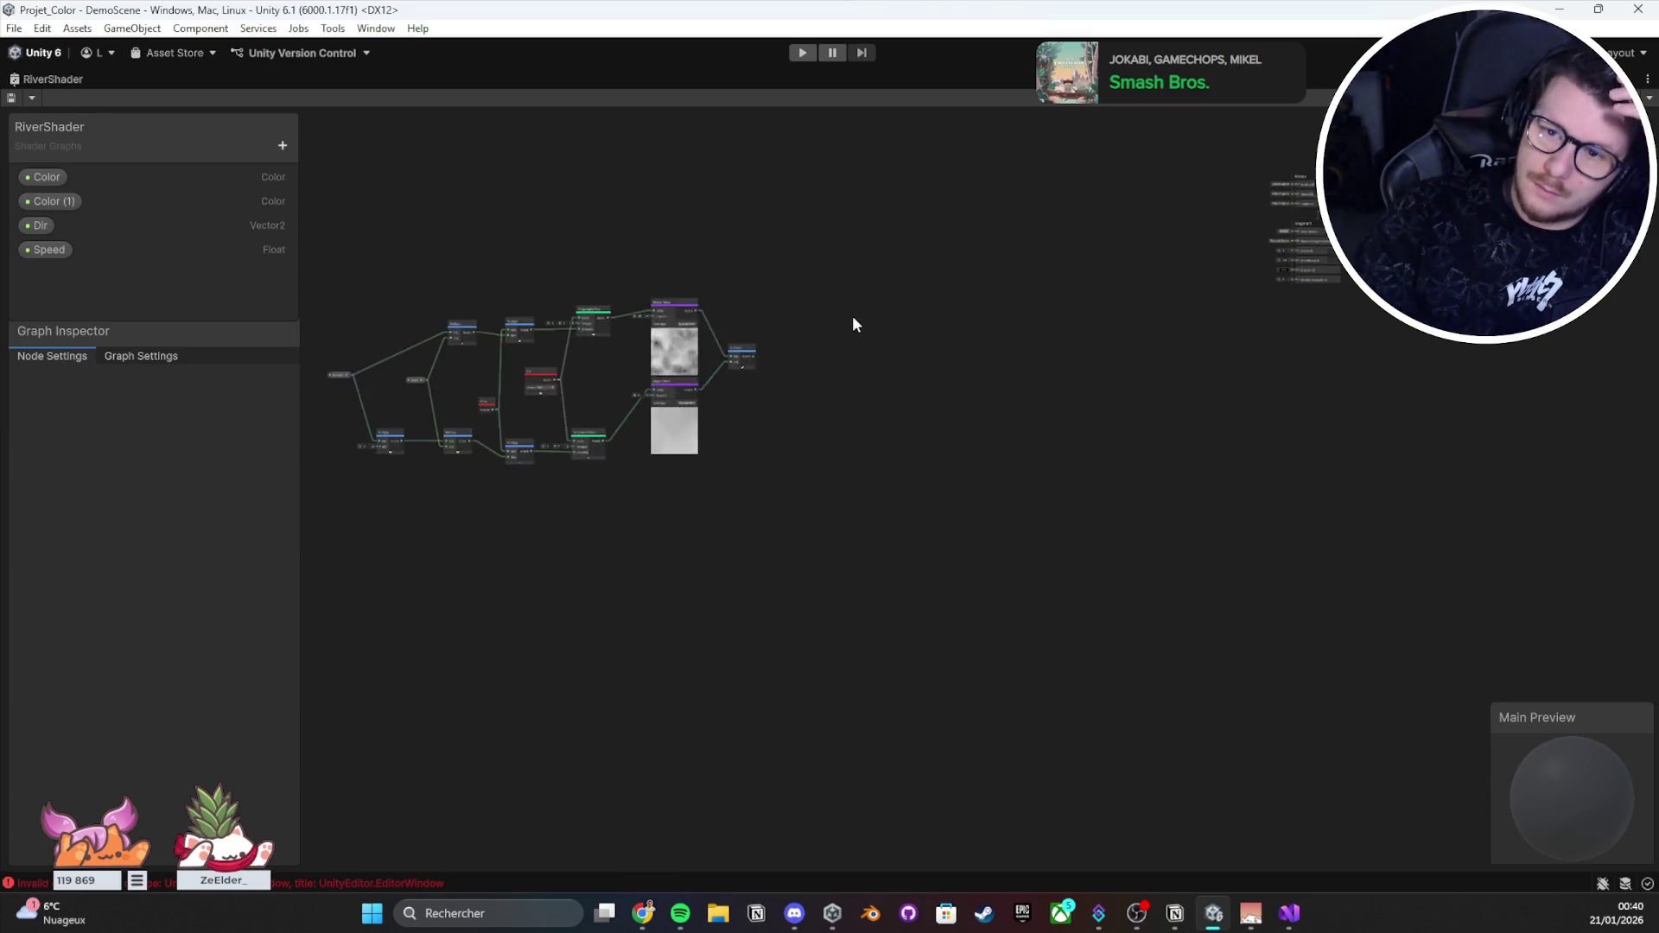
left_click_drag(852, 320, 1121, 298)
left_click_drag(468, 605, 468, 605)
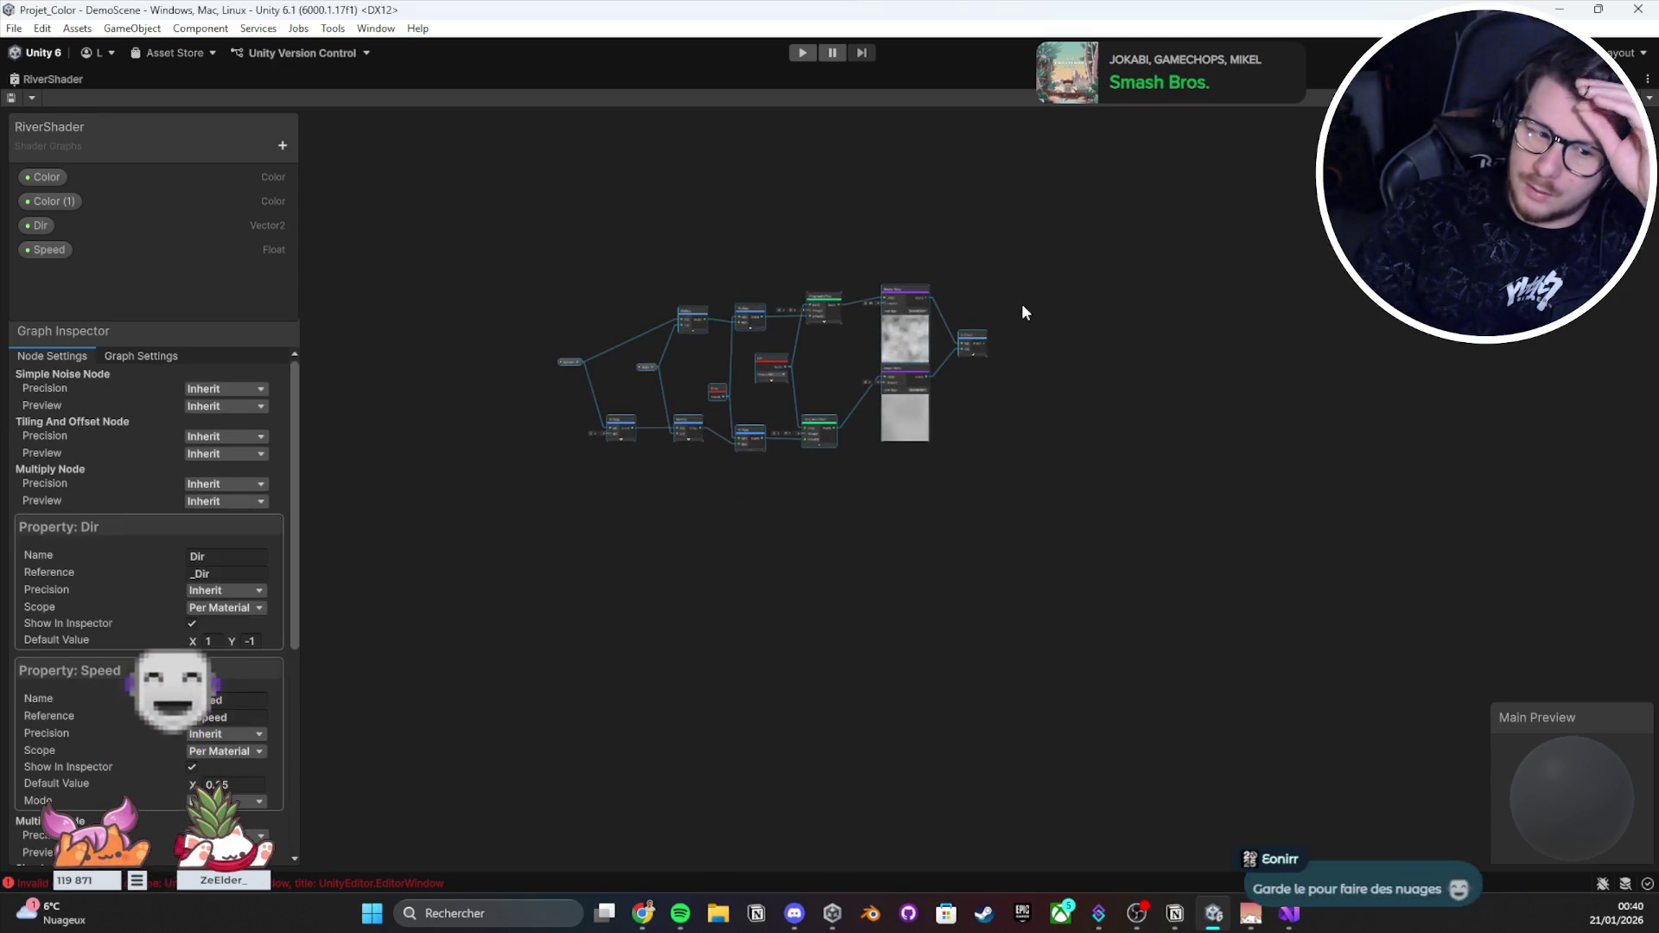
mouse_move(1021, 303)
left_mouse_down()
mouse_move(777, 417)
mouse_move(758, 235)
mouse_move(897, 210)
left_mouse_up()
scroll(778, 417, "up", 3)
left_click(1200, 363)
scroll(1201, 363, "down", 2)
left_click_drag(1200, 363, 897, 391)
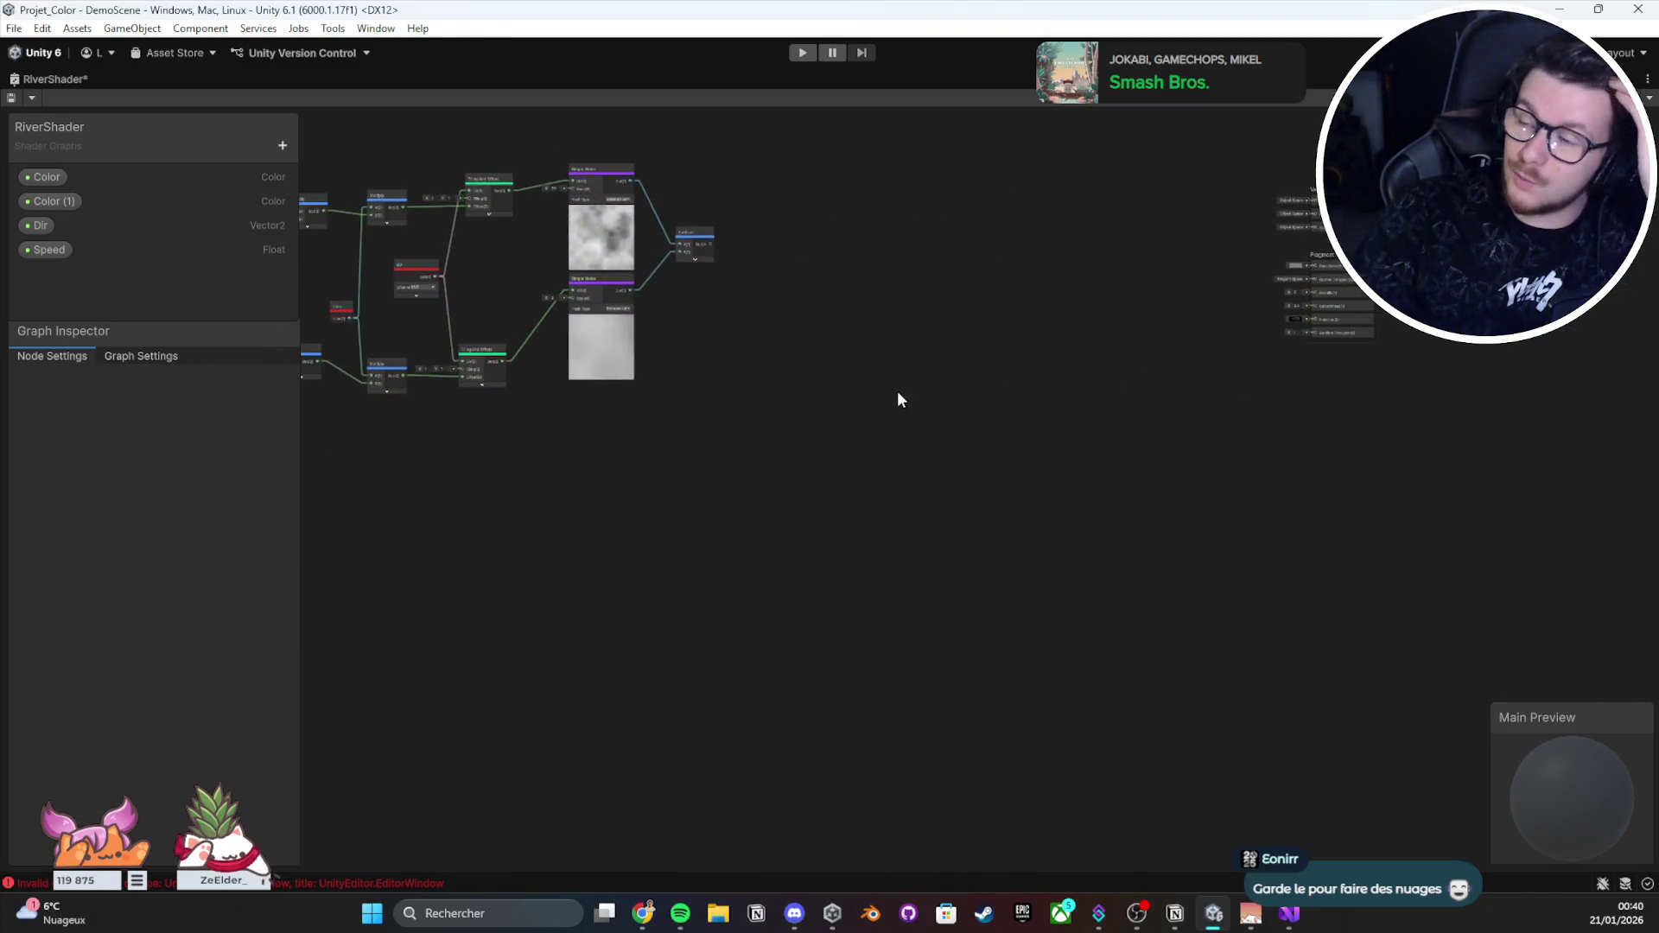
key("ctrl+s")
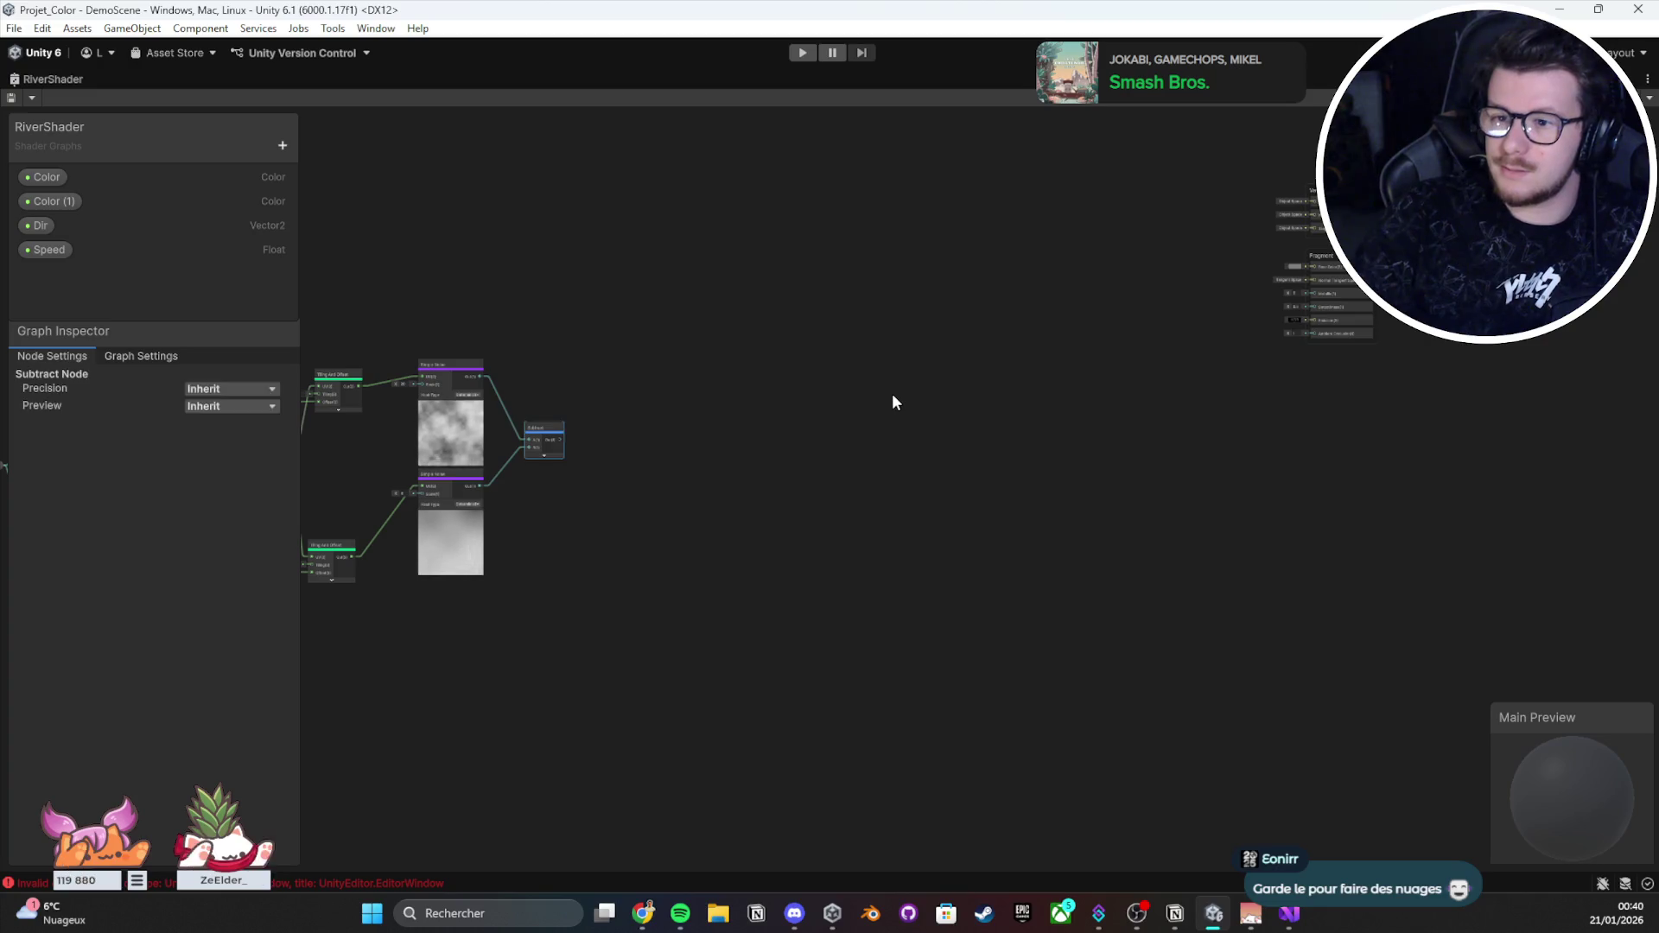
key("ctrl+y")
key("ctrl+y")
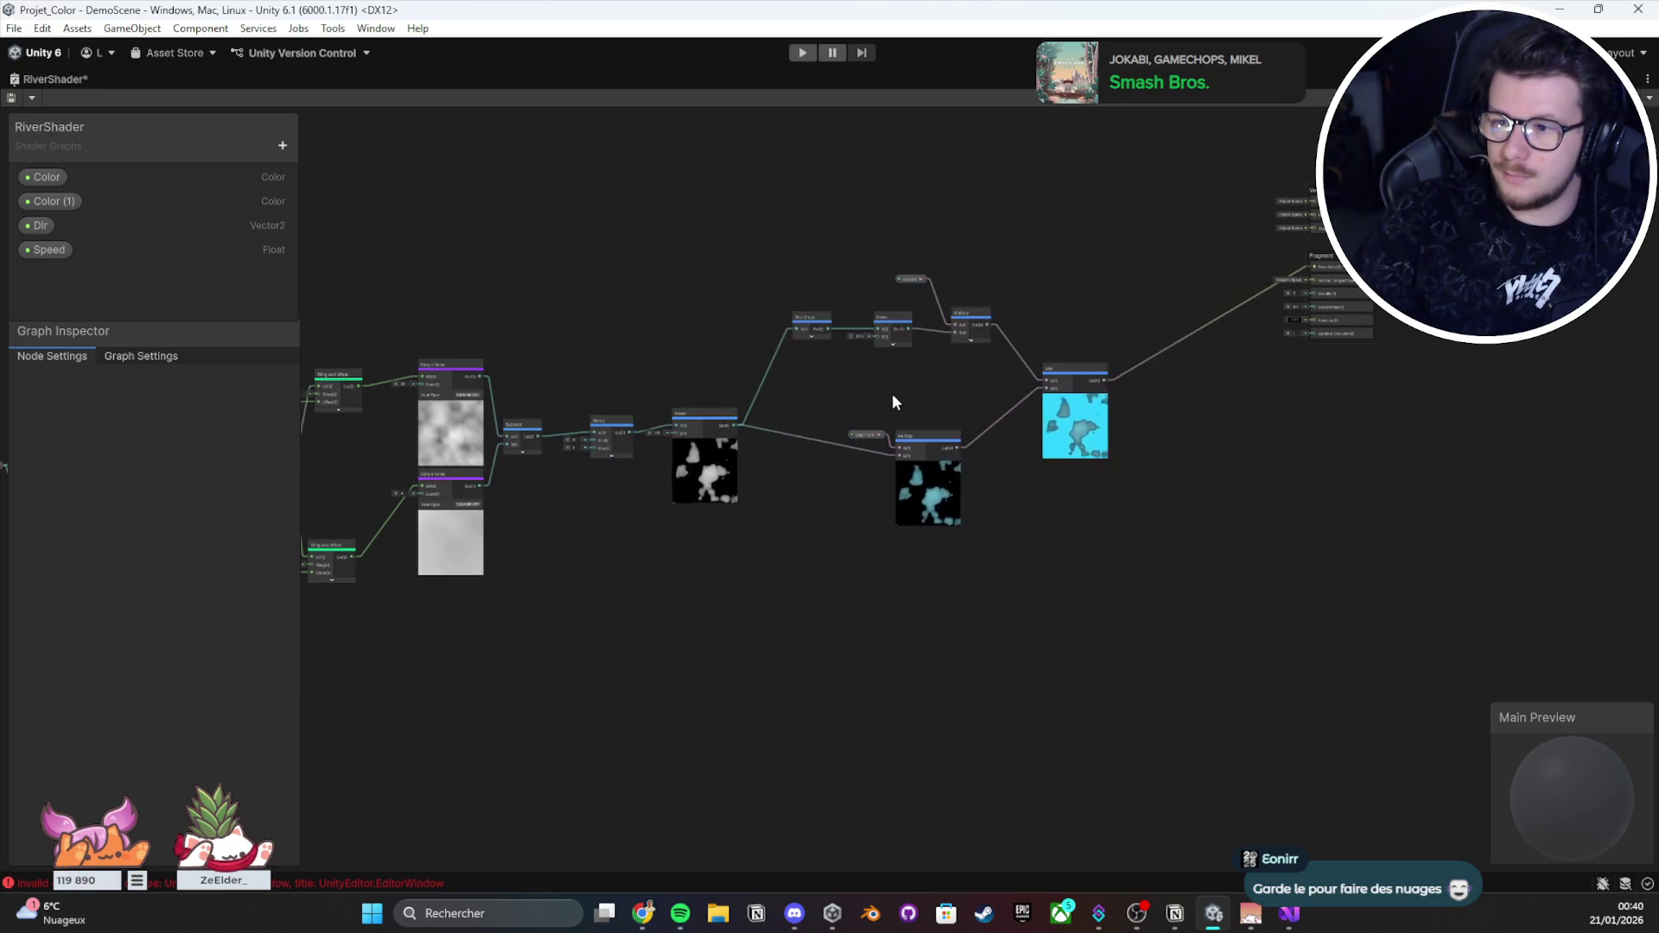
scroll(1210, 450, "up", 5)
left_click(566, 265)
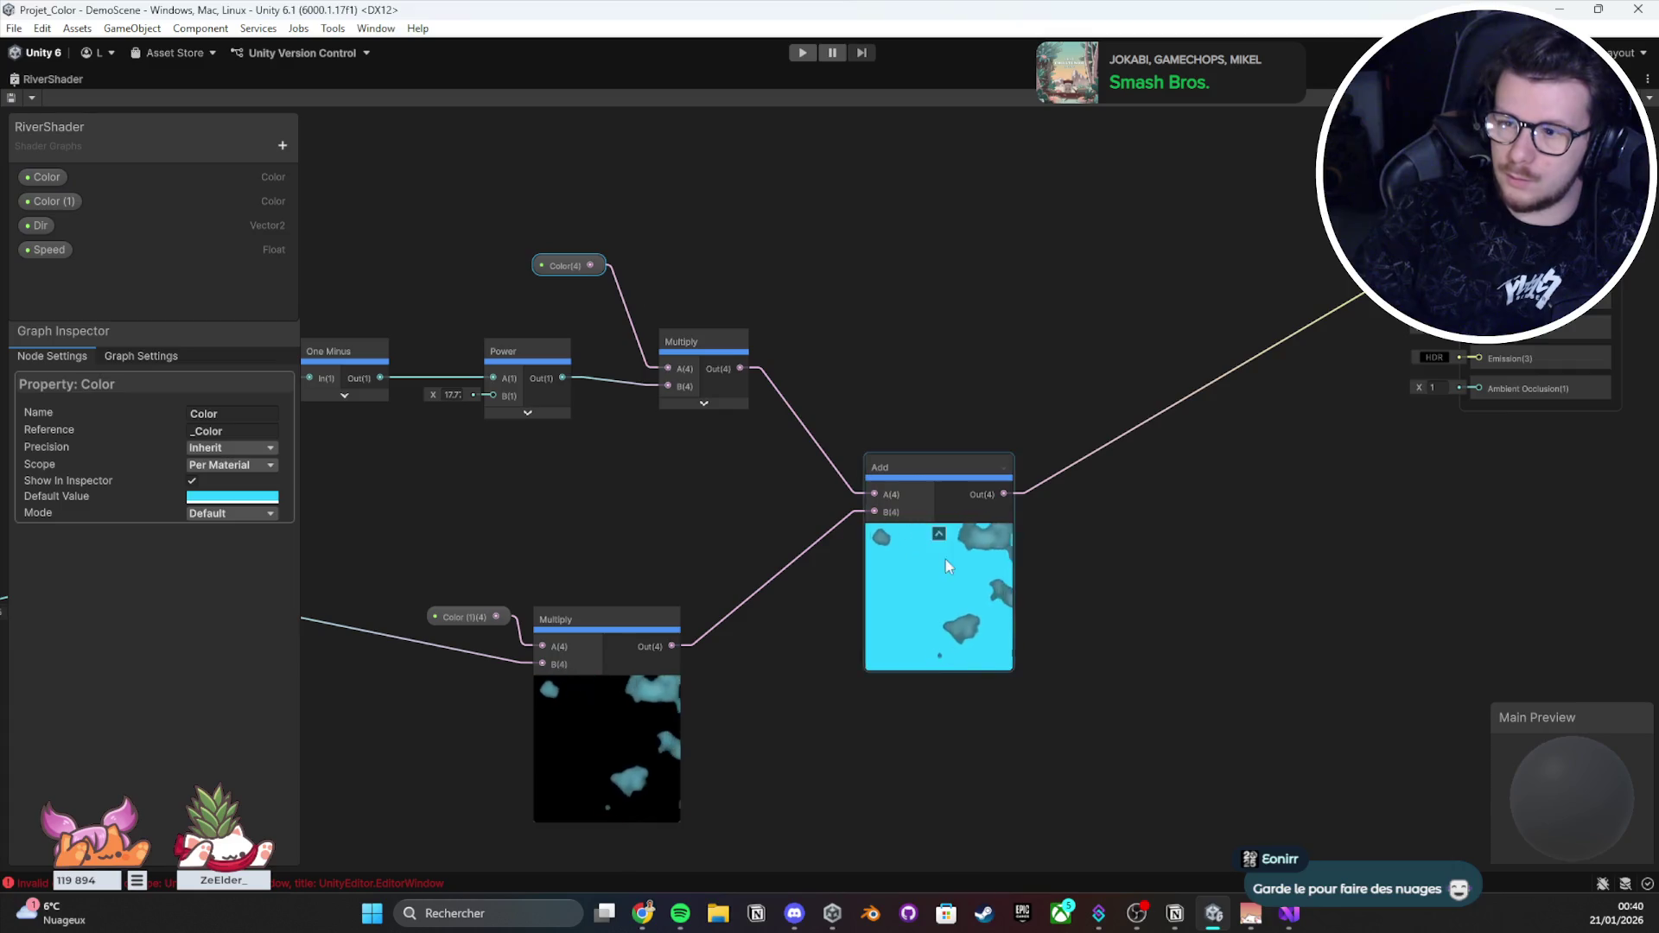
left_click(946, 565)
scroll(857, 548, "down", 4)
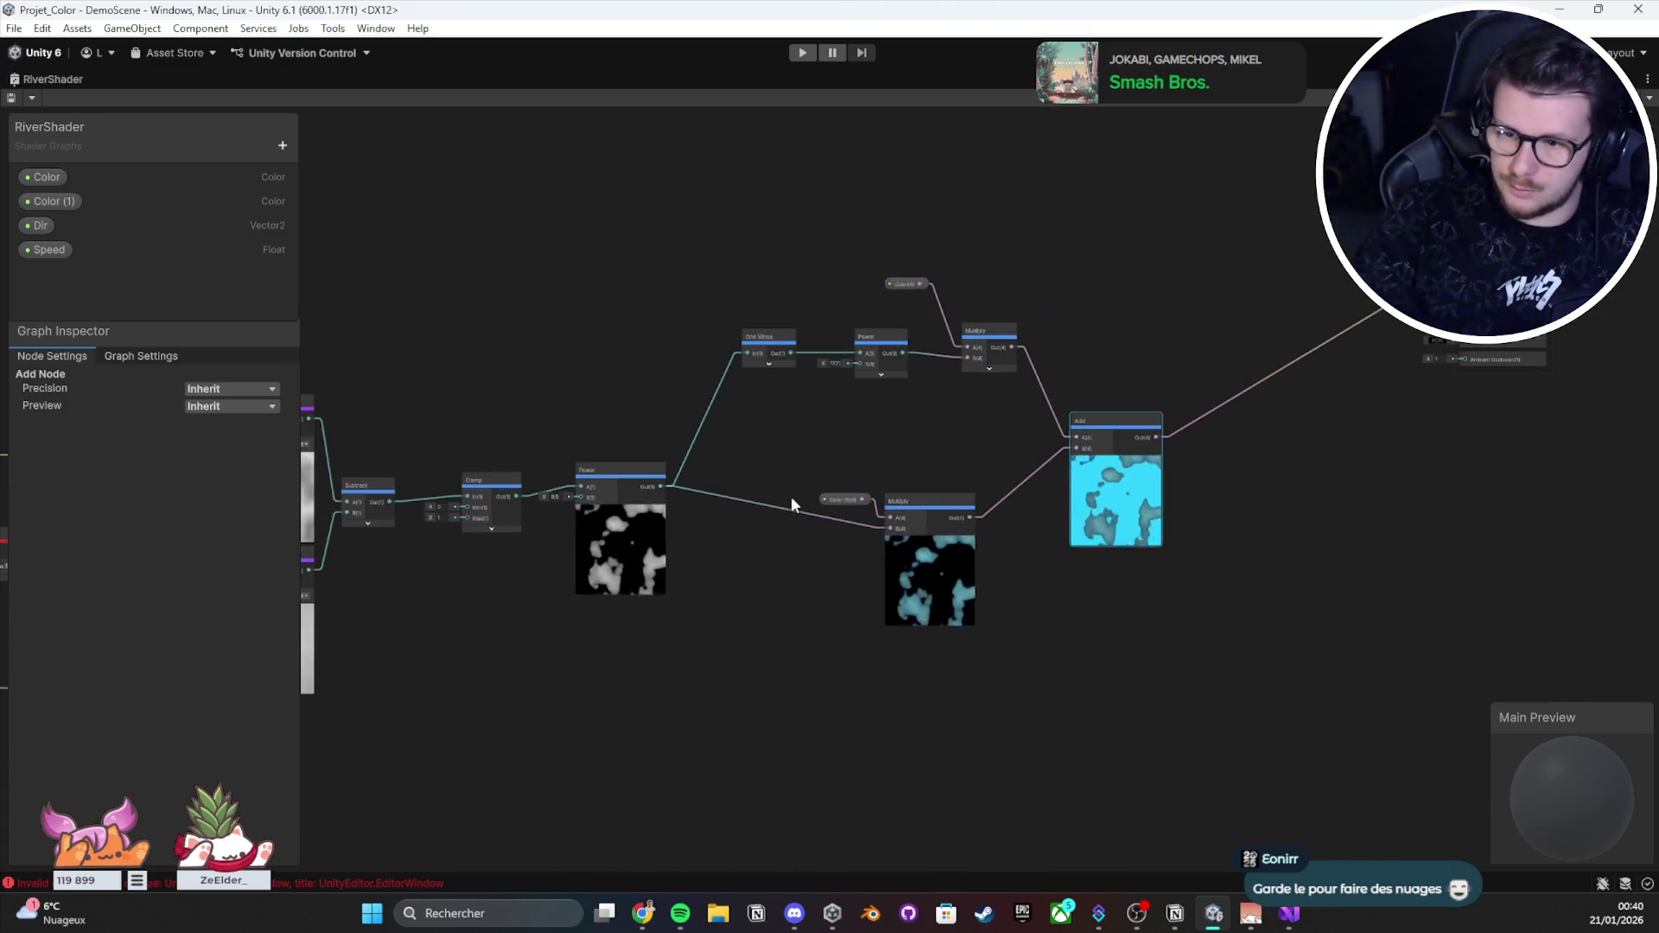
mouse_move(537, 510)
left_mouse_down()
mouse_move(585, 520)
mouse_move(547, 533)
mouse_move(1367, 390)
mouse_move(1334, 438)
left_mouse_up()
Step: Set the RiverShader graph's surface type to Transparent in Graph Settings
left_click(1270, 483)
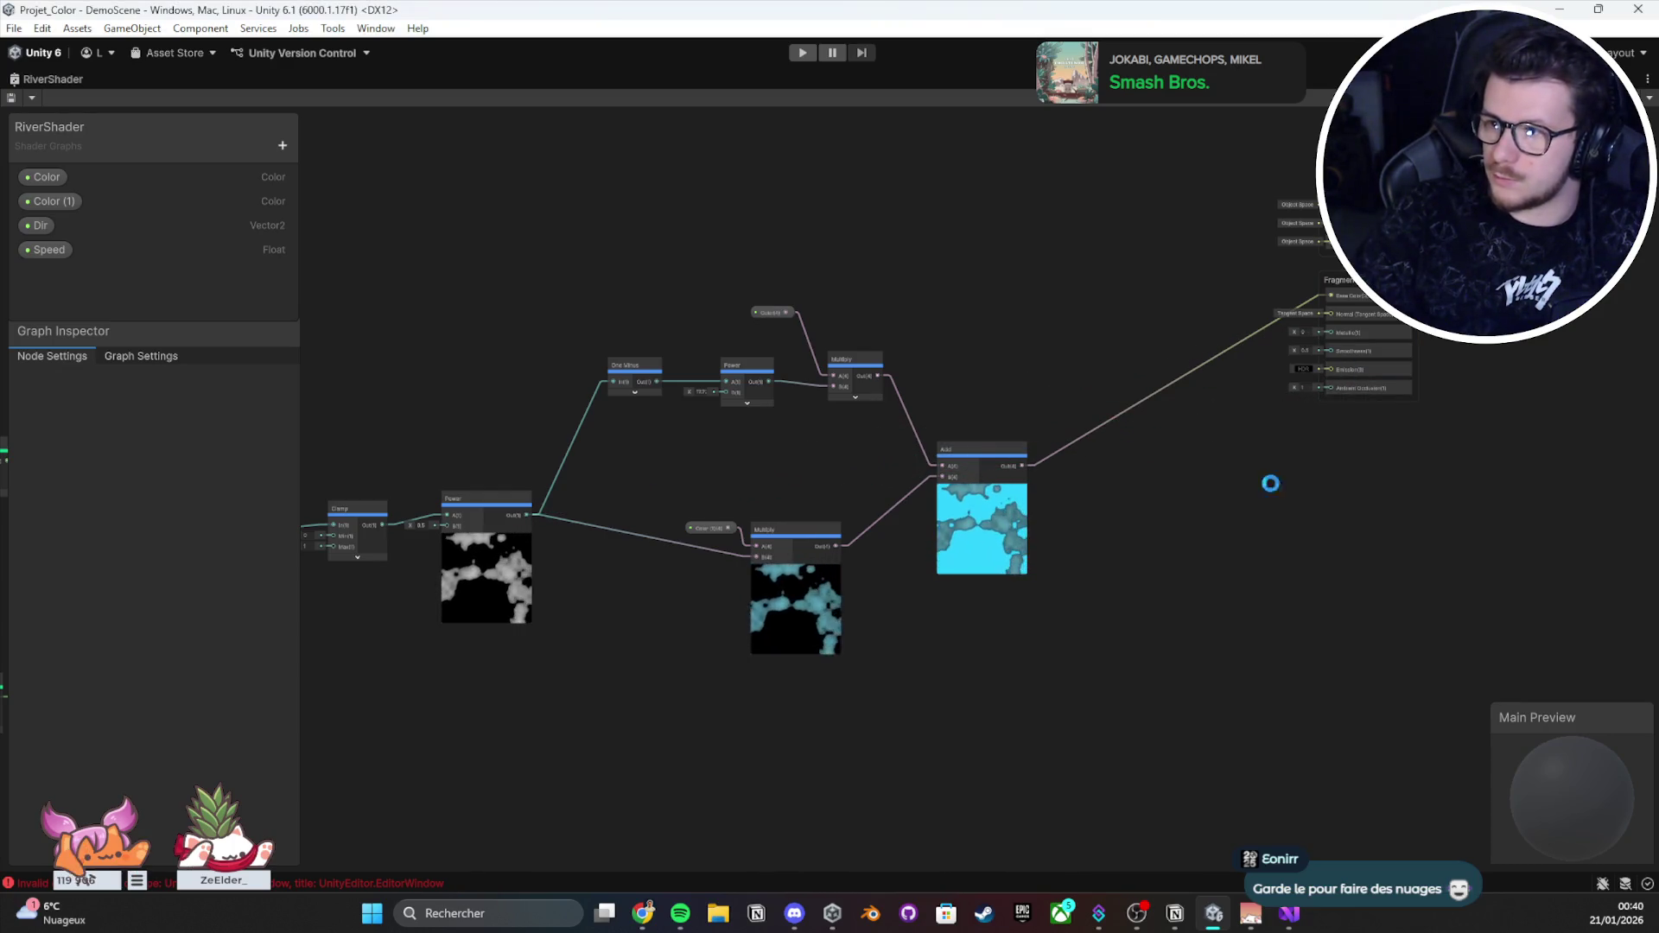
left_click(138, 357)
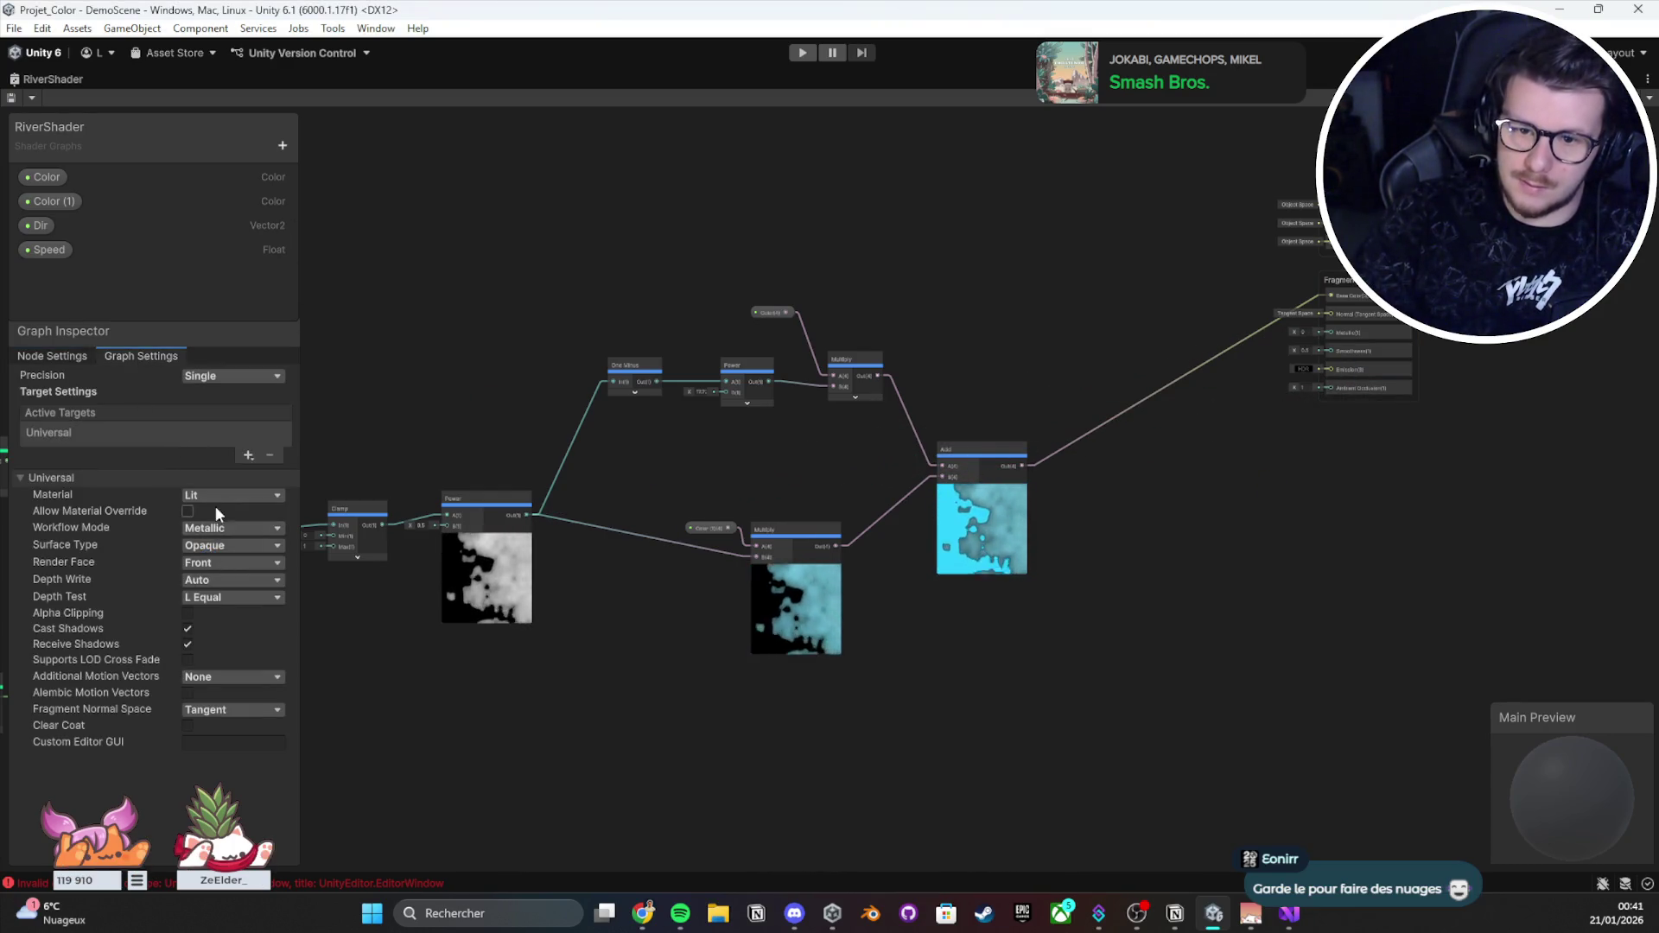
left_click(217, 546)
left_click(211, 580)
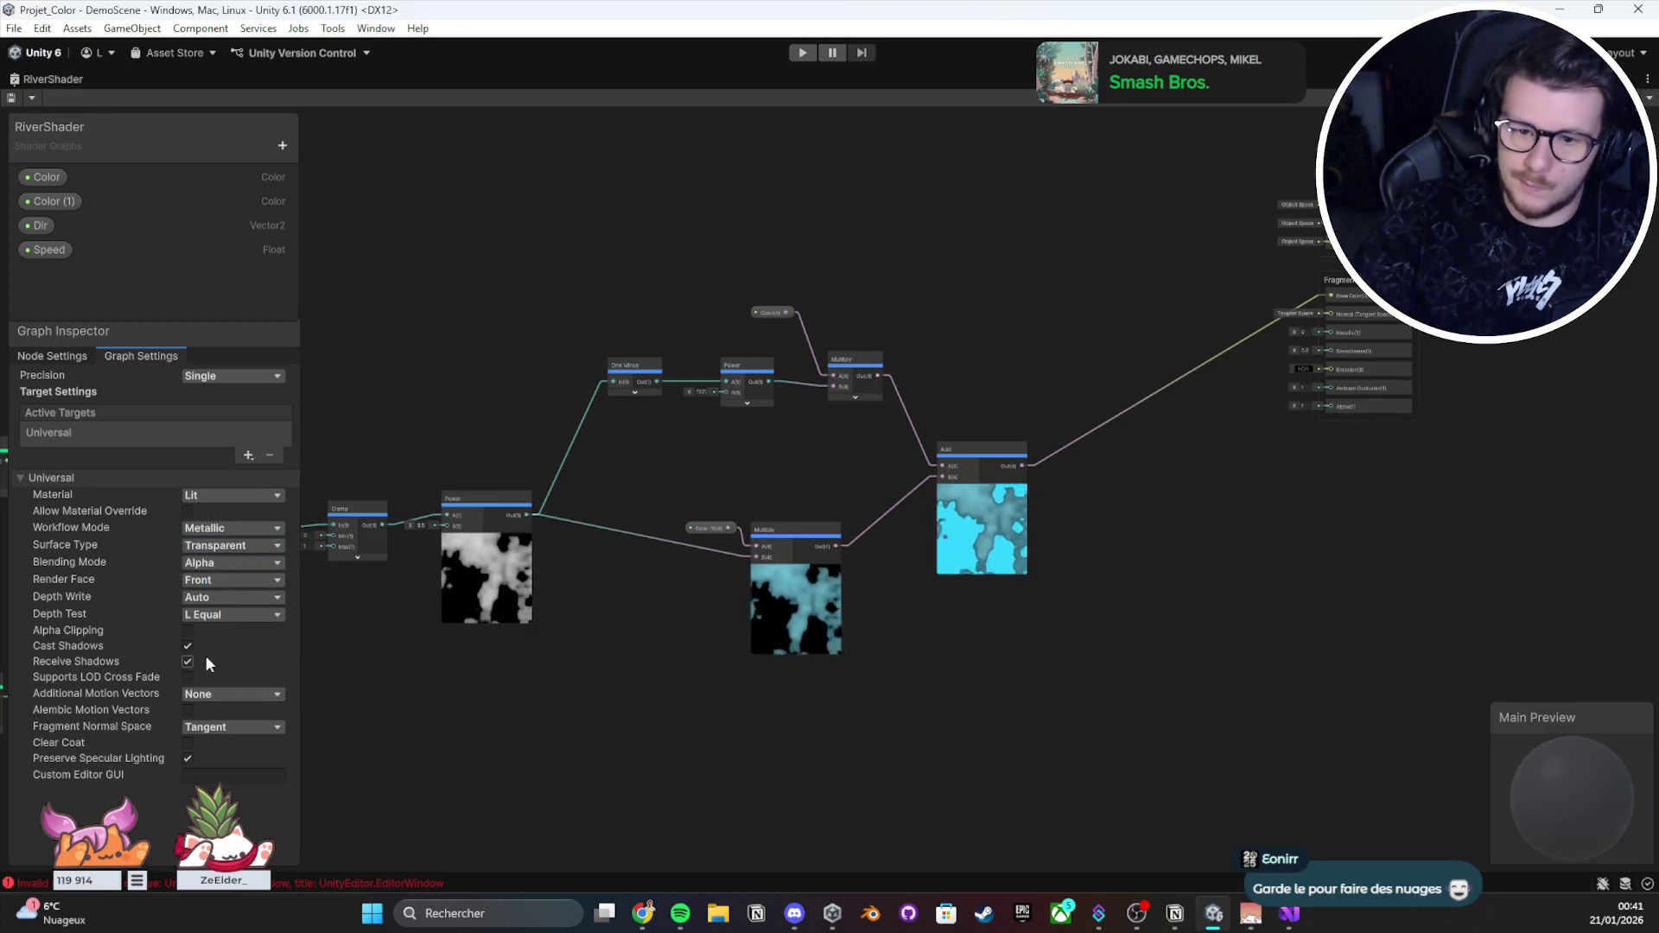
Step: Wire the Power output into Fragment Alpha and return the graph to the docked layout
left_click_drag(526, 515, 1341, 408)
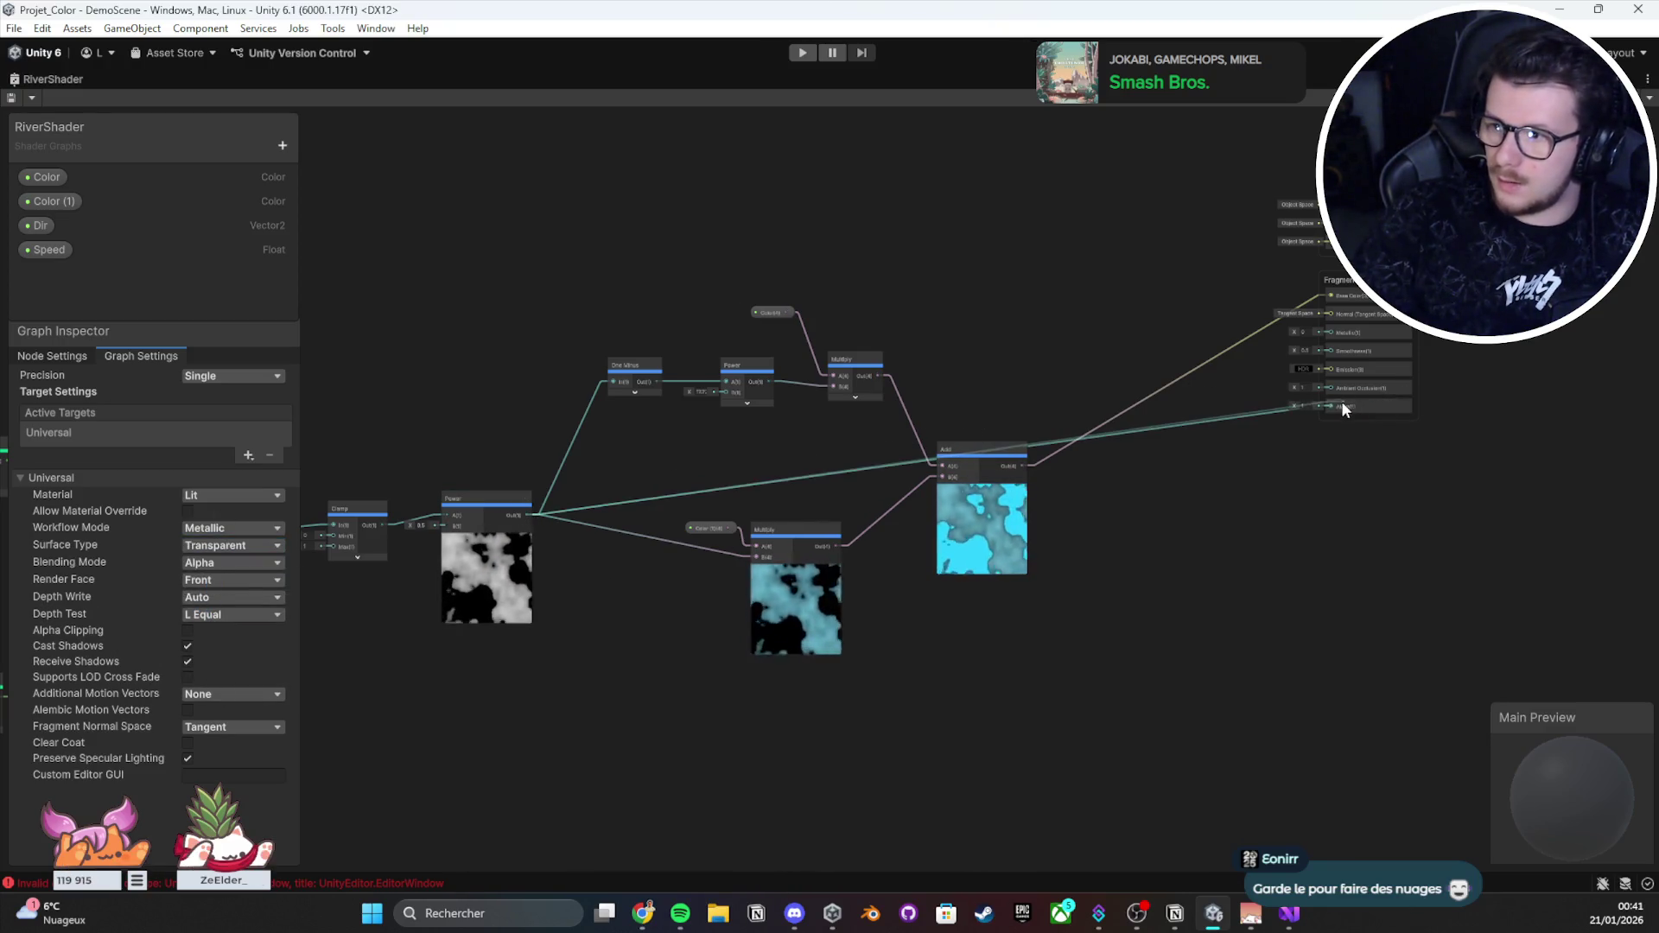
double_click(37, 78)
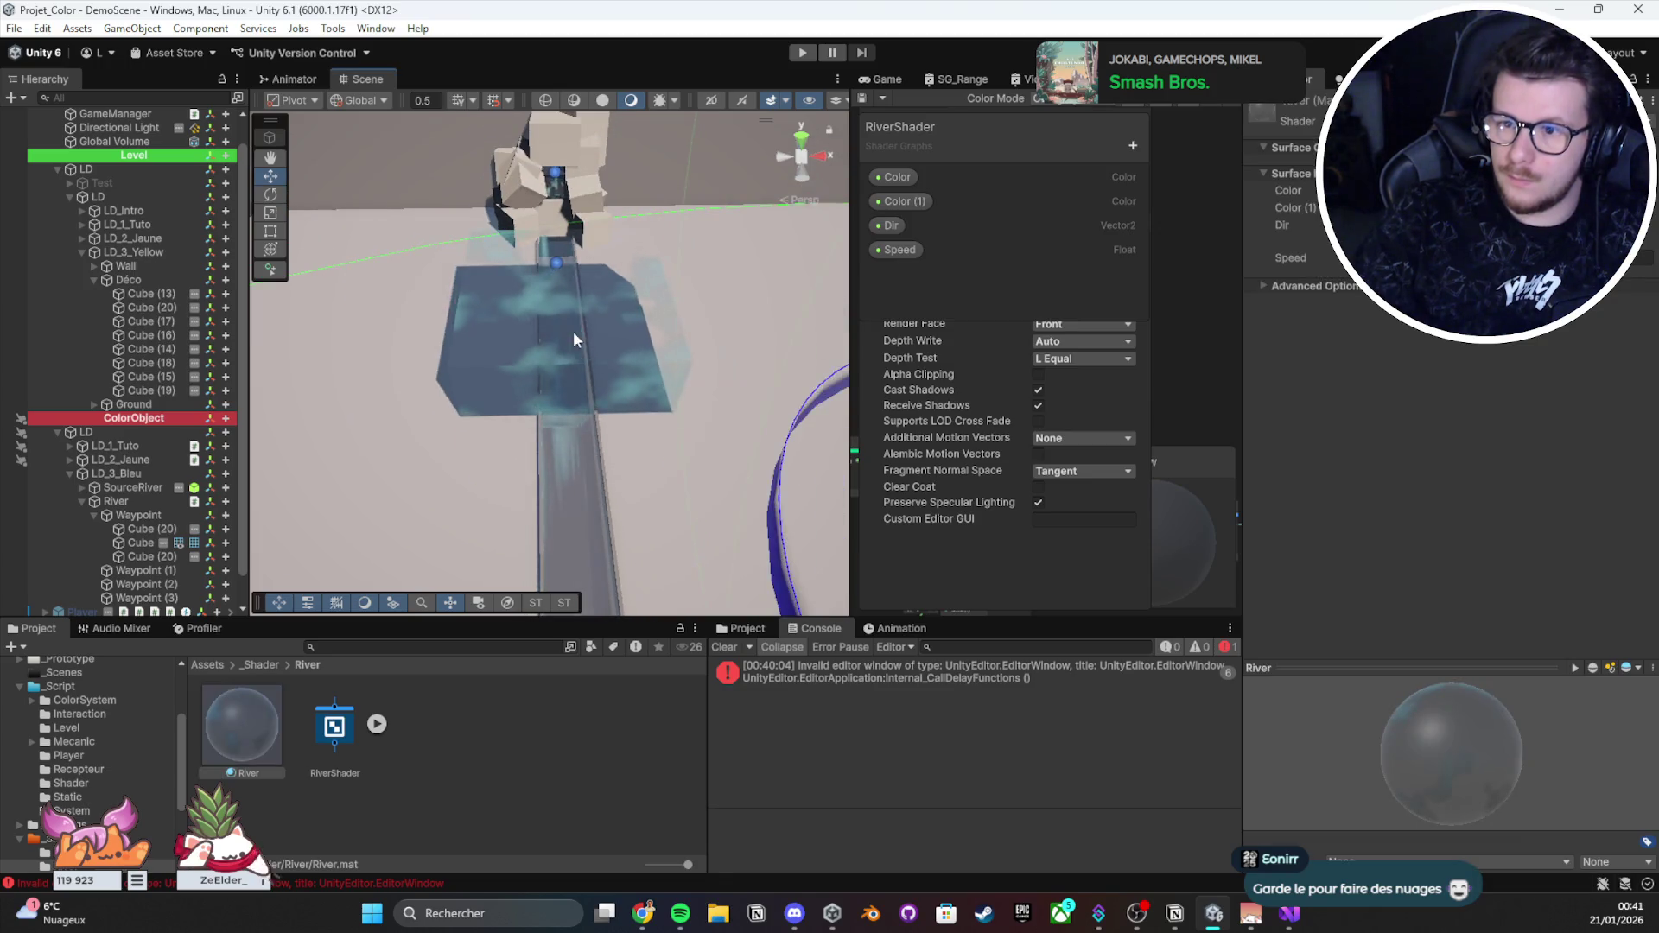
Step: Select Cube (20) and orbit around it to inspect its River material
left_click(573, 330)
mouse_move(573, 330)
left_mouse_down()
mouse_move(672, 67)
mouse_move(637, 215)
mouse_move(666, 348)
mouse_move(647, 308)
mouse_move(486, 332)
left_mouse_up()
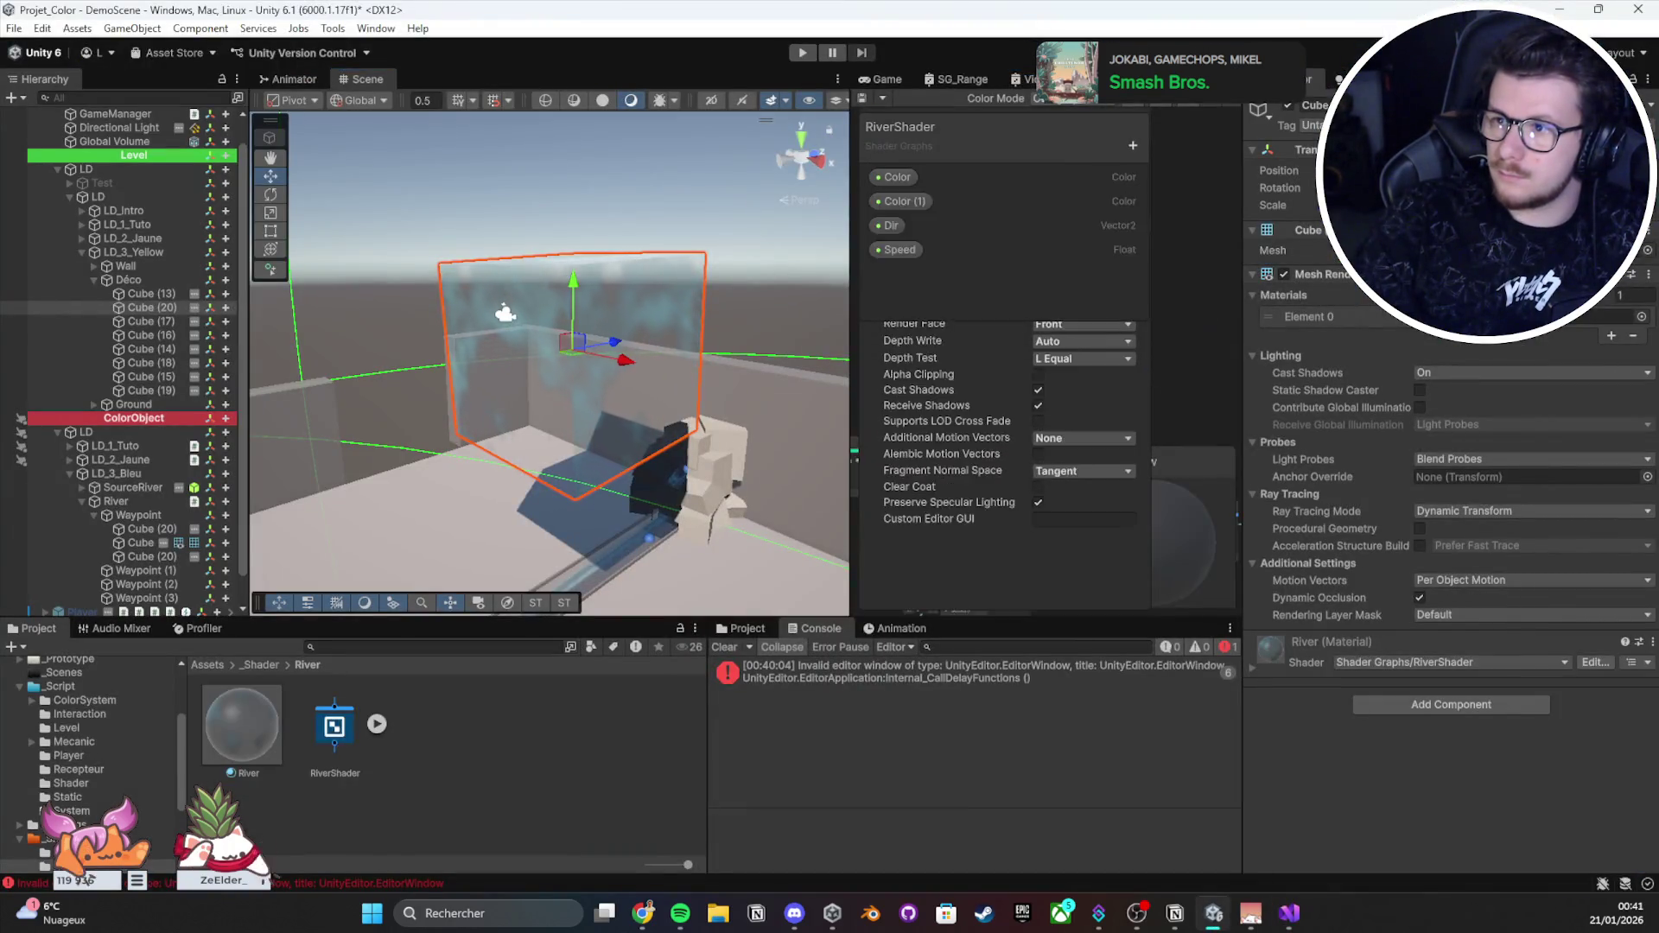
scroll(844, 414, "up", 3)
scroll(1042, 386, "down", 3)
Step: Create an Add node connected to the Power node's output
scroll(843, 370, "up", 2)
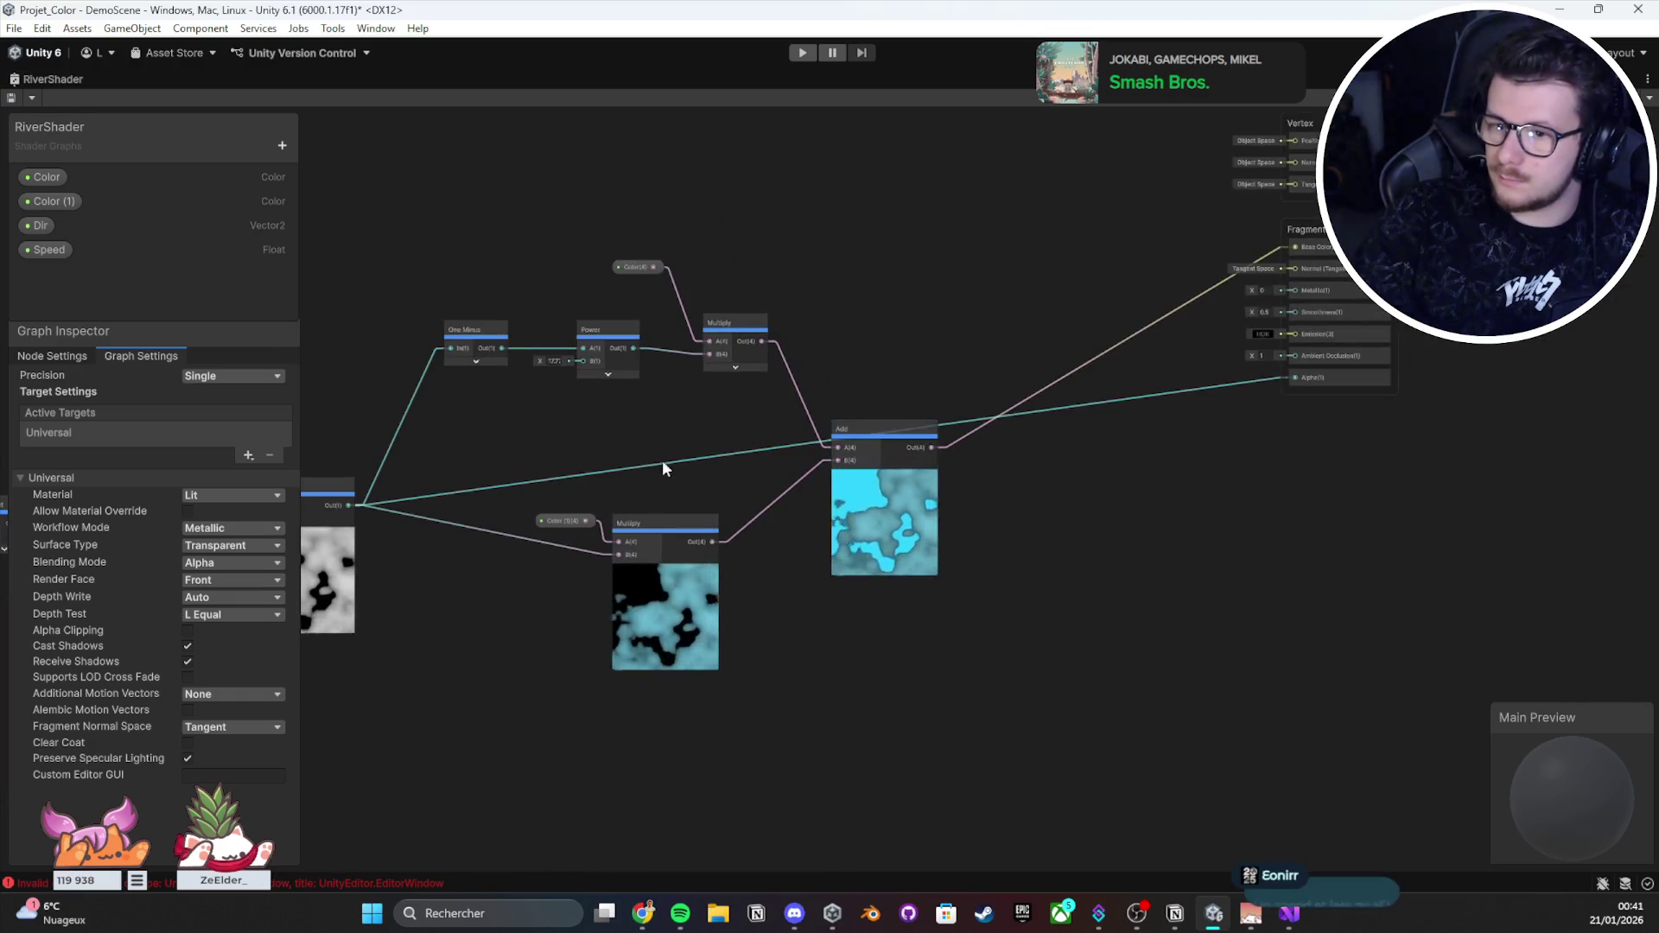
scroll(662, 466, "down", 2)
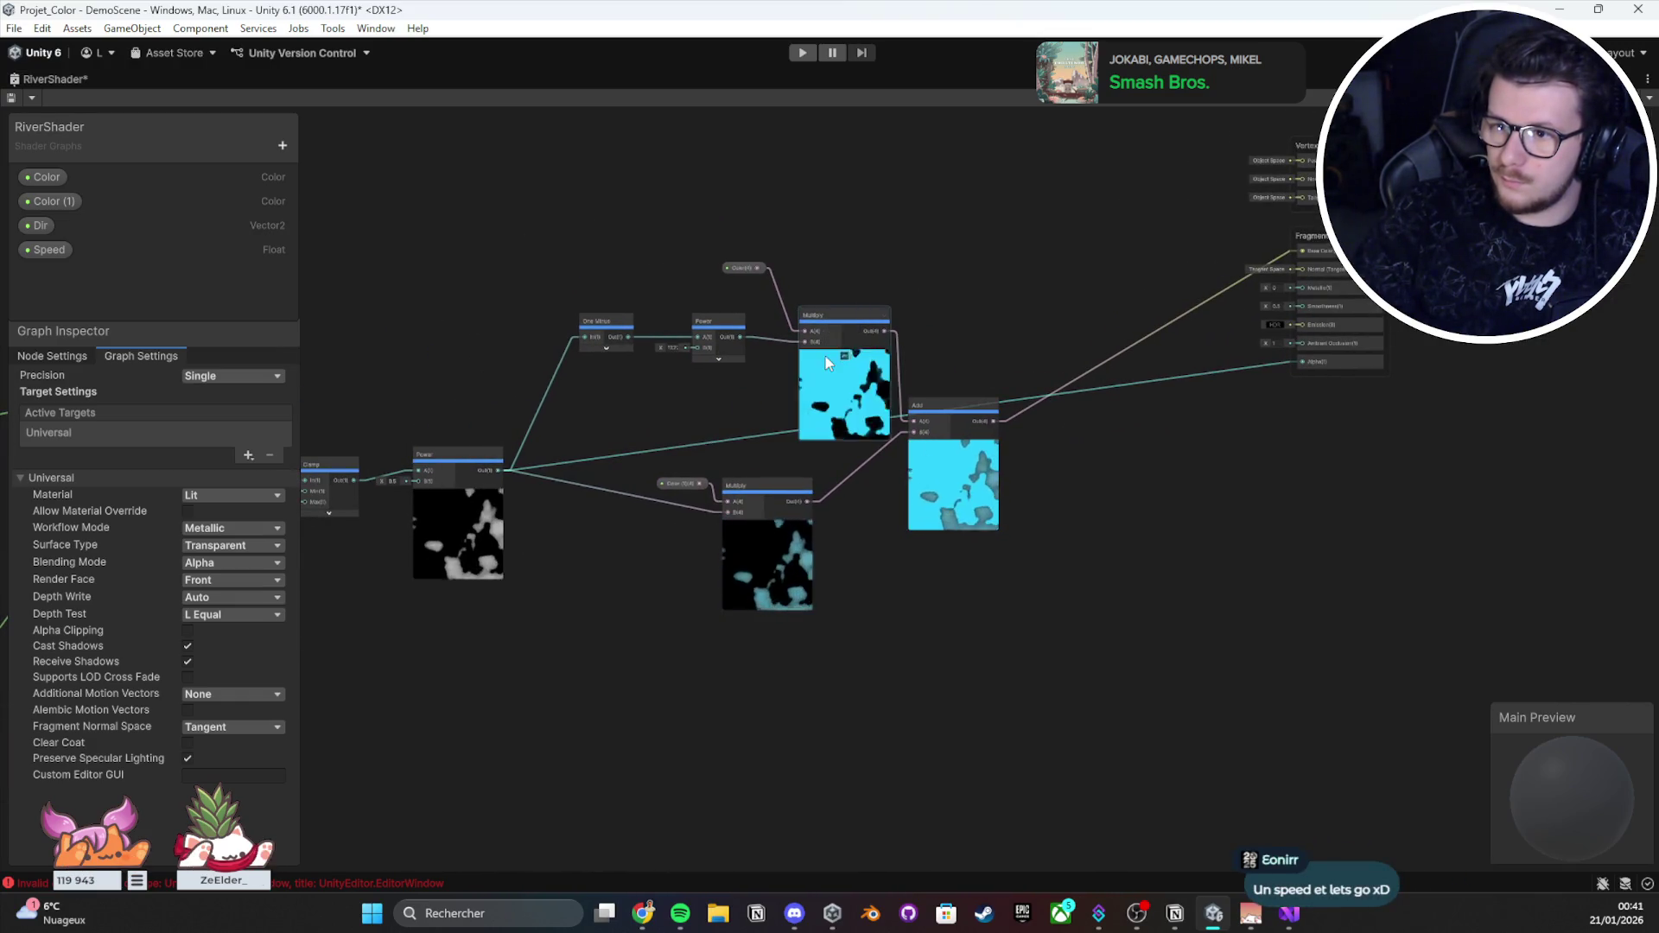
left_click(719, 361)
left_click(720, 359)
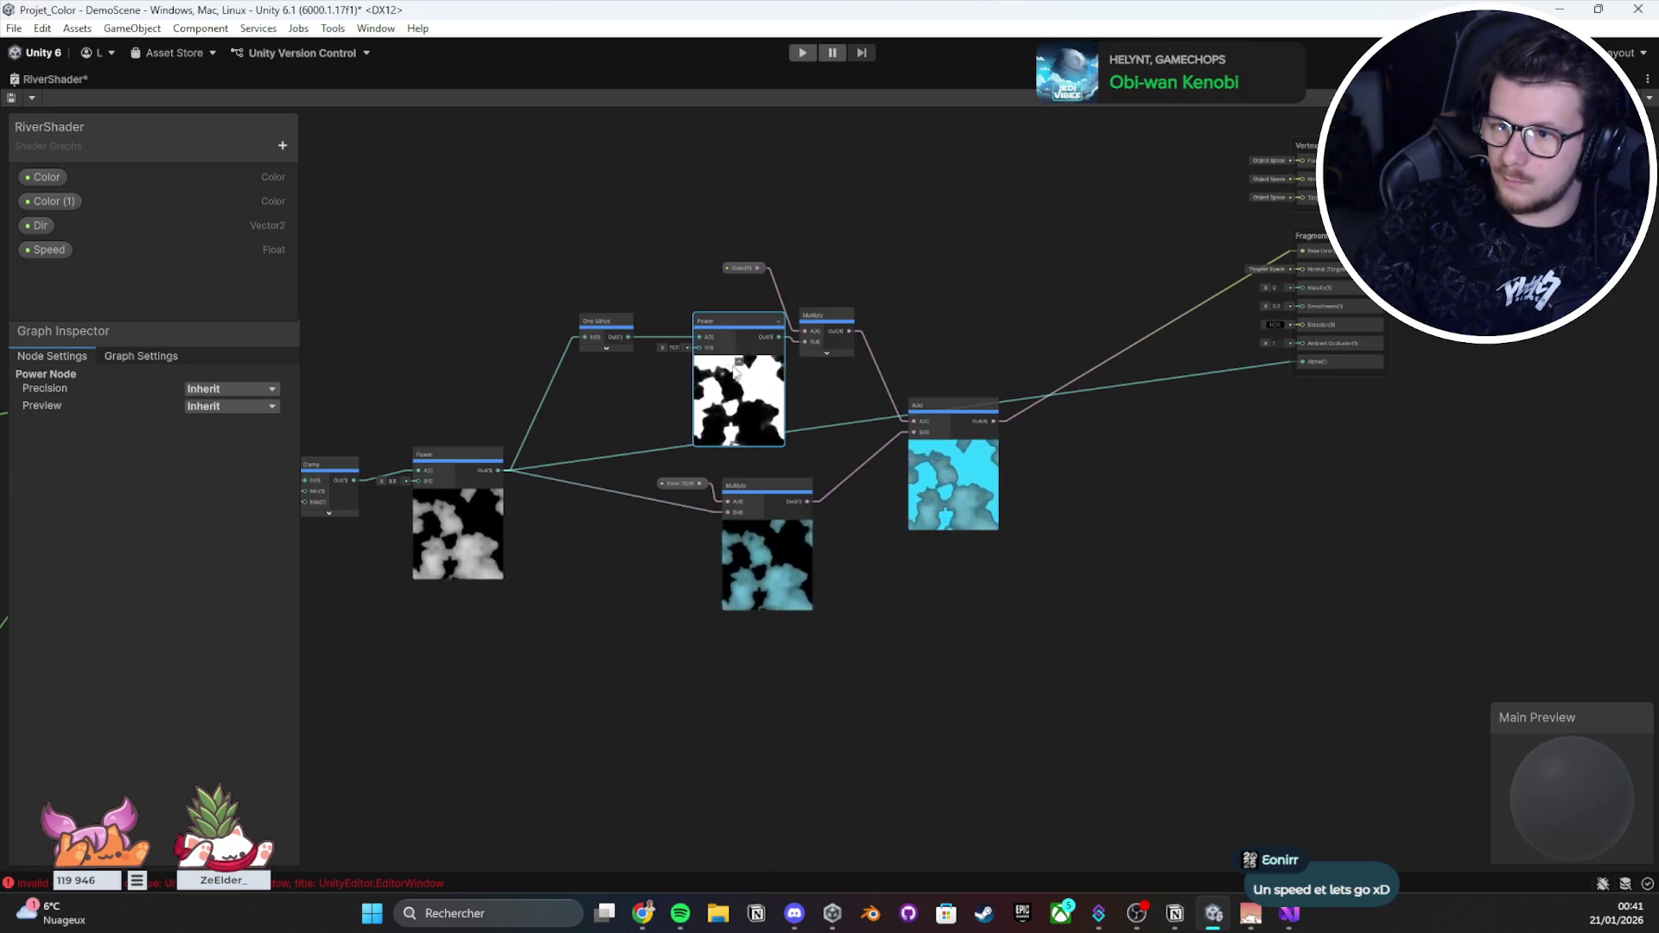
left_click(719, 354)
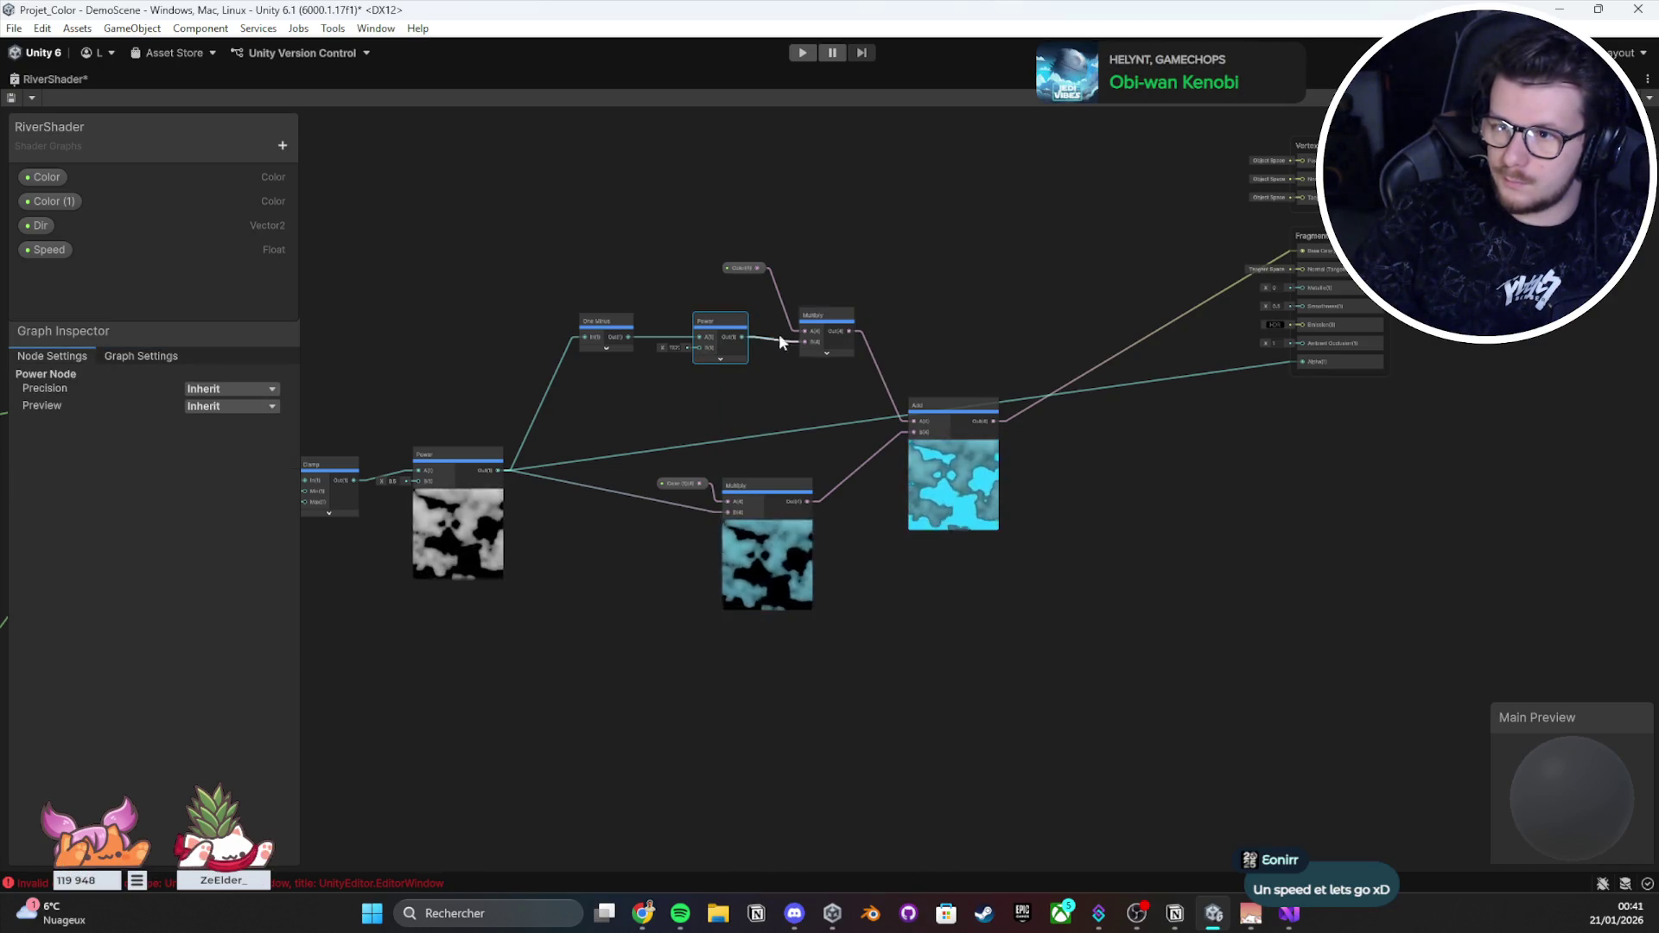
scroll(781, 330, "up", 3)
left_click(745, 303)
mouse_move(664, 328)
left_mouse_down()
mouse_move(632, 394)
mouse_move(619, 377)
mouse_move(750, 235)
left_mouse_up()
left_click(640, 304)
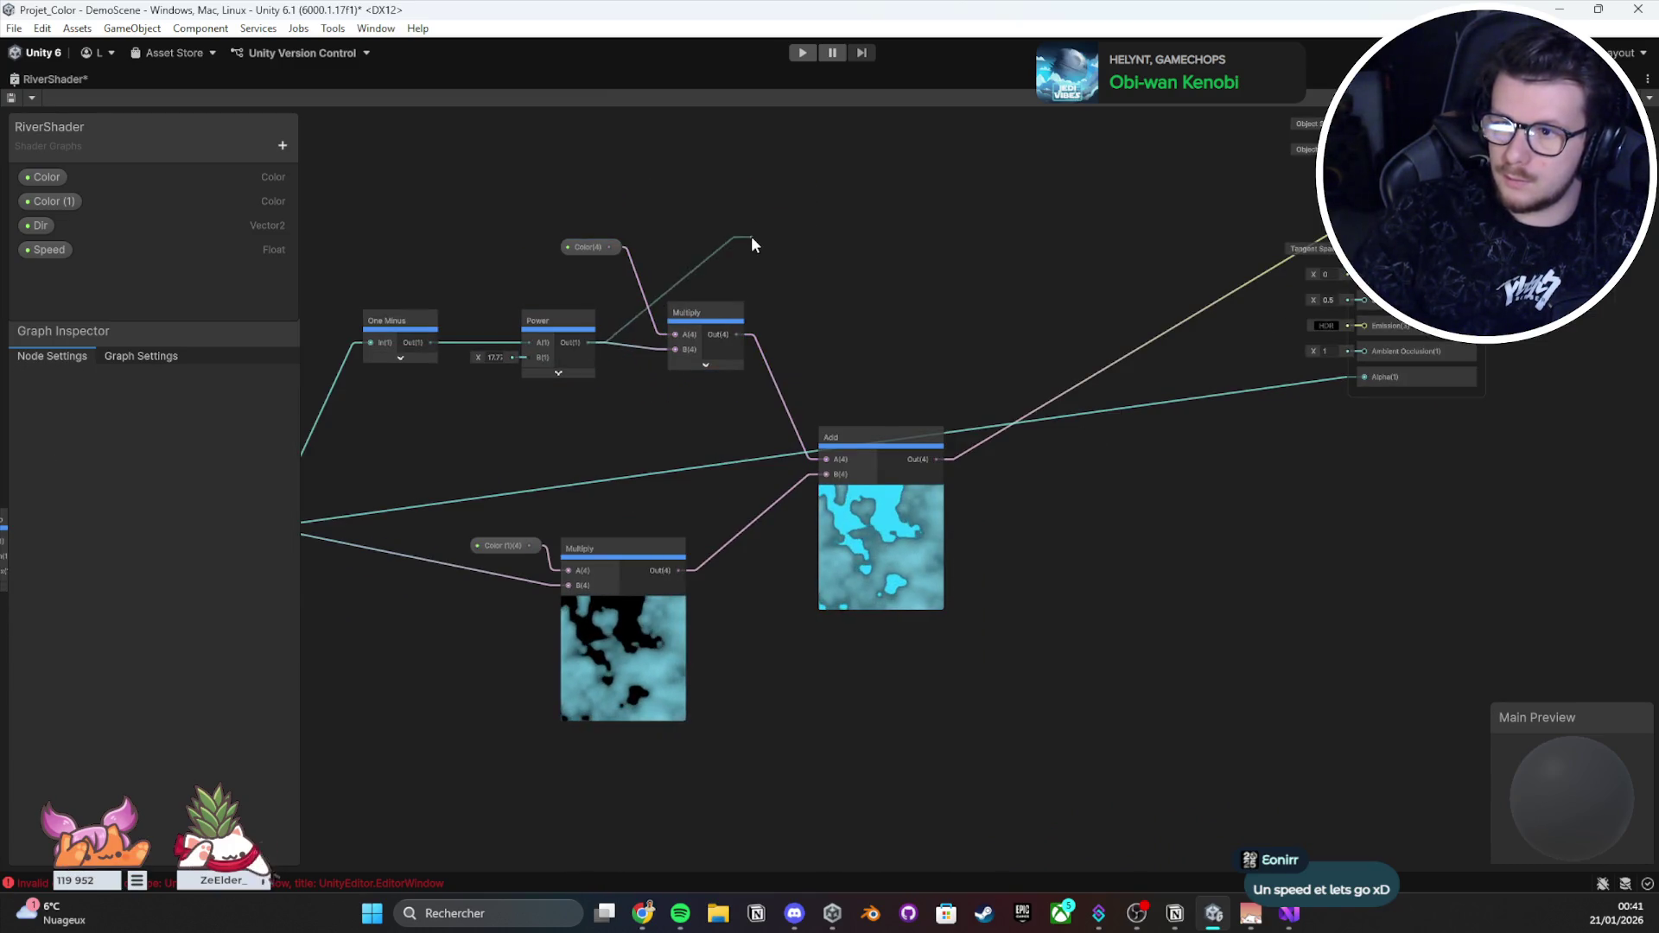
type("add")
key("Return")
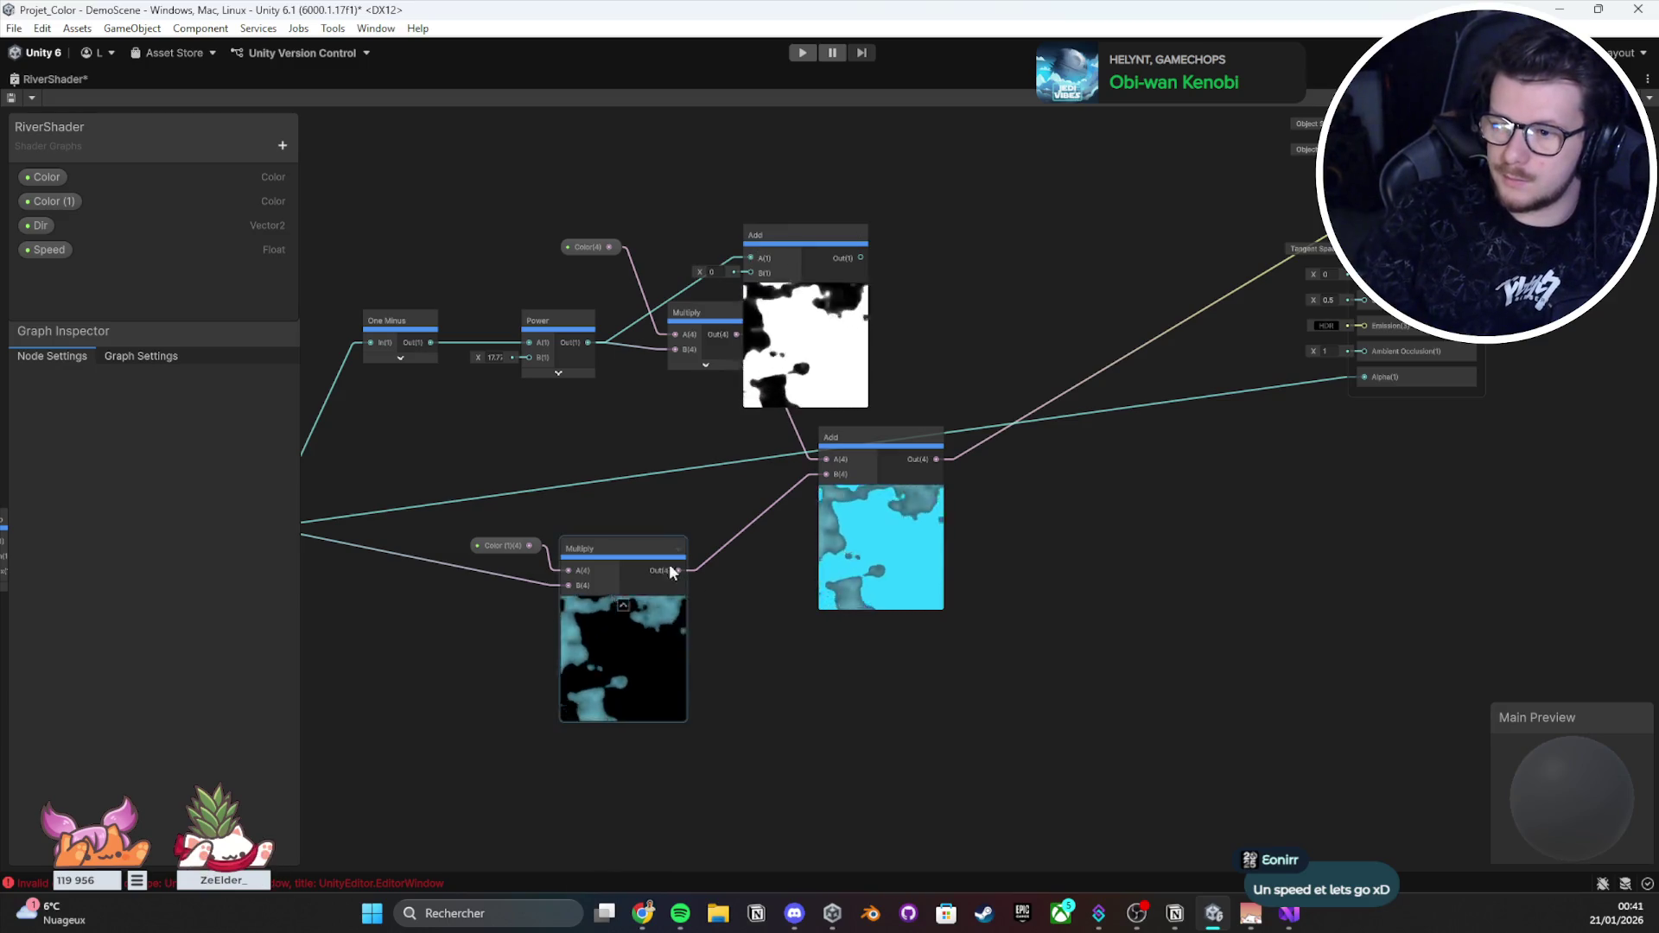
Step: Wire the Add output into Fragment Alpha, then dock the graph and view the cube's new shading
left_click_drag(462, 522, 712, 532)
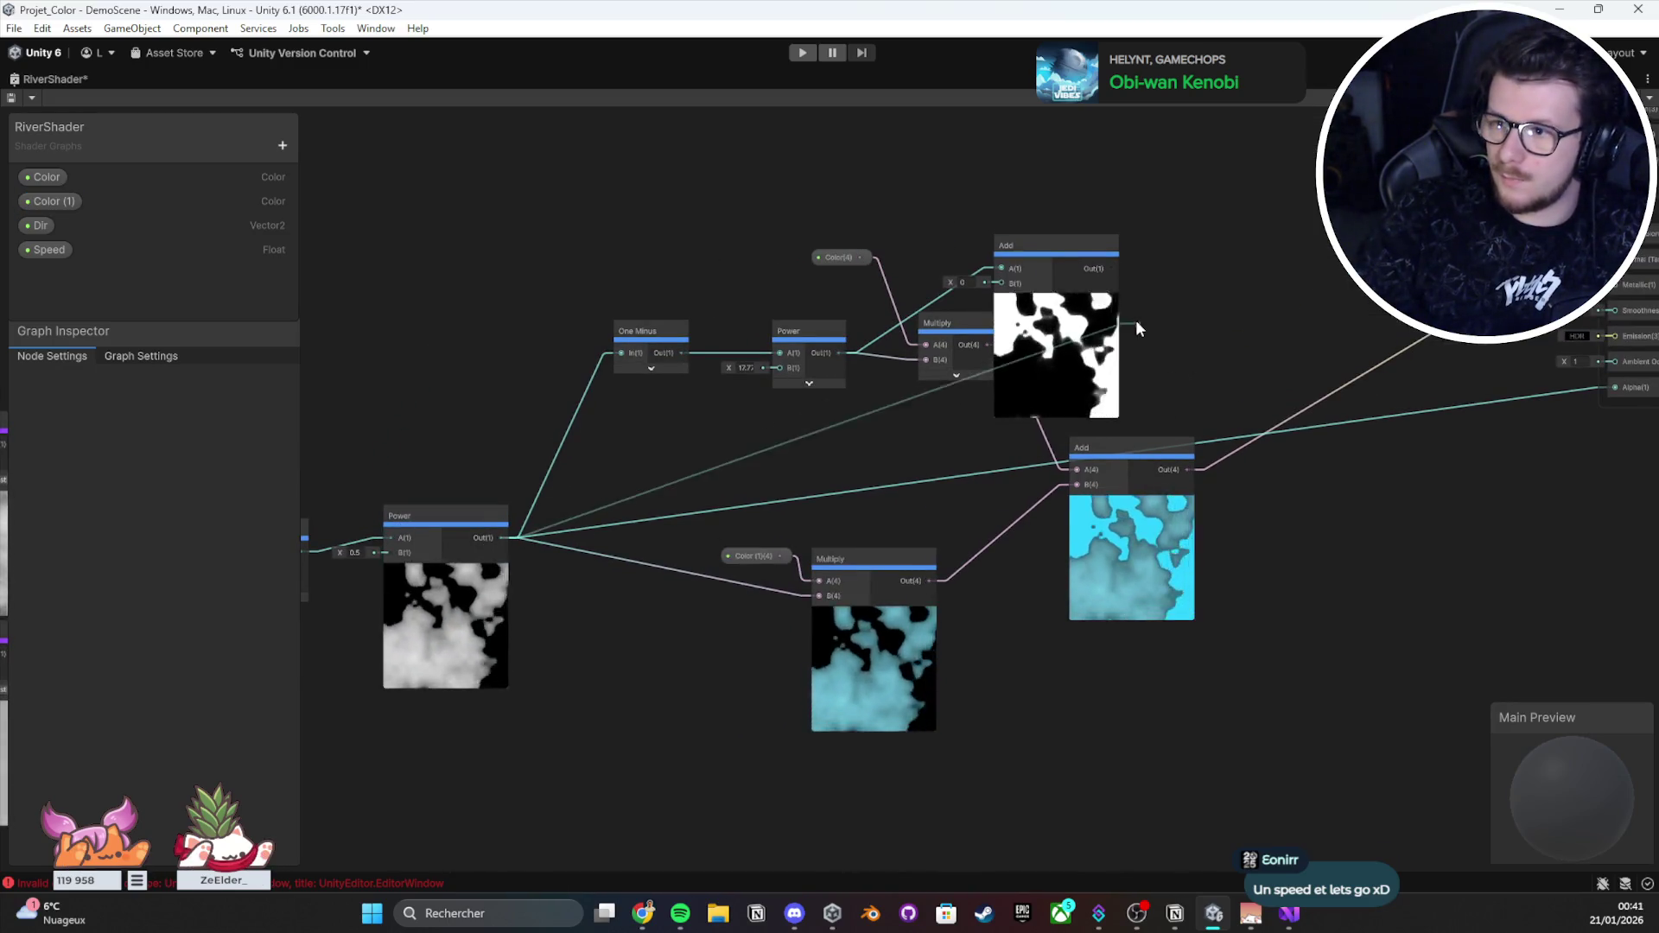
left_click_drag(1257, 330, 928, 344)
mouse_move(781, 282)
left_mouse_down()
mouse_move(1362, 402)
mouse_move(1284, 402)
left_mouse_up()
left_click_drag(667, 304, 733, 245)
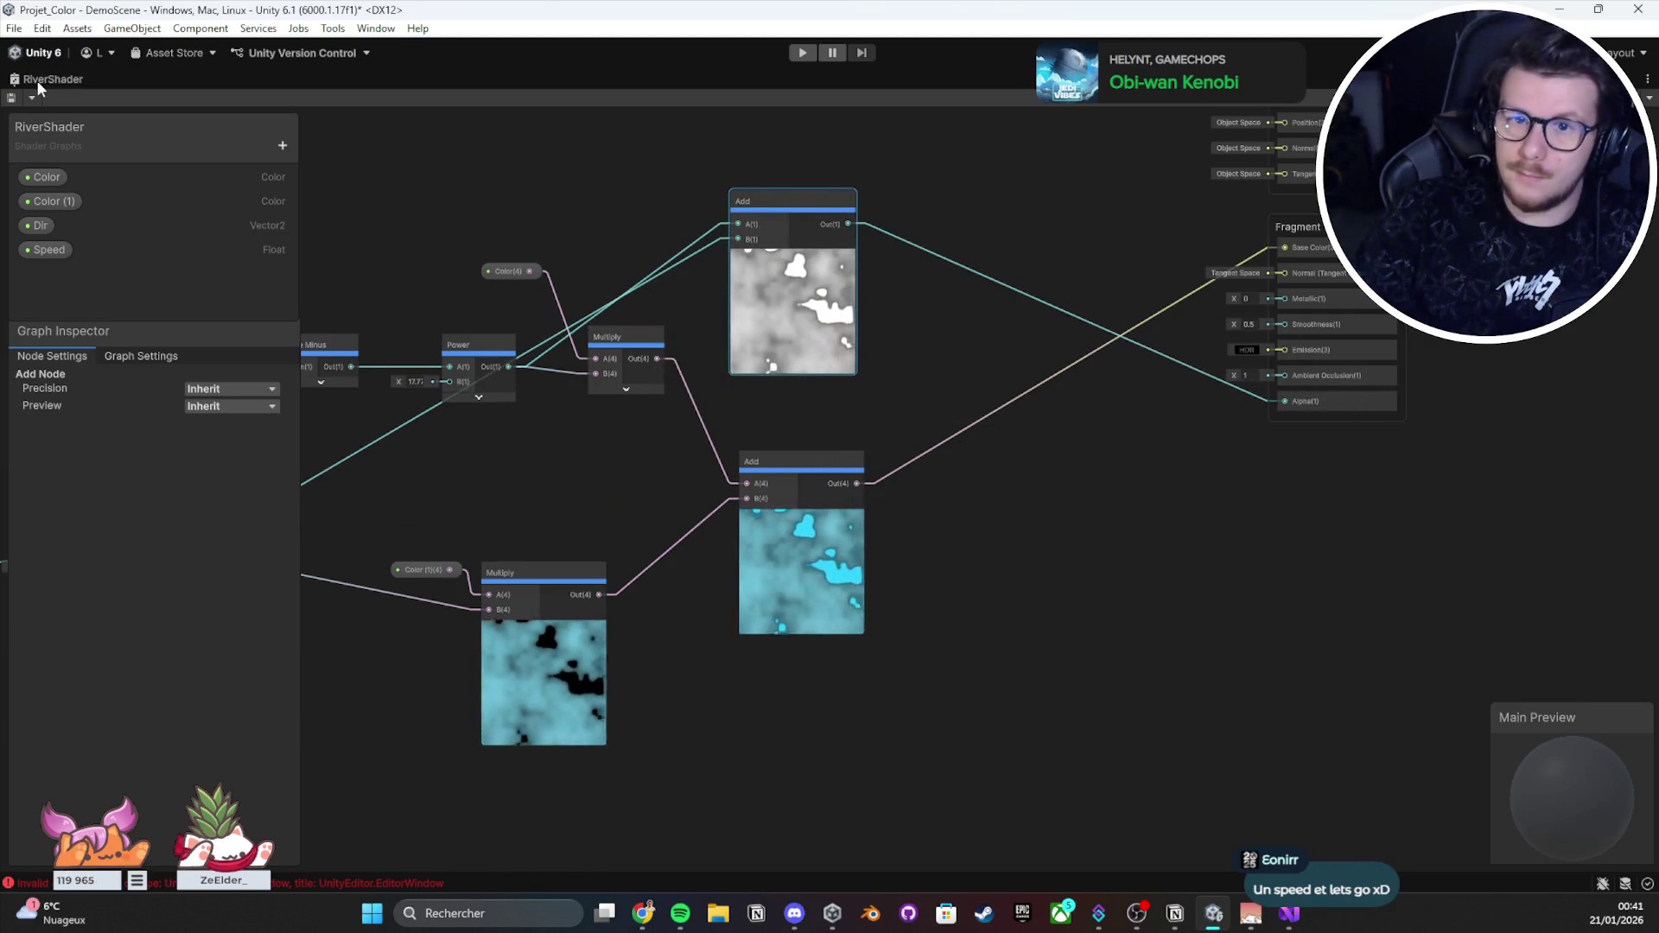
key("shift+space")
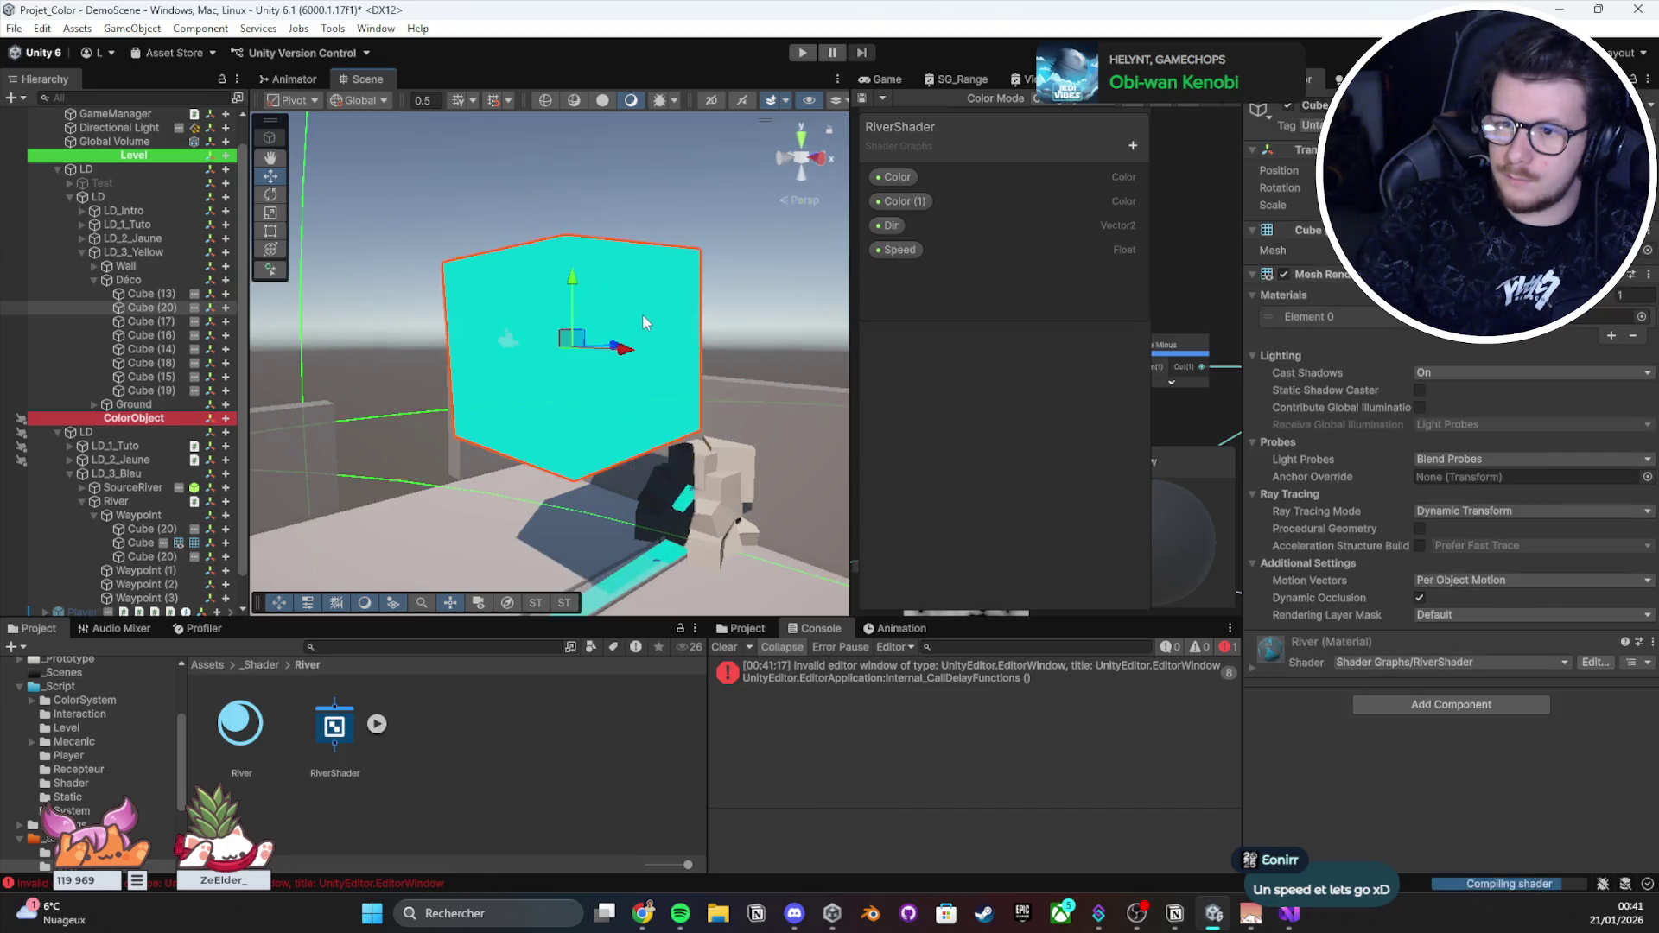
mouse_move(708, 399)
left_mouse_down()
mouse_move(314, 389)
mouse_move(449, 418)
left_mouse_up()
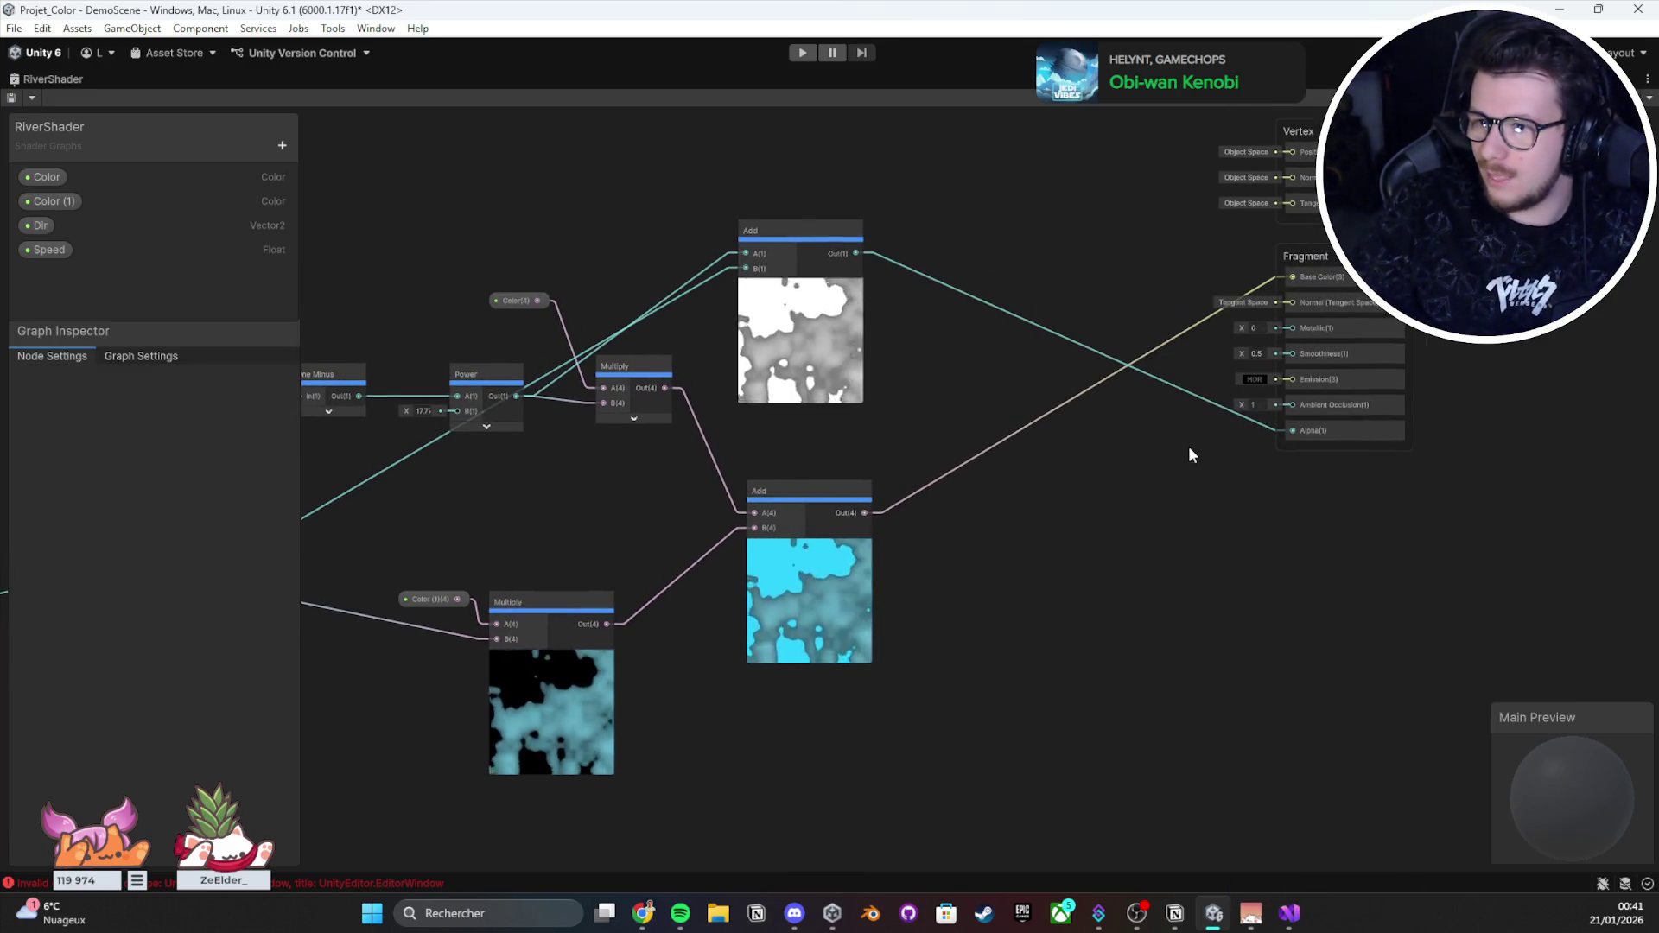
Step: Delete the top Add node and the right-hand colour nodes after the Subtract
left_click(837, 360)
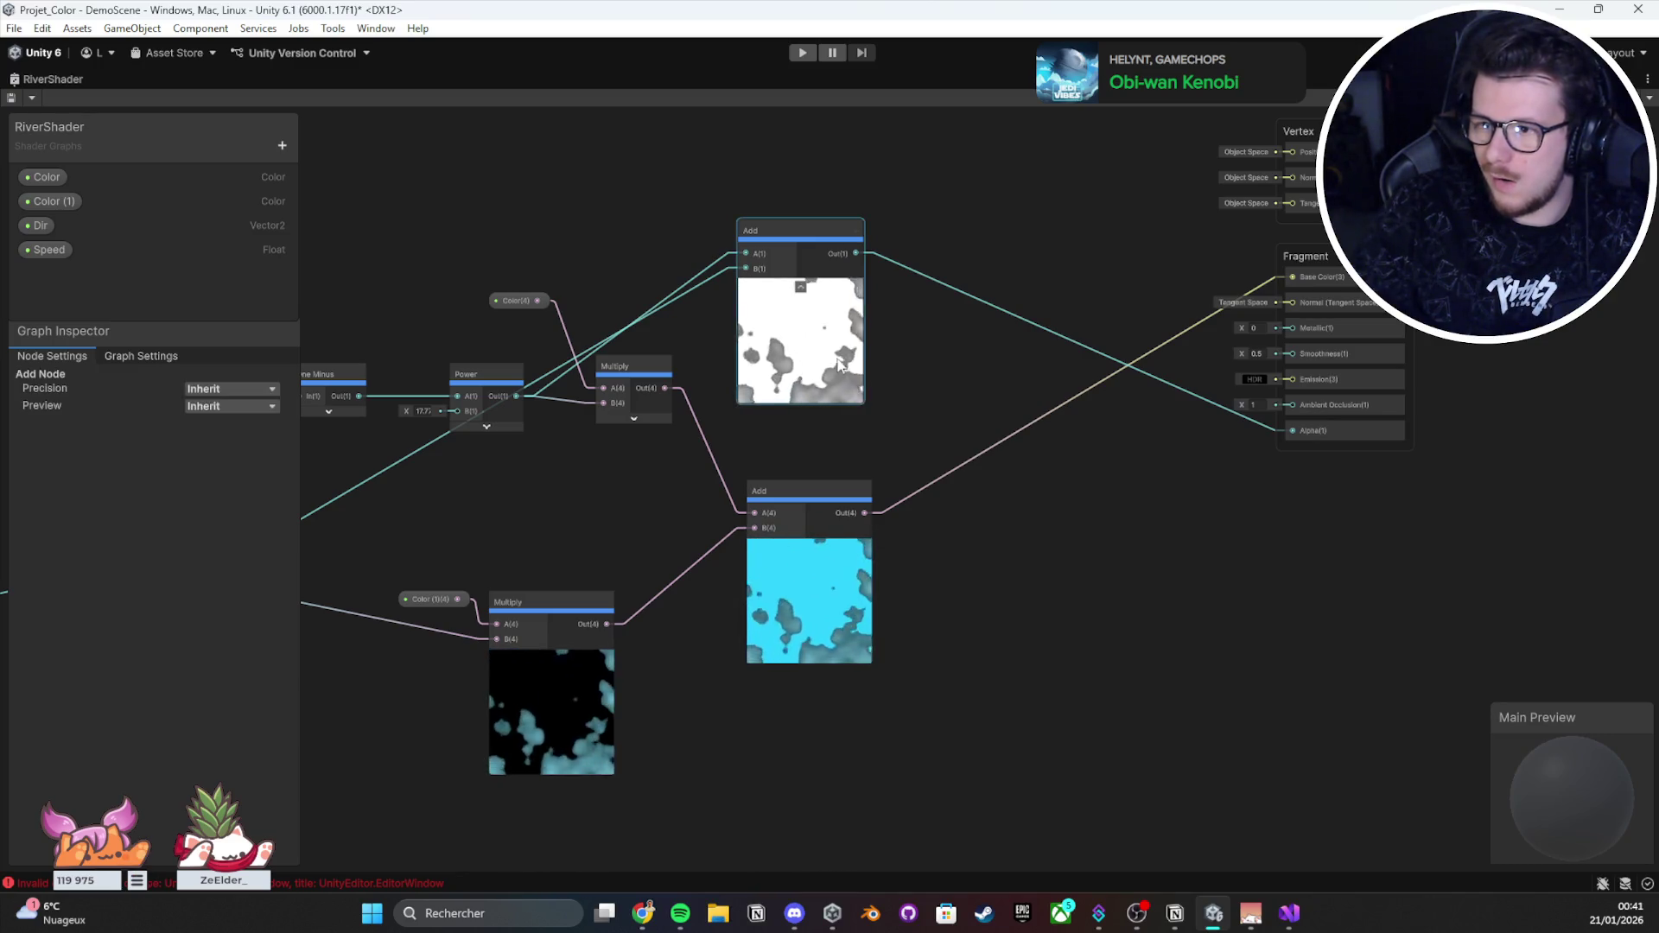
key("Delete")
scroll(836, 356, "down", 5)
mouse_move(983, 268)
left_mouse_down()
mouse_move(578, 611)
mouse_move(556, 558)
left_mouse_up()
scroll(561, 549, "up", 3)
scroll(1299, 154, "down", 1)
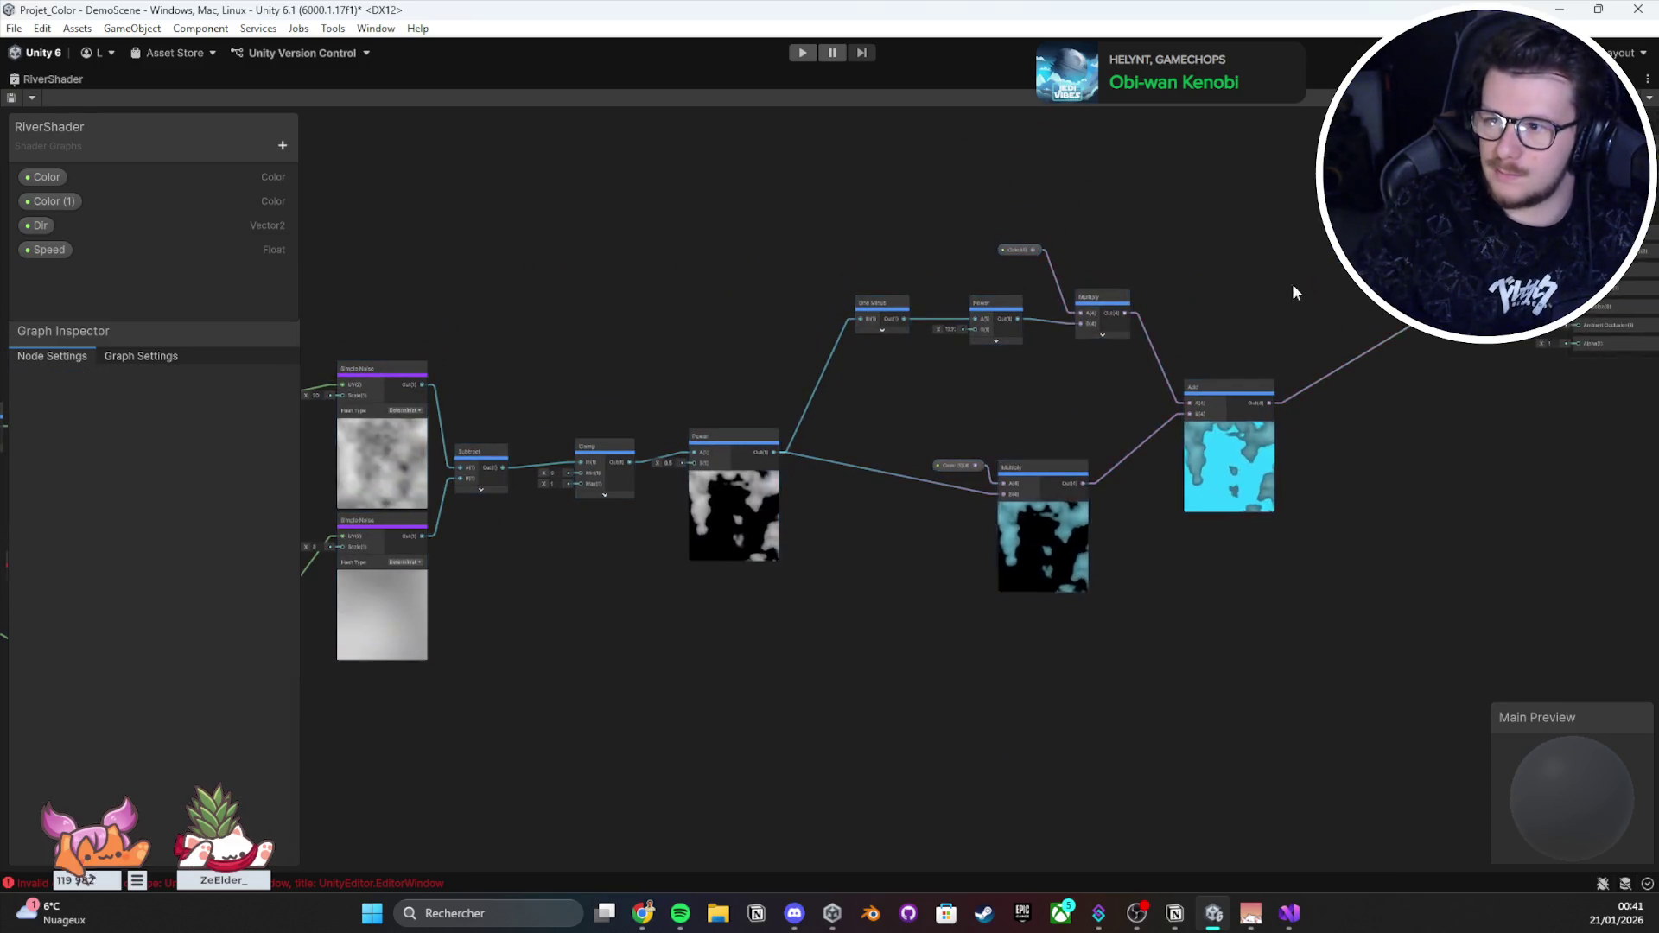
mouse_move(1395, 186)
left_mouse_down()
mouse_move(806, 683)
mouse_move(553, 702)
left_mouse_up()
key("Delete")
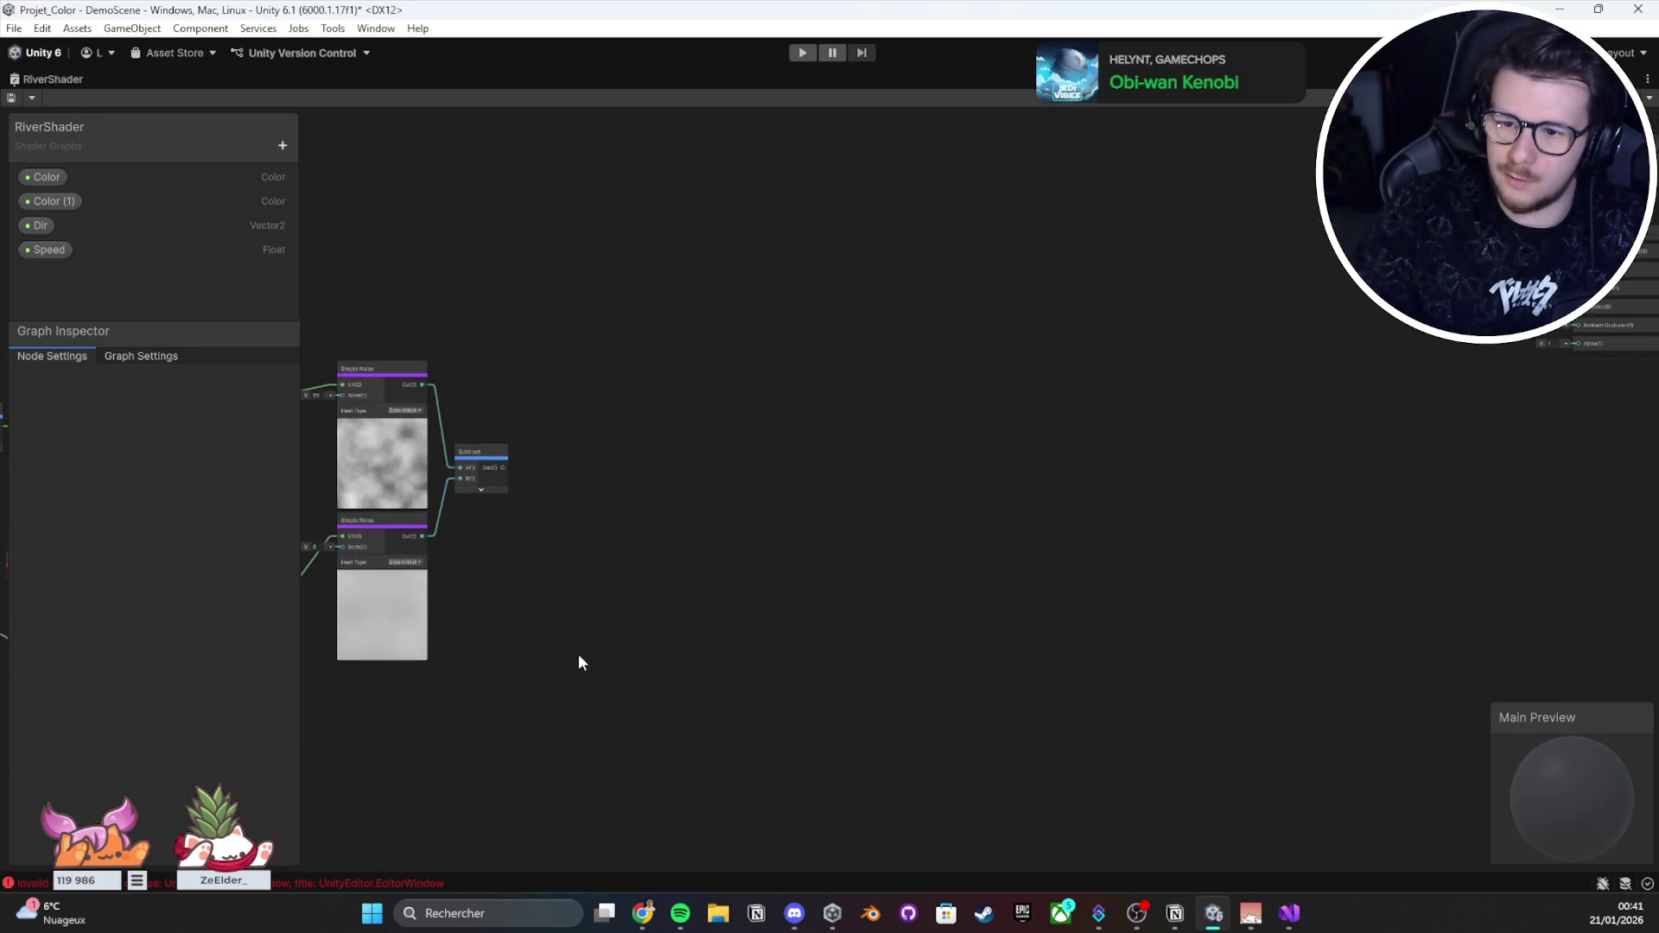
key("ctrl+z")
Step: Move the remaining Simple Noise network nodes to the right
left_click_drag(1172, 286, 134, 758)
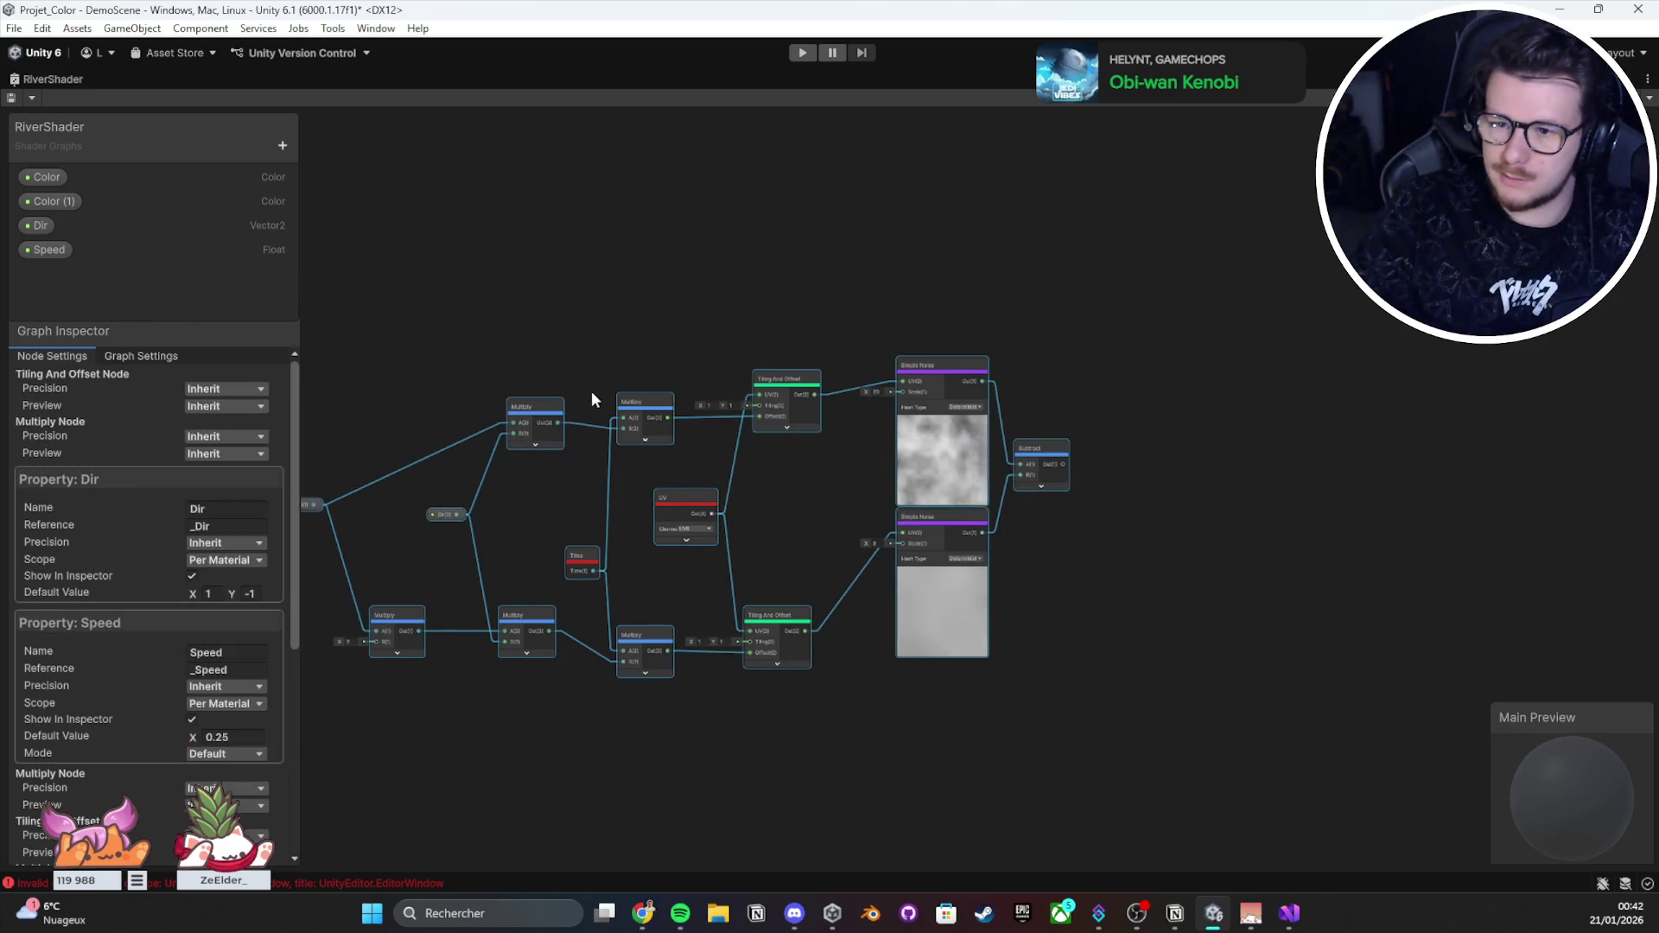
left_click(769, 328)
left_click_drag(1246, 342, 318, 760)
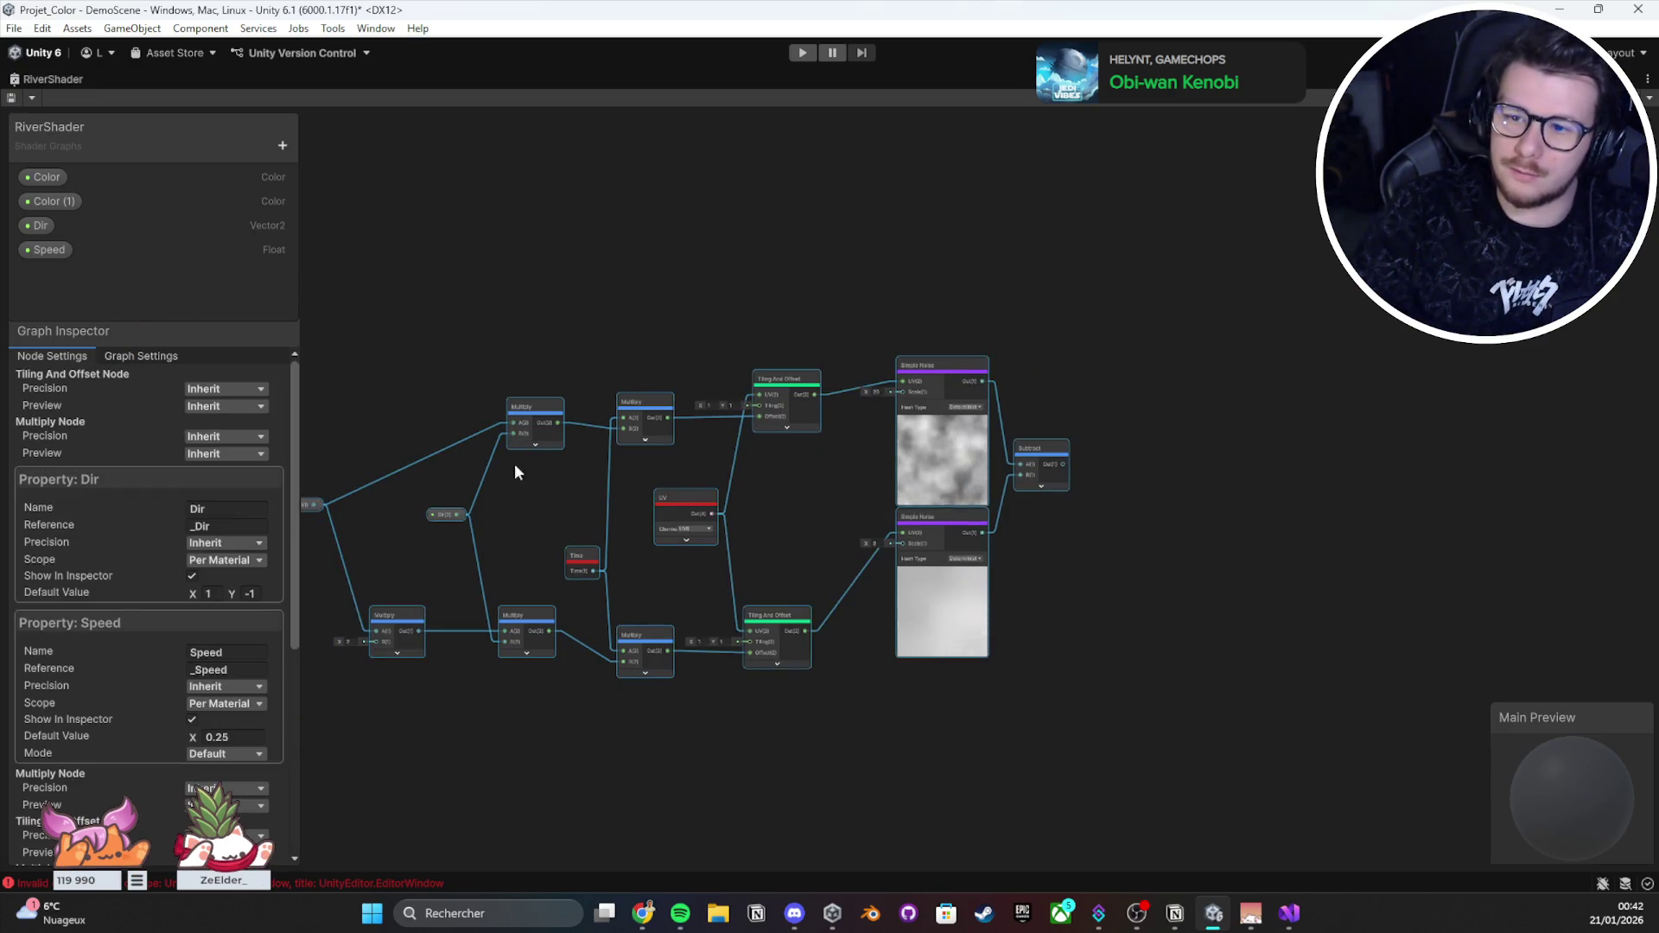
mouse_move(767, 381)
left_mouse_down()
mouse_move(1250, 402)
mouse_move(378, 417)
left_mouse_up()
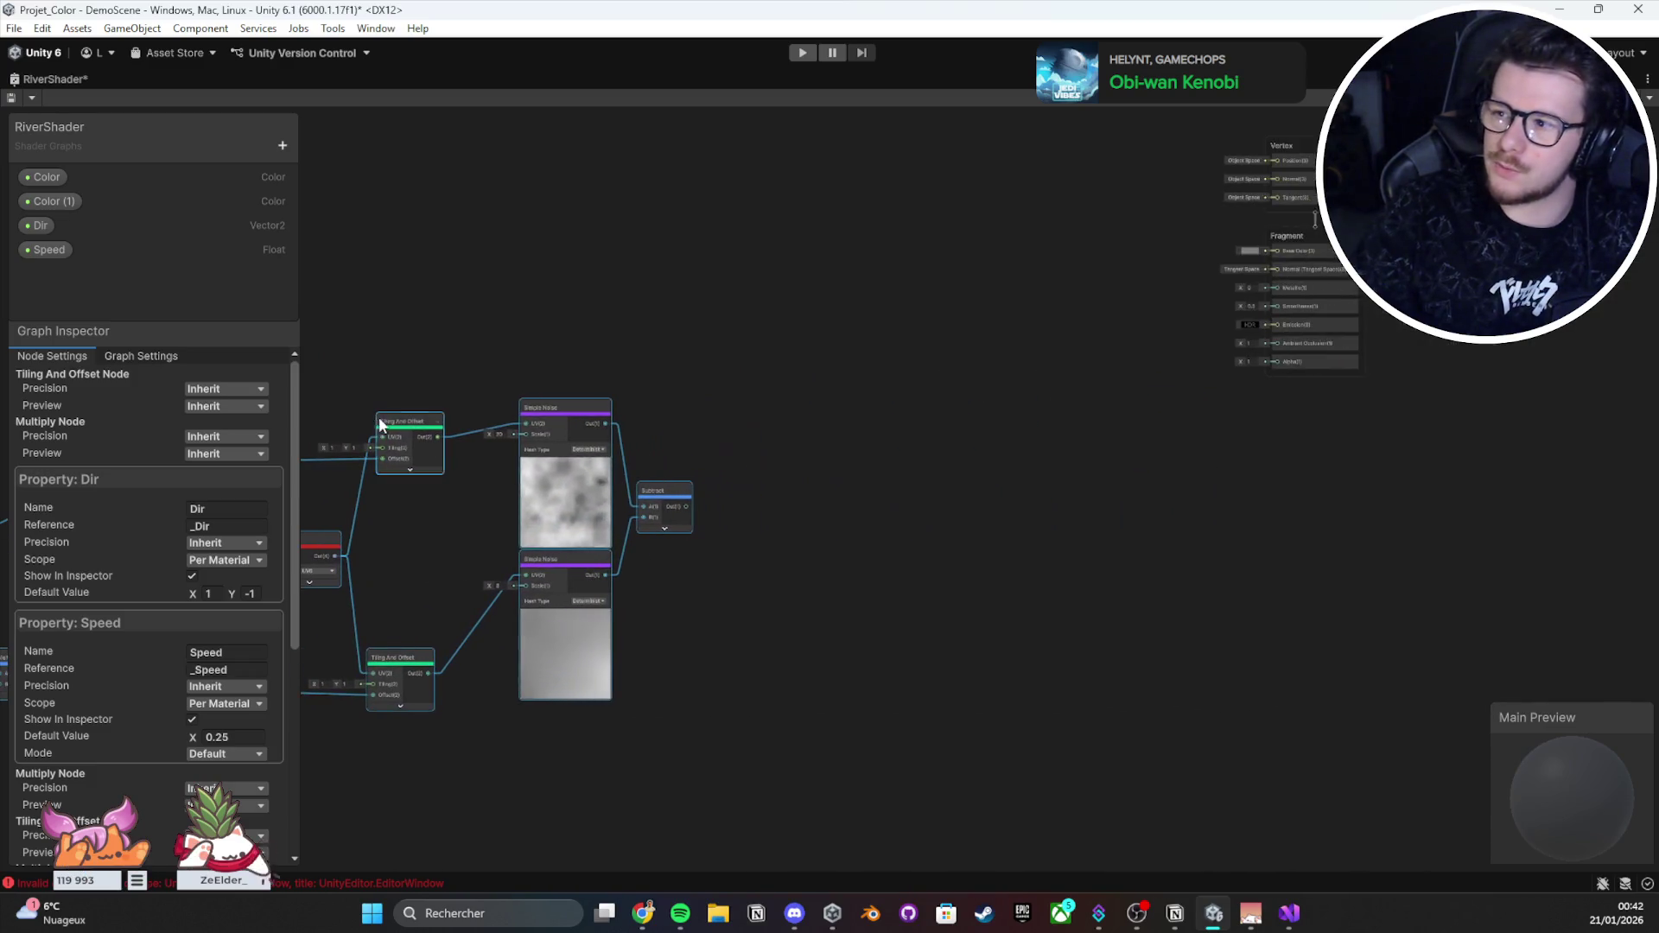
left_click_drag(559, 453, 475, 491)
left_click(808, 424)
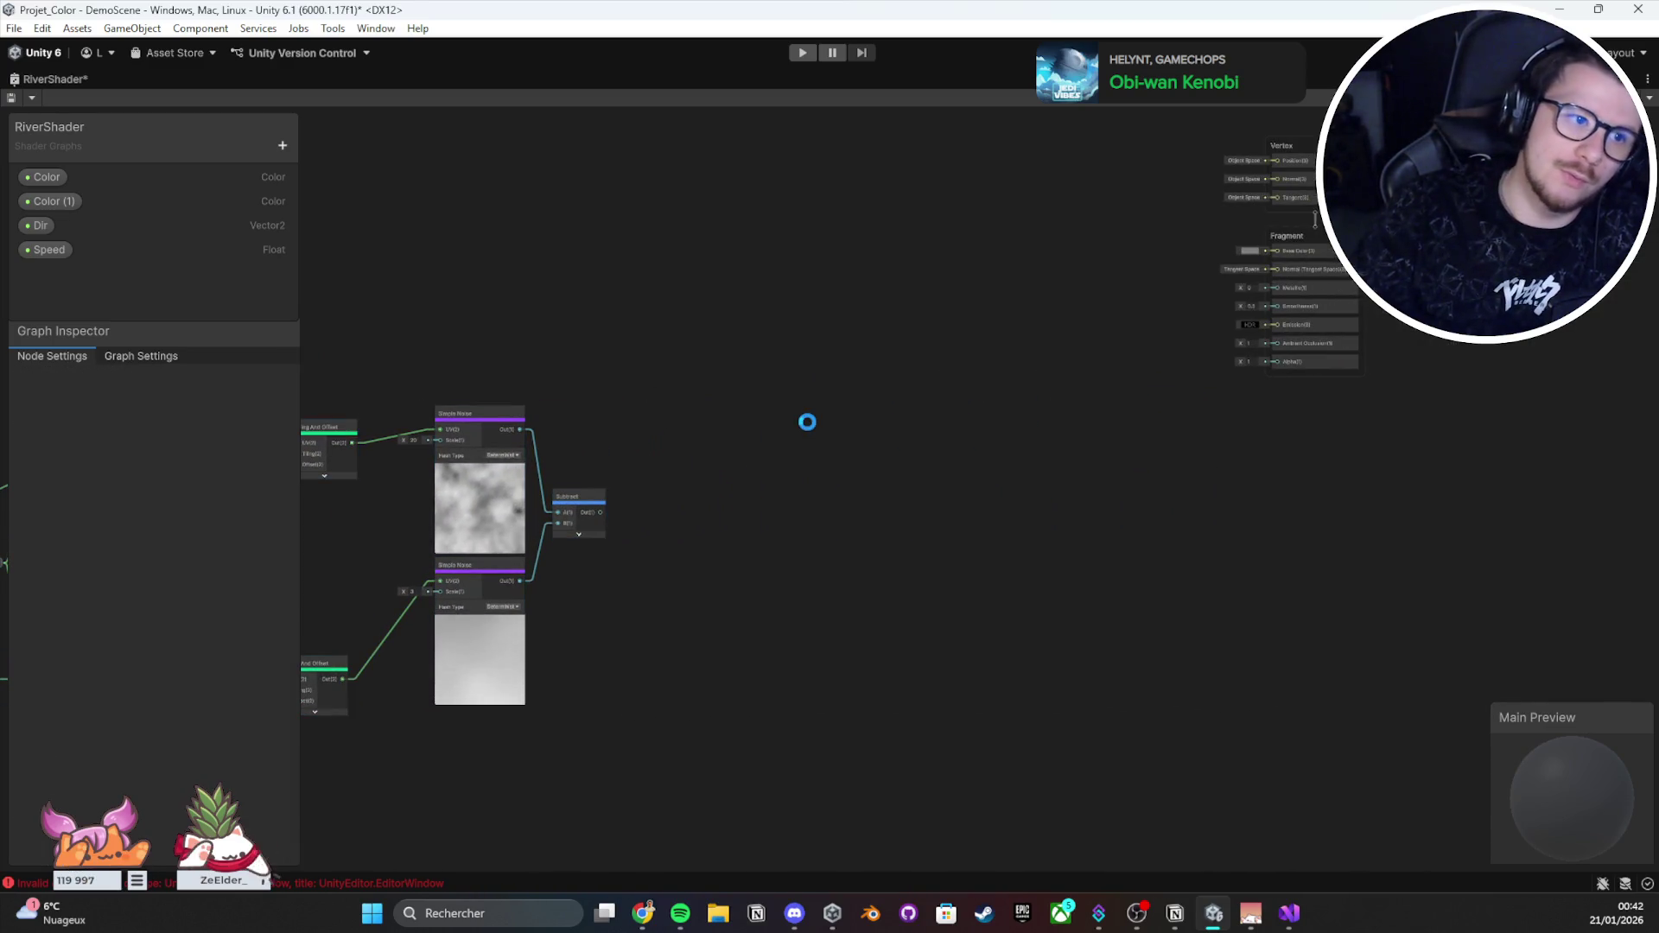
Step: Bring the Vertex and Fragment master stack into view, then dock the graph window
scroll(685, 436, "up", 3)
scroll(684, 442, "up", 1)
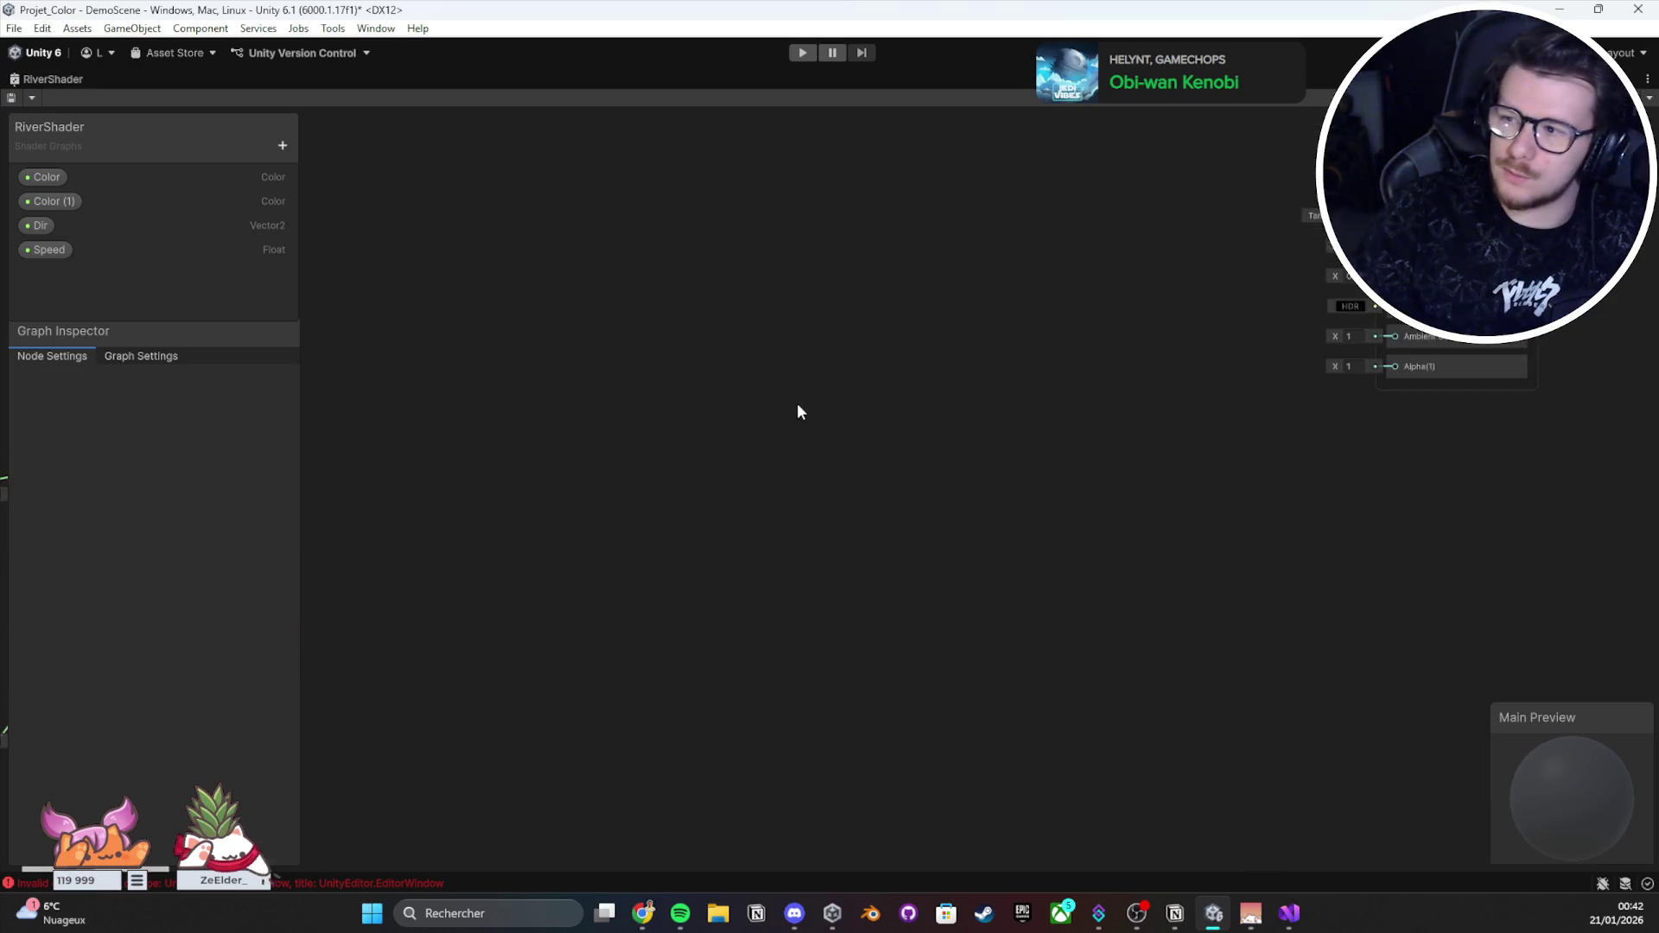
left_click_drag(1007, 410, 642, 423)
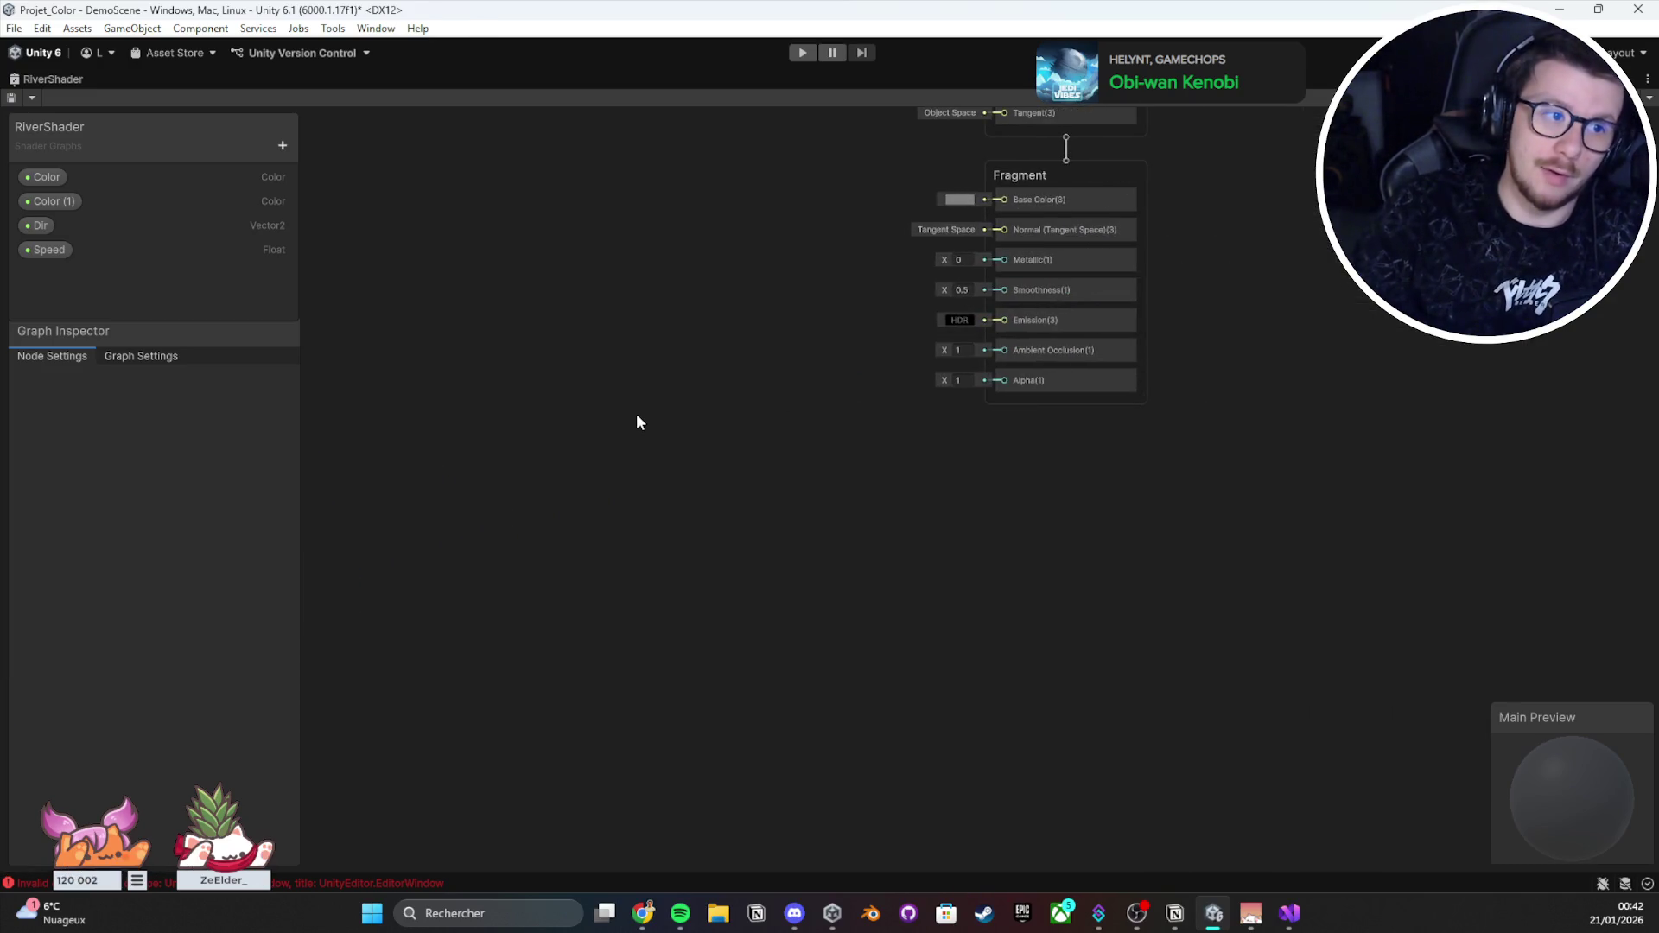
scroll(978, 430, "up", 2)
left_click_drag(978, 429, 878, 497)
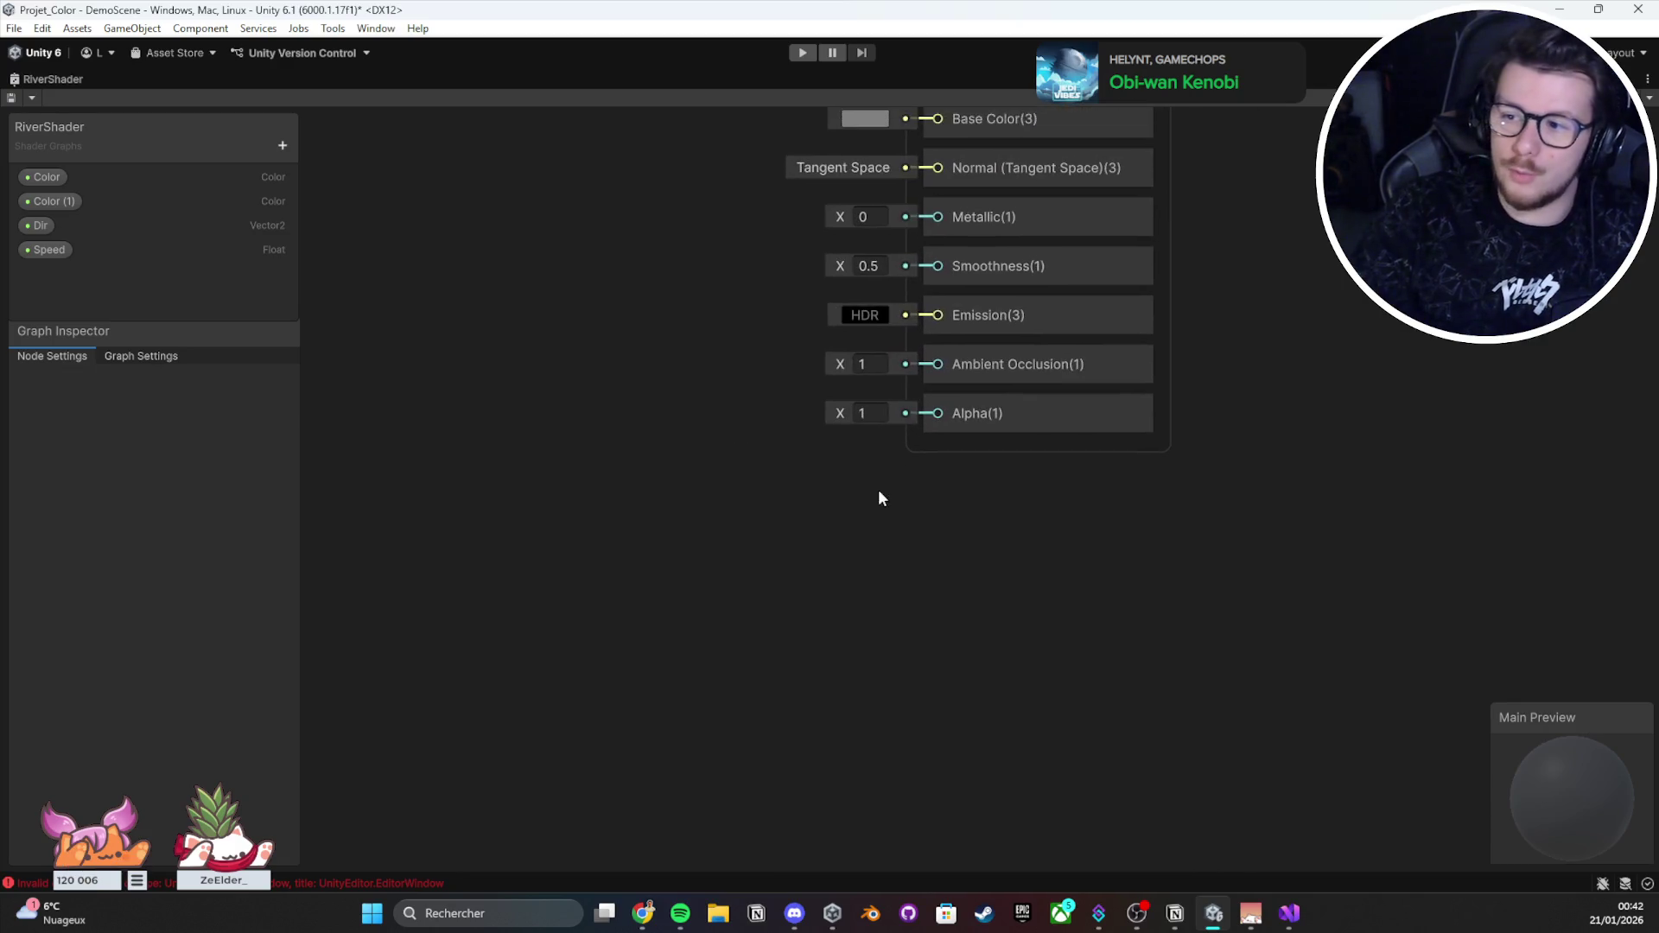
scroll(853, 500, "down", 4)
scroll(869, 493, "up", 1)
scroll(899, 488, "up", 2)
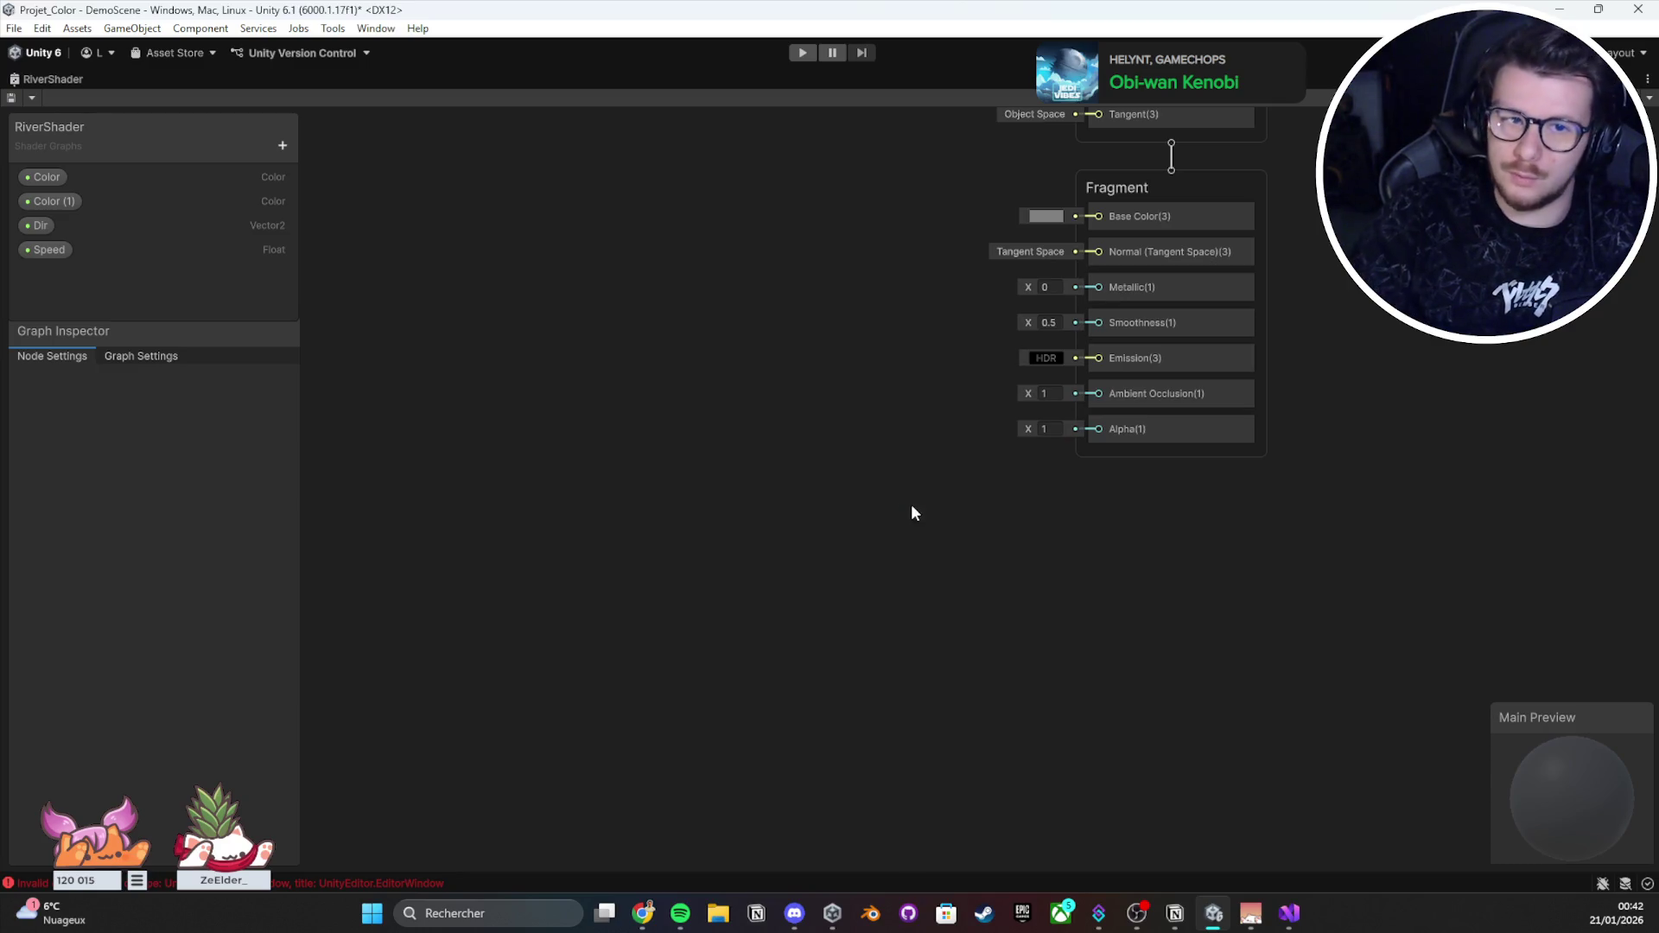
scroll(937, 529, "down", 2)
scroll(696, 600, "up", 3)
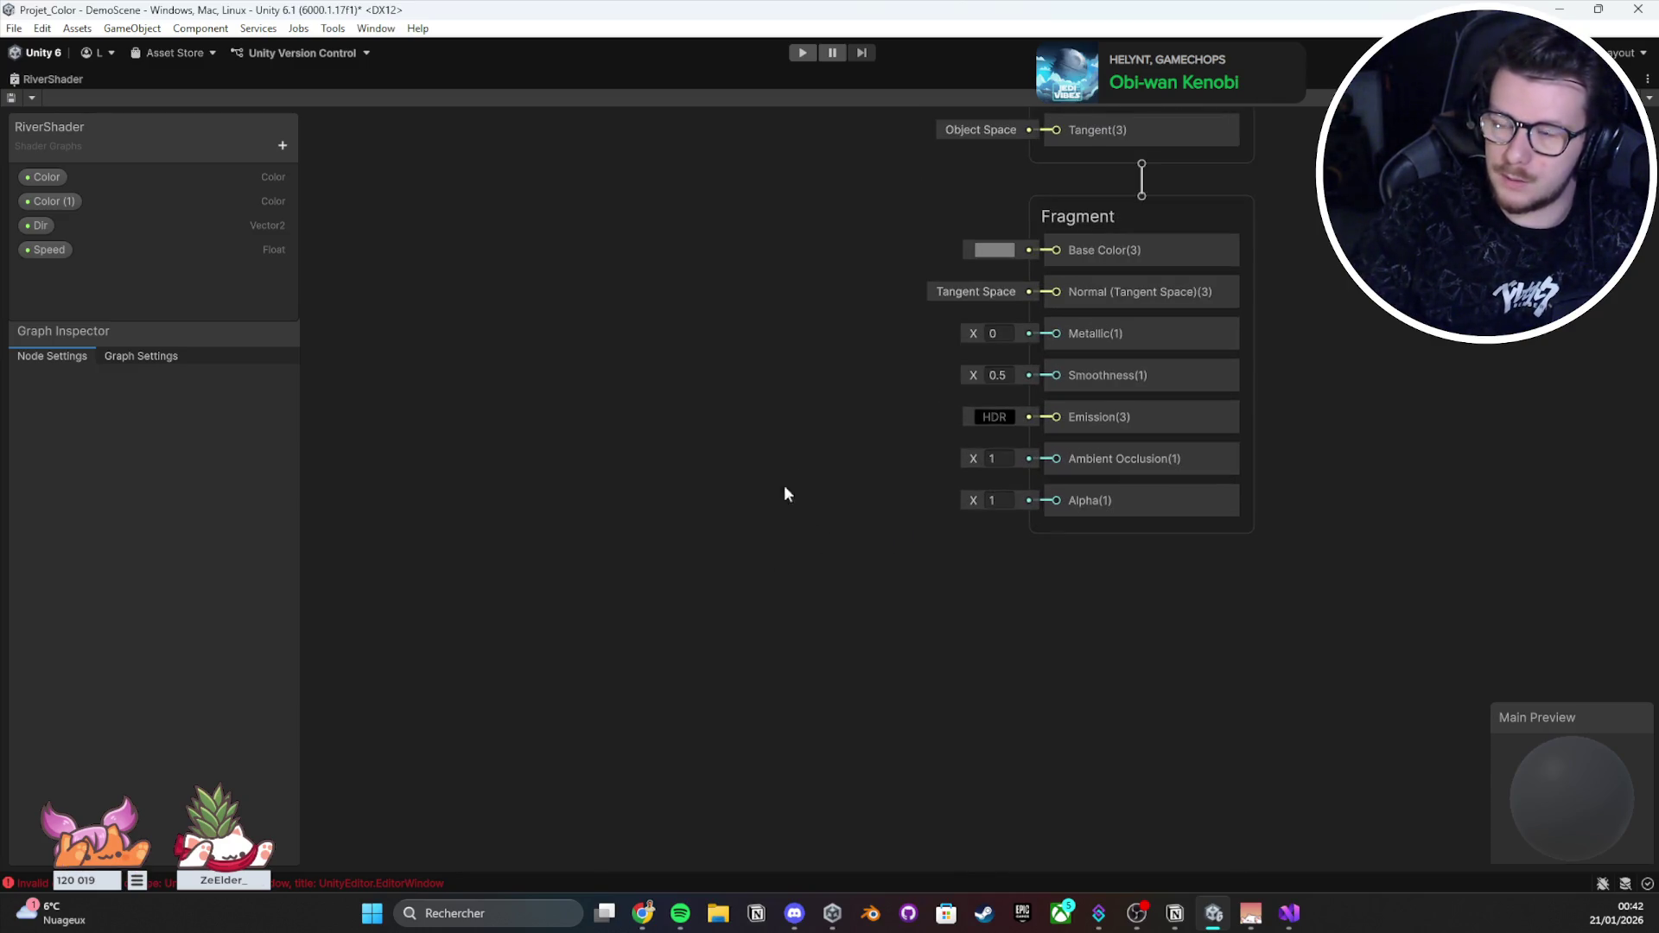
left_click_drag(785, 487, 718, 584)
scroll(800, 465, "down", 4)
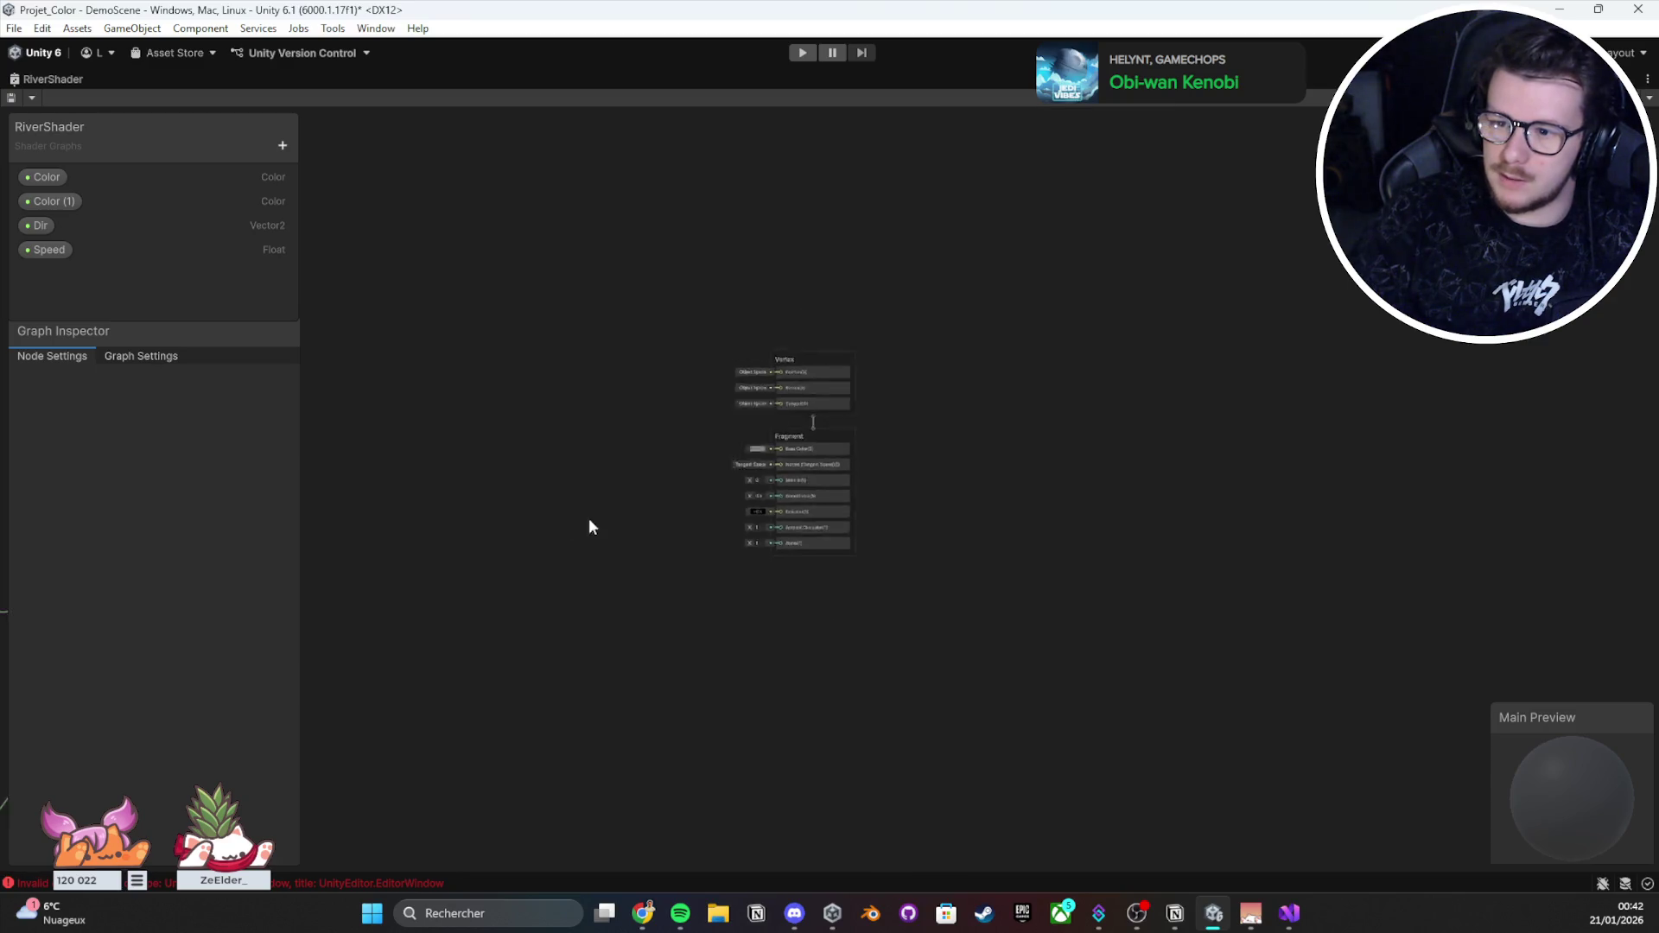
scroll(1209, 333, "down", 2)
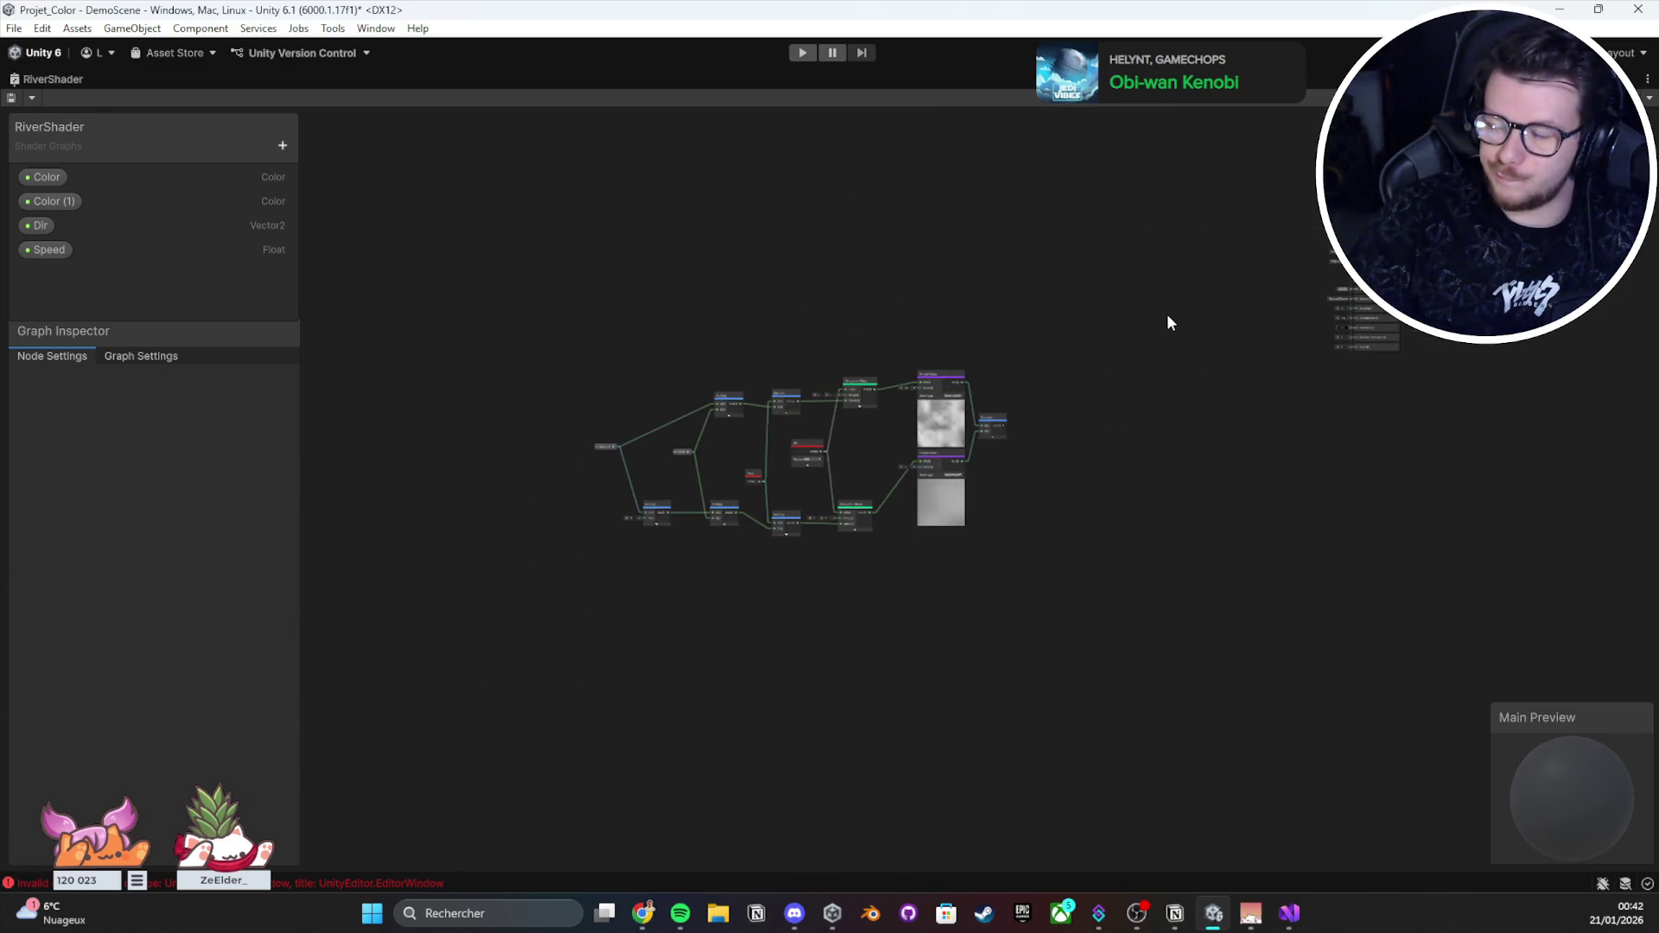
scroll(1157, 327, "up", 2)
left_click_drag(1154, 339, 785, 340)
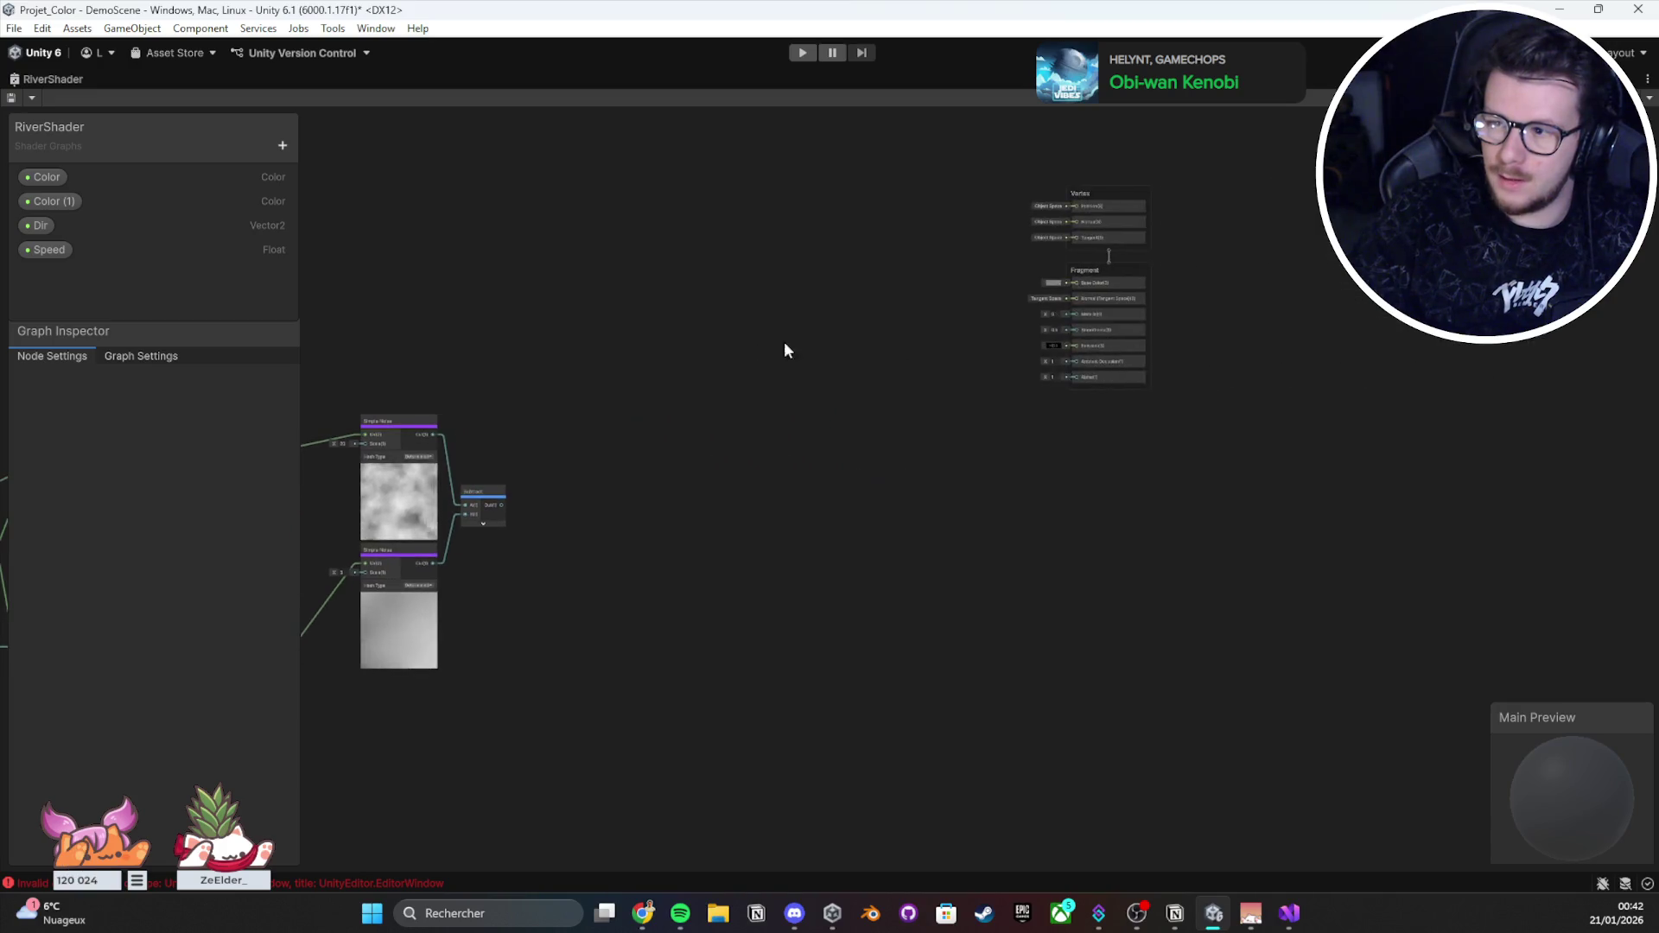
scroll(784, 340, "up", 2)
double_click(64, 78)
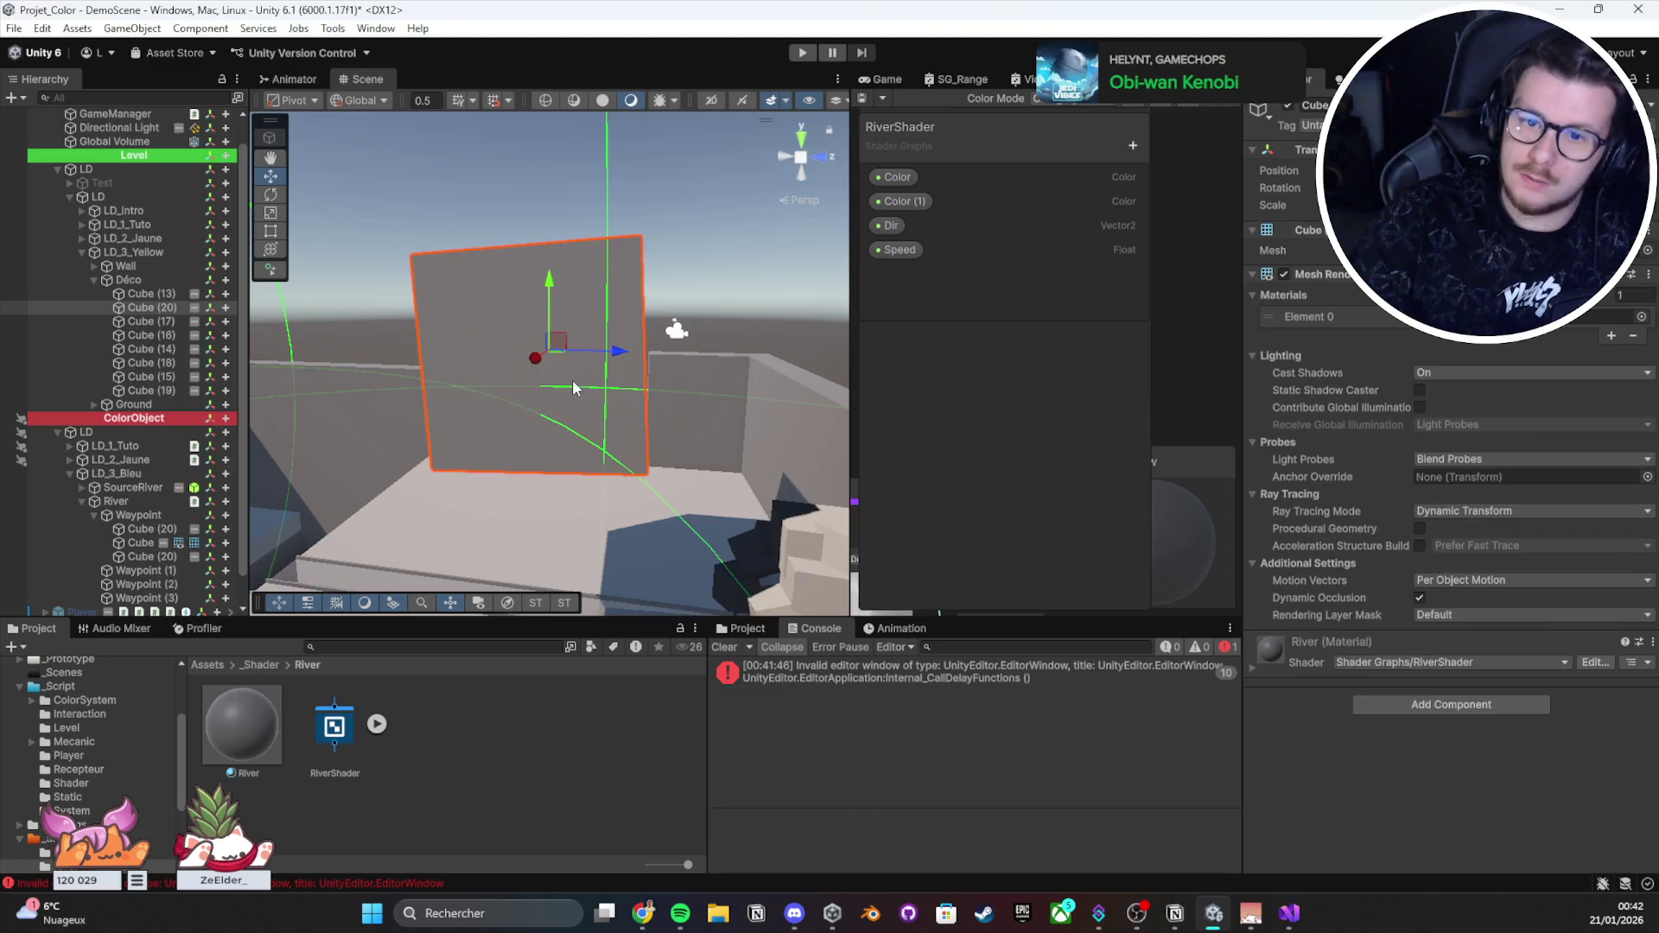
Step: Delete the Cube (20) test cube and pull back to show the grey river strip
mouse_move(615, 275)
left_mouse_down()
mouse_move(640, 449)
mouse_move(732, 511)
mouse_move(857, 486)
mouse_move(1149, 473)
mouse_move(1600, 506)
mouse_move(1515, 495)
left_mouse_up()
key("Delete")
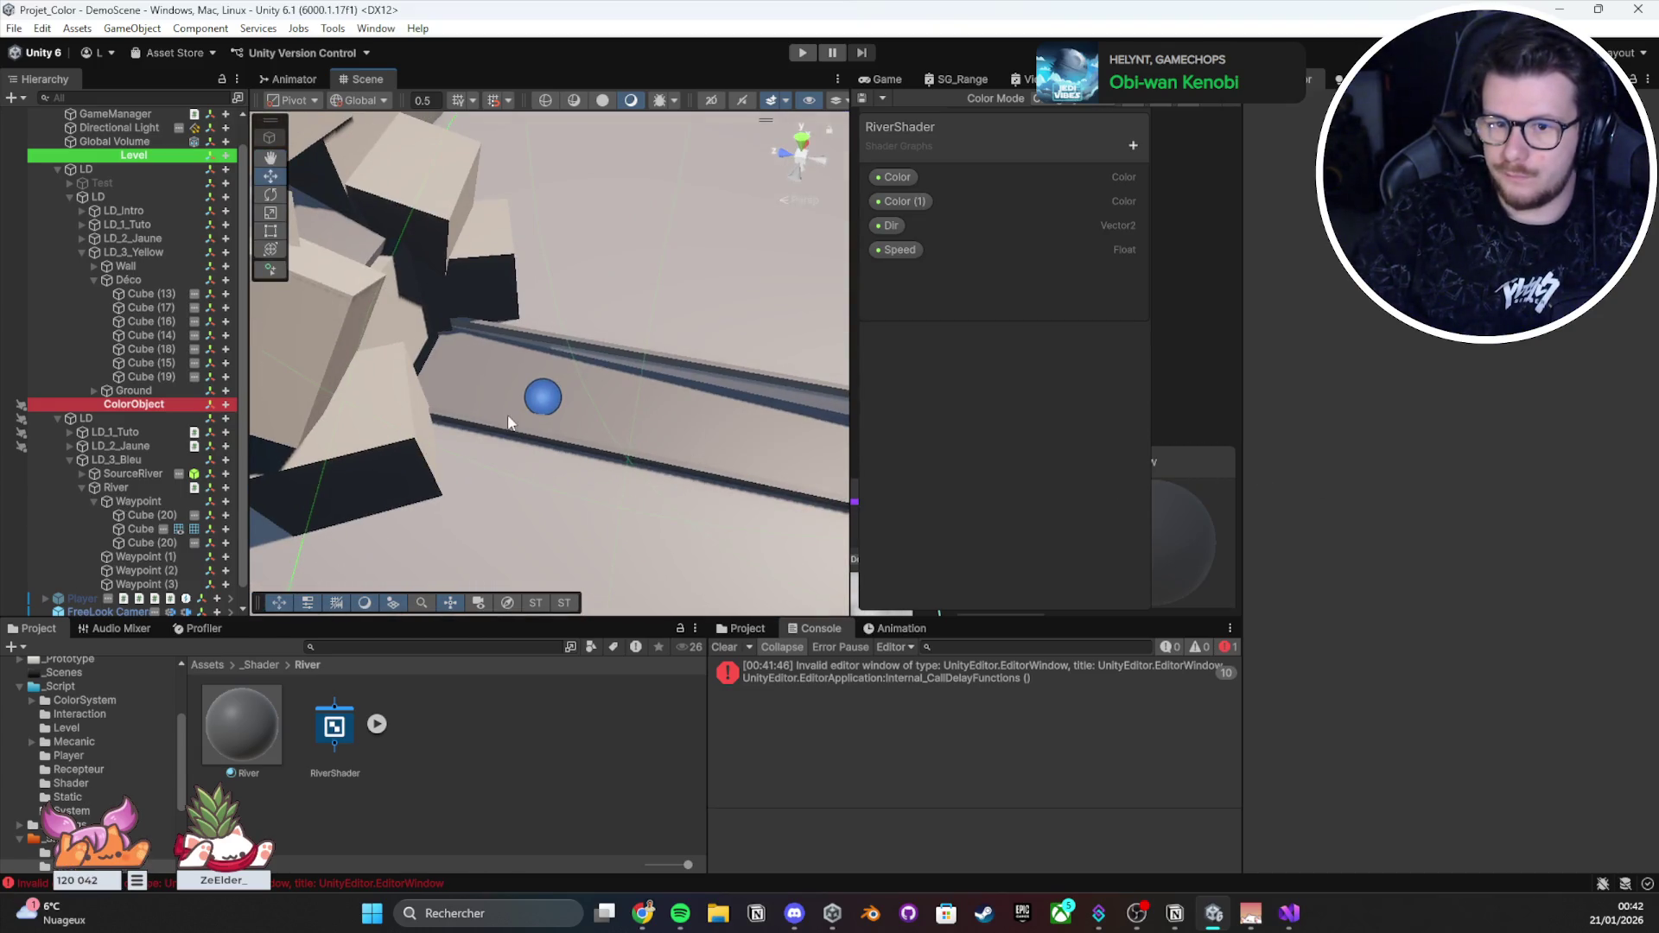
mouse_move(507, 413)
left_mouse_down()
mouse_move(859, 345)
mouse_move(836, 354)
left_mouse_up()
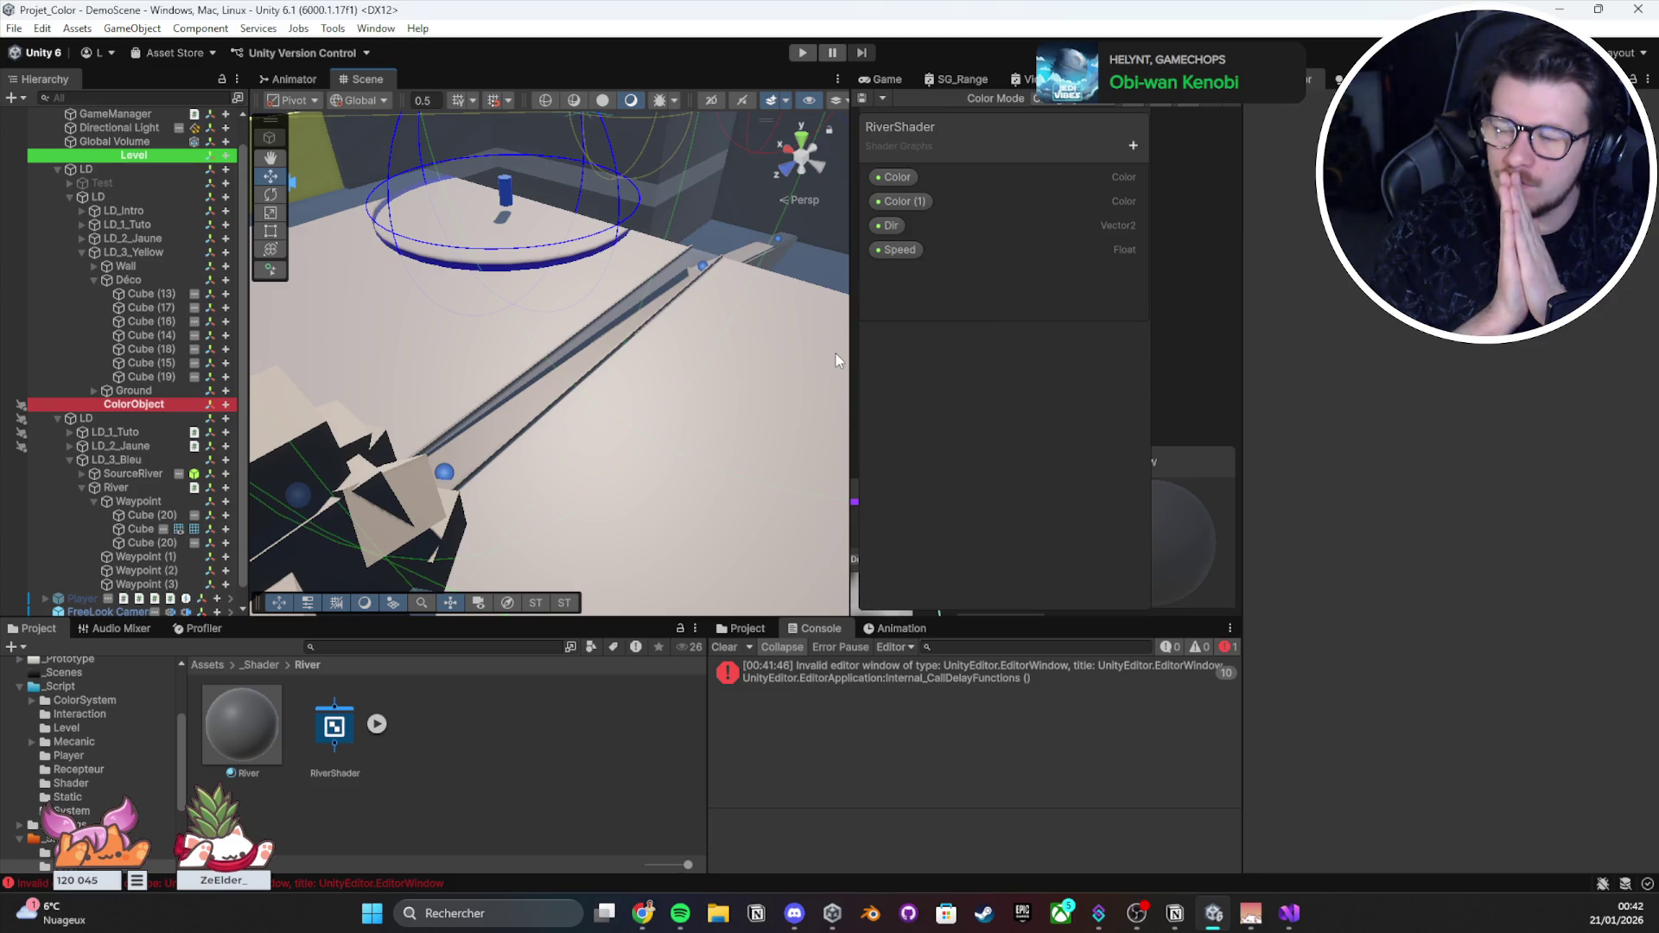
Step: Maximize the RiverShader graph, delete every node, and save it
key("shift+space")
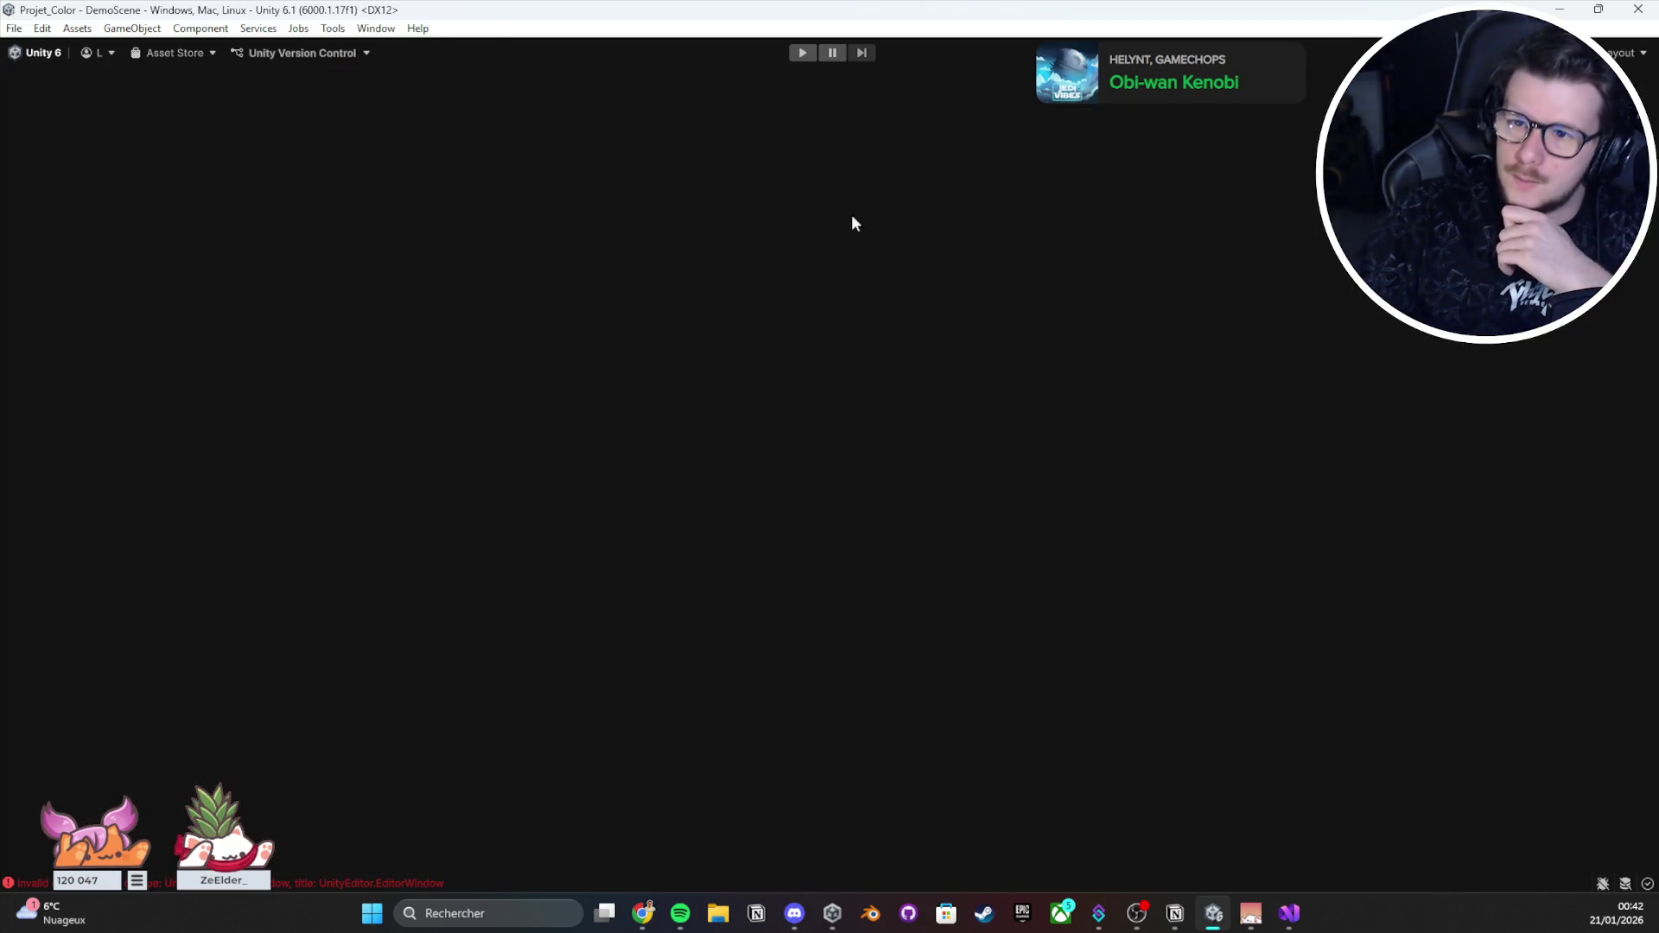
left_click_drag(1599, 167, 277, 708)
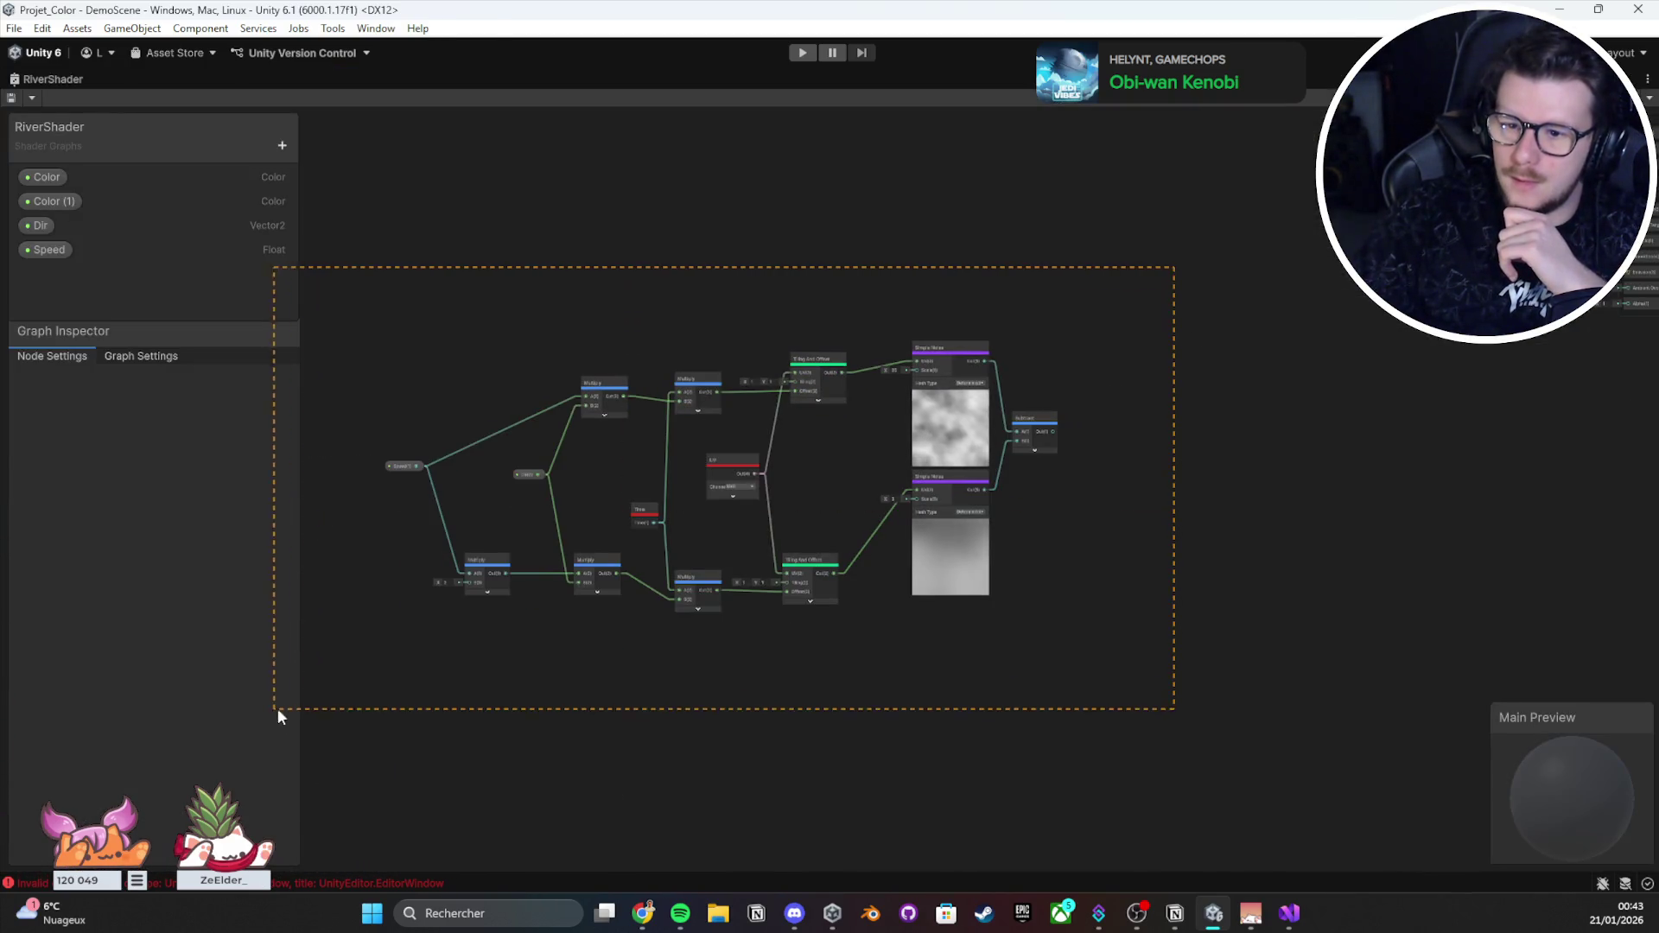
key("Delete")
key("ctrl+s")
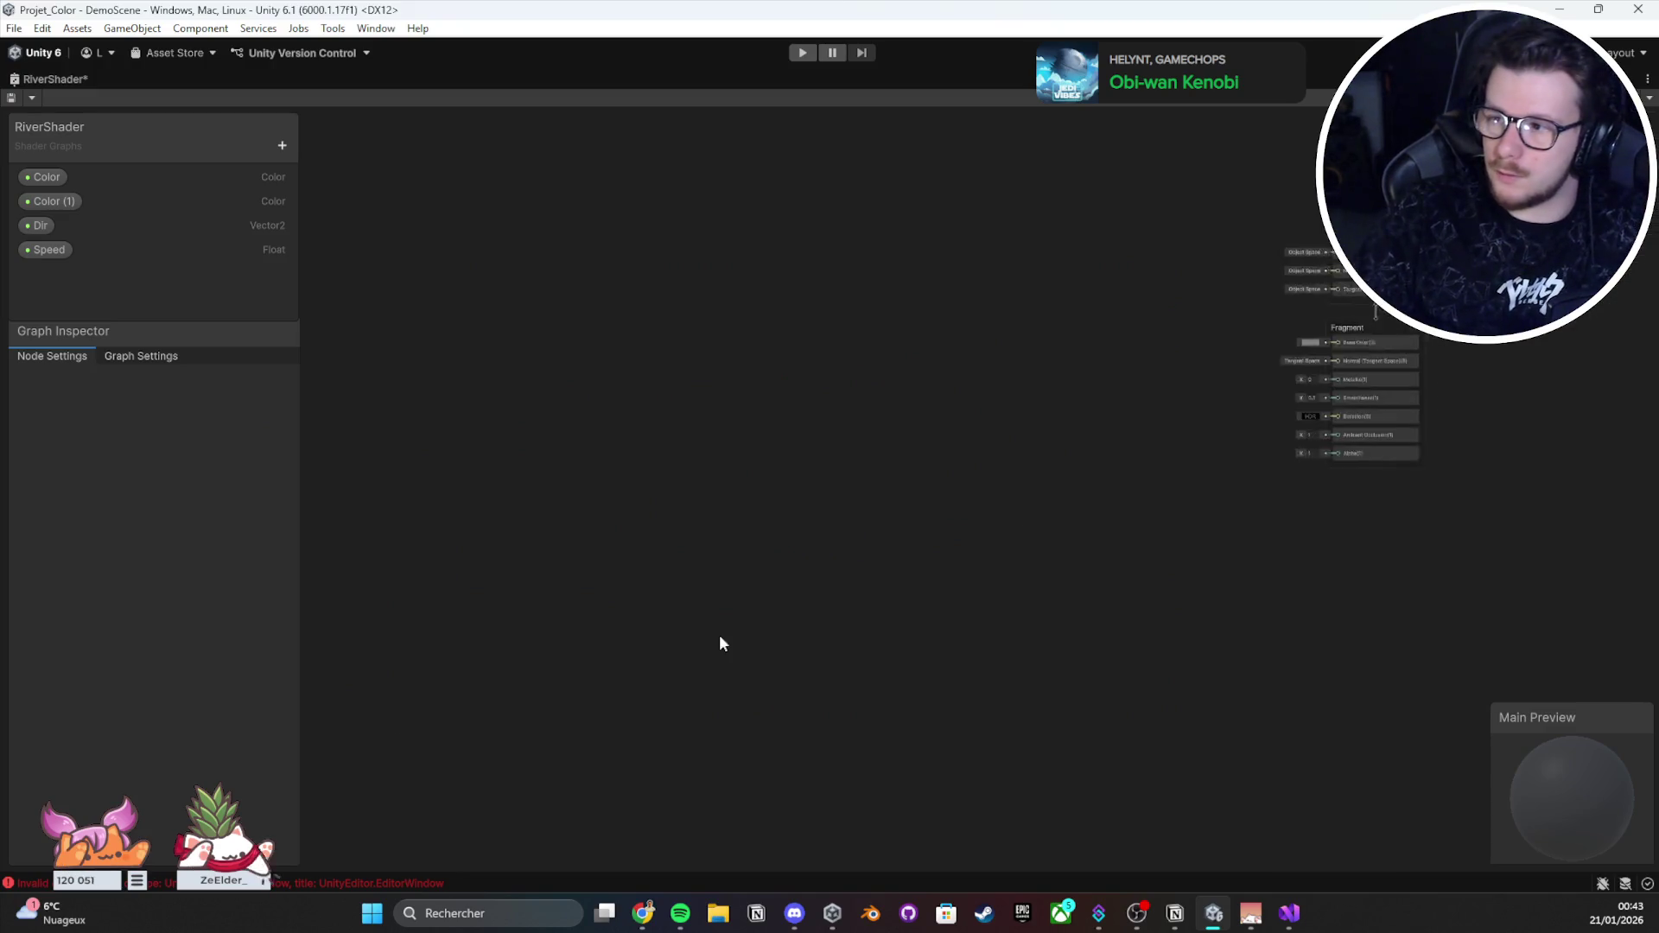
Step: Open the Create Node search from the empty canvas's context menu
right_click(618, 492)
left_click(671, 490)
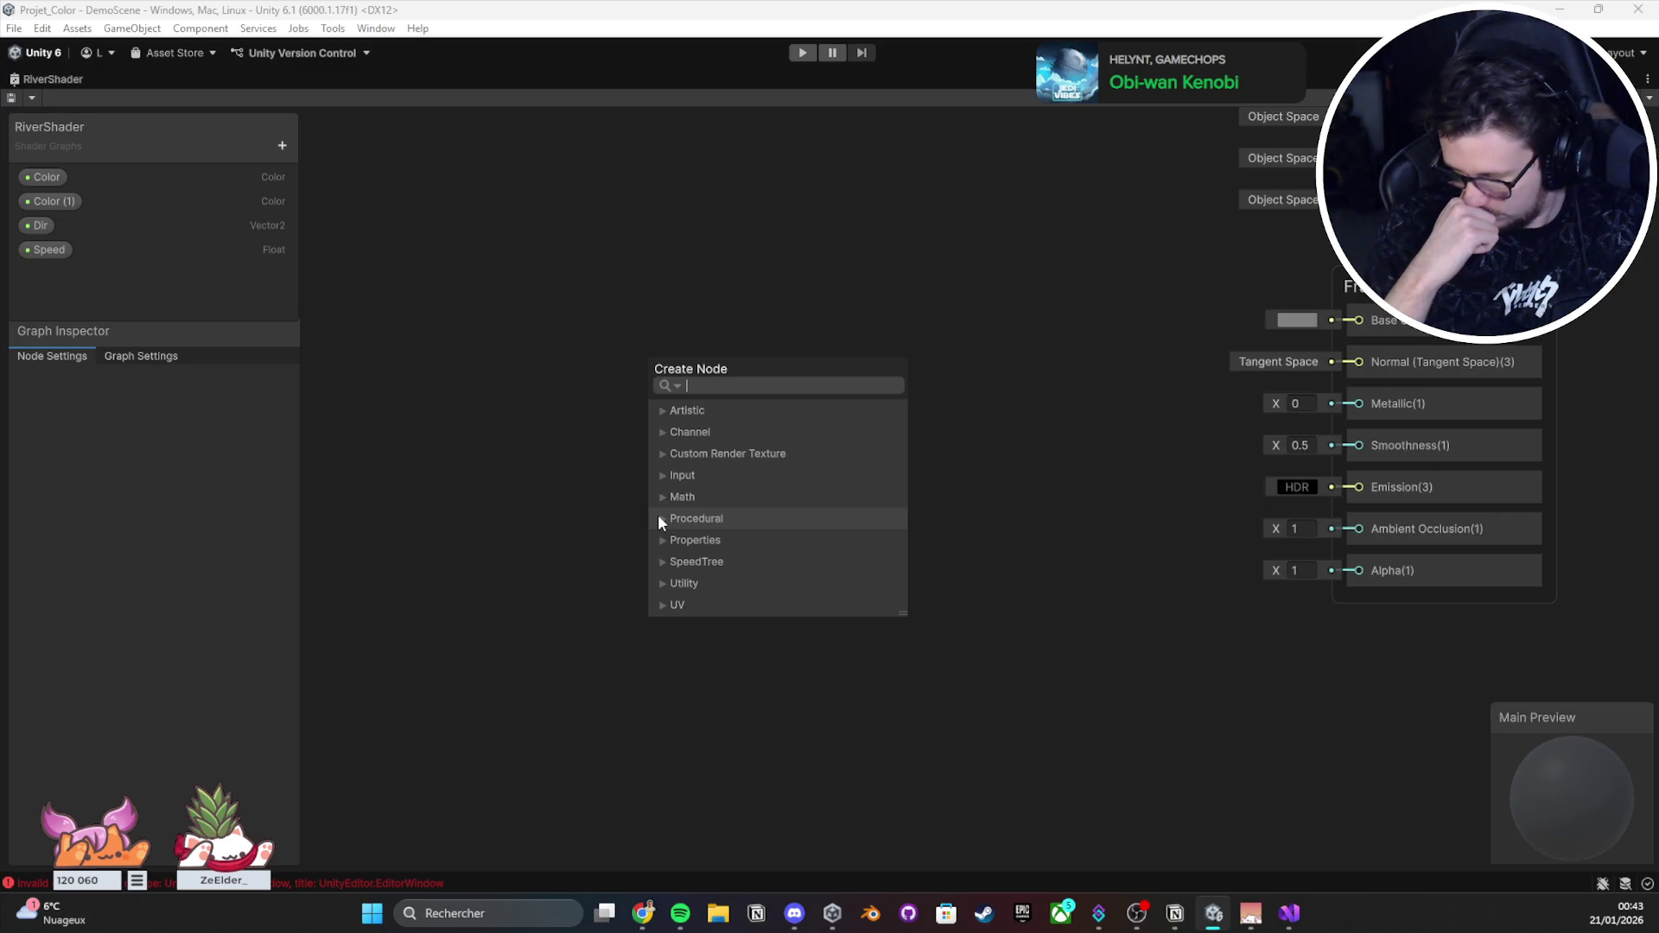
key("Down")
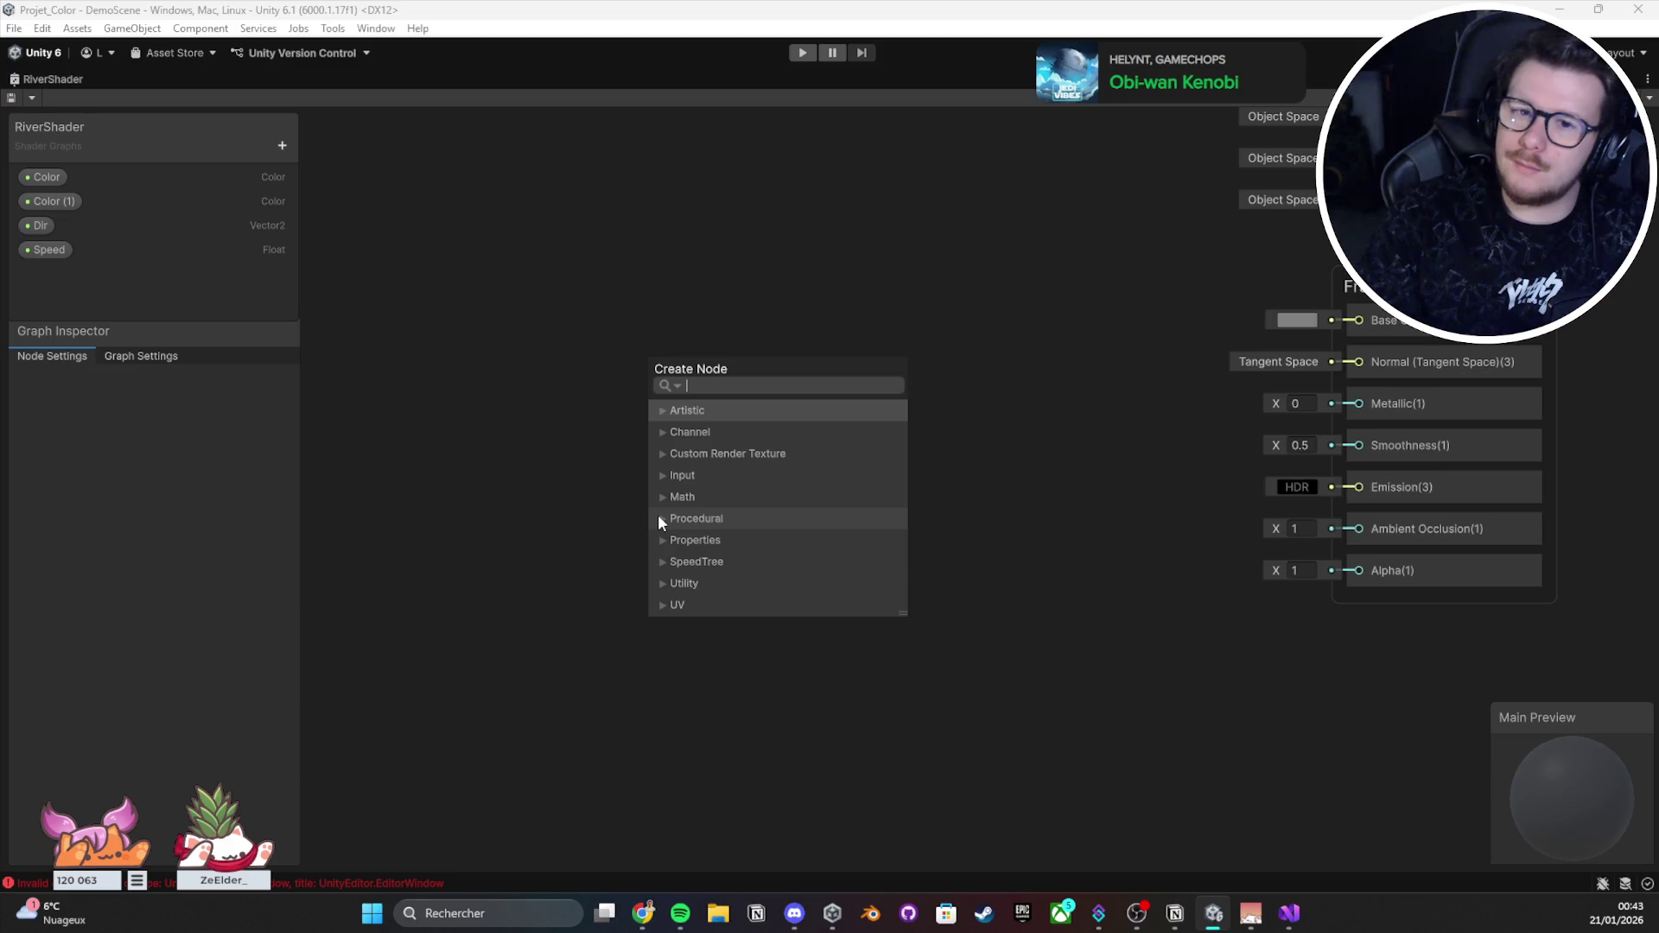
Step: Delete the Color, Color (1), Speed and Dir properties from the Blackboard
left_click(57, 252)
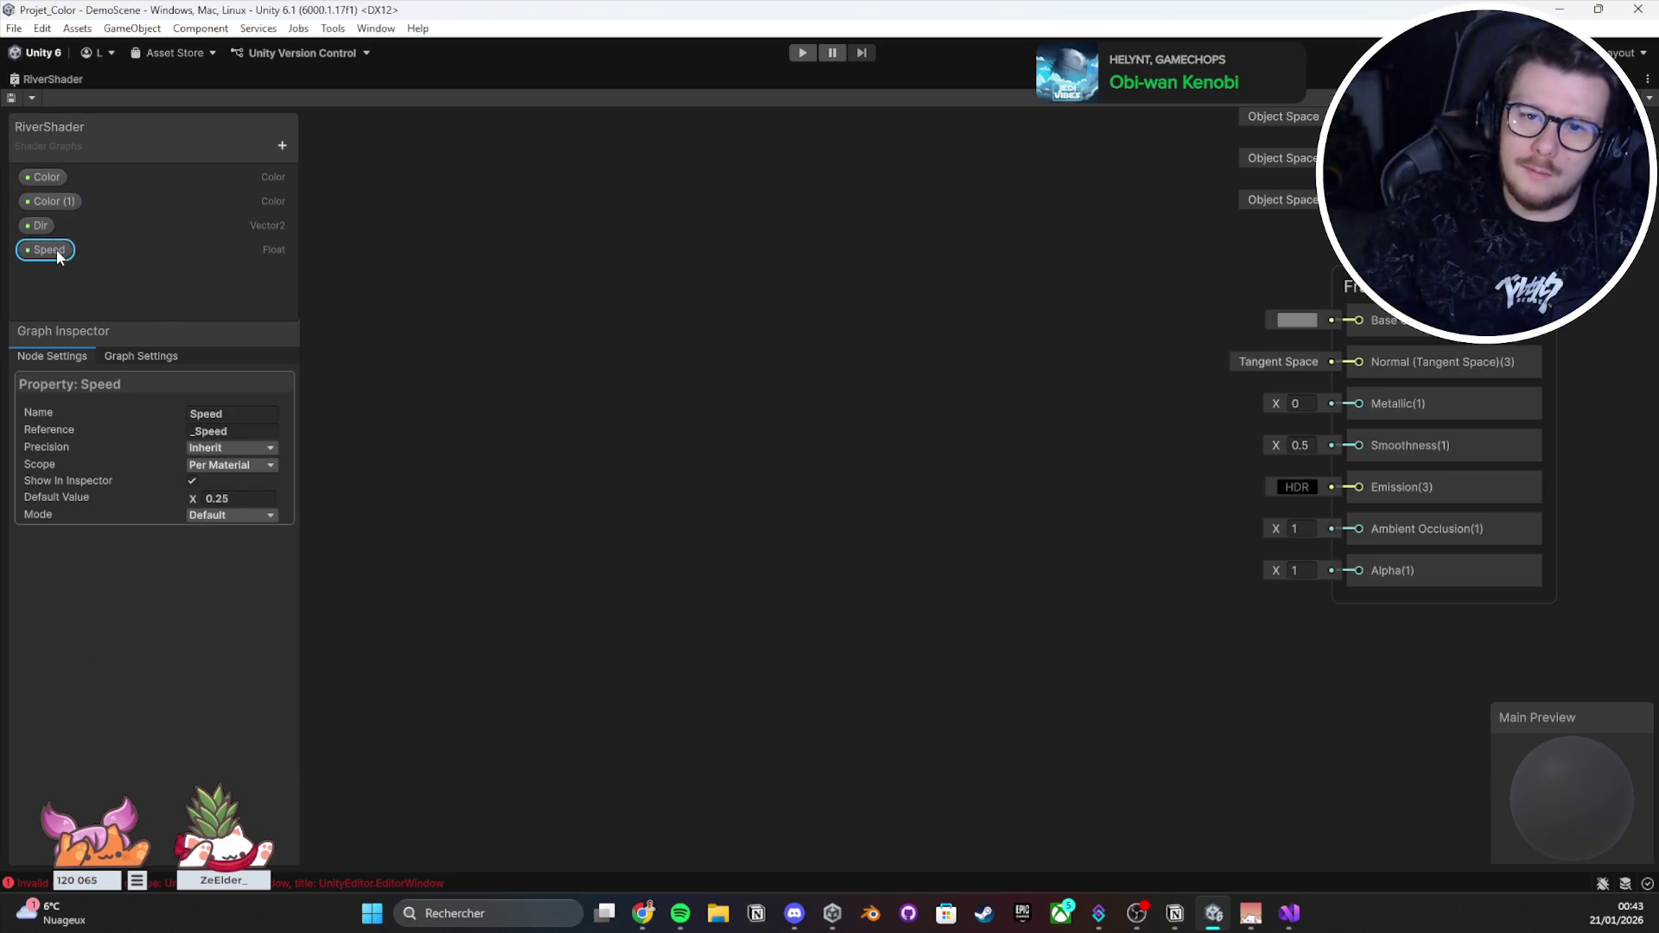
left_click(58, 177)
key("Delete")
left_click(52, 179)
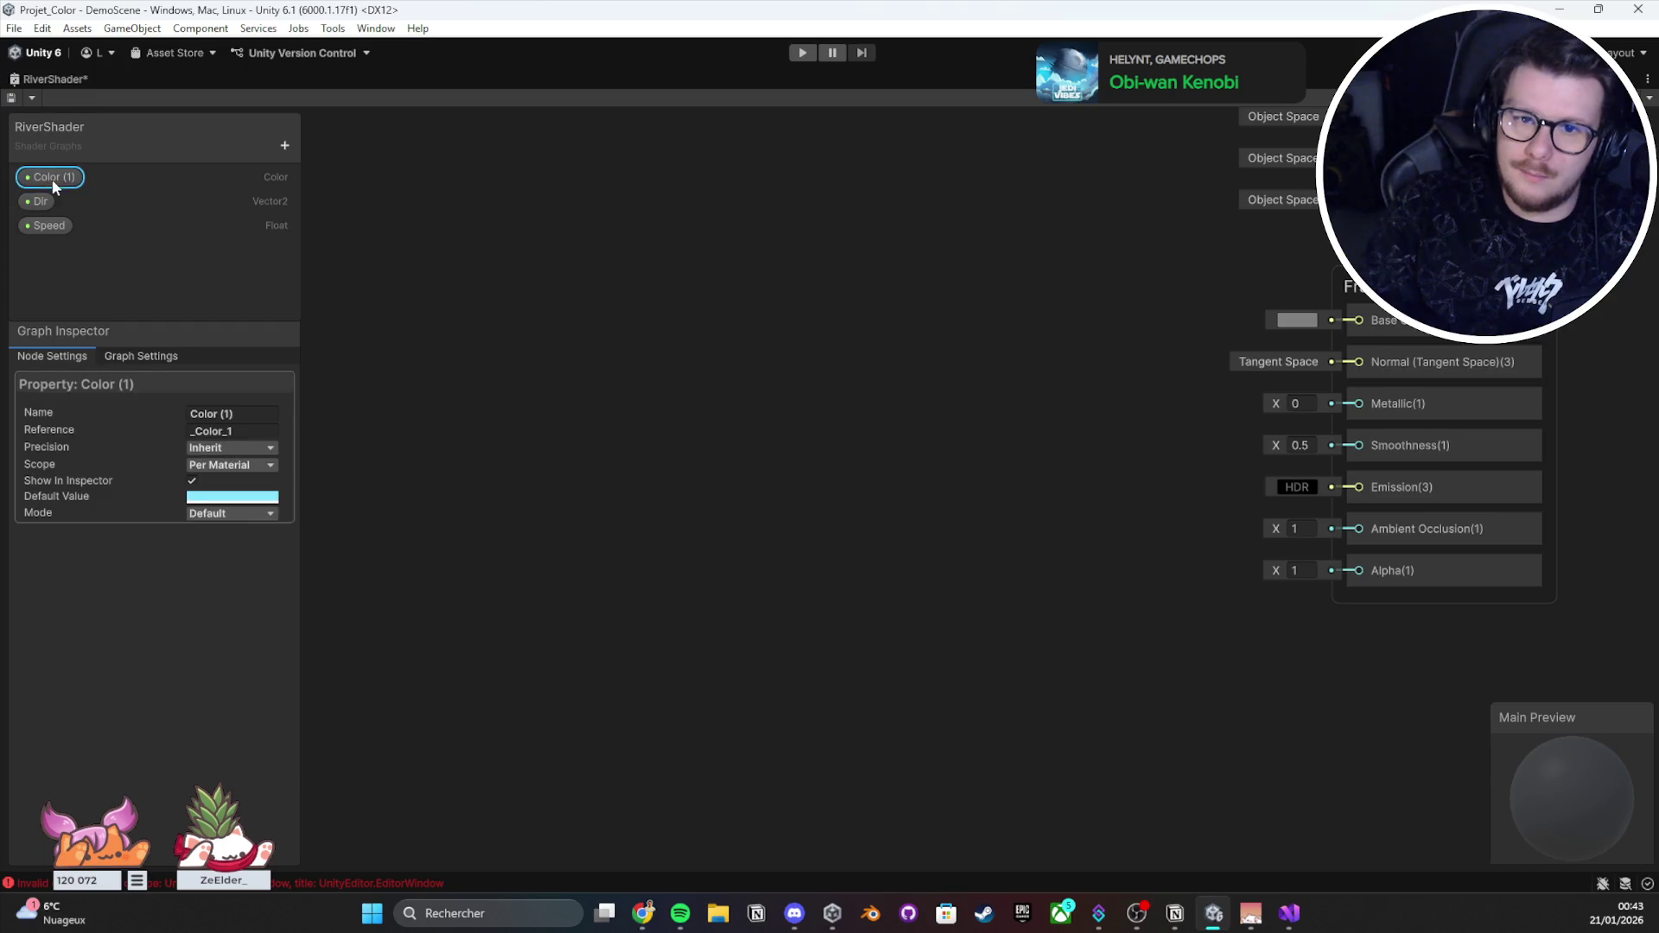
key("Delete")
left_click(58, 211)
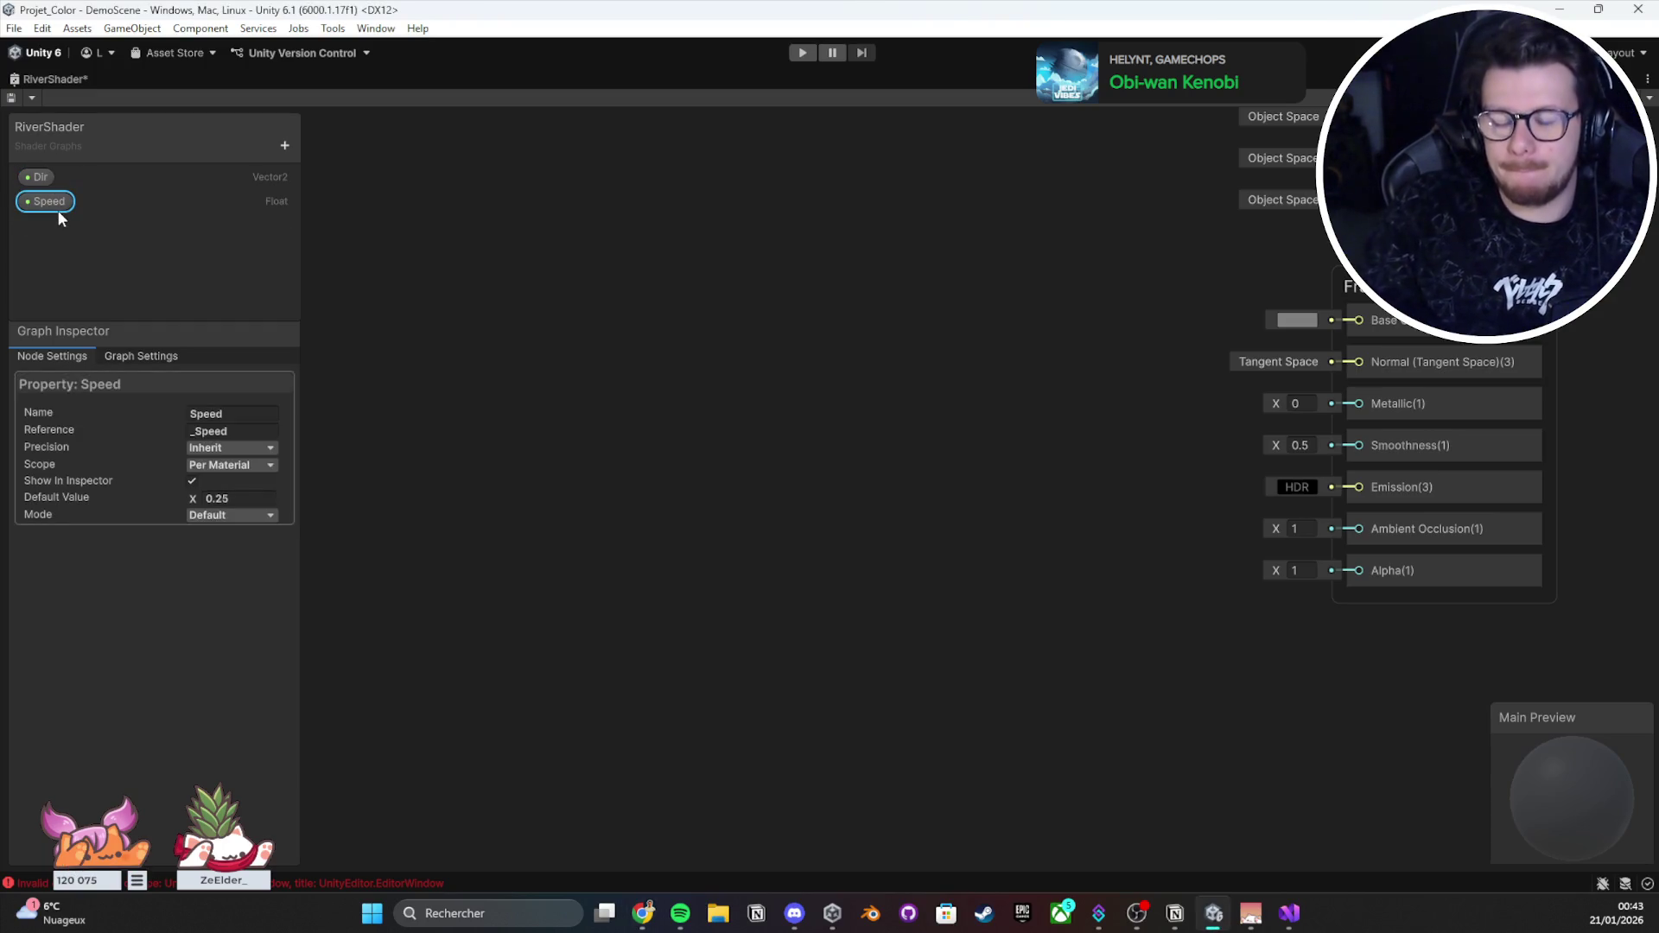
key("Delete")
left_click(48, 177)
key("Delete")
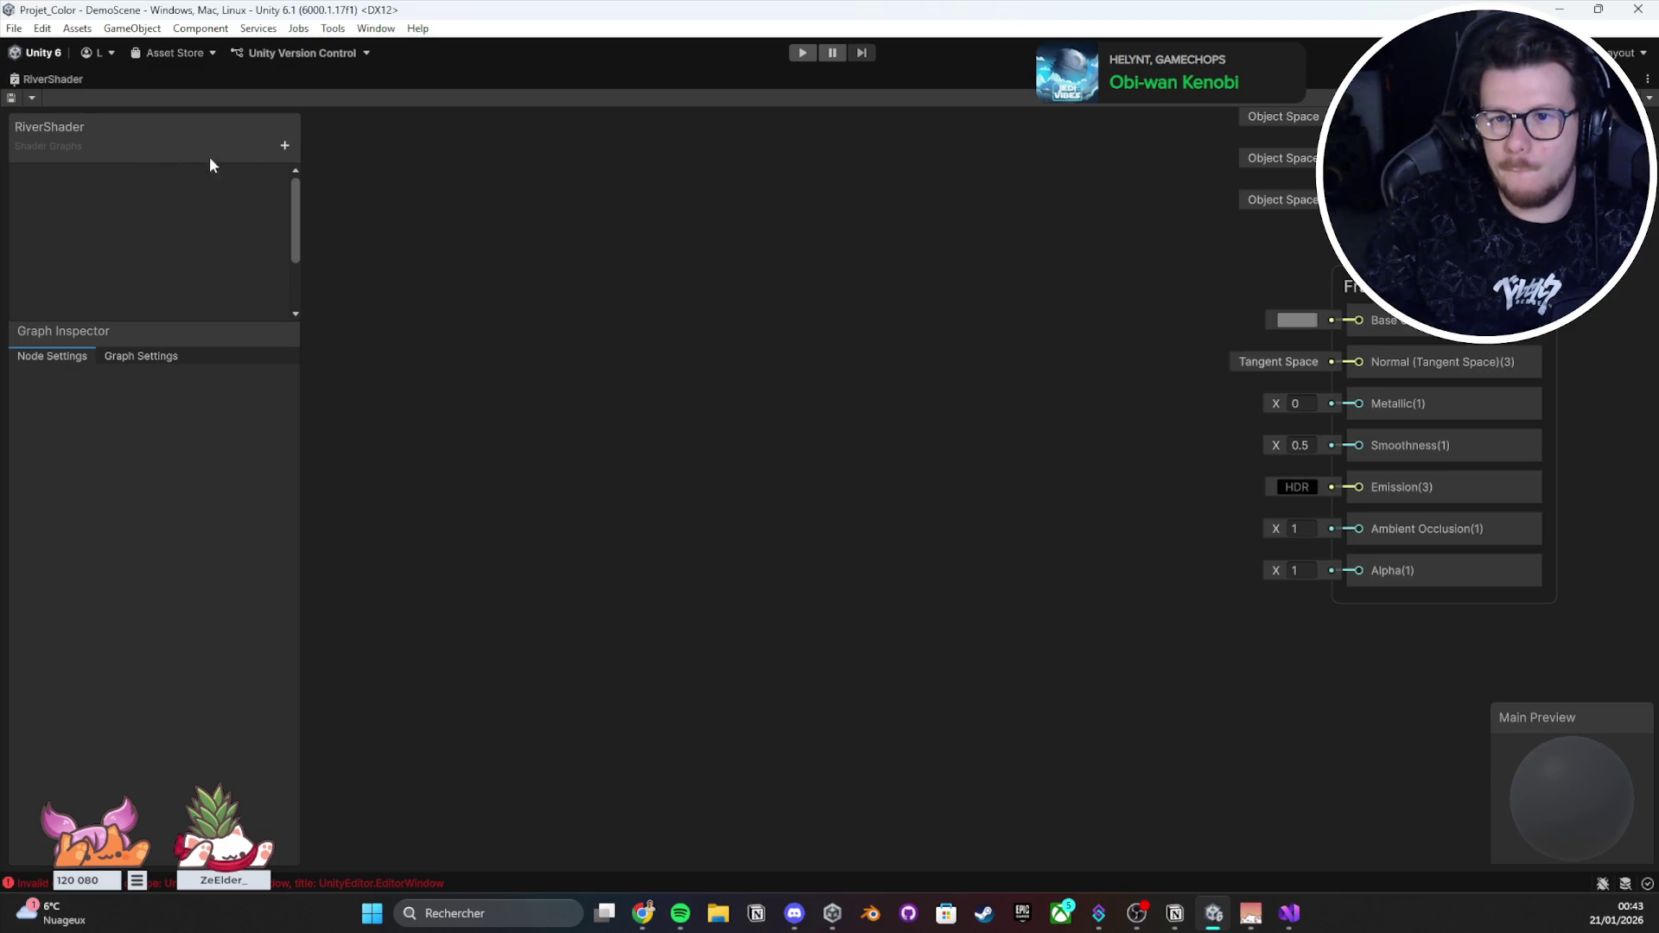
Step: Add two Vector3 properties named PosA and PosB and save the graph
left_click(284, 145)
left_click(374, 229)
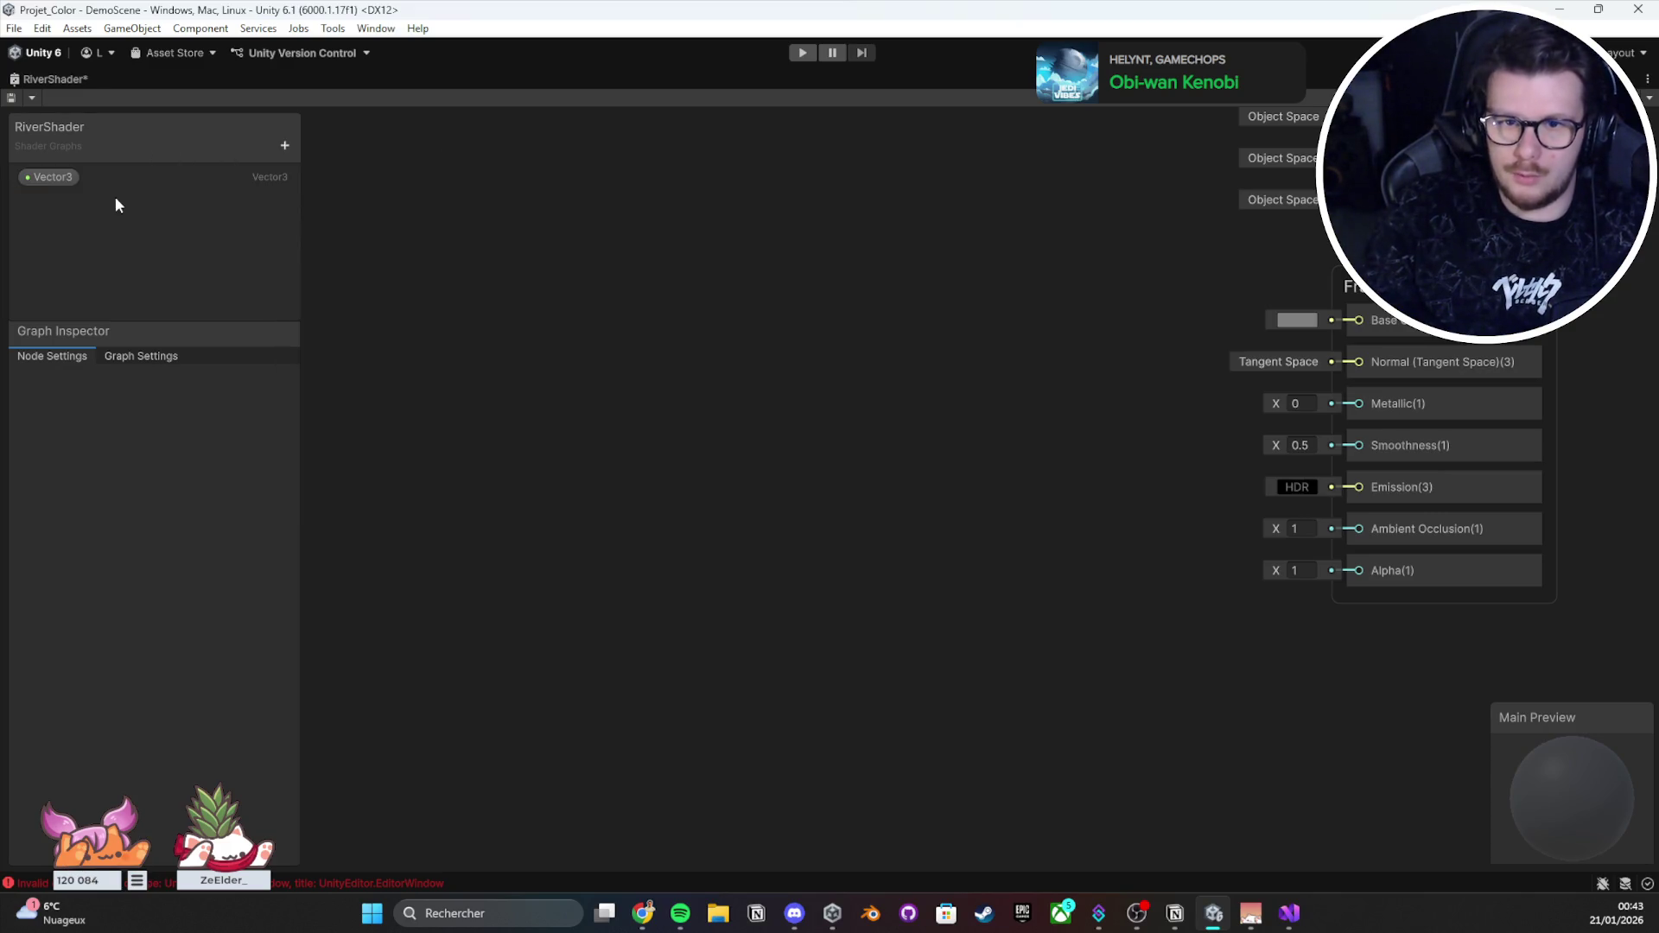
left_click(64, 182)
double_click(65, 181)
type("PosA")
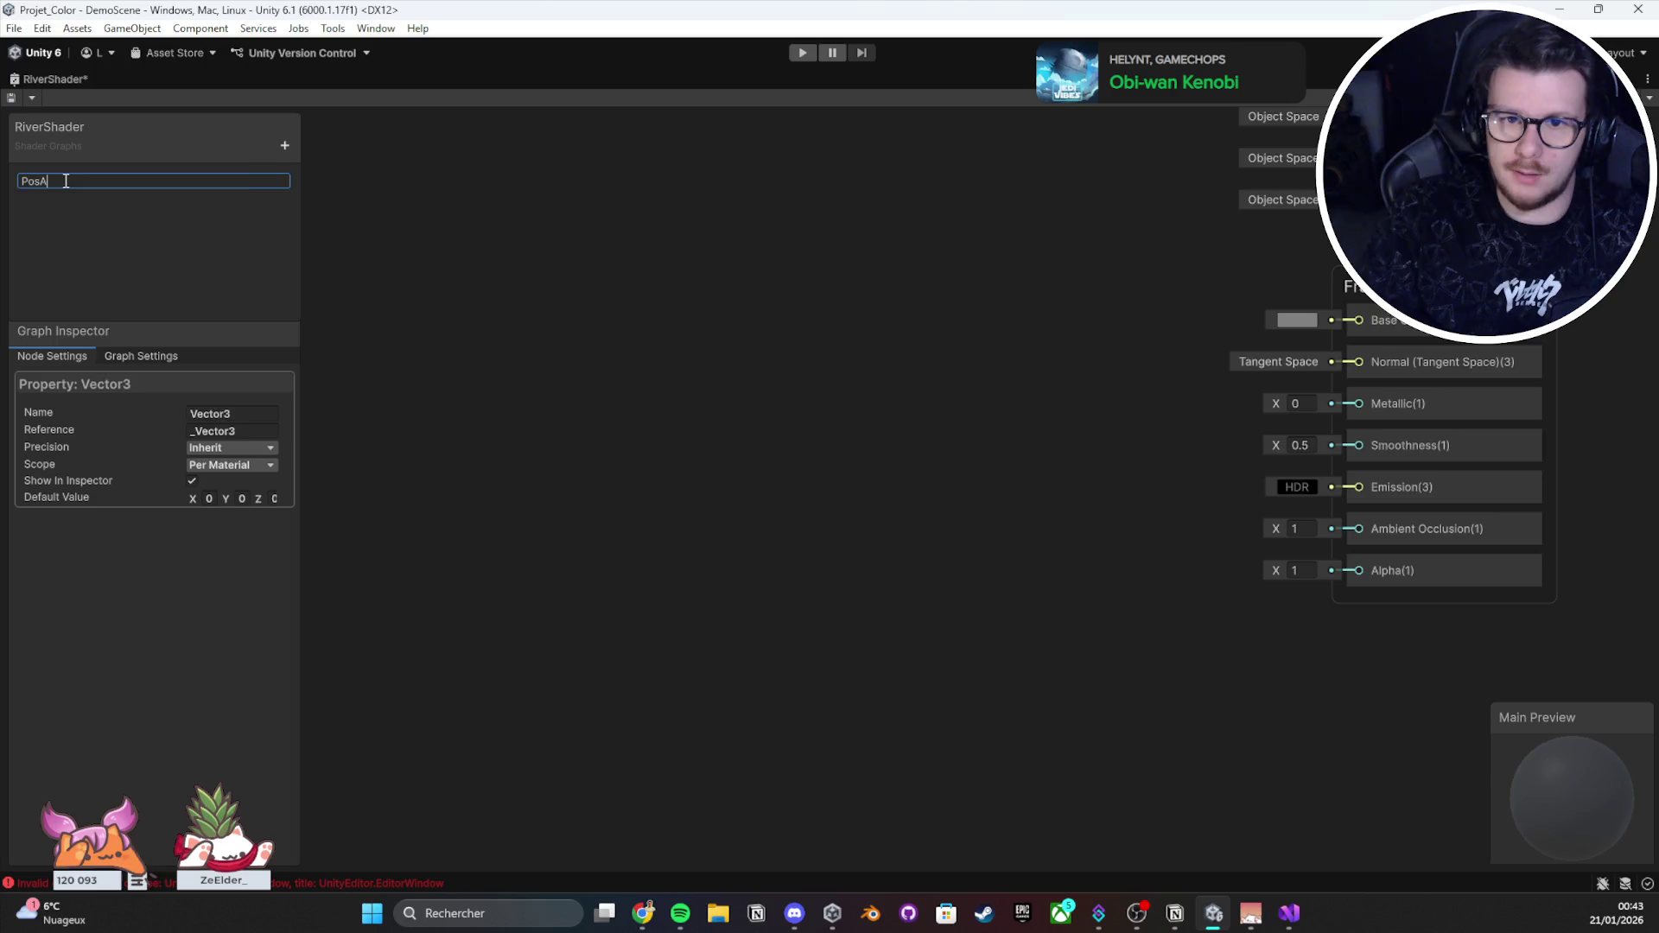
key("Return")
left_click(284, 145)
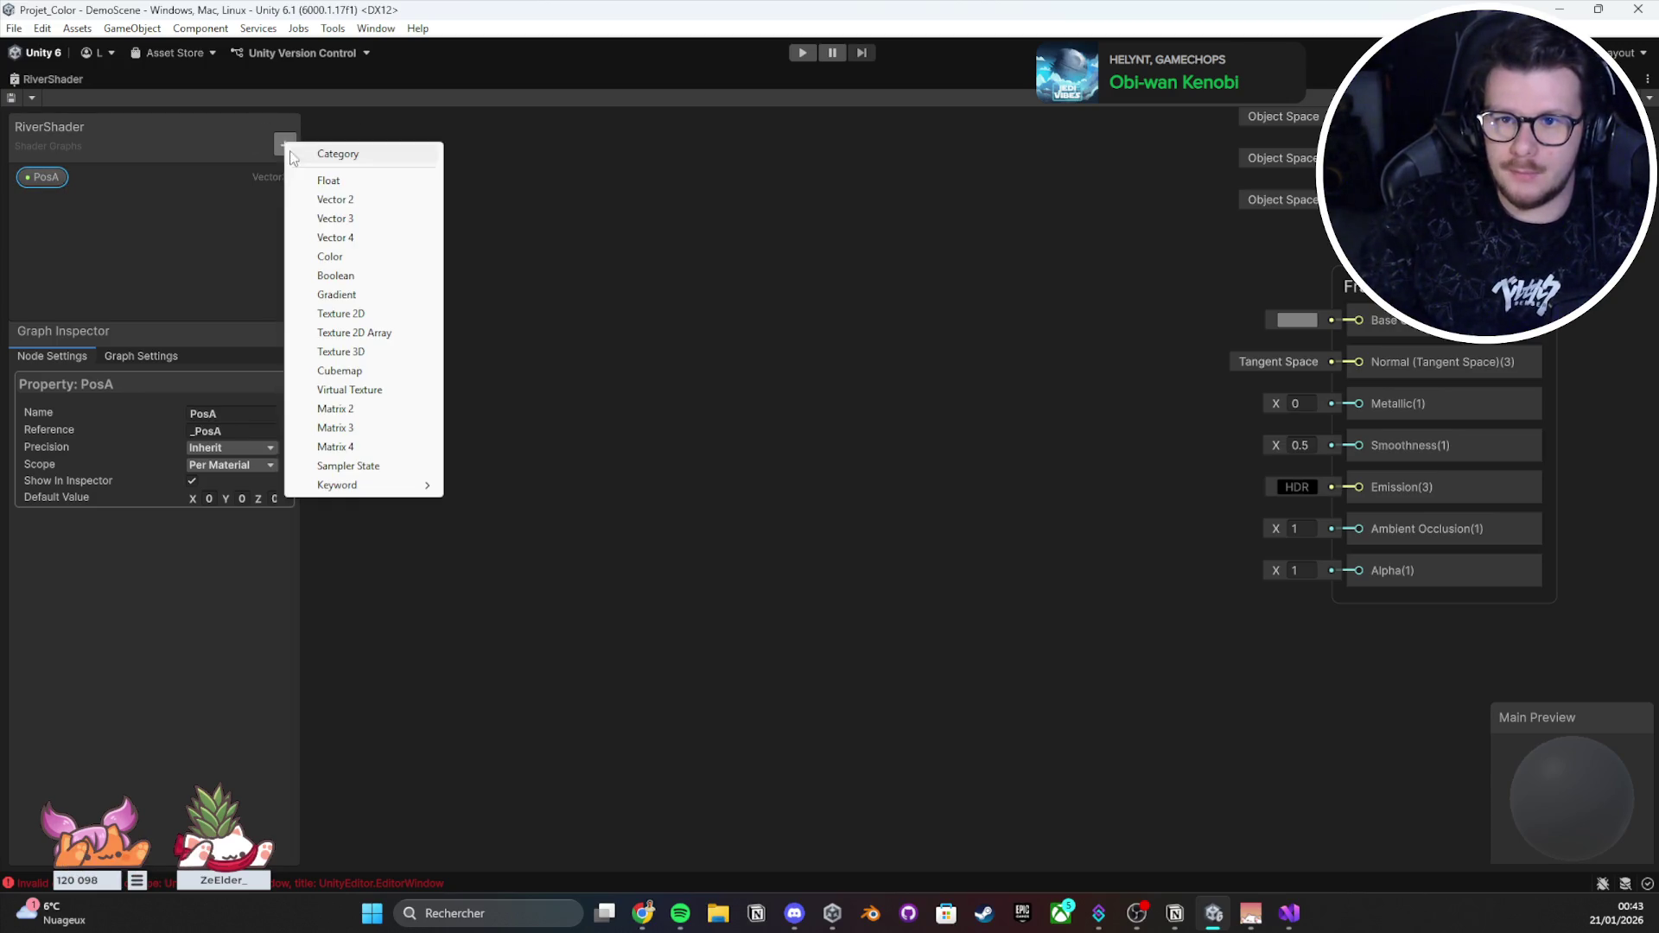
left_click(324, 223)
type("Pos")
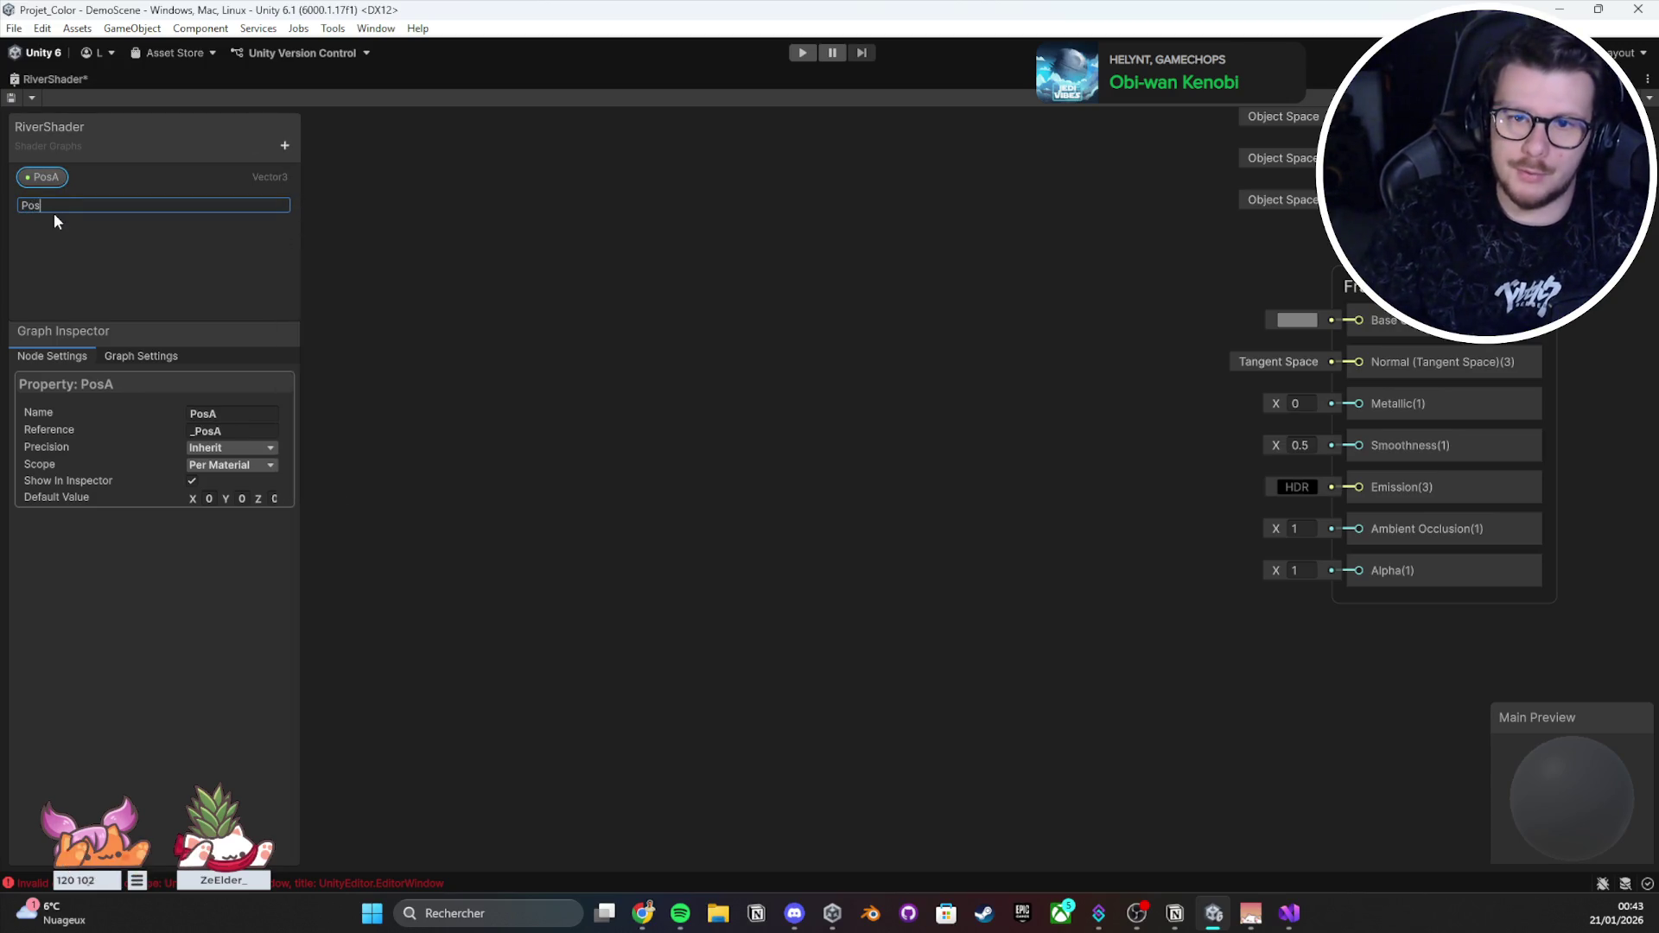
type("B")
key("Return")
key("ctrl+s")
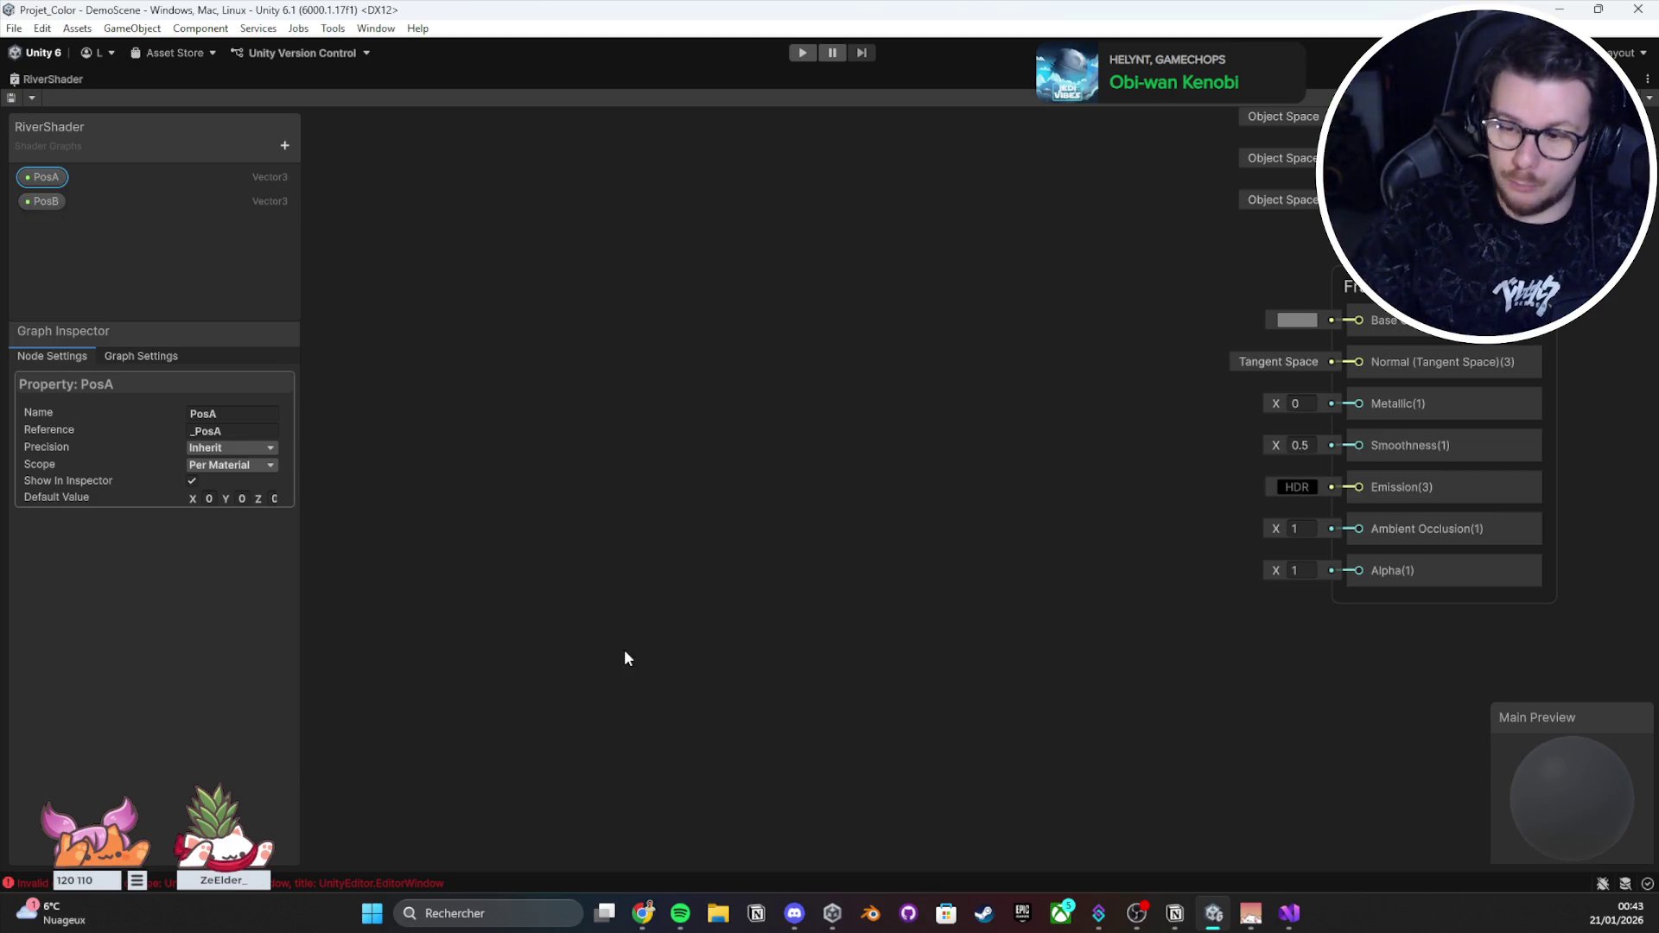
left_click(532, 904)
Step: Launch Paint and bucket-fill the canvas black
type("pai")
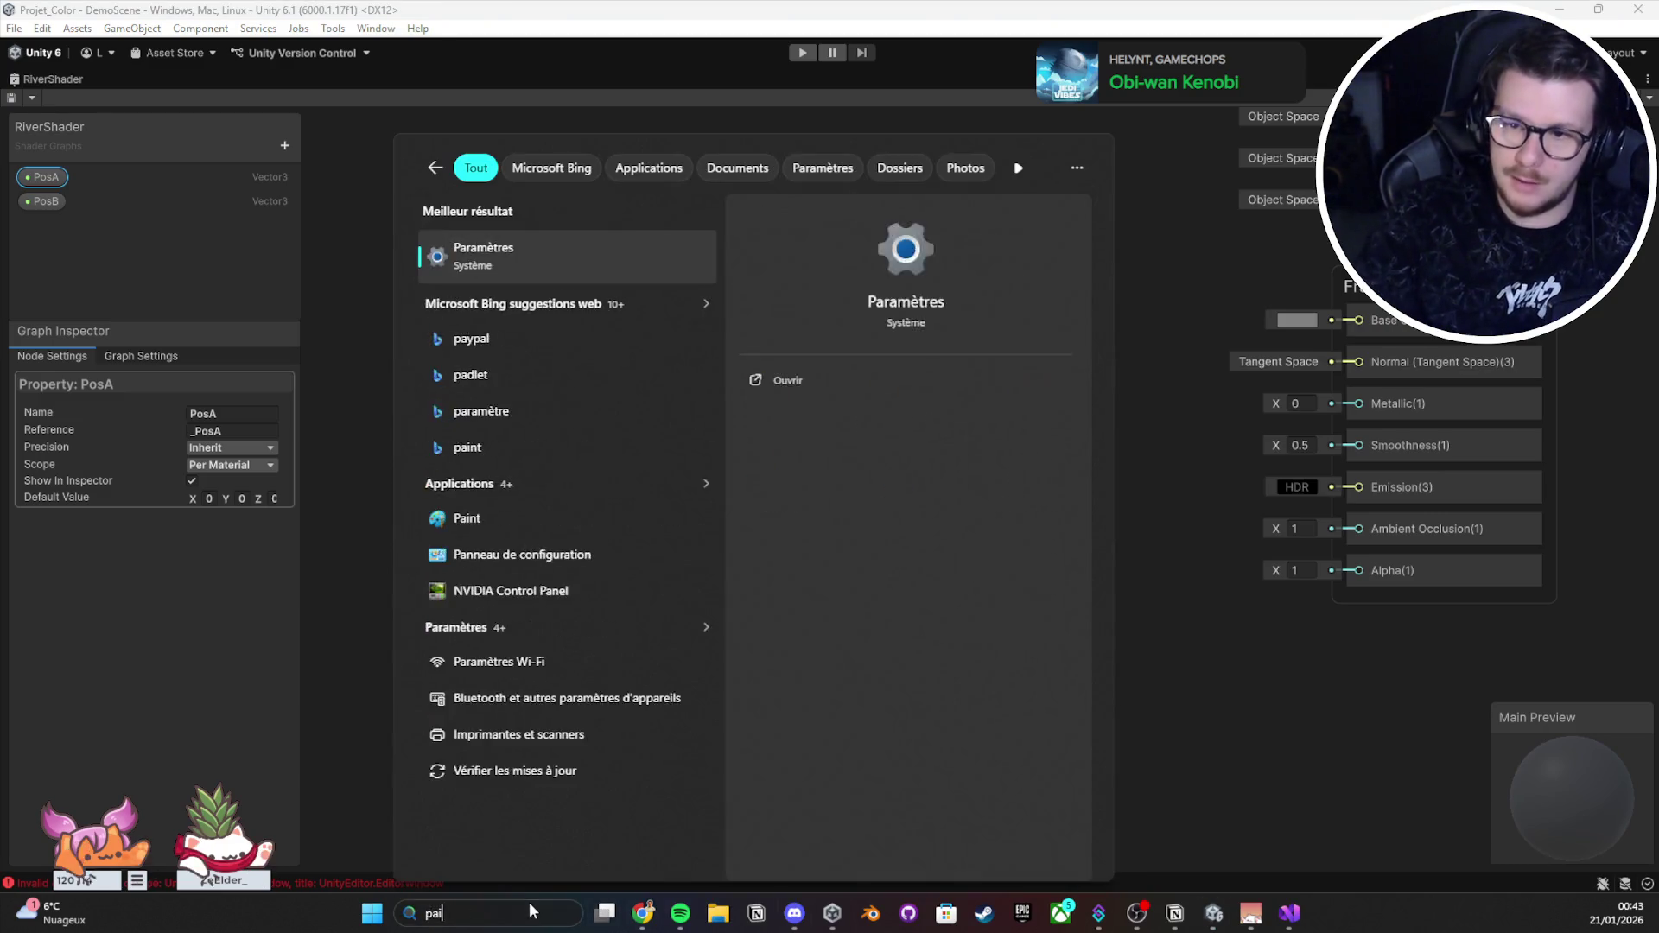
key("Escape")
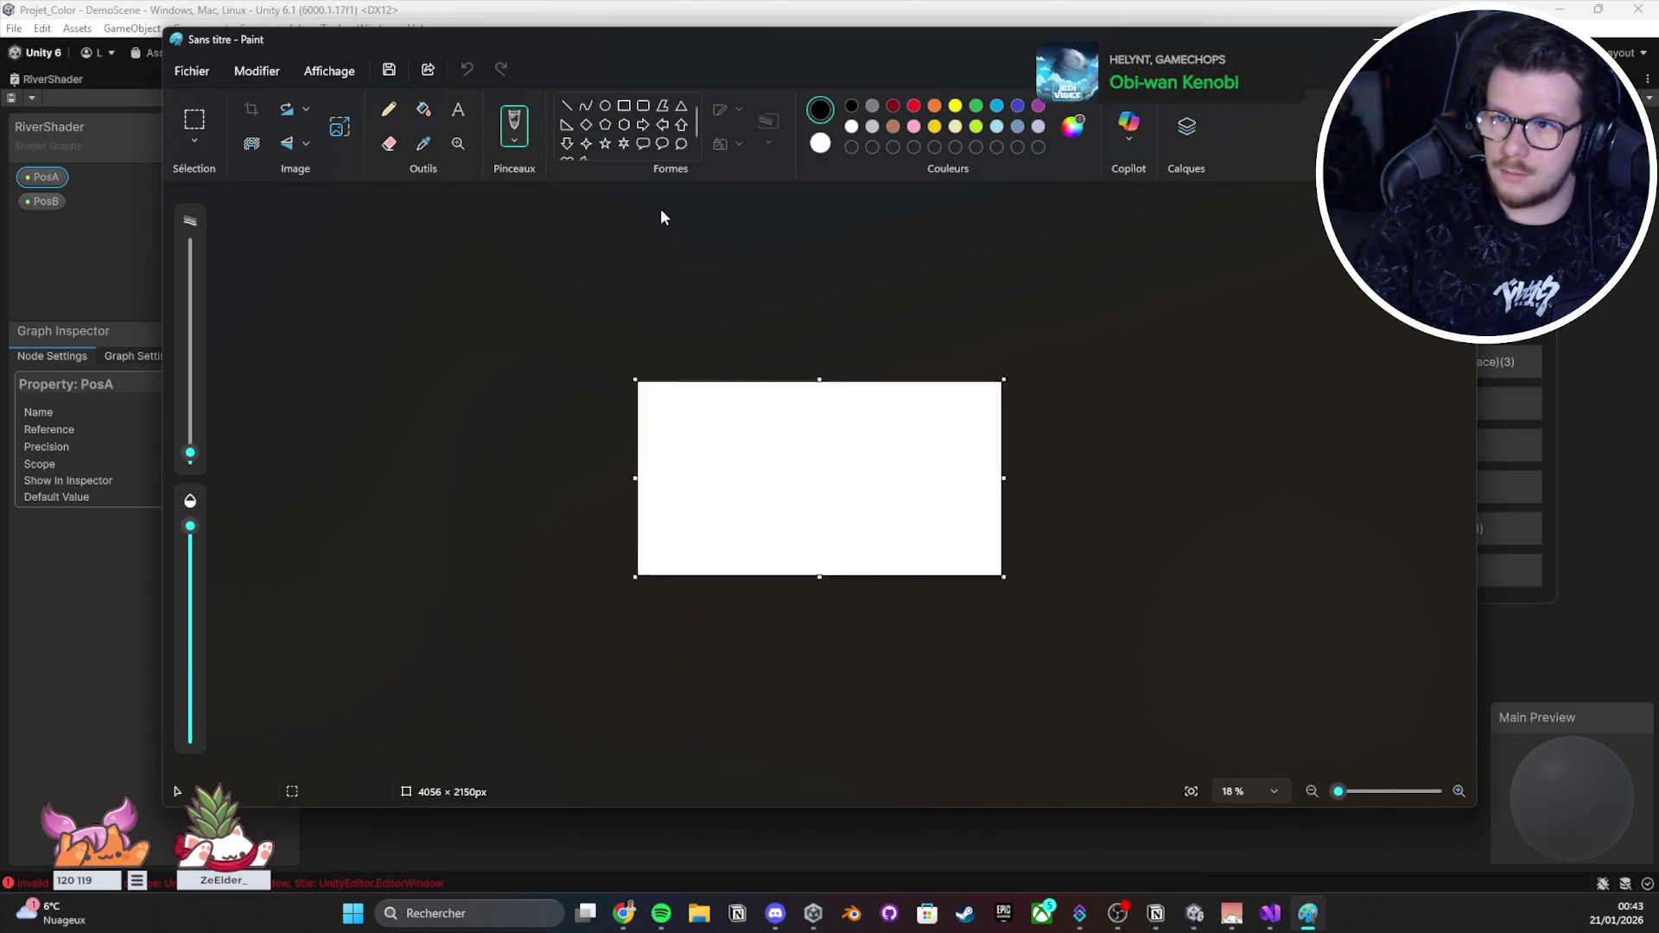
left_click(424, 109)
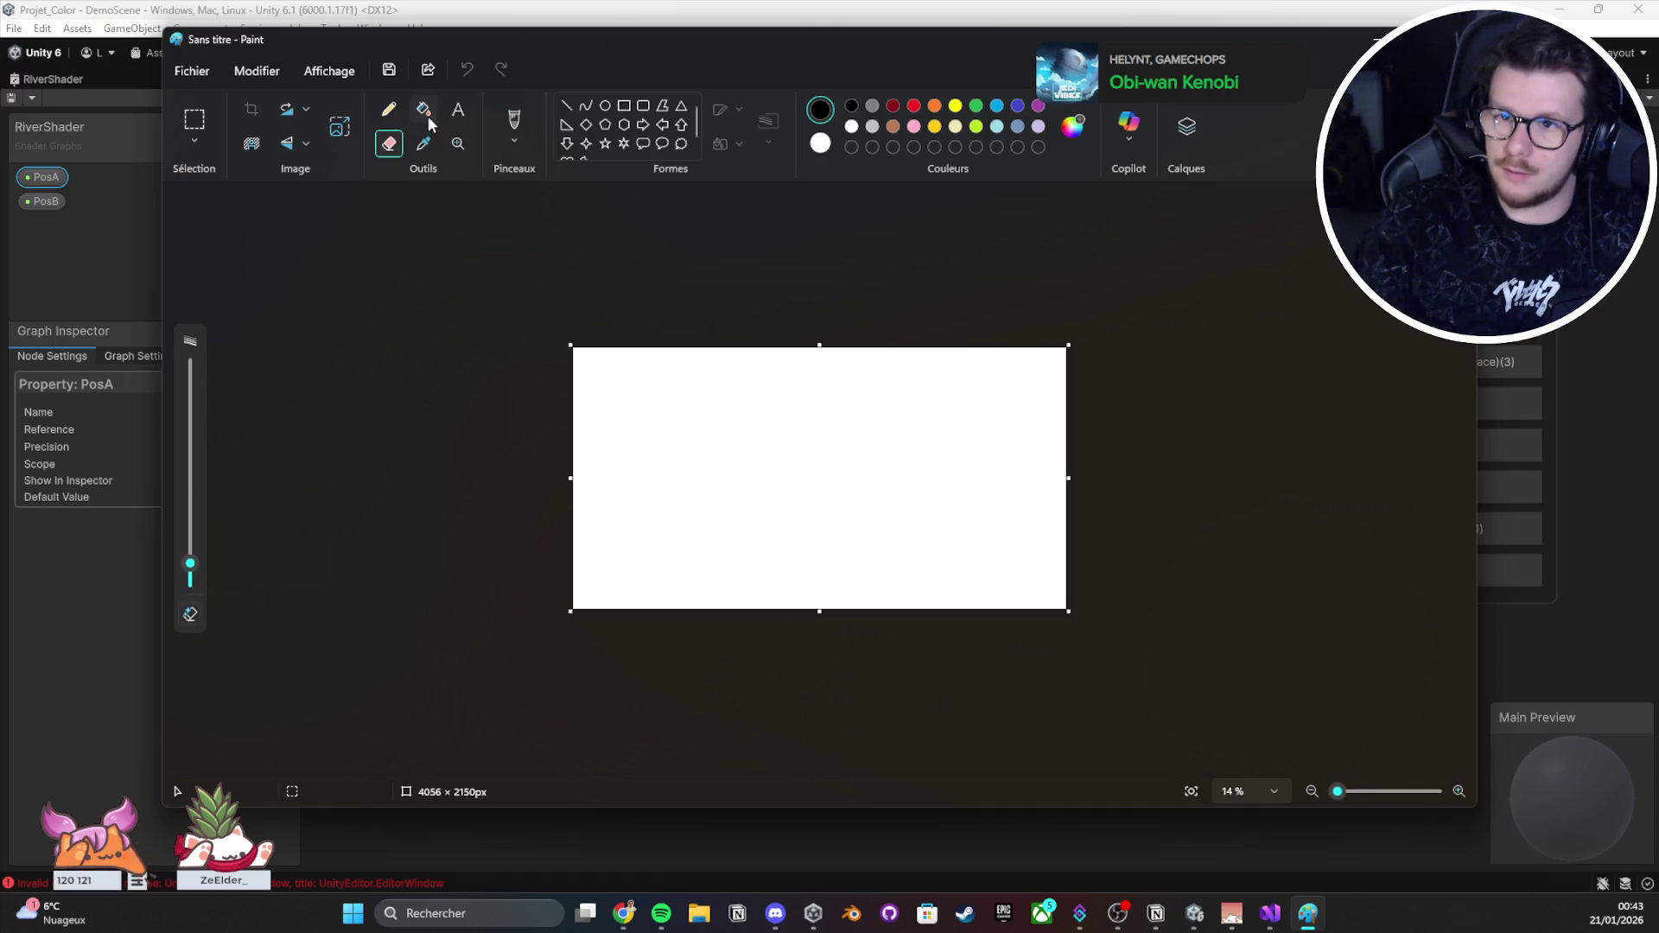
left_click(851, 453)
scroll(765, 409, "up", 3)
scroll(676, 363, "up", 3)
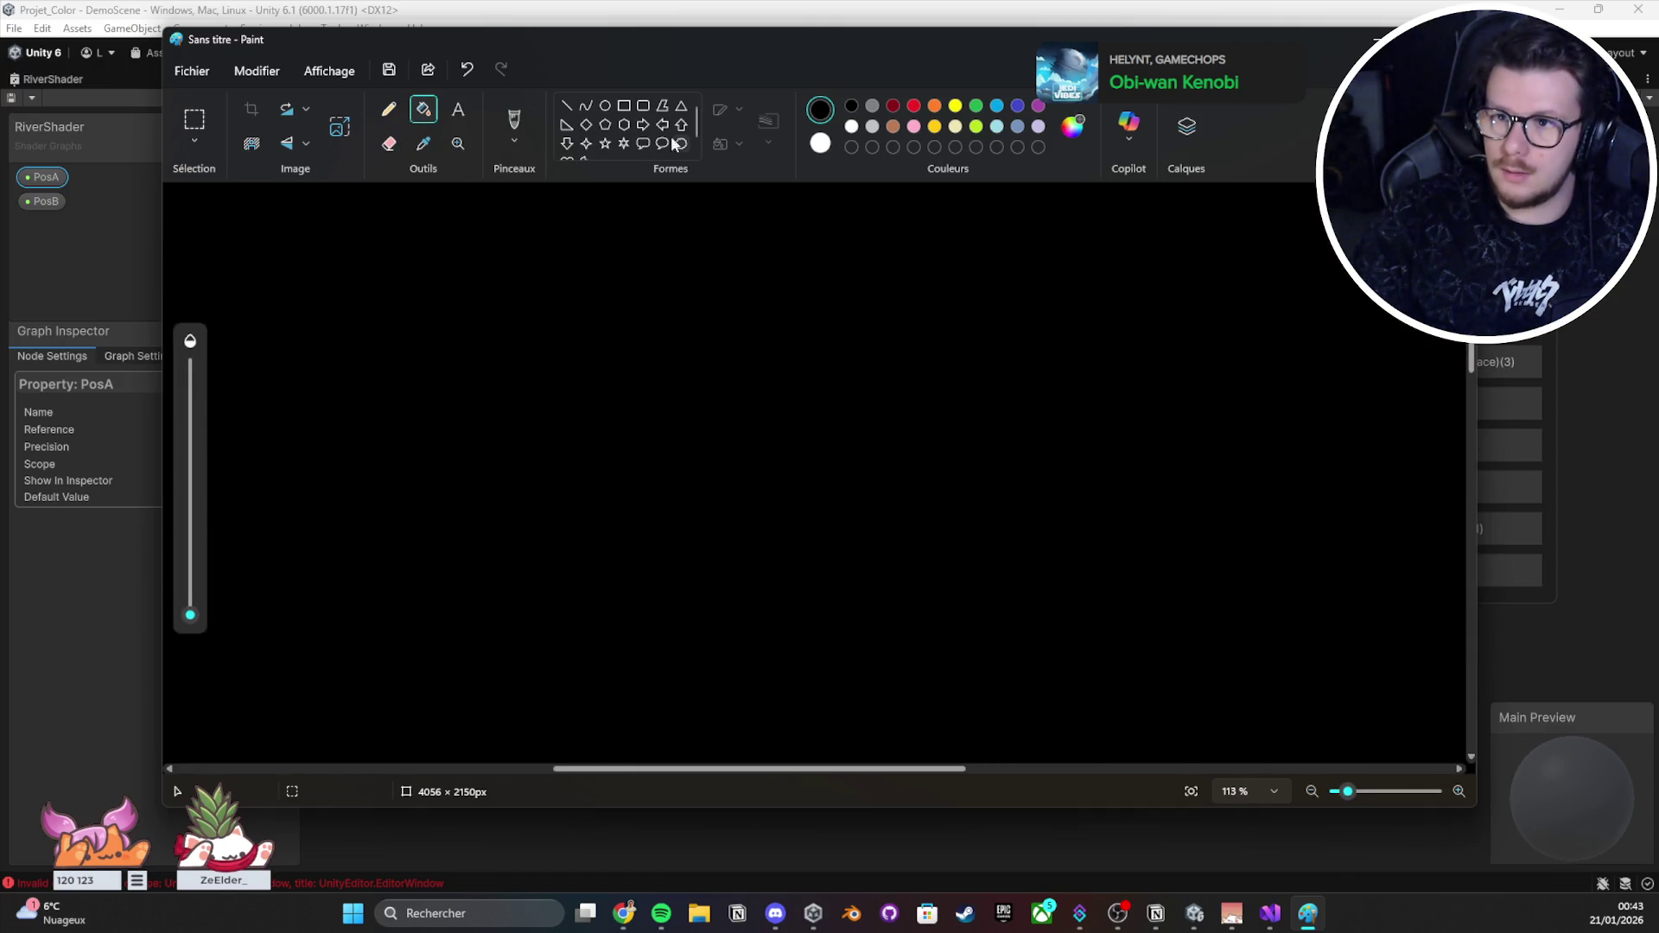
Step: Brush white cross marks labelled A and B on the black canvas
left_click(515, 119)
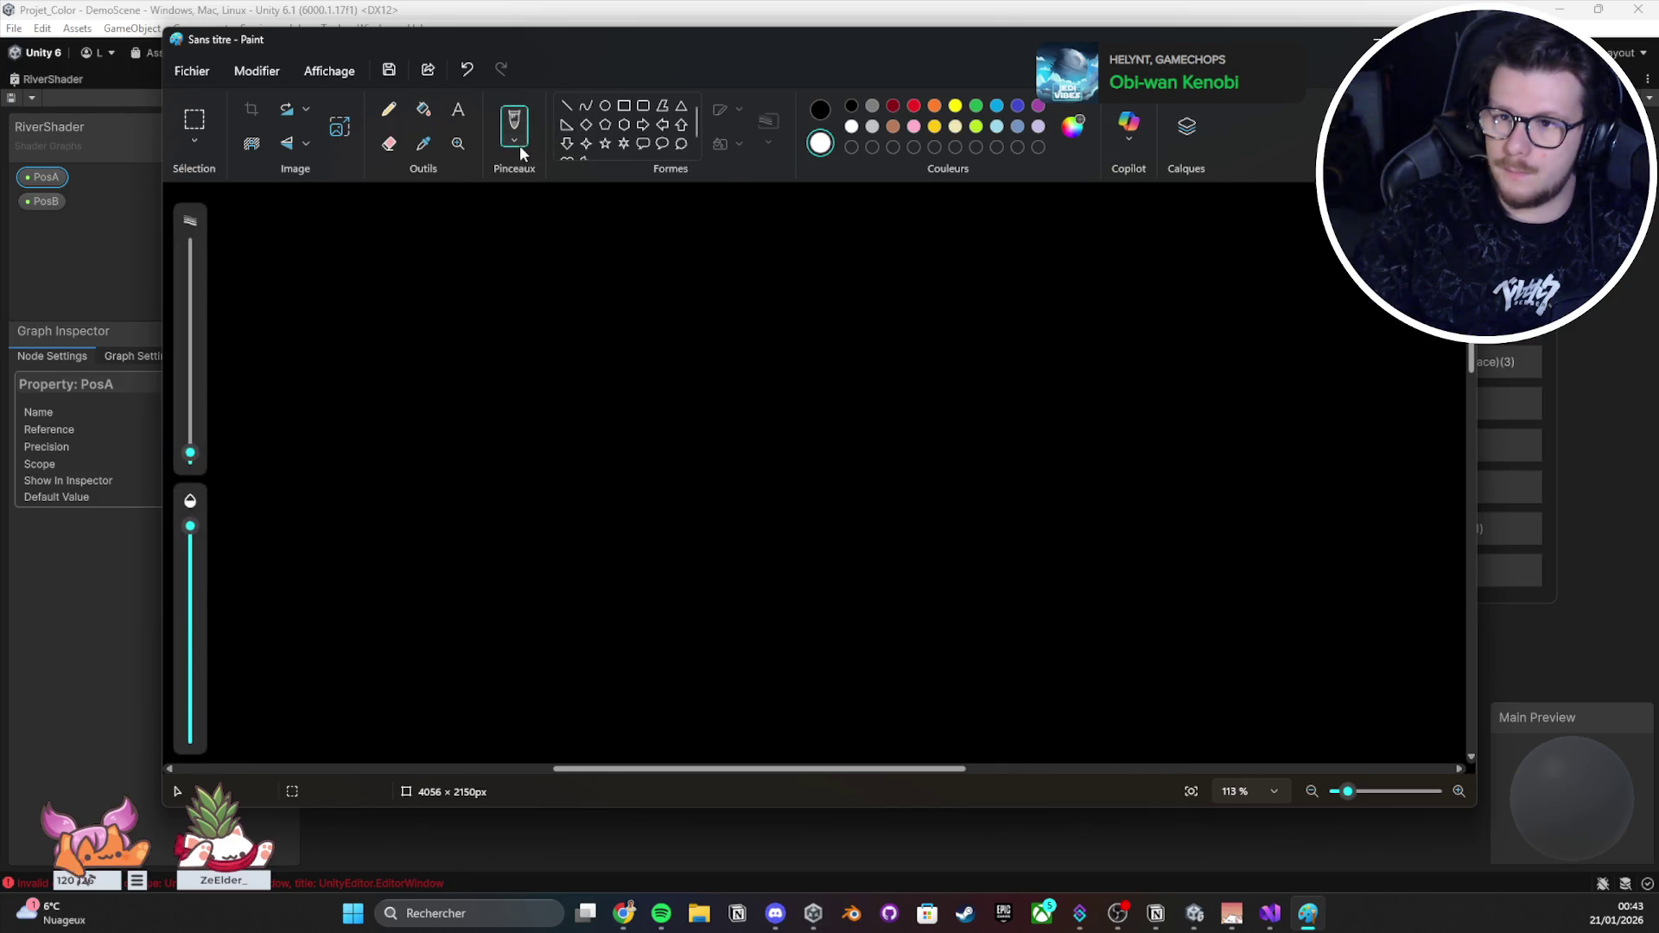
left_click(515, 141)
left_click(568, 180)
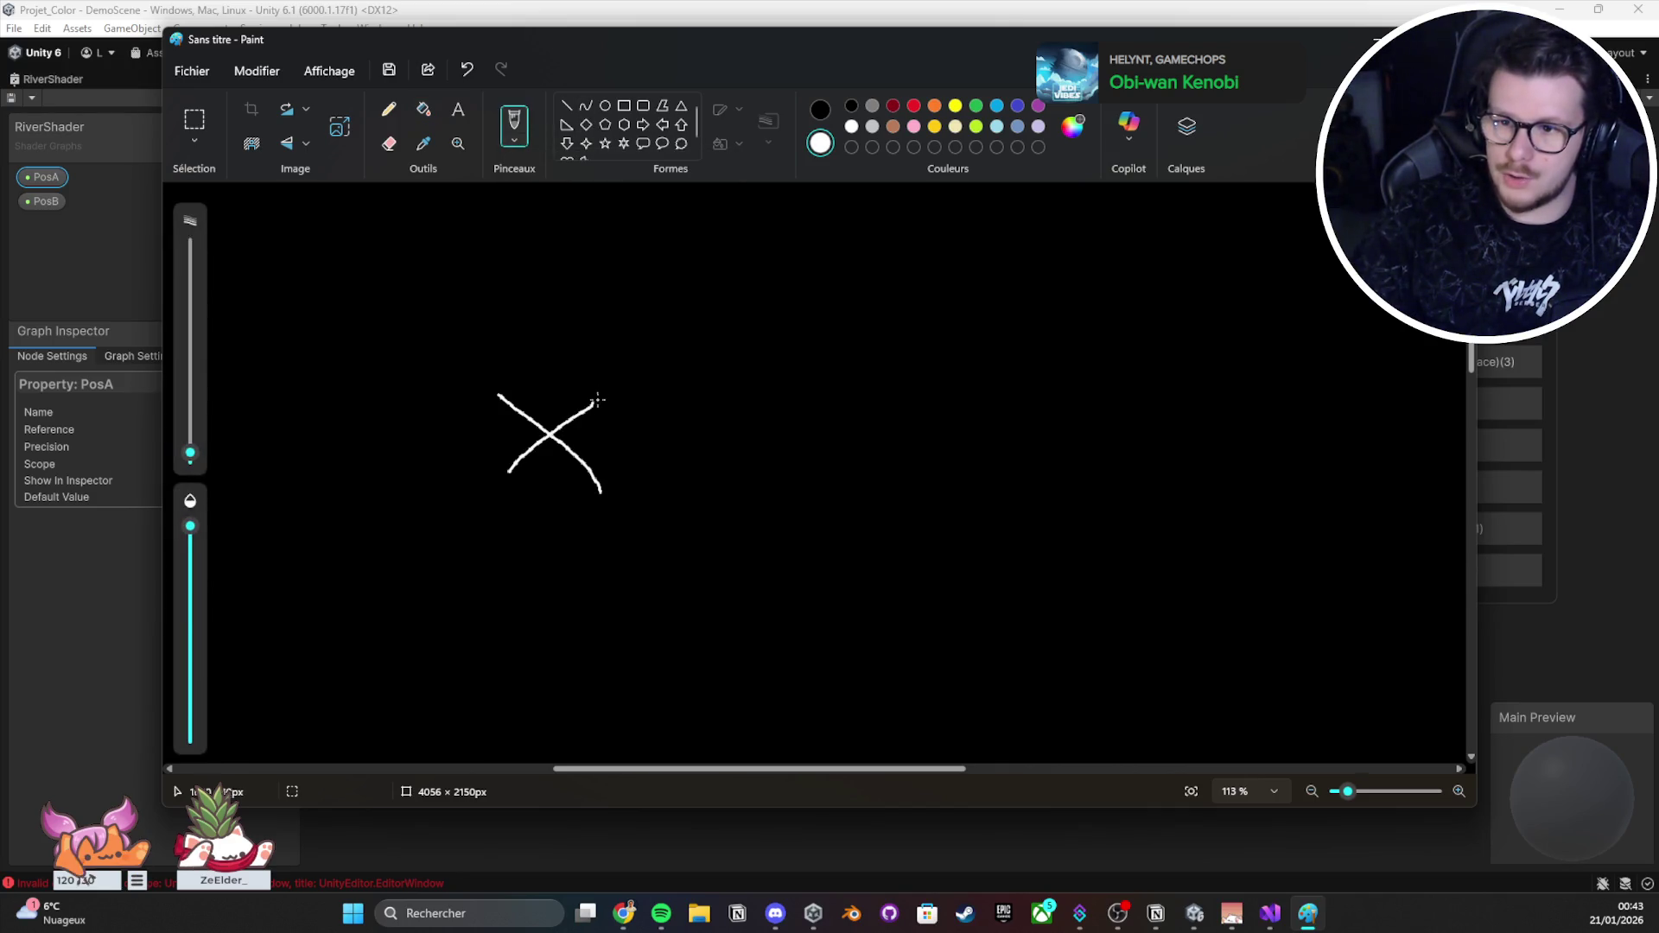
left_click_drag(520, 305, 593, 295)
left_click_drag(1151, 416, 1228, 473)
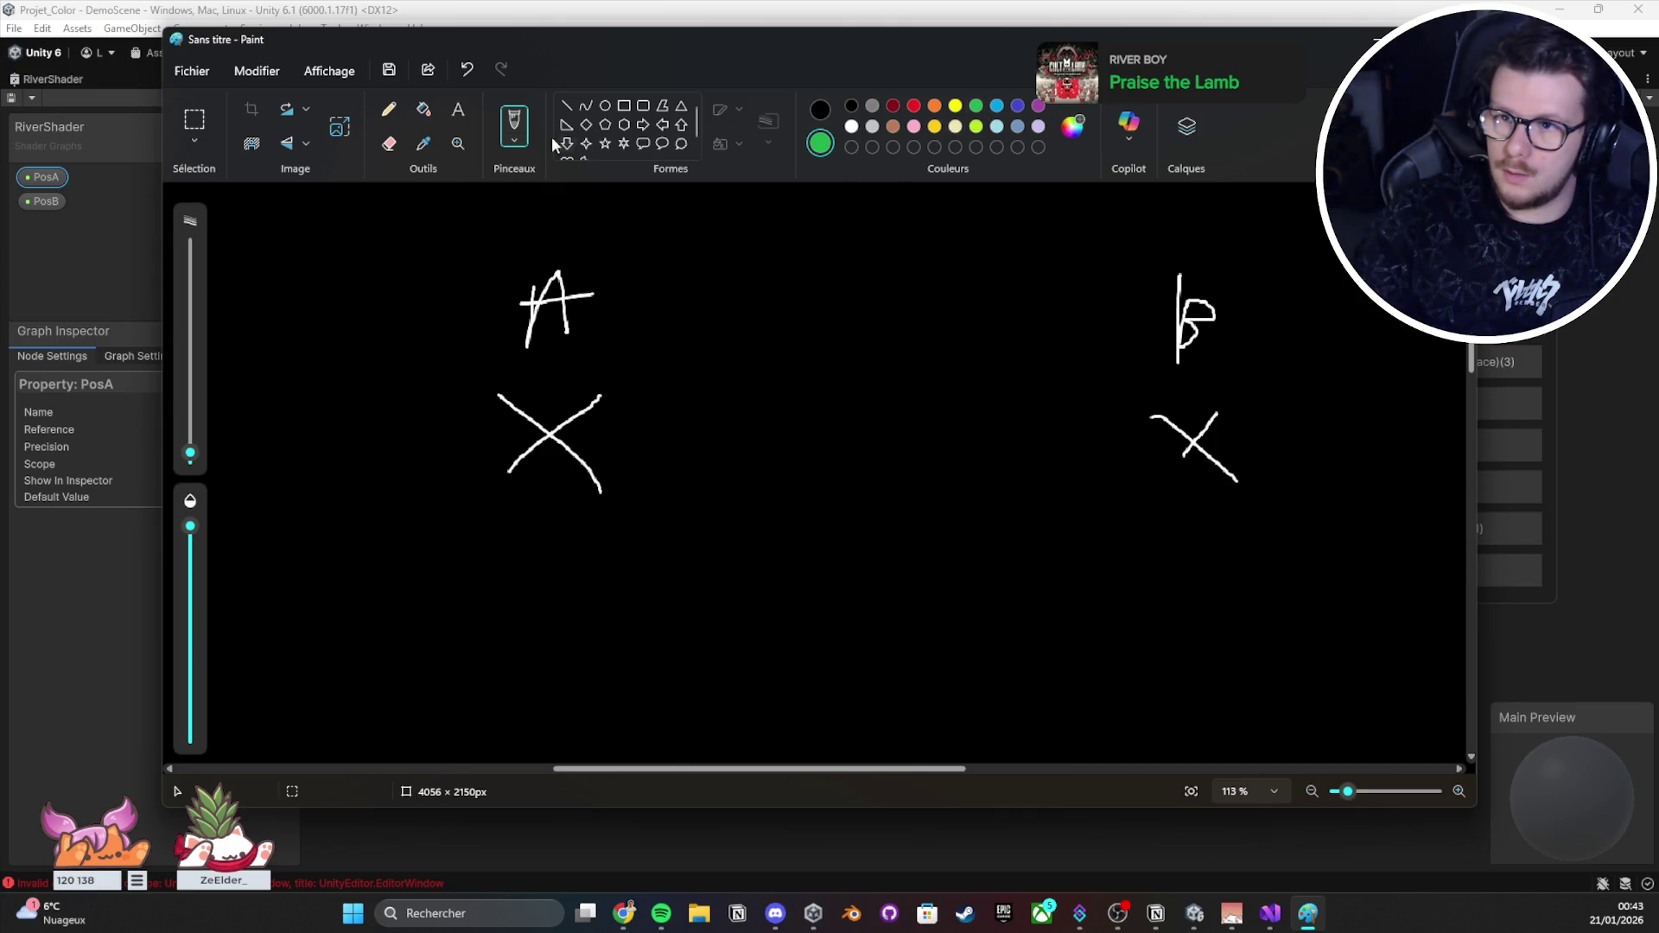
Step: Draw a green rectangle joining cross A to cross B, then bring up Save As
left_click(606, 106)
mouse_move(534, 347)
left_mouse_down()
mouse_move(1126, 555)
mouse_move(1196, 523)
left_mouse_up()
key("ctrl+z")
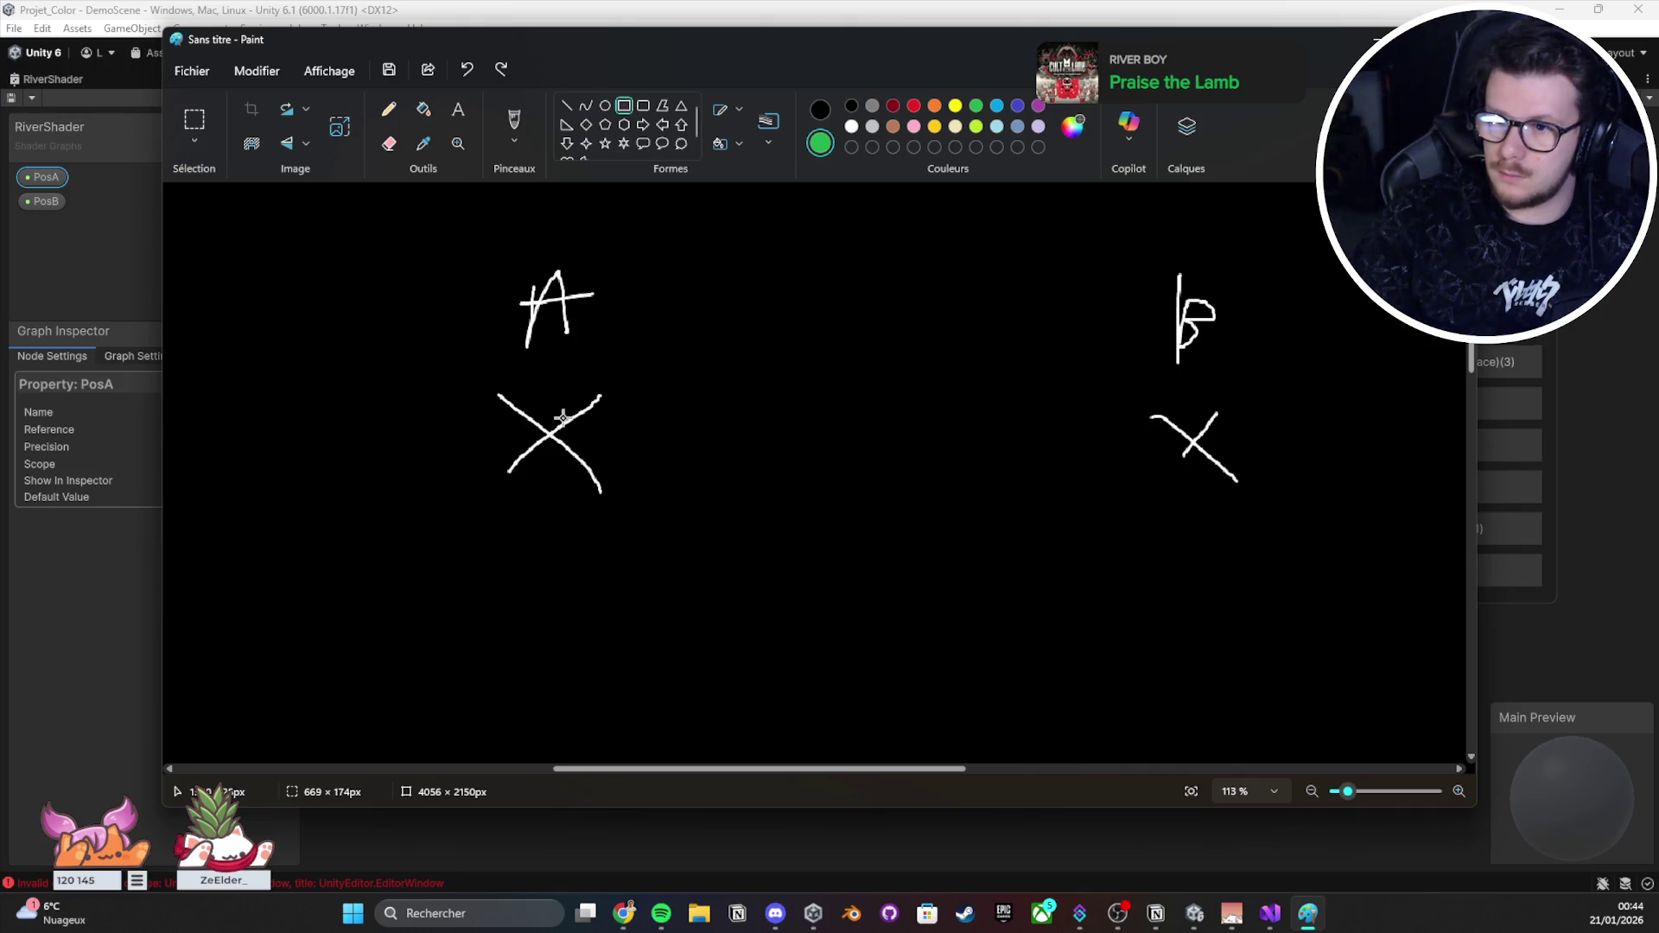
mouse_move(556, 403)
left_mouse_down()
mouse_move(1241, 500)
mouse_move(1194, 472)
left_mouse_up()
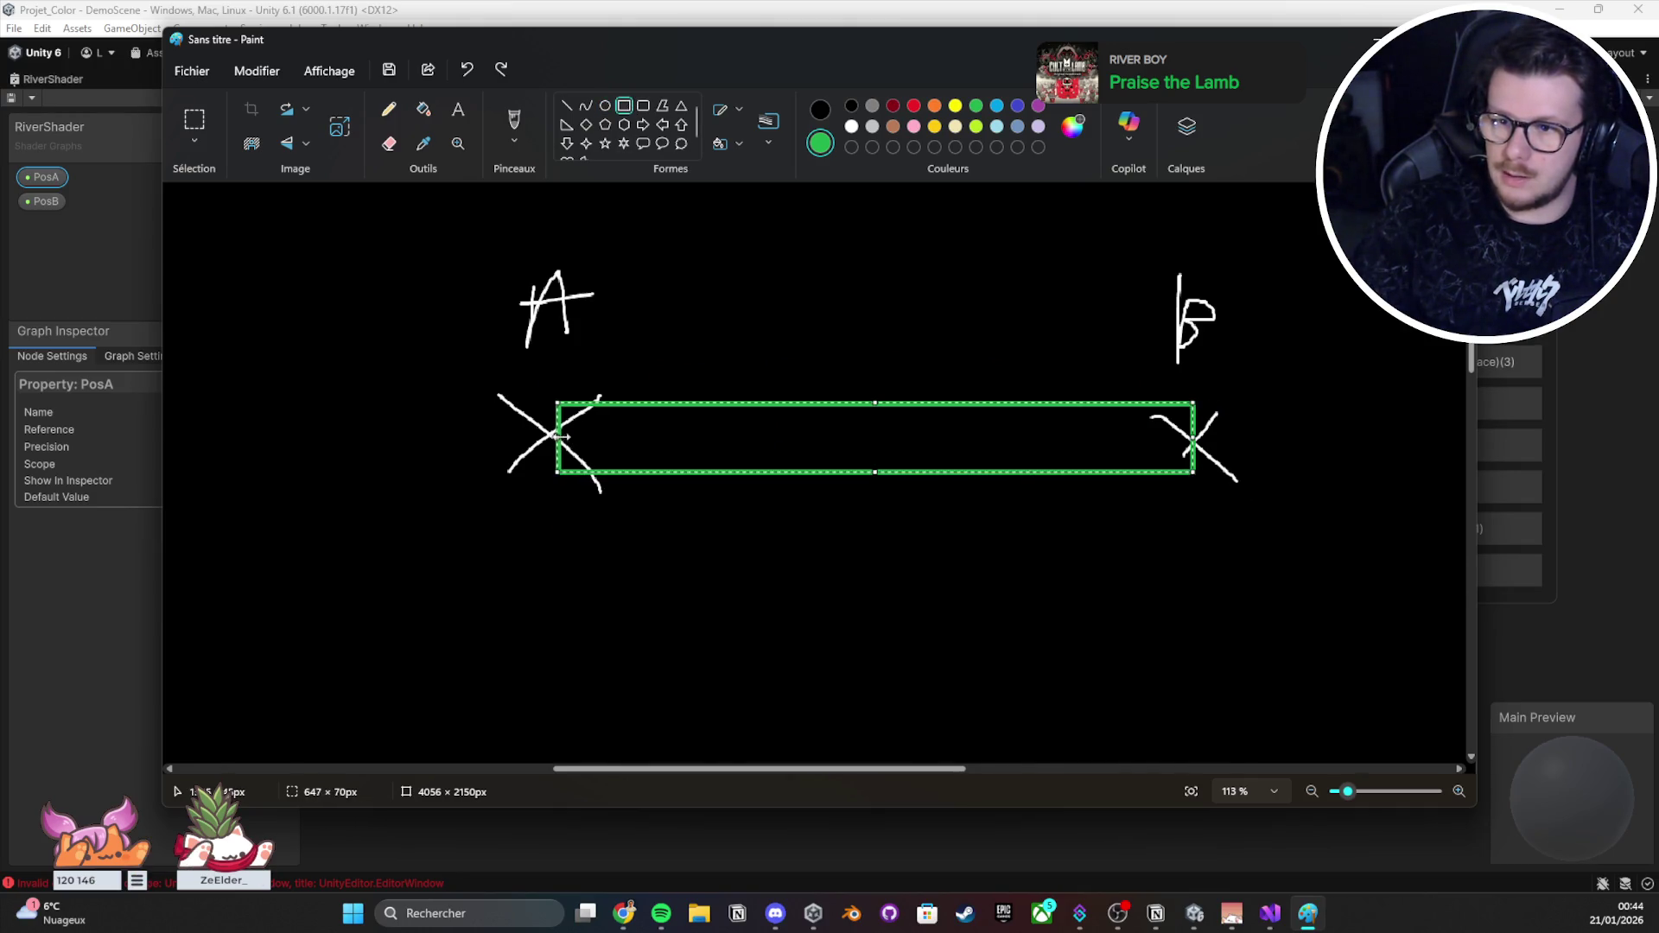
mouse_move(562, 437)
left_mouse_down()
mouse_move(604, 436)
mouse_move(577, 437)
left_mouse_up()
mouse_move(1194, 437)
left_mouse_down()
mouse_move(629, 441)
mouse_move(1192, 463)
left_mouse_up()
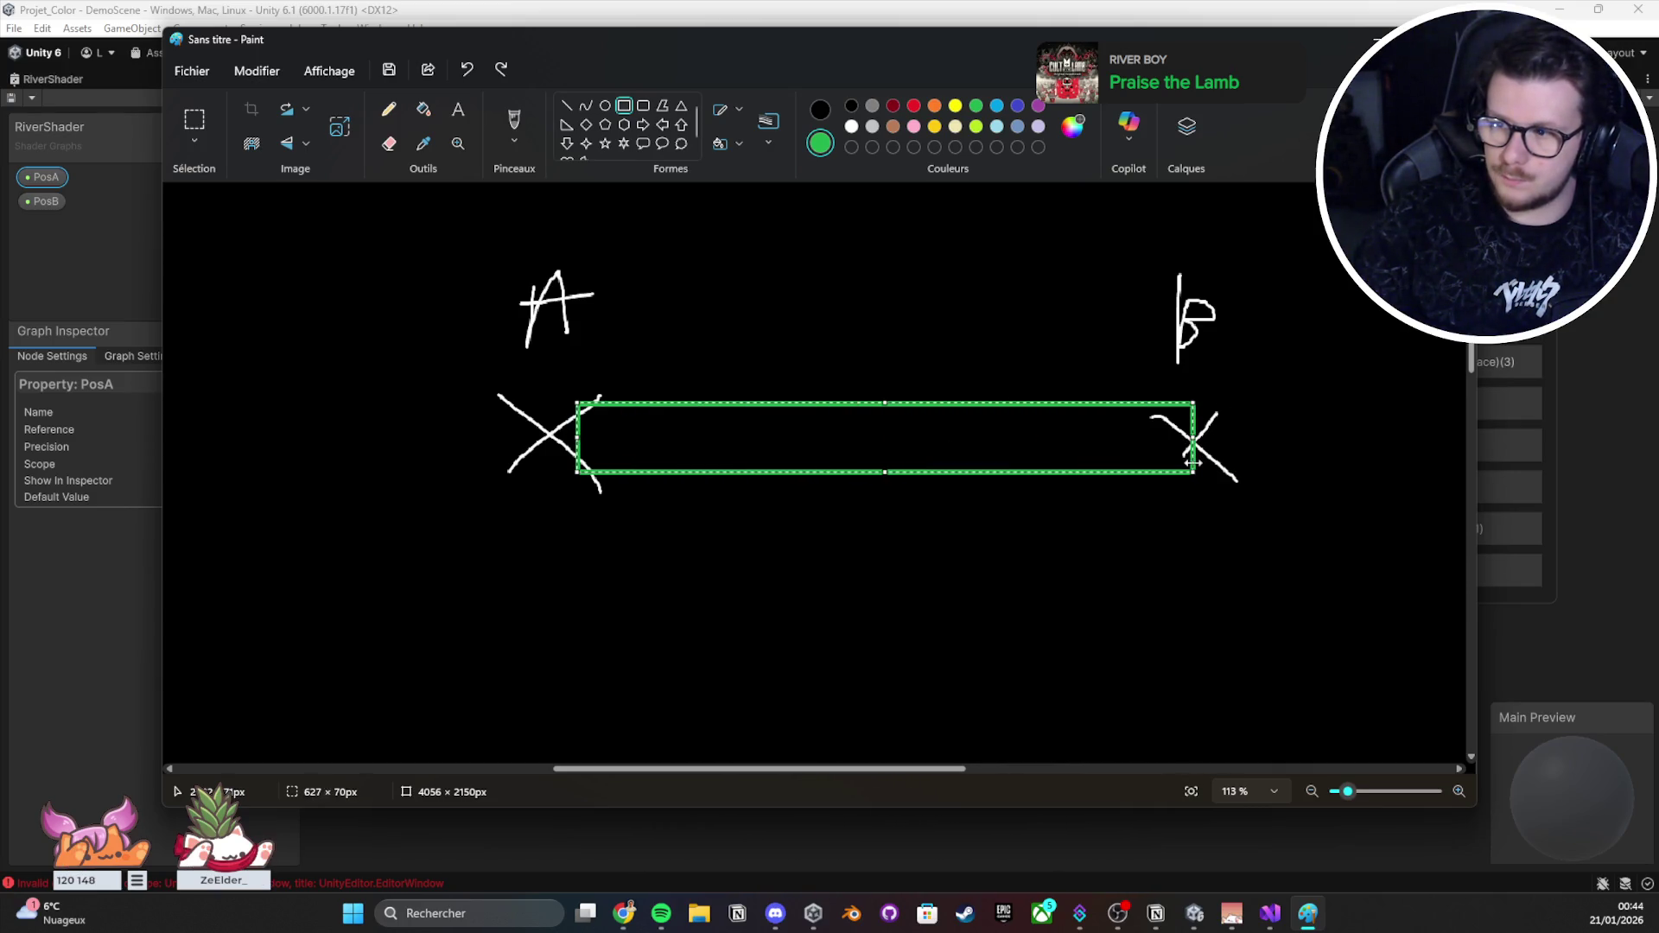
key("ctrl+s")
key("Escape")
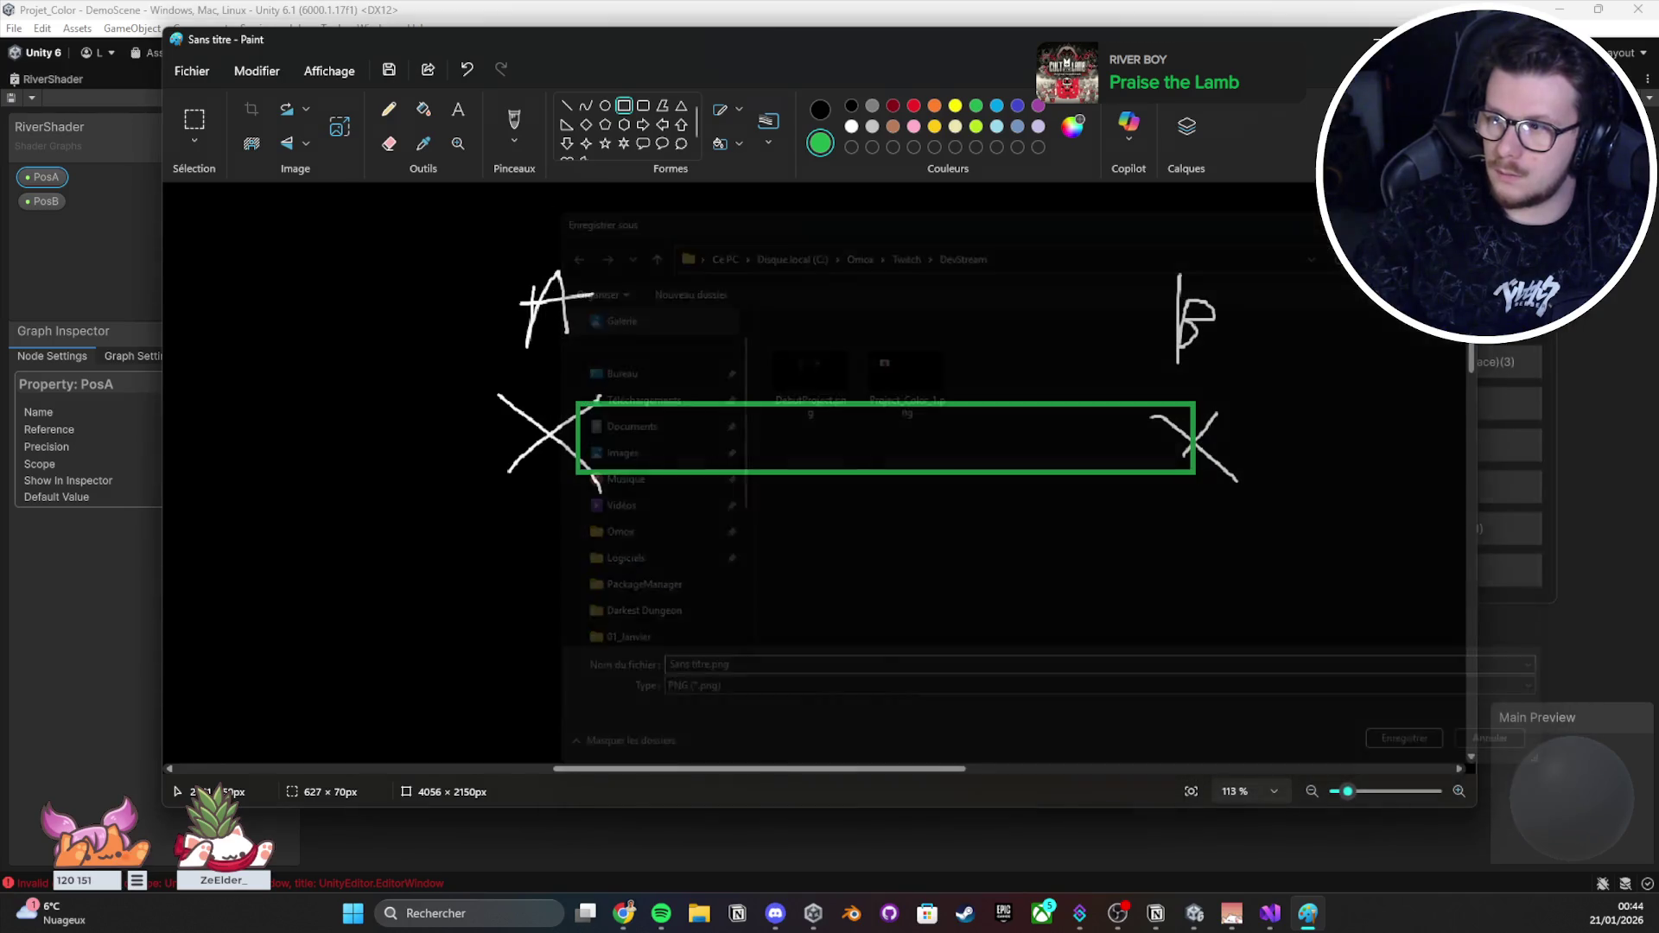
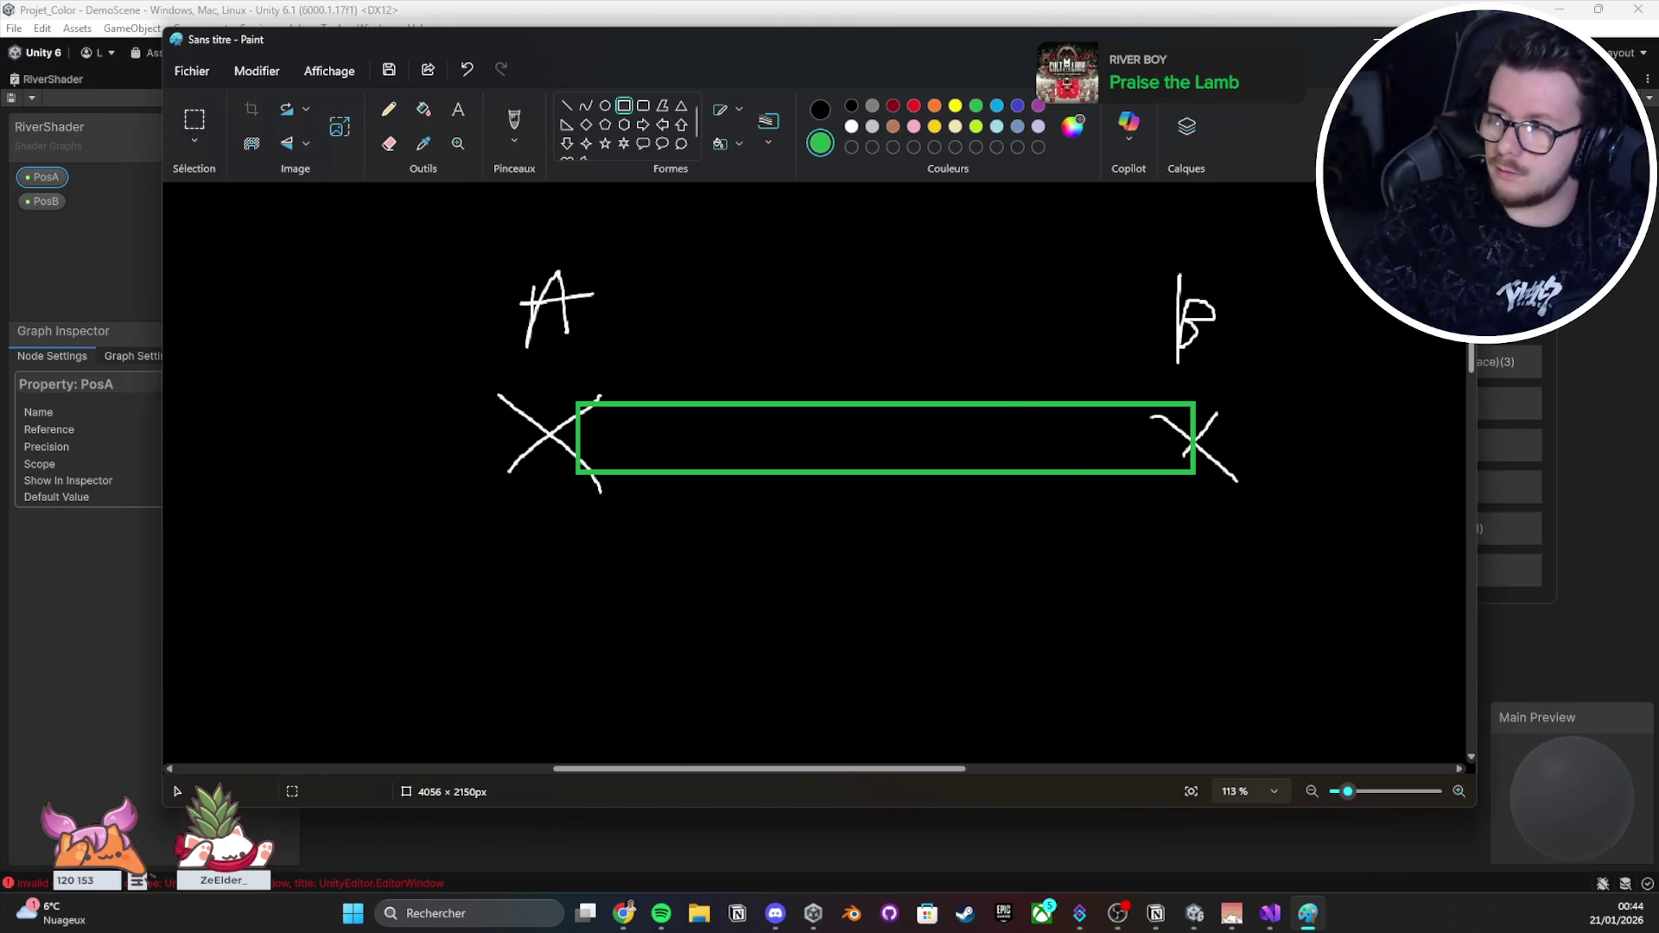
Step: Close the Paint river sketch without saving it
key("alt+F4")
left_click(825, 462)
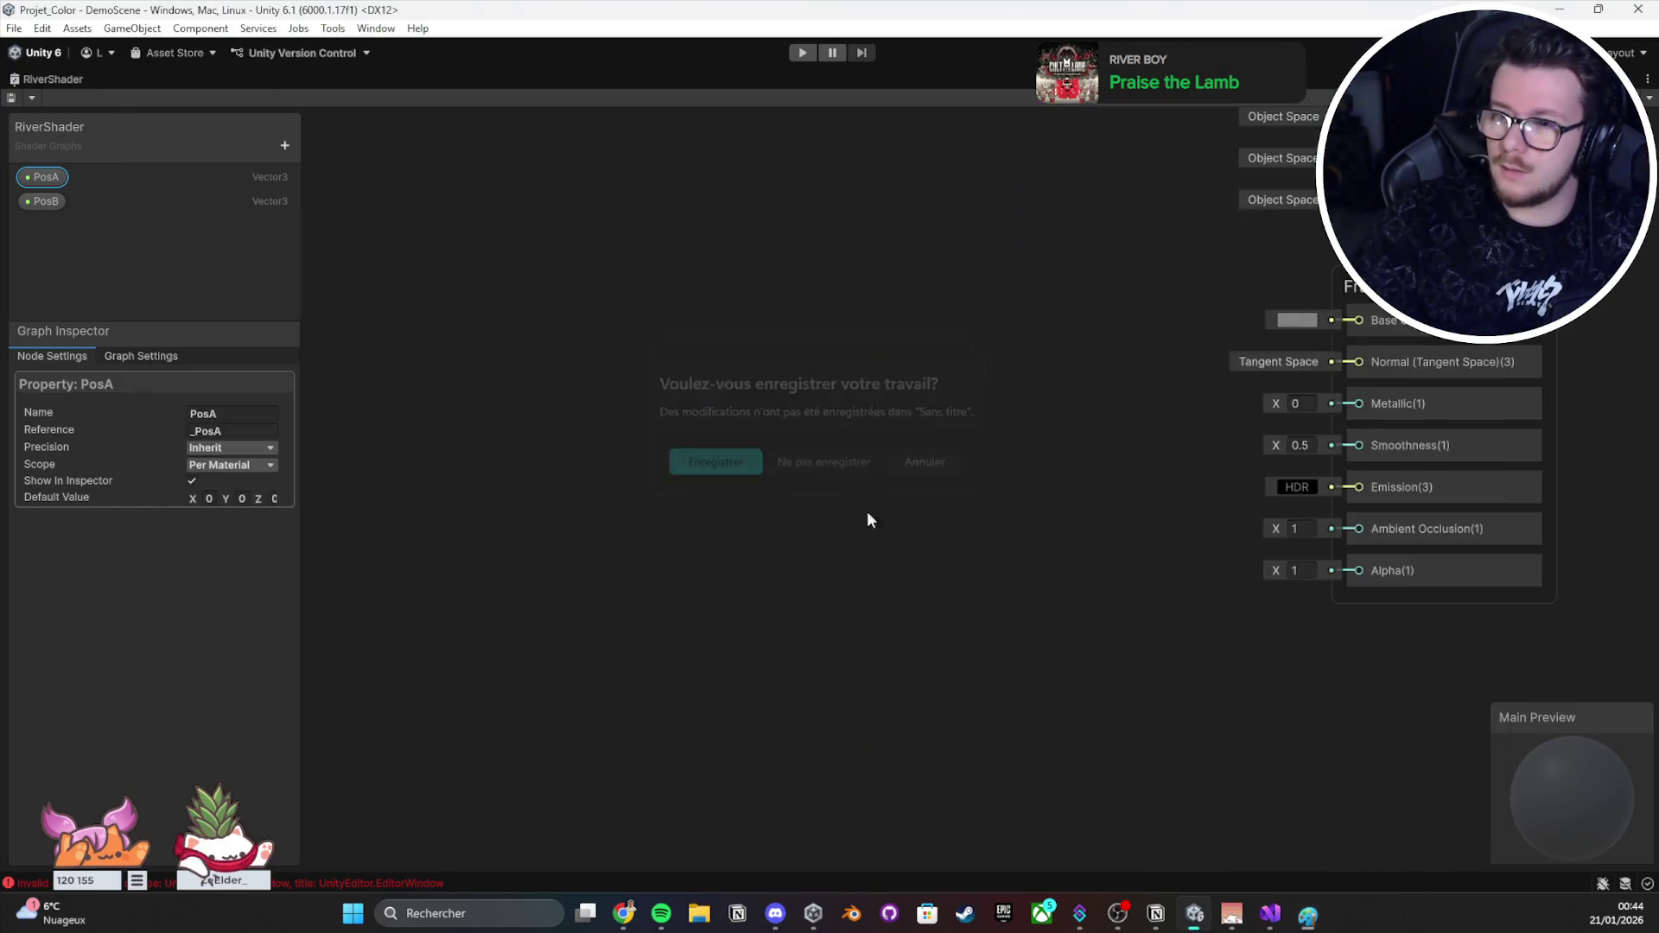
Step: Restore the full editor layout, clear the Console, and inspect the River's Waypoint objects in the Hierarchy
double_click(77, 80)
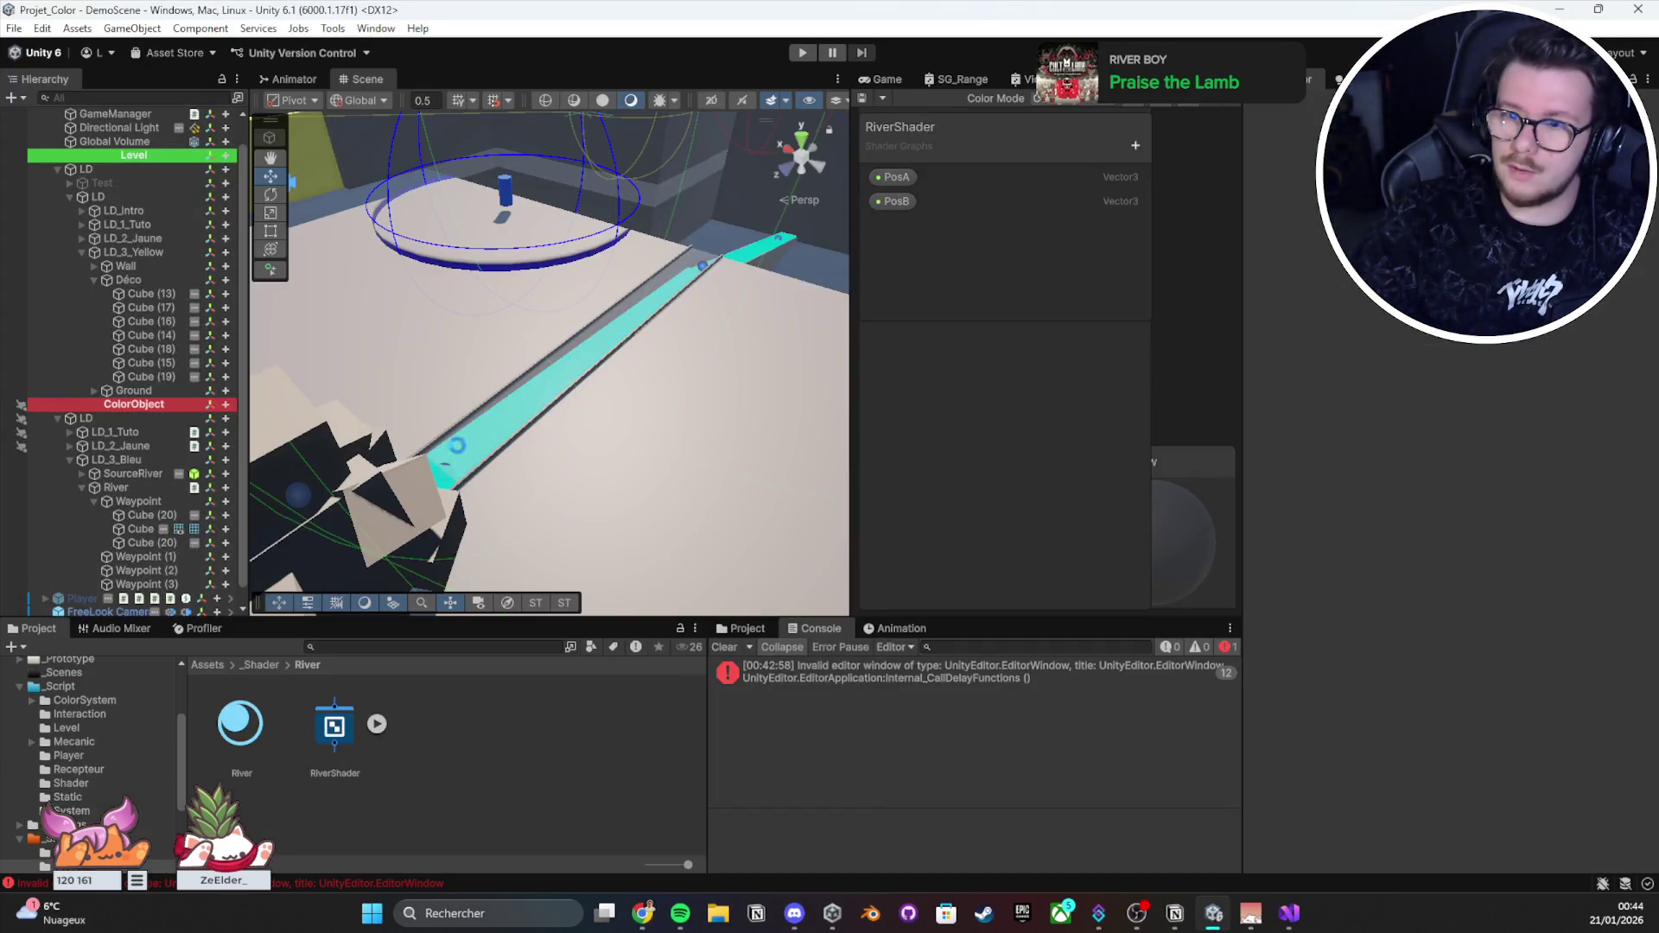
left_click(735, 646)
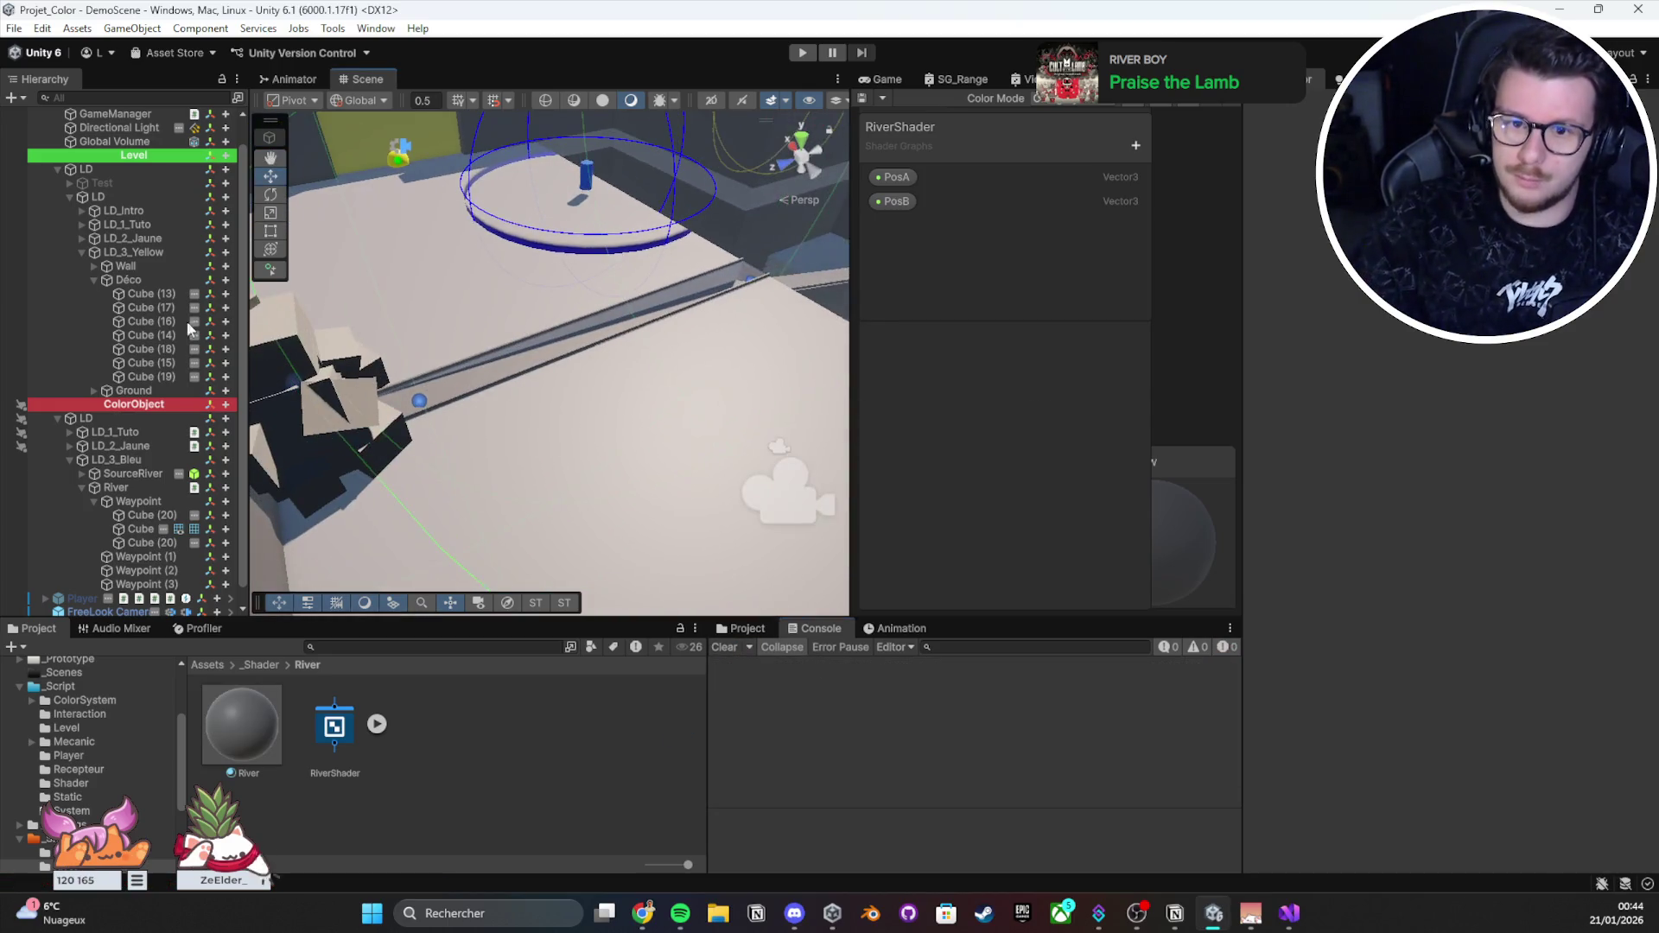
left_click(94, 279)
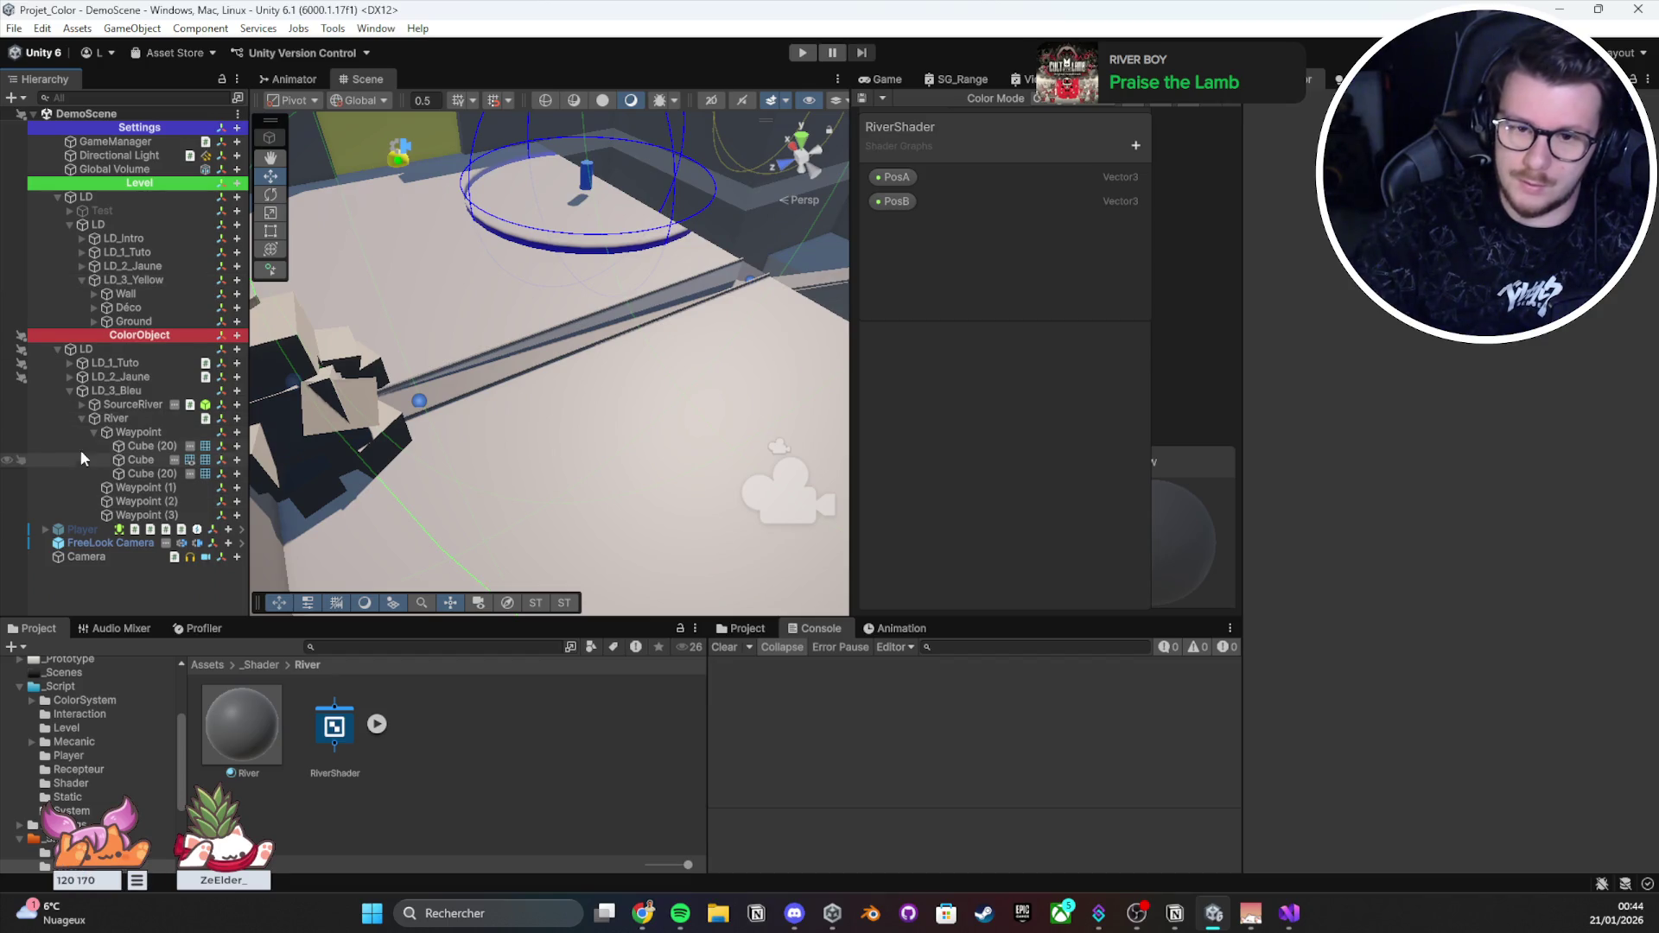
left_click(110, 432)
left_click(95, 432)
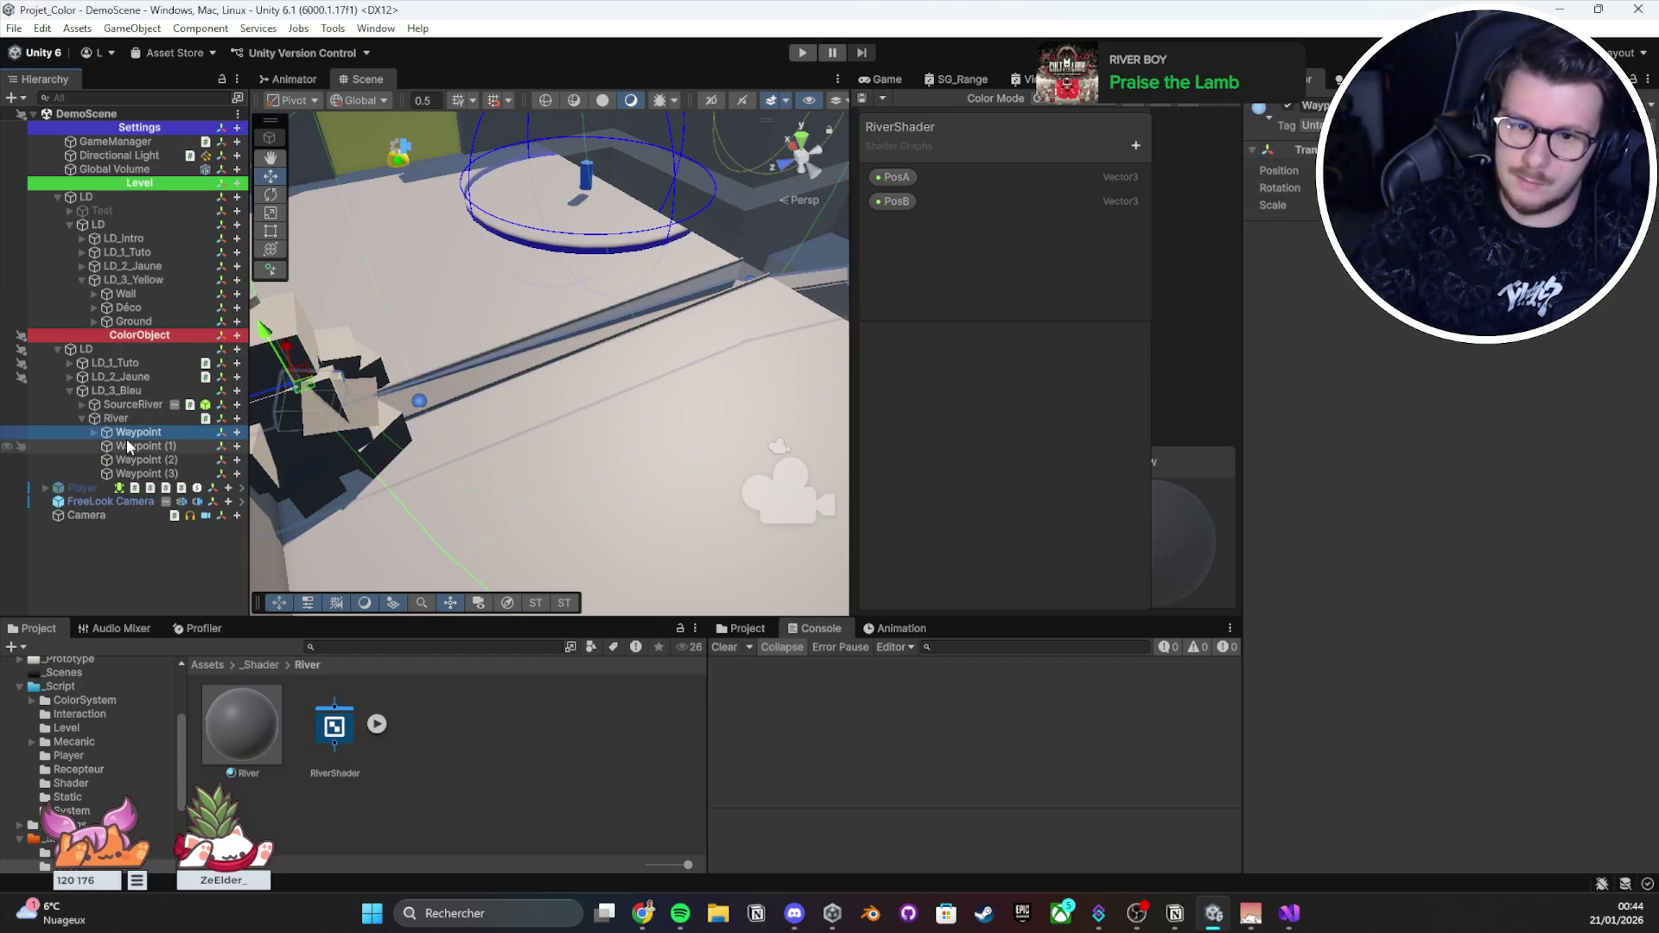
left_click(95, 432)
left_click(143, 445)
left_click(121, 418)
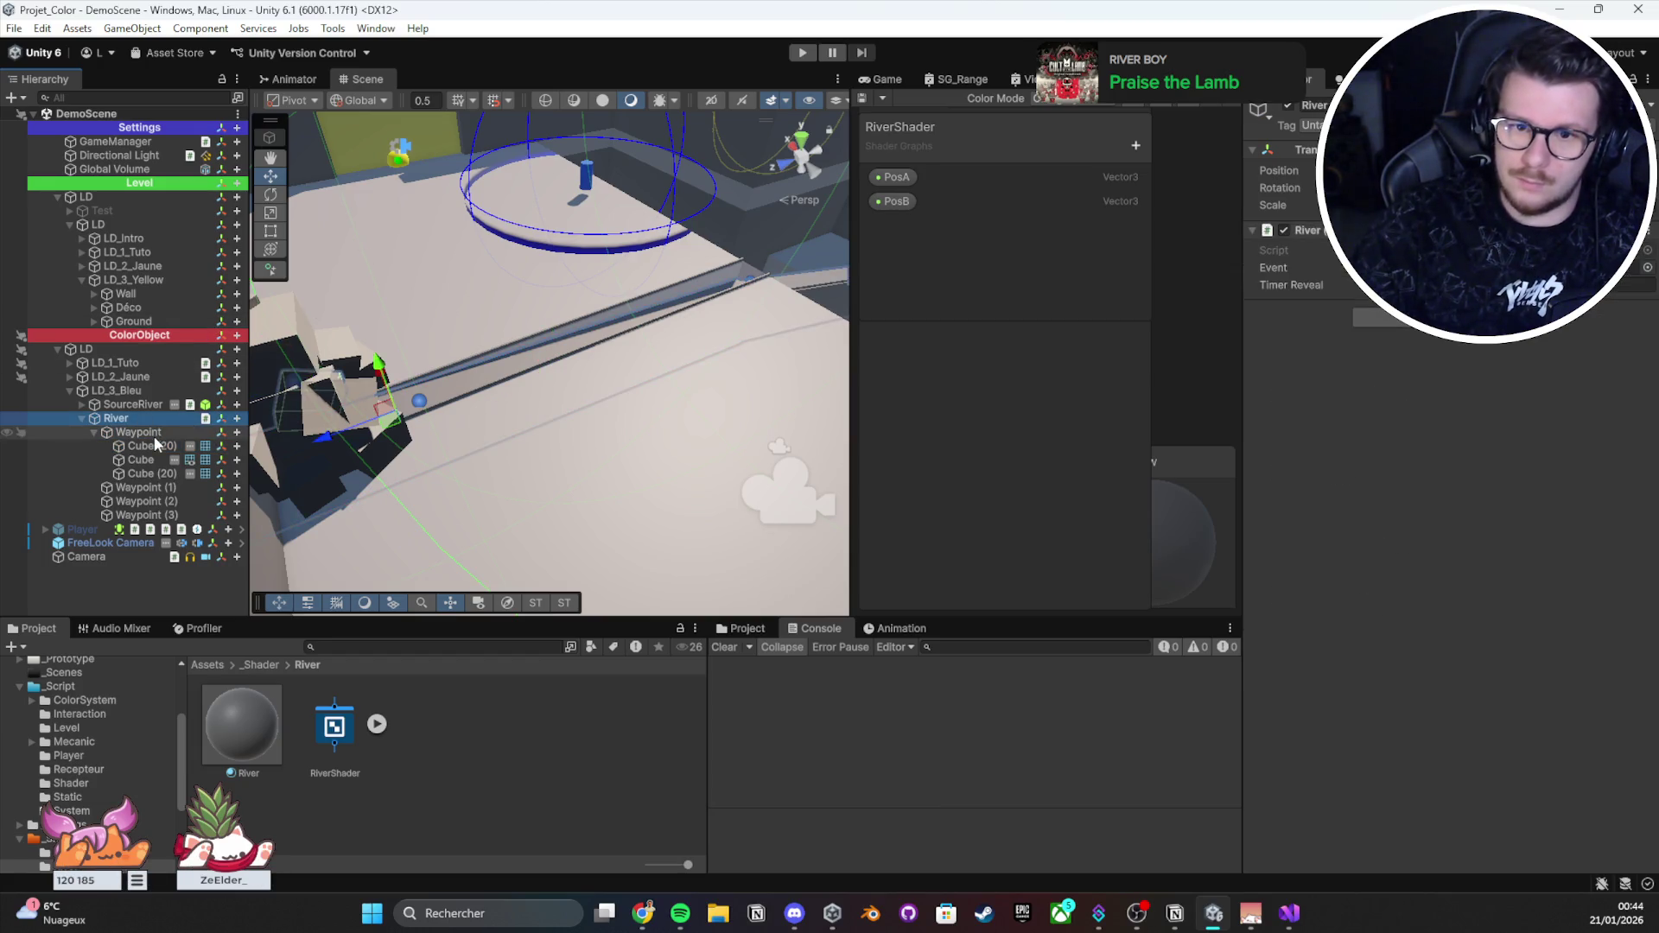
Step: Select the Anchor in LD_2_Jaune and move it down toward the river
left_click(413, 294)
mouse_move(415, 289)
left_mouse_down()
mouse_move(371, 371)
mouse_move(393, 406)
left_mouse_up()
key("r")
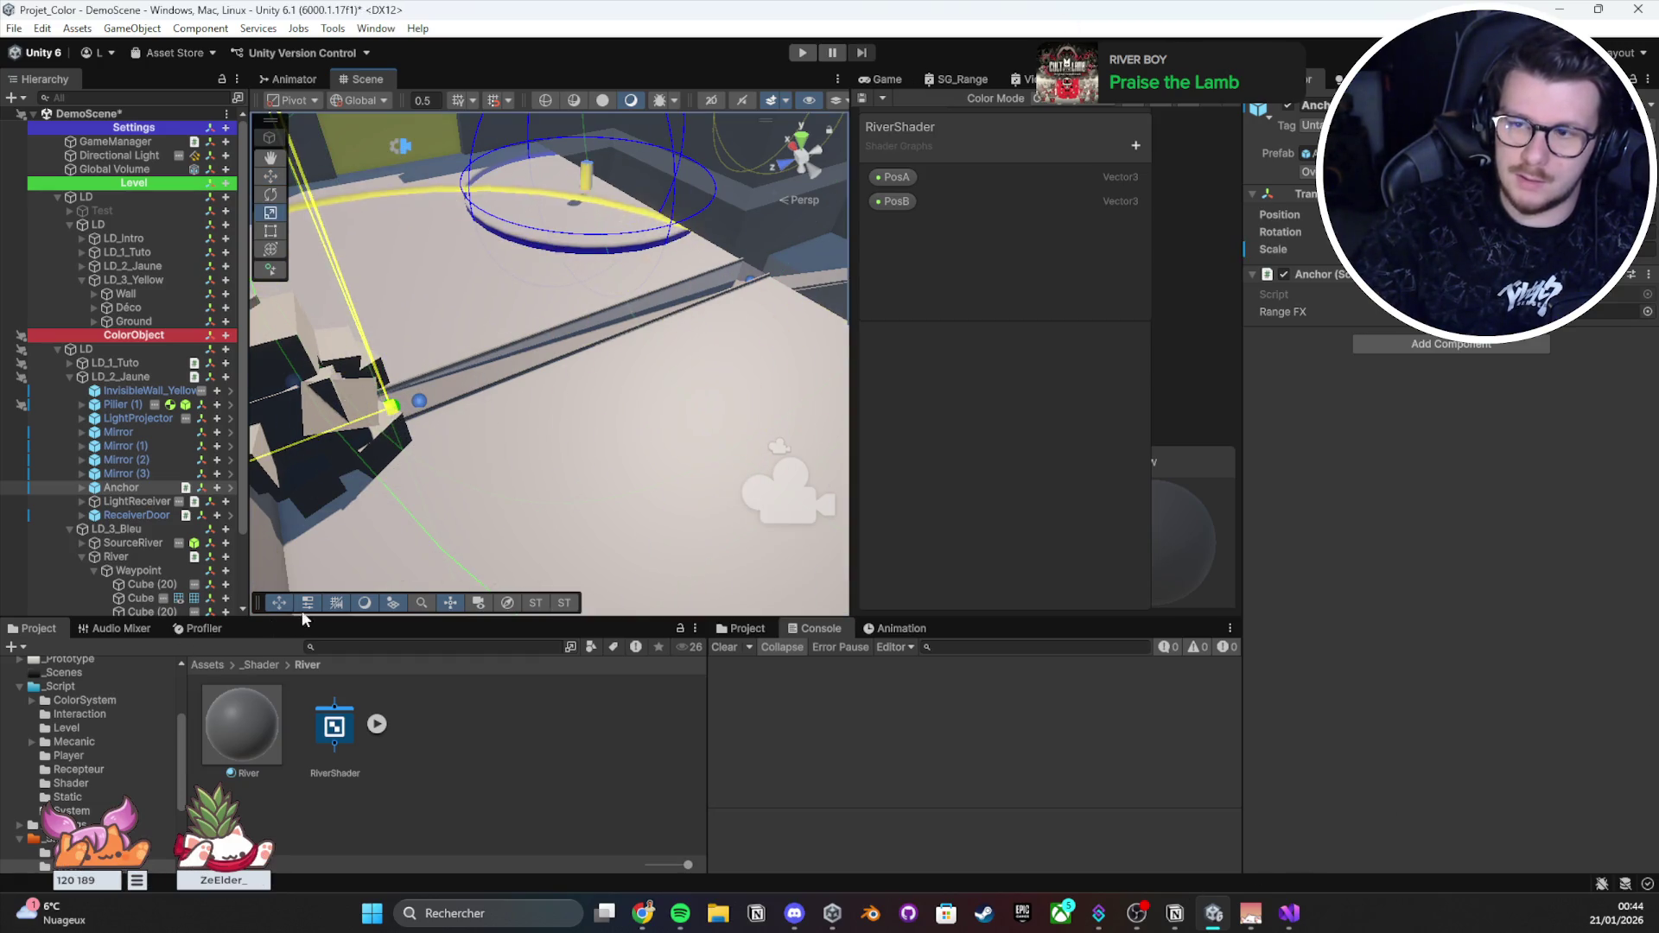
mouse_move(553, 389)
left_mouse_down()
mouse_move(1133, 363)
mouse_move(648, 544)
mouse_move(465, 340)
mouse_move(608, 367)
mouse_move(521, 438)
mouse_move(619, 302)
left_mouse_up()
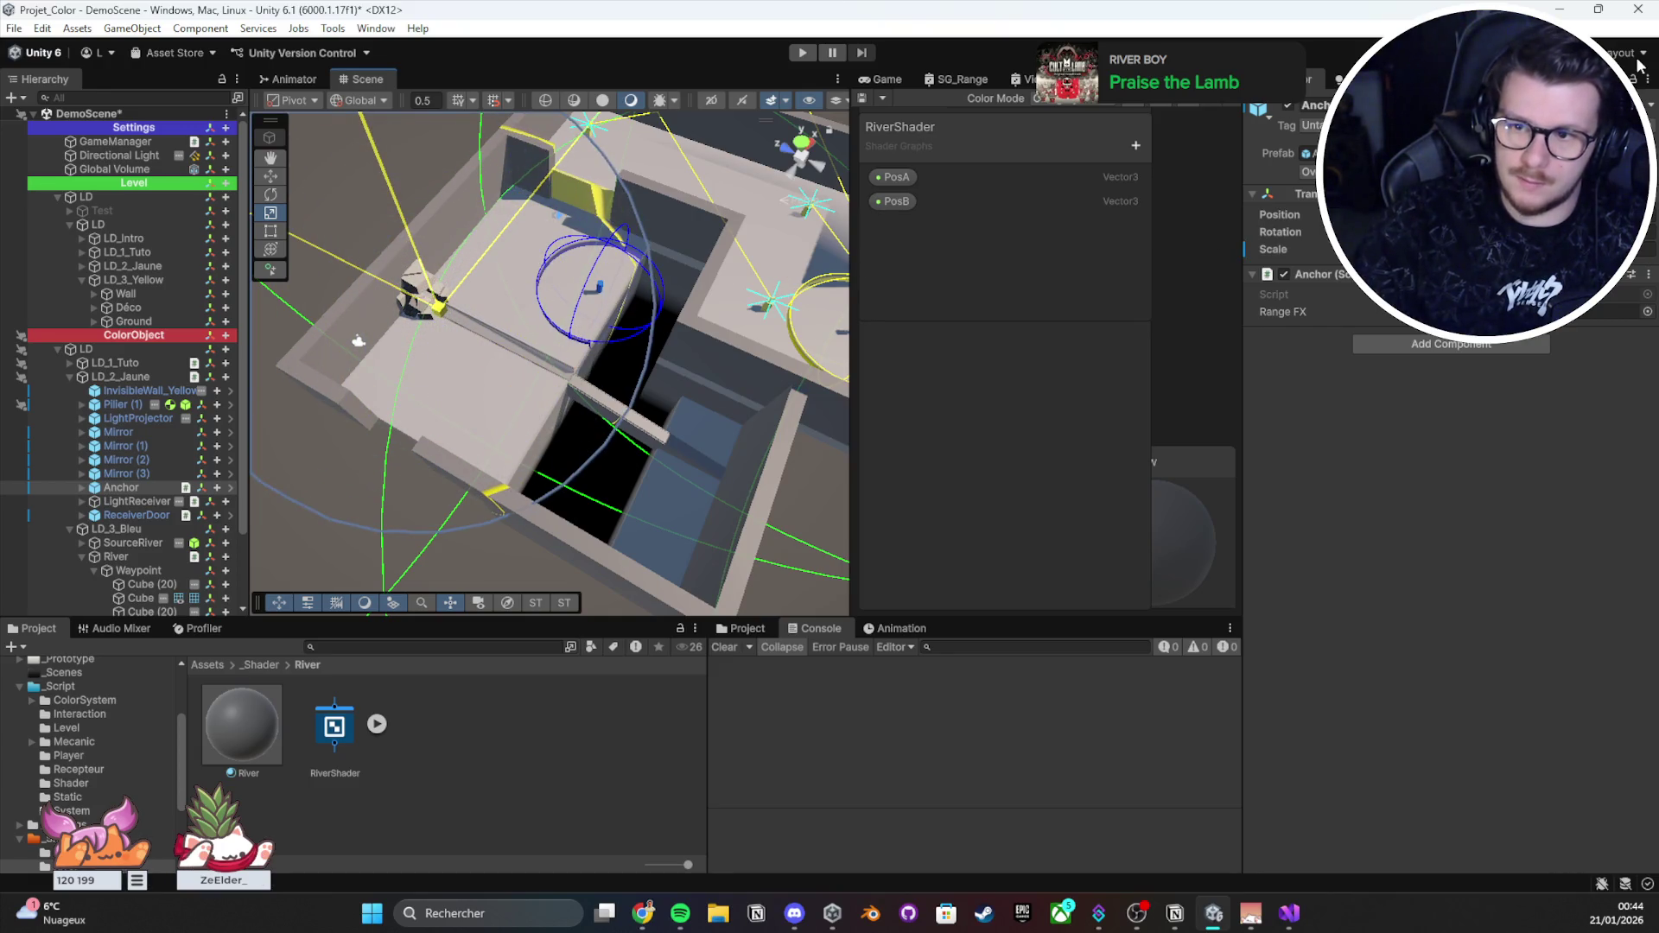
scroll(406, 329, "up", 1)
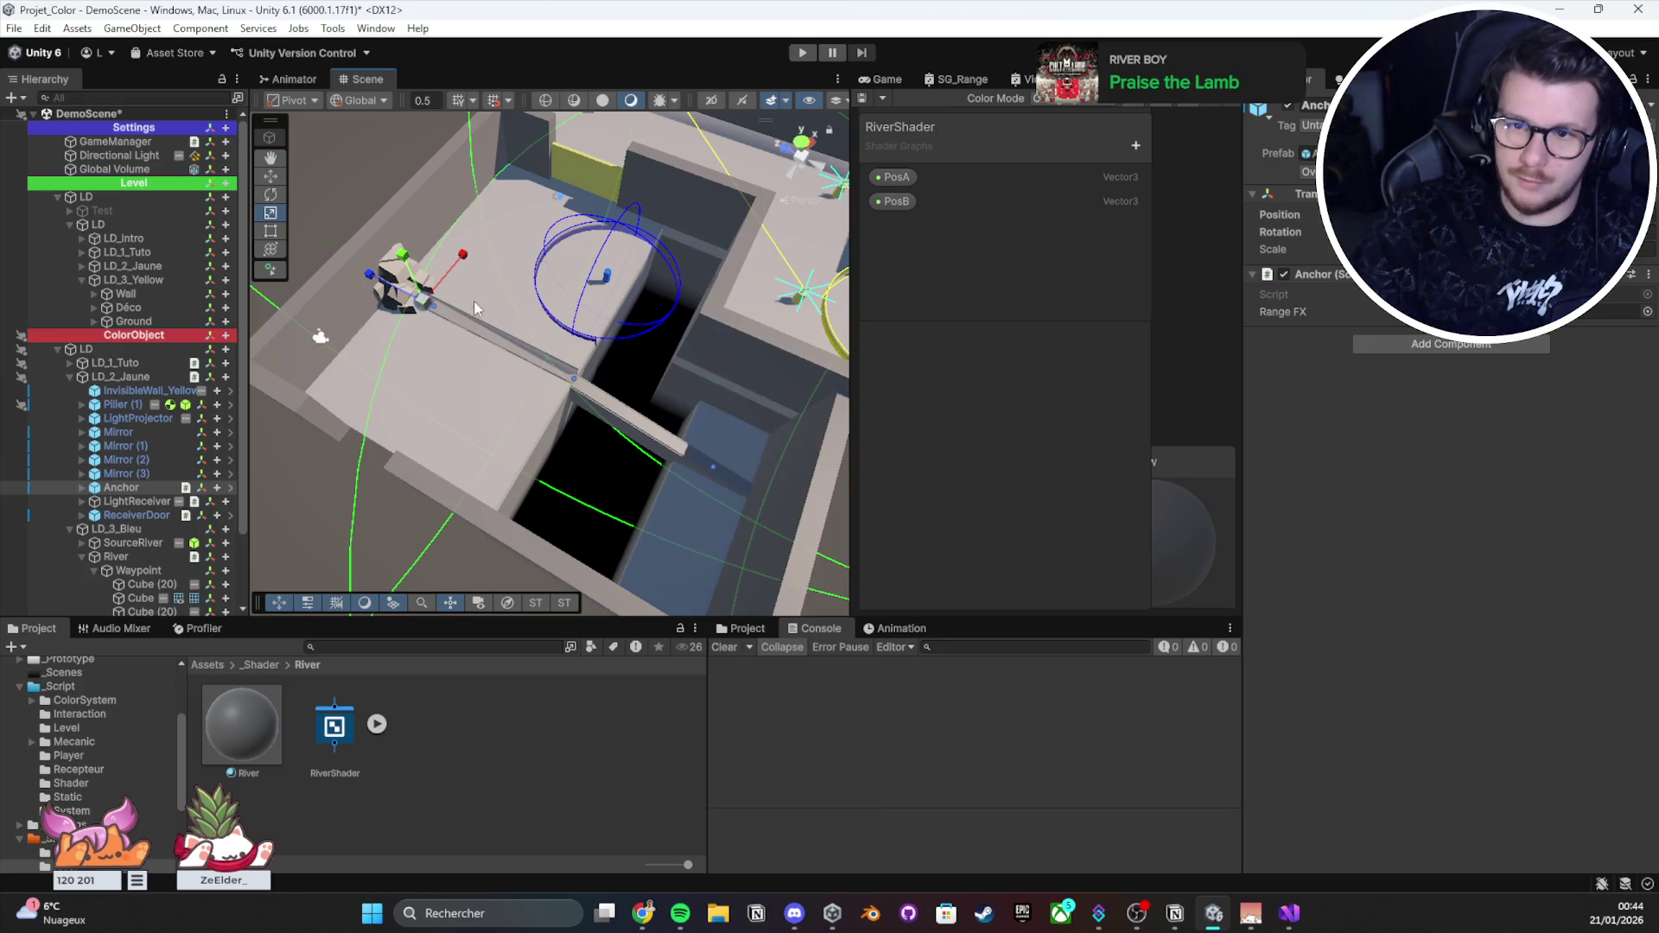
key("w")
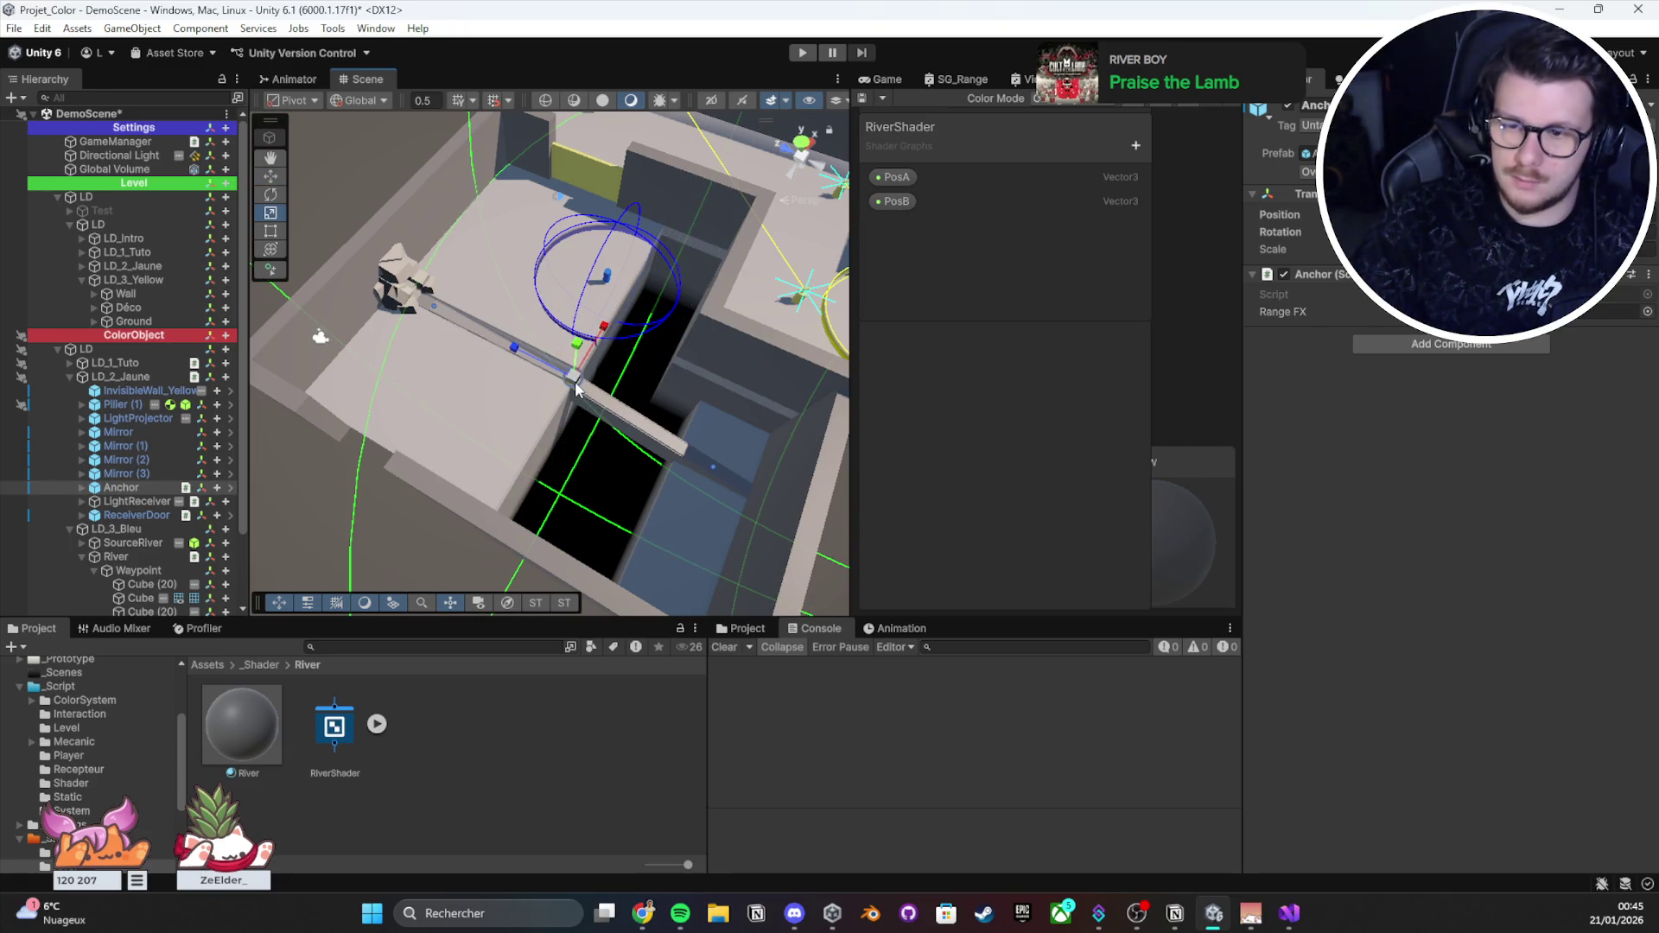
key("r")
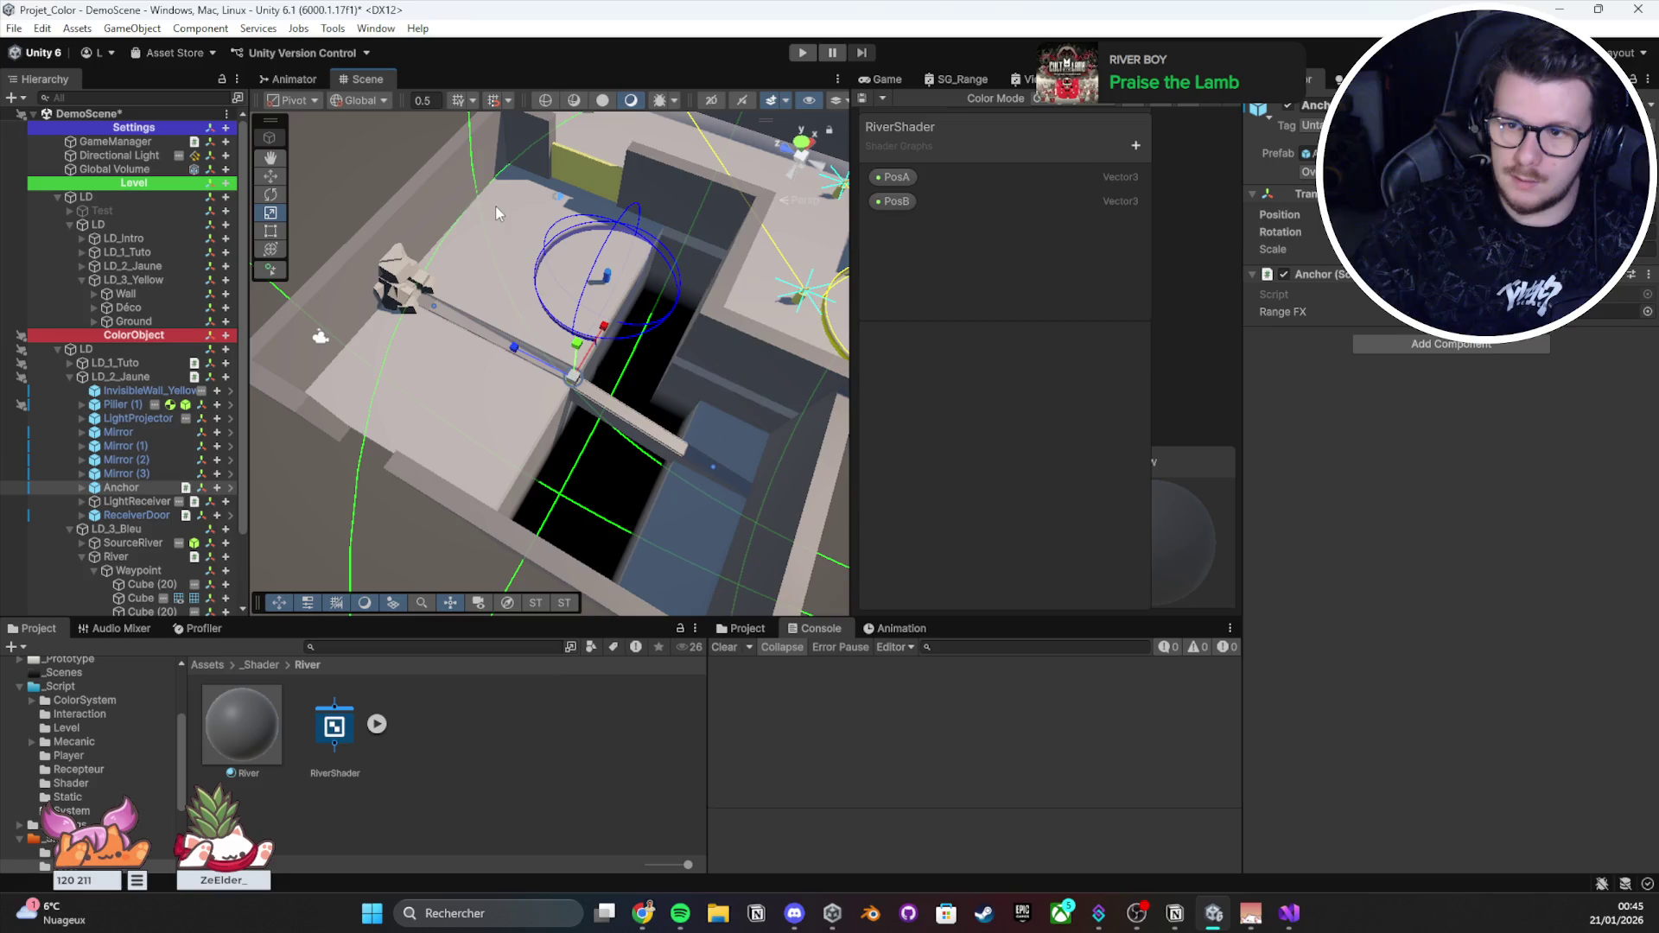
key("w")
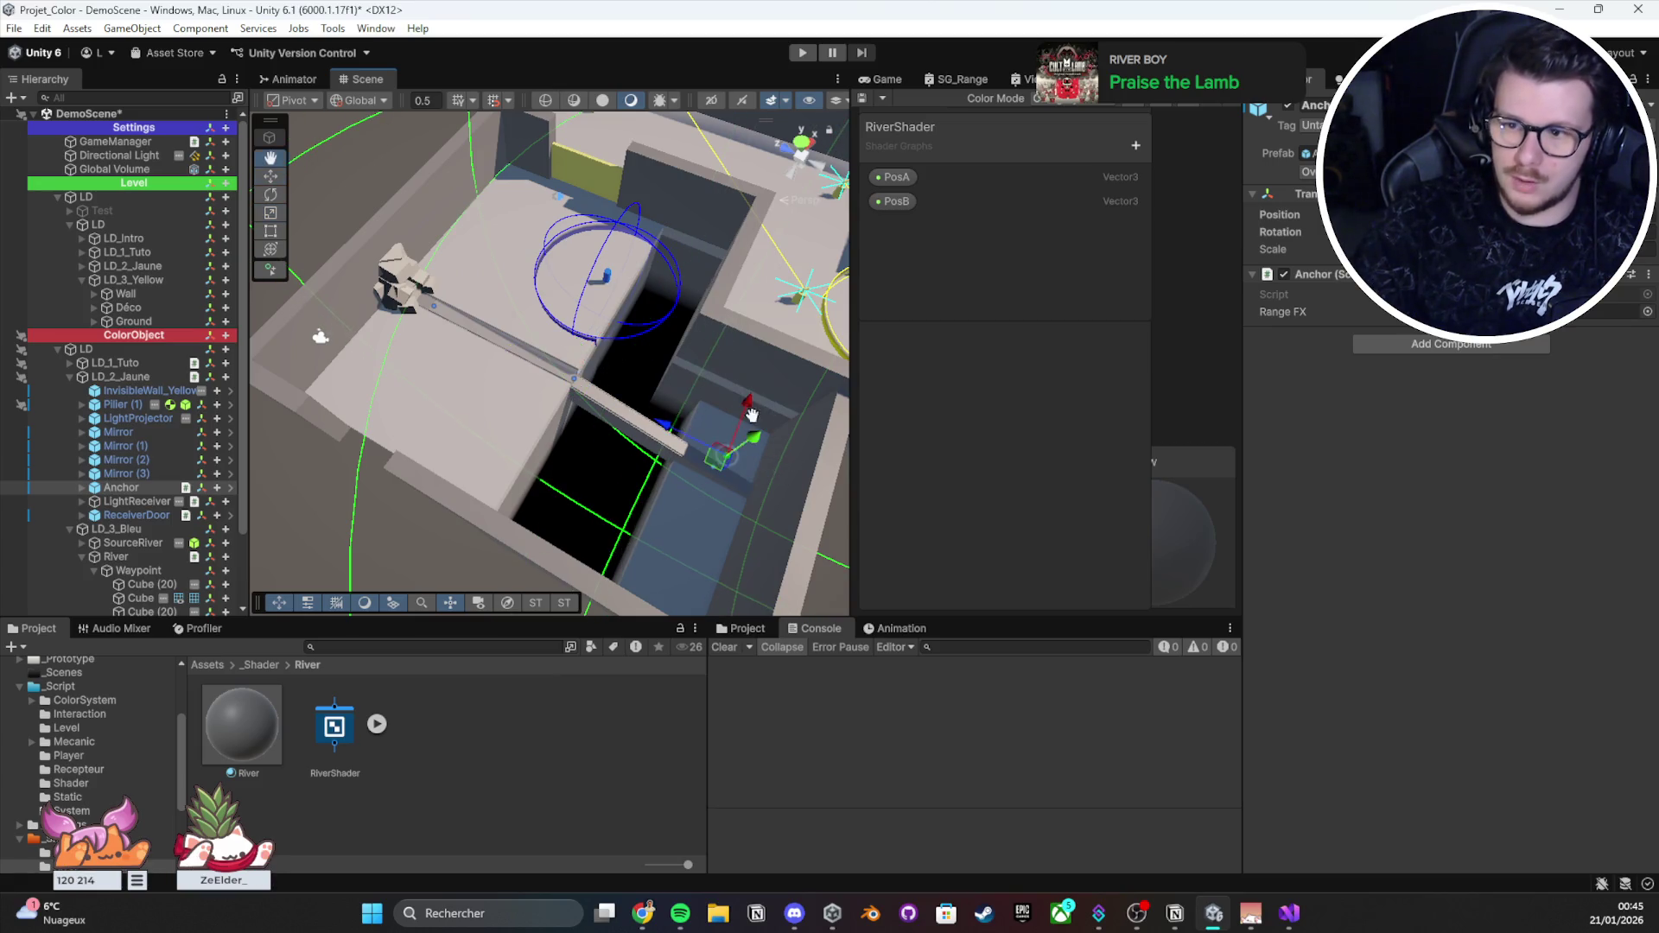
scroll(615, 340, "up", 3)
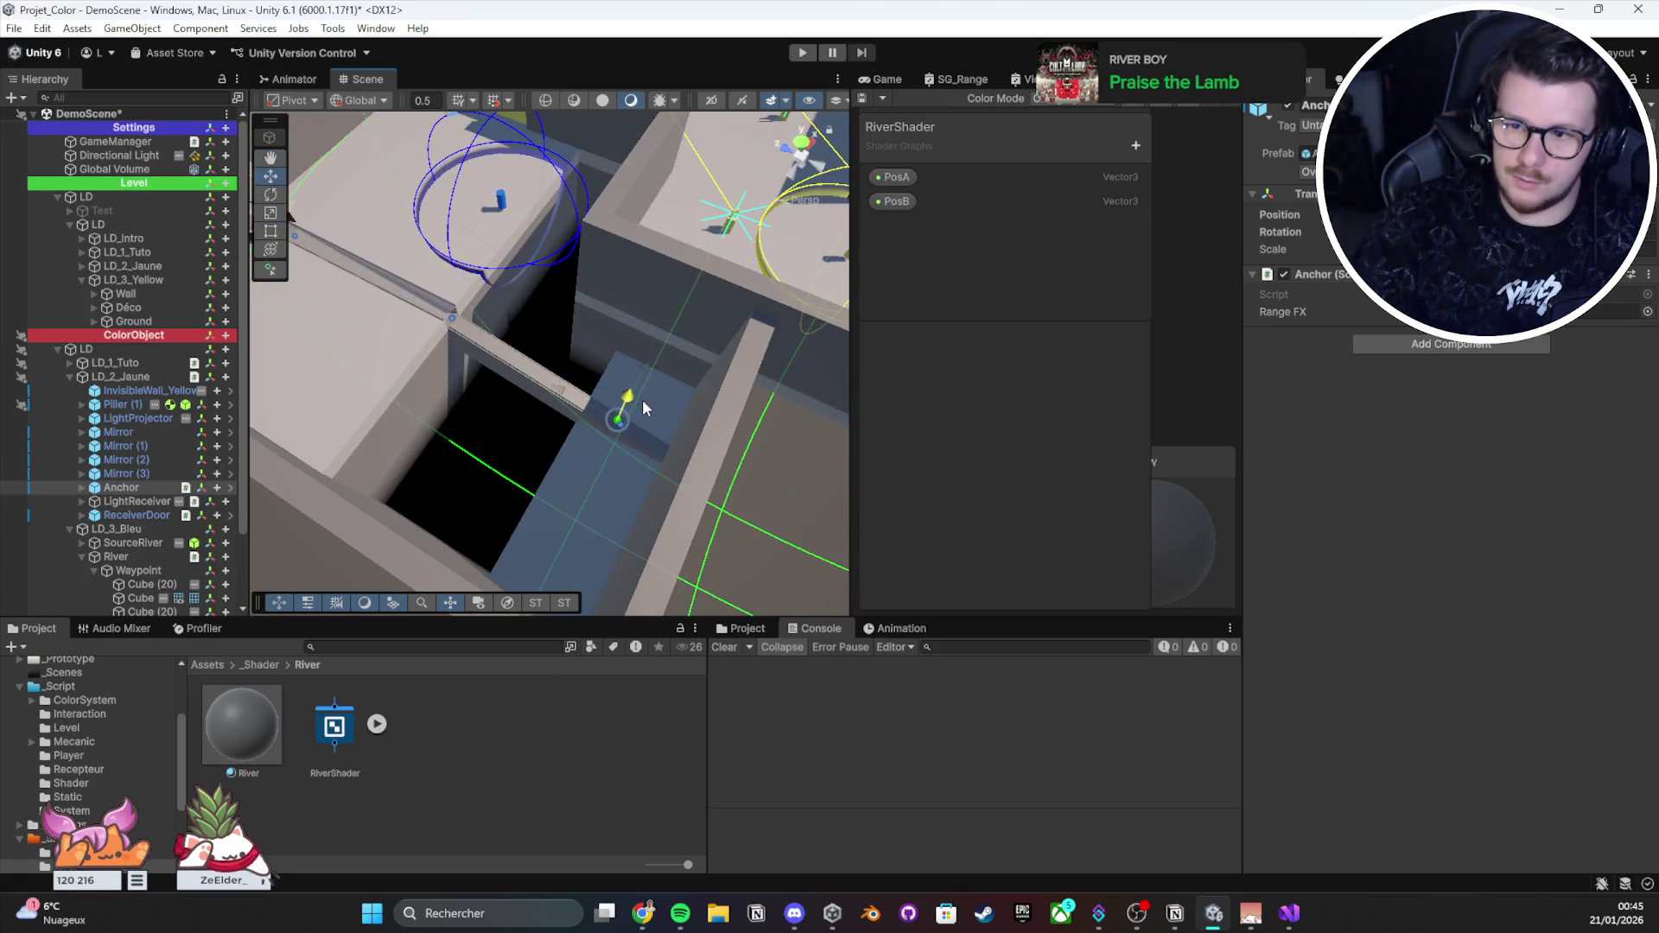
Step: Place the Anchor on the river channel, undo a trial scale-up, and save the scene
left_click_drag(626, 416, 630, 438)
key("r")
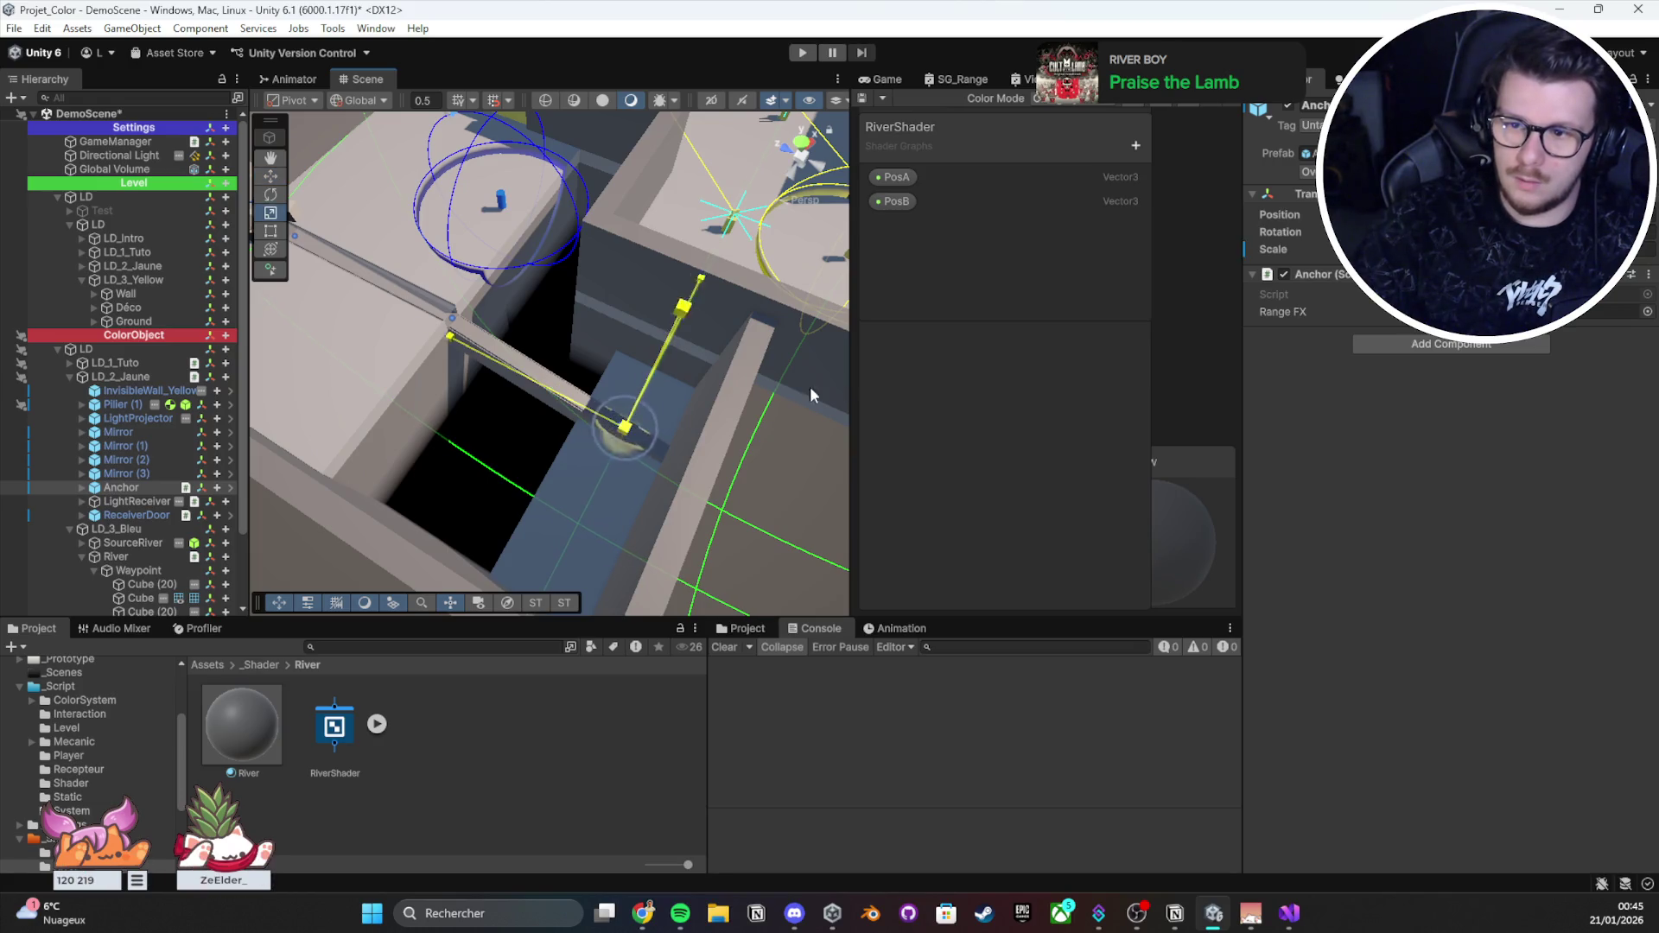
left_click_drag(657, 371, 418, 57)
key("ctrl+z")
key("w")
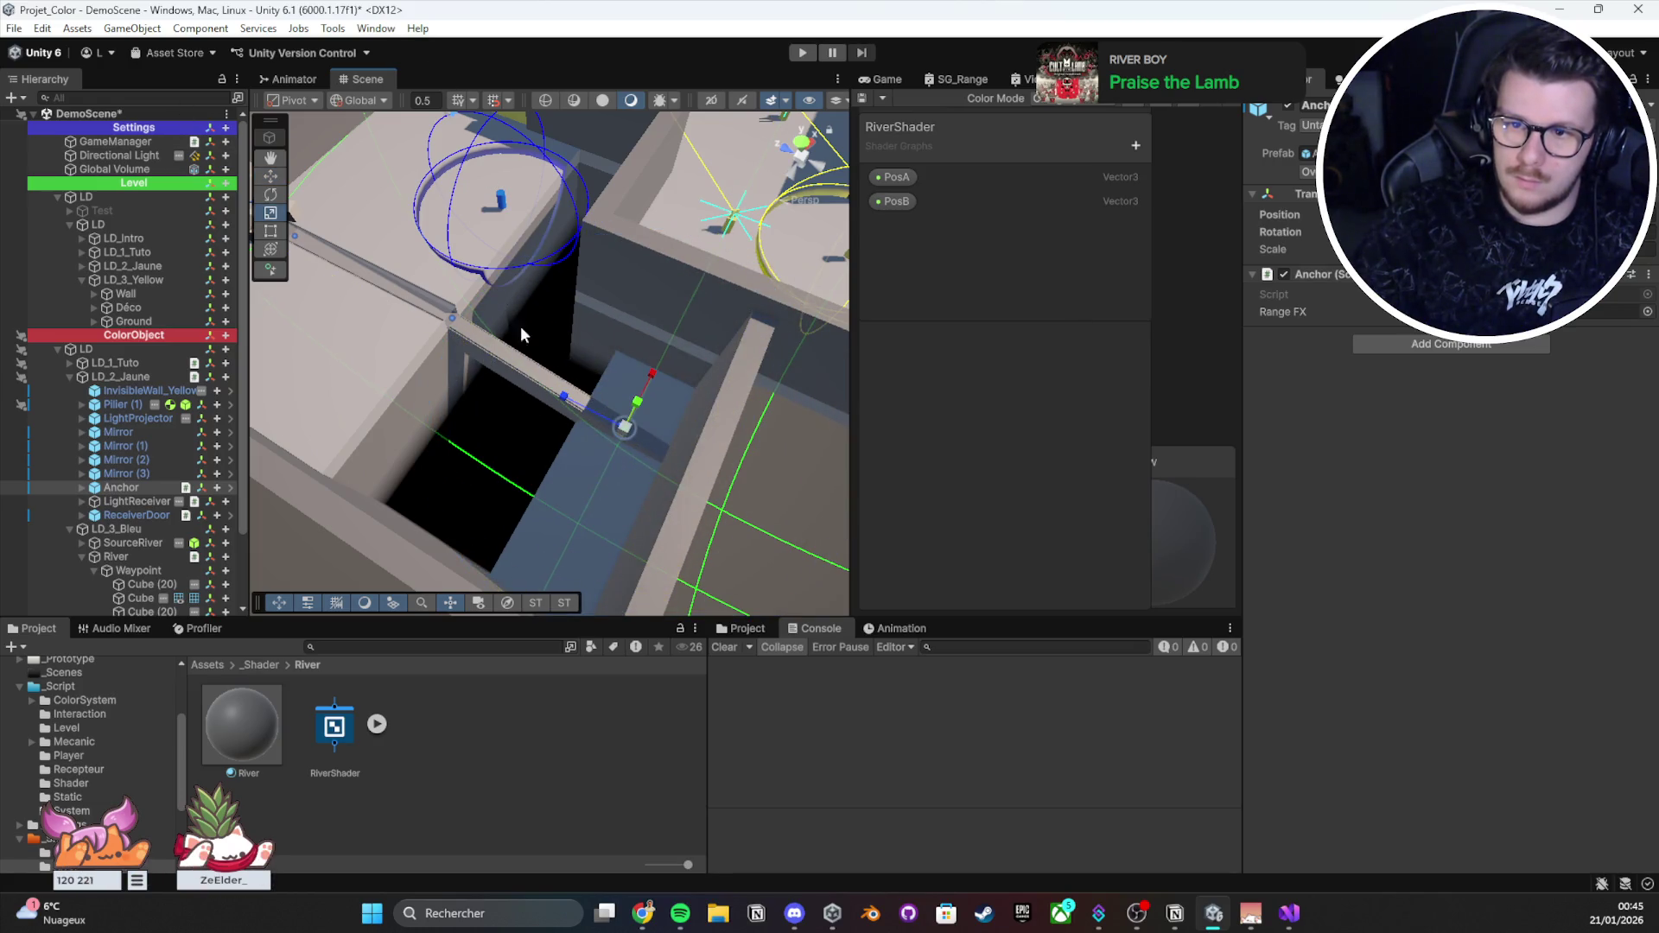
left_click_drag(619, 413, 598, 373)
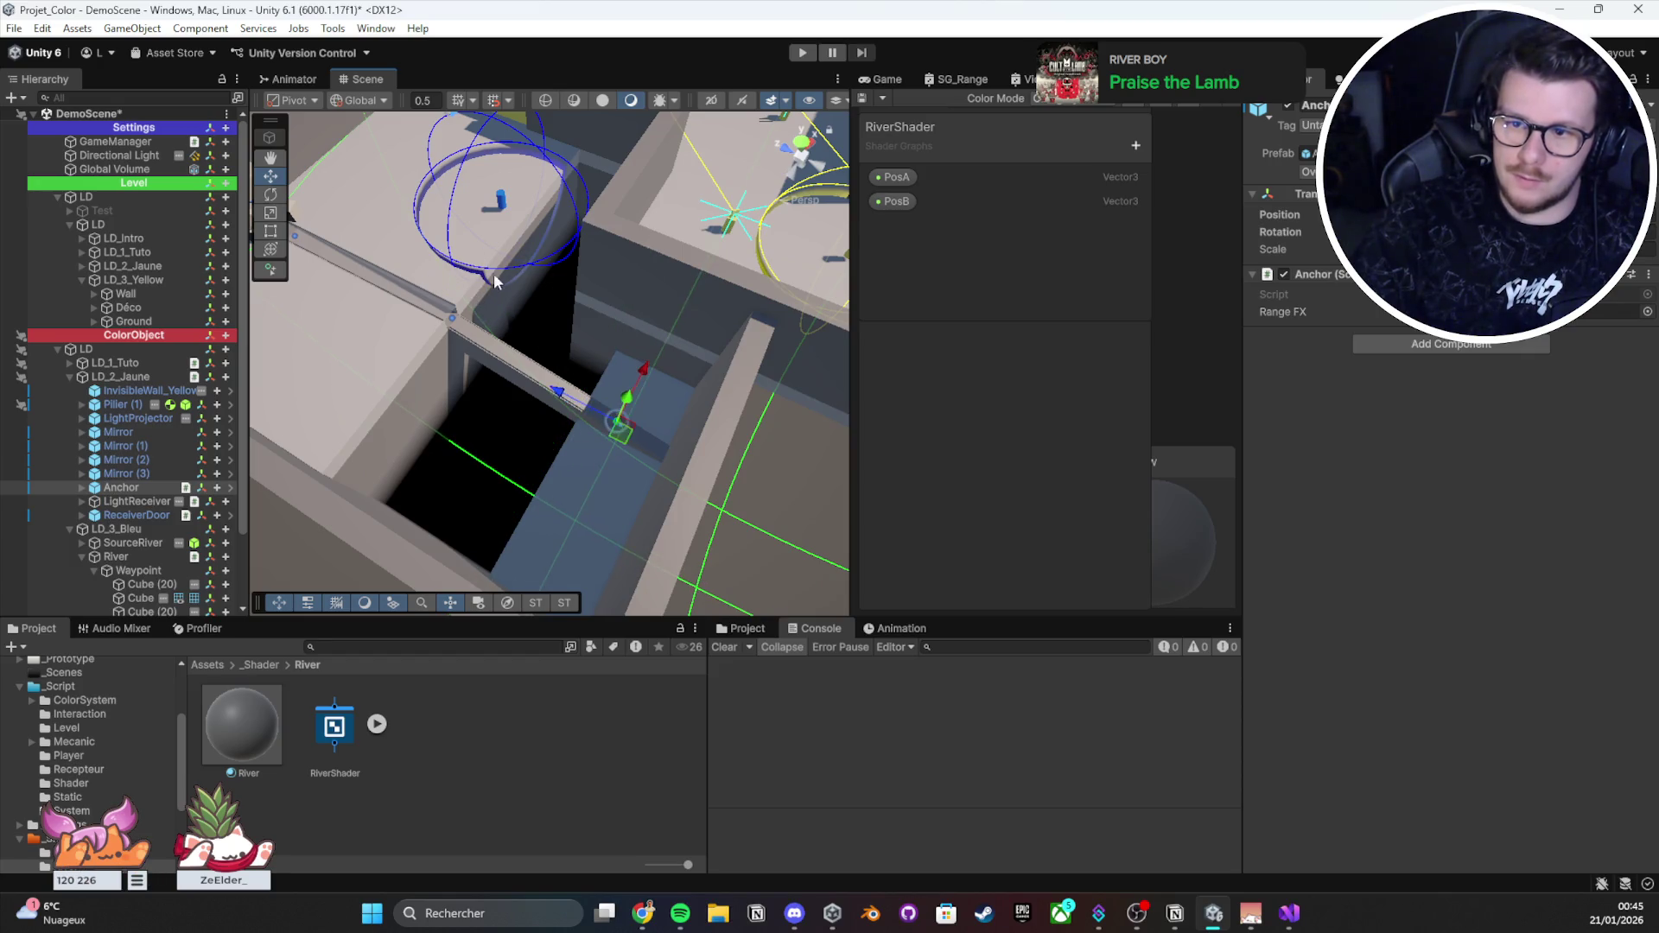
key("ctrl+z")
scroll(536, 245, "down", 2)
scroll(536, 244, "down", 3)
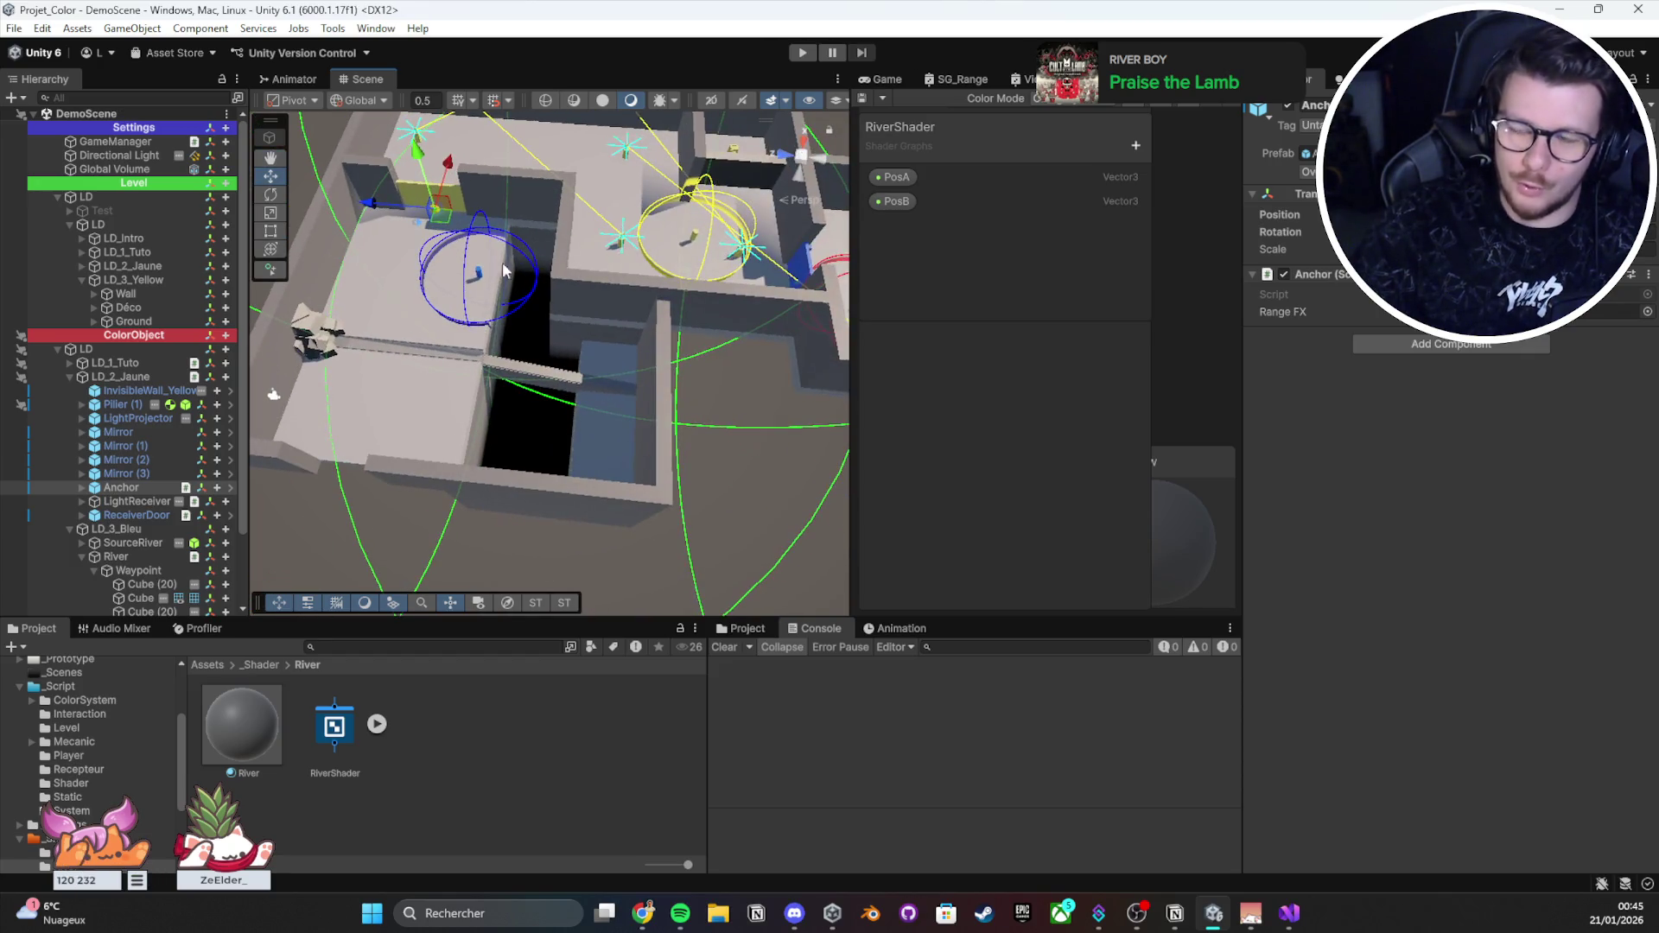
Step: Duplicate the Anchor into Anchor (1) under Waypoint and frame it in the view
key("ctrl+d")
left_click(126, 501)
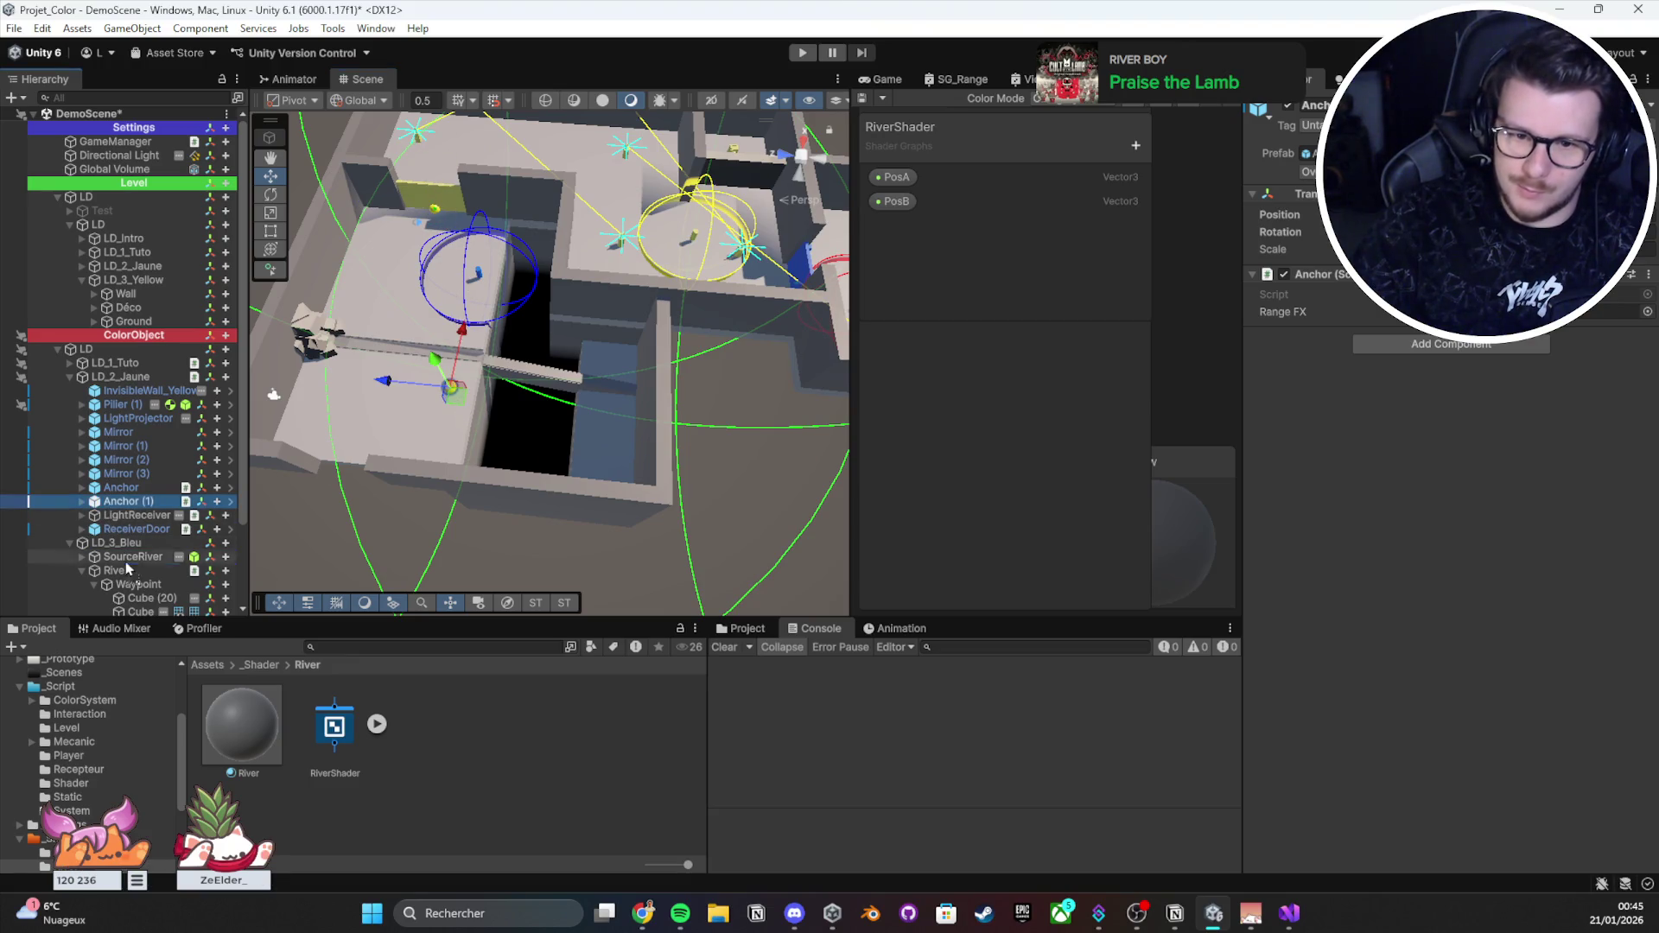
key("ctrl+z")
scroll(127, 586, "down", 2)
left_click(91, 525)
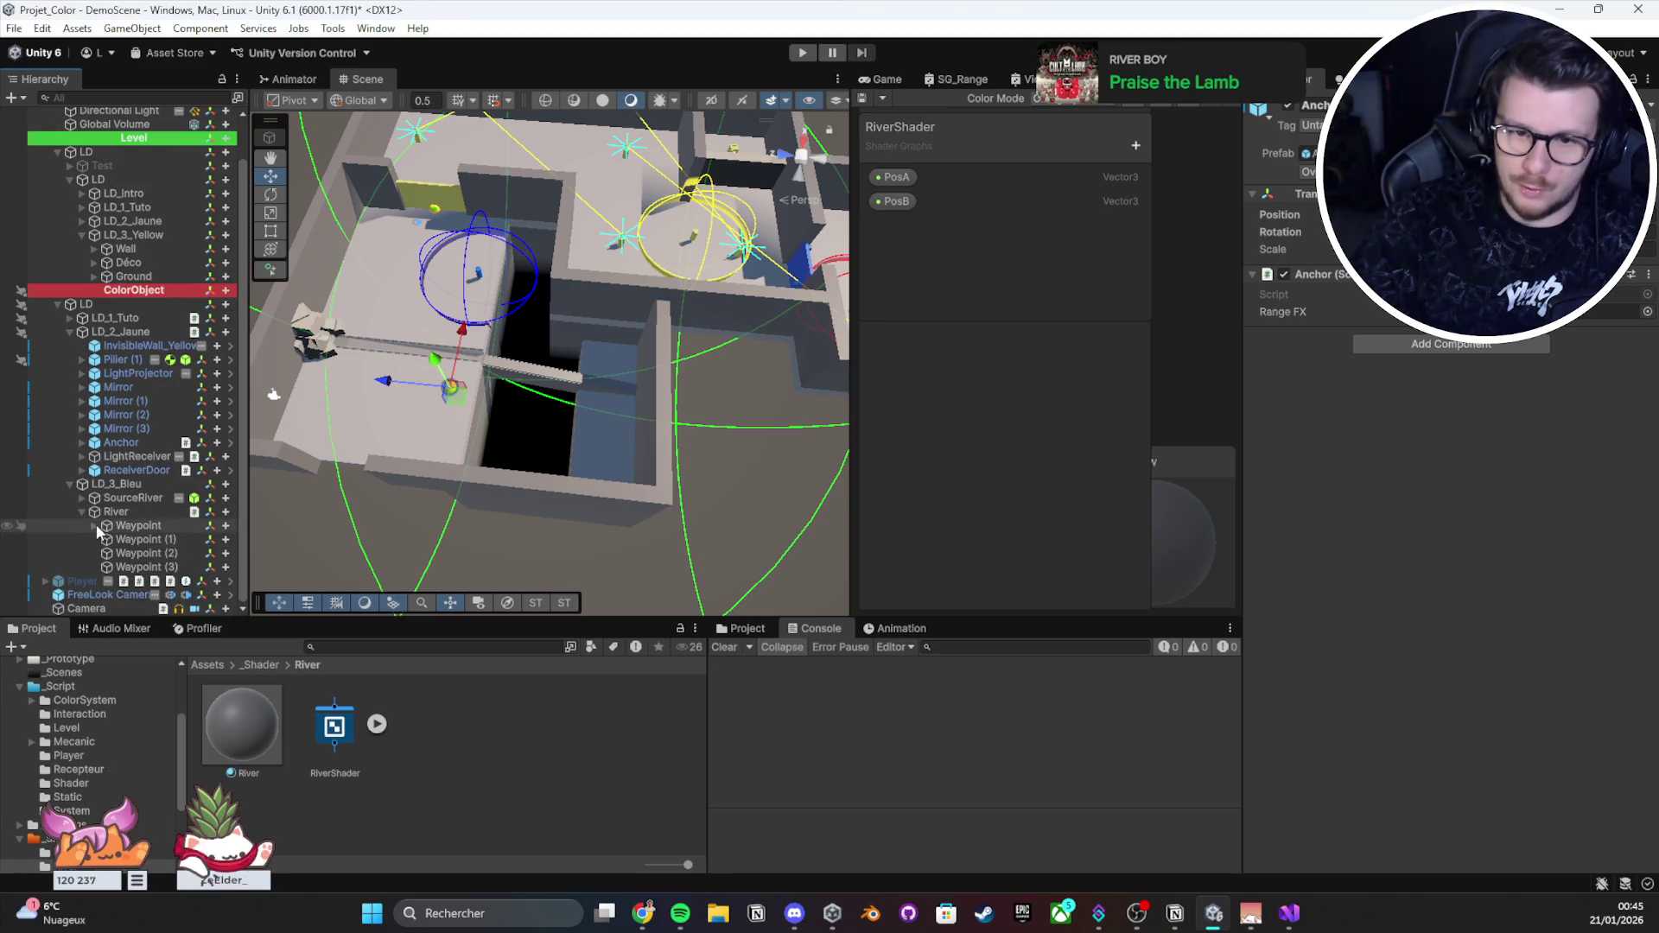
left_click(467, 274)
key("f")
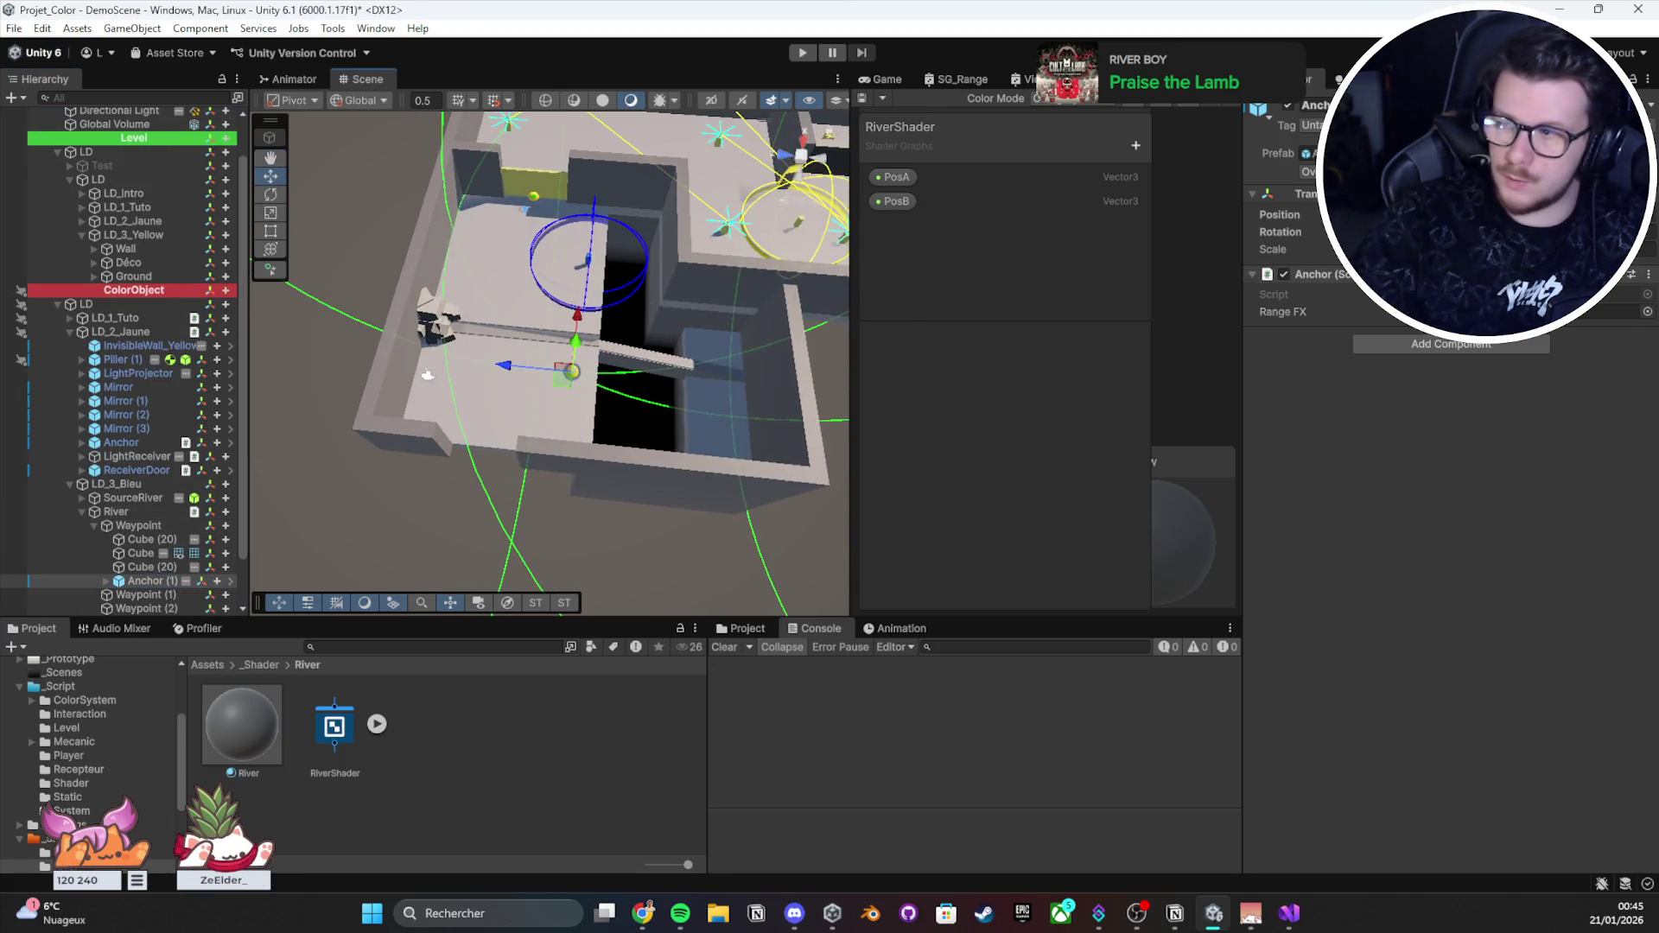
key("f")
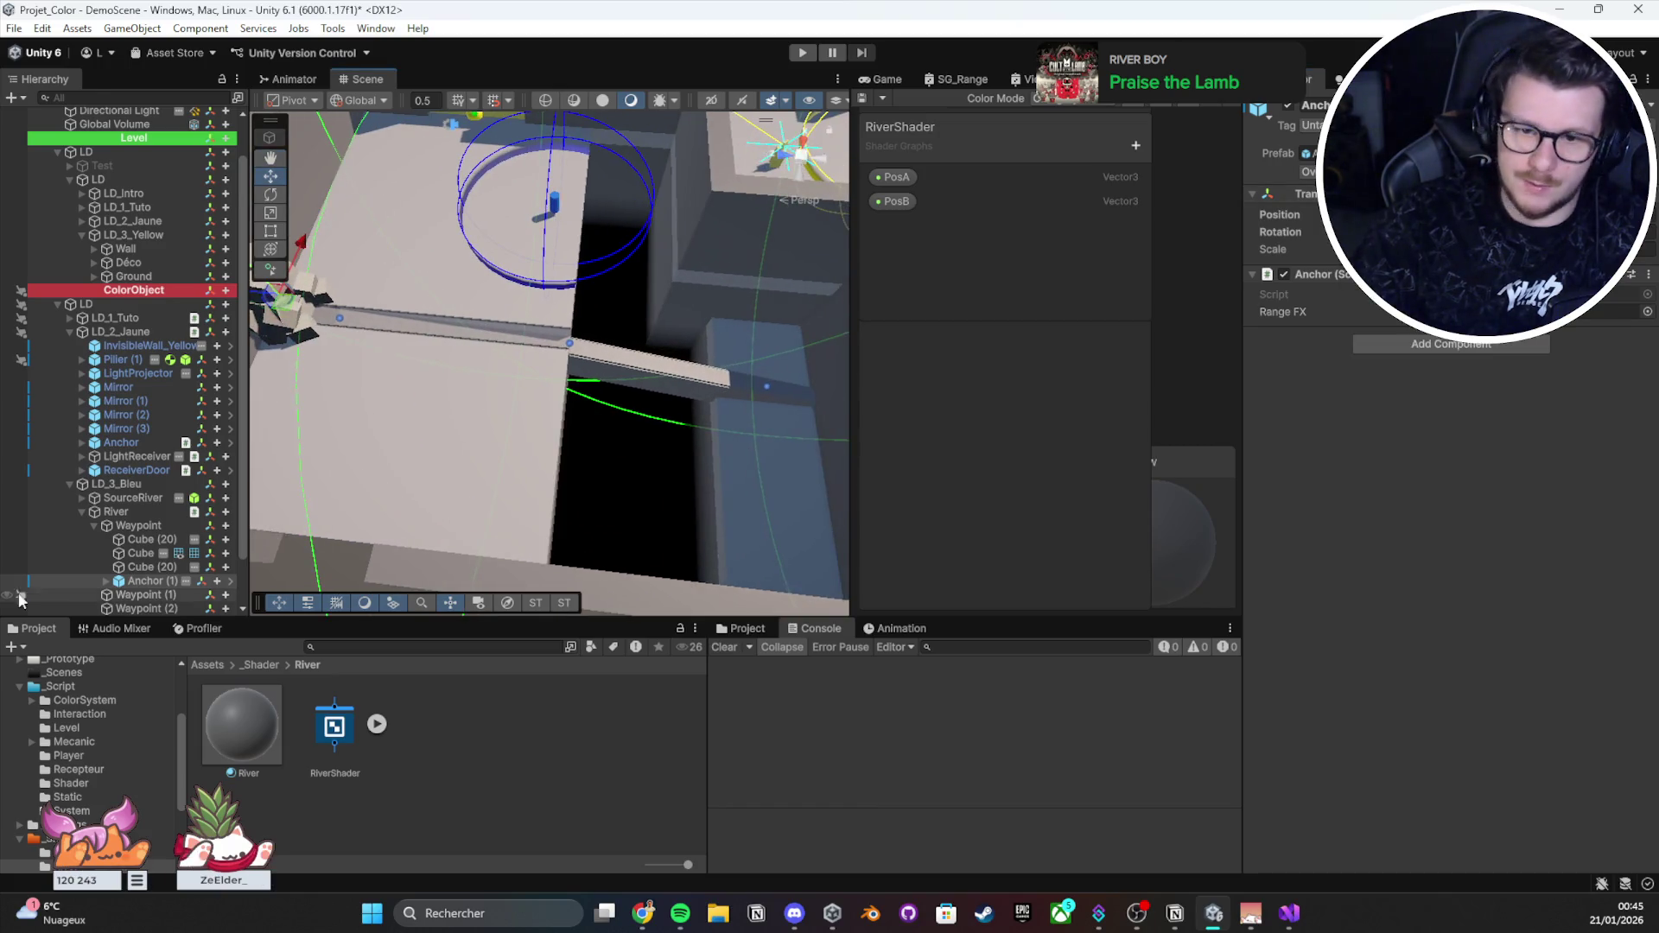
Step: Create Anchor (2) under Waypoint (1) and Anchor (3) for the next waypoint
key("ctrl+d")
scroll(21, 600, "down", 2)
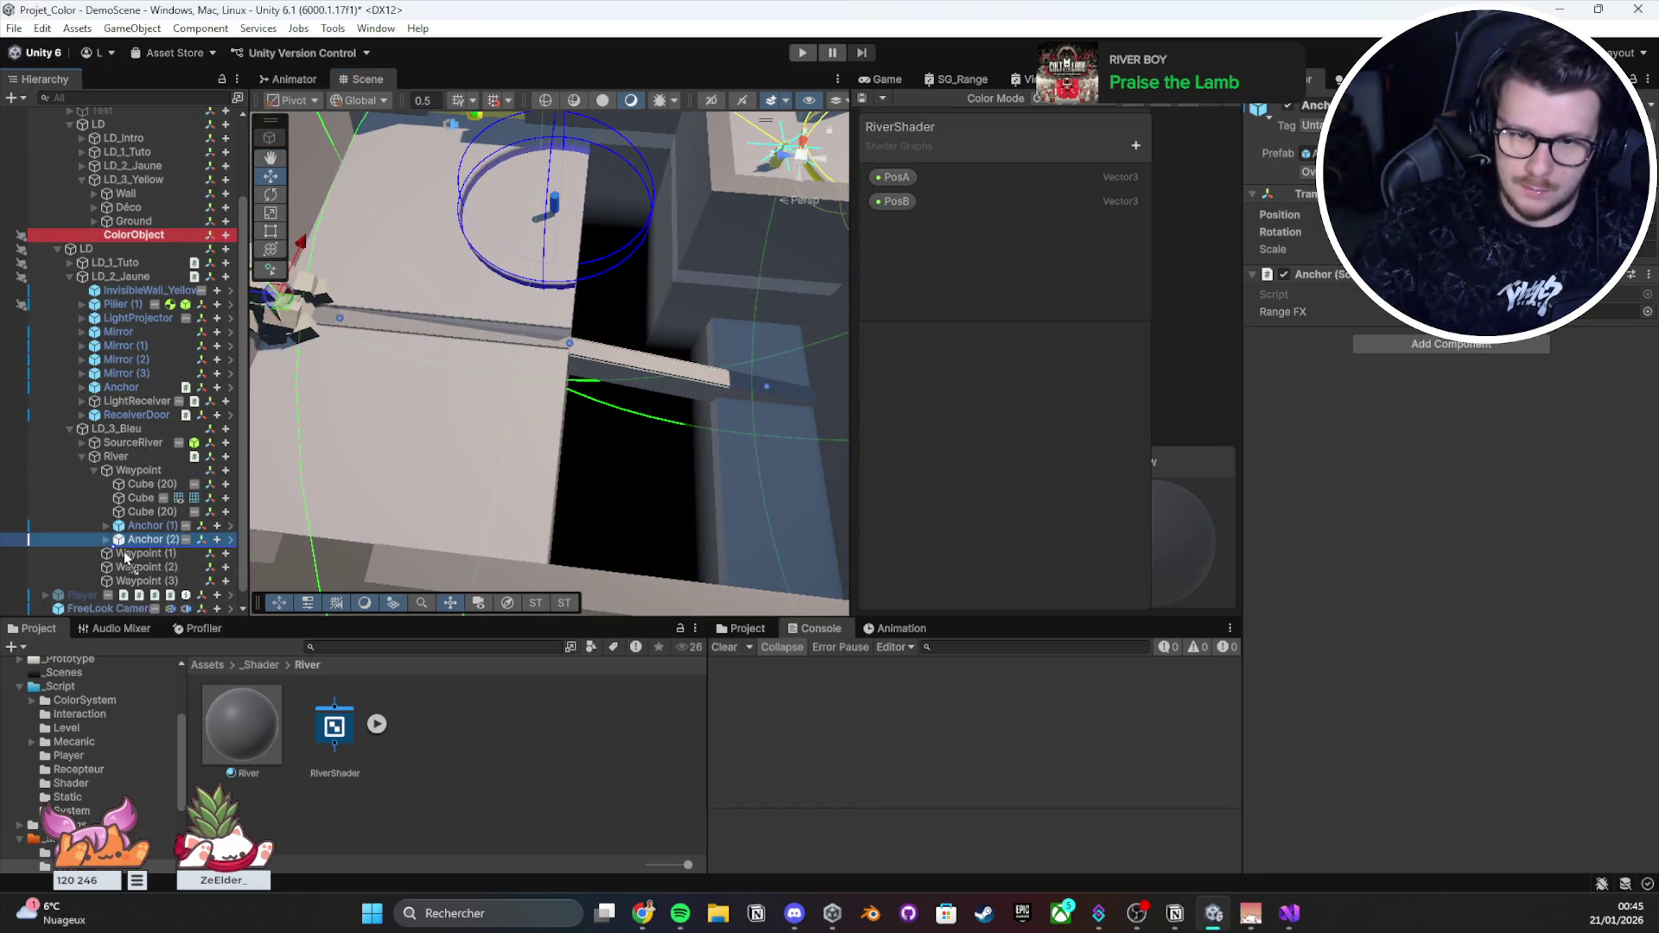
mouse_move(136, 542)
left_mouse_down()
mouse_move(145, 587)
mouse_move(147, 571)
left_mouse_up()
key("ctrl+d")
key("ctrl+d")
scroll(145, 588, "down", 2)
left_click(148, 539, "ctrl")
left_click(149, 513, "ctrl")
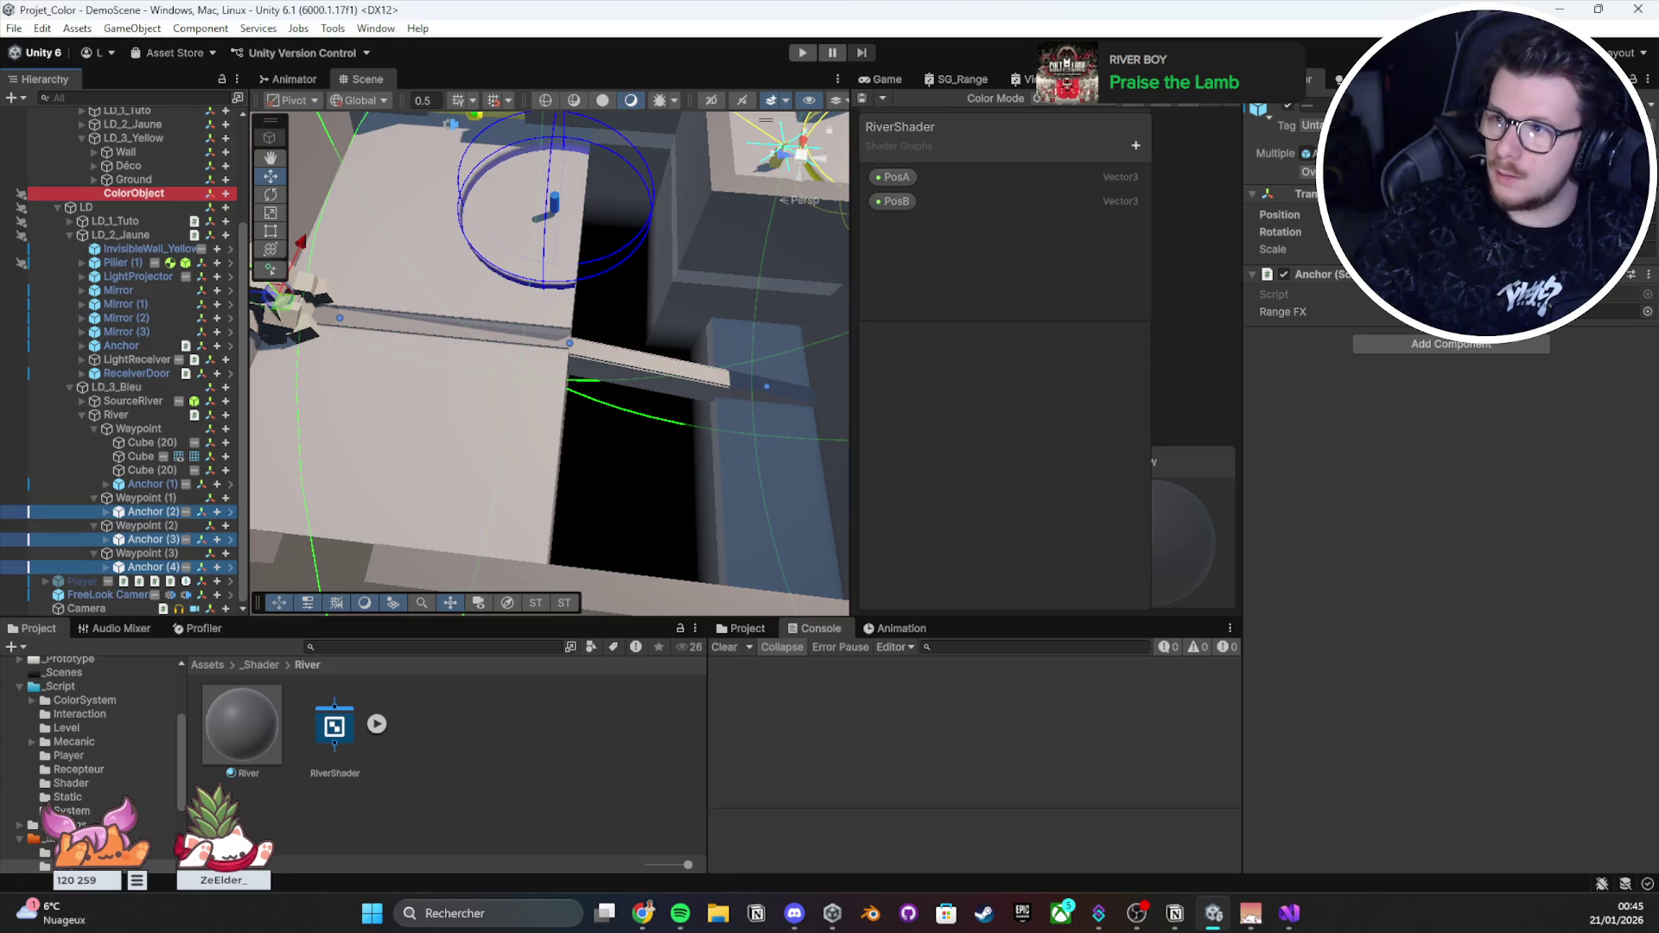
Step: Select only Anchor (1) and scale it up with the R tool
right_click(1342, 268)
left_click(147, 484, "ctrl")
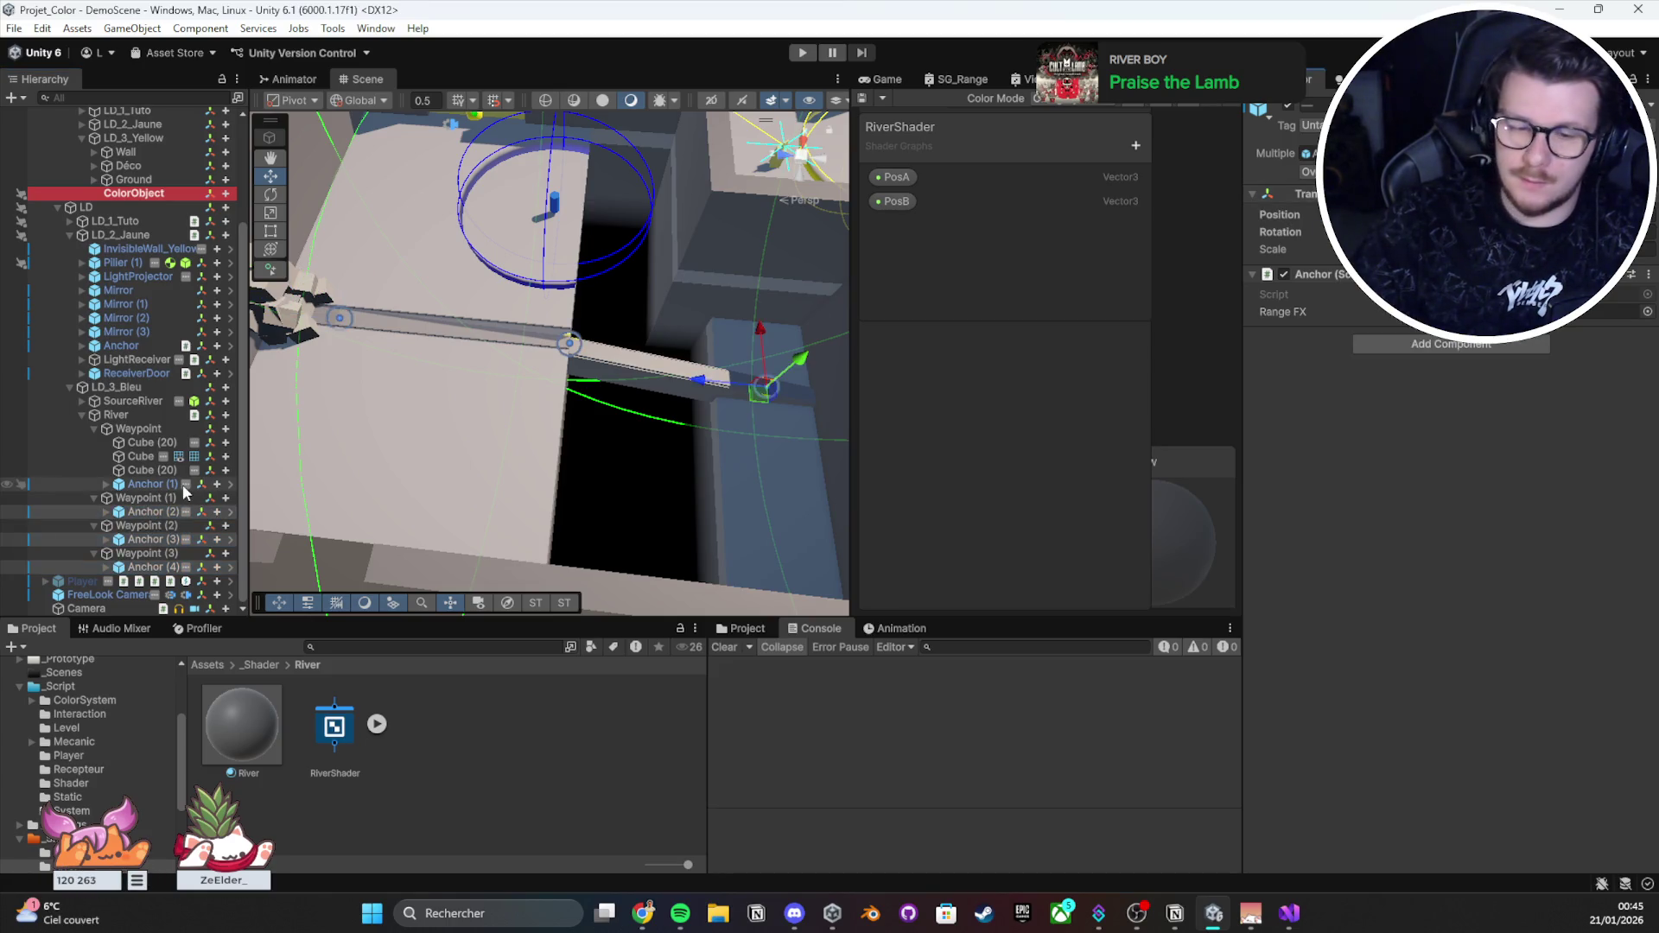
double_click(132, 485)
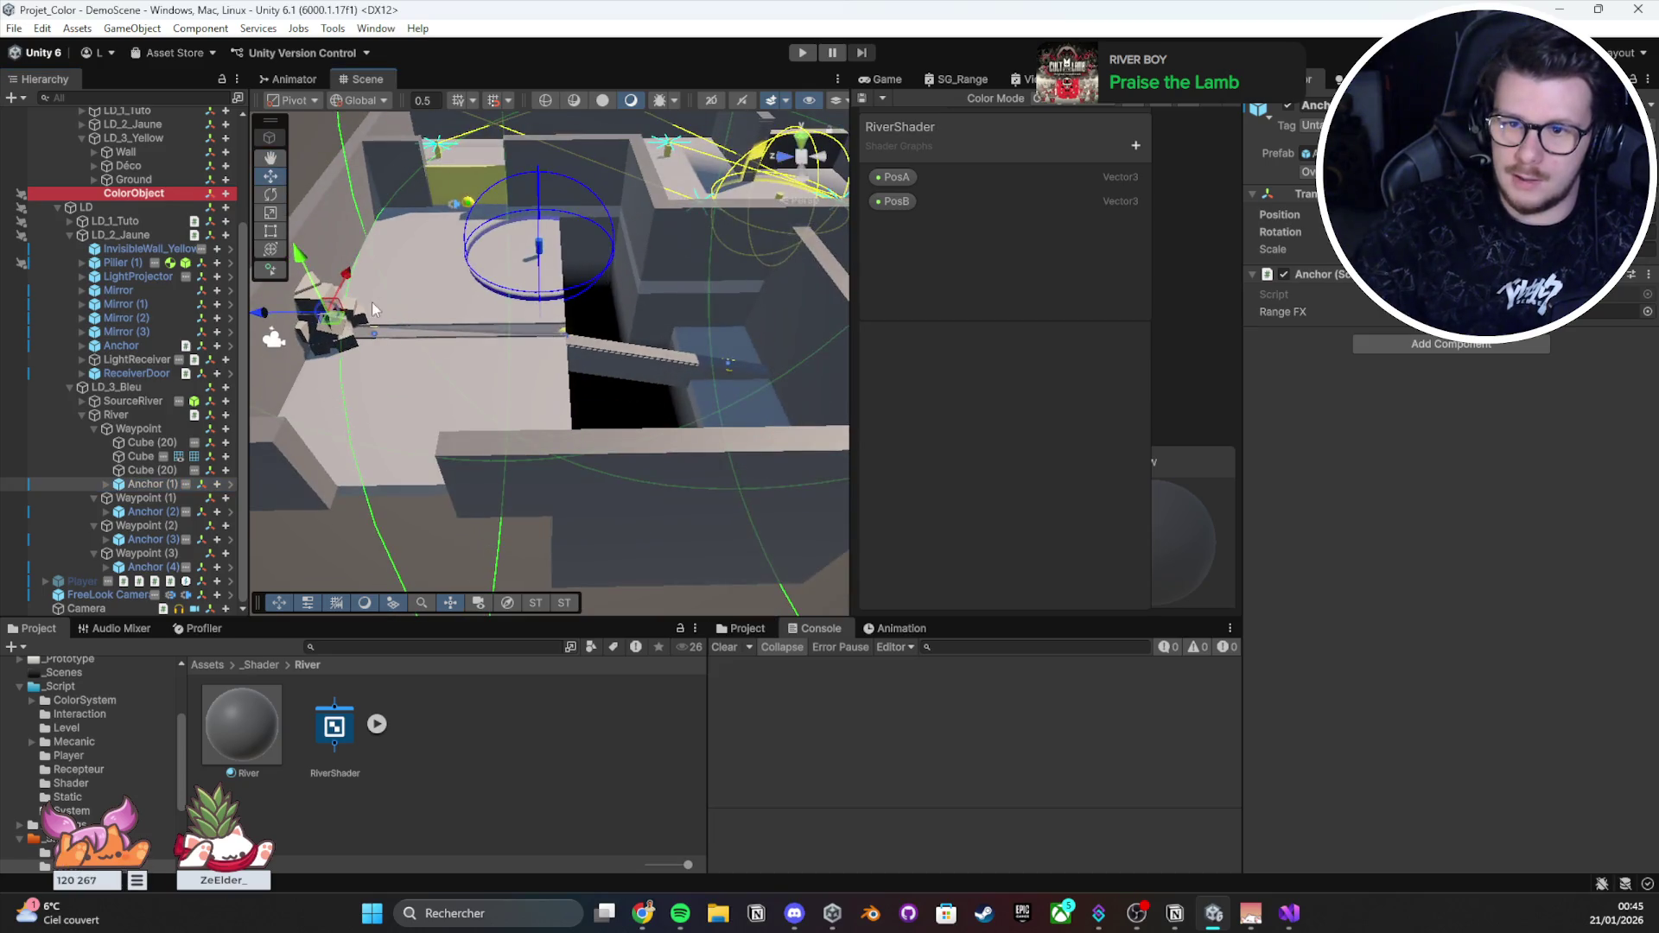
key("r")
mouse_move(326, 312)
left_mouse_down()
mouse_move(717, 86)
mouse_move(961, 674)
mouse_move(1078, 620)
left_mouse_up()
Step: Scale up Anchor (2) and resize Anchor (3) and its range
left_click(147, 511)
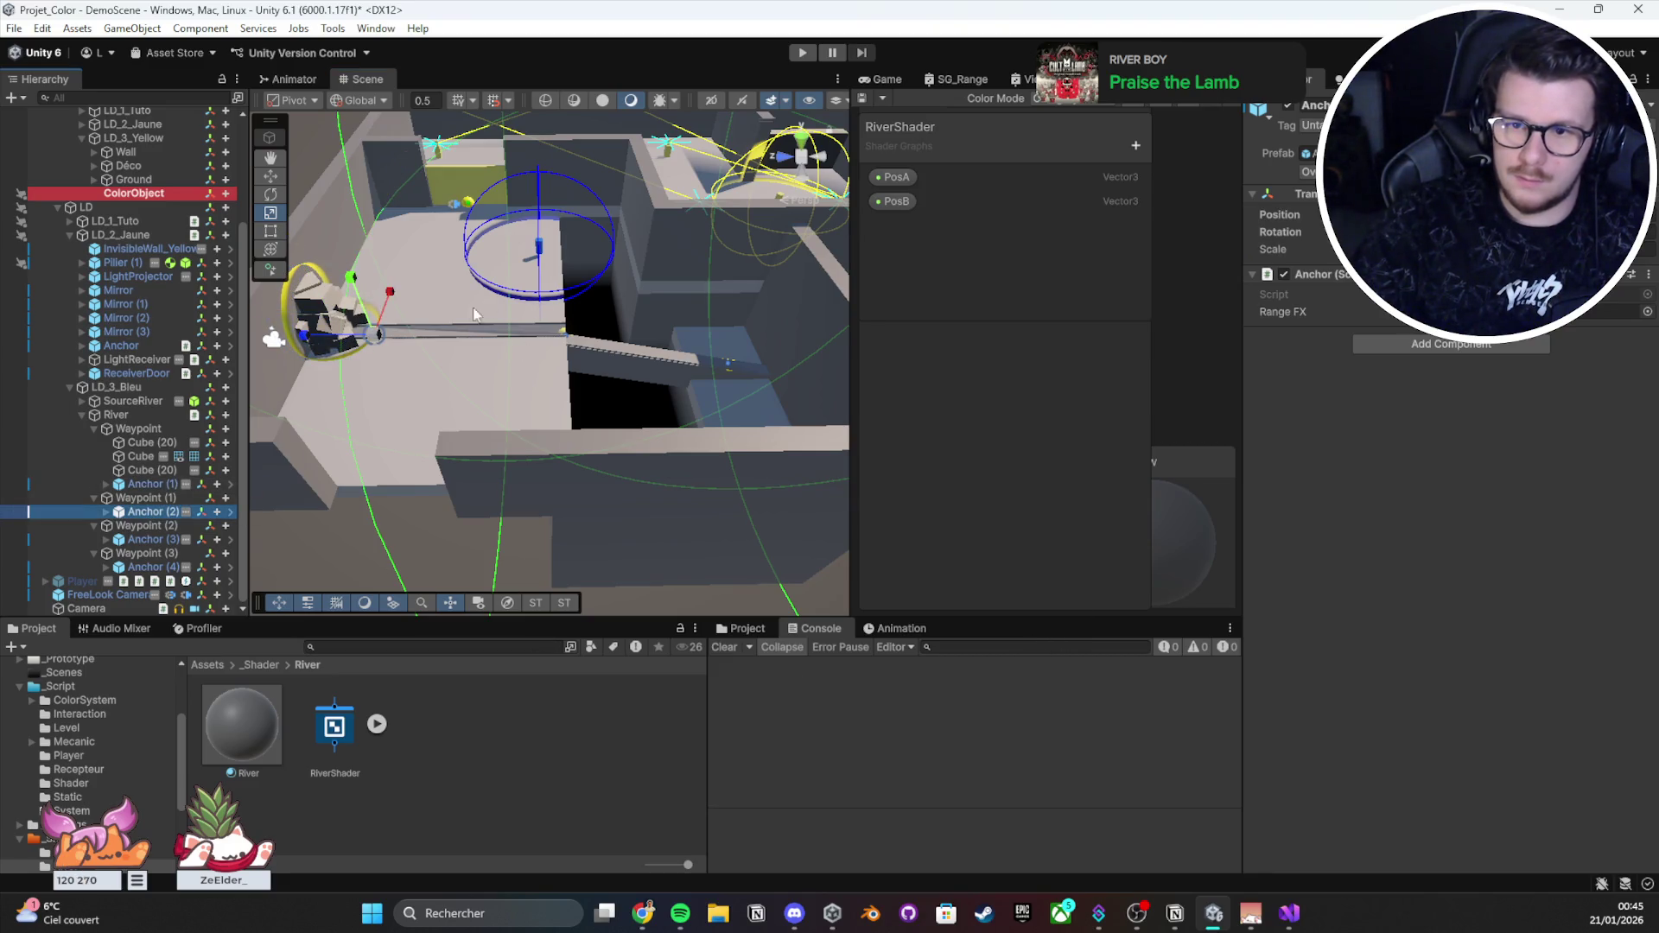
left_click_drag(376, 335, 449, 35)
left_click(147, 540)
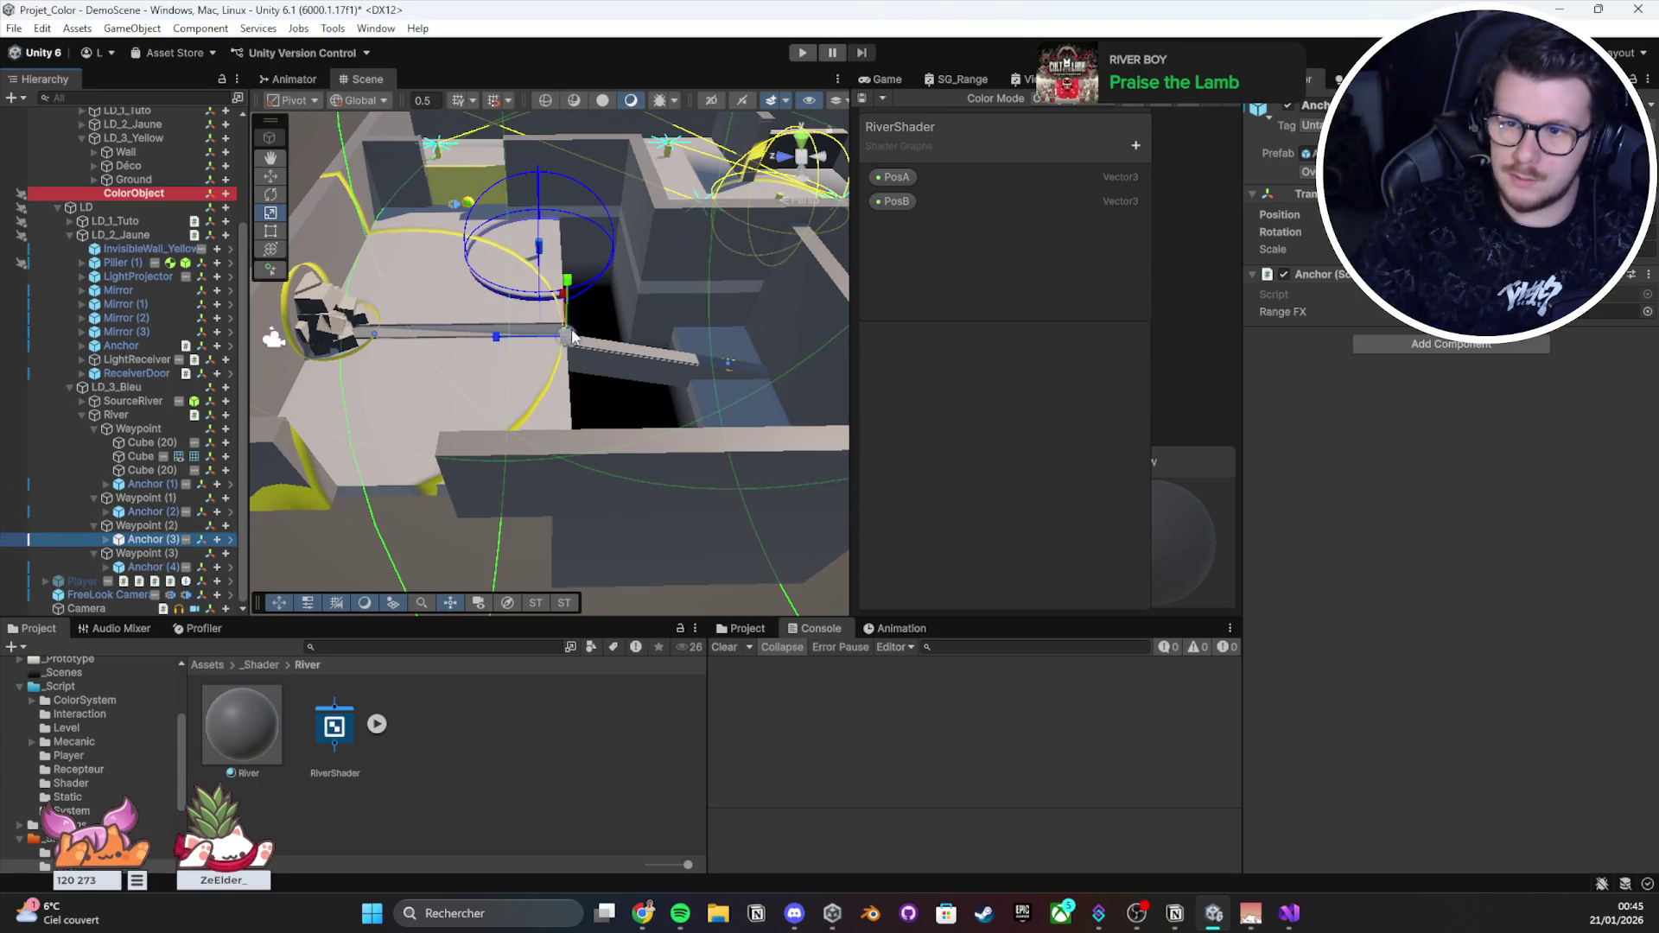
mouse_move(572, 337)
left_mouse_down()
mouse_move(573, 898)
mouse_move(671, 878)
left_mouse_up()
left_click_drag(799, 447, 635, 443)
left_click_drag(387, 360, 391, 369)
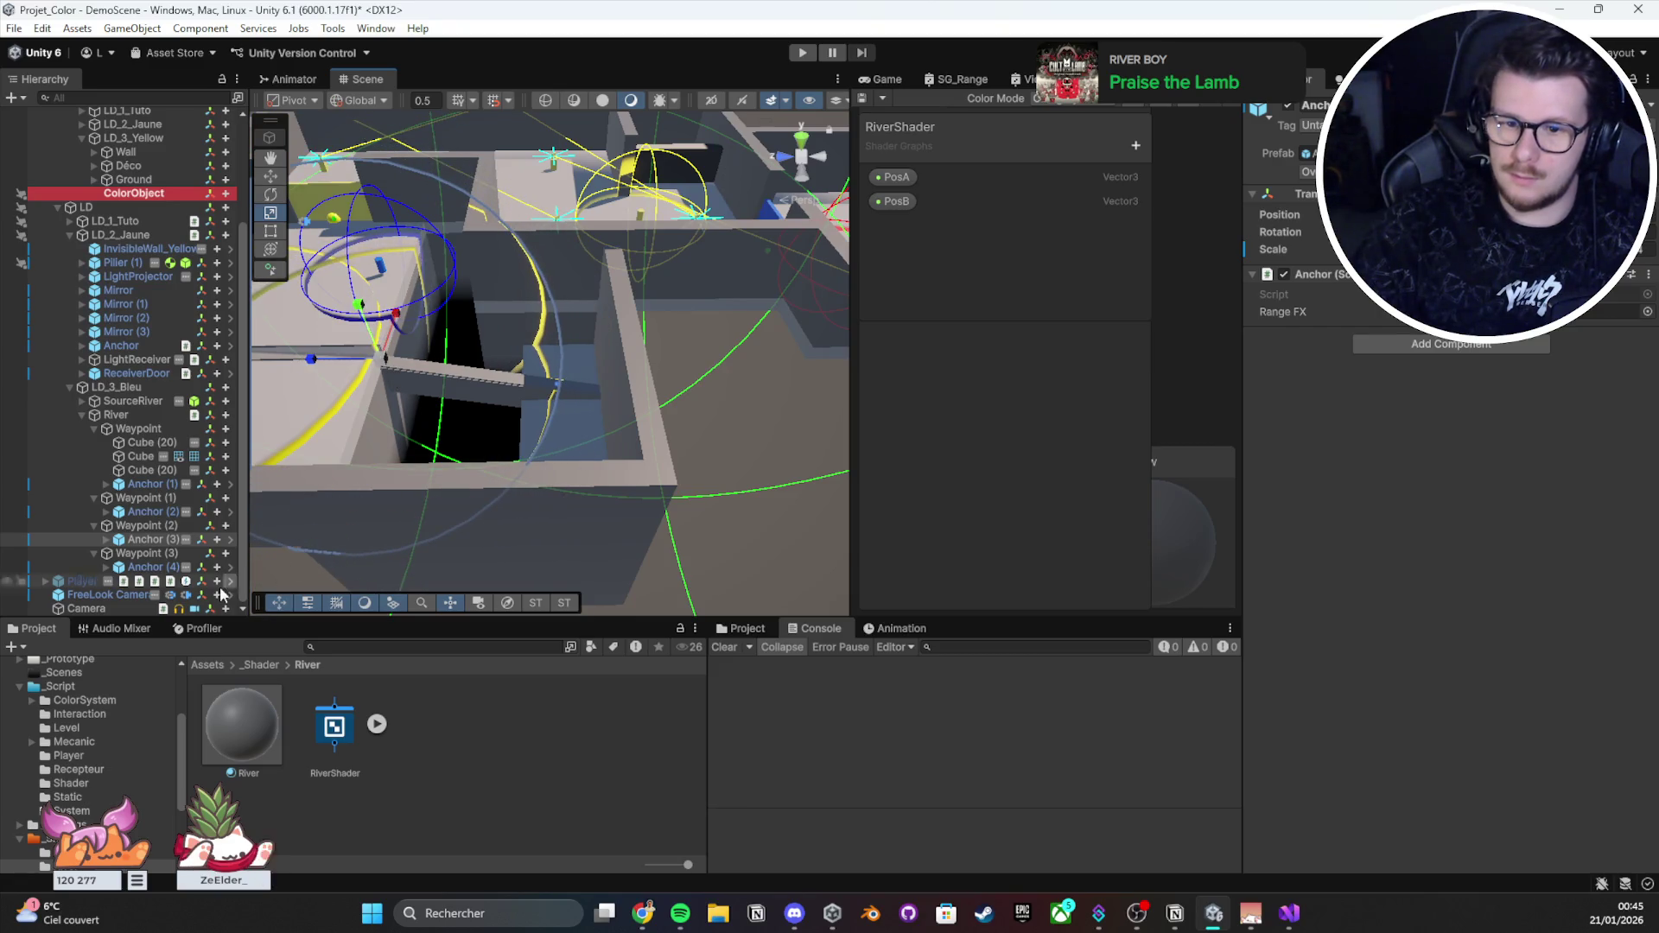
Step: Check Anchor (4) up close, then select all river anchors and frame them
left_click(559, 385)
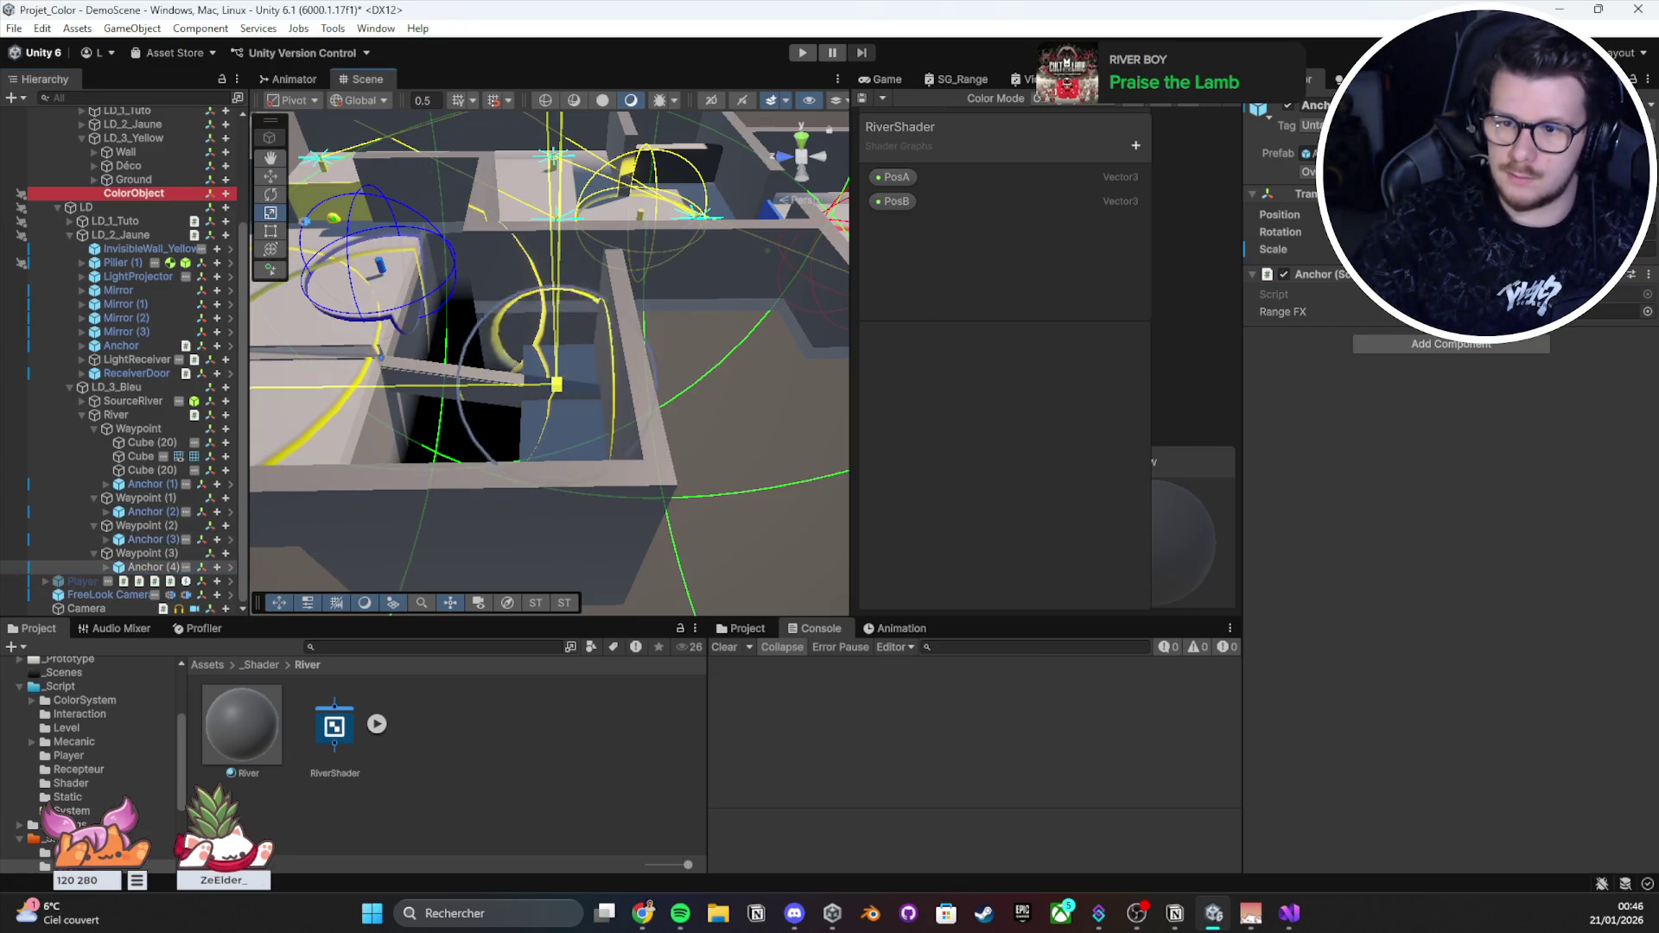
left_click_drag(562, 392, 58, 475)
scroll(478, 321, "up", 3)
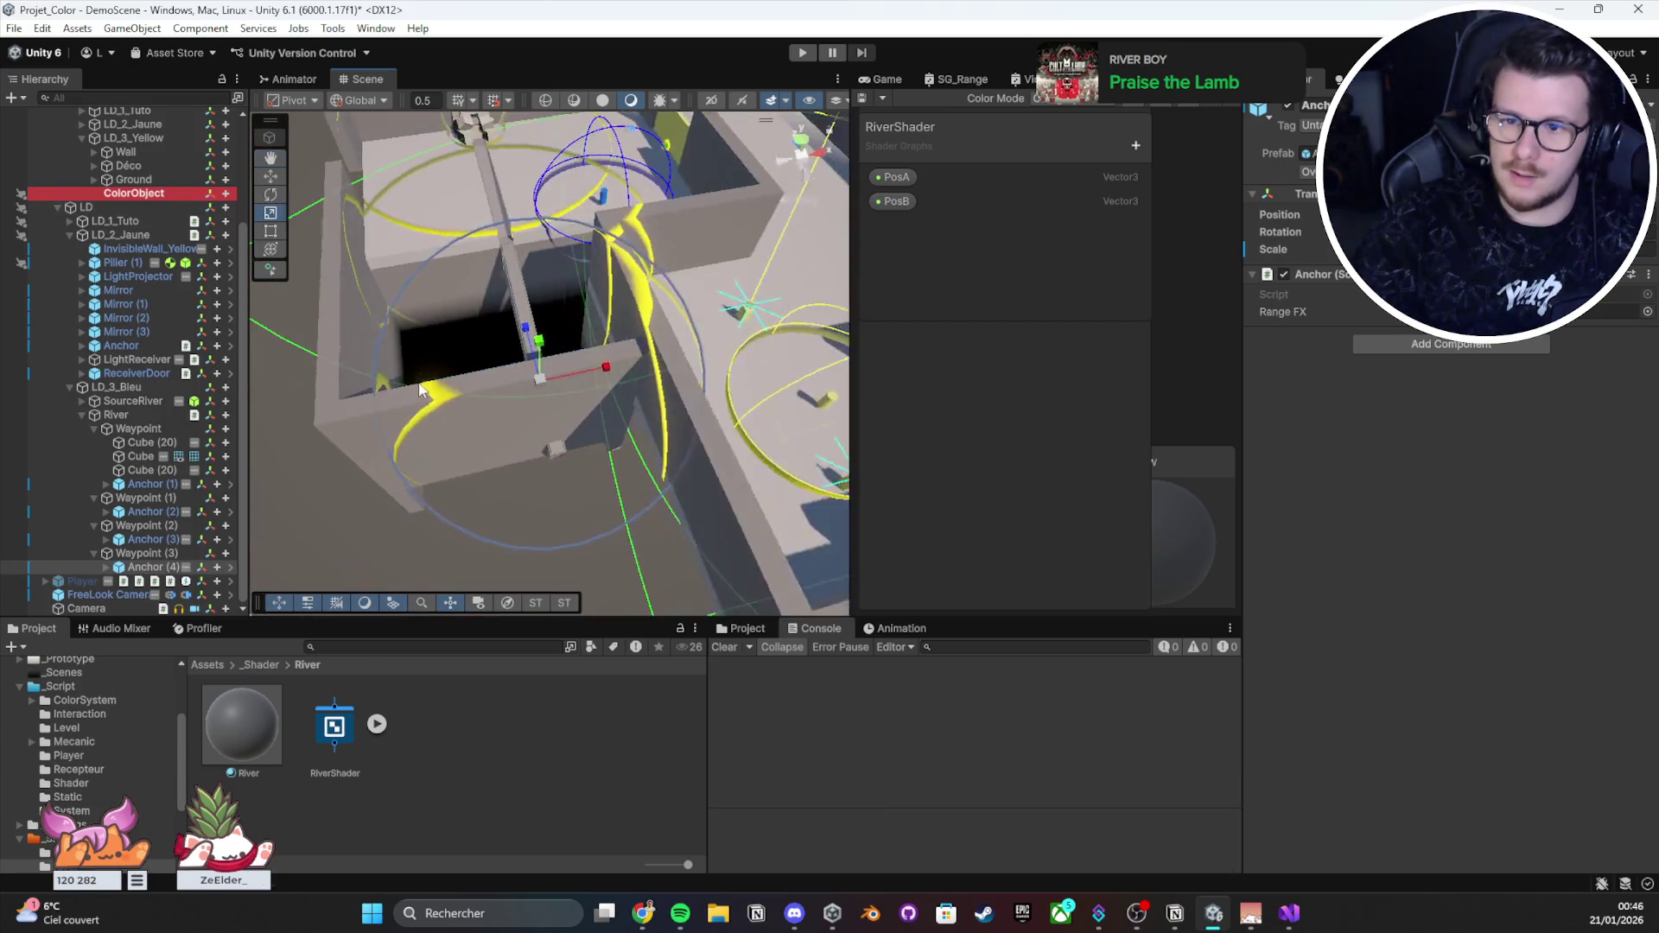
mouse_move(478, 320)
left_mouse_down()
mouse_move(389, 459)
mouse_move(464, 382)
mouse_move(508, 421)
left_mouse_up()
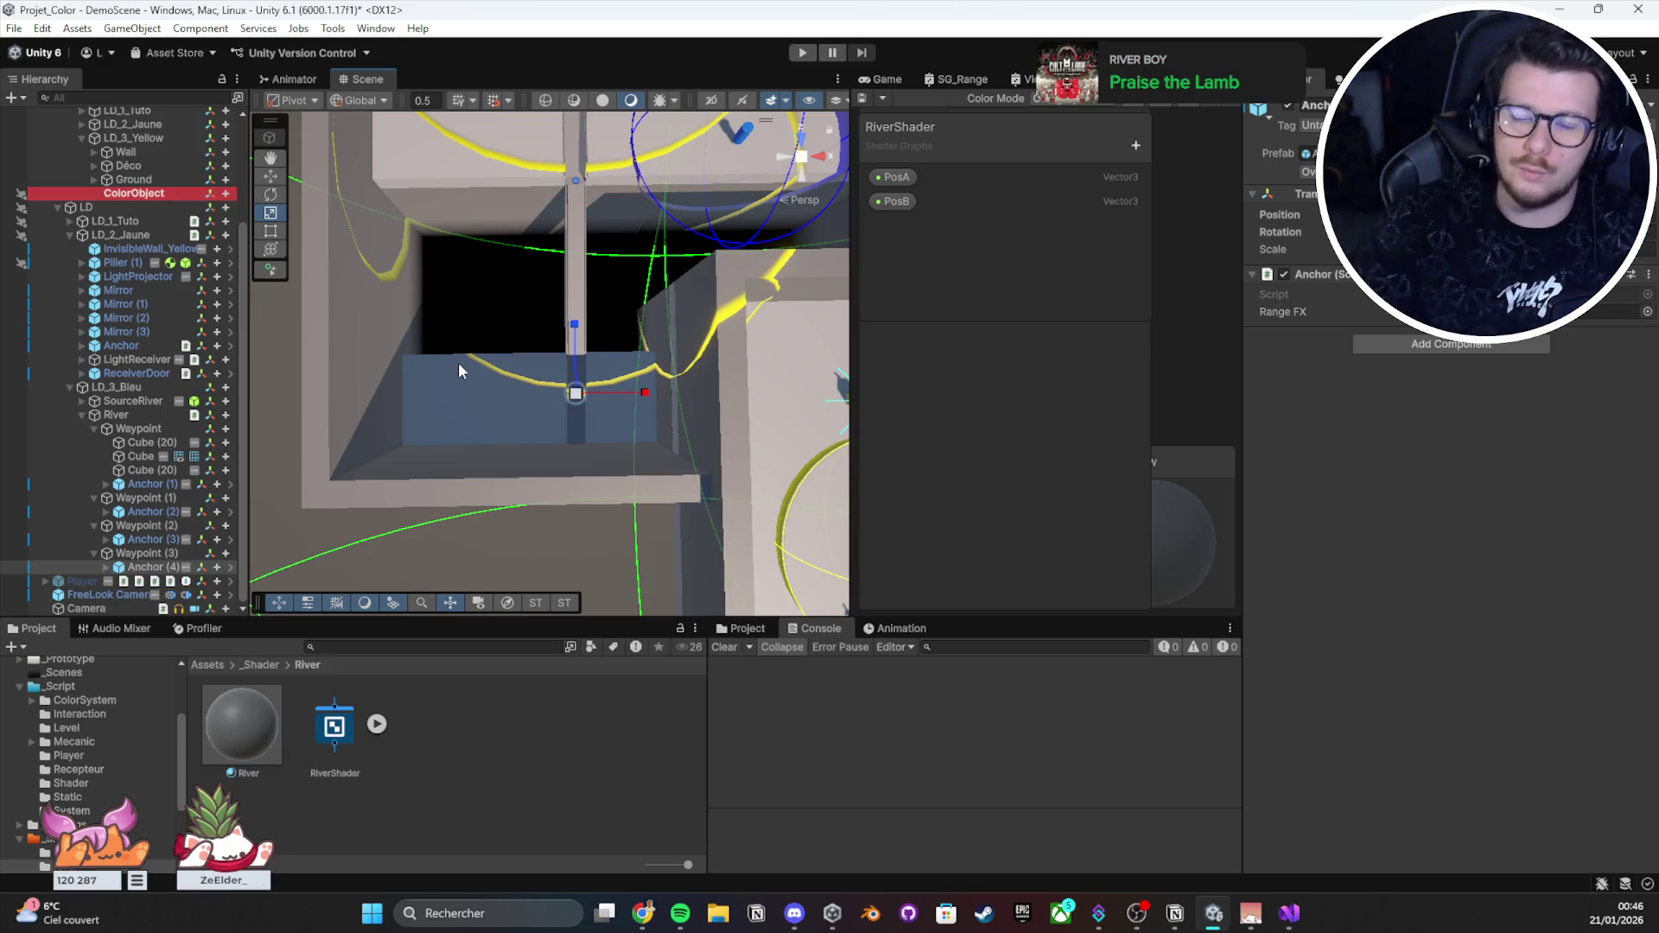
left_click(145, 539, "ctrl")
left_click(145, 511, "ctrl")
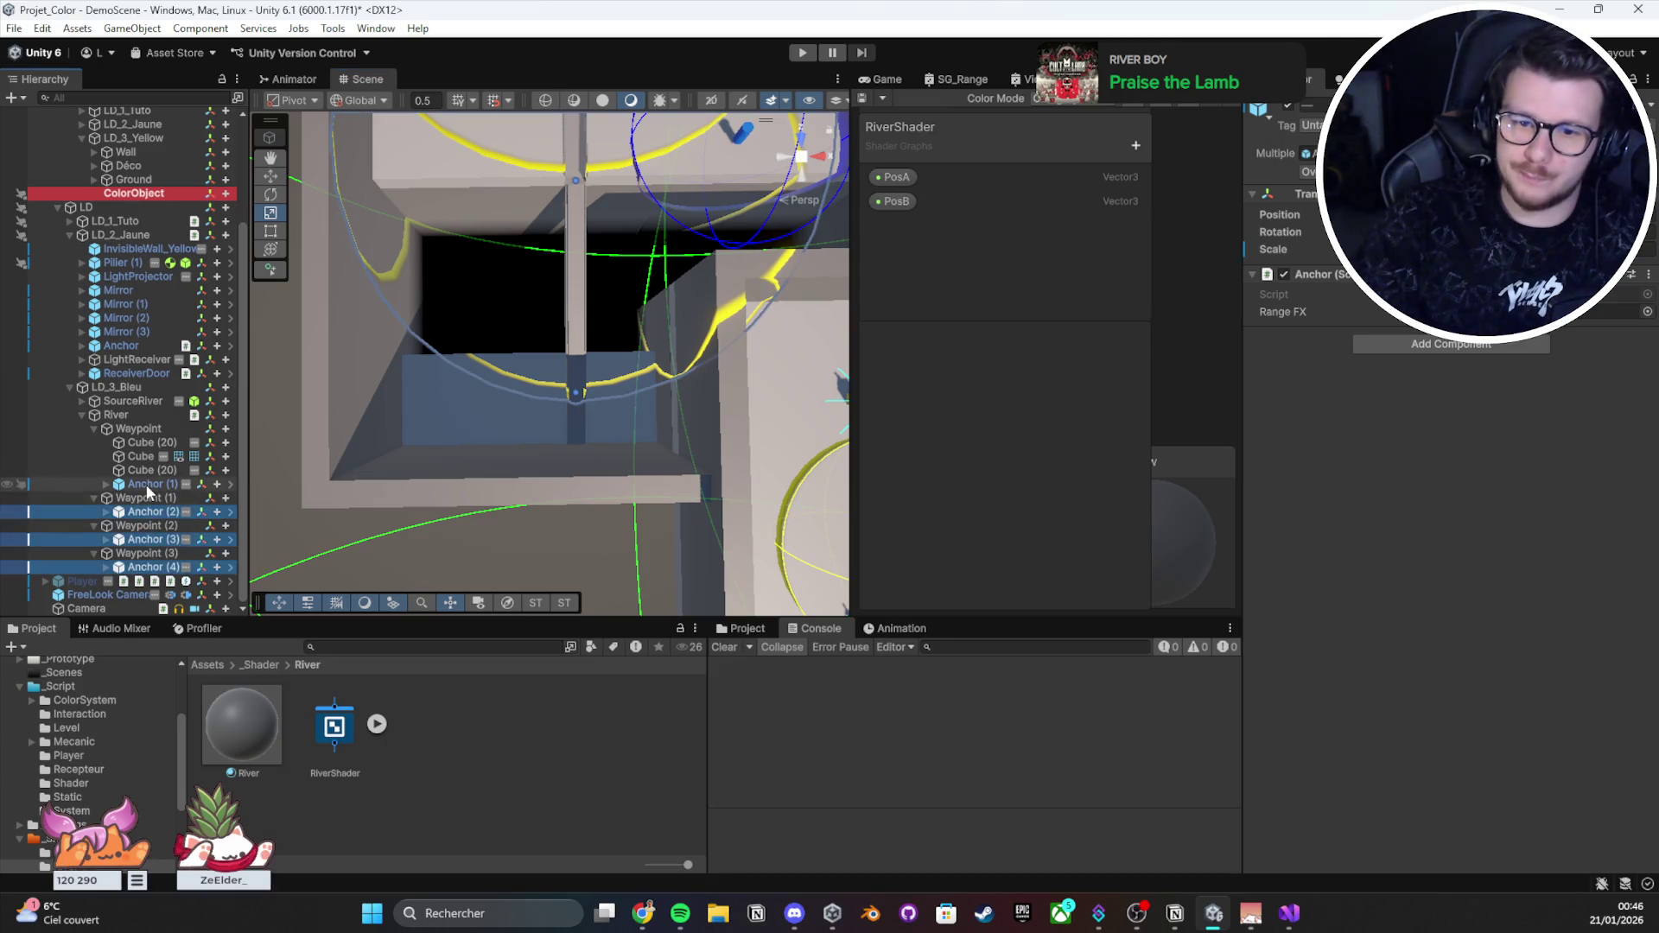
left_click(145, 484, "ctrl")
key("f")
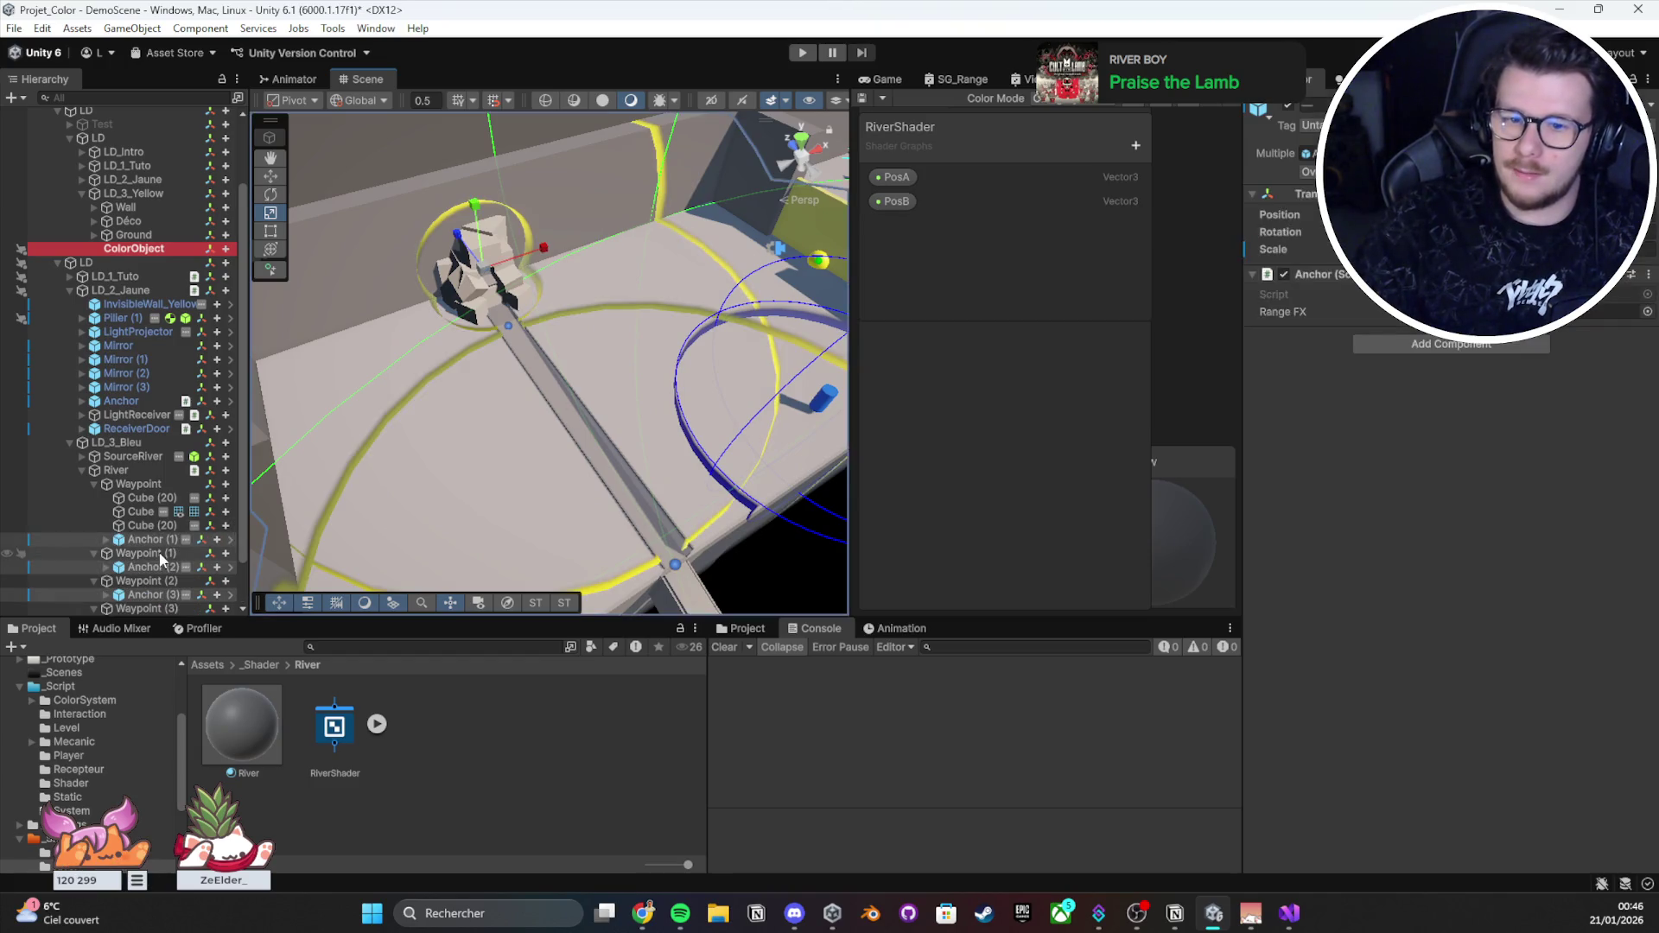
Step: Save the scene and locate Anchor (1)'s Anchor script in the project files
key("ctrl+s")
scroll(160, 560, "down", 2)
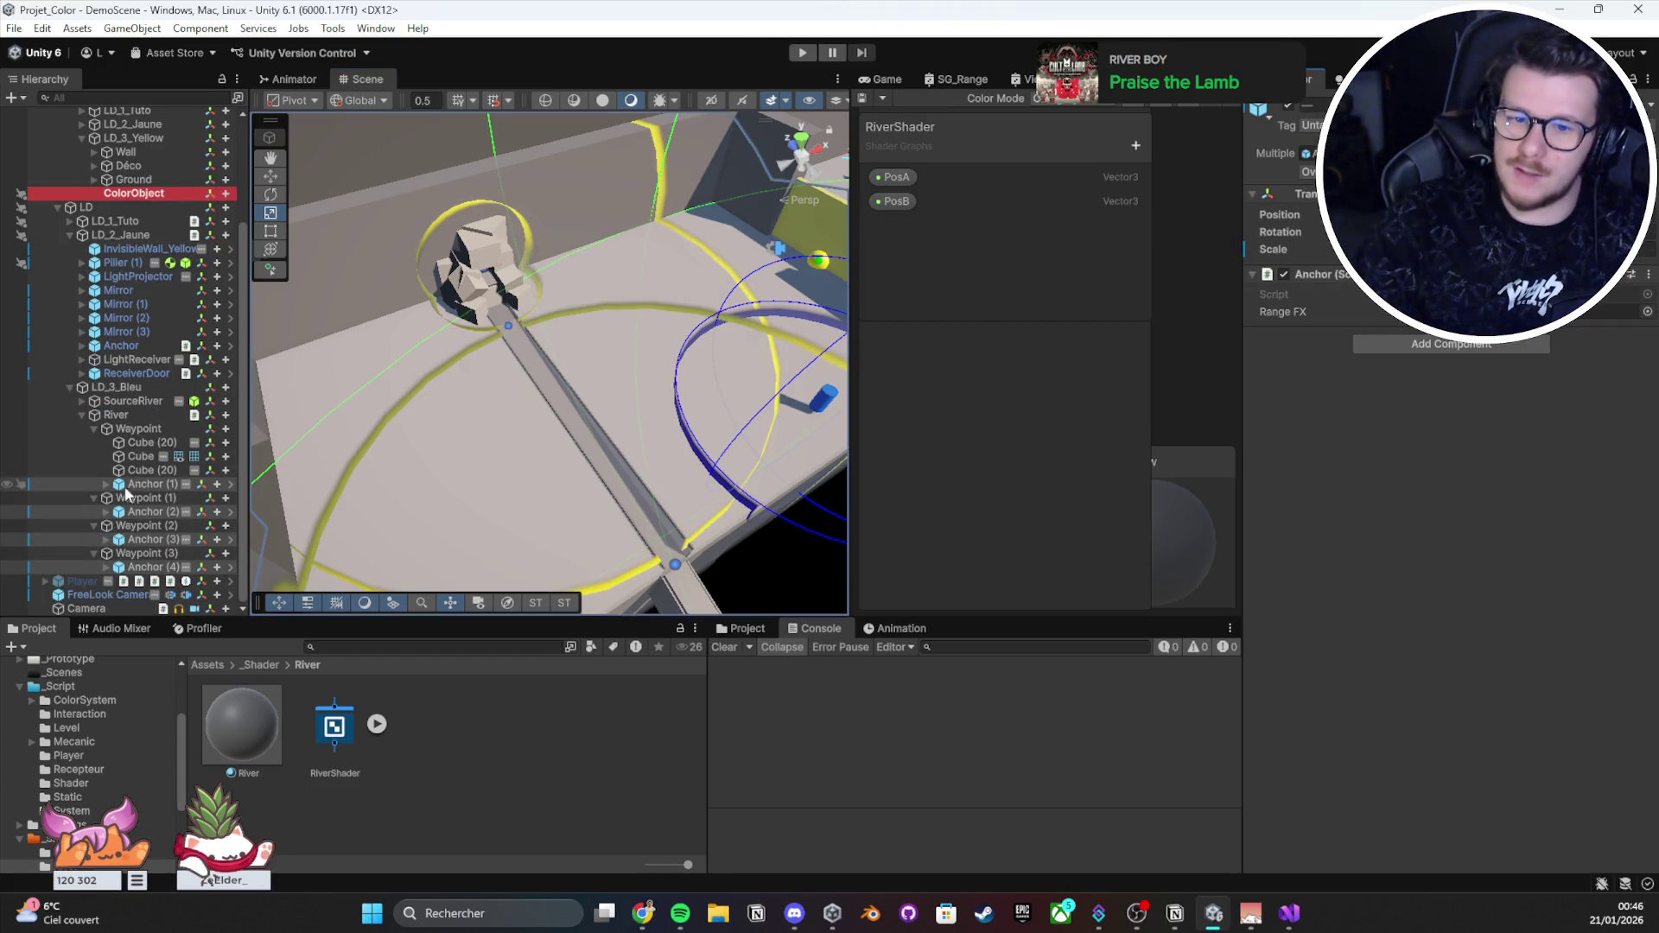
left_click(129, 485)
left_click(1469, 295)
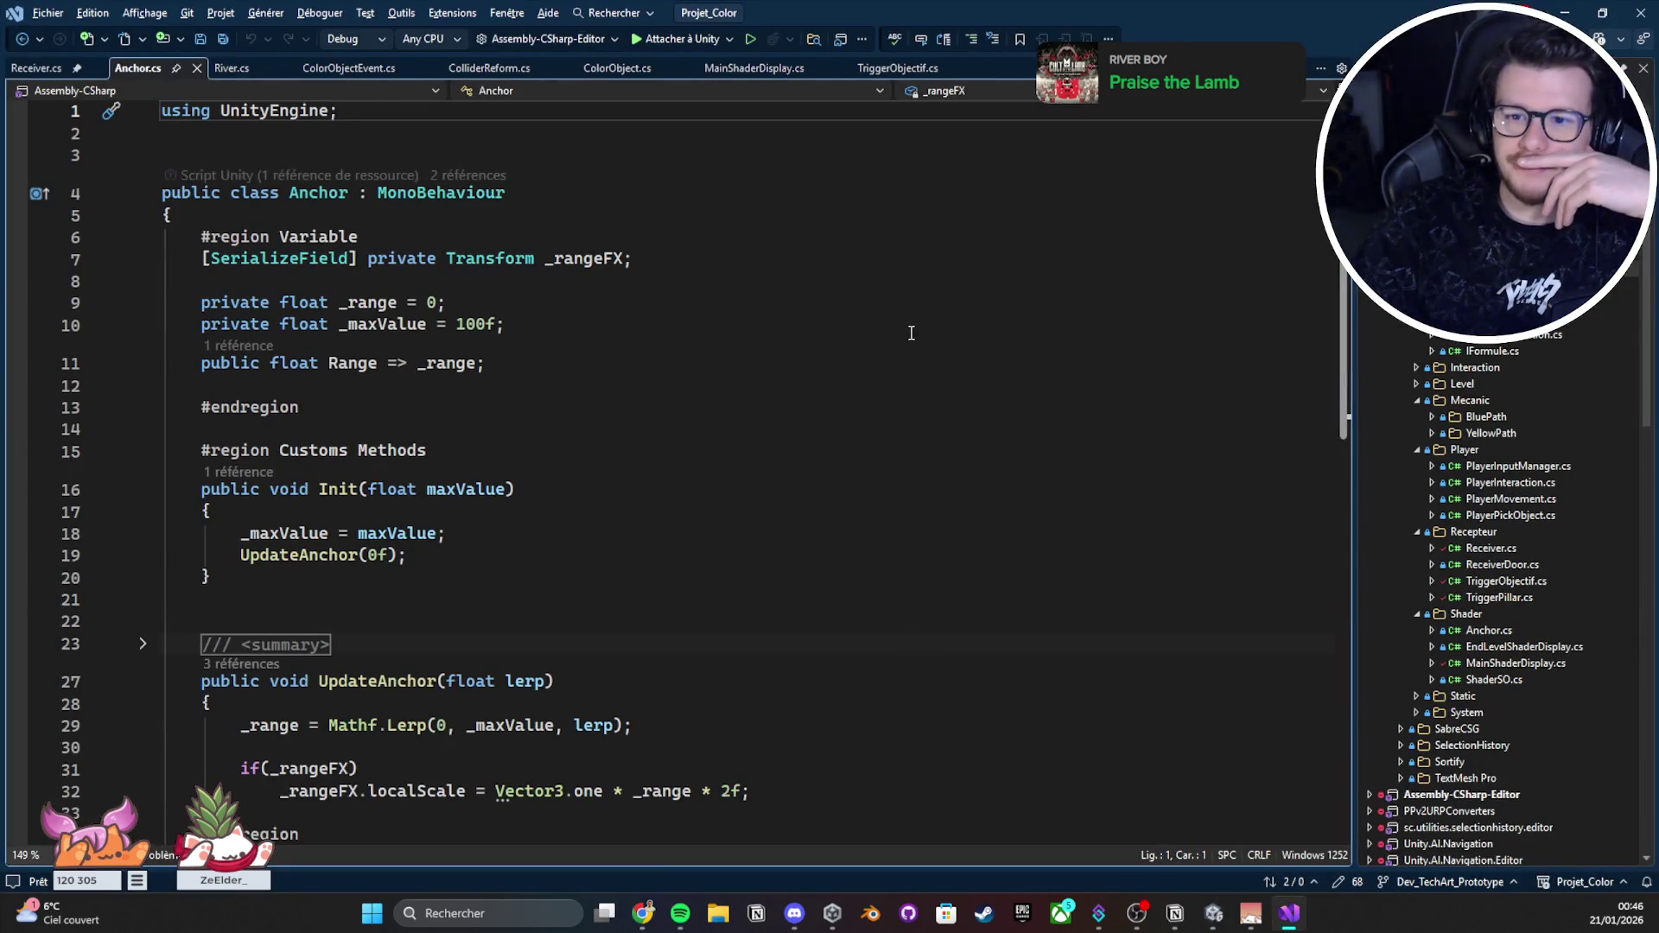
Step: Read Anchor.cs's UpdateAnchor method and highlight the uses of _rangeFX
scroll(911, 334, "down", 2)
left_click(428, 553)
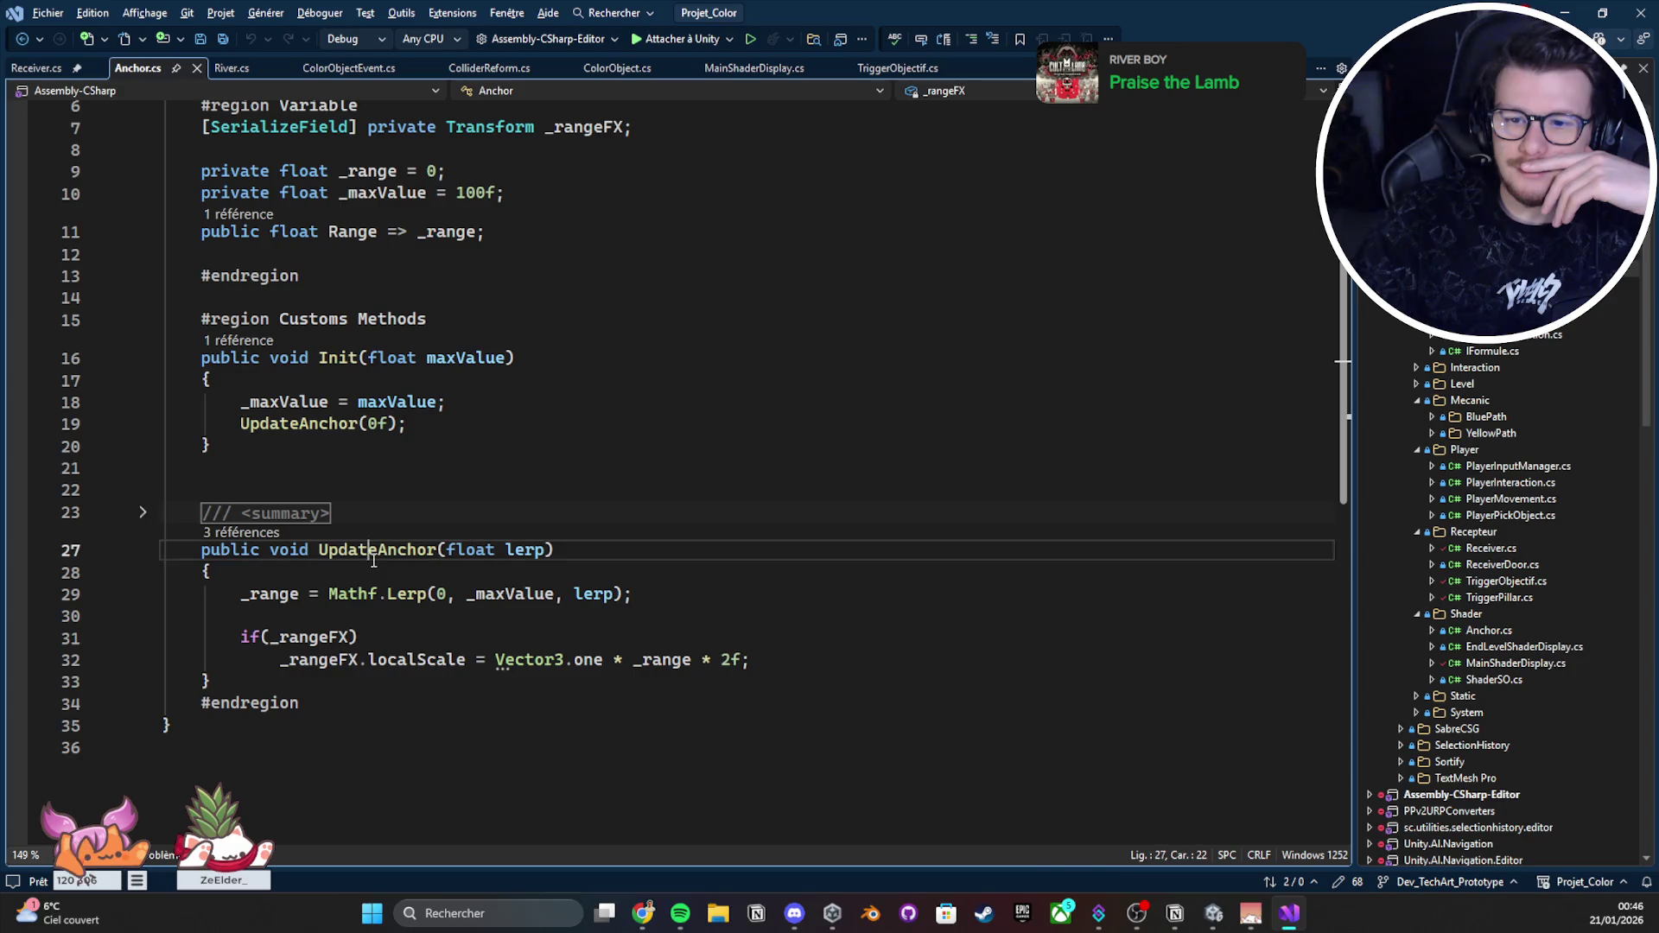
left_click(372, 614)
double_click(349, 639)
scroll(345, 574, "up", 2)
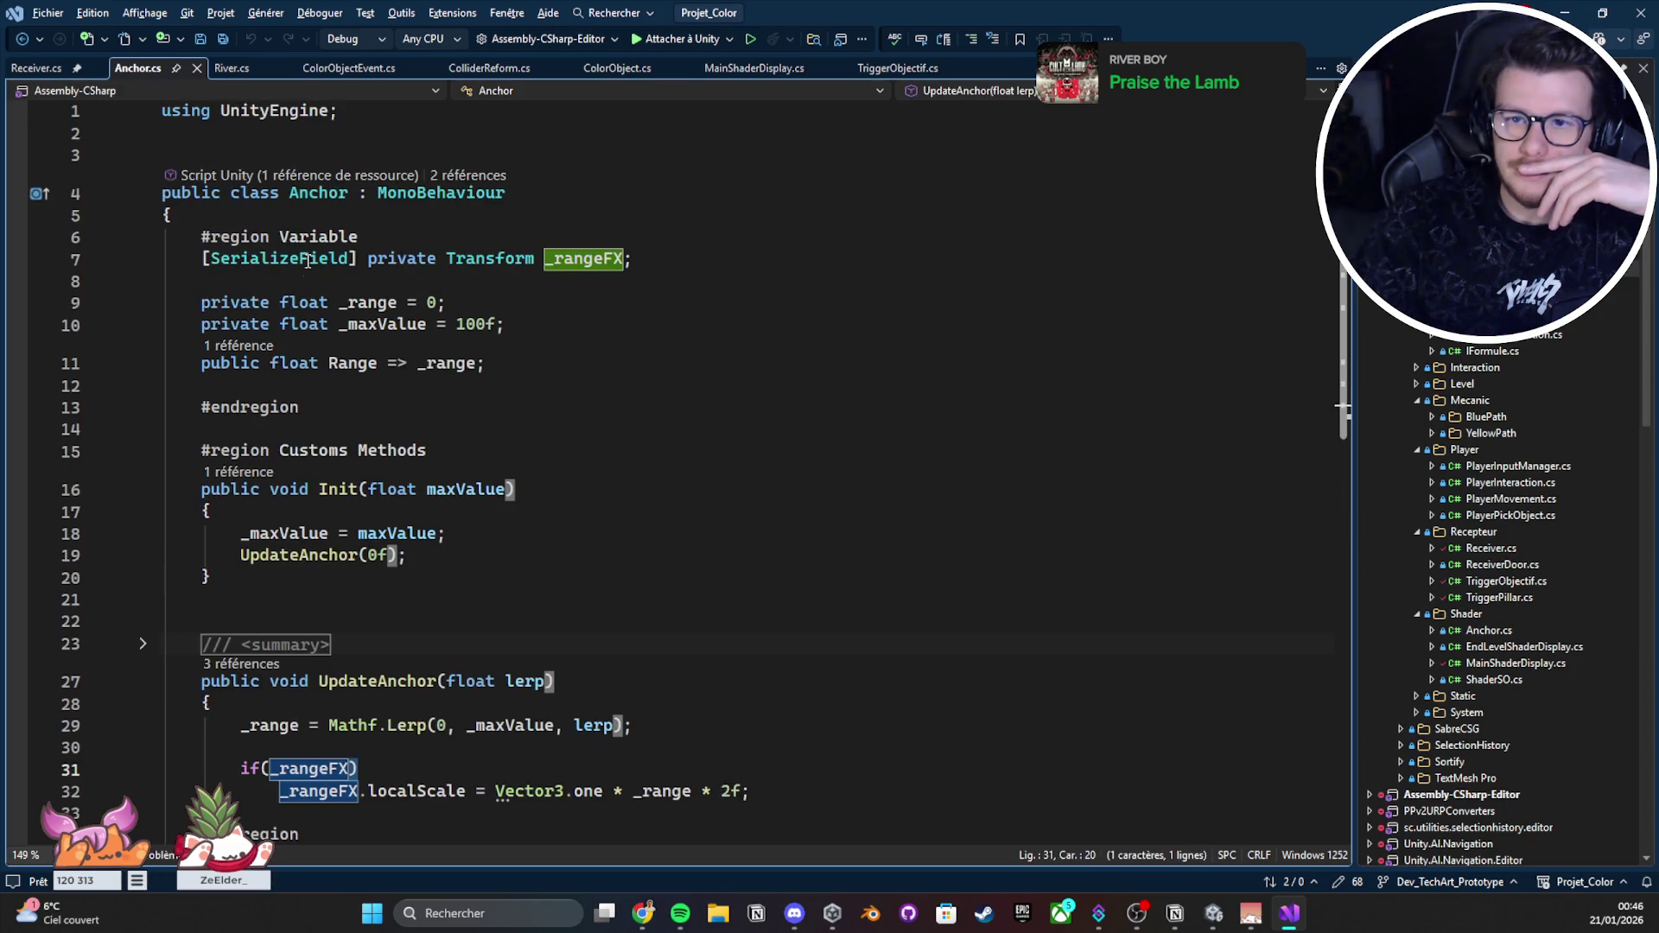
Step: Follow the Anchor references to UpdateMaterial in EndLevelShaderDisplay.cs and expand its body
left_click(468, 175)
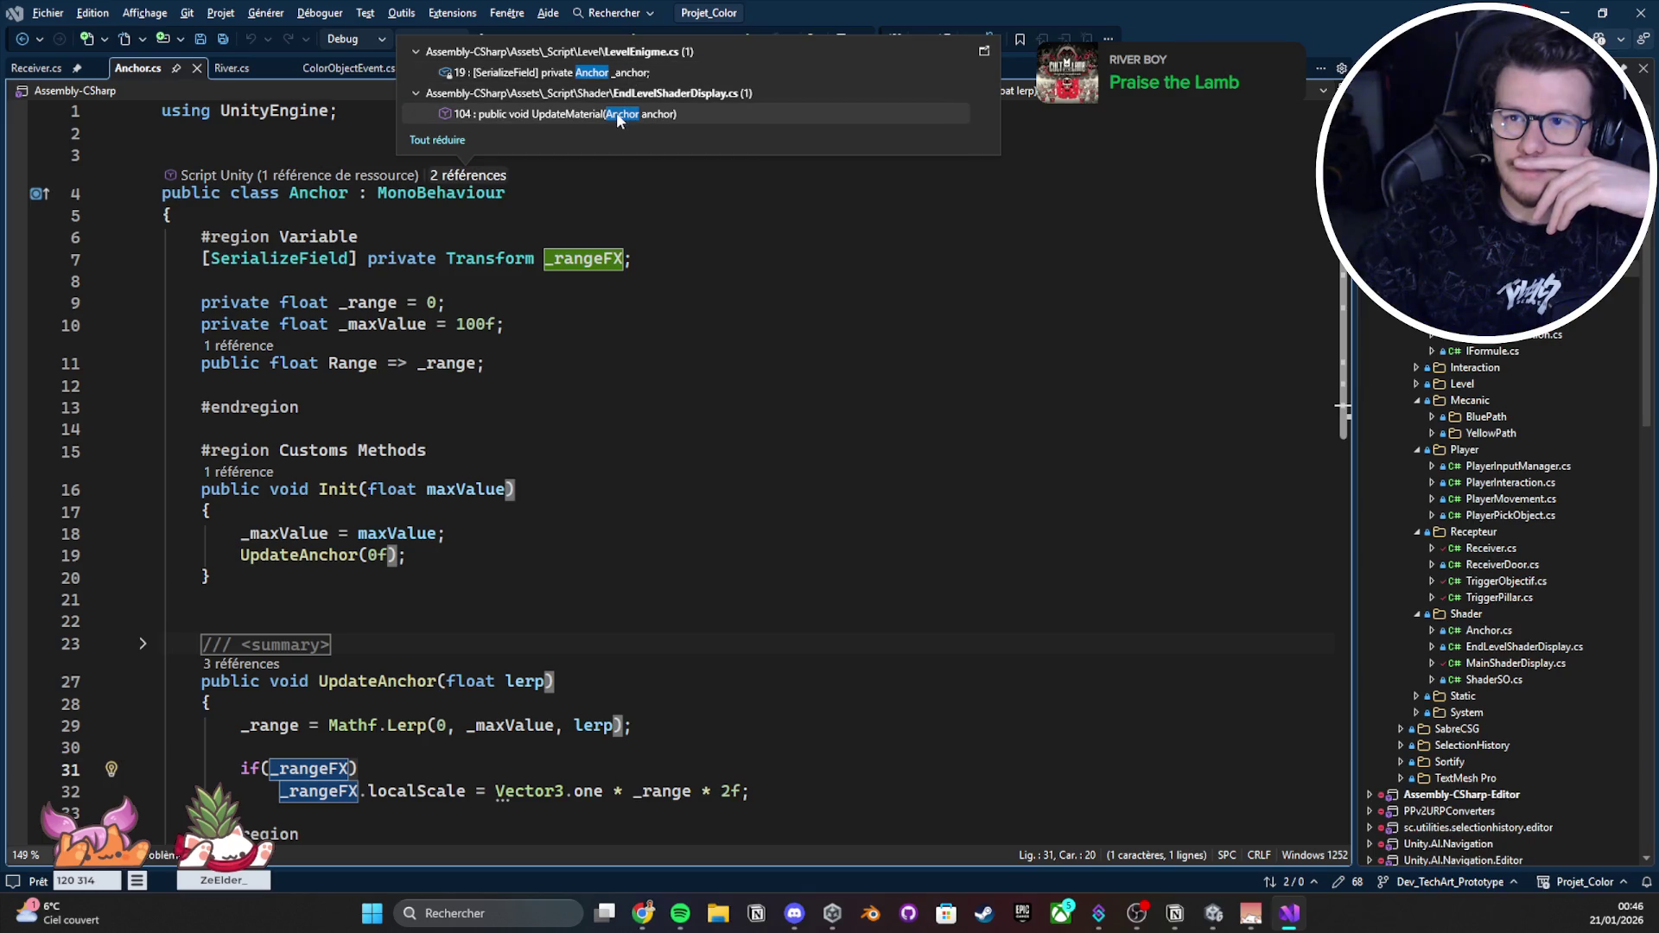
key("Return")
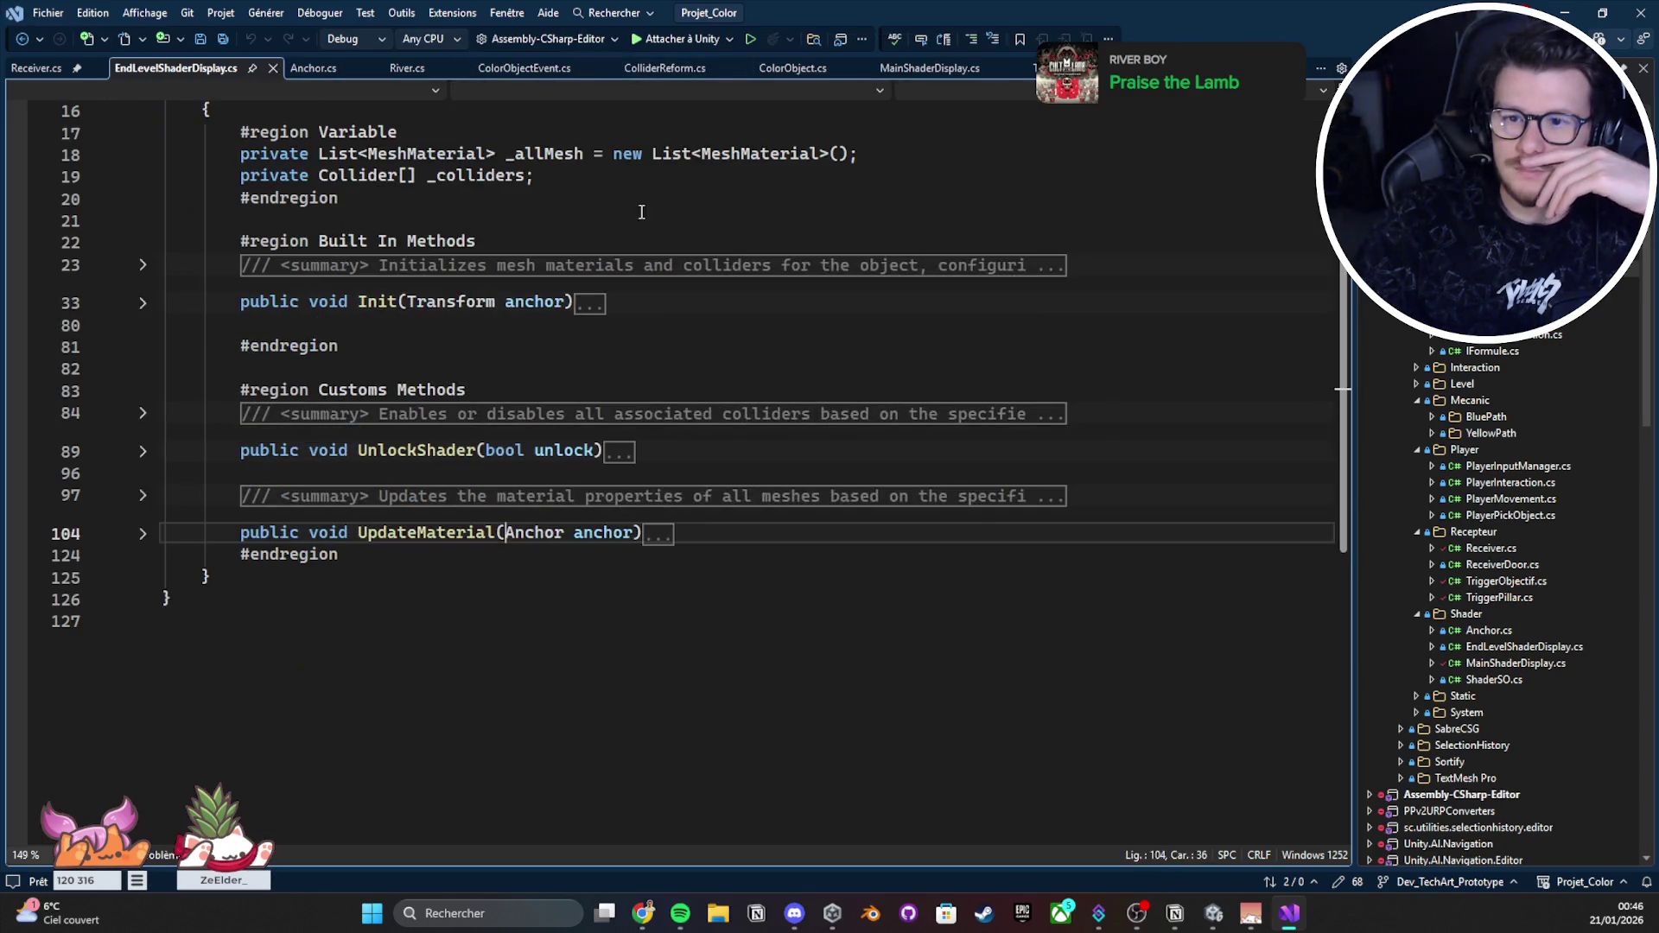
left_click(143, 534)
scroll(320, 519, "up", 3)
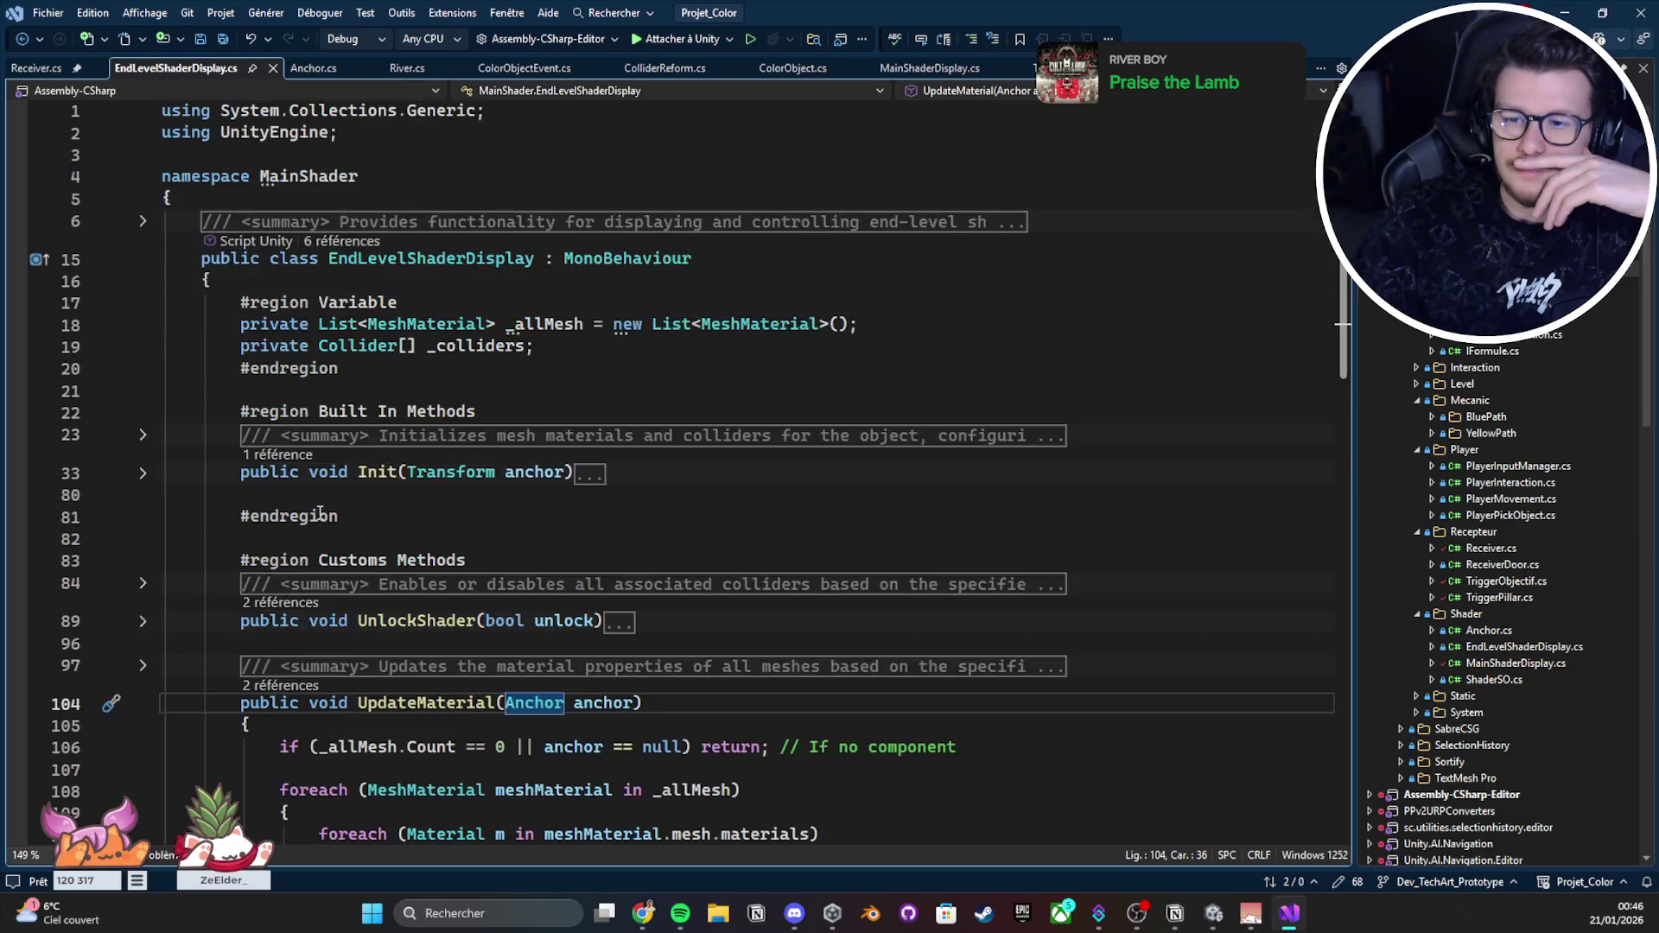
scroll(320, 513, "down", 5)
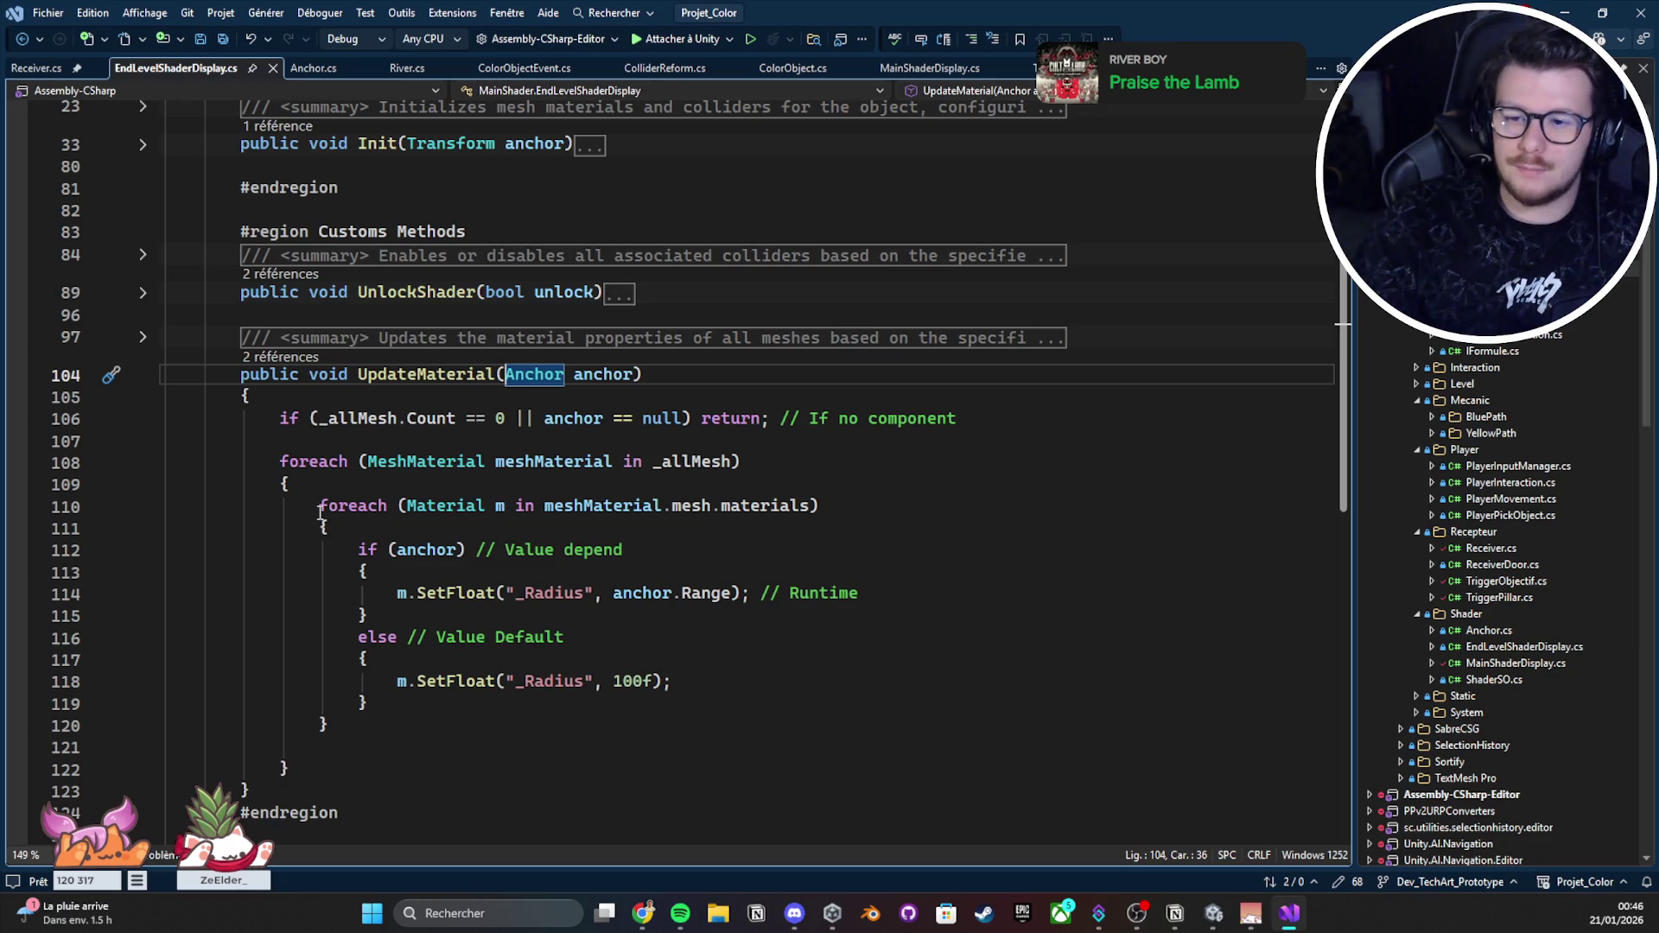
scroll(320, 512, "up", 5)
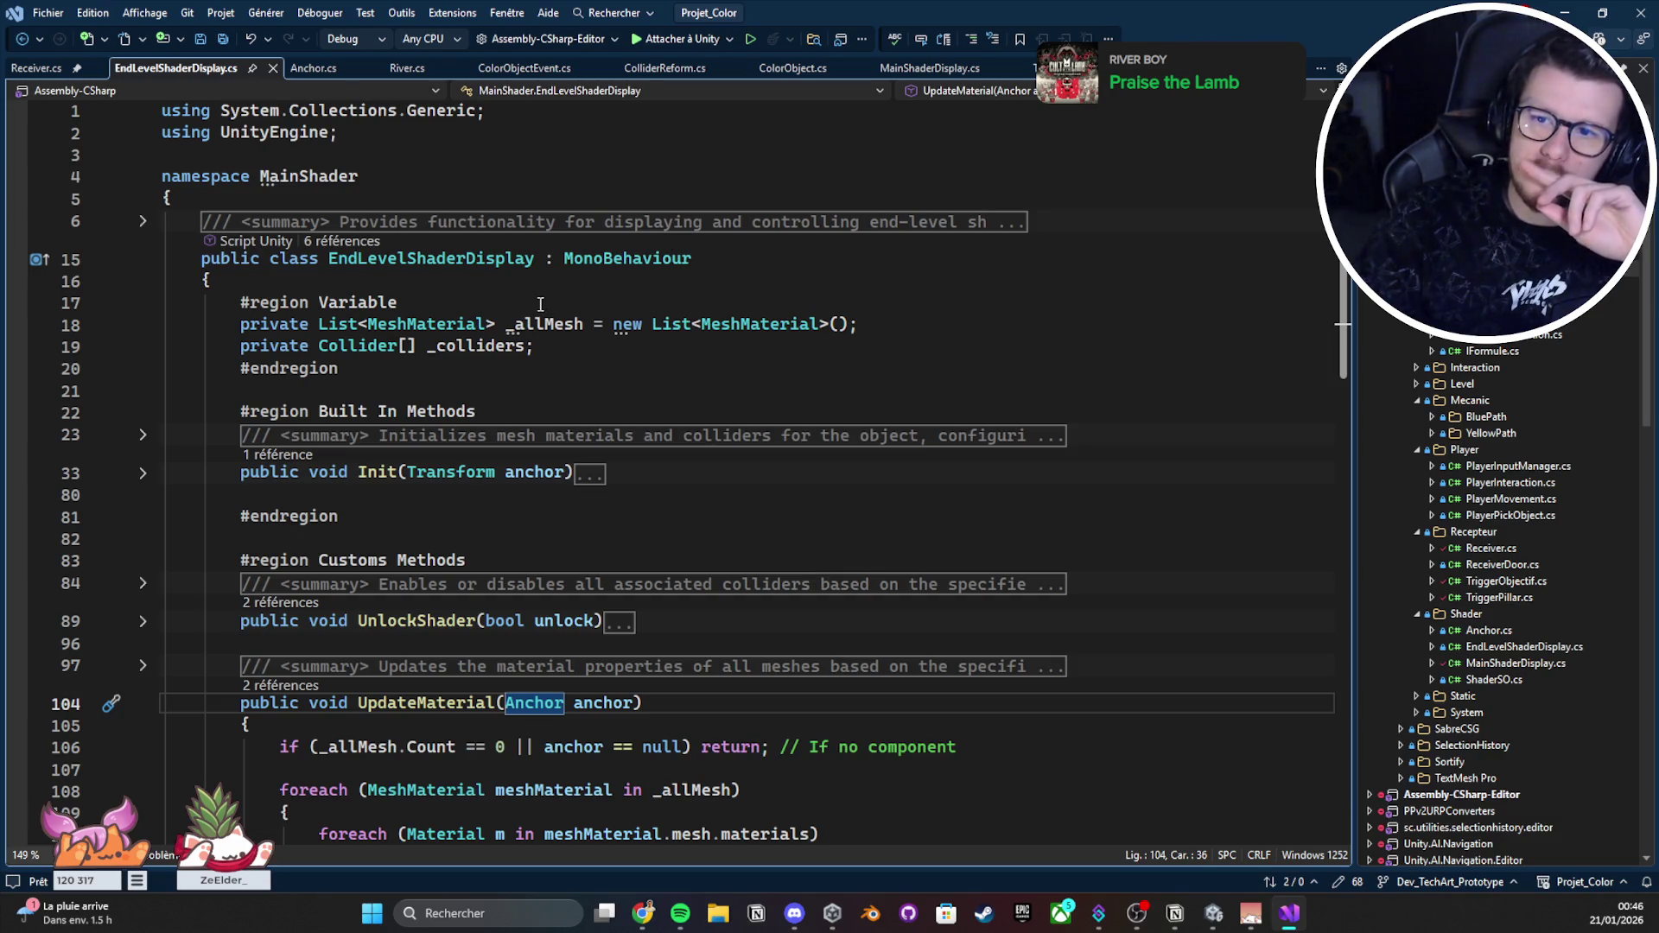
scroll(540, 305, "down", 2)
scroll(540, 305, "down", 1)
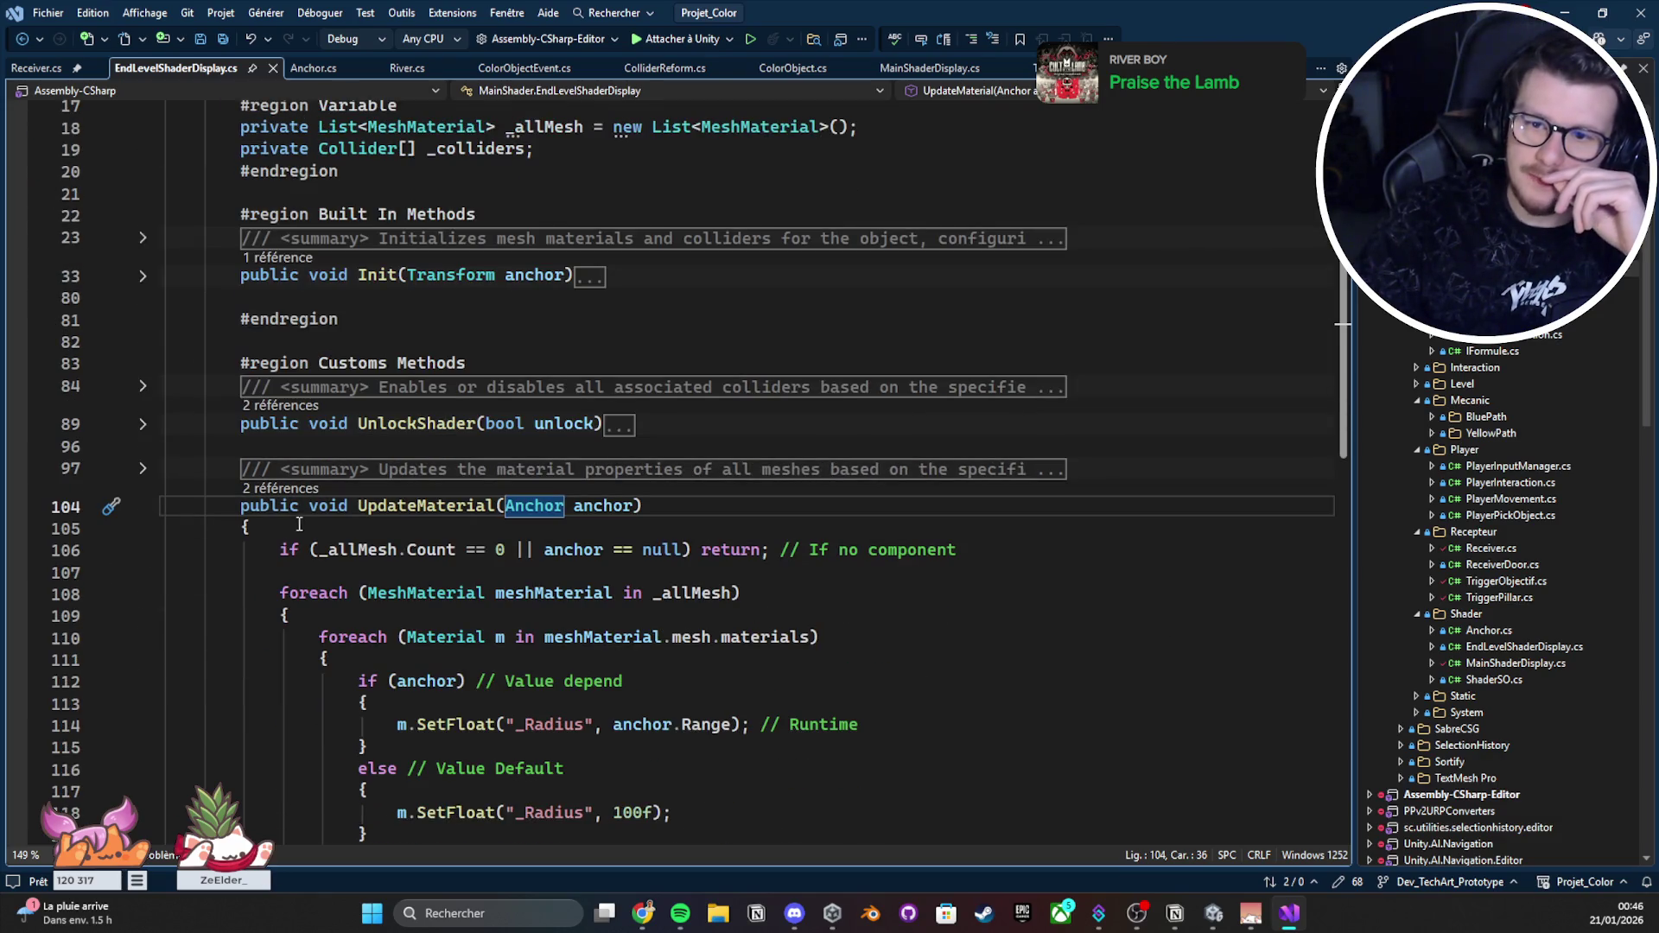
Step: Compare UnlockShader with UpdateMaterial by collapsing and re-expanding their method bodies
left_click(143, 507)
left_click(143, 424)
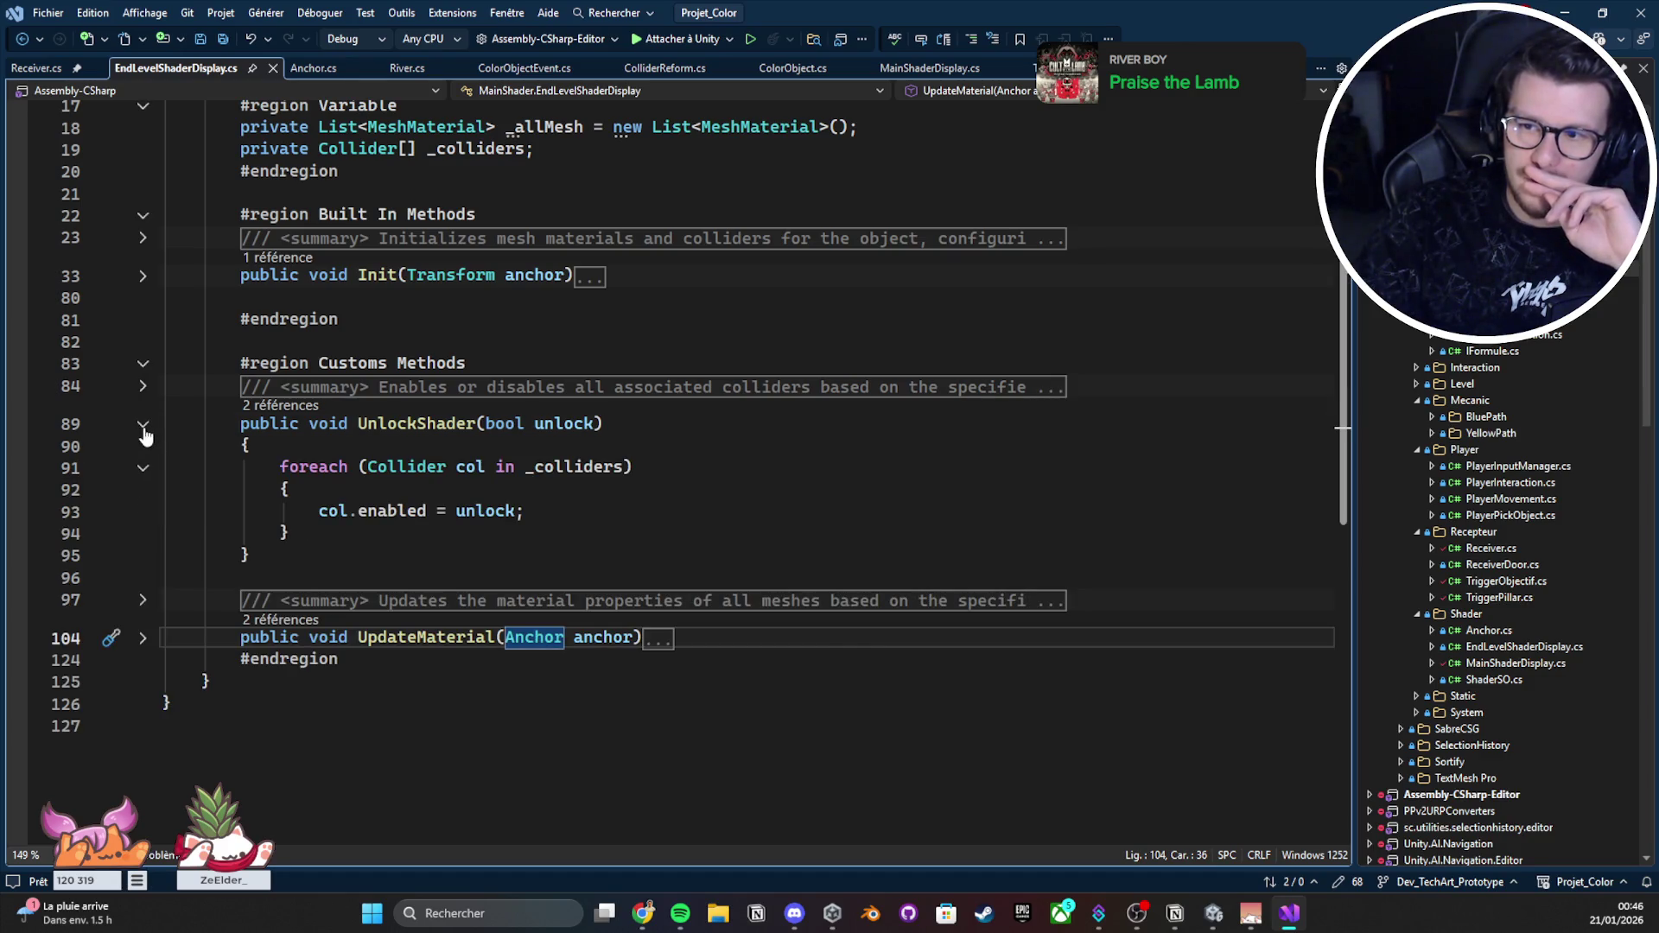
left_click(144, 424)
scroll(170, 374, "up", 1)
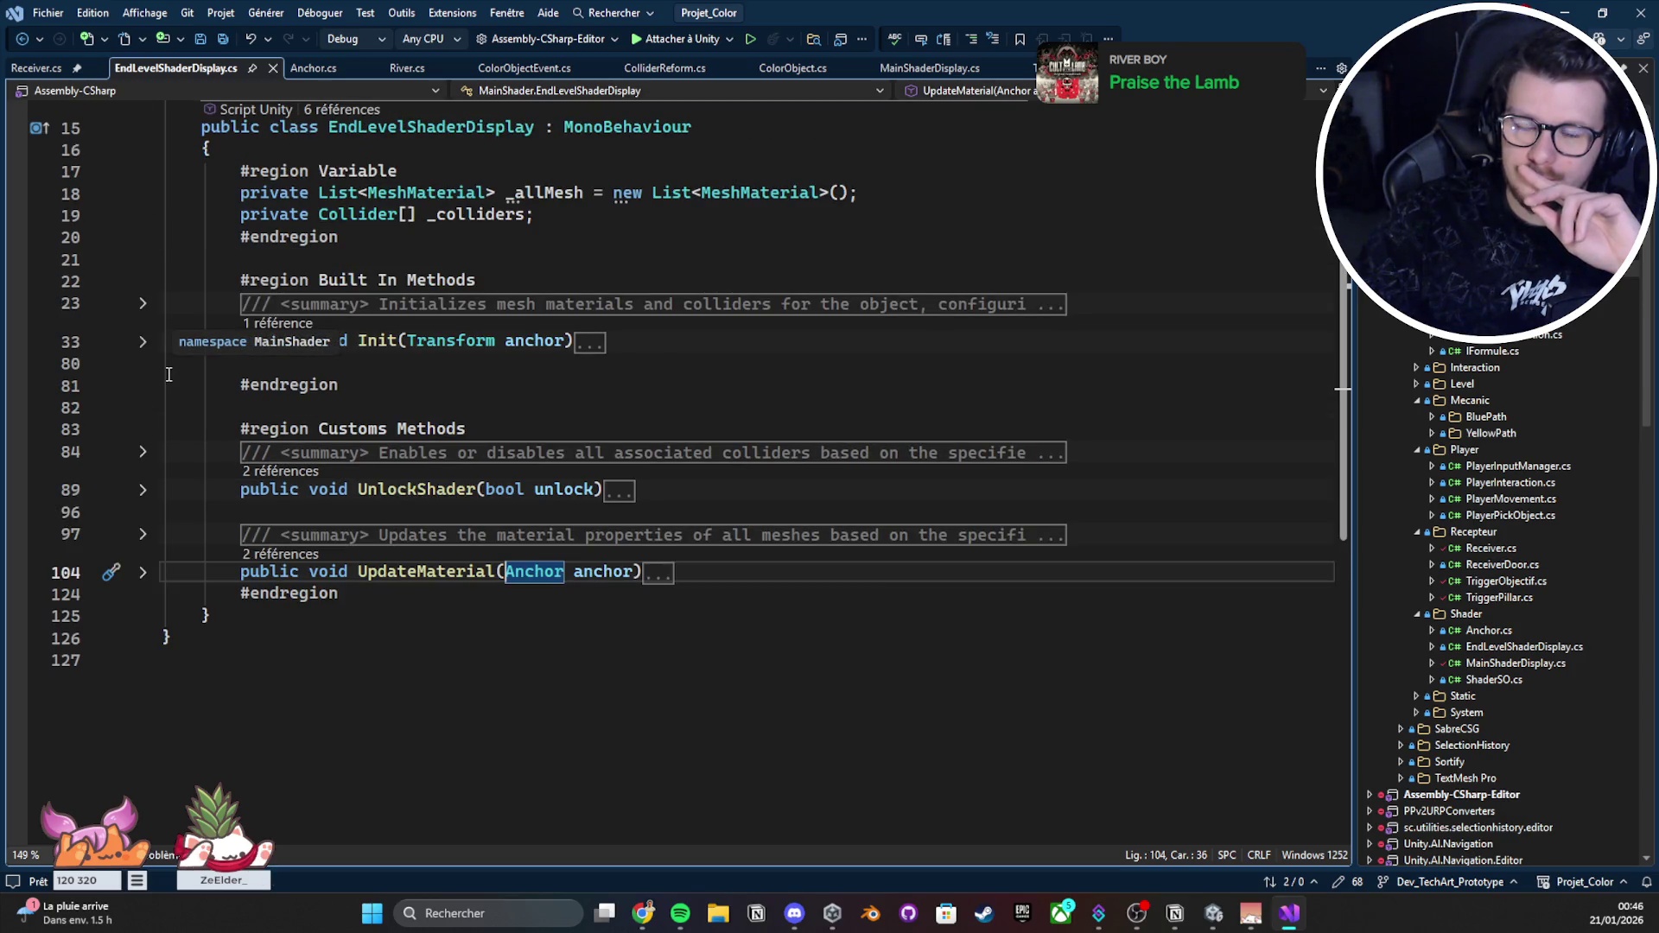
scroll(223, 404, "up", 1)
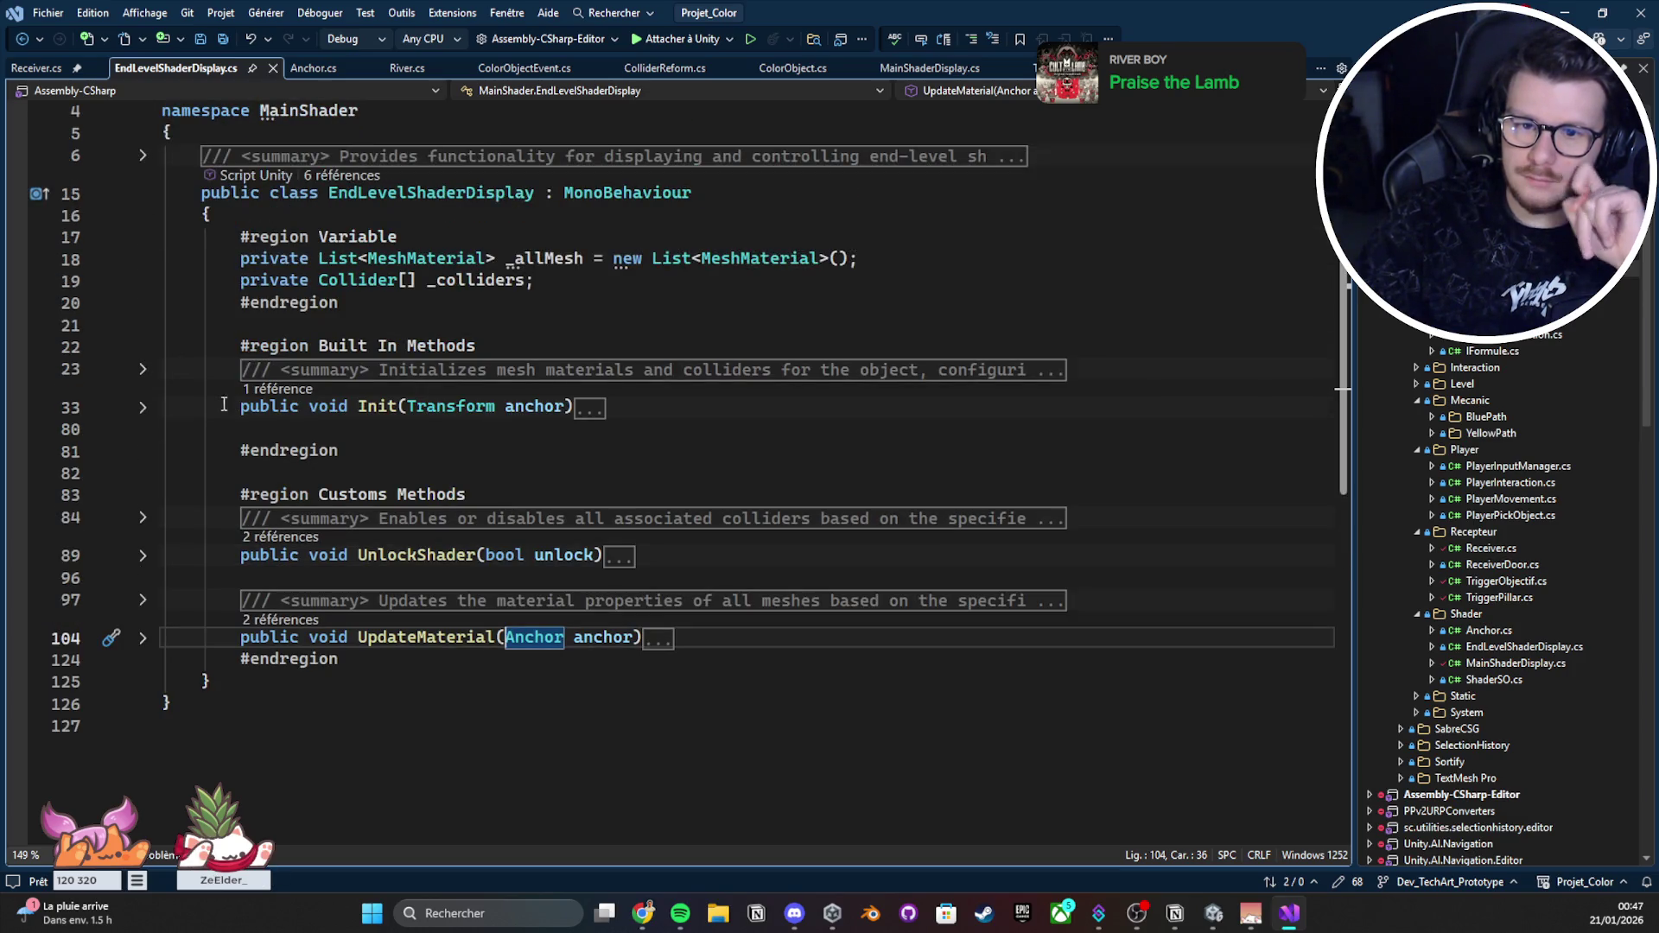
left_click(141, 639)
scroll(280, 478, "down", 3)
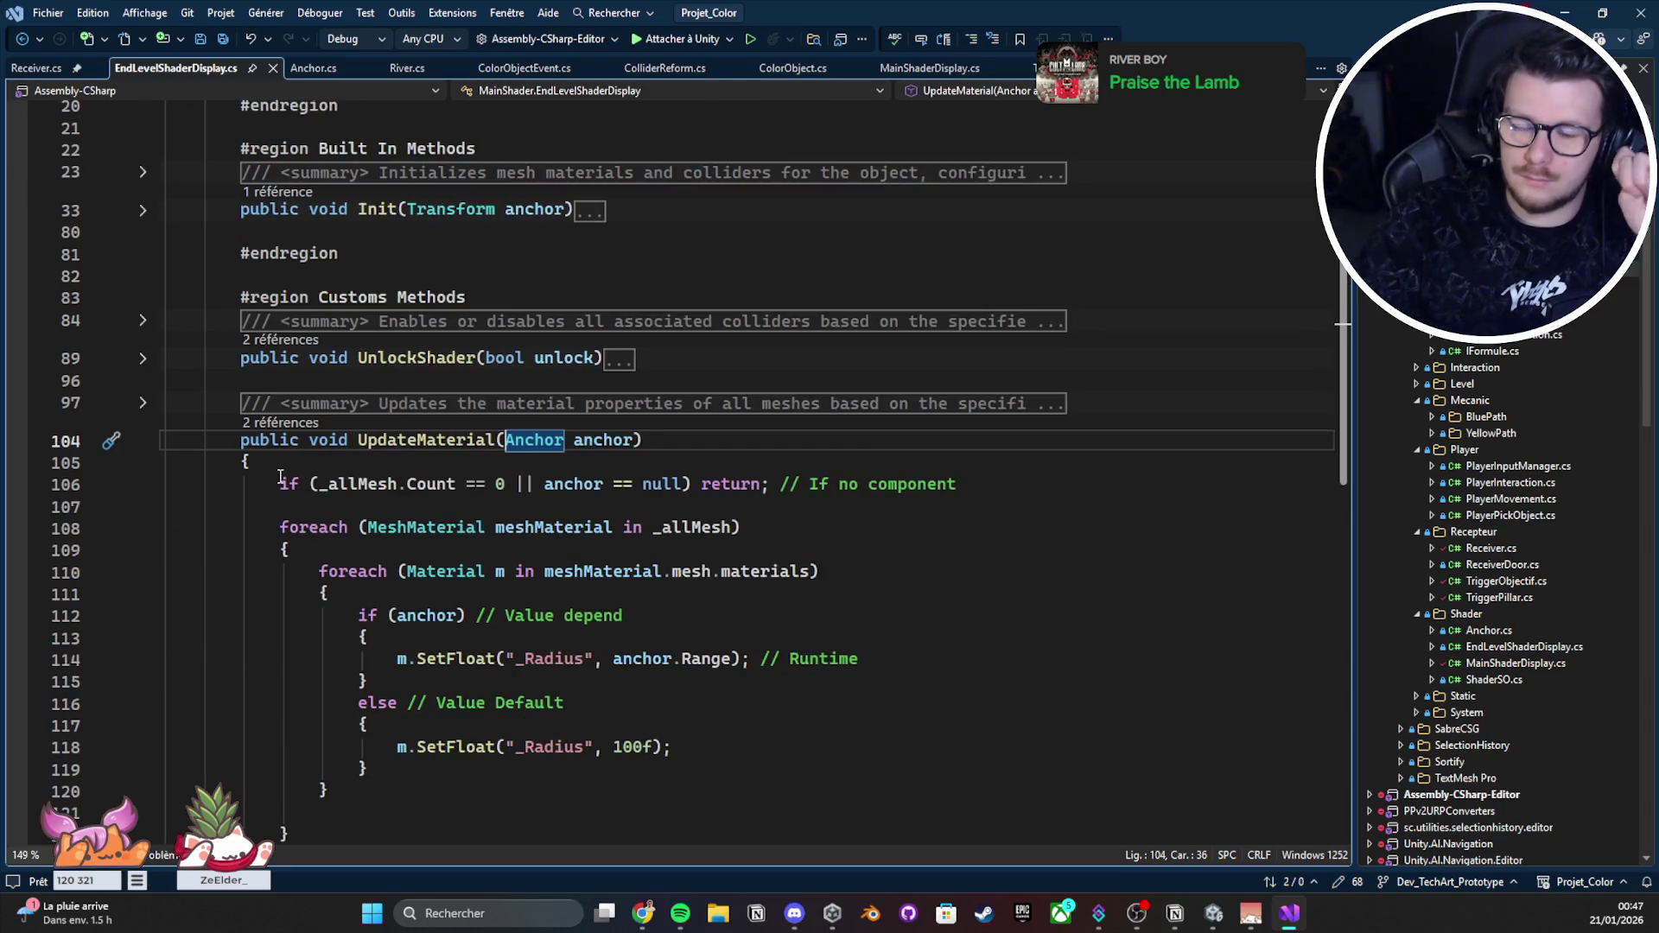
scroll(280, 478, "up", 4)
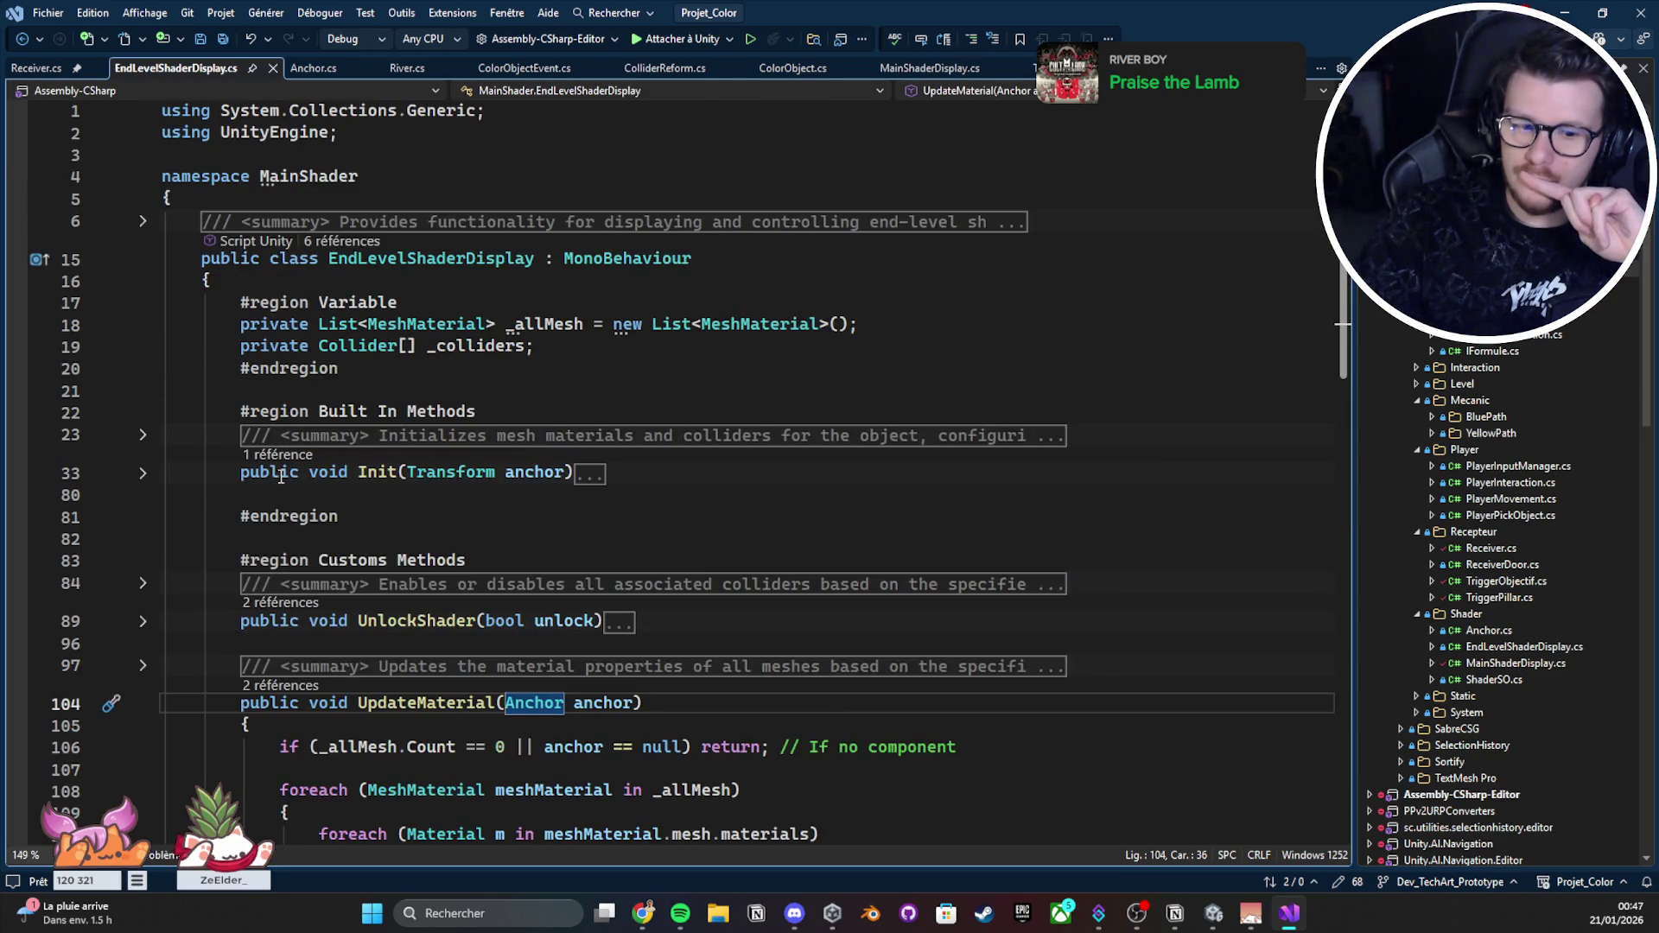
Step: Check the _Script folder contents in Unity, then return to Visual Studio
left_click(1568, 9)
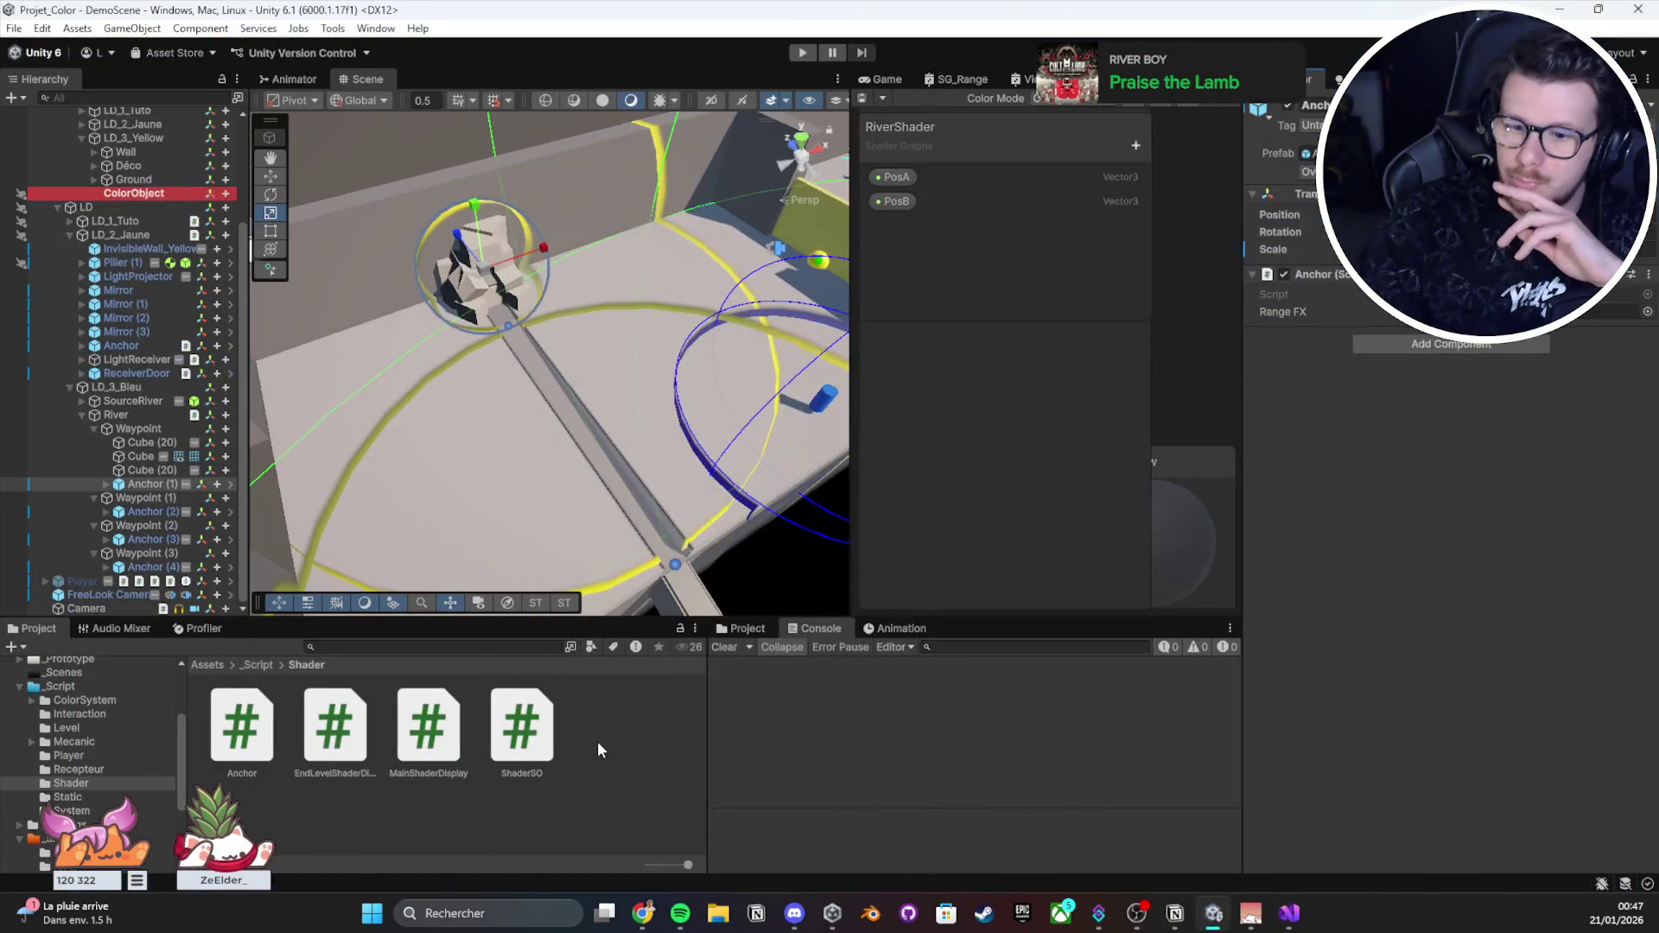
left_click(273, 666)
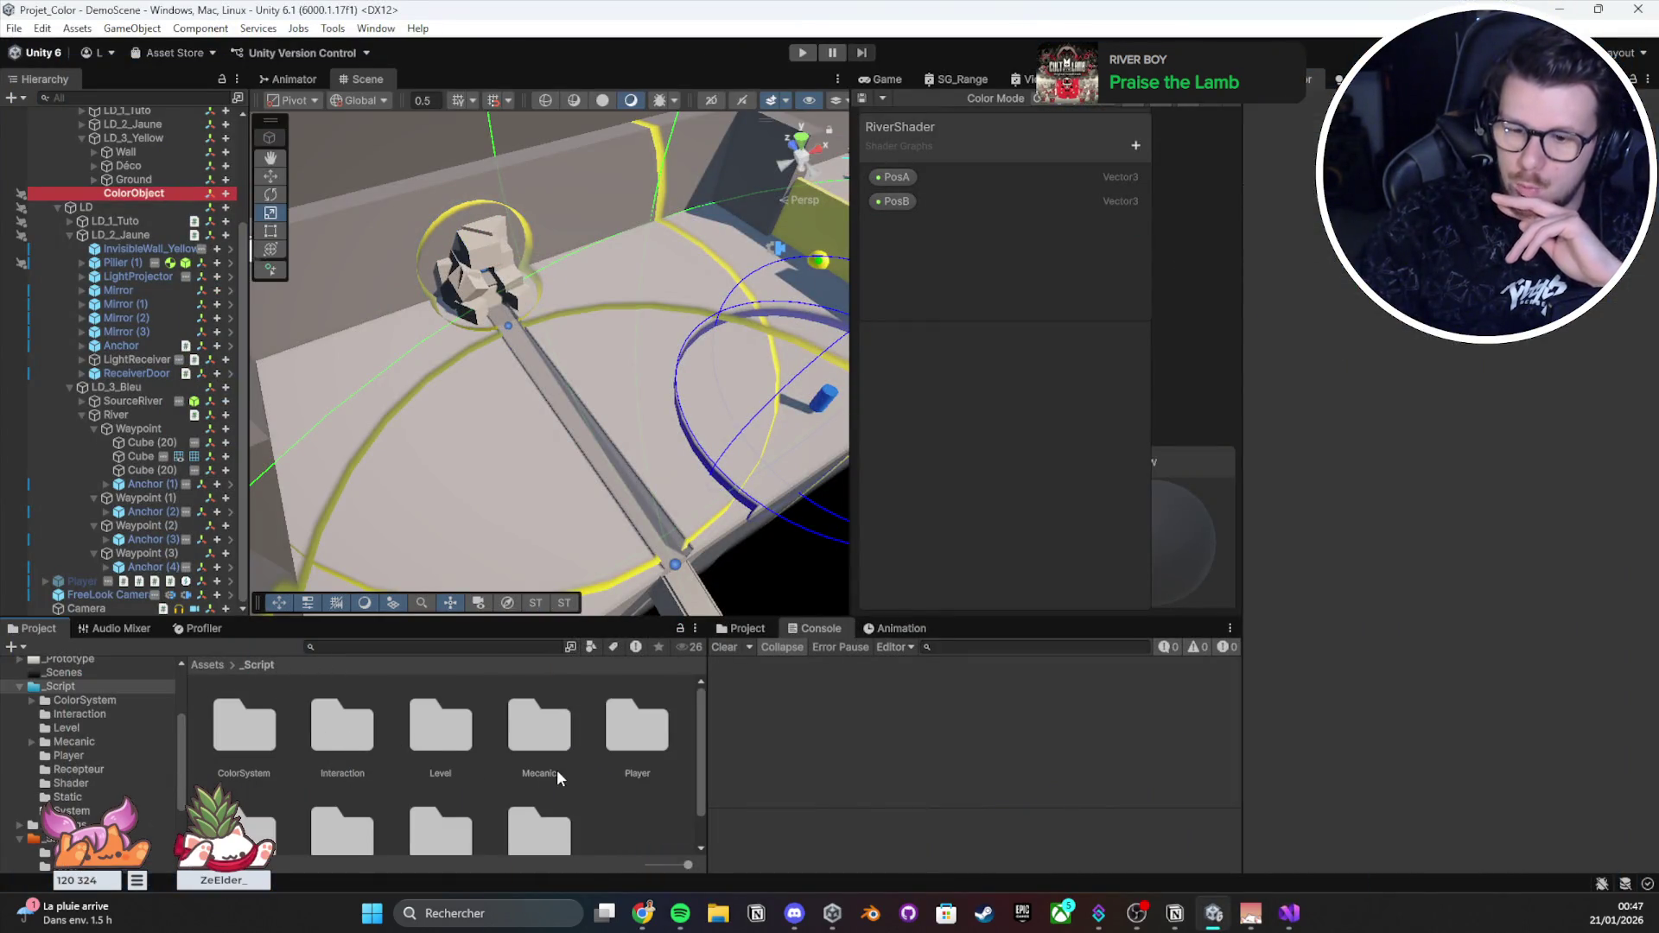
left_click(1289, 914)
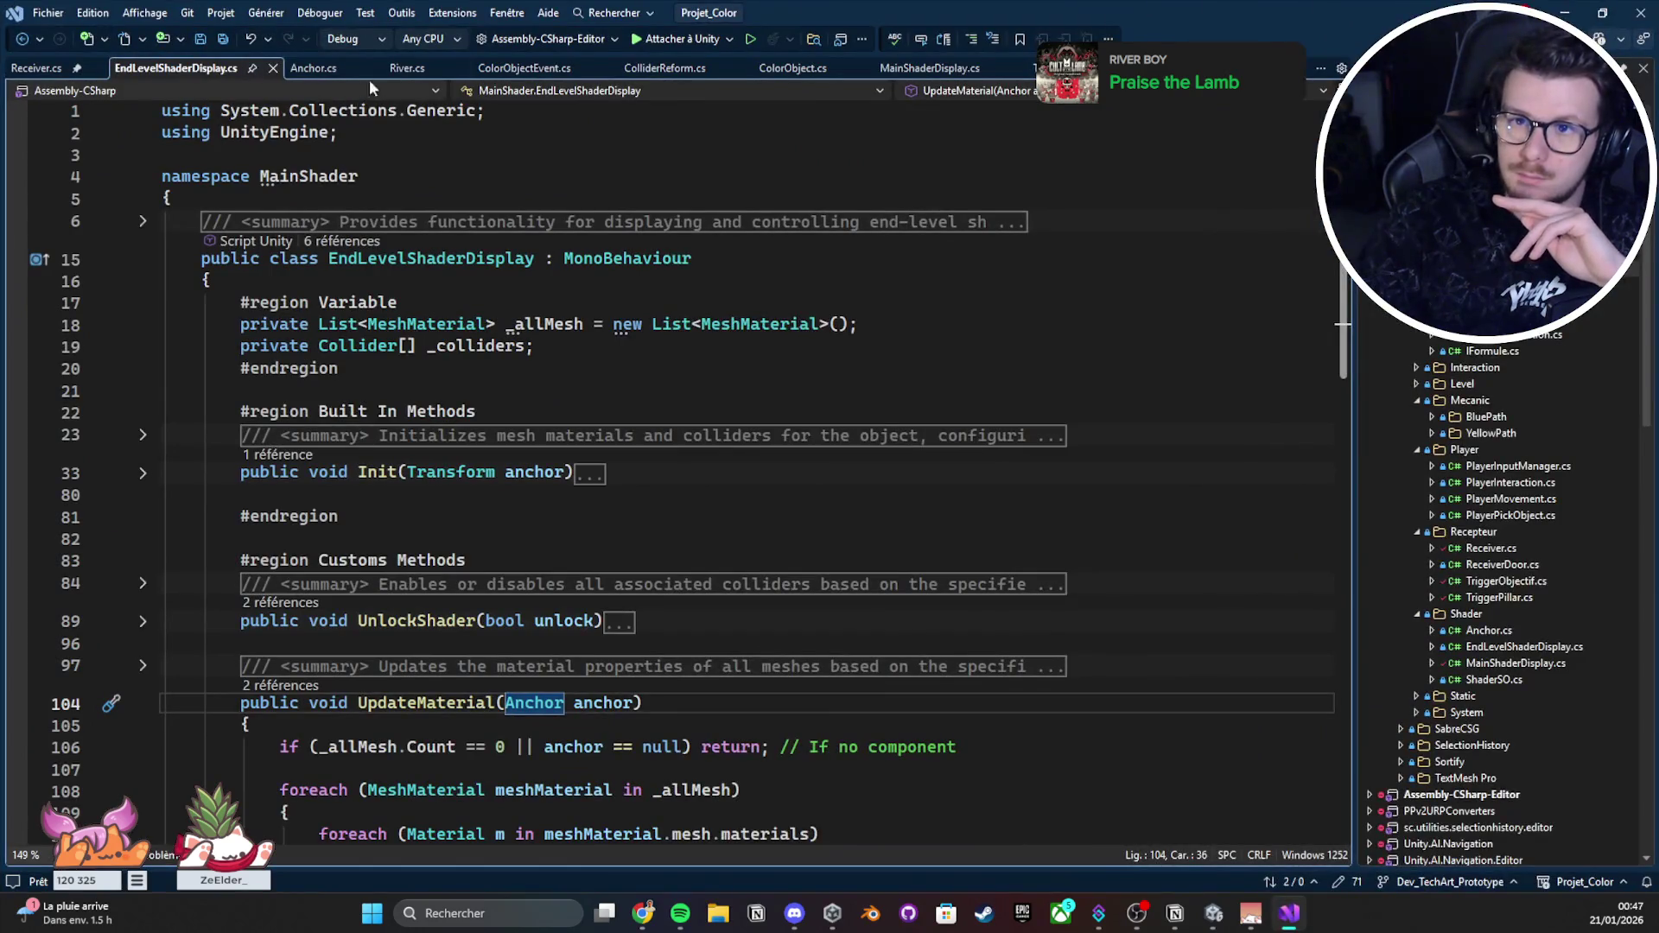
left_click(406, 69)
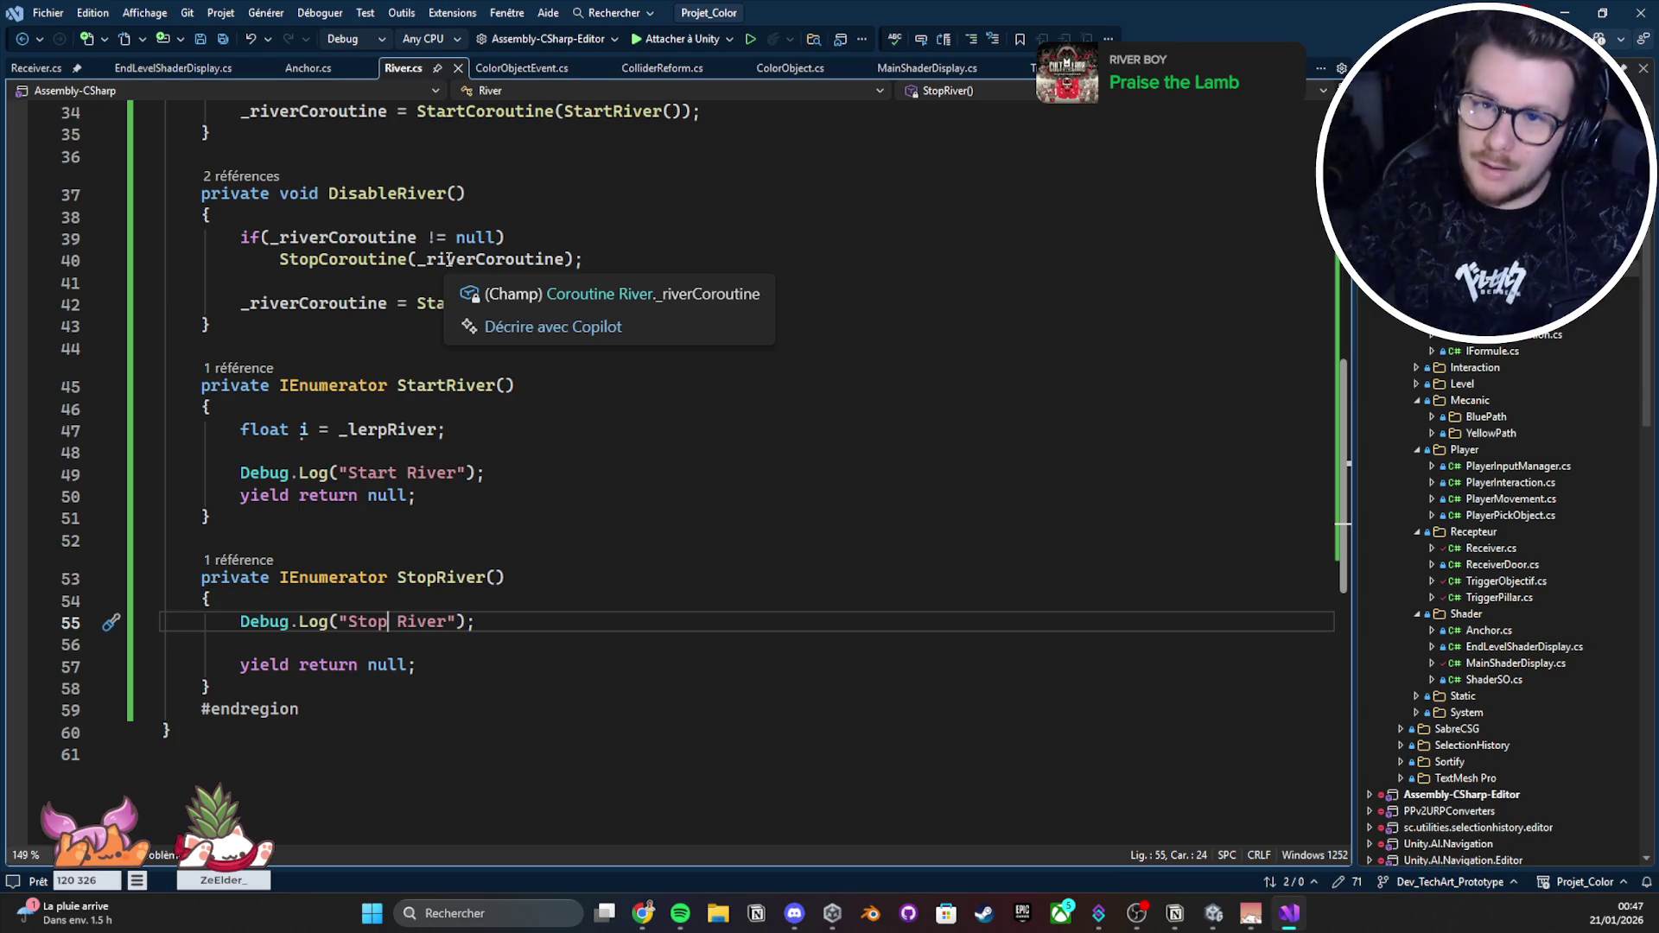
scroll(387, 145, "up", 11)
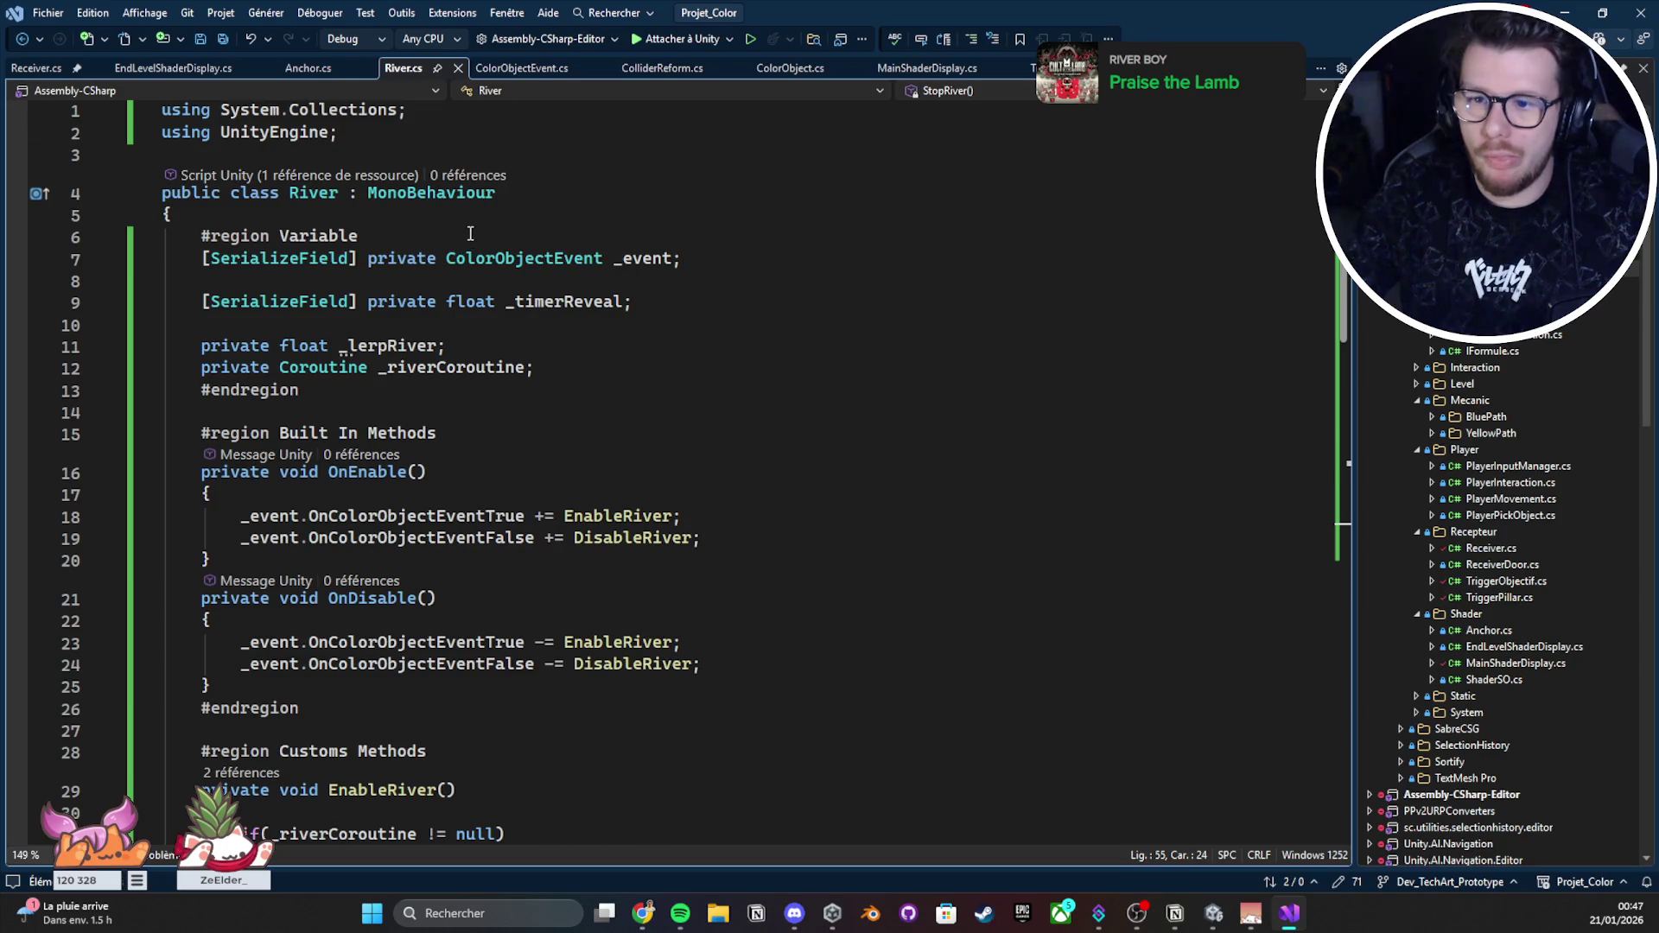
scroll(470, 233, "down", 12)
scroll(480, 442, "up", 2)
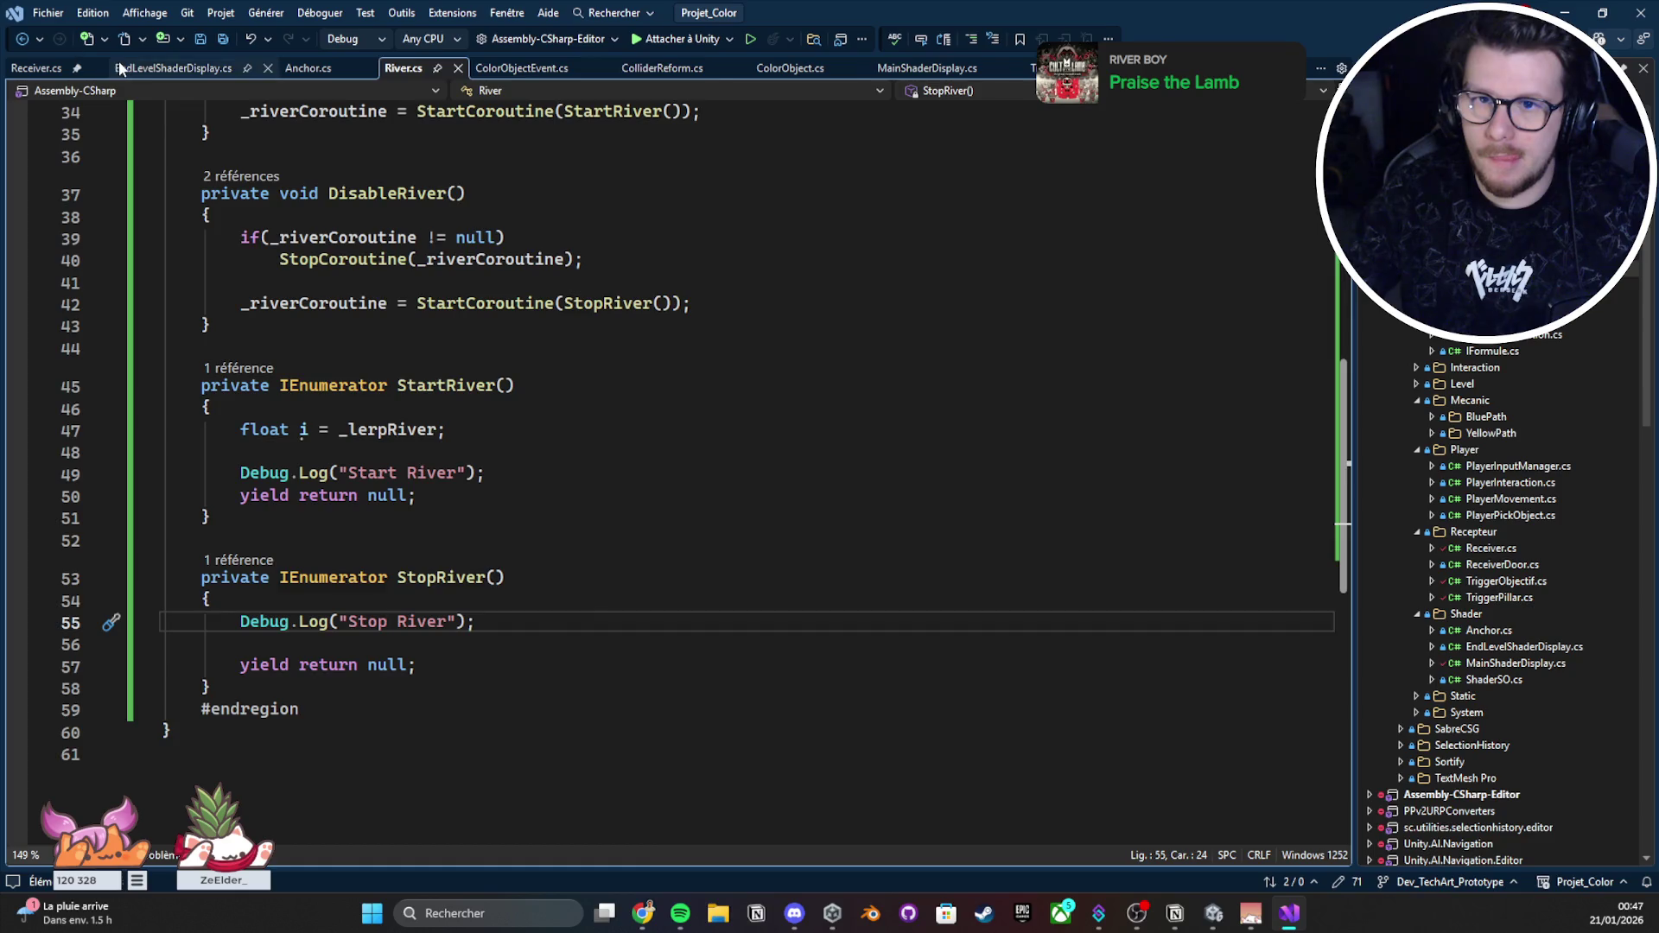
left_click(173, 67)
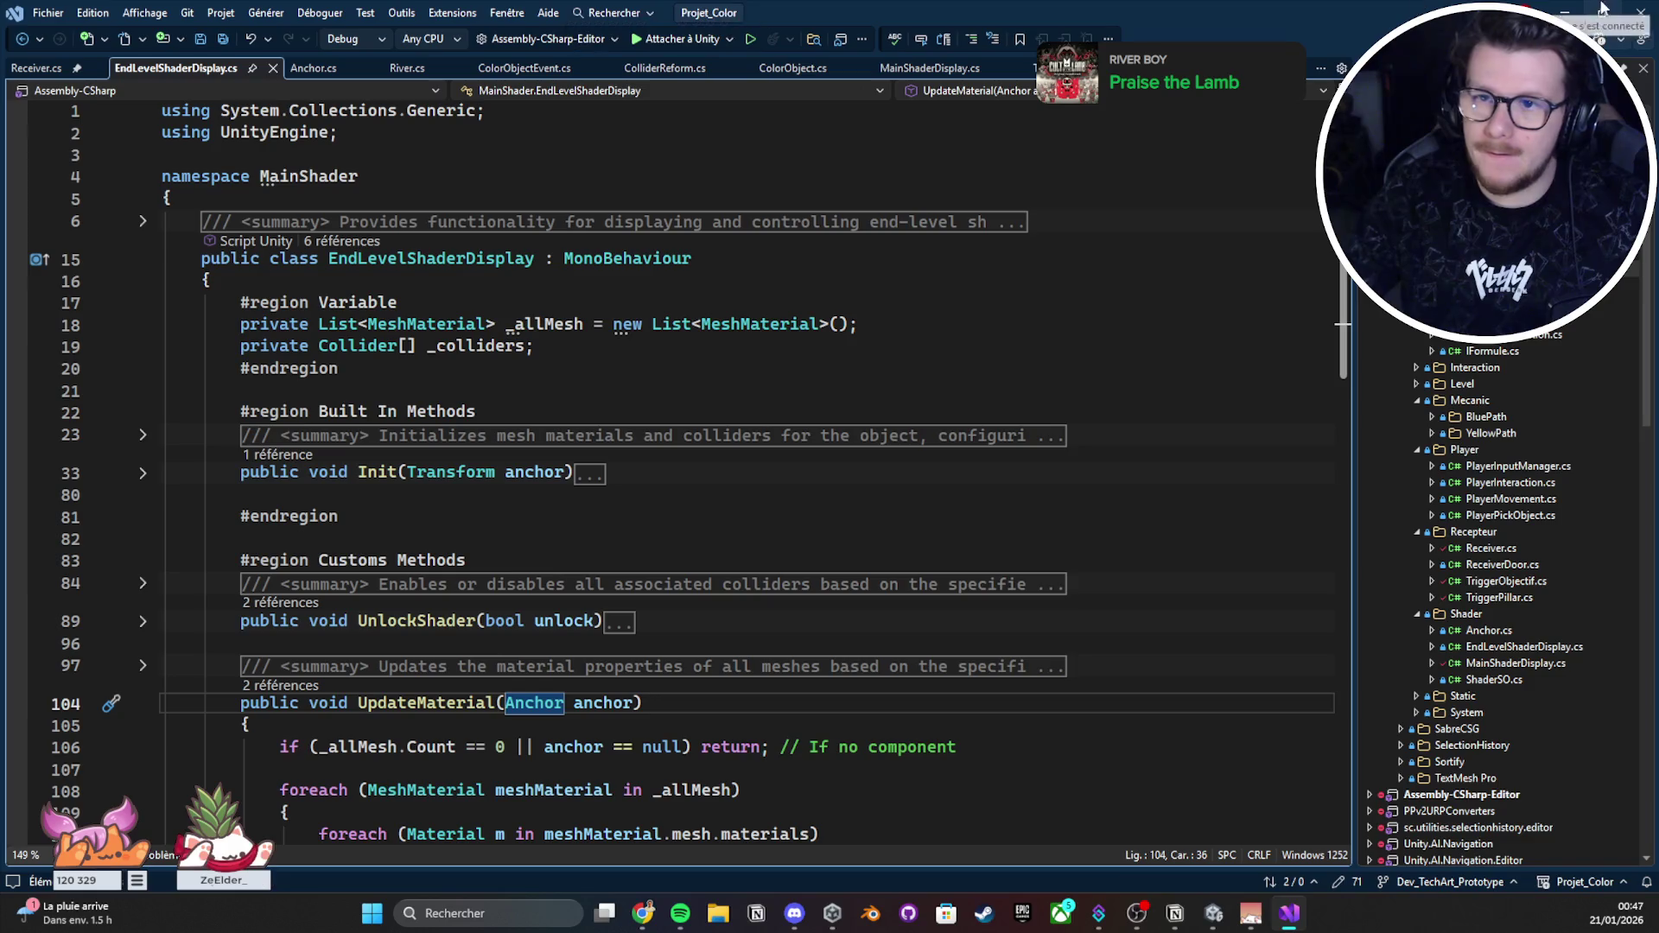
Step: Enlarge the Project panel and navigate into the _Script/Mecanic/BluePath folder
left_click(1556, 12)
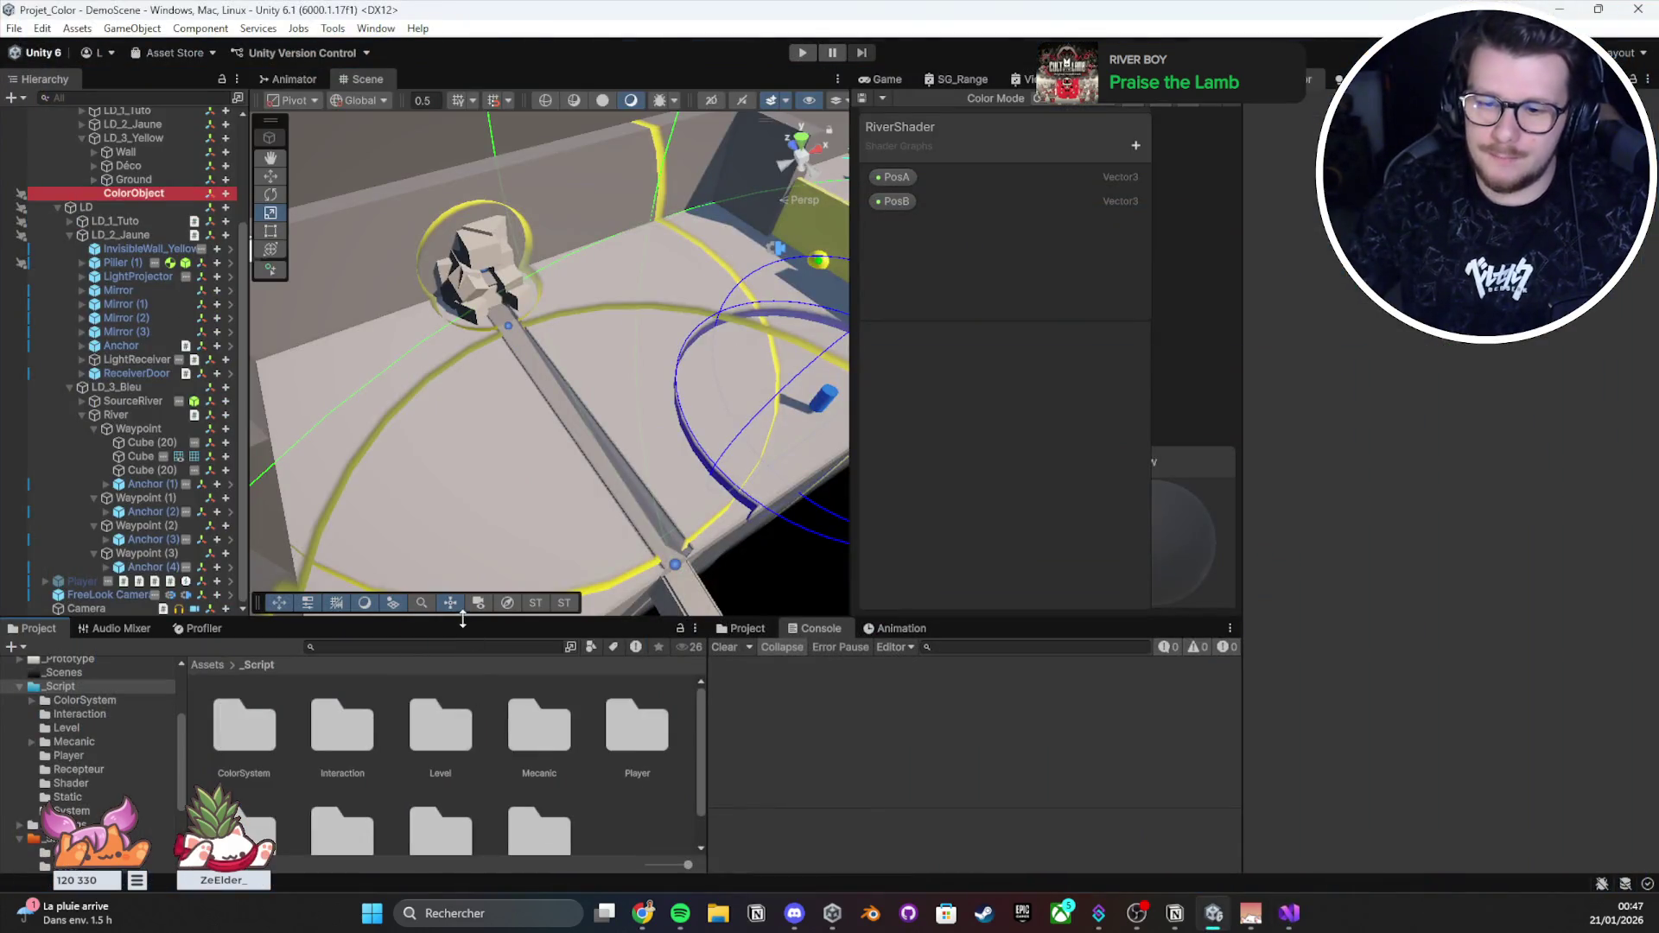
left_click_drag(459, 621, 460, 479)
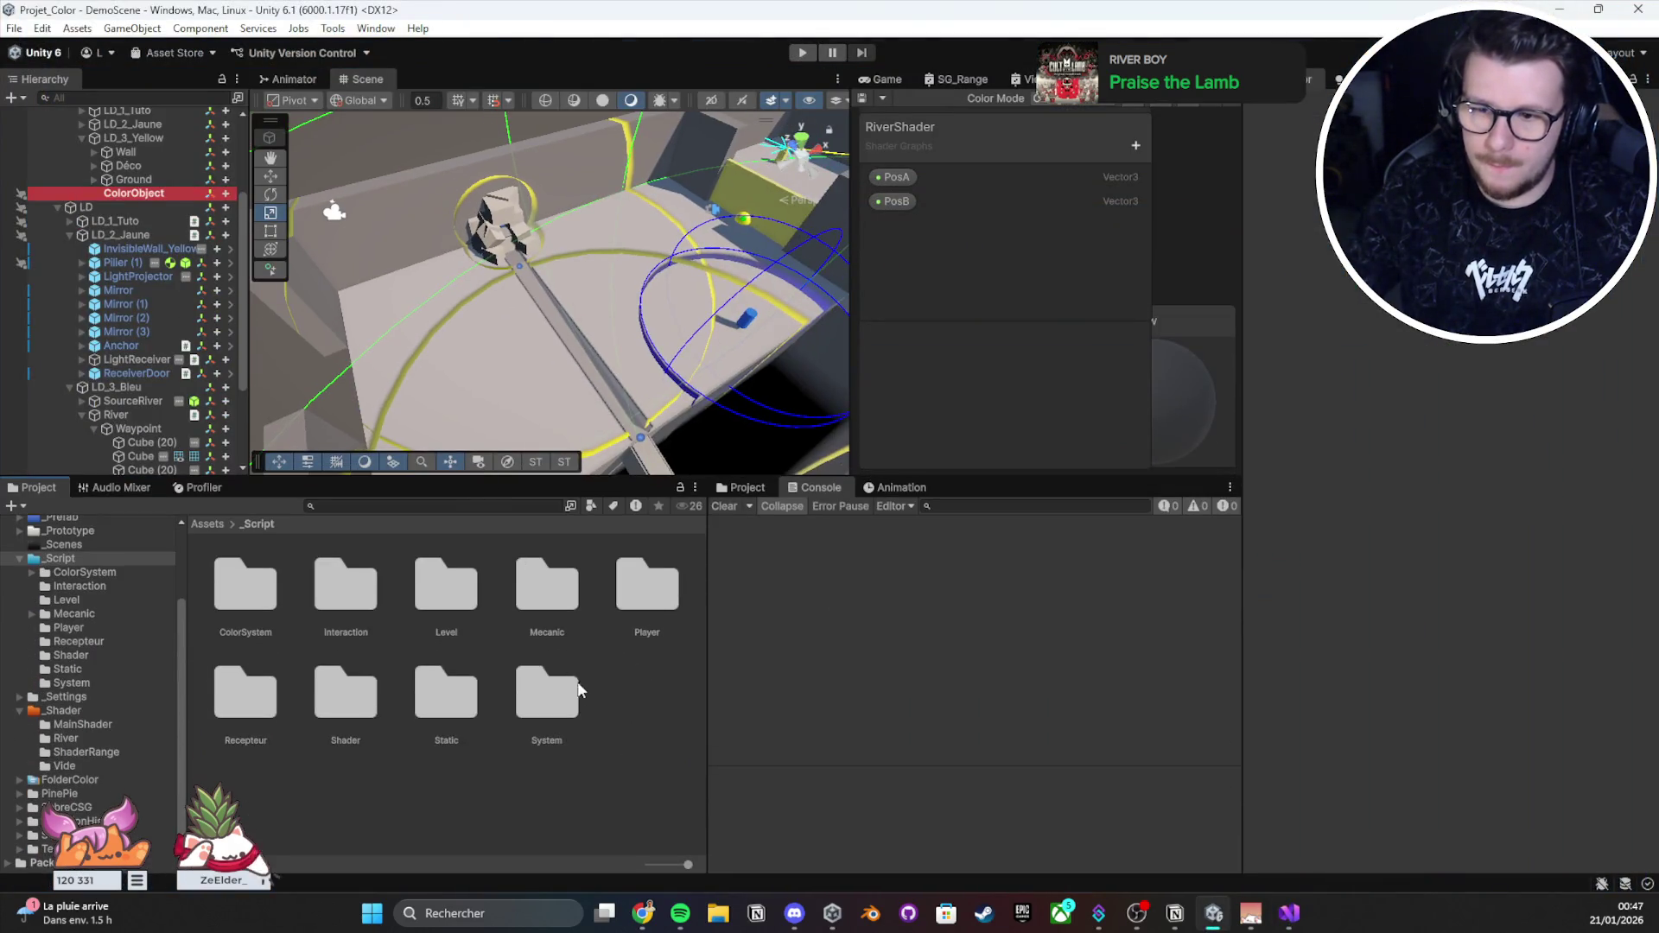
double_click(551, 596)
left_click(256, 602)
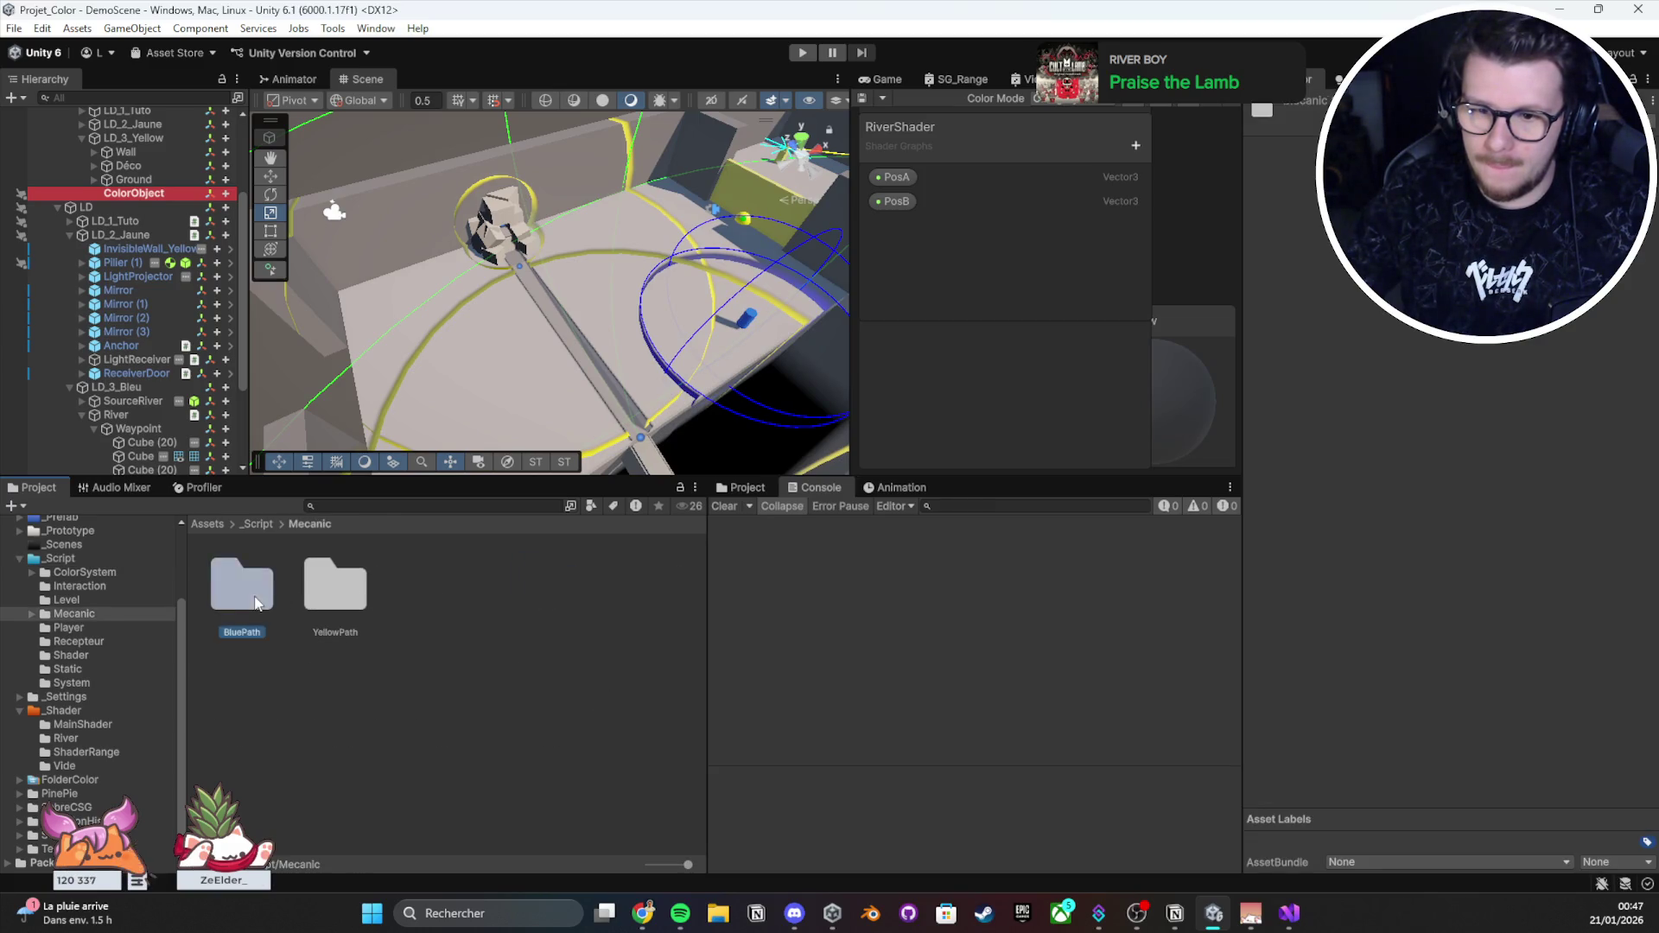
double_click(256, 602)
Step: Create a new MonoBehaviour script named WaypointRiver in BluePath
right_click(281, 605)
mouse_move(432, 188)
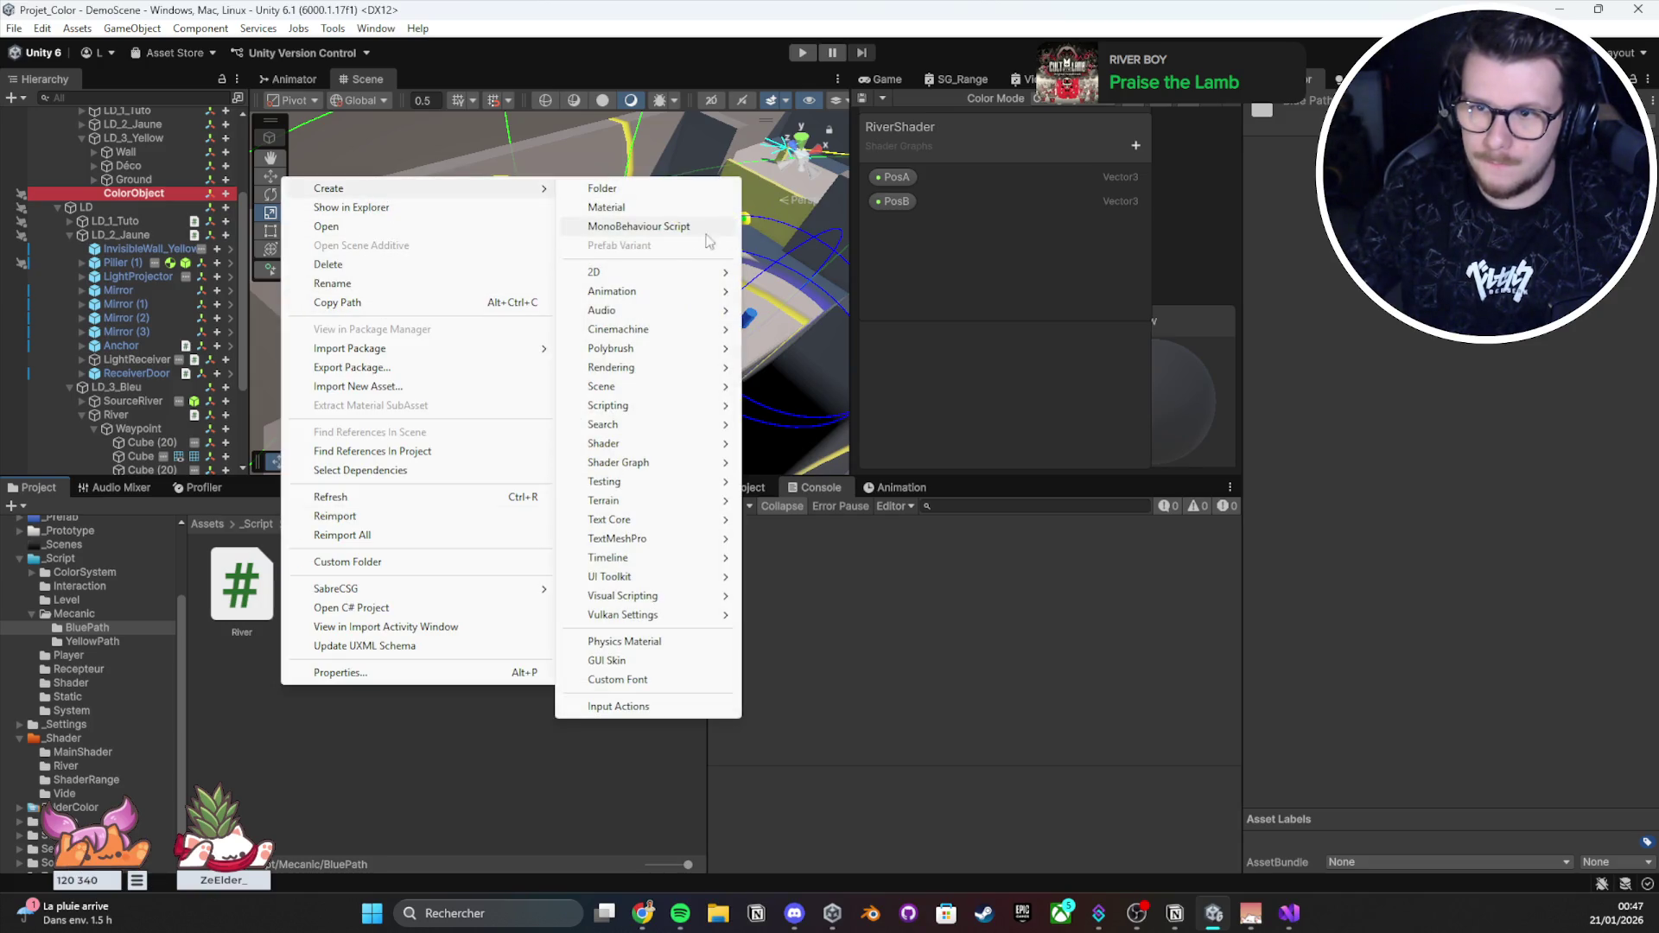
left_click(682, 226)
type("Waypoint")
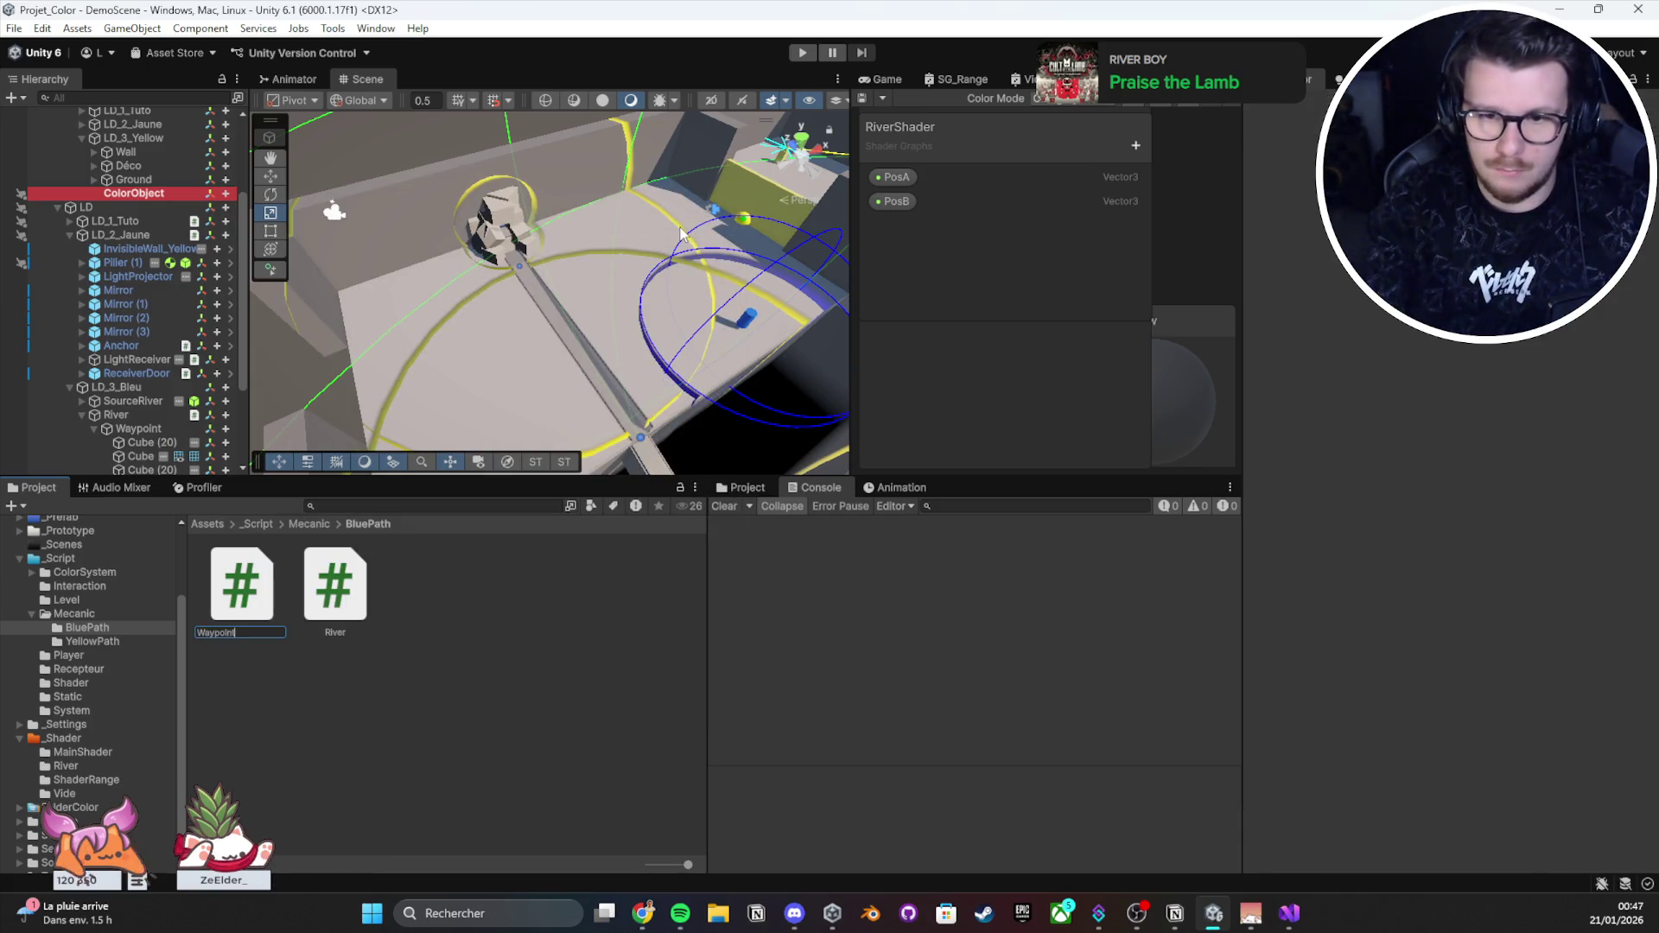
type("River")
key("Return")
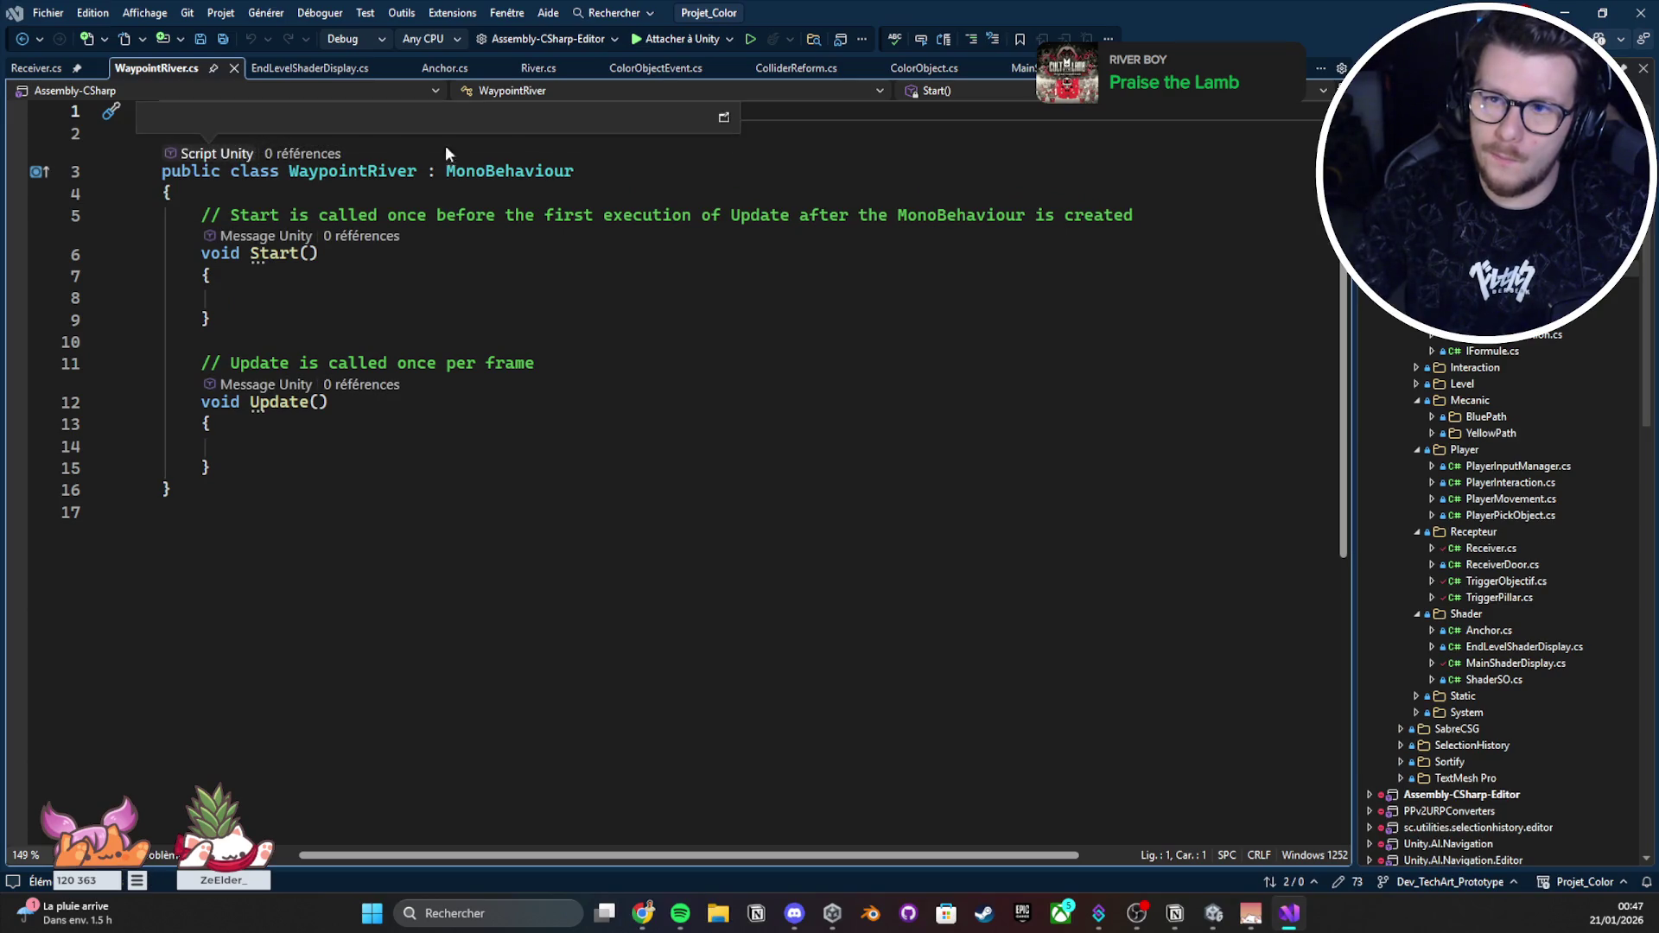
Step: Pin the empty WaypointRiver.cs tab in Visual Studio and switch over to Notion
left_click(808, 166)
left_click(693, 137)
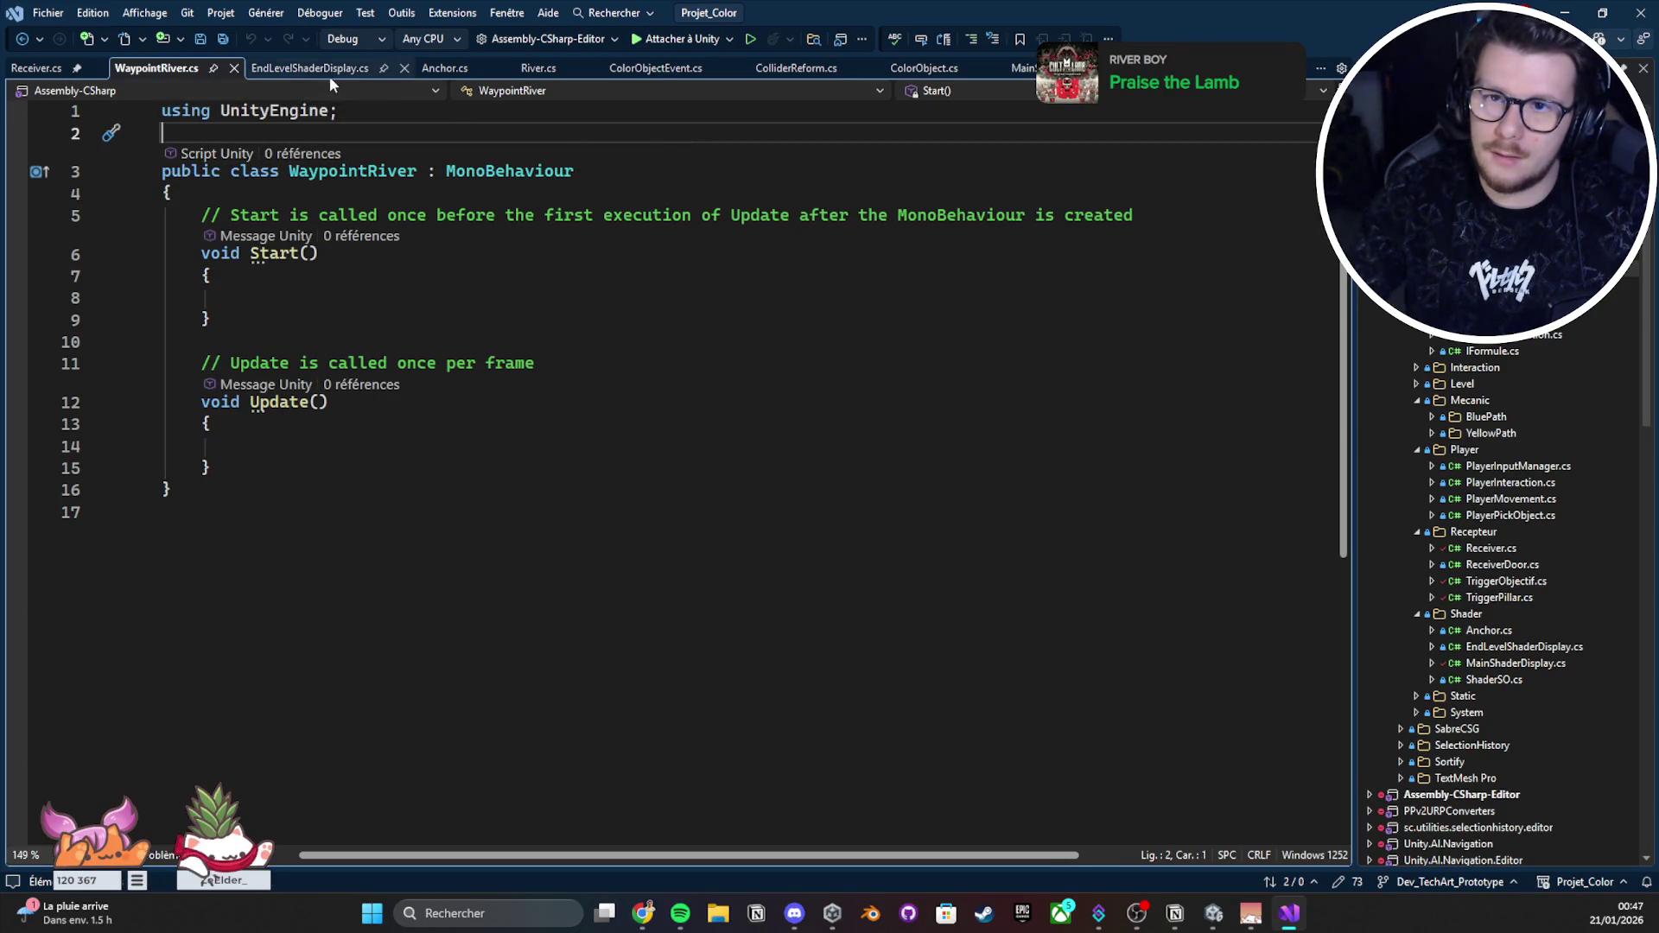
left_click(213, 69)
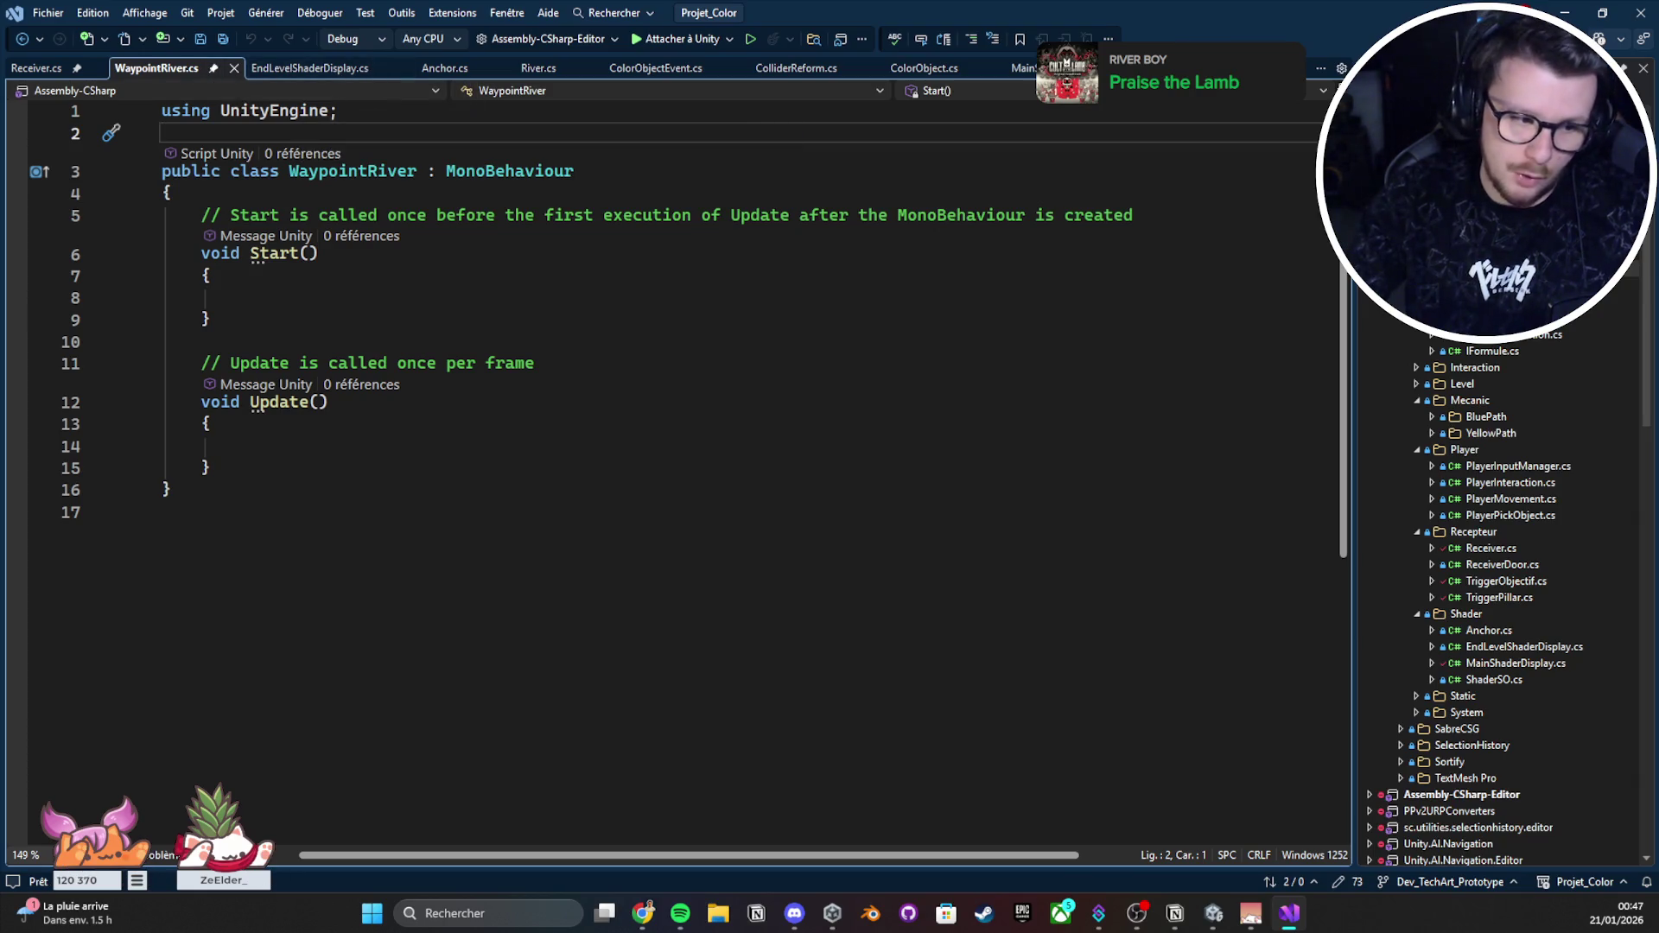
key("alt+Tab")
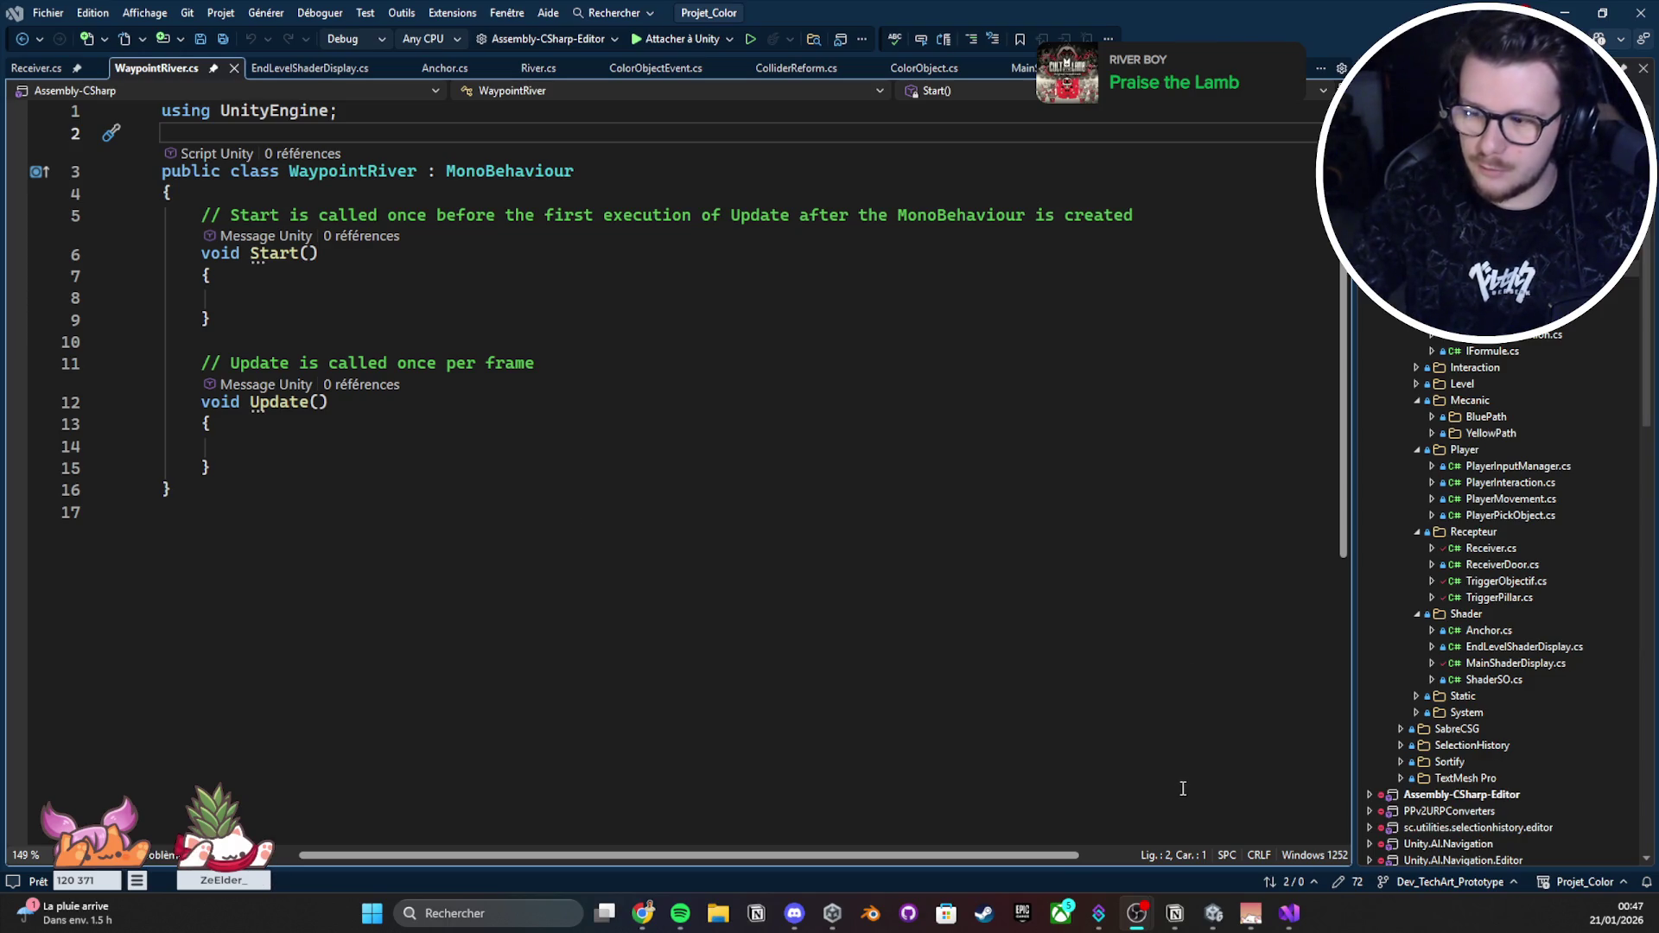
Step: Close the Stream #16 preview and open the 'Création de la rivière d'eau' task
mouse_move(1174, 913)
left_click(1113, 812)
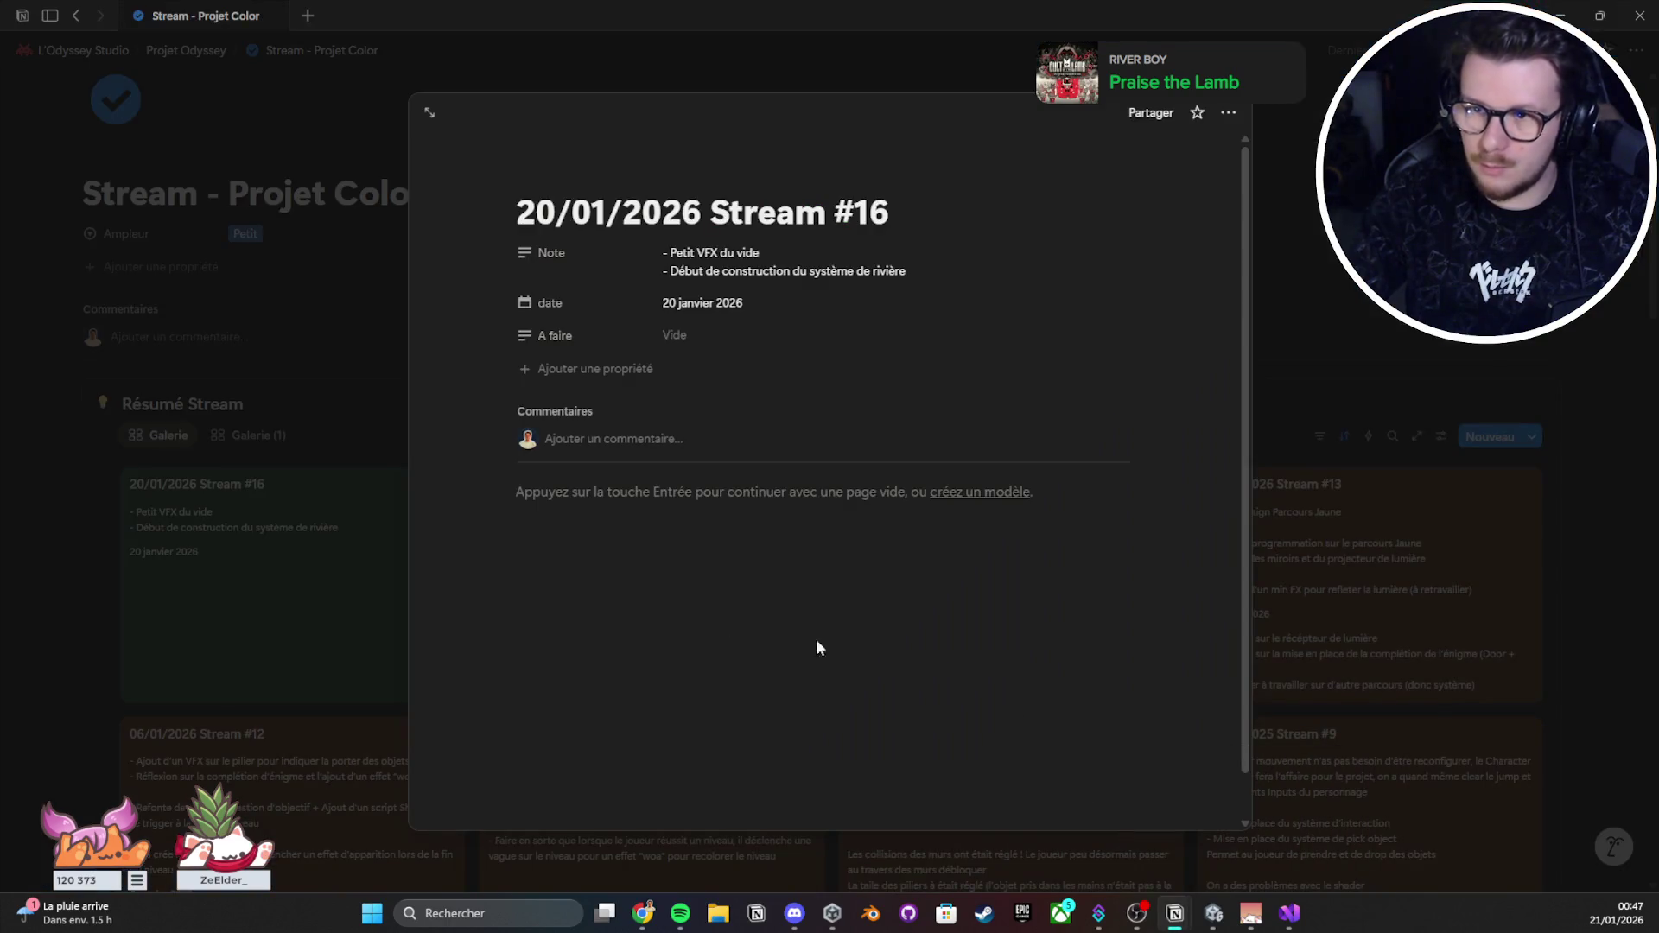
left_click(250, 529)
scroll(309, 510, "down", 15)
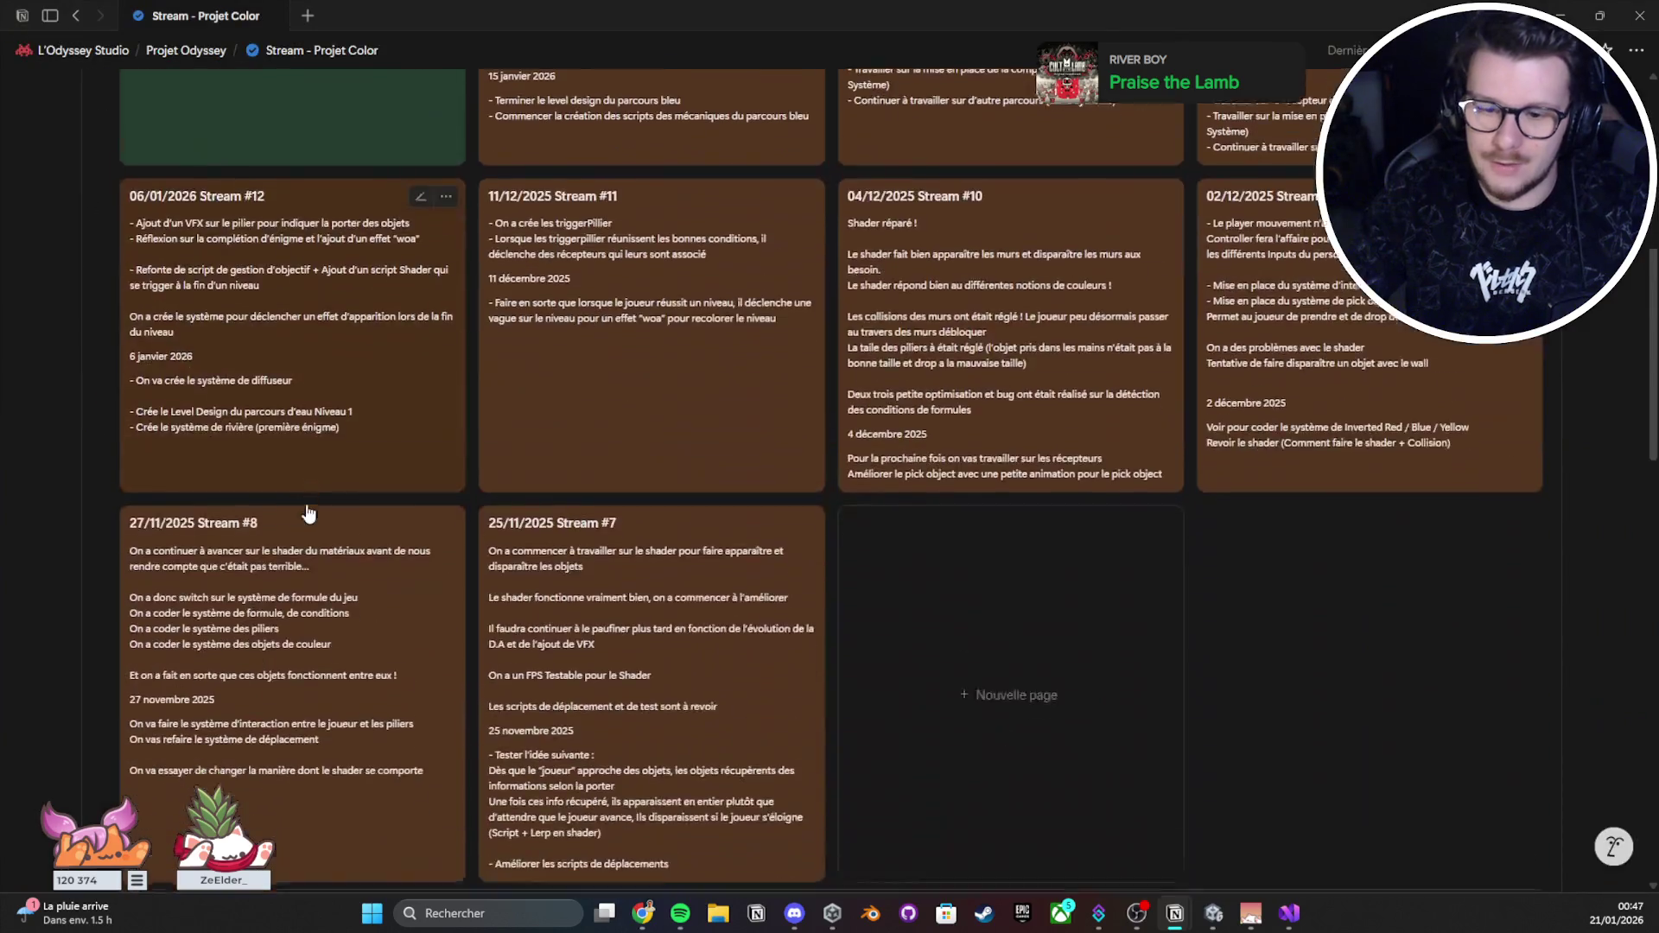
scroll(308, 505, "down", 2)
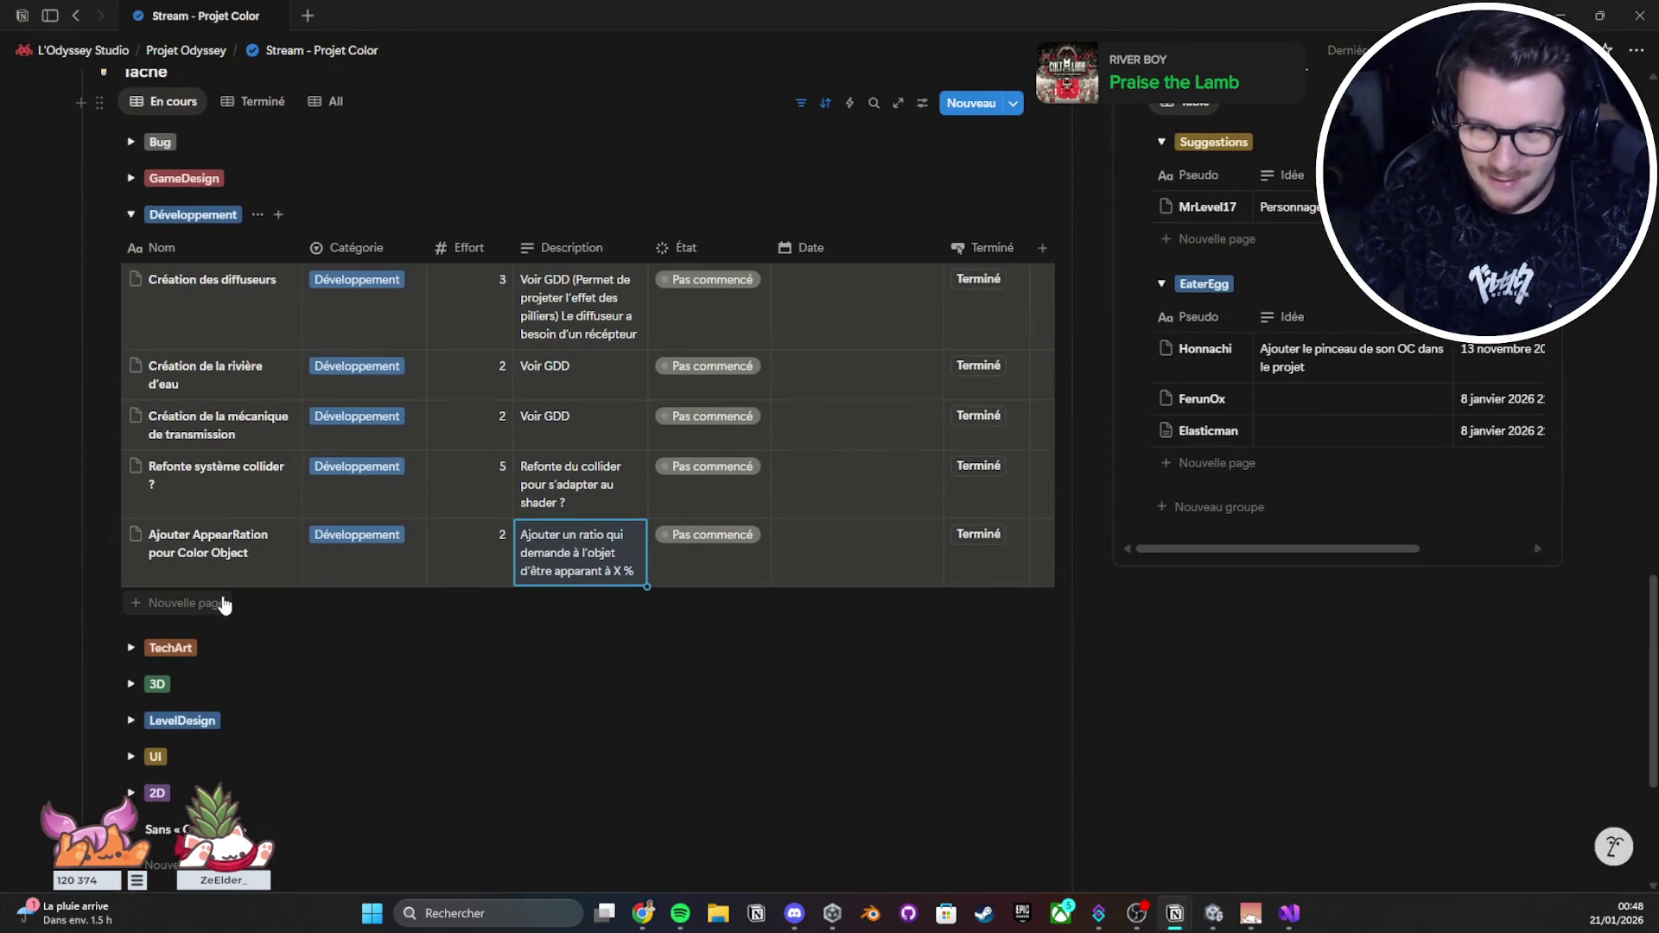
left_click(276, 373)
Step: Write a bullet planning a WaypointRiver system that reveals itself progressively with an associated item
key("Return")
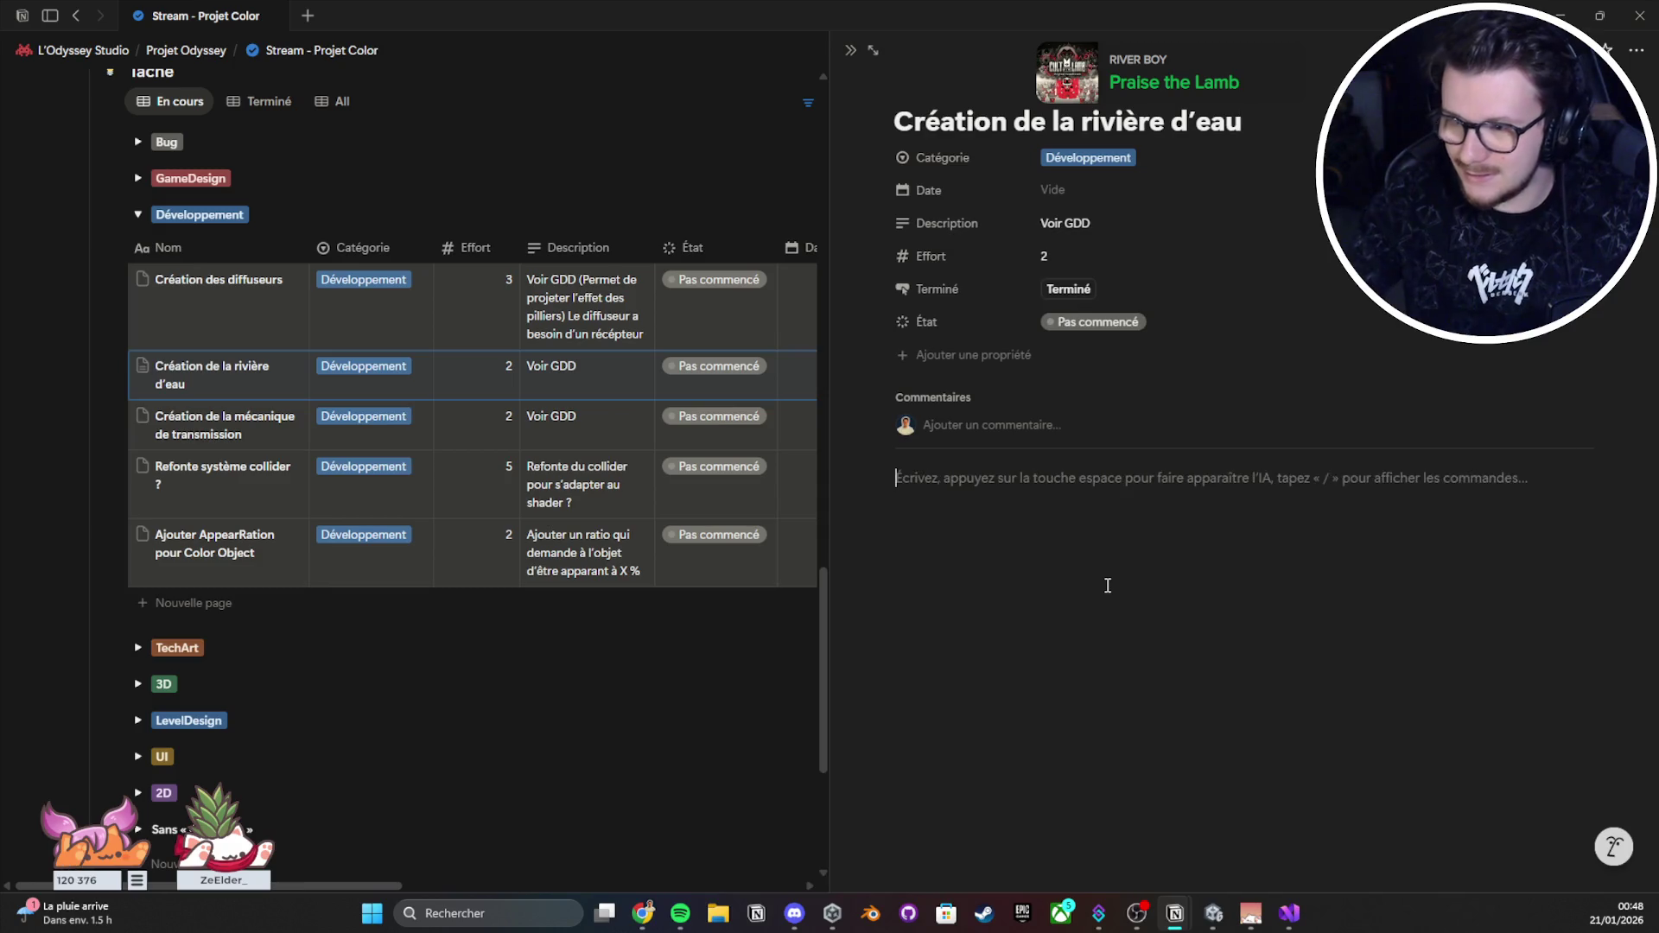
type("- C")
type("tio")
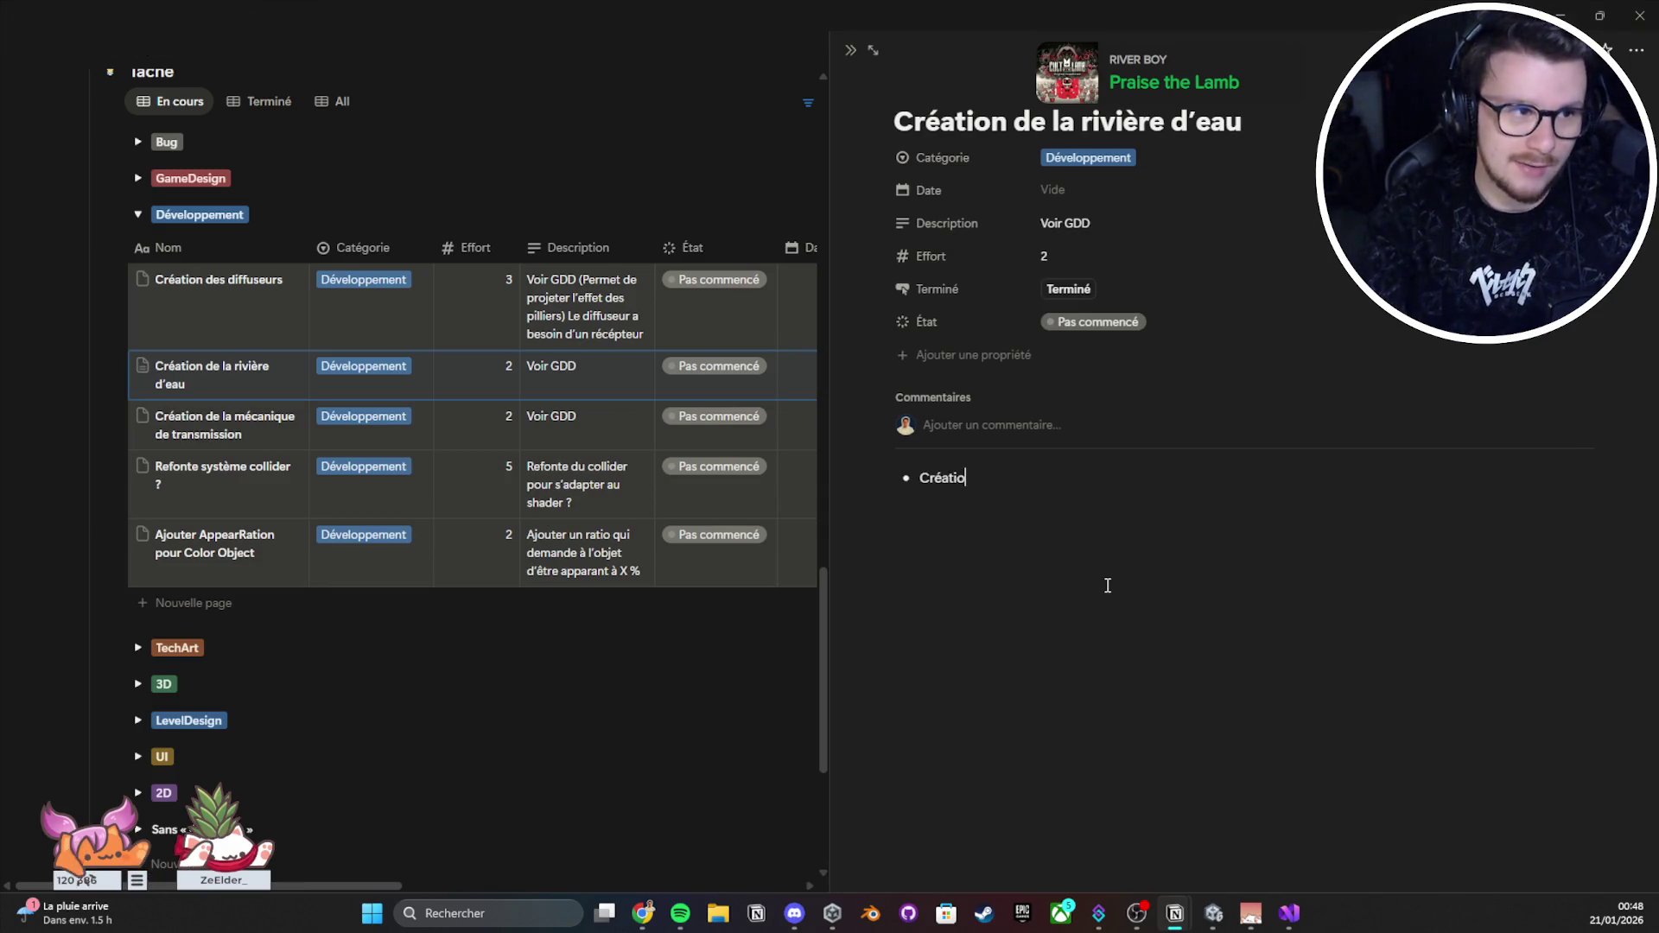
type("n d'un syst")
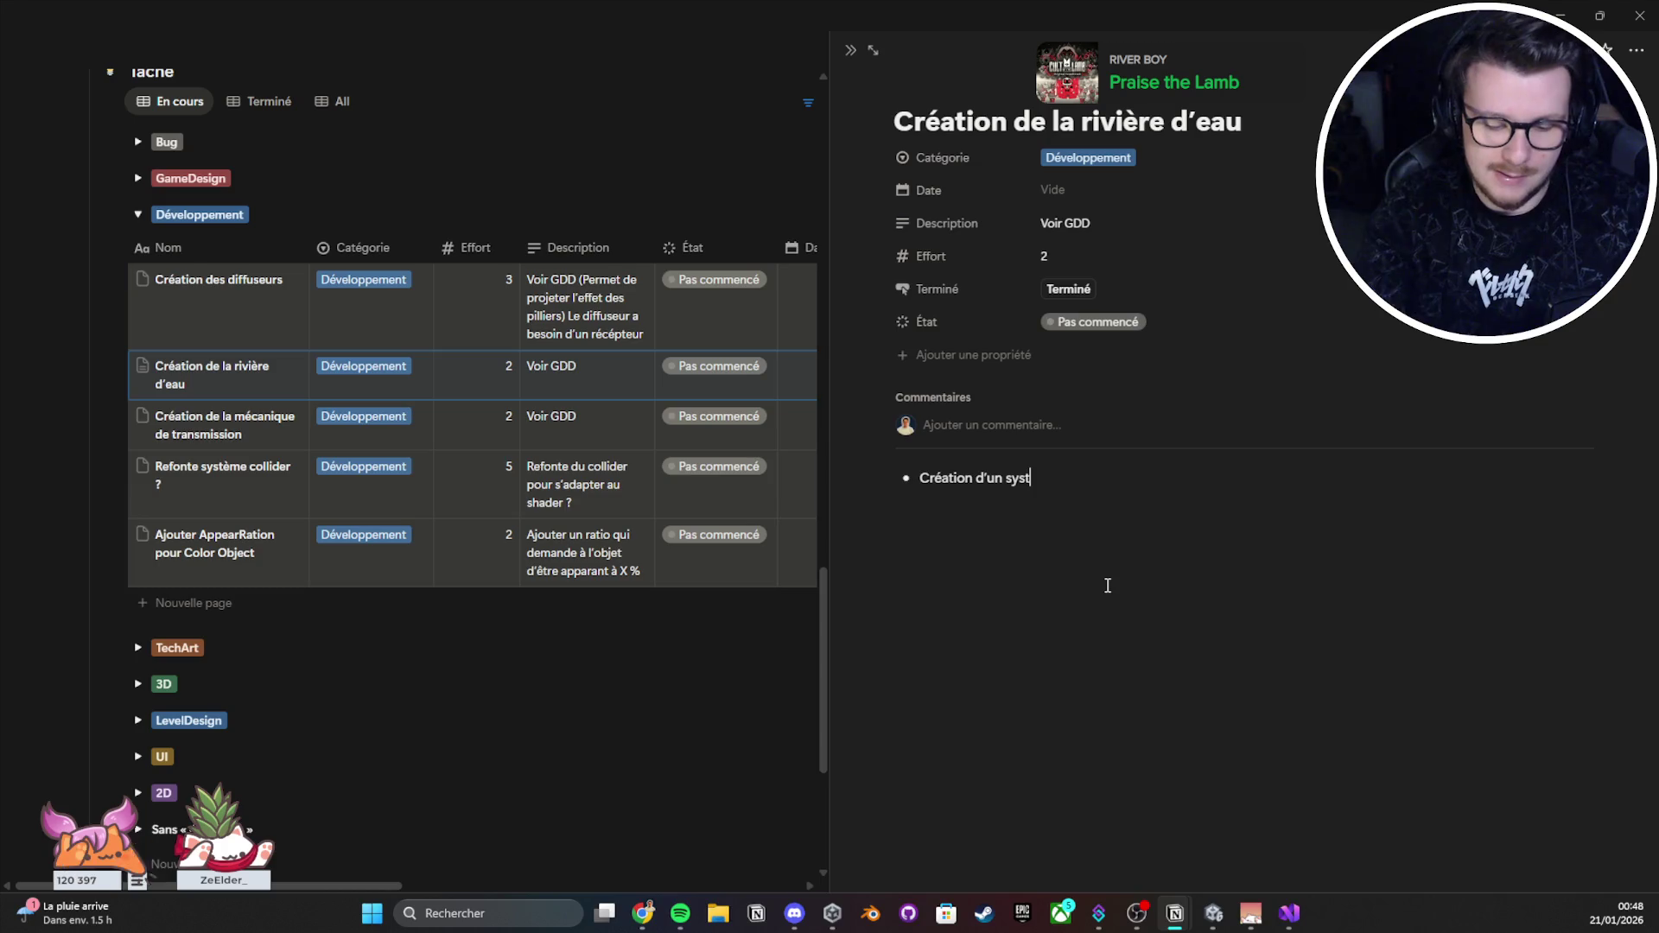
type("ème de Waypo")
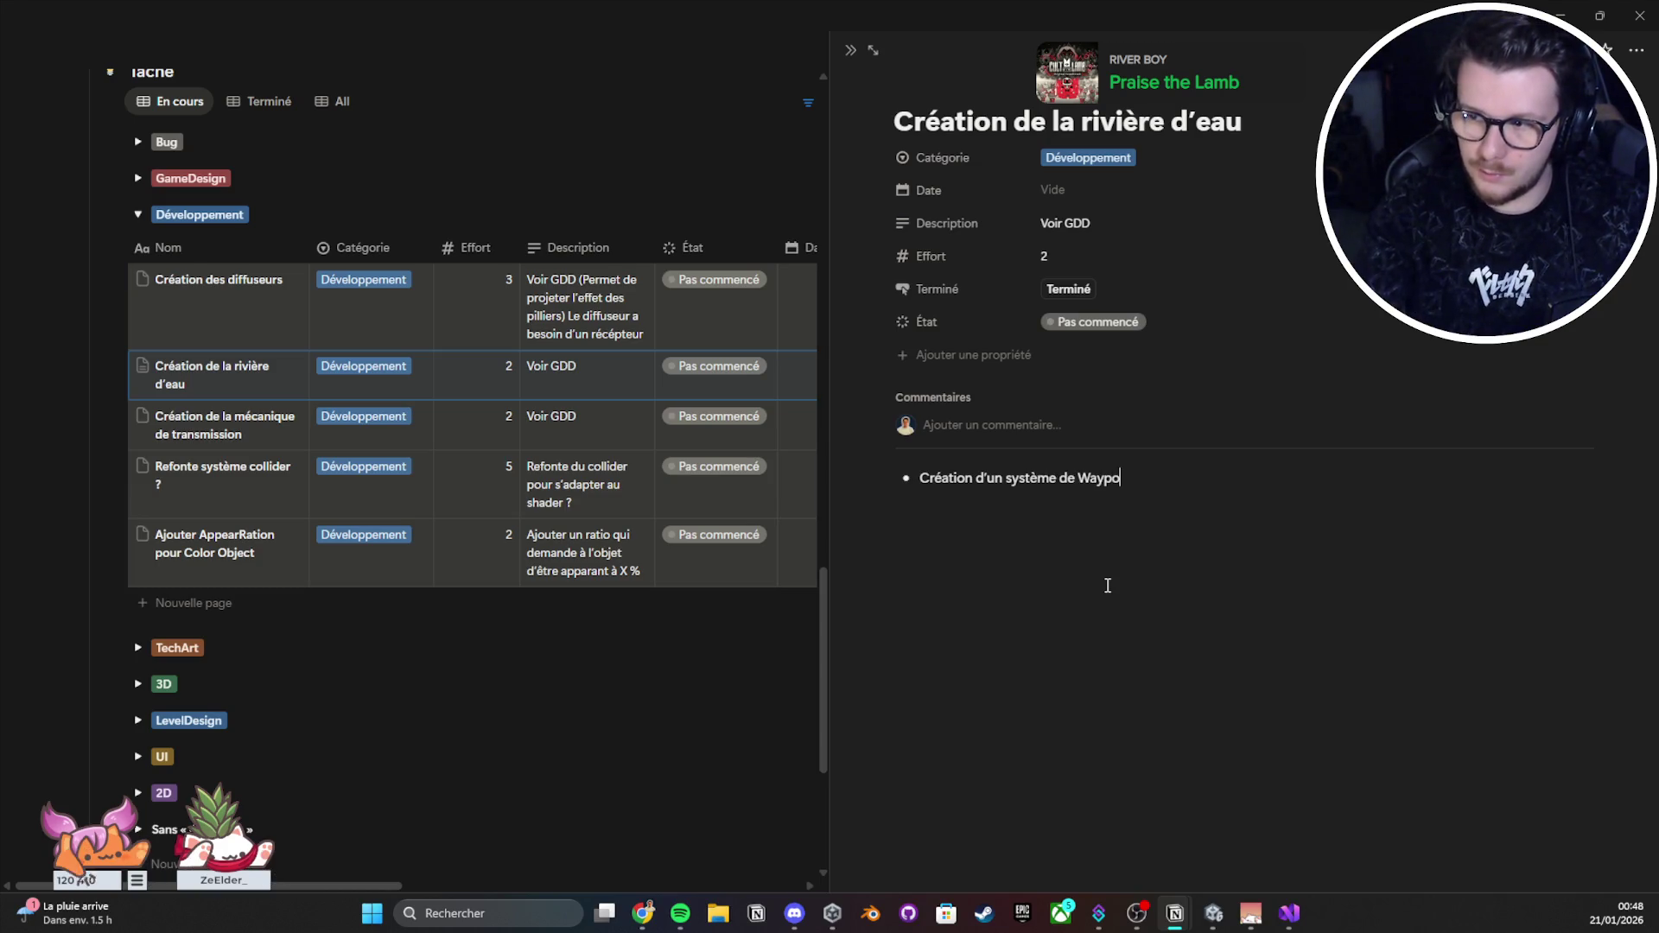
type("int Riv")
type("er (l")
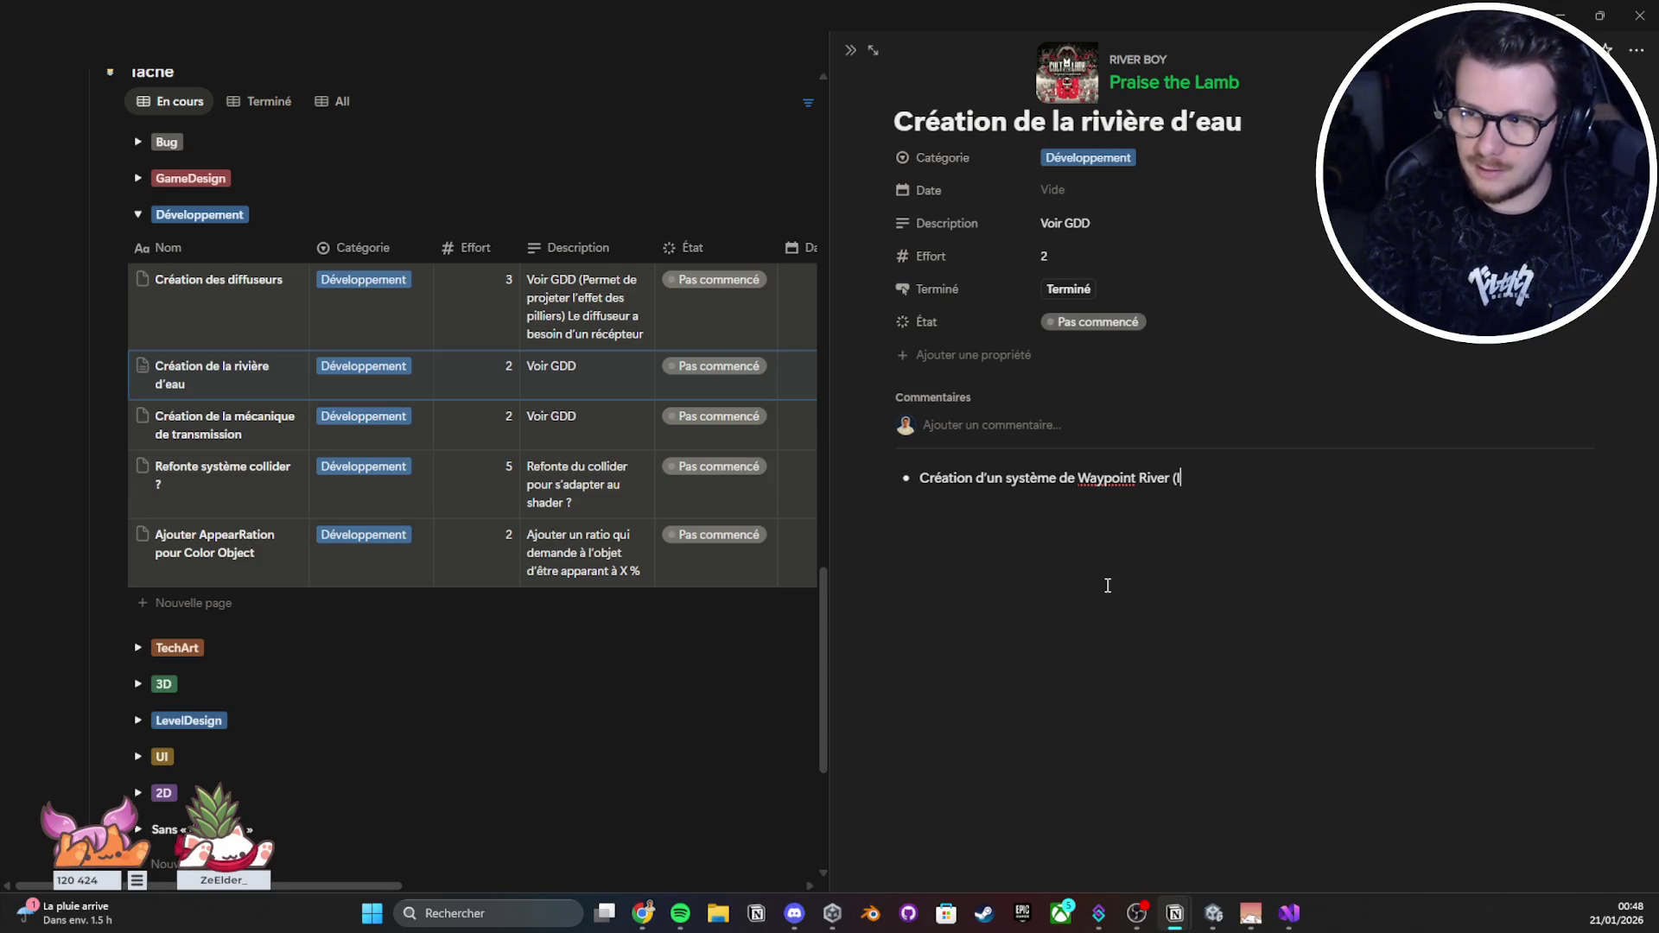
type("s anchors")
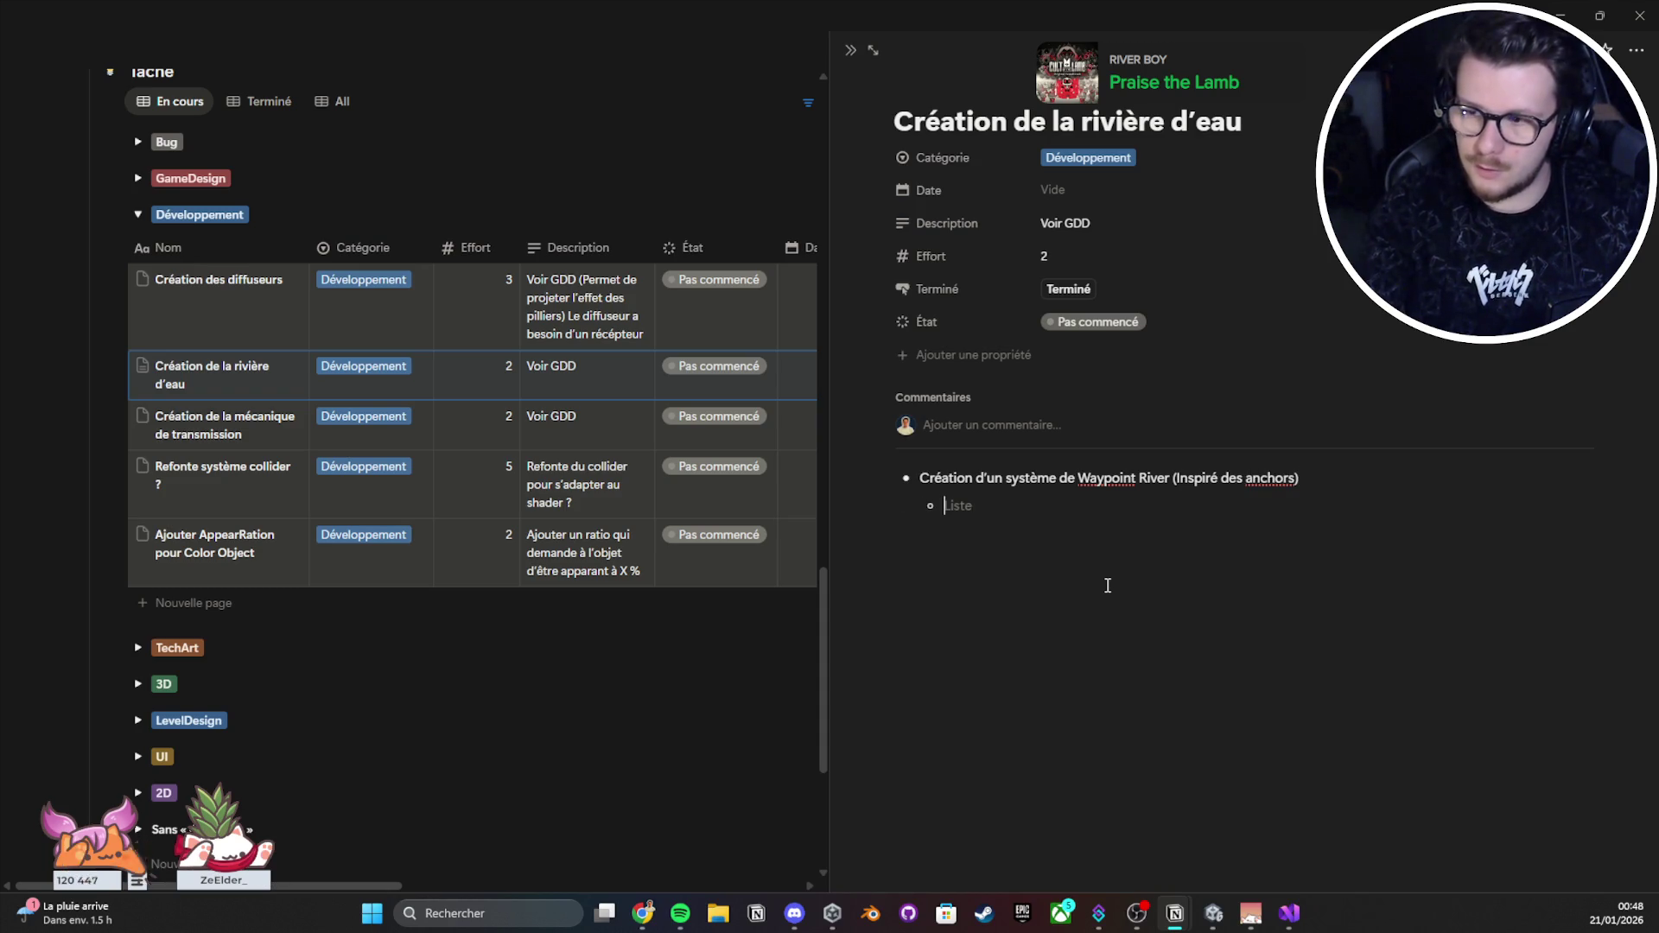
type("Le sy")
type("stème déploit au fur et à mesure u")
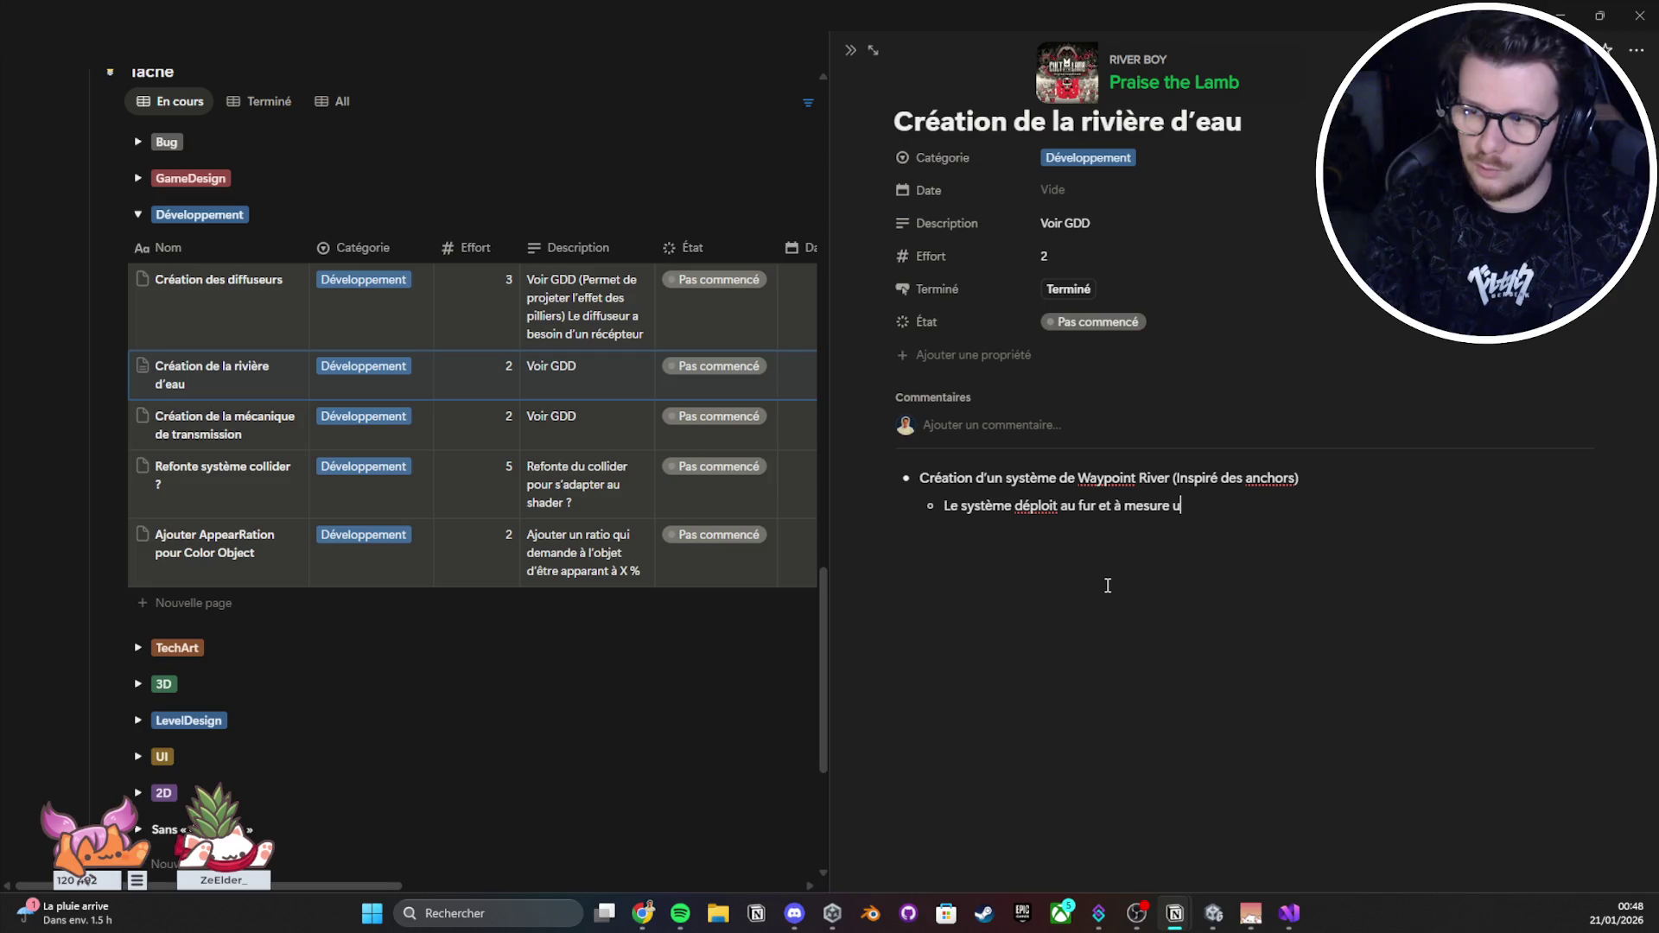
type("r chaqu")
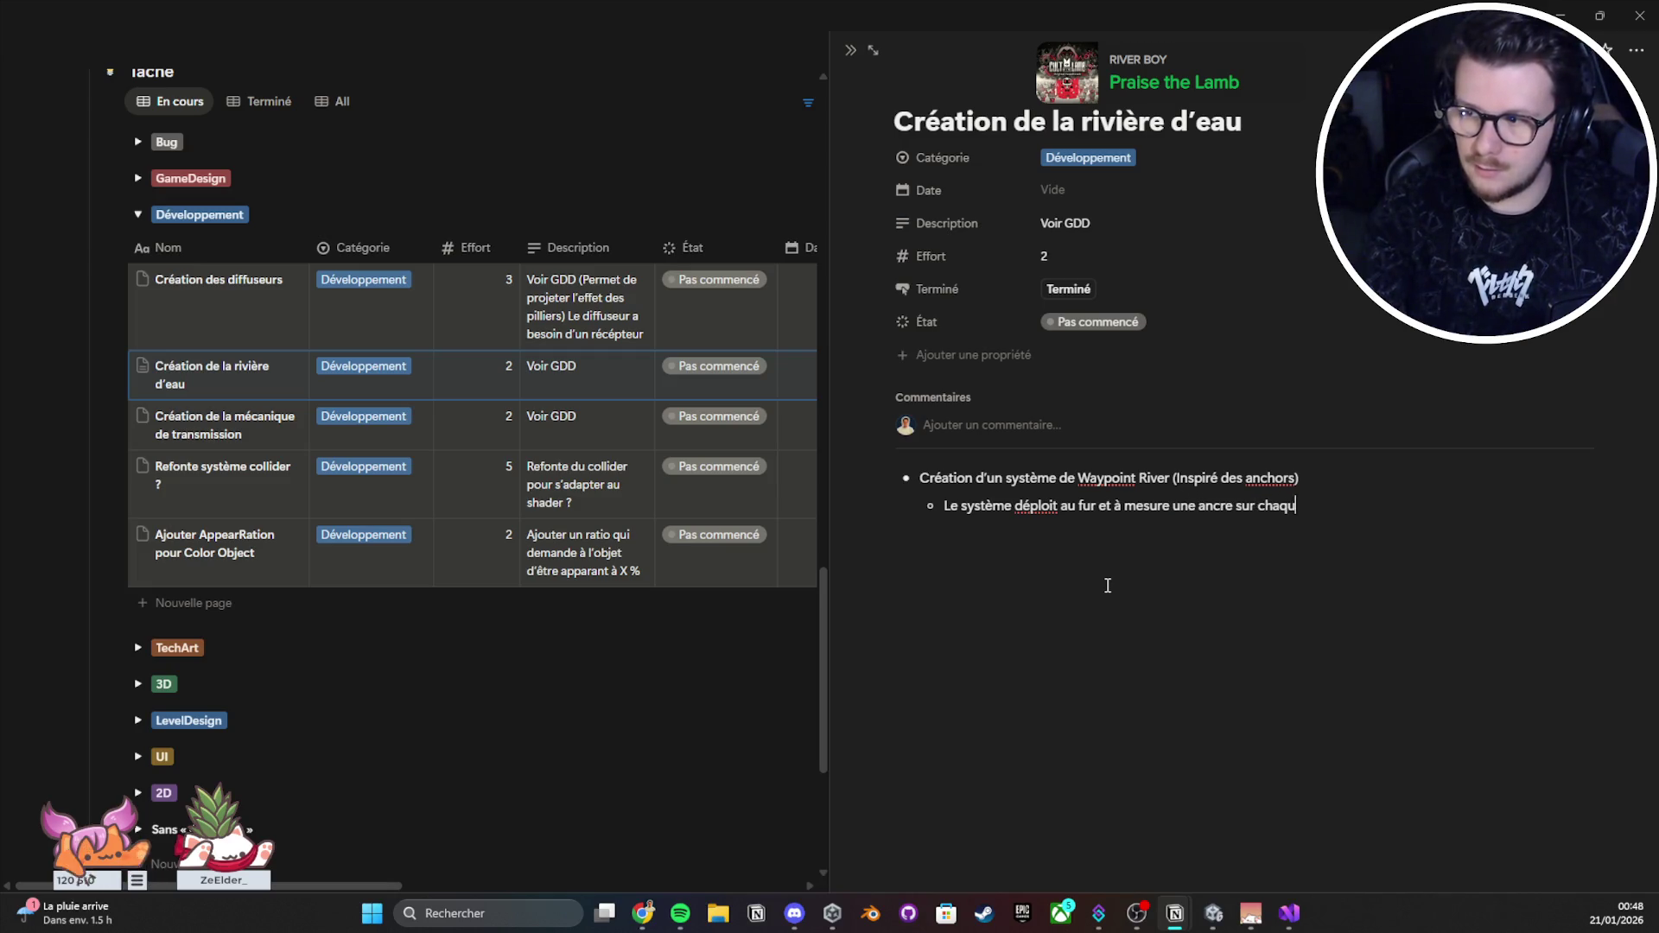
type("e Waypoi")
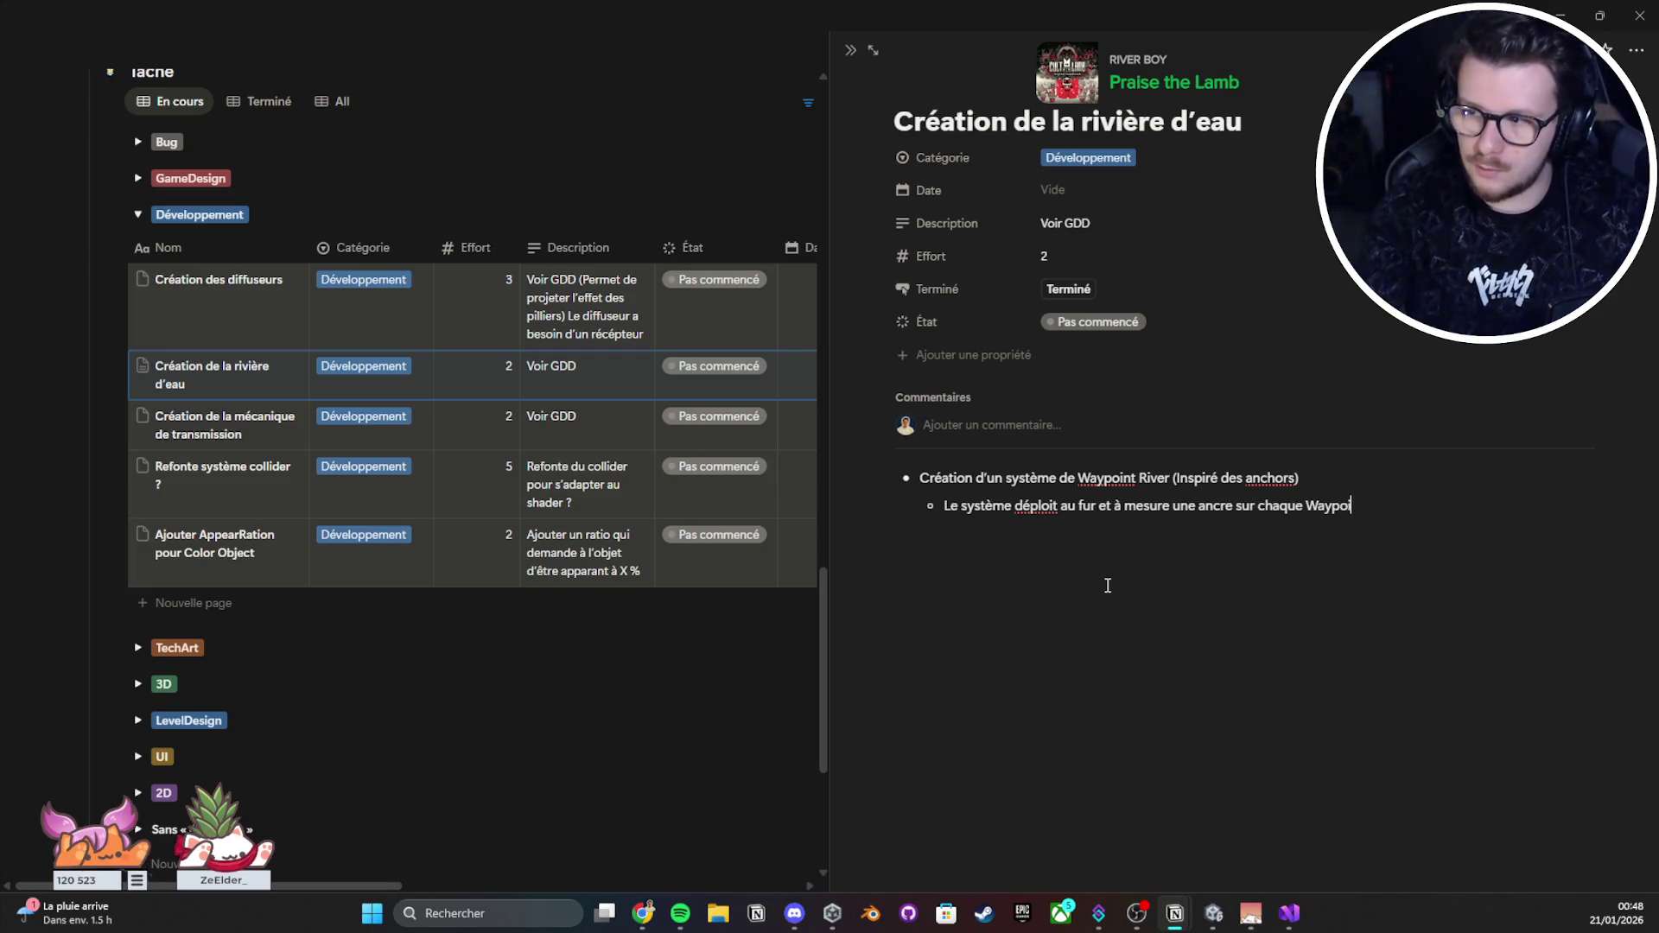
key("BackSpace")
key("BackSpace")
key("BackSpace")
type("intRiver")
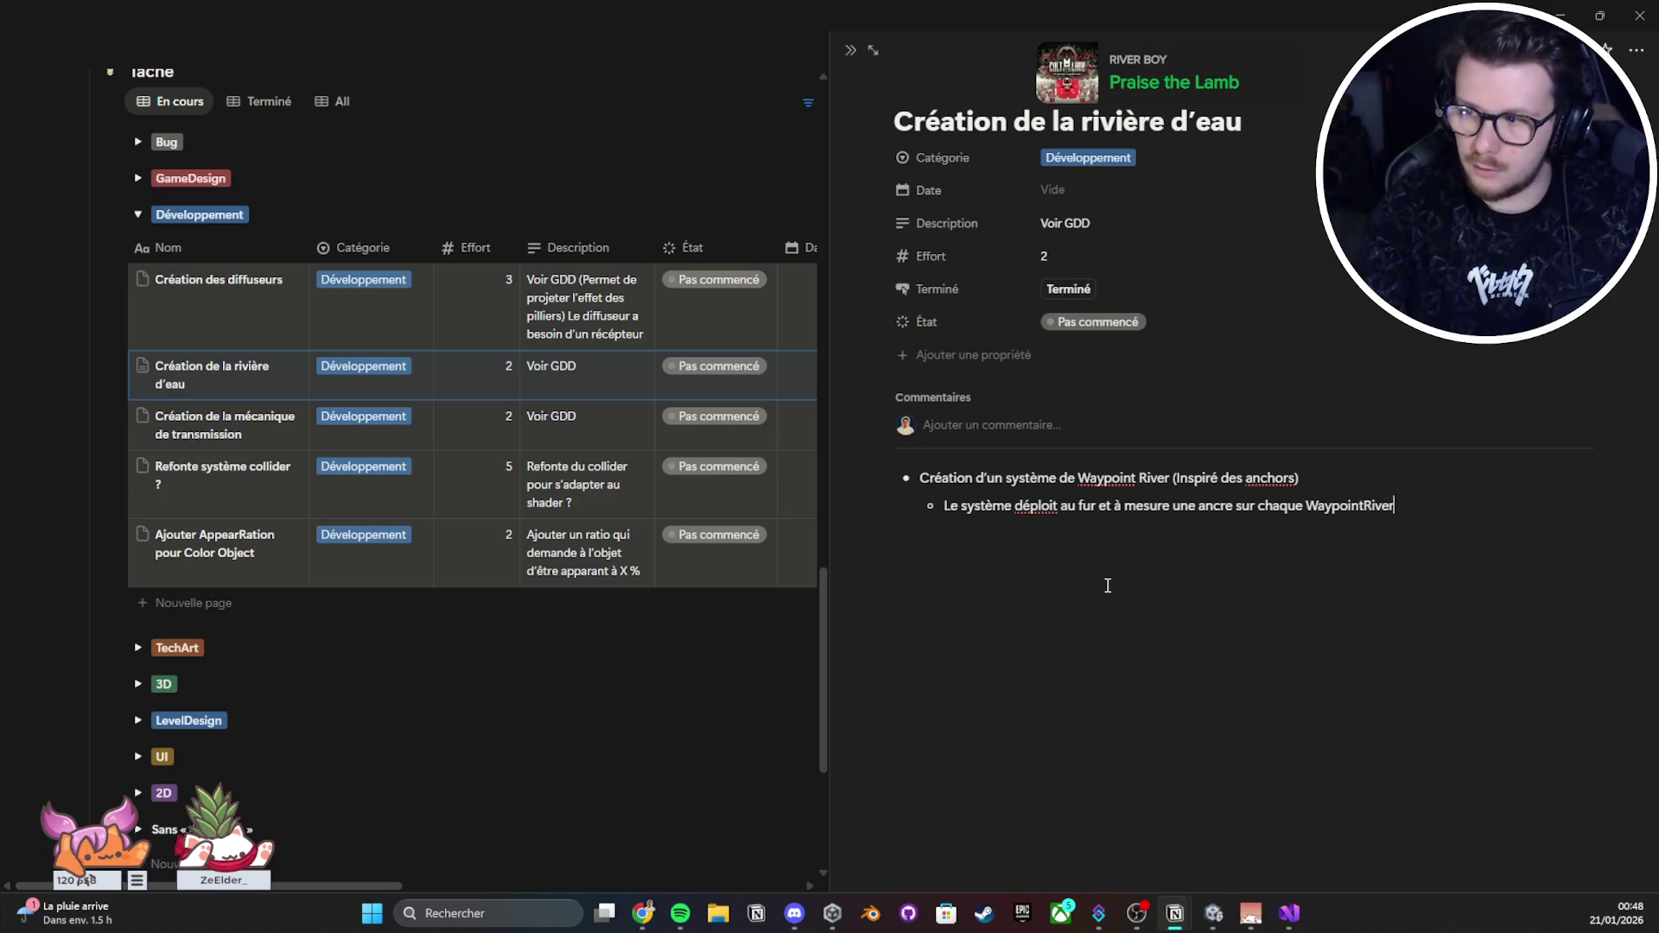
type(" avec un item associé,")
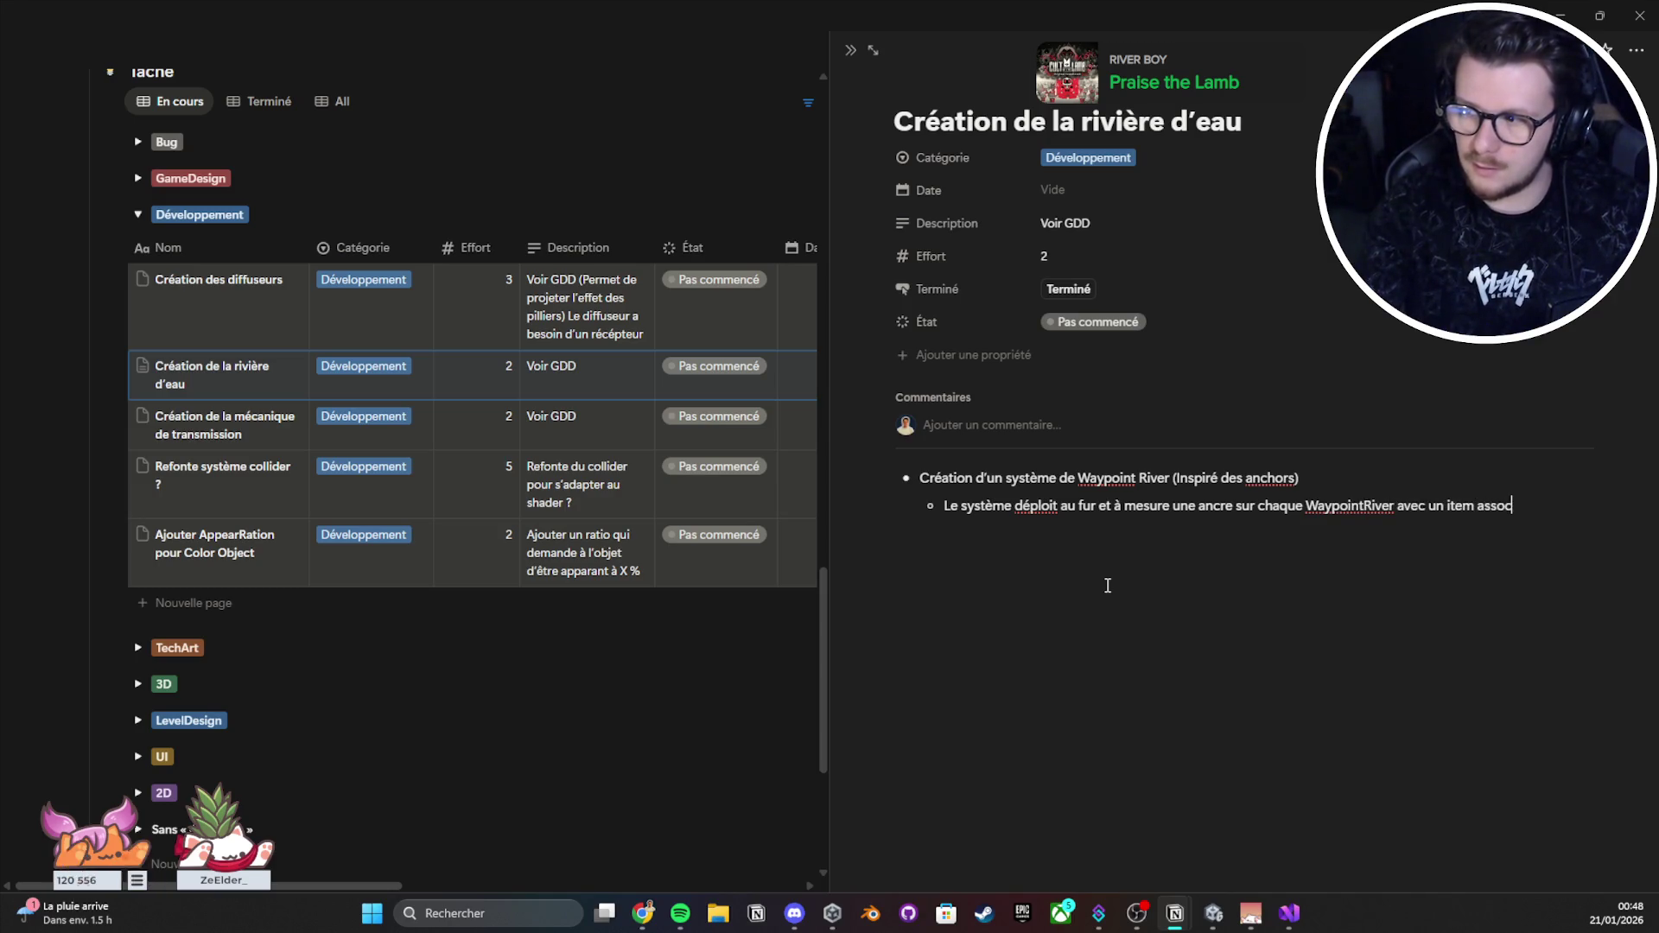
type(" et rév")
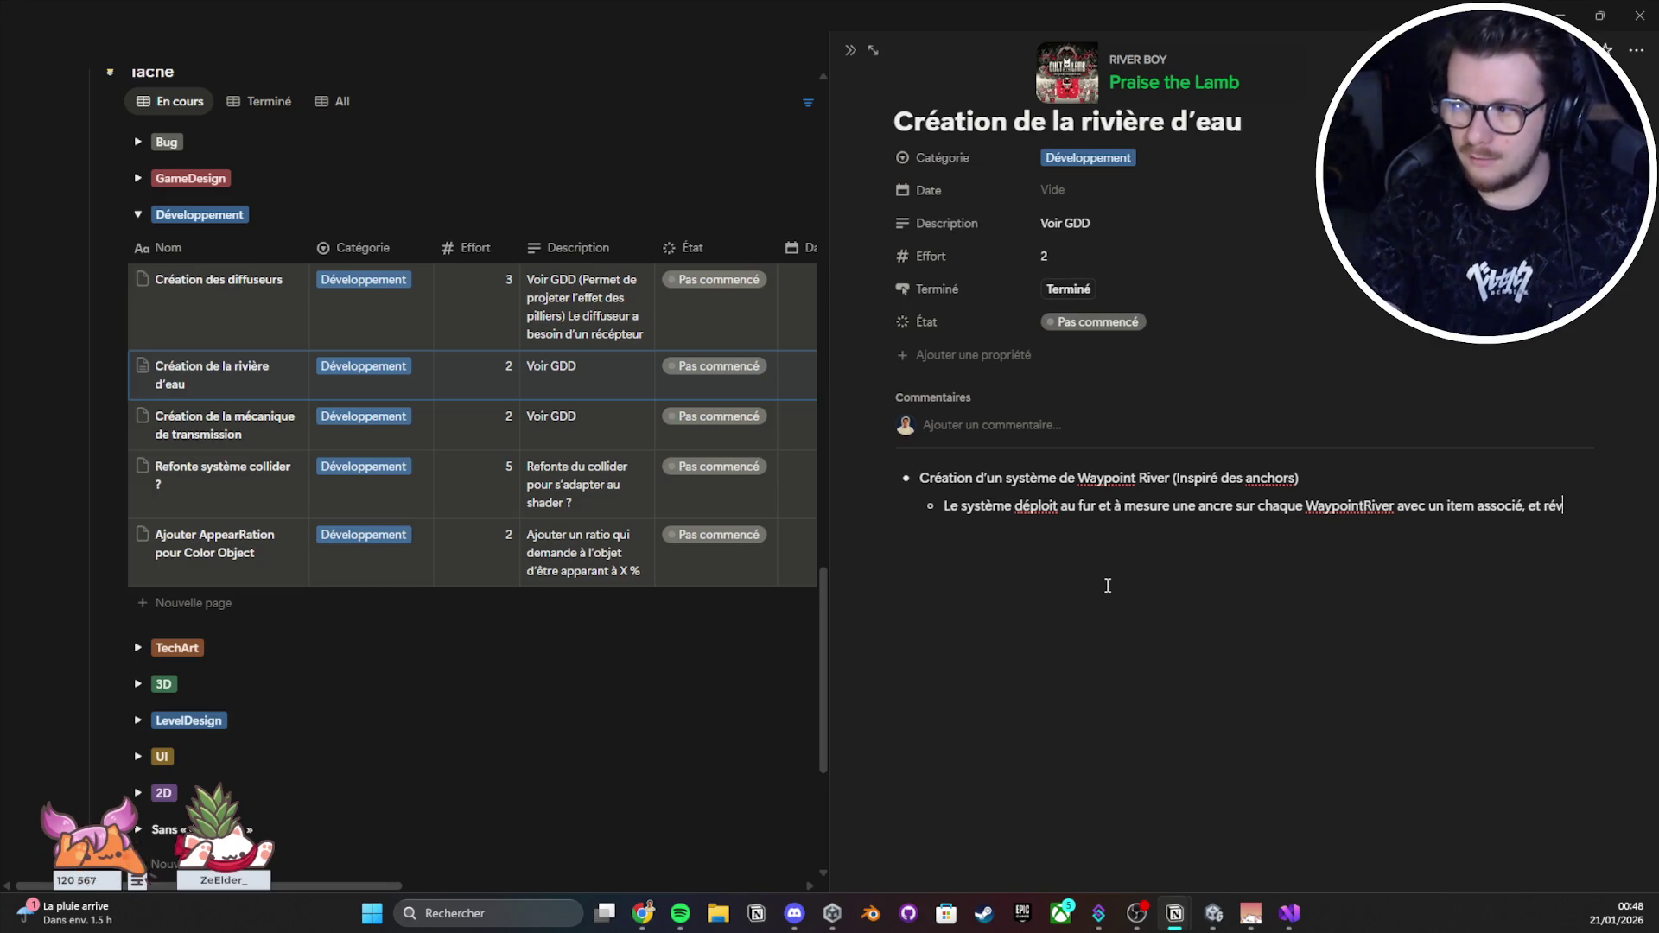
key("BackSpace")
key("BackSpace")
type("ce de")
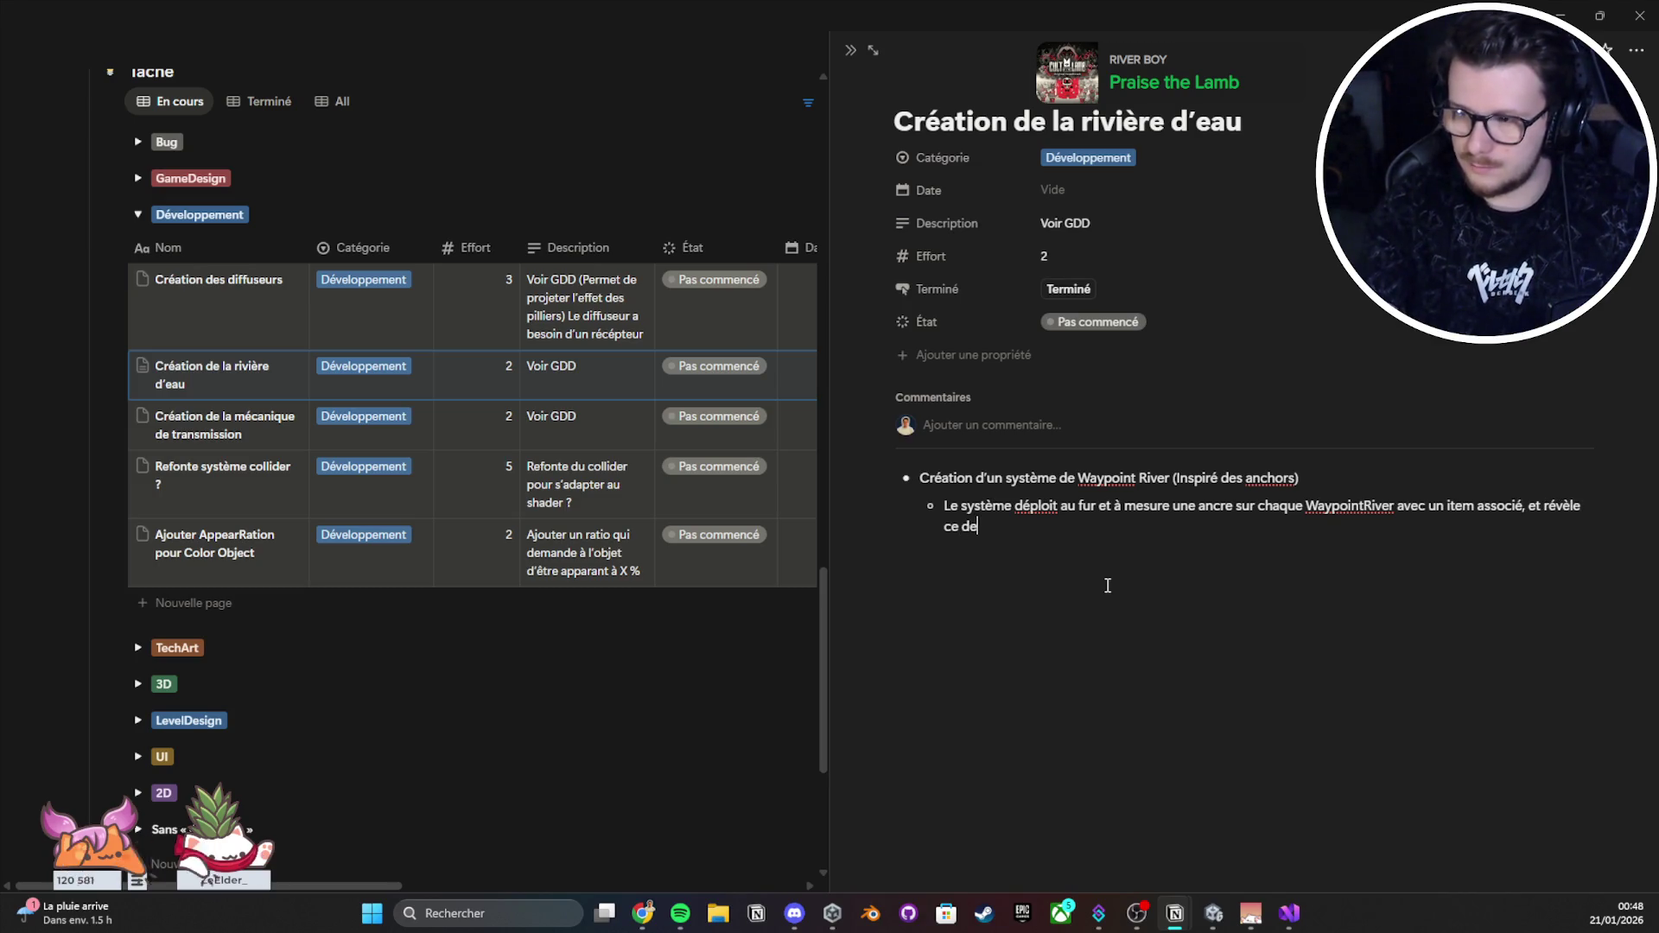
type("rnier au fur et à mesure")
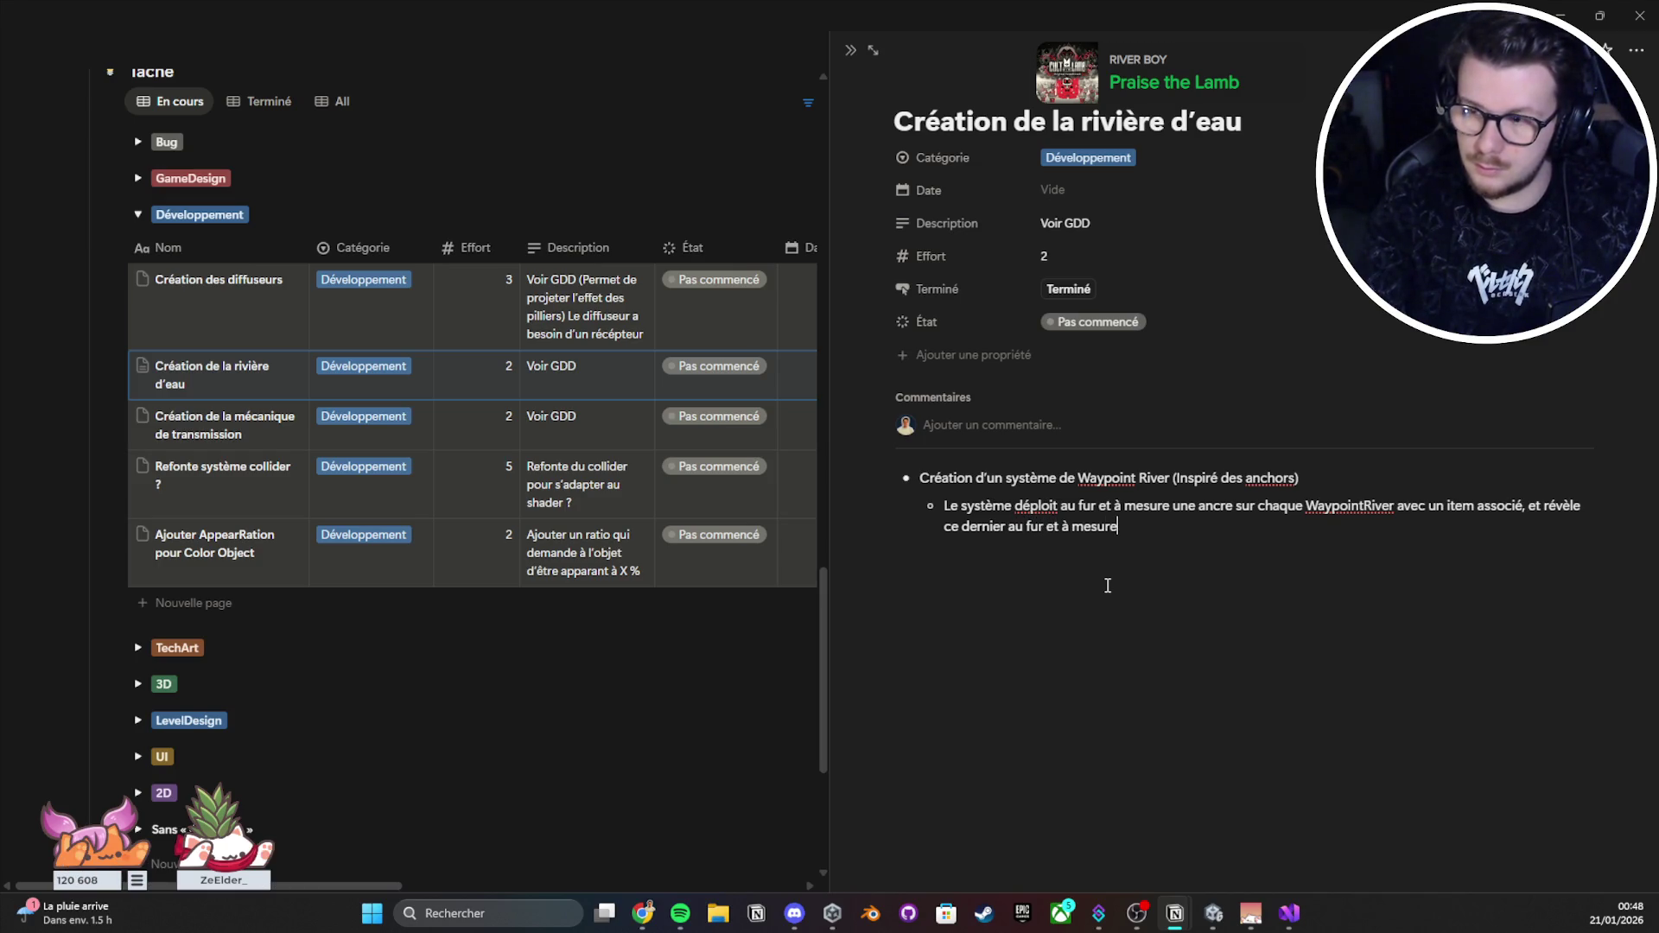
Step: Add a sub-bullet: the system rolls back if the item was deactivated
key("Return")
type("Le systèm")
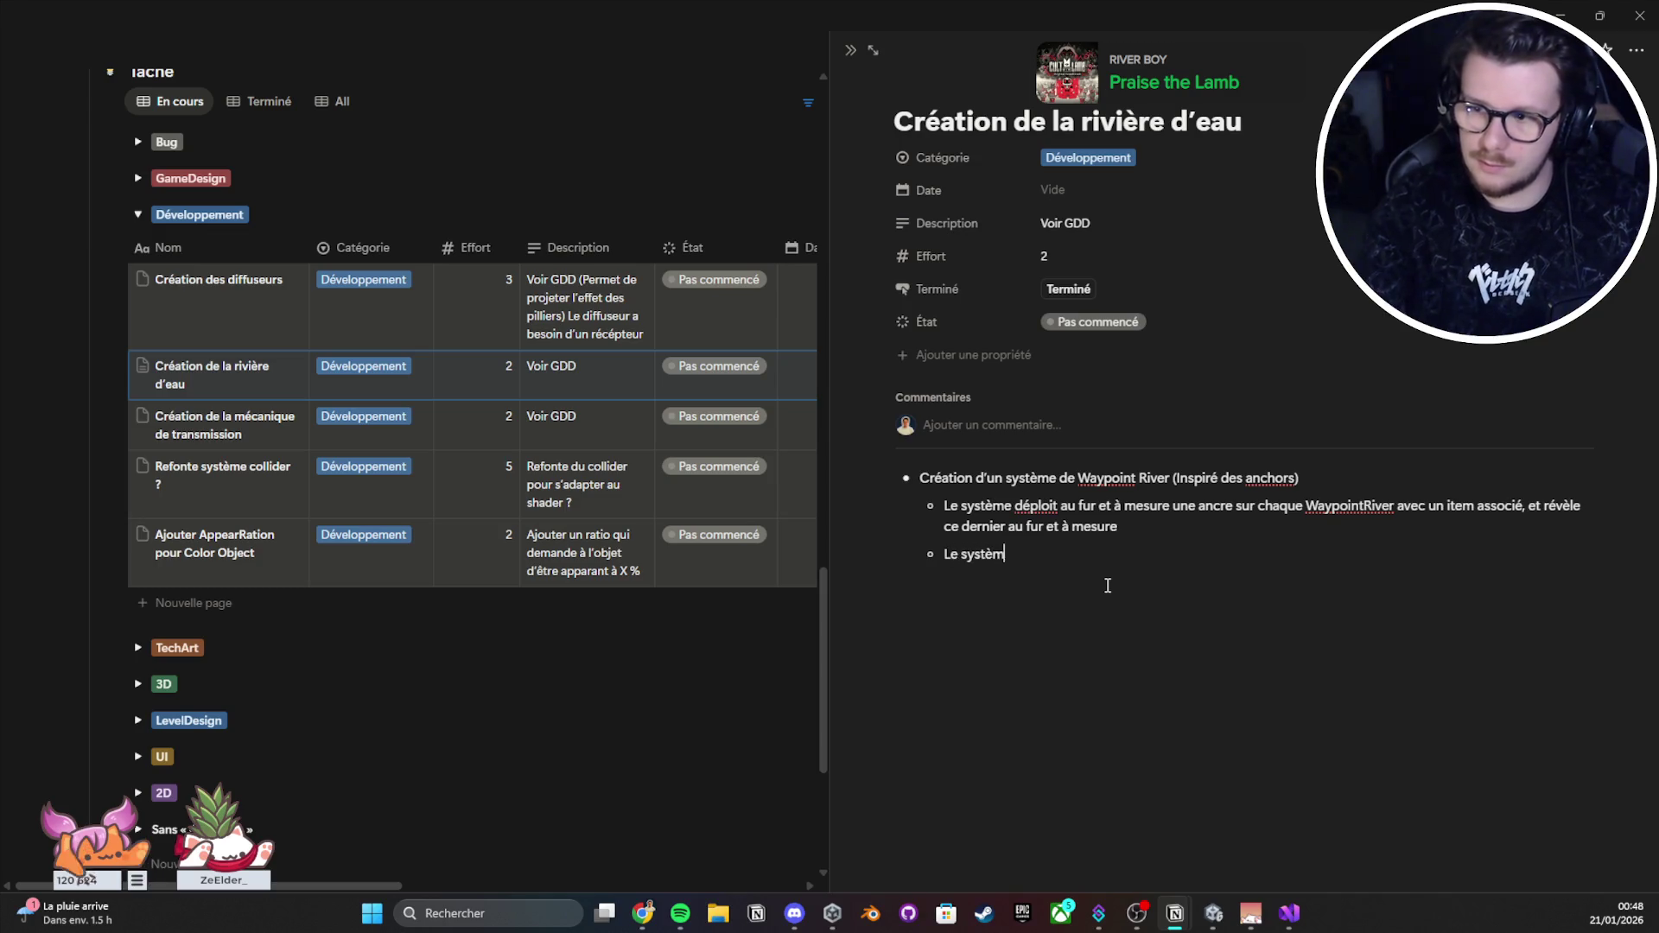
type("e reviens en arriè")
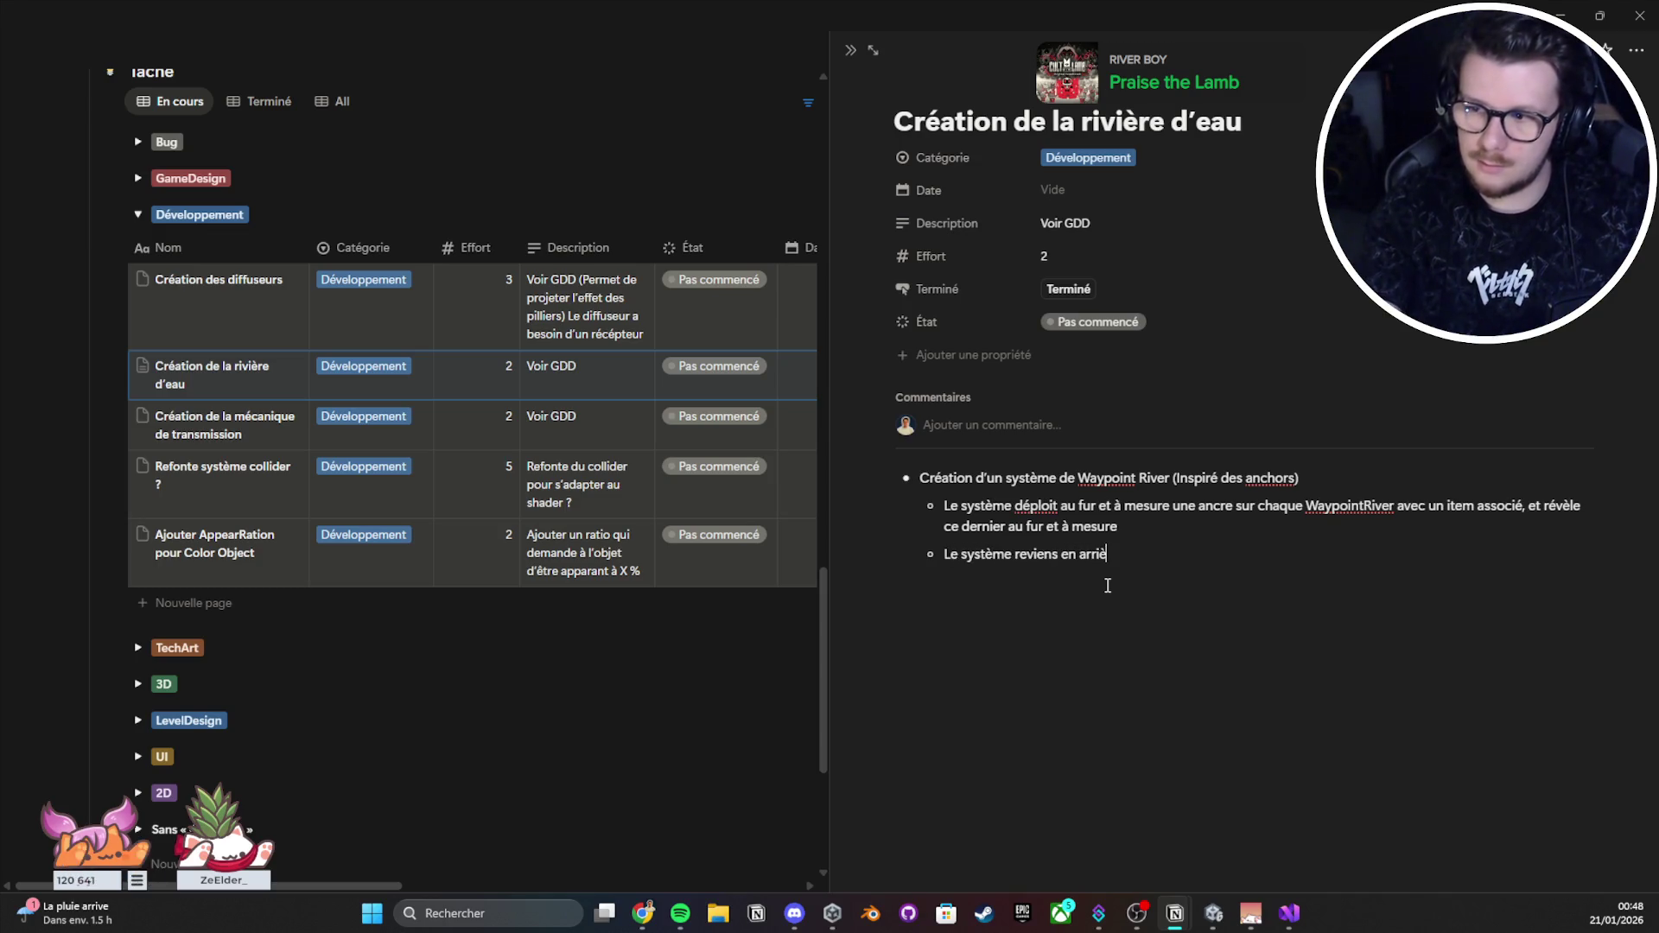
type("re au cas ou l'item")
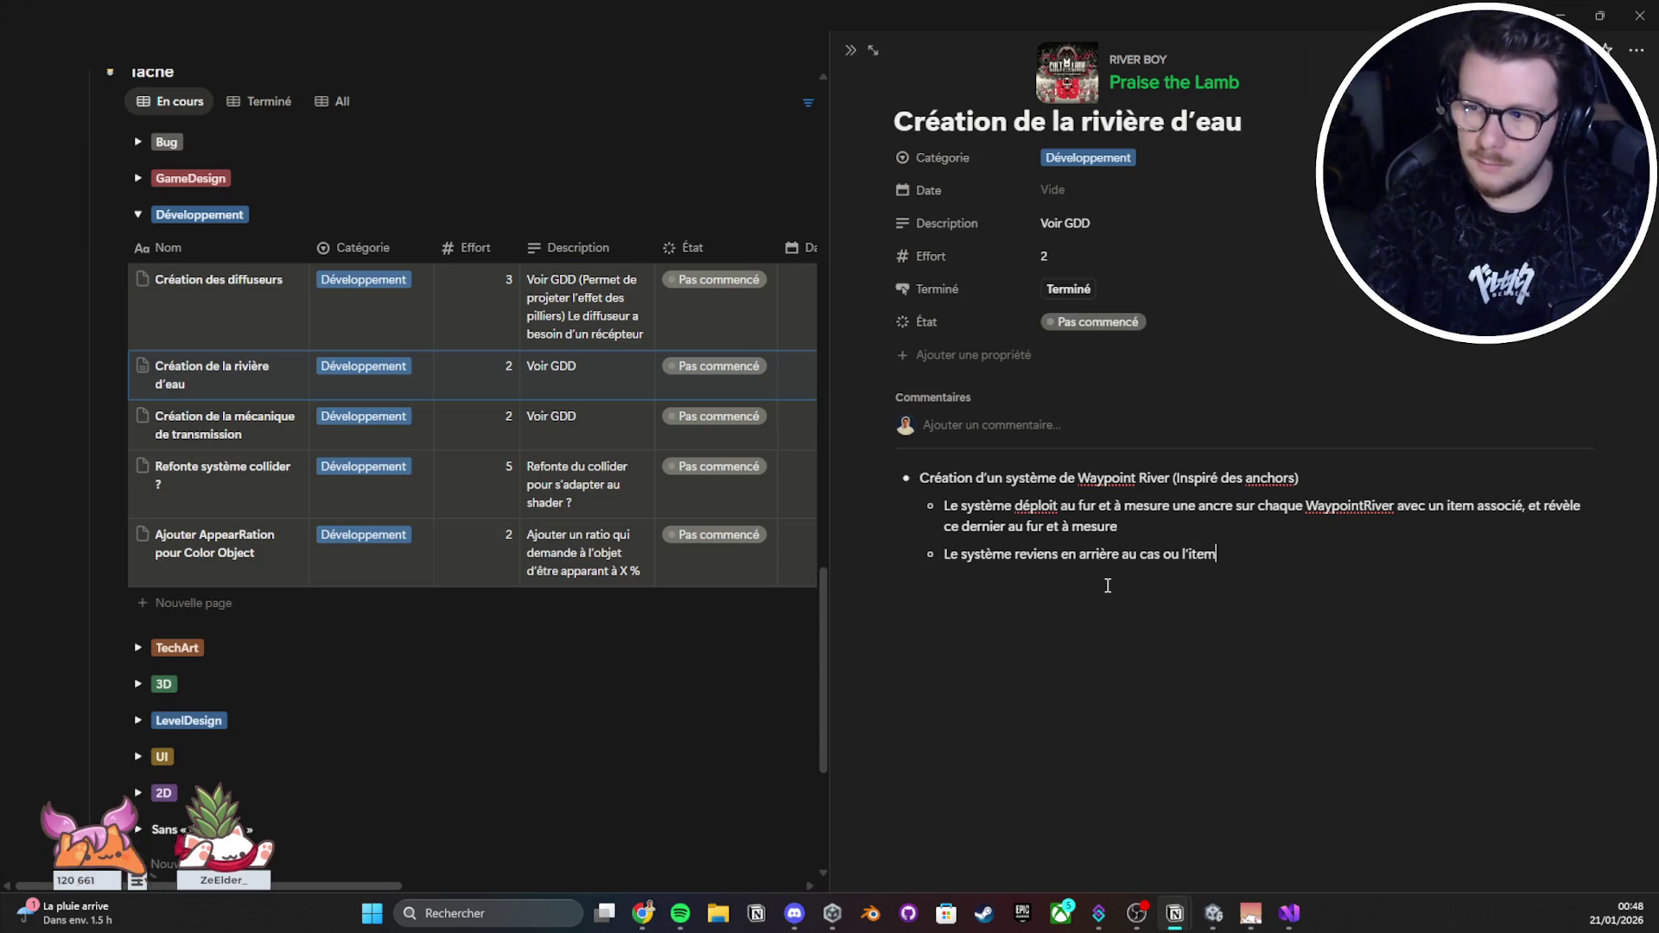
type(" à était désac")
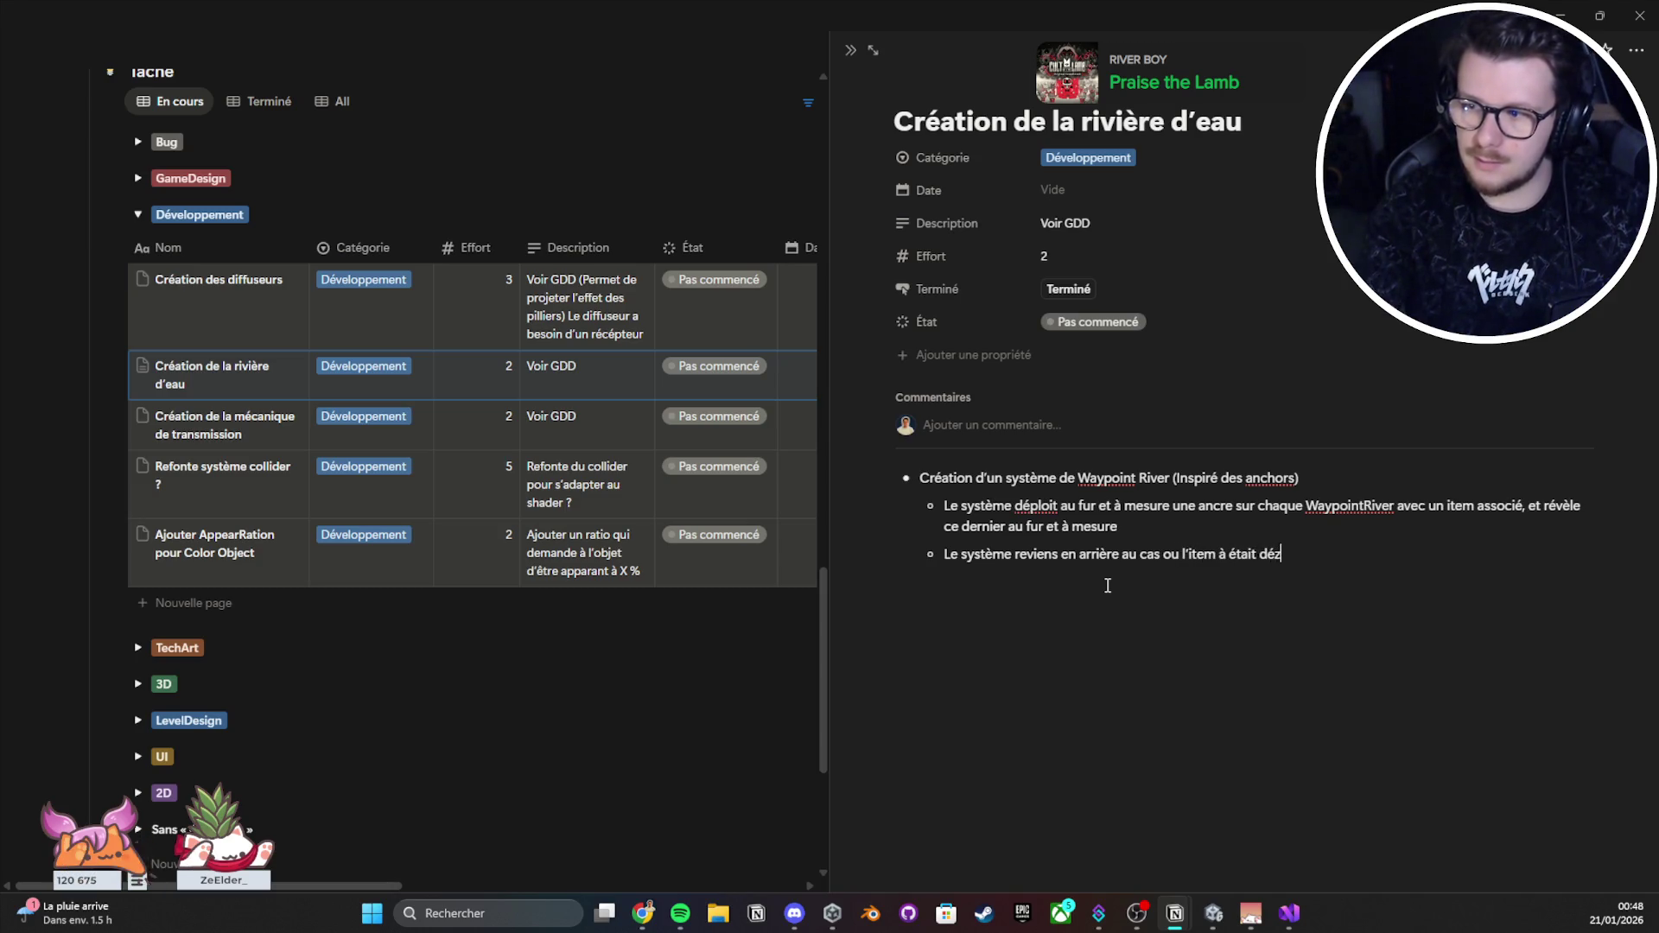
type("tiver (")
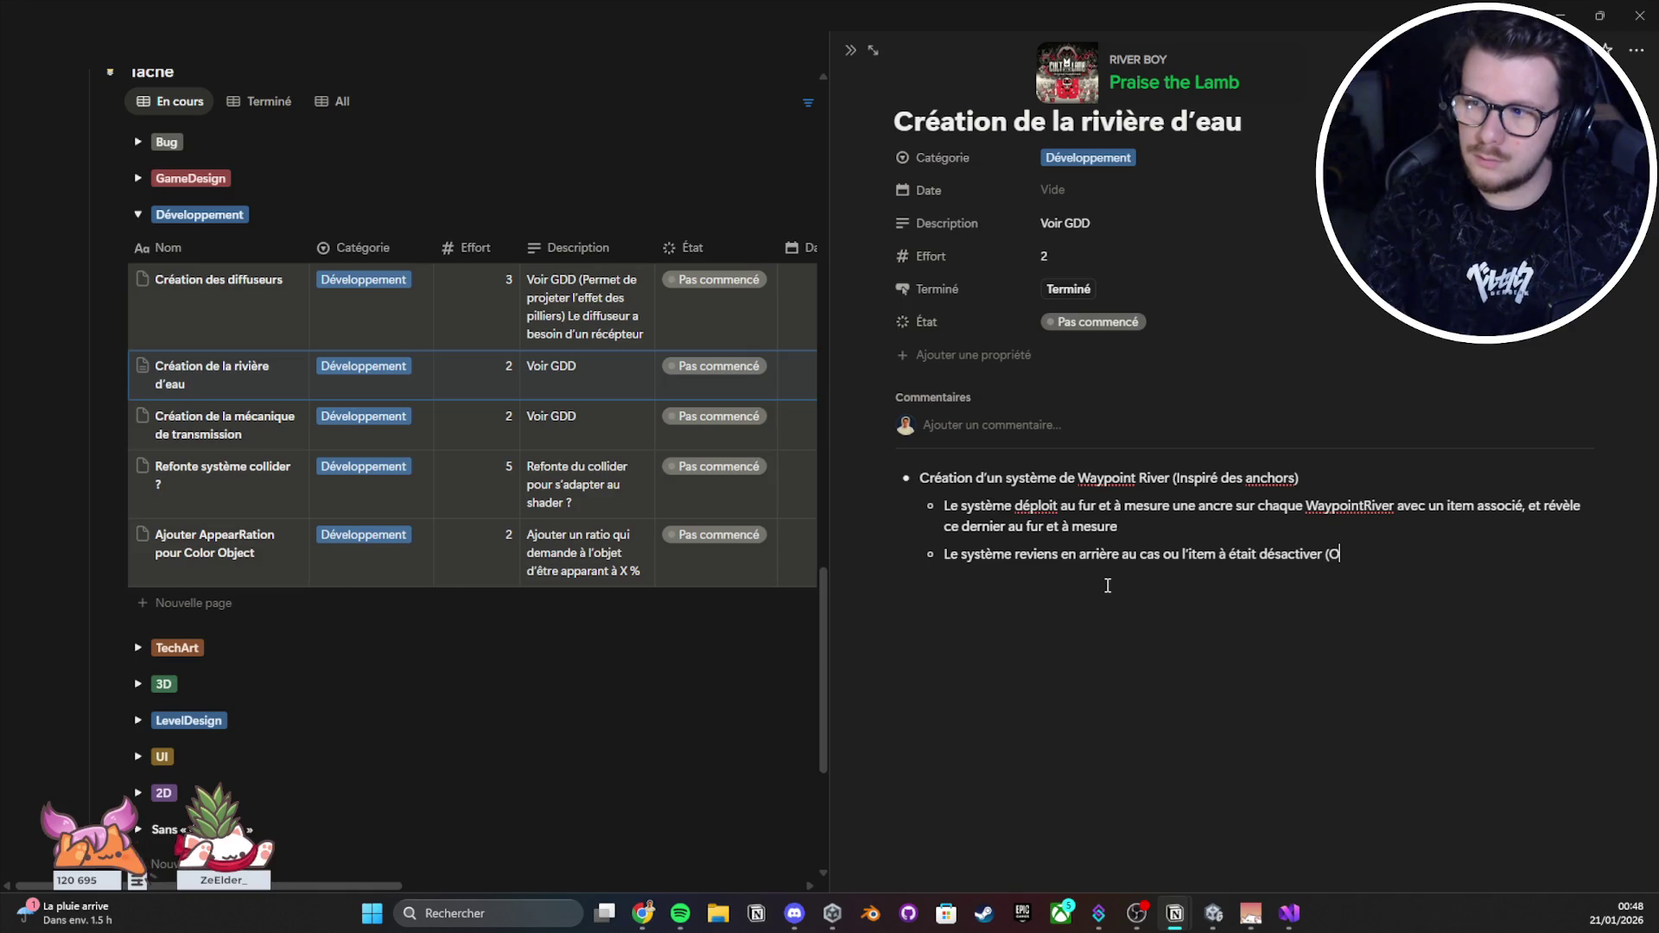
type("Ou alors le fait ")
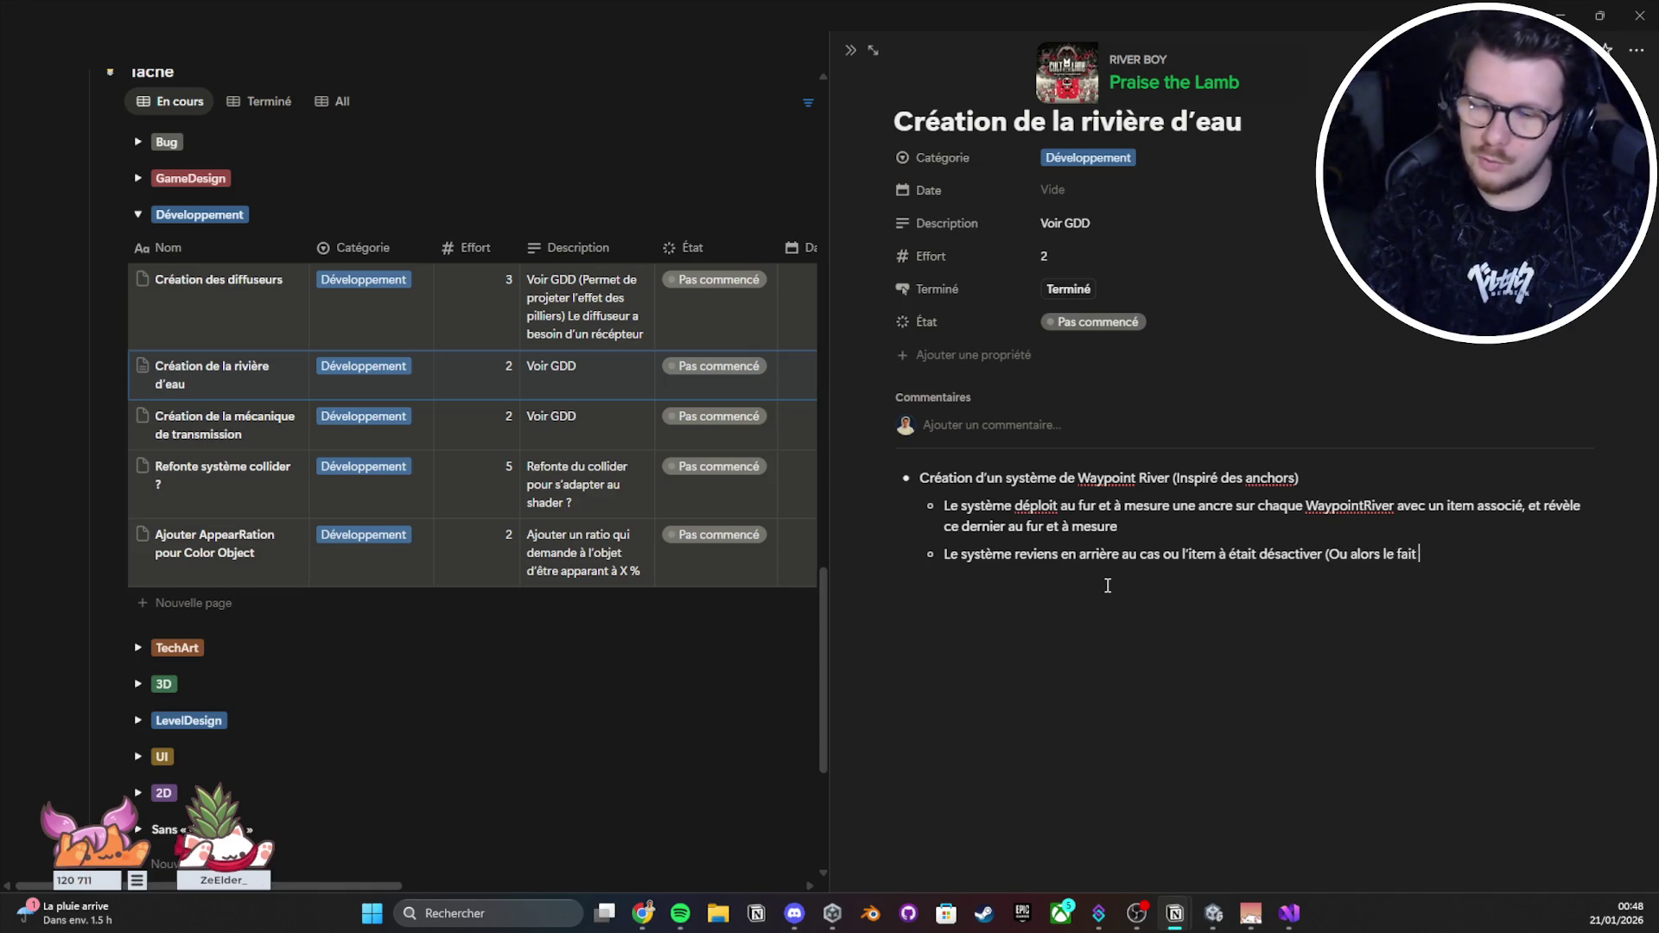
type("disp")
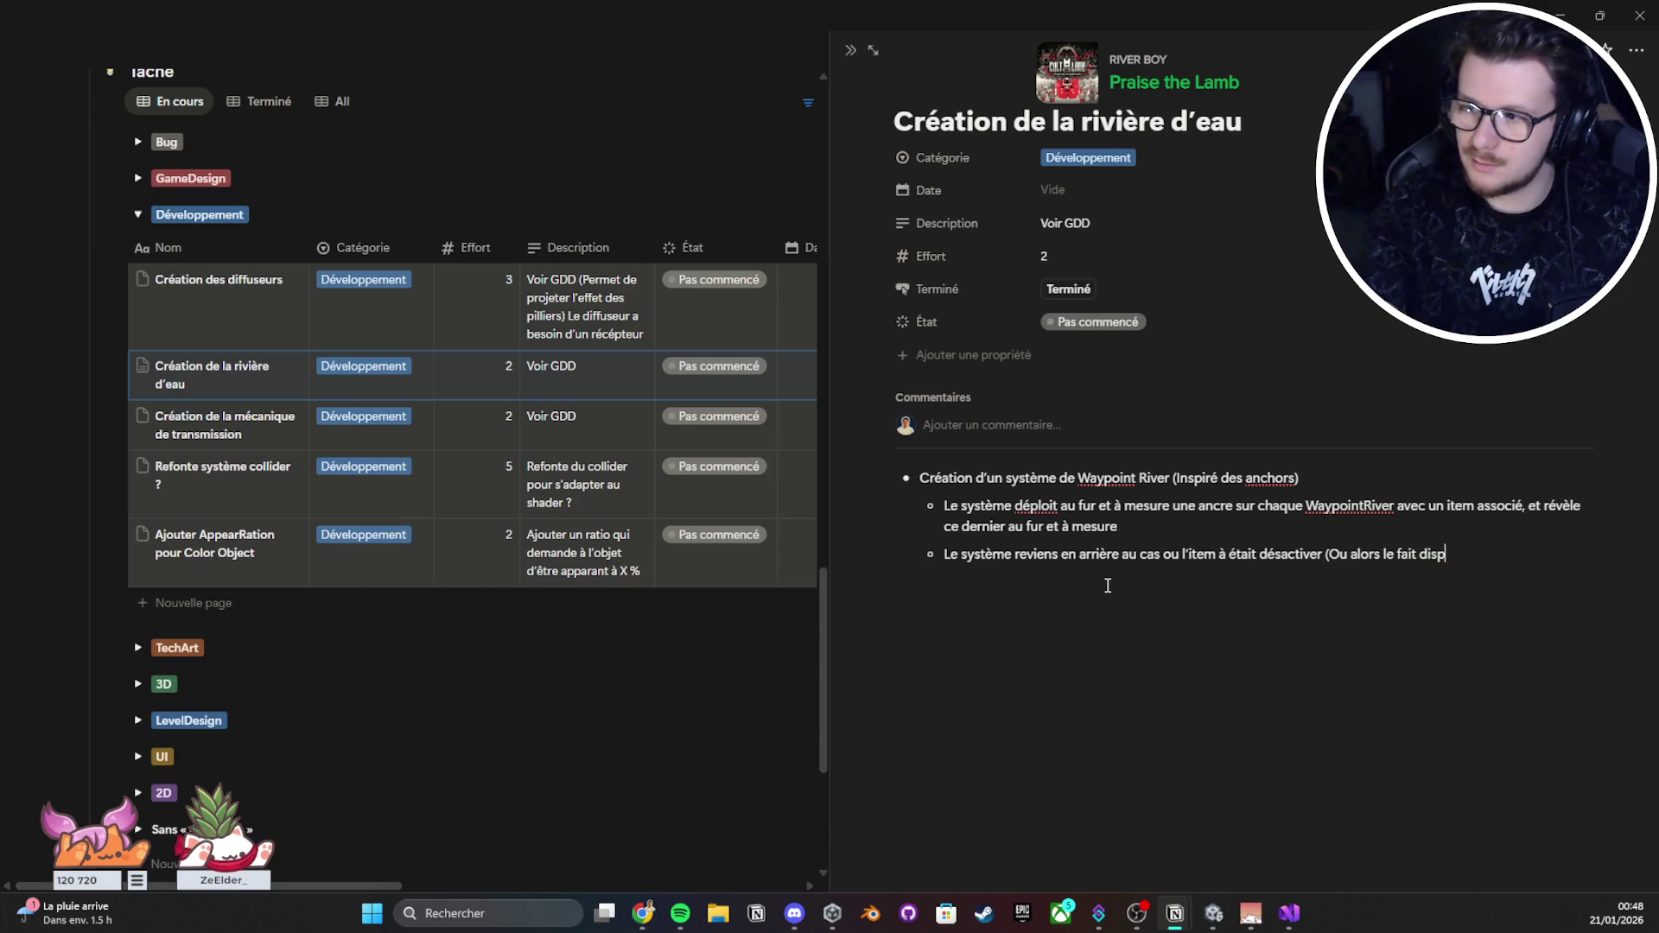
type("oraître)")
key("Return")
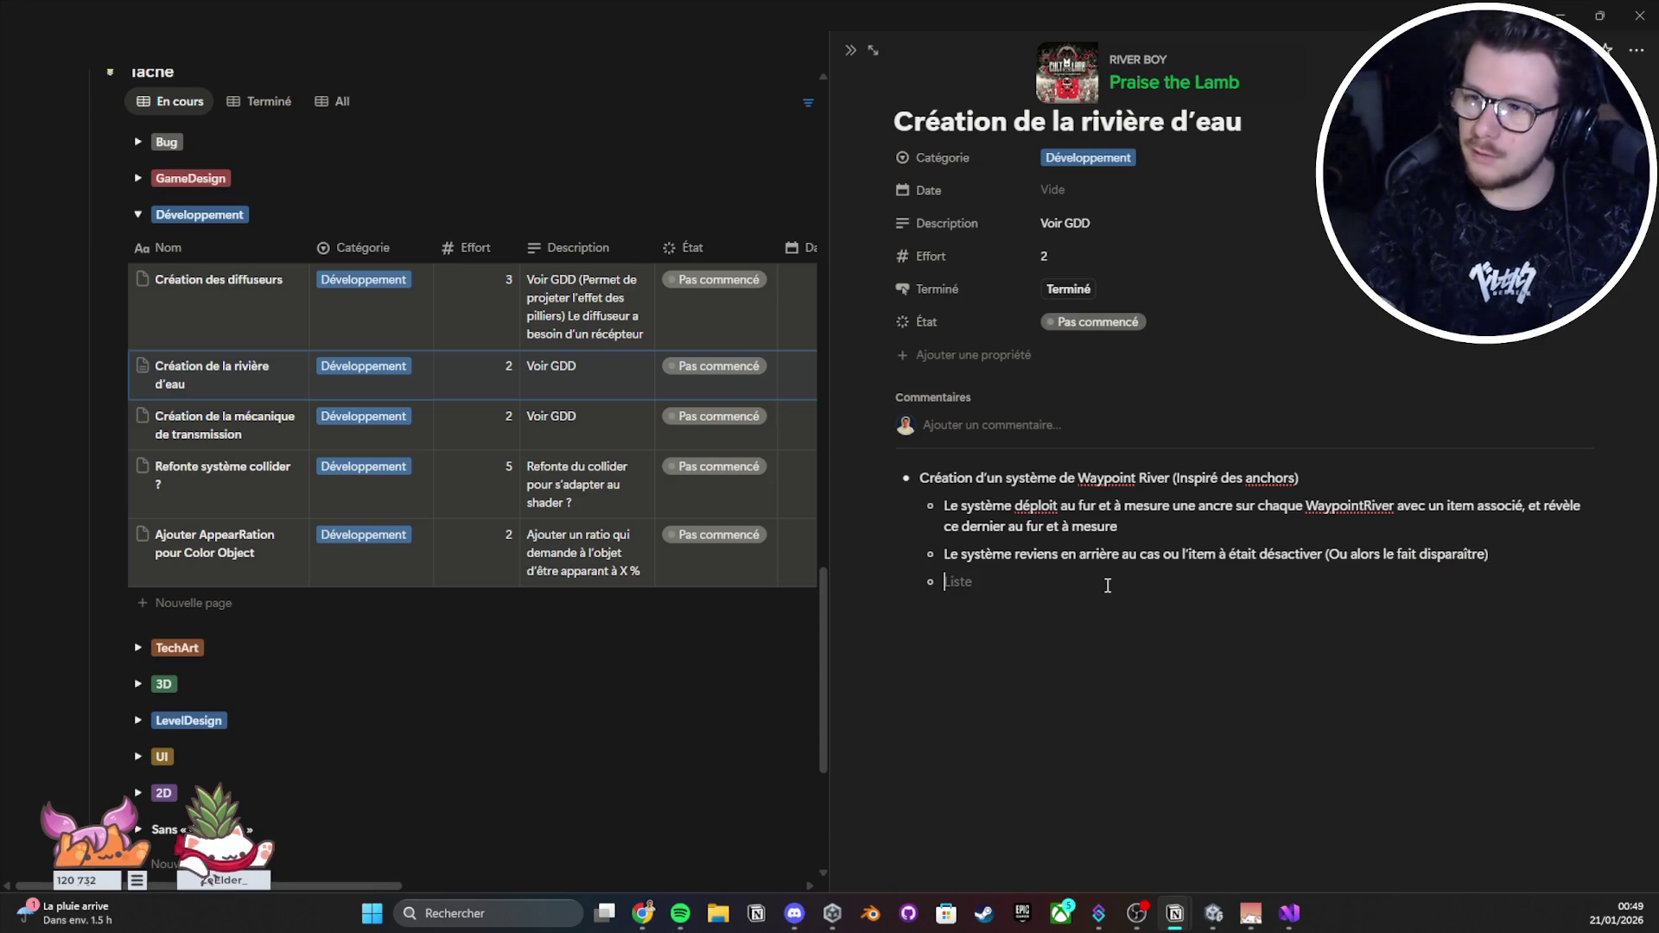
Step: Close the task, reopen the Stream #16 log entry, and return to the script
left_click(851, 50)
scroll(654, 323, "up", 15)
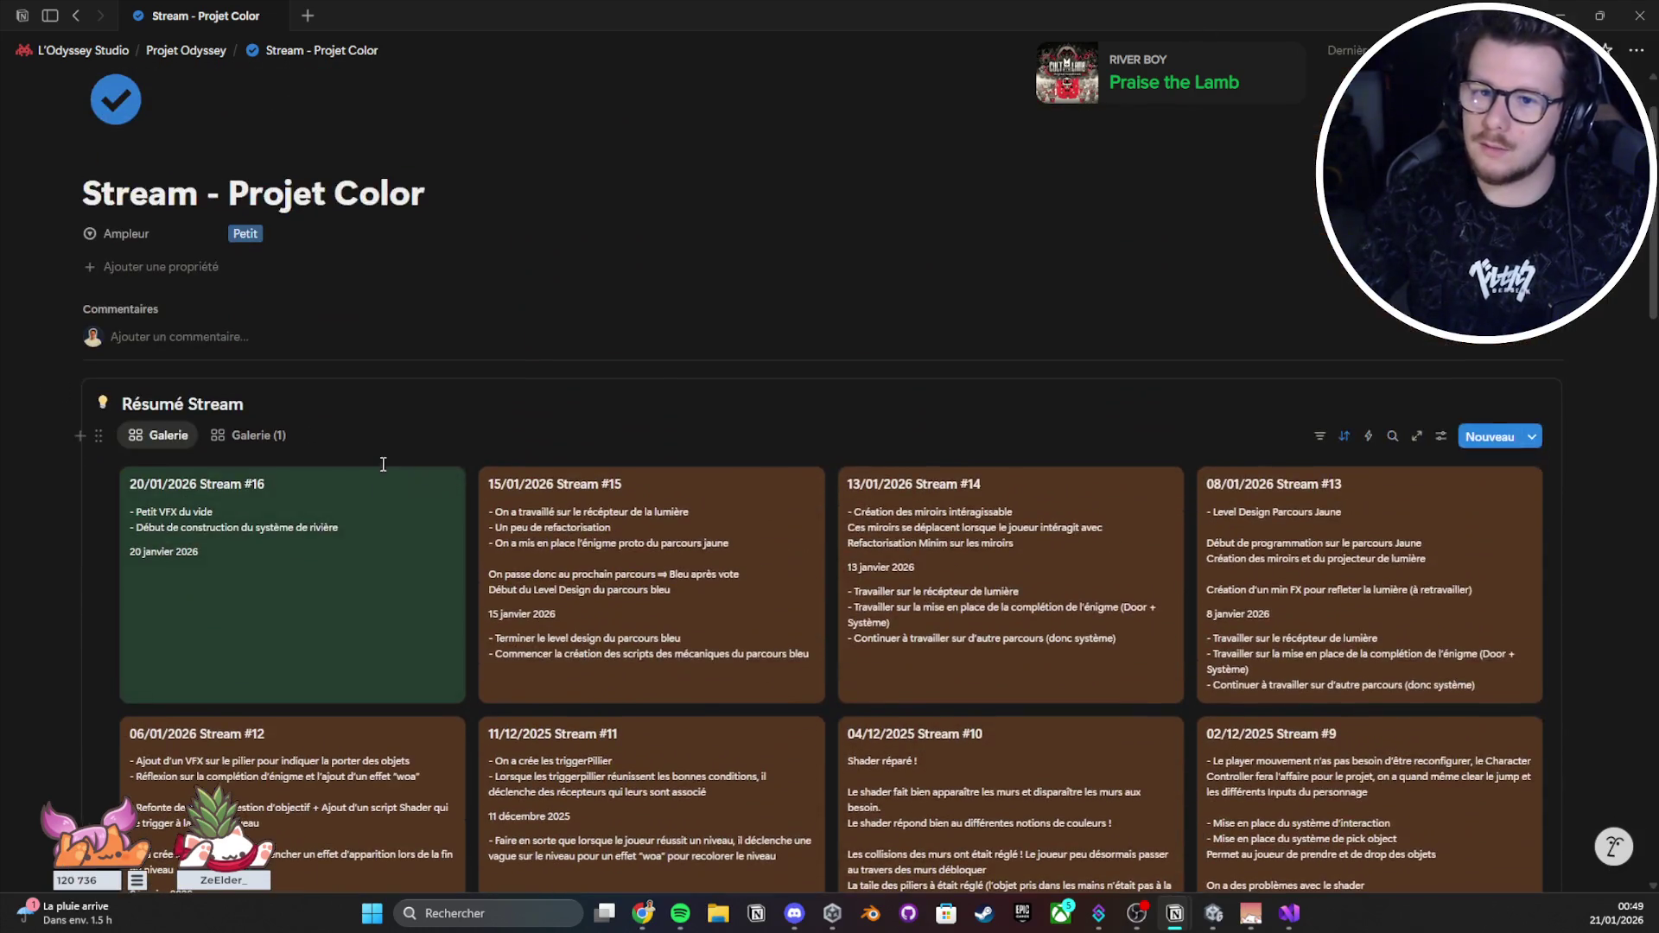
left_click(436, 484)
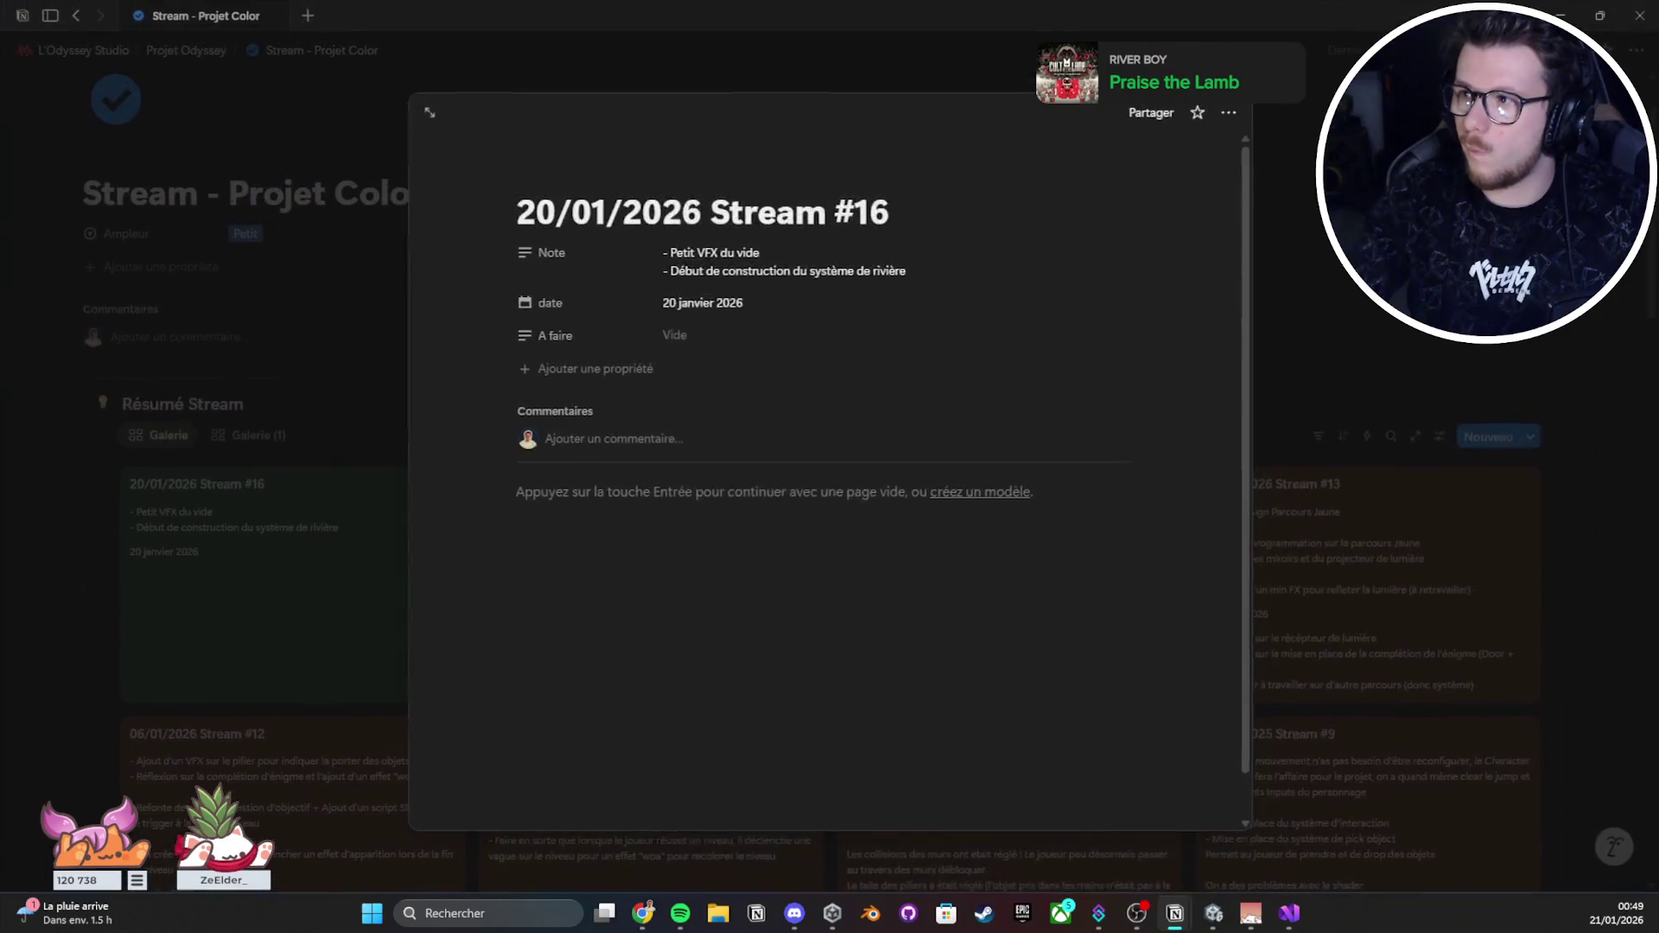
key("alt+Tab")
key("alt+Tab")
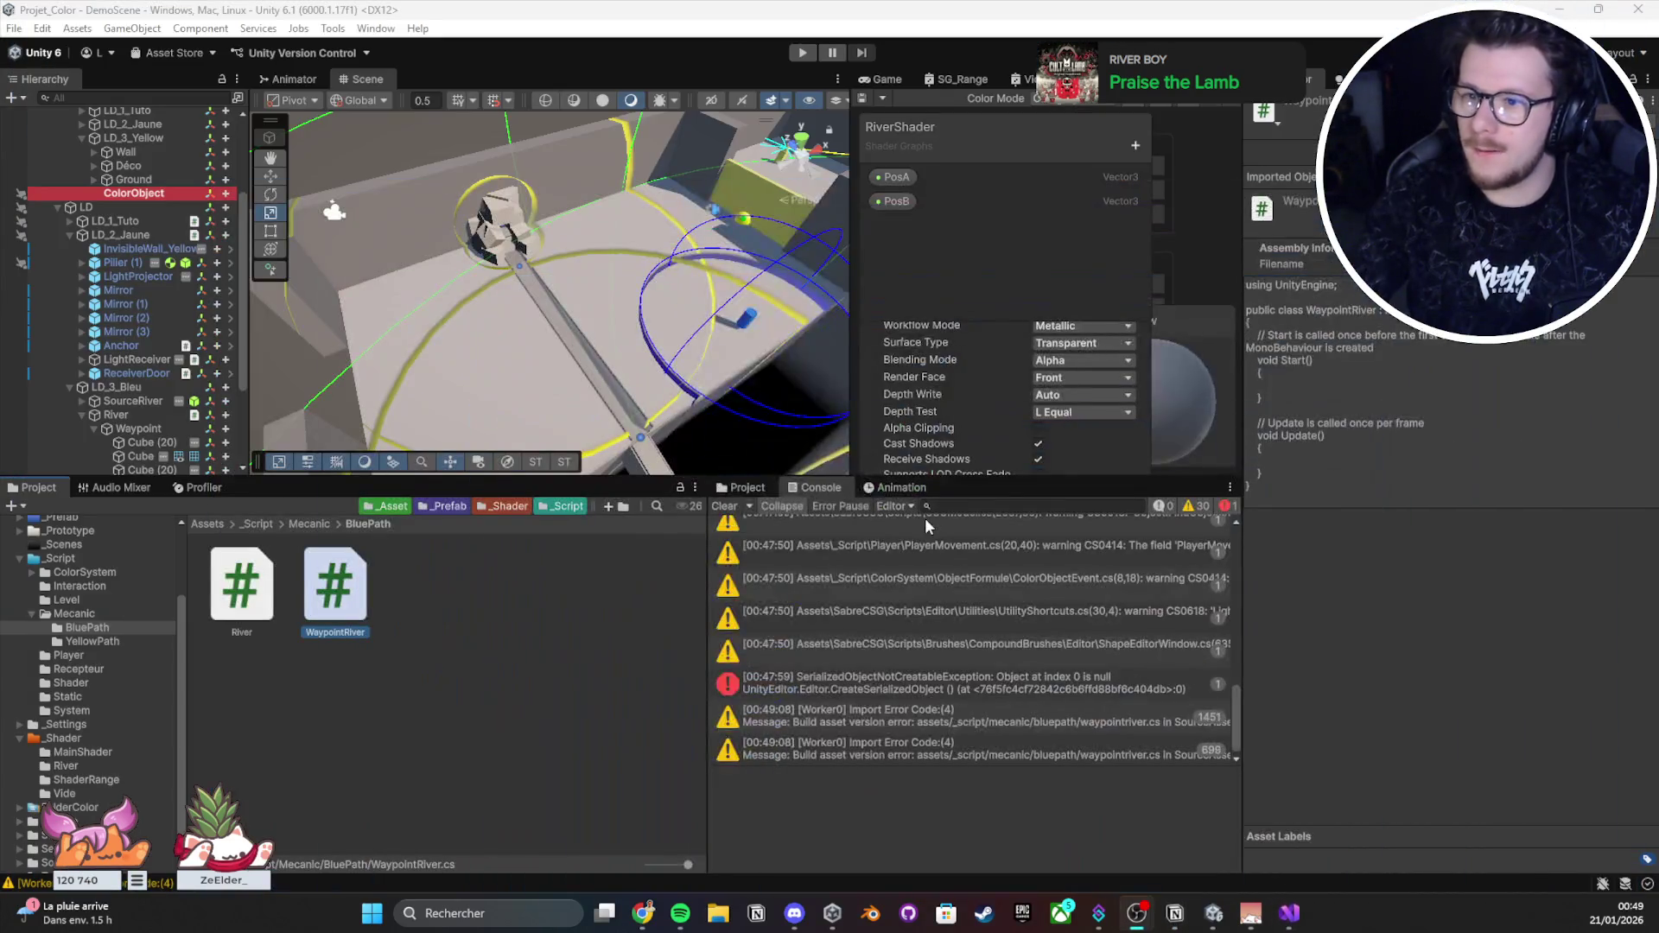
Step: Clear the Console, make the scene and hierarchy panels taller, and select Anchor (1) through Anchor (4)
left_click(724, 507)
scroll(625, 415, "up", 3)
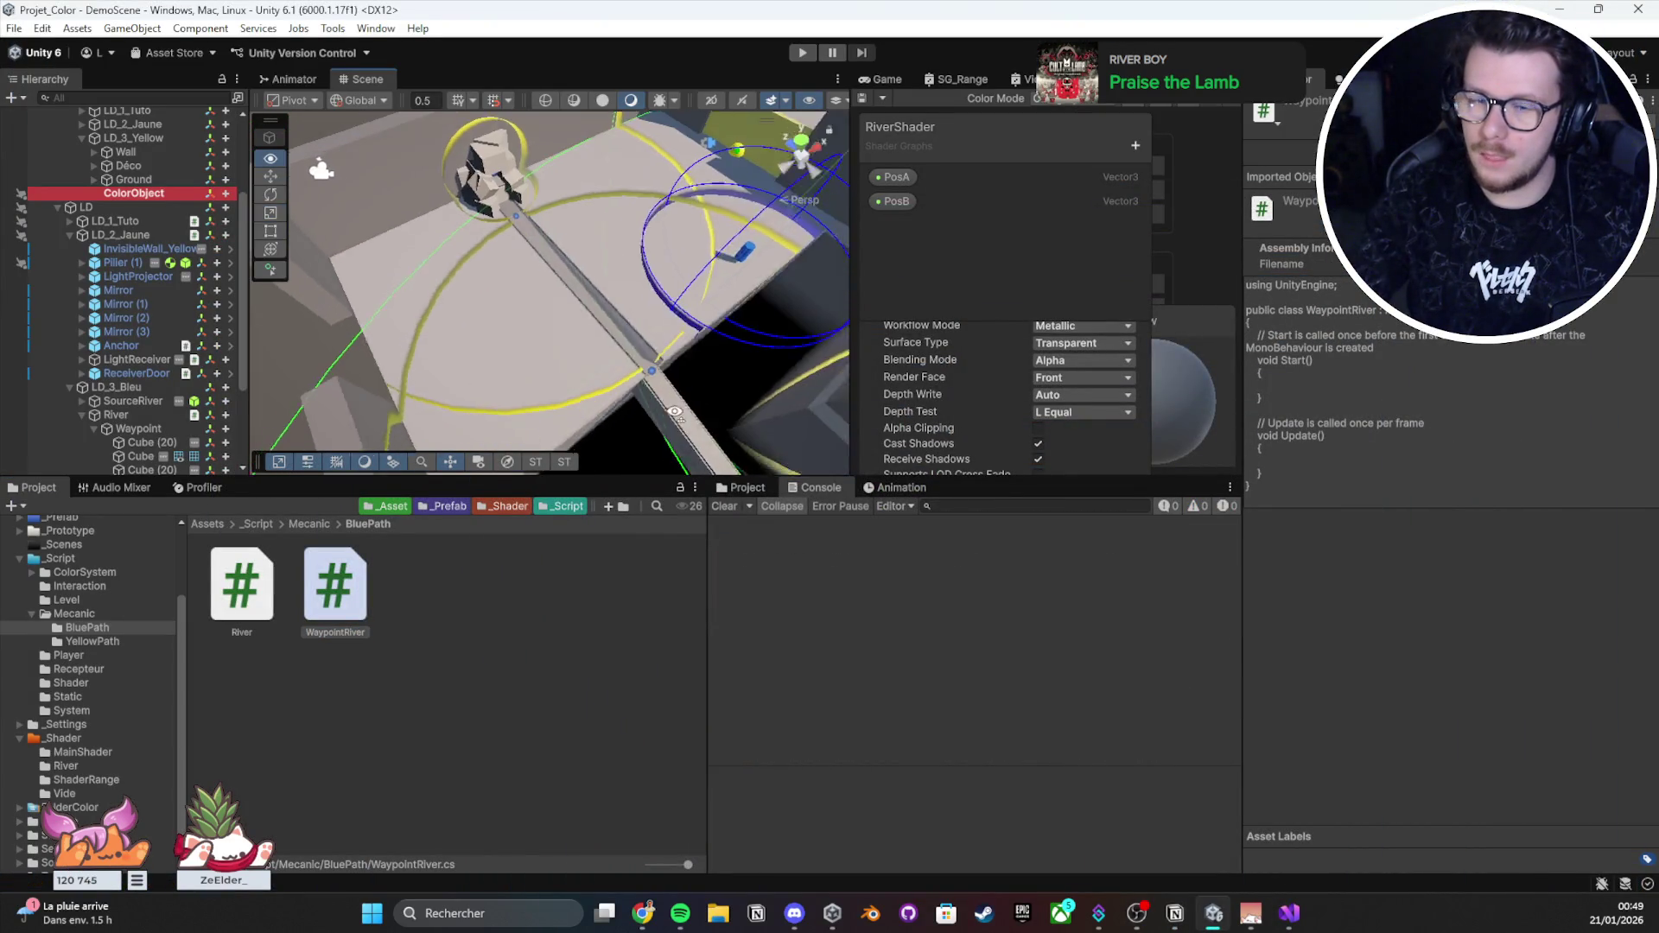
left_click_drag(627, 489, 627, 682)
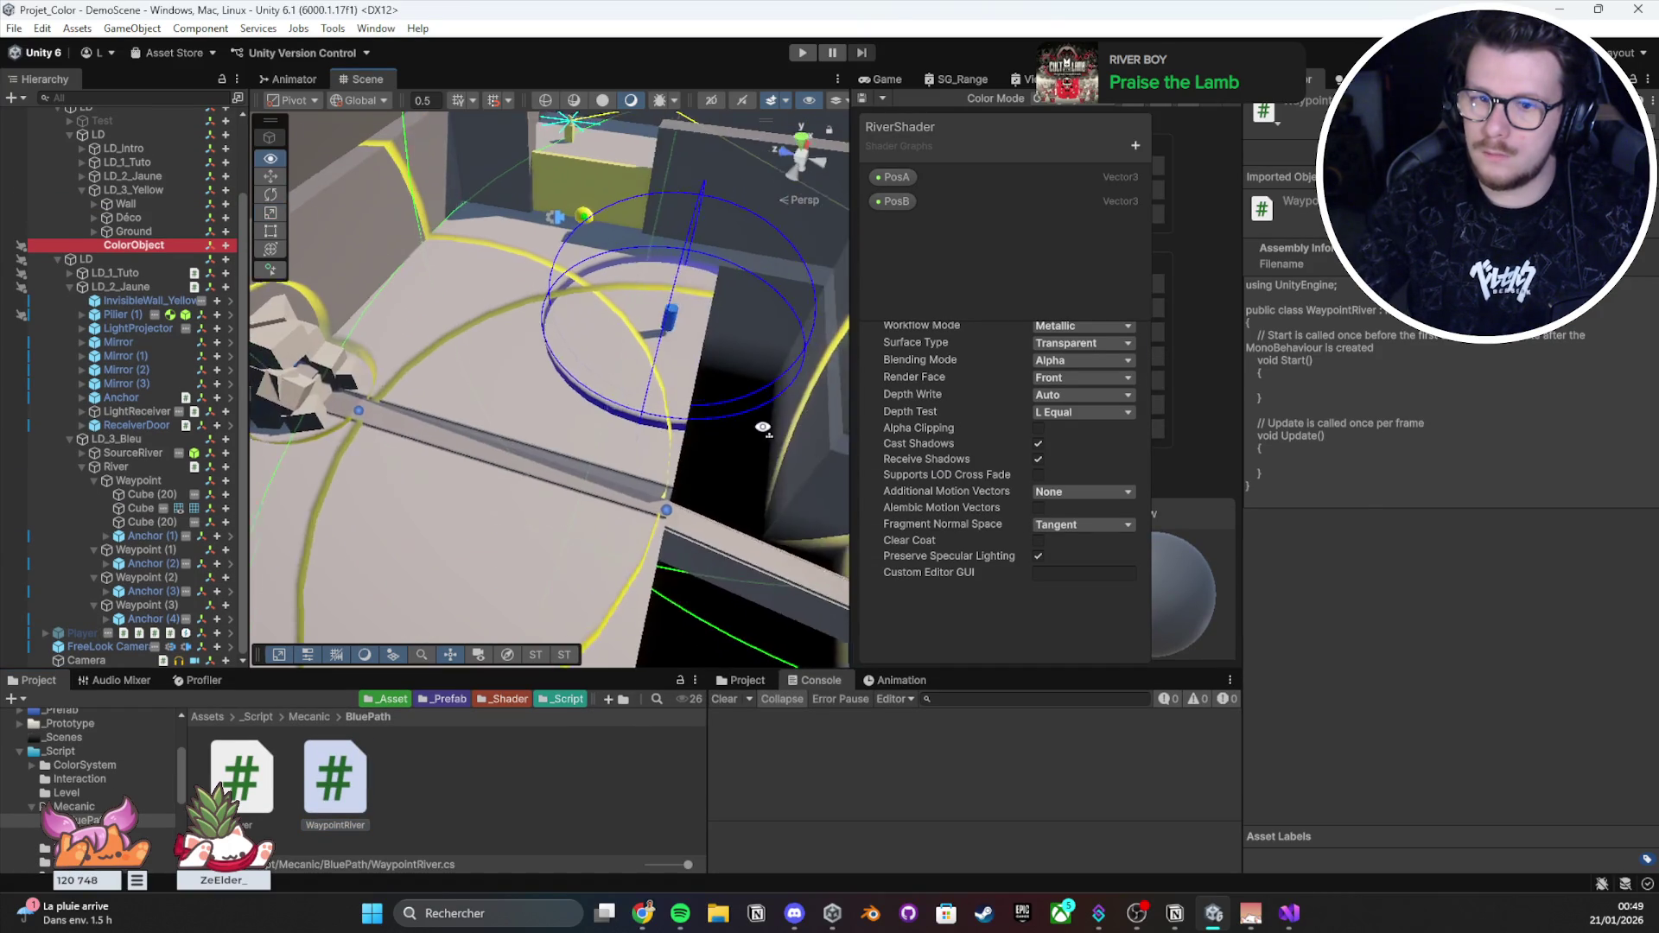
left_click(143, 536)
left_click(142, 563, "ctrl")
left_click(142, 591, "ctrl")
left_click(142, 619, "ctrl")
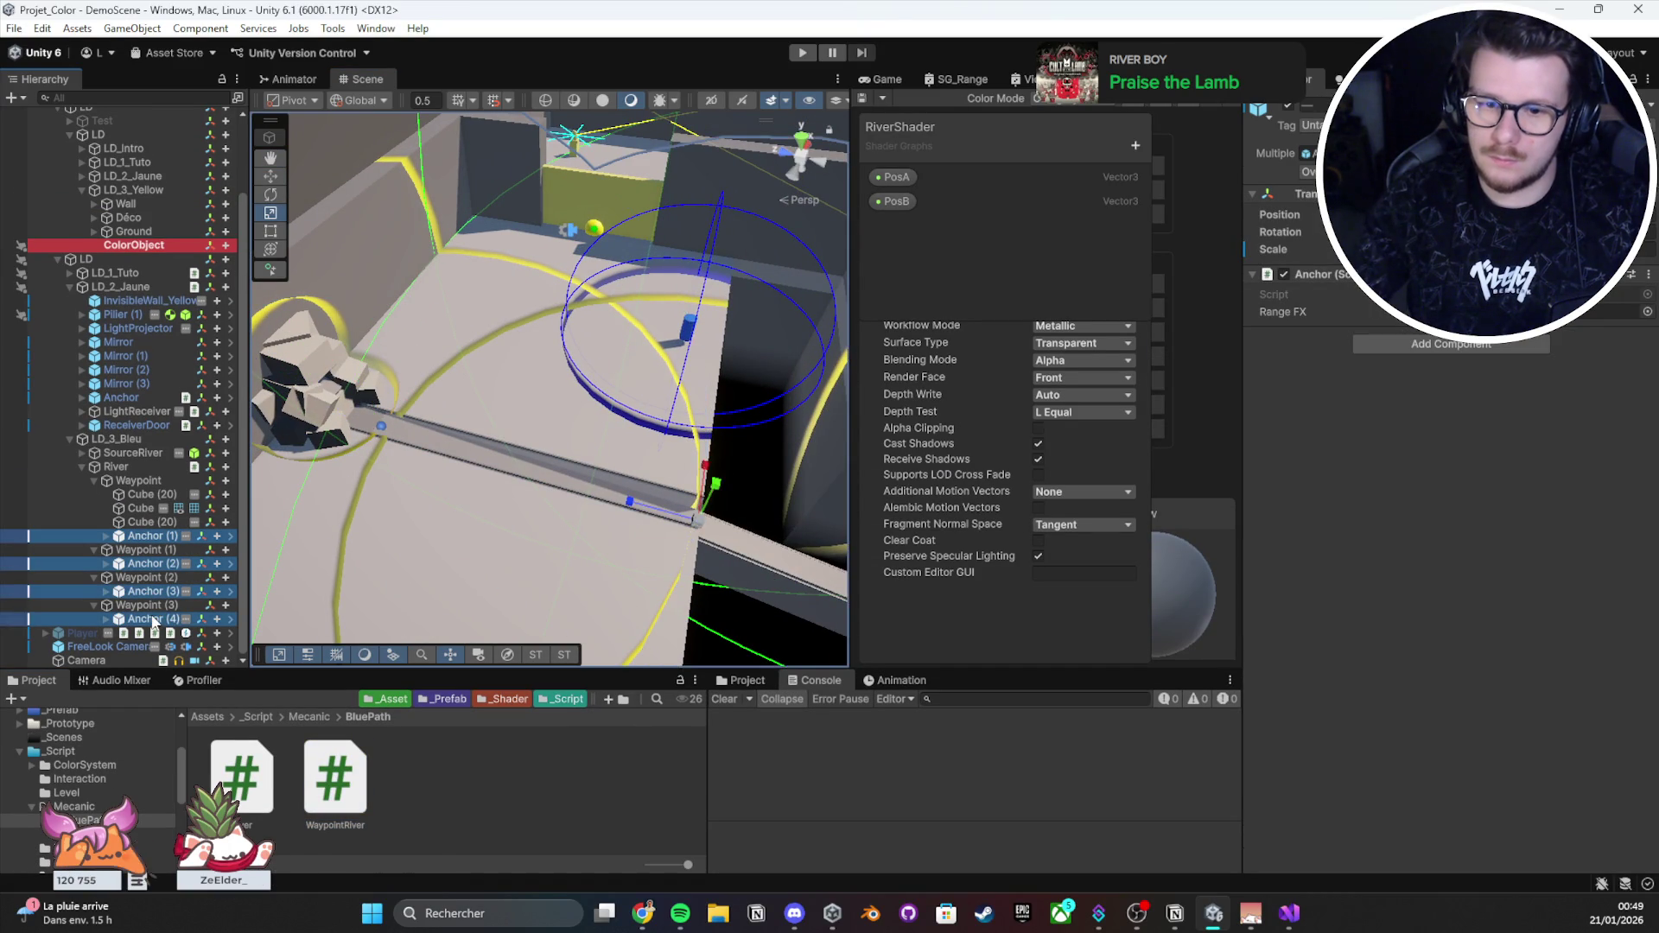
left_click_drag(560, 421, 338, 550)
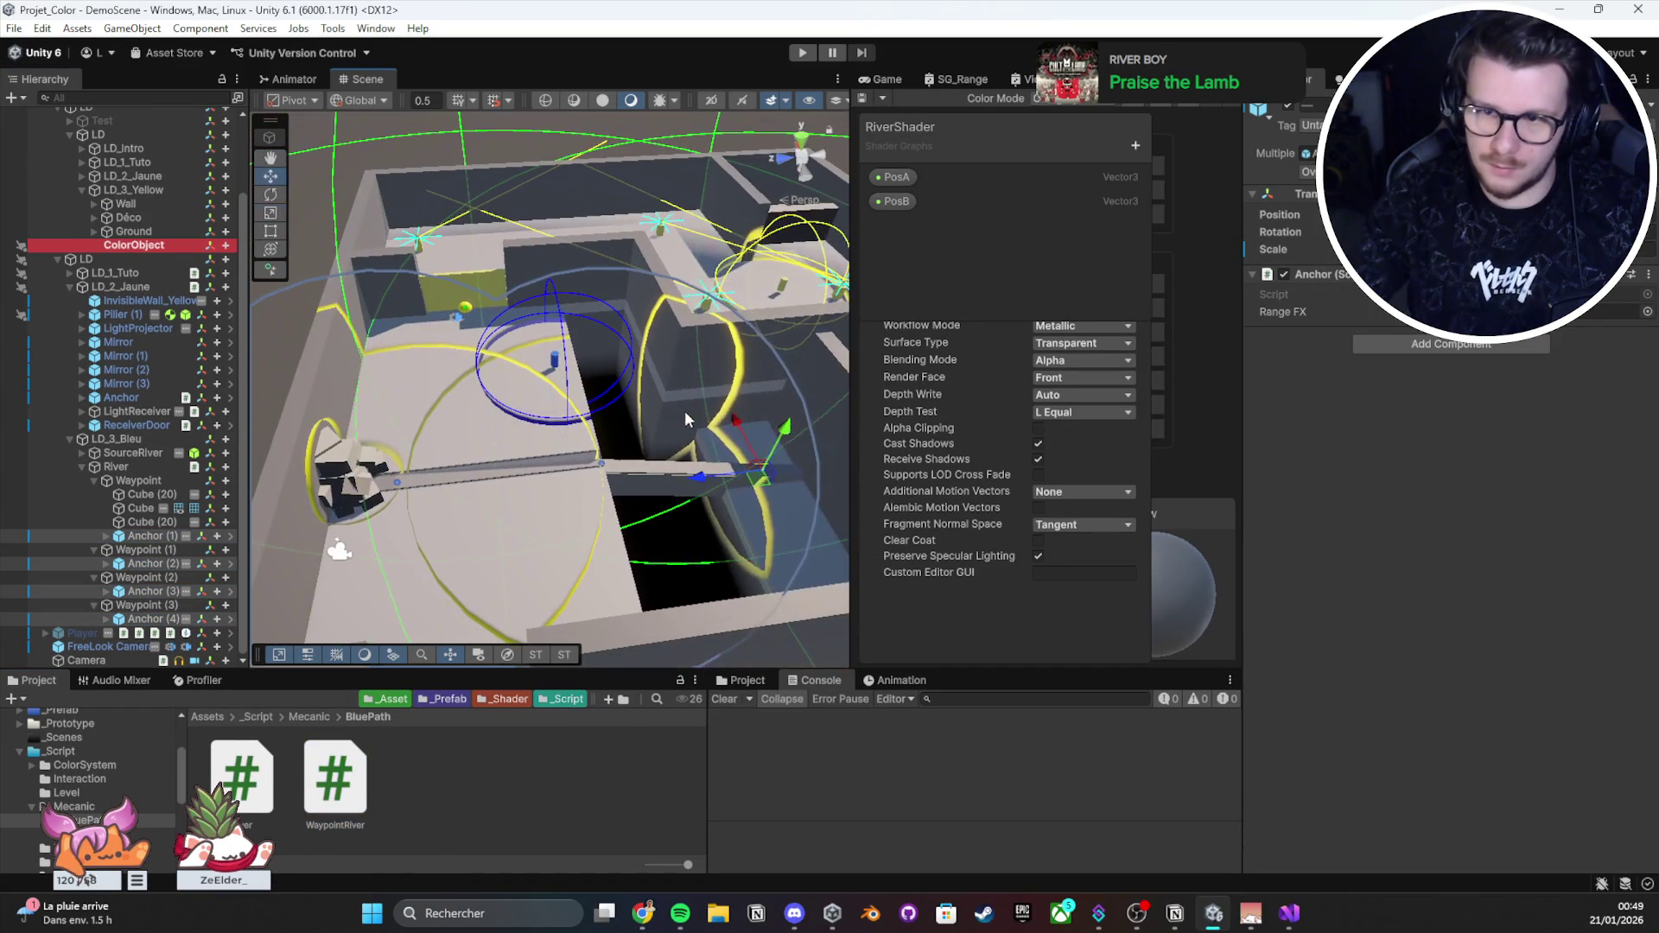
Step: Glance at the WaypointRiver script in Visual Studio, then rotate Unity's scene view
left_click(1289, 913)
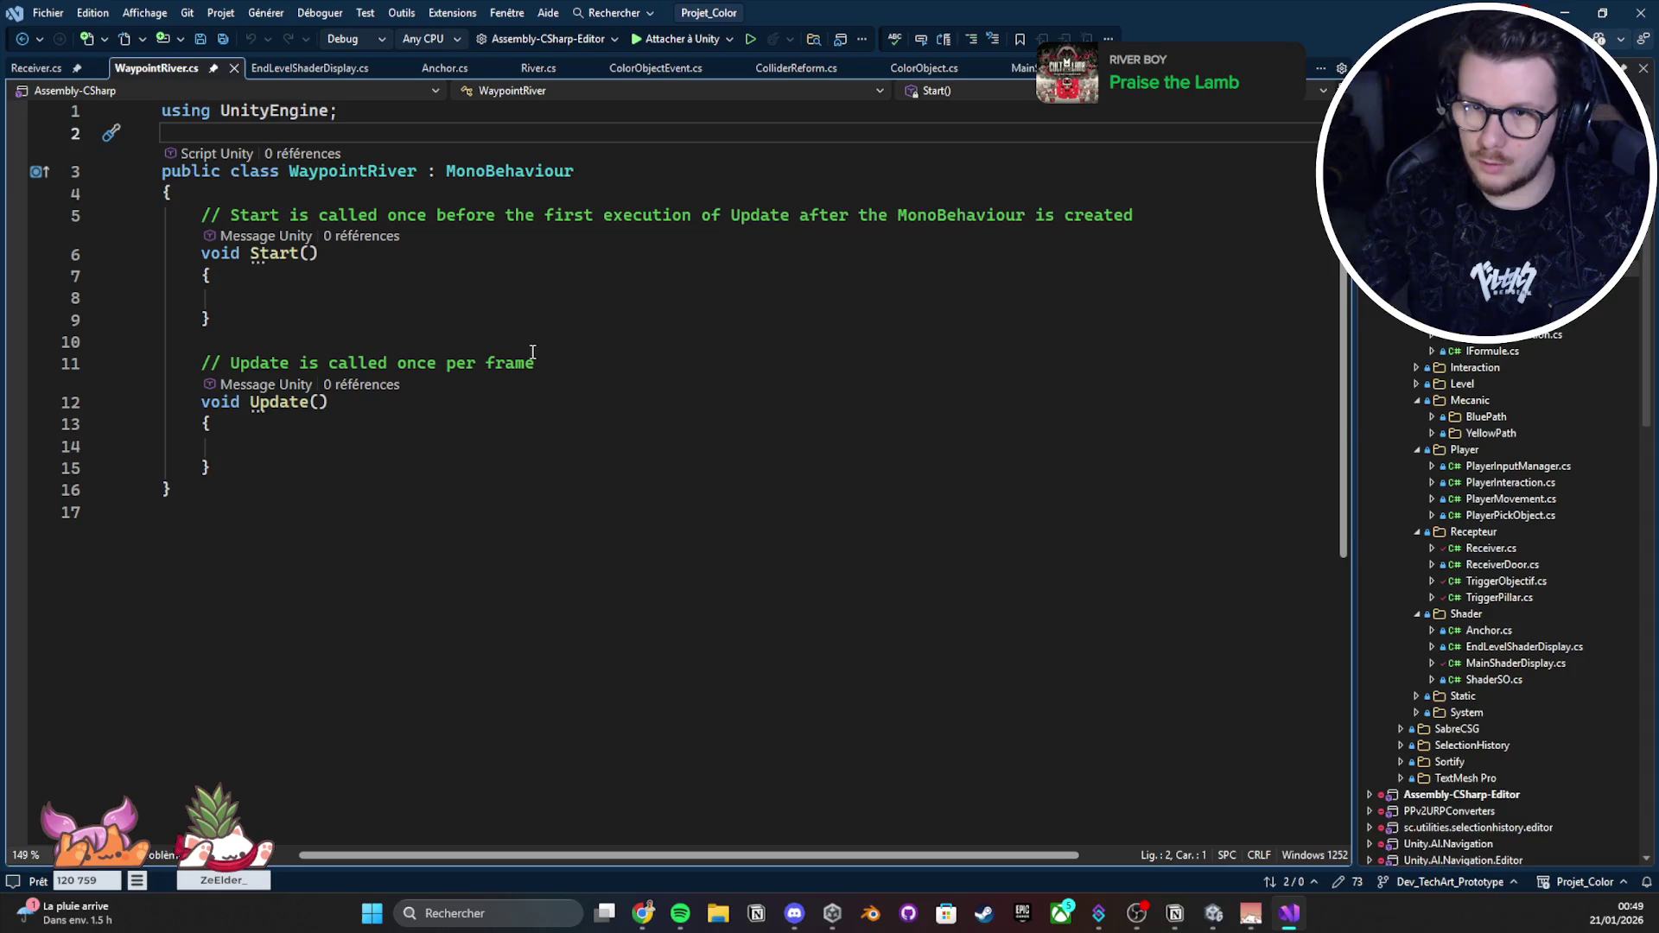
key("alt+Tab")
mouse_move(1164, 925)
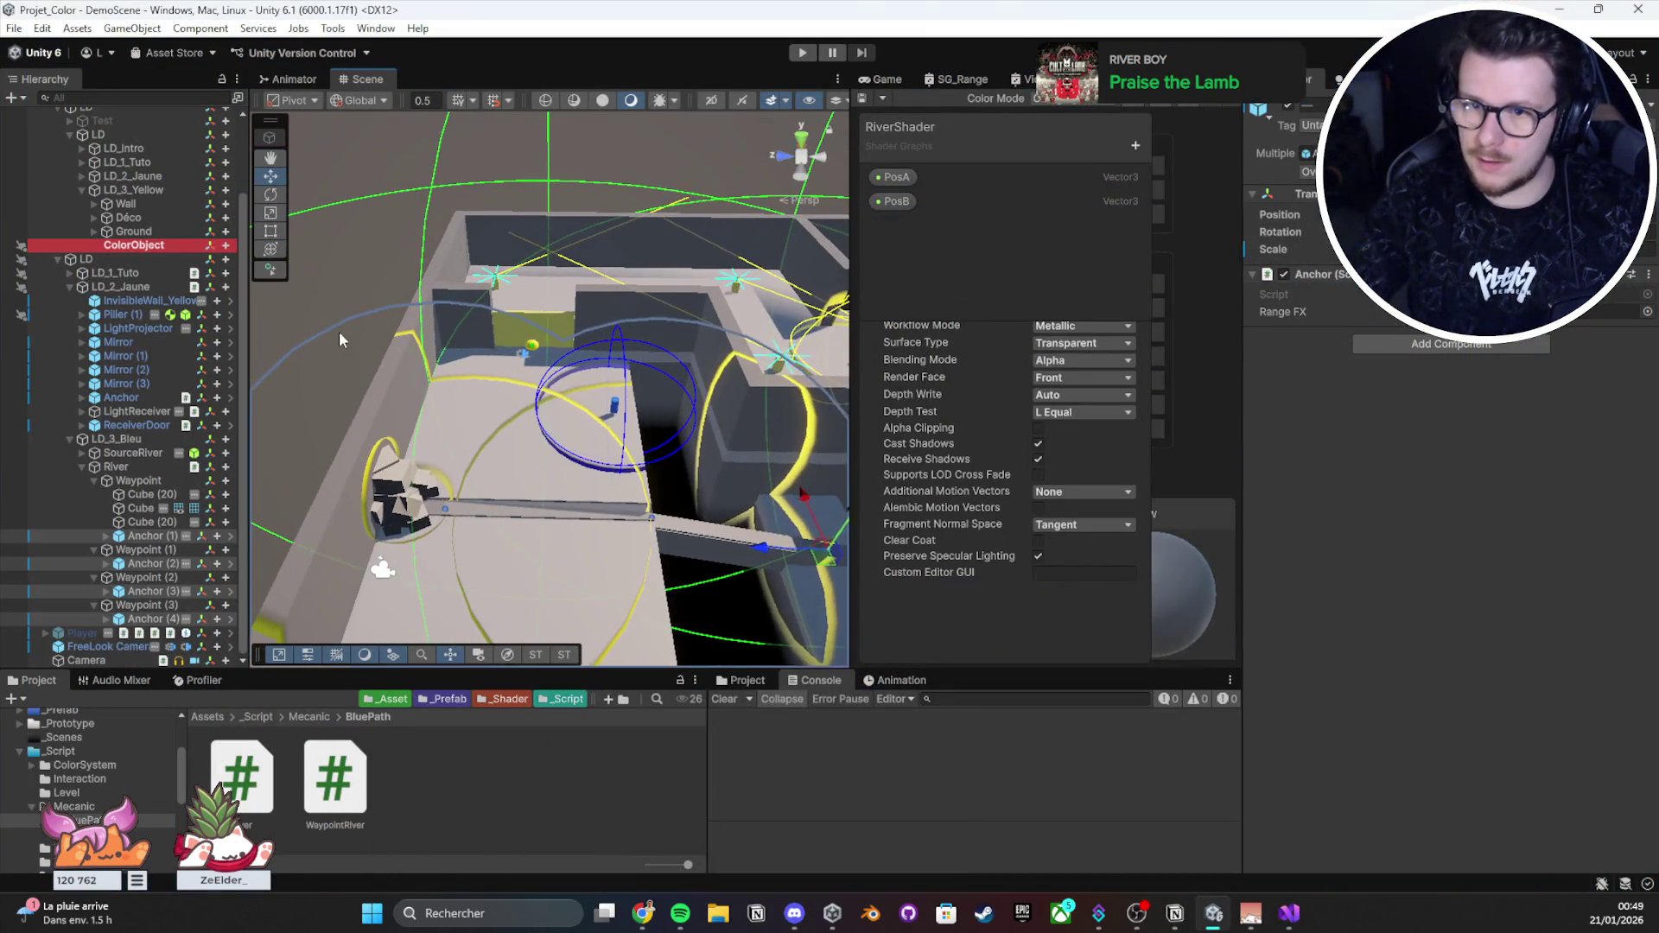
left_click_drag(338, 301, 688, 374)
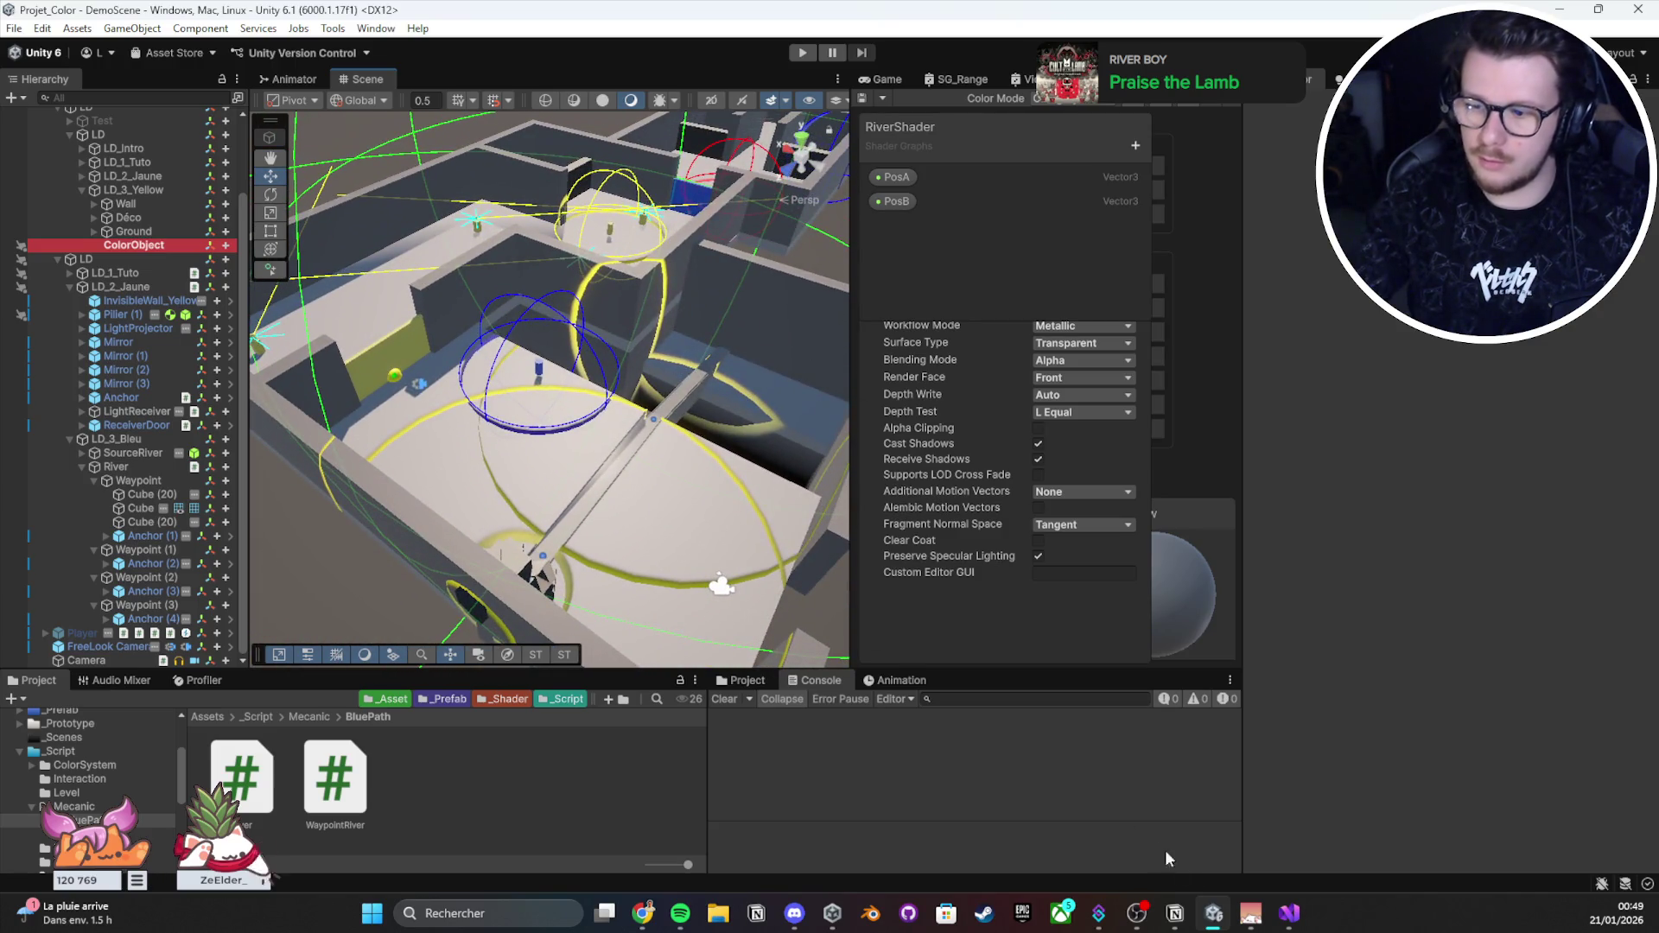
Step: Add a level-design and VFX line to the Stream #16 Note in Notion
mouse_move(1174, 913)
left_click(1138, 834)
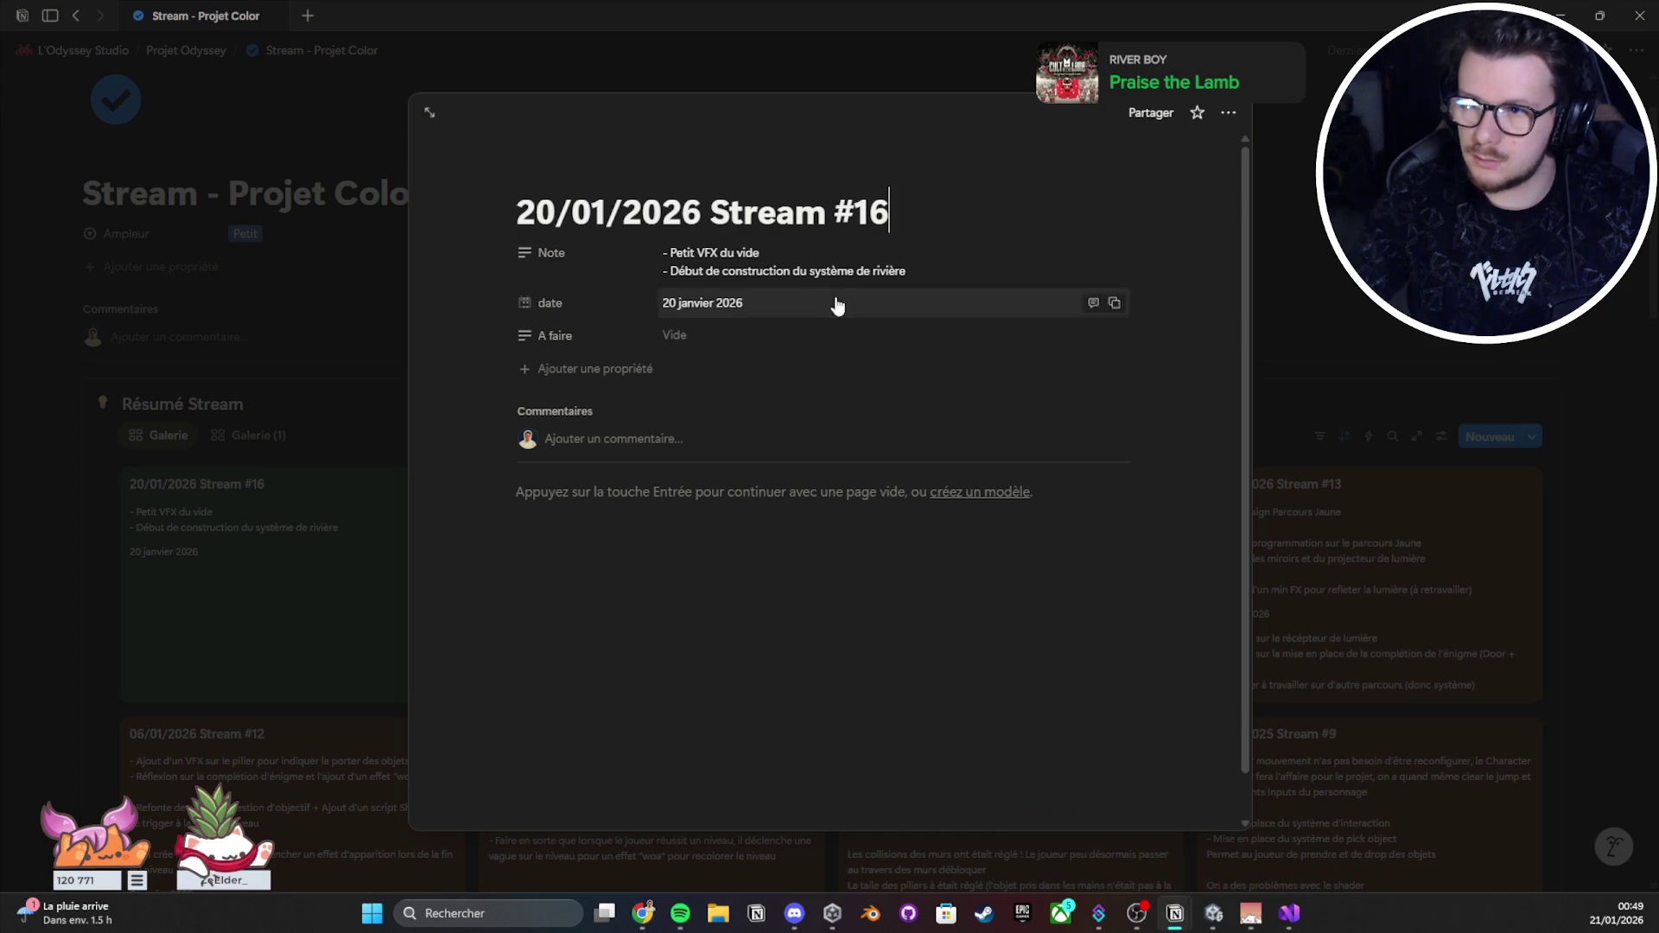
left_click(791, 251)
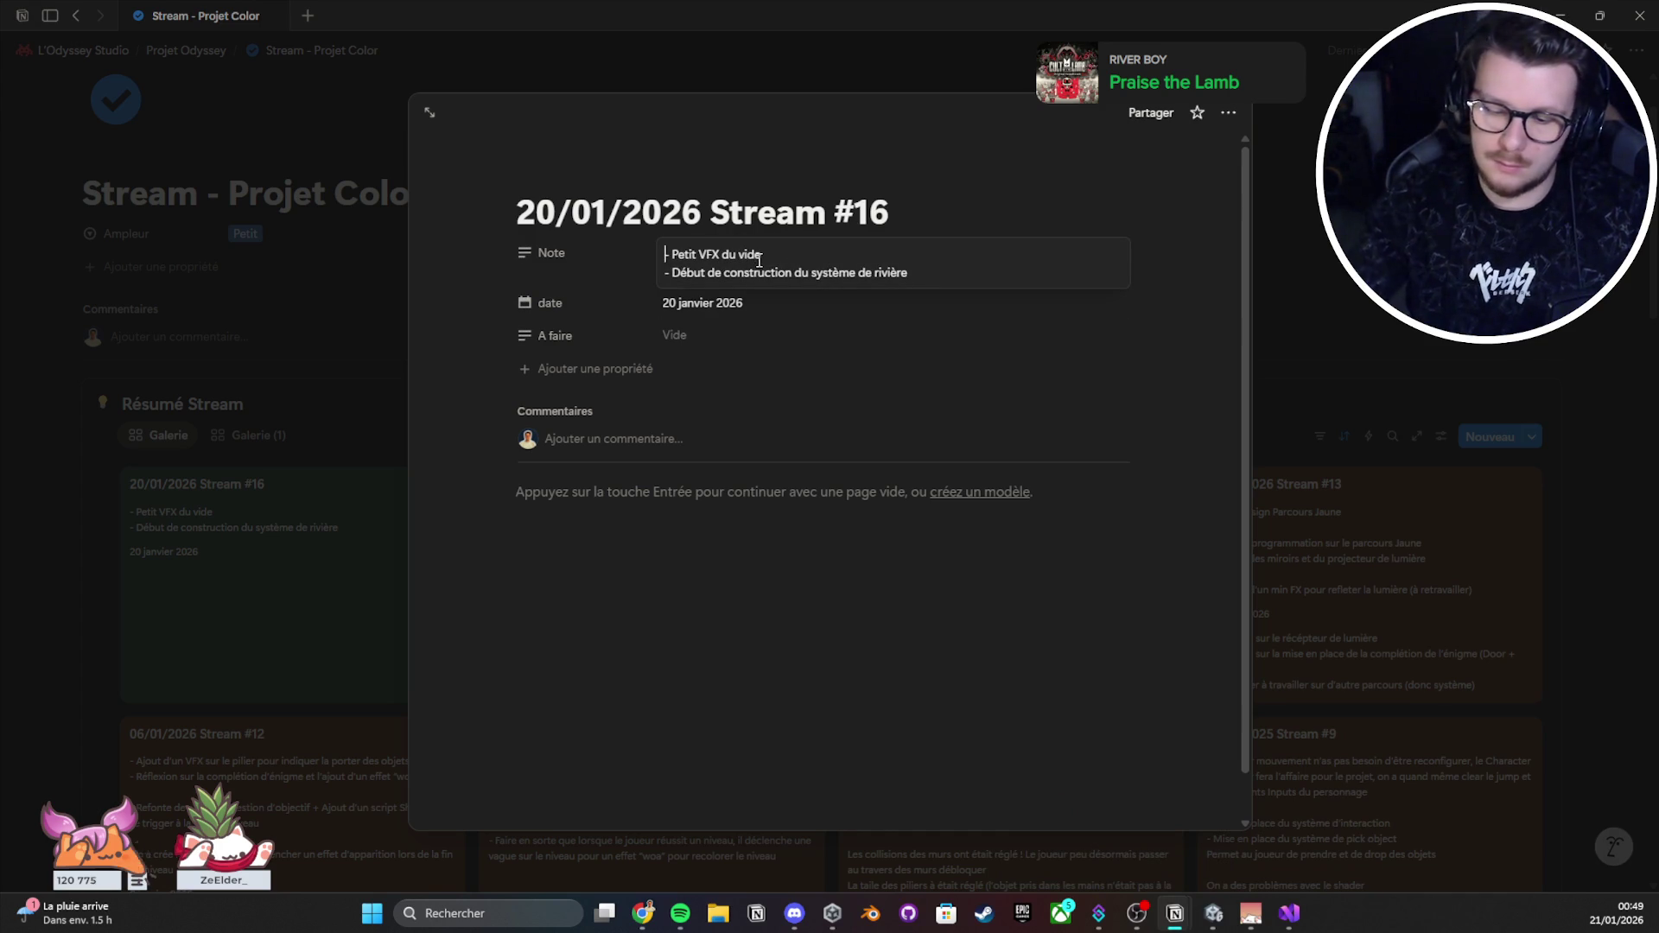
key("shift+Return")
type("- Level De")
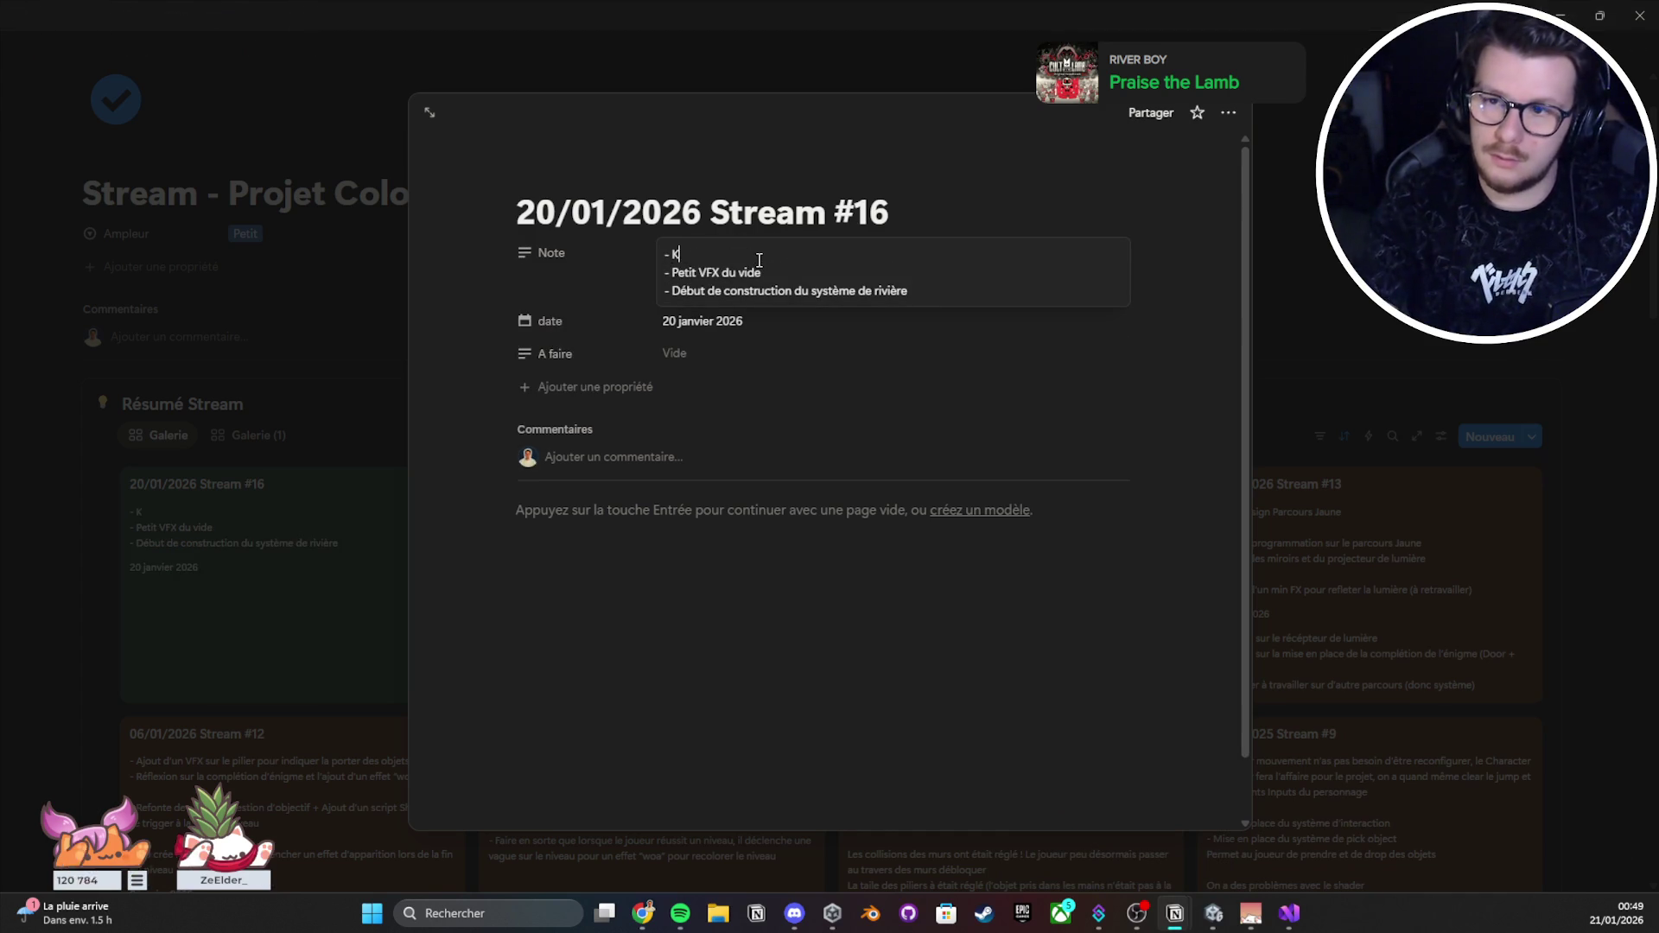
type("sign ")
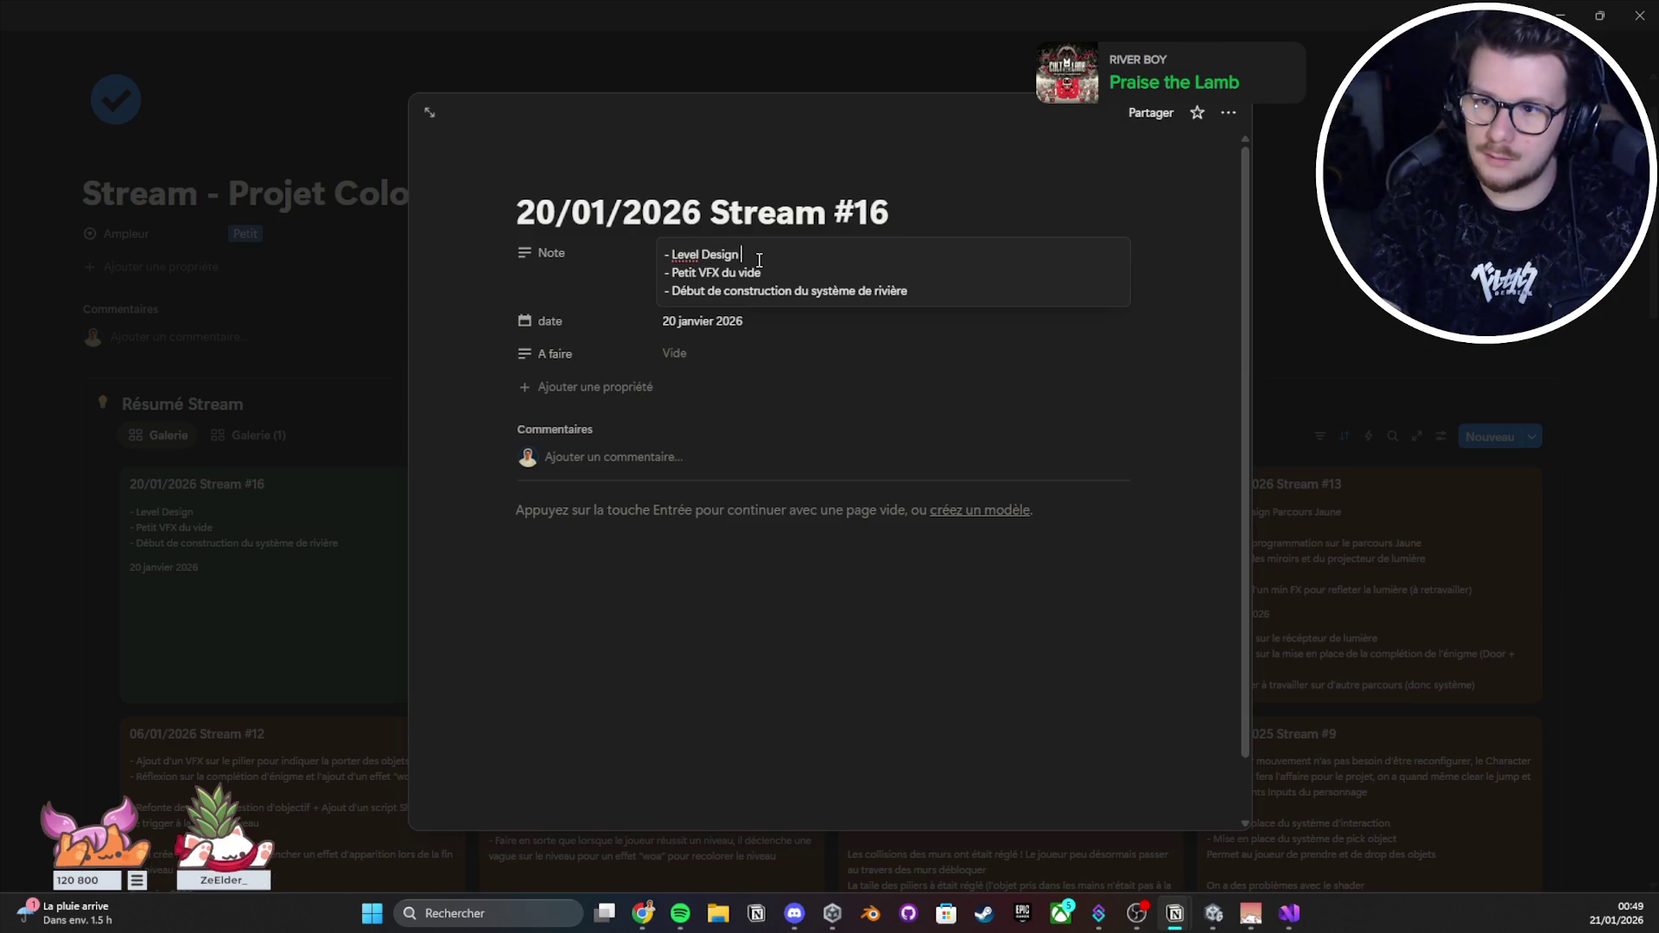
type("terminé du parcours bleu")
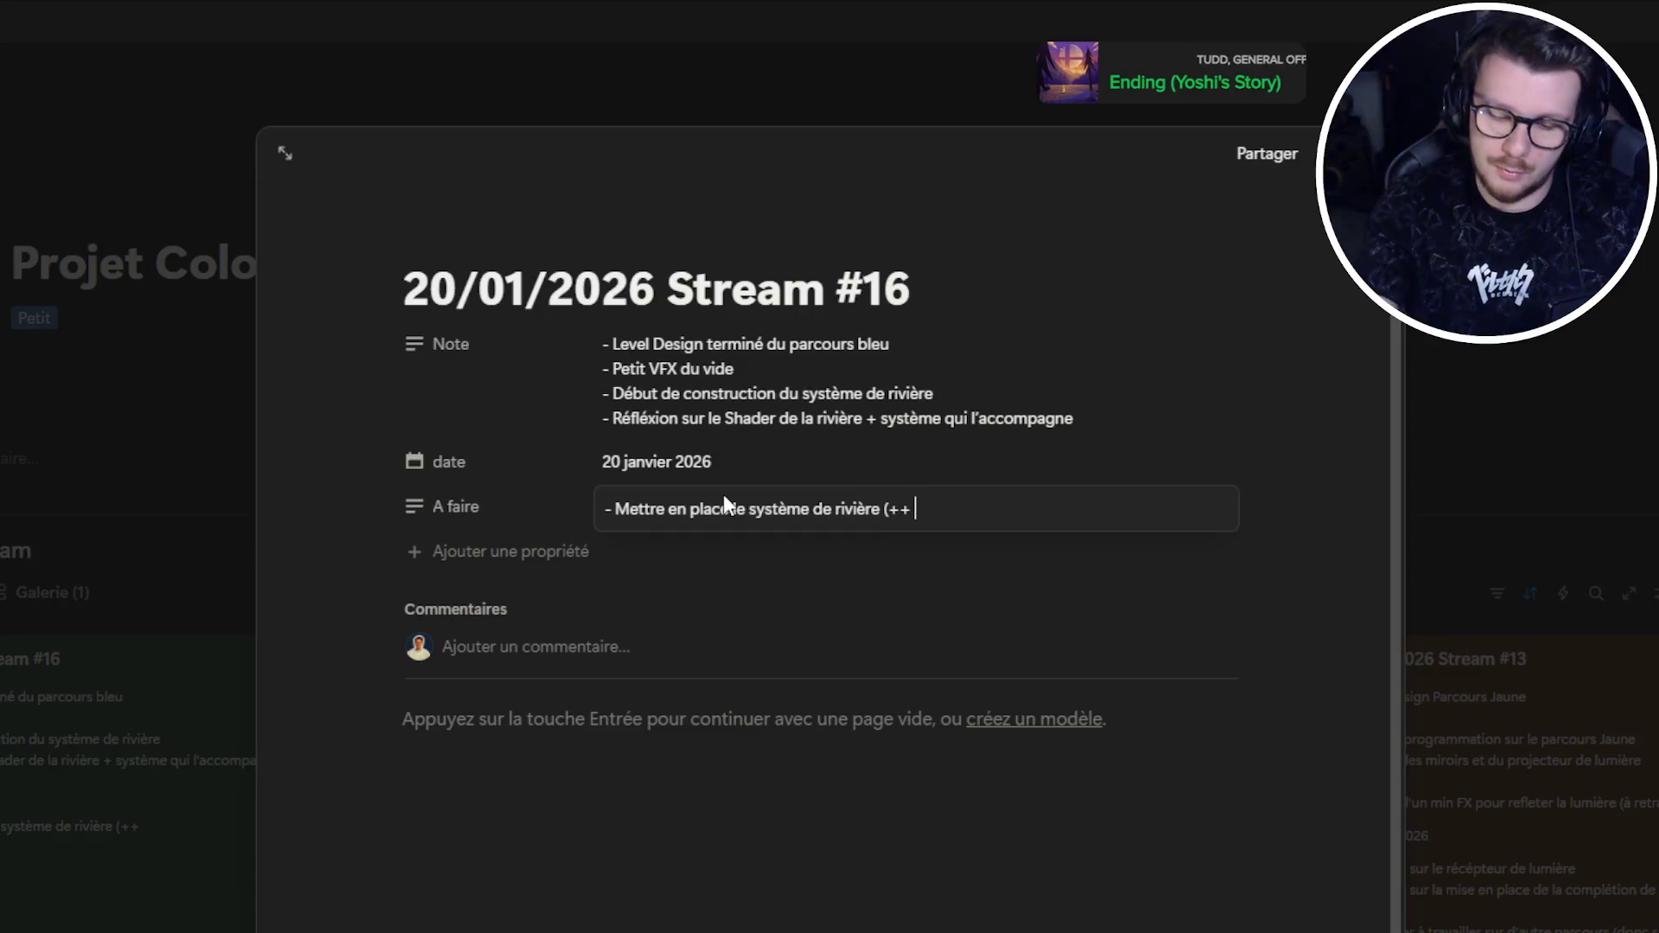
type("VFX")
key("BackSpace")
key("BackSpace")
key("BackSpace")
type("VFX)")
key("Escape")
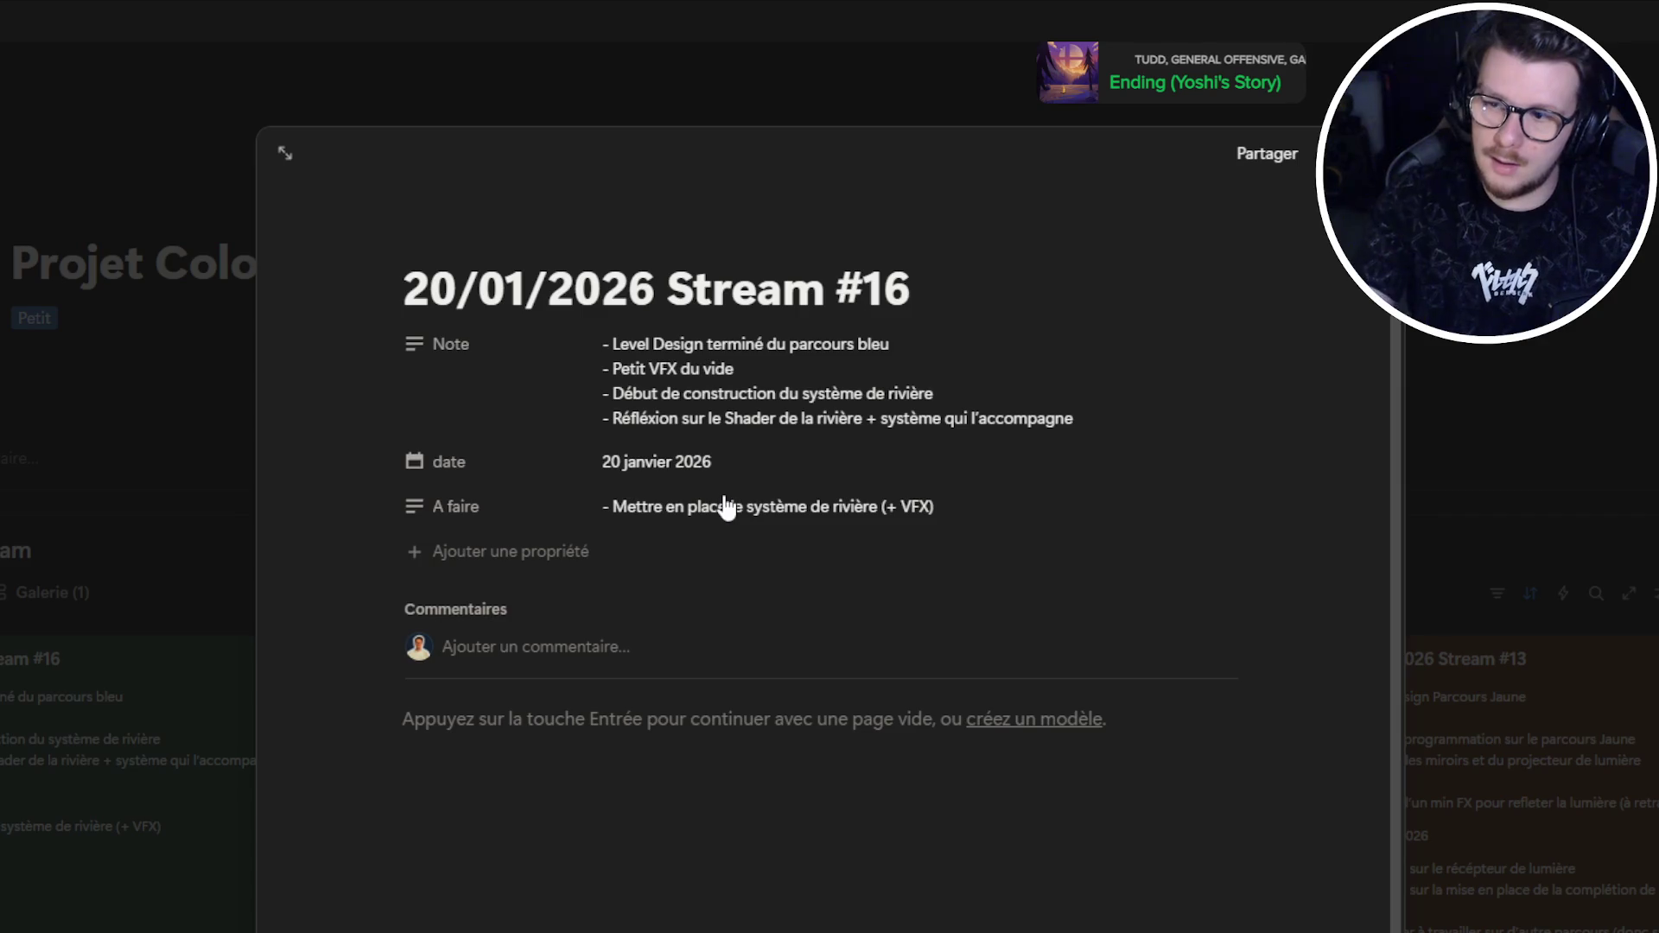
Step: Add the task '- Mettre en place la roue qui récupère ces informations' to A faire
left_click(937, 510)
key("shift+Return")
type("- ")
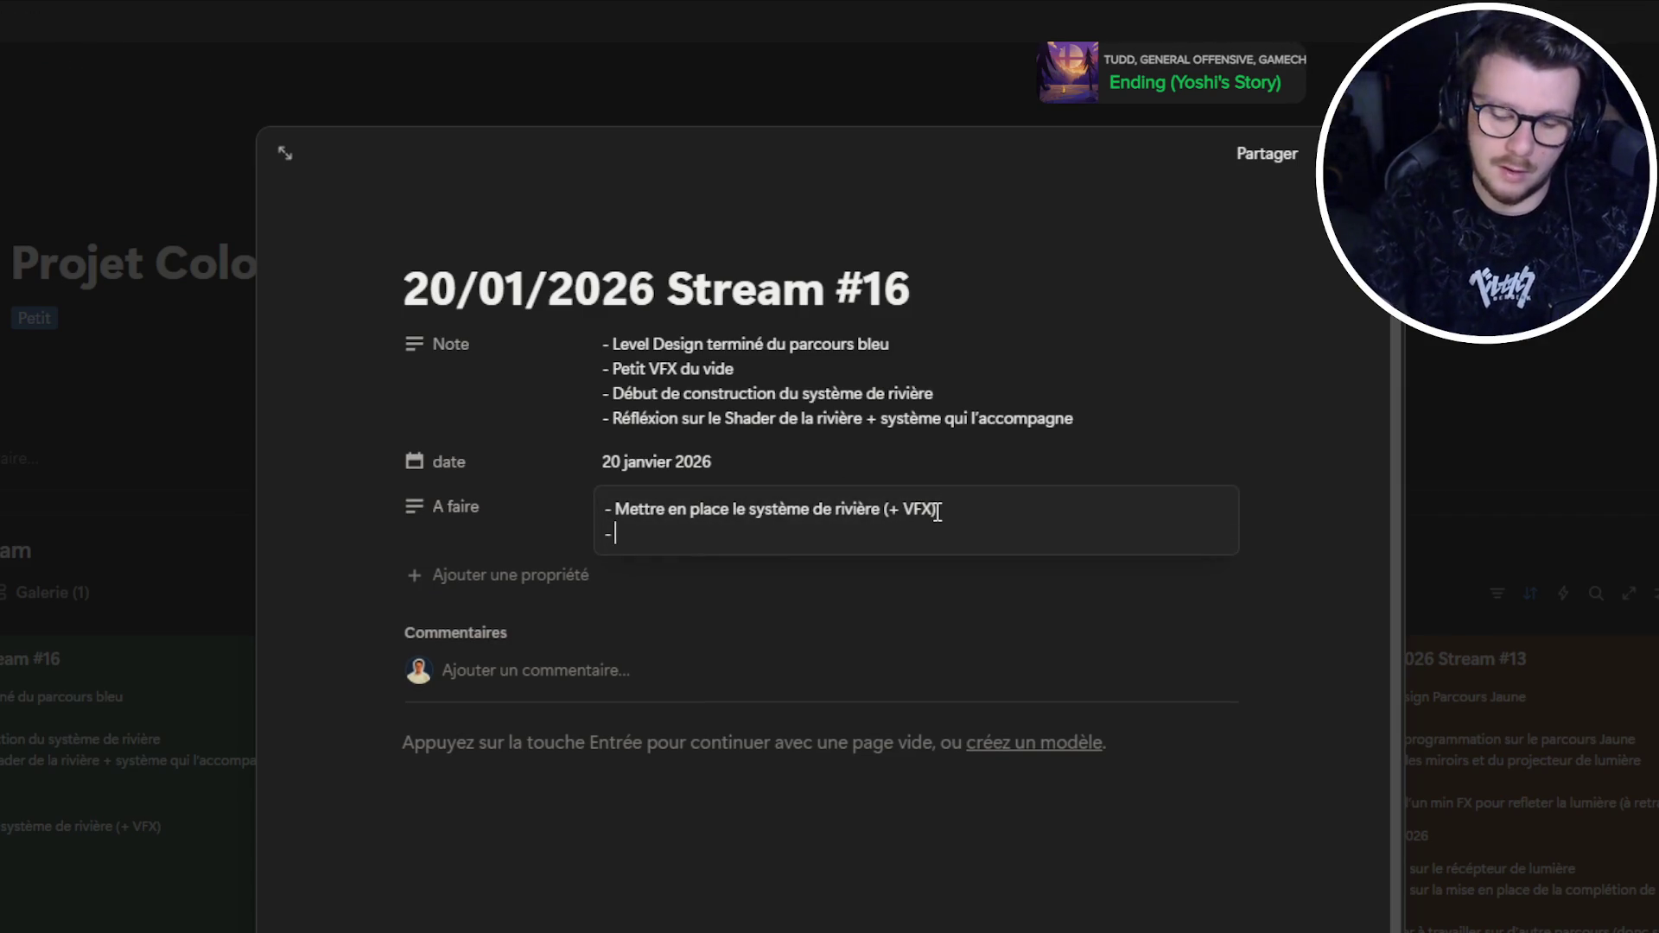
type("Mettre en pla")
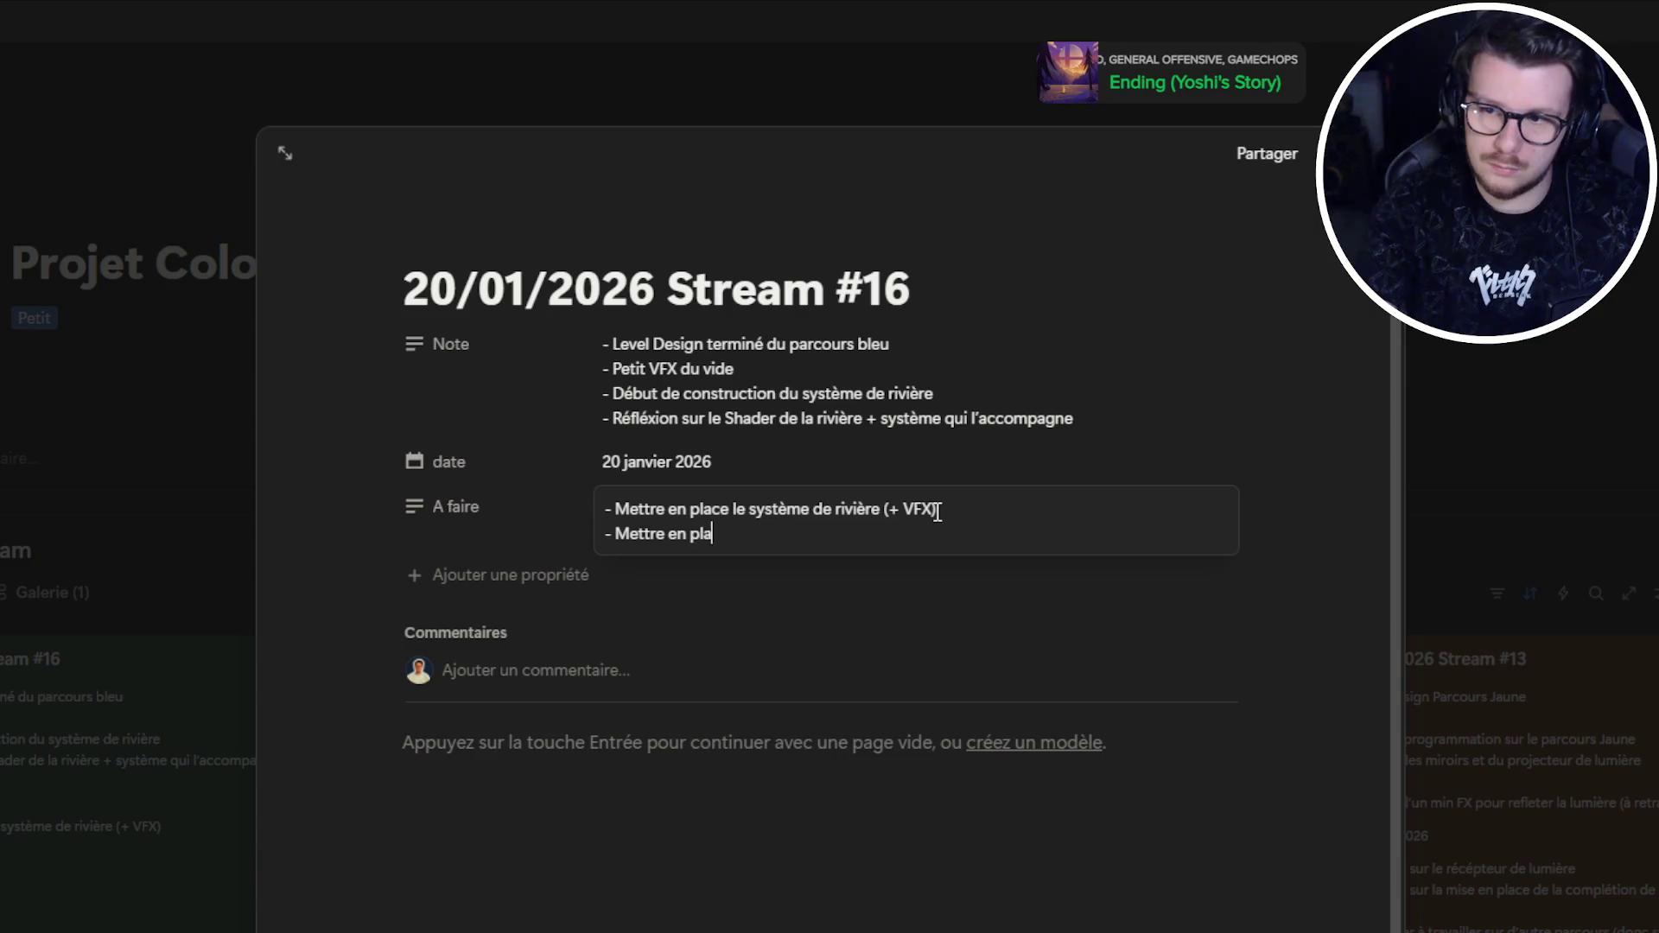
type("ce la roue qui récu")
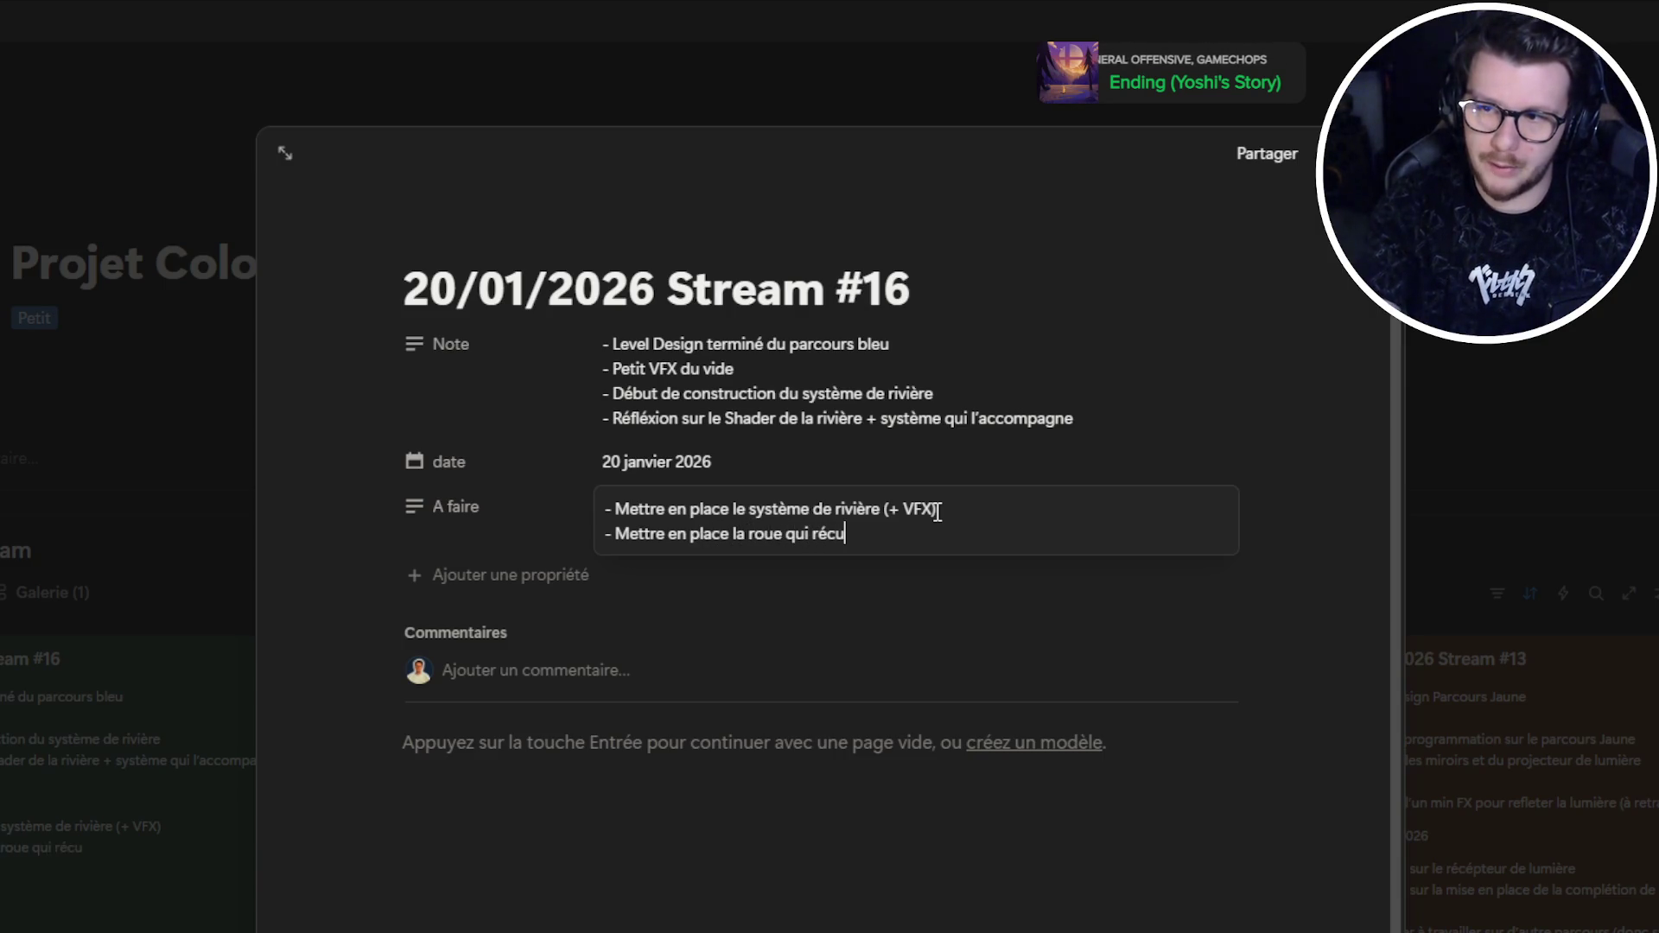
type("père ces informations")
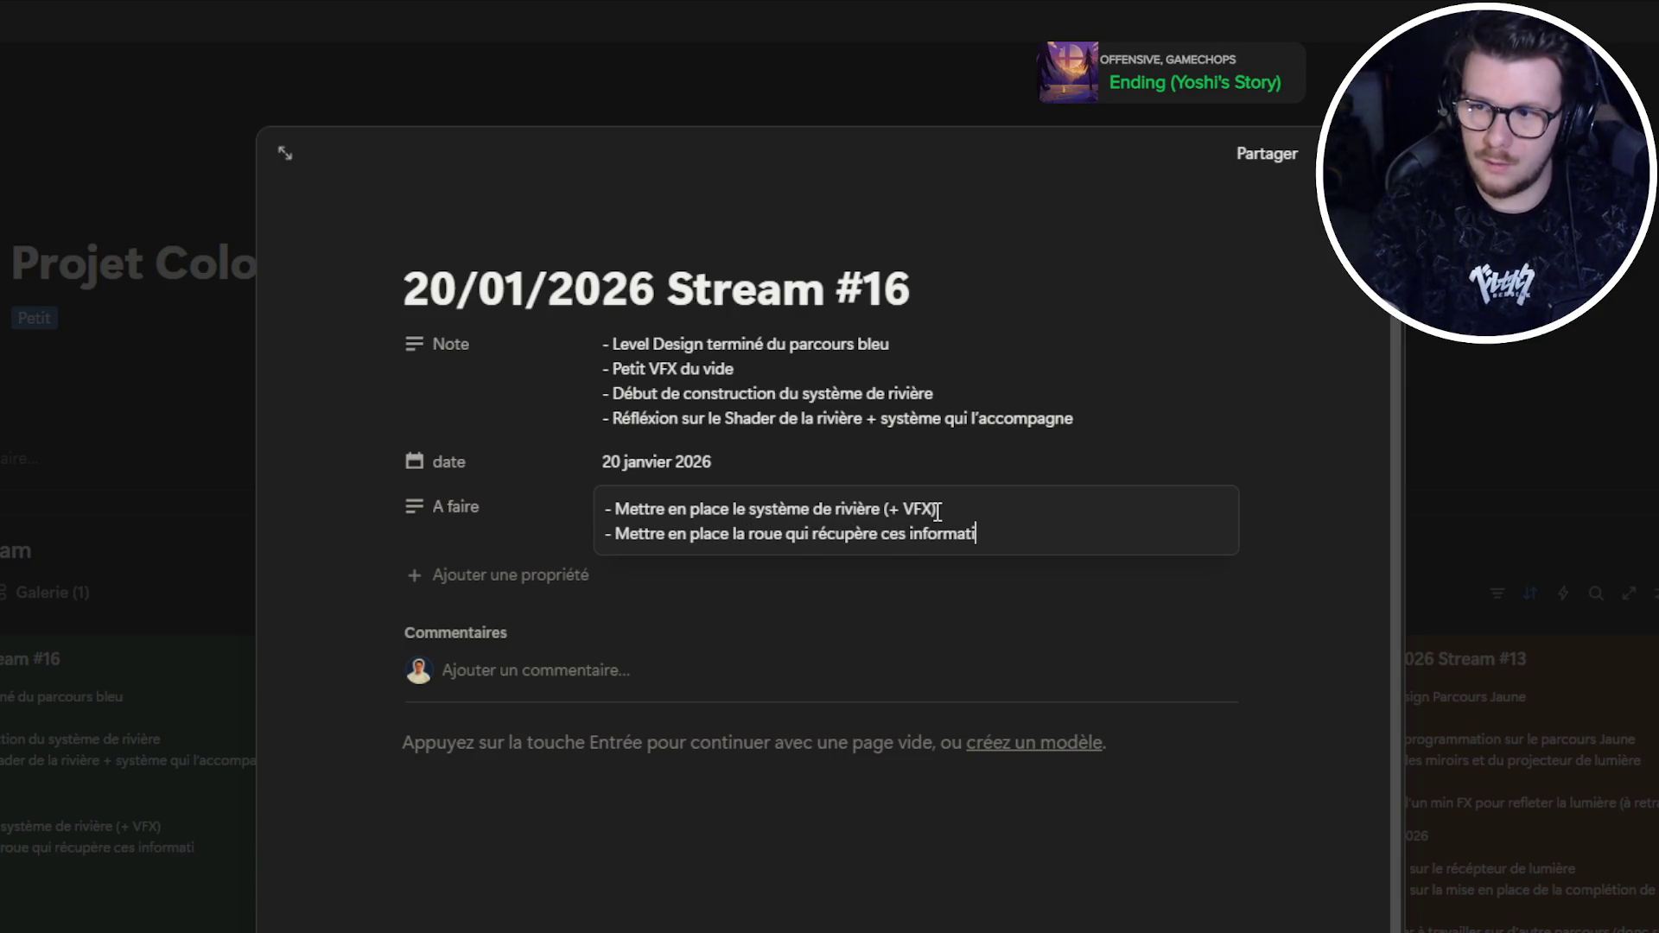
key("Return")
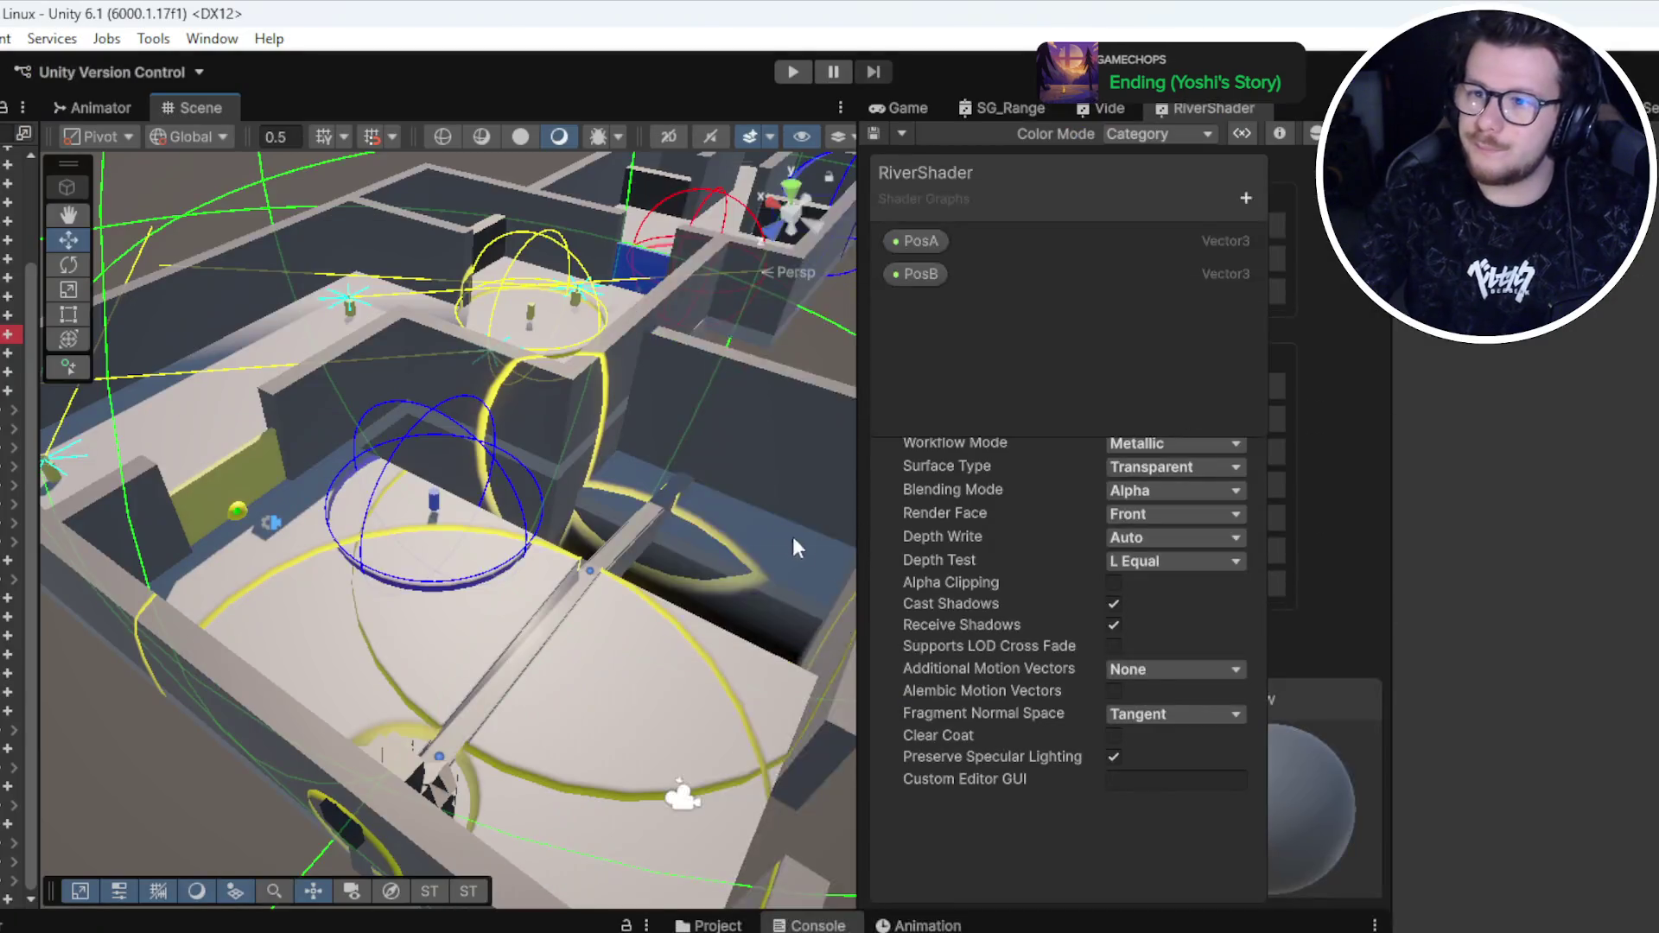
mouse_move(792, 537)
left_mouse_down()
mouse_move(529, 576)
mouse_move(388, 566)
mouse_move(522, 588)
mouse_move(700, 700)
mouse_move(677, 596)
mouse_move(807, 481)
mouse_move(791, 249)
mouse_move(778, 326)
mouse_move(829, 286)
mouse_move(574, 685)
mouse_move(473, 587)
left_mouse_up()
left_click_drag(464, 517, 411, 534)
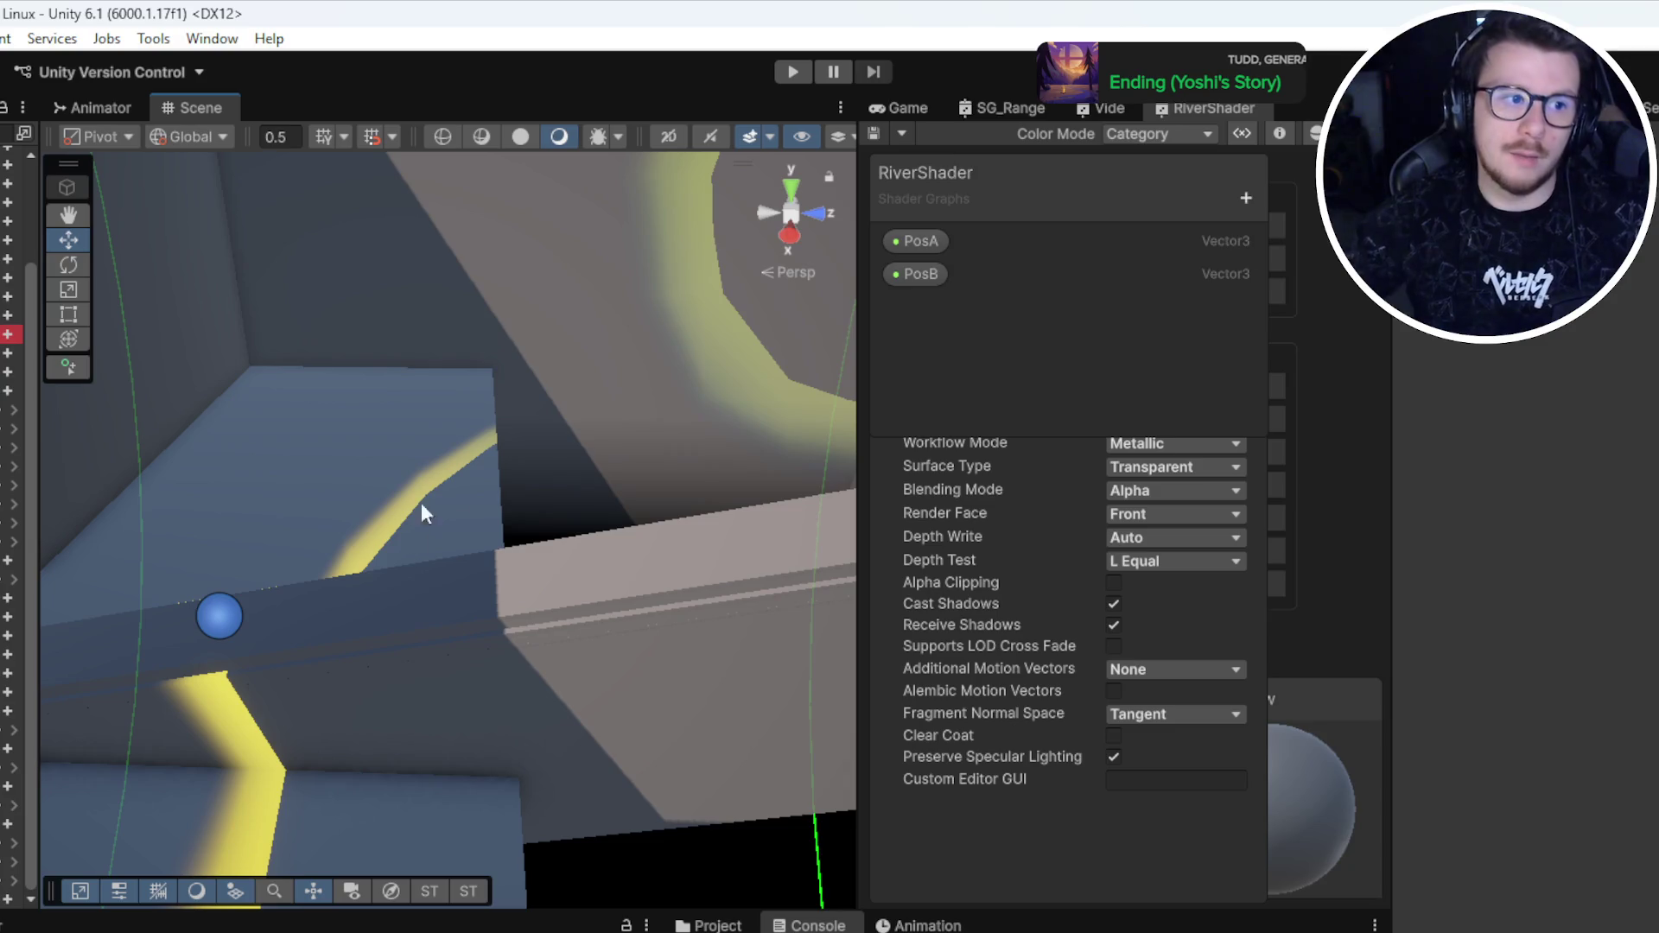
mouse_move(460, 344)
left_mouse_down()
mouse_move(961, 211)
mouse_move(1030, 342)
left_mouse_up()
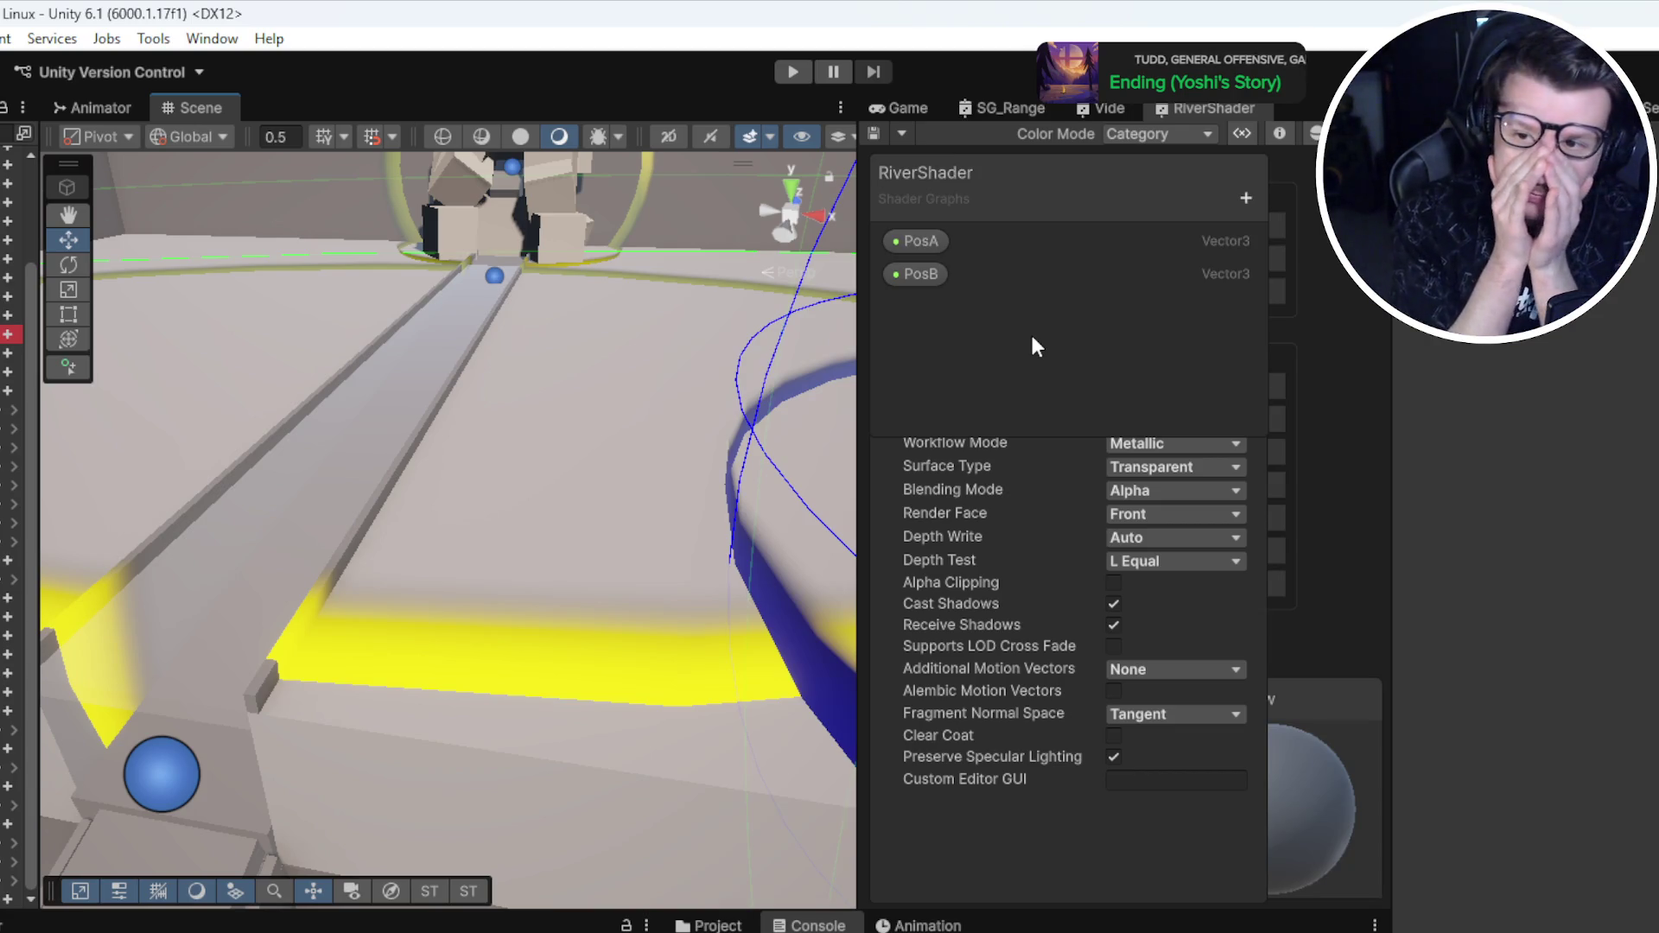
mouse_move(393, 445)
left_mouse_down()
mouse_move(484, 498)
mouse_move(511, 463)
mouse_move(473, 449)
left_mouse_up()
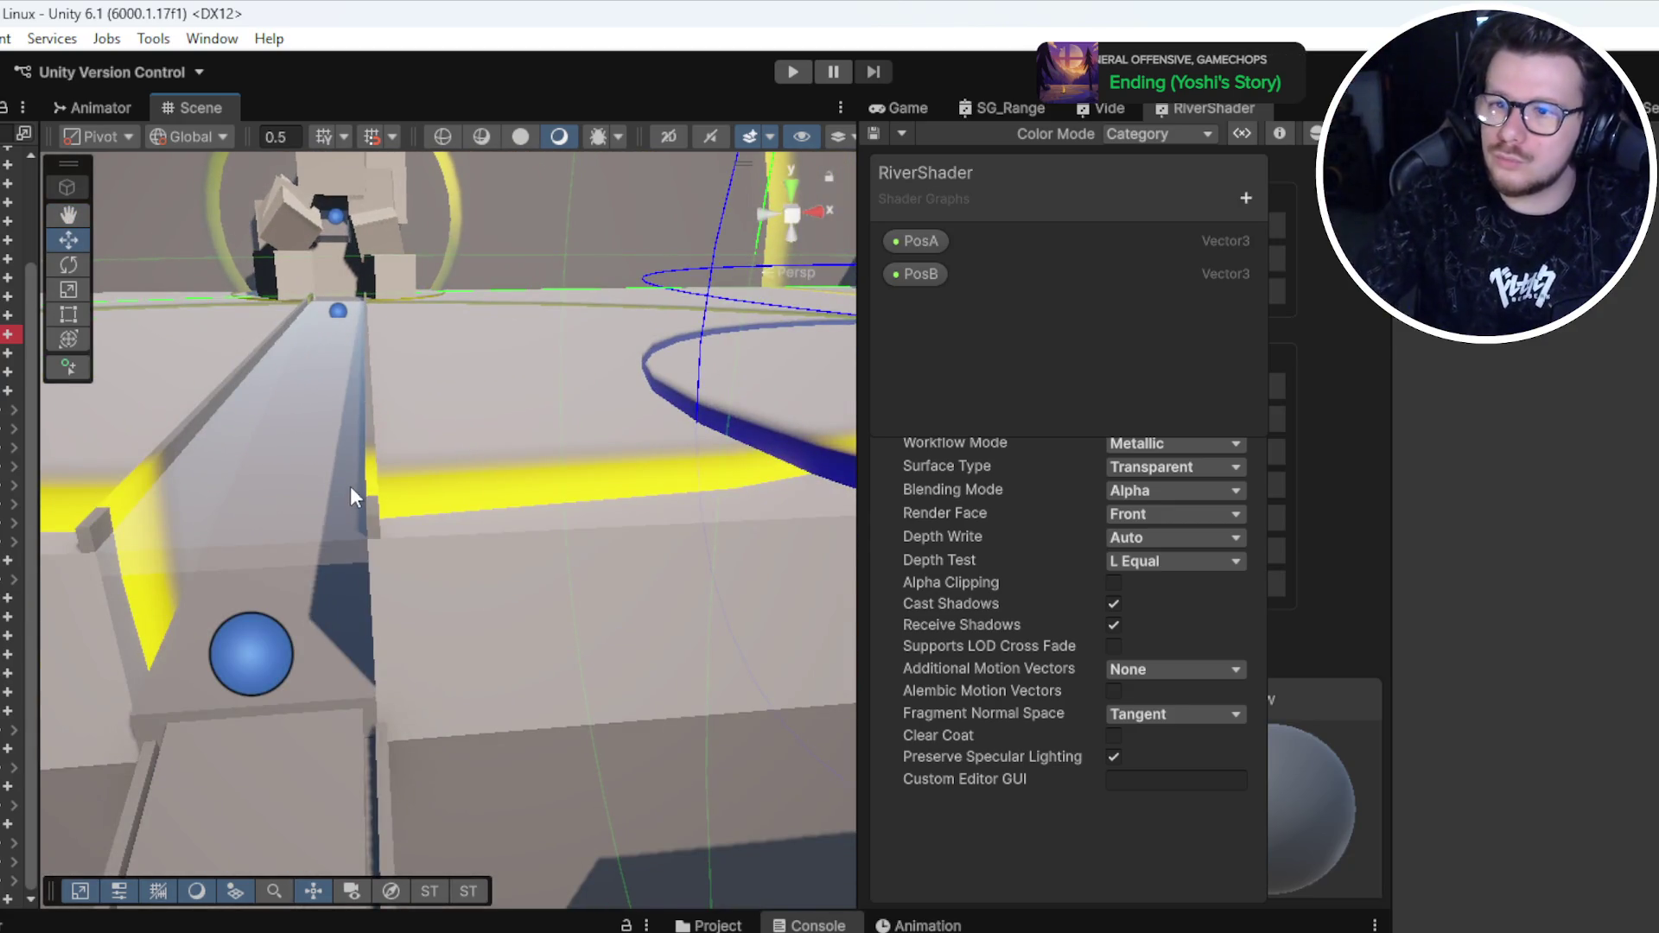
left_click(338, 310)
left_click_drag(605, 259, 523, 288)
Step: Frame and inspect the rail, its end anchors and the floor mesh
left_click(573, 470)
key("f")
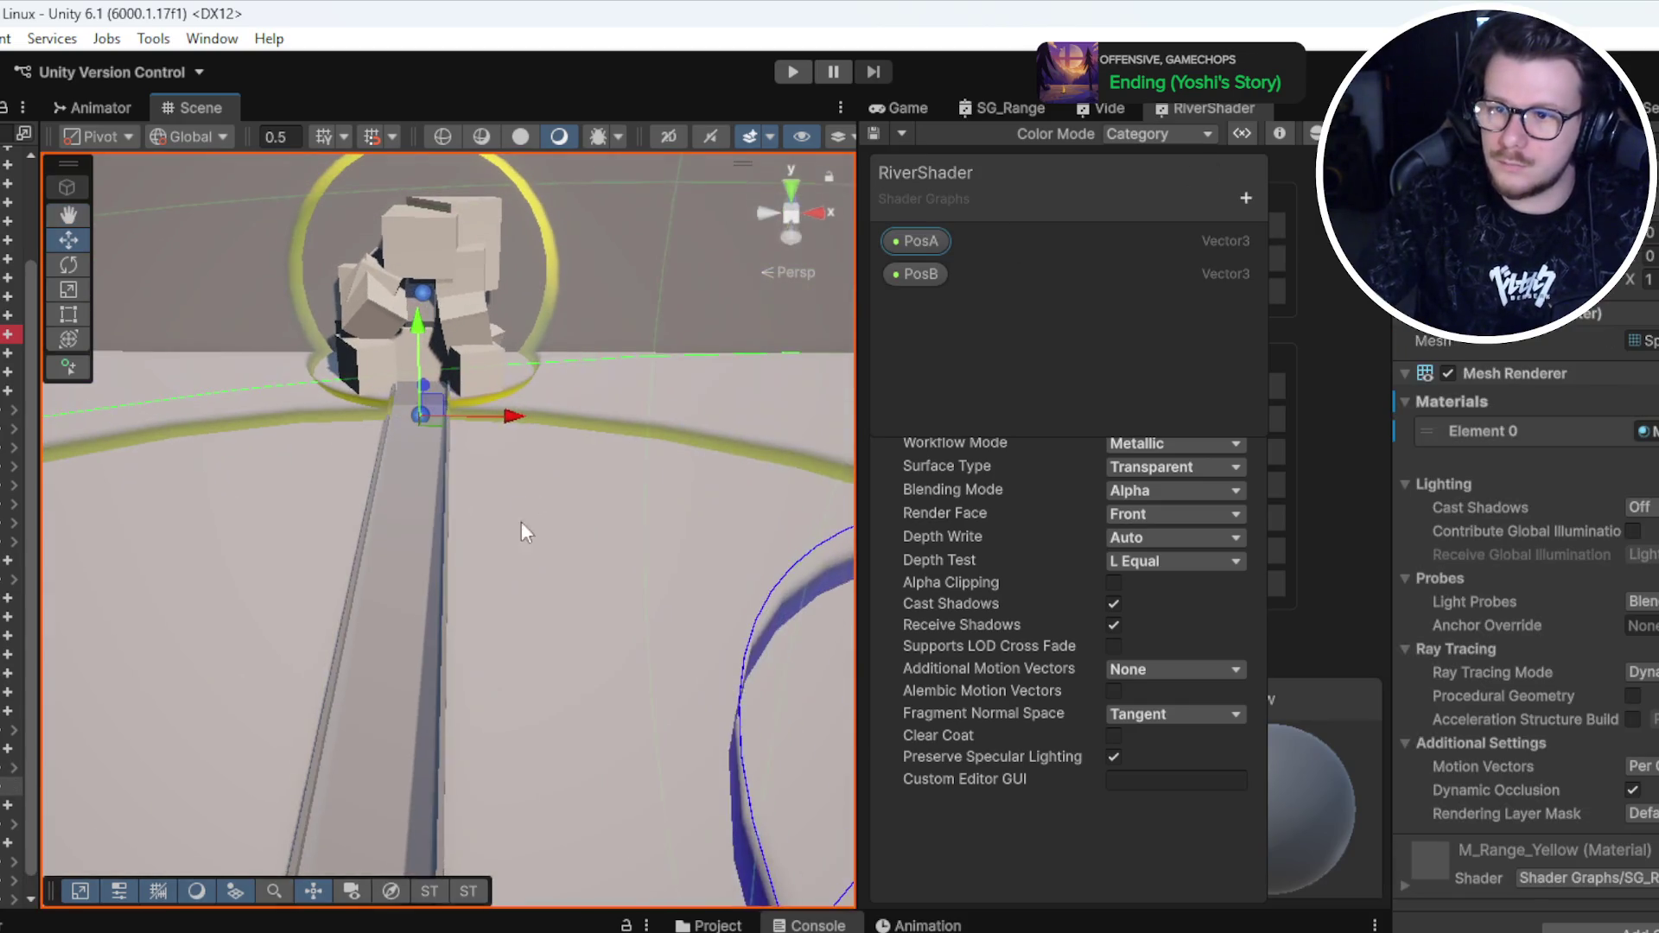
mouse_move(484, 596)
left_mouse_down()
mouse_move(481, 525)
mouse_move(380, 532)
mouse_move(464, 563)
mouse_move(552, 246)
mouse_move(518, 546)
mouse_move(537, 475)
mouse_move(494, 528)
left_mouse_up()
left_click(552, 245)
left_click(262, 675)
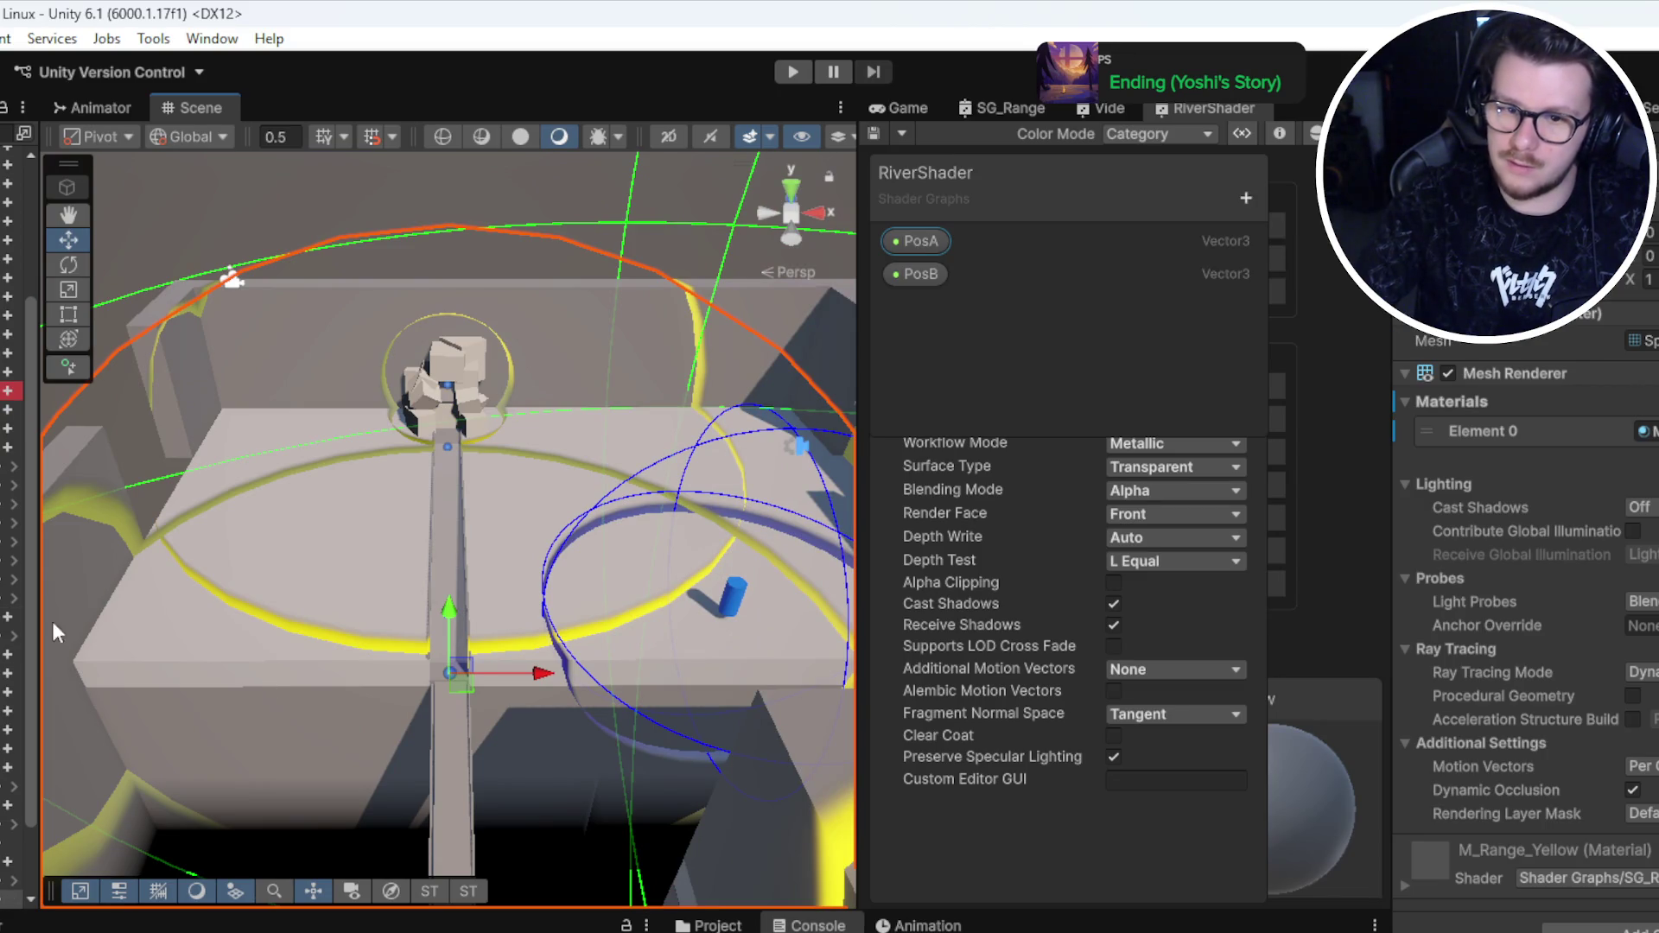
left_click(10, 692)
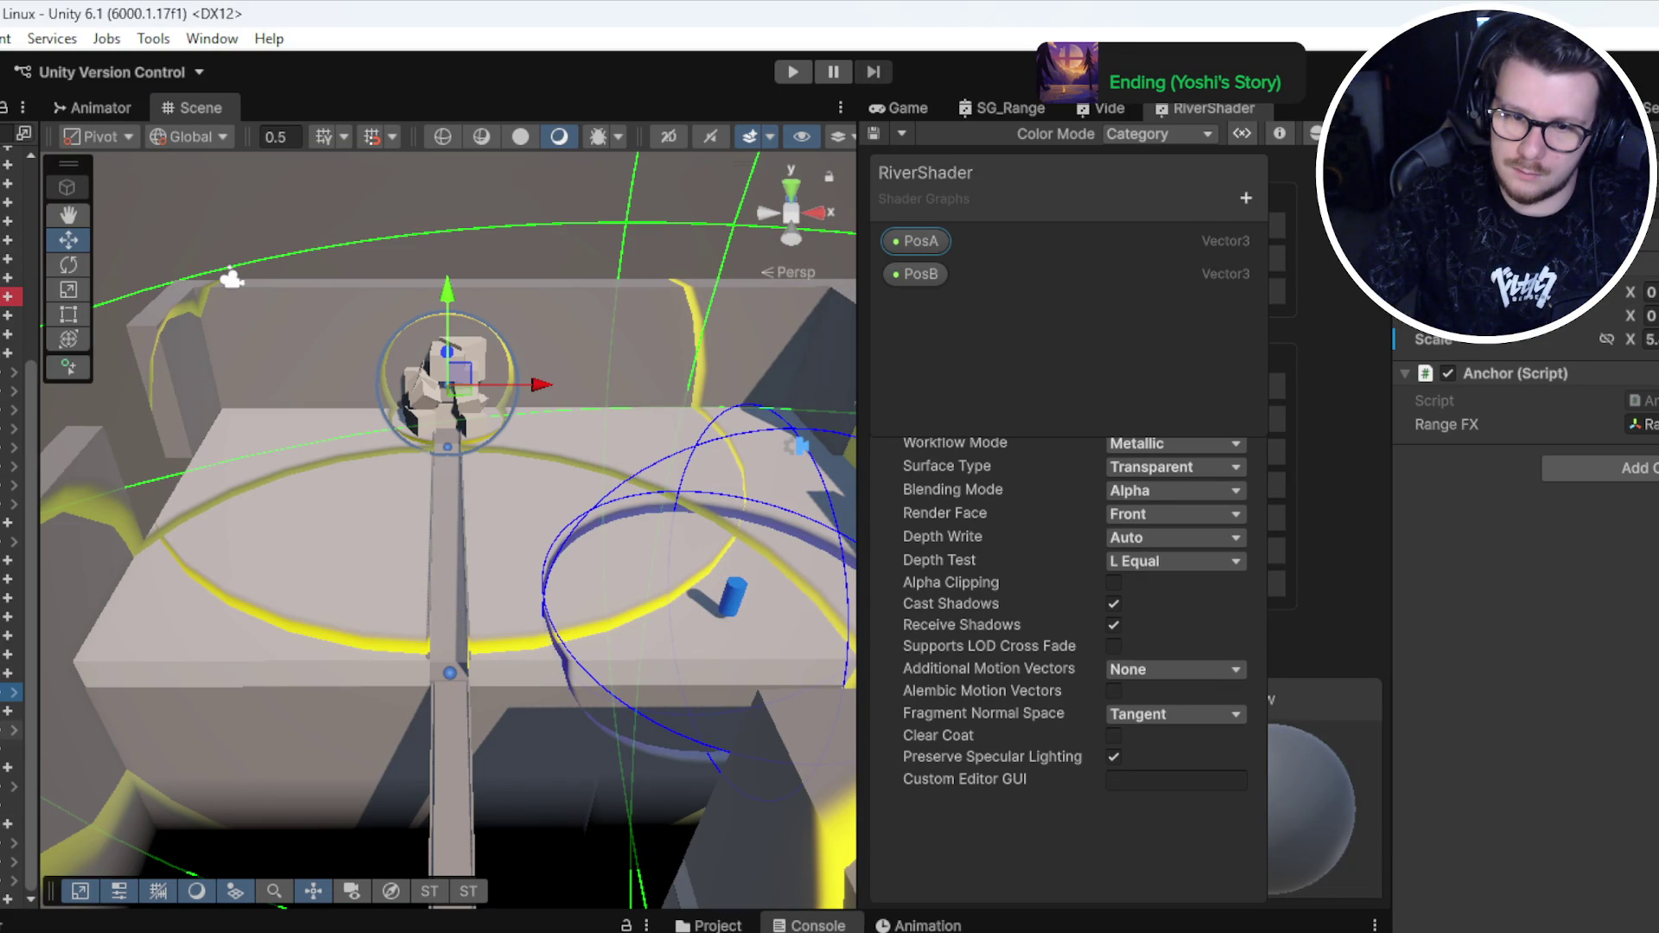
left_click(446, 447)
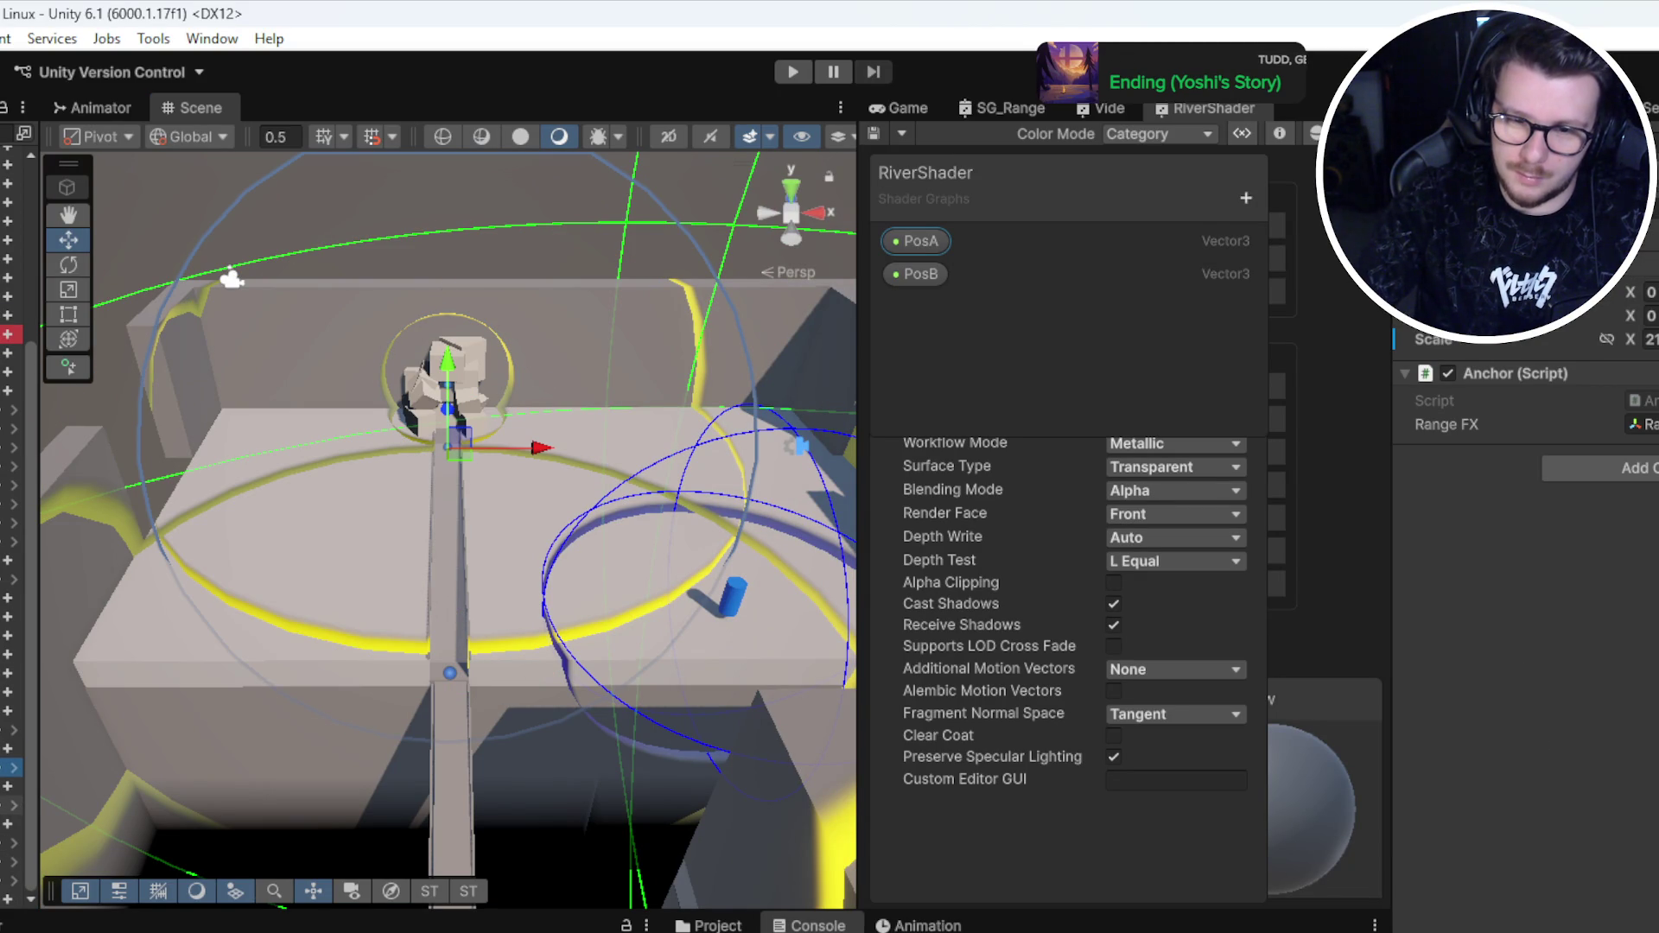
Step: Zoom out to a wider view of the level and select the left platform
mouse_move(215, 646)
left_mouse_down()
mouse_move(360, 359)
mouse_move(370, 553)
mouse_move(417, 556)
left_mouse_up()
left_click(418, 489)
mouse_move(494, 667)
left_mouse_down()
mouse_move(485, 516)
mouse_move(512, 531)
mouse_move(333, 564)
mouse_move(422, 512)
mouse_move(413, 454)
mouse_move(370, 476)
mouse_move(384, 474)
left_mouse_up()
left_click(320, 519)
Step: Narrow the side platforms to X scales 12 and 8 and slide them back from the channel
left_click_drag(496, 472, 691, 493)
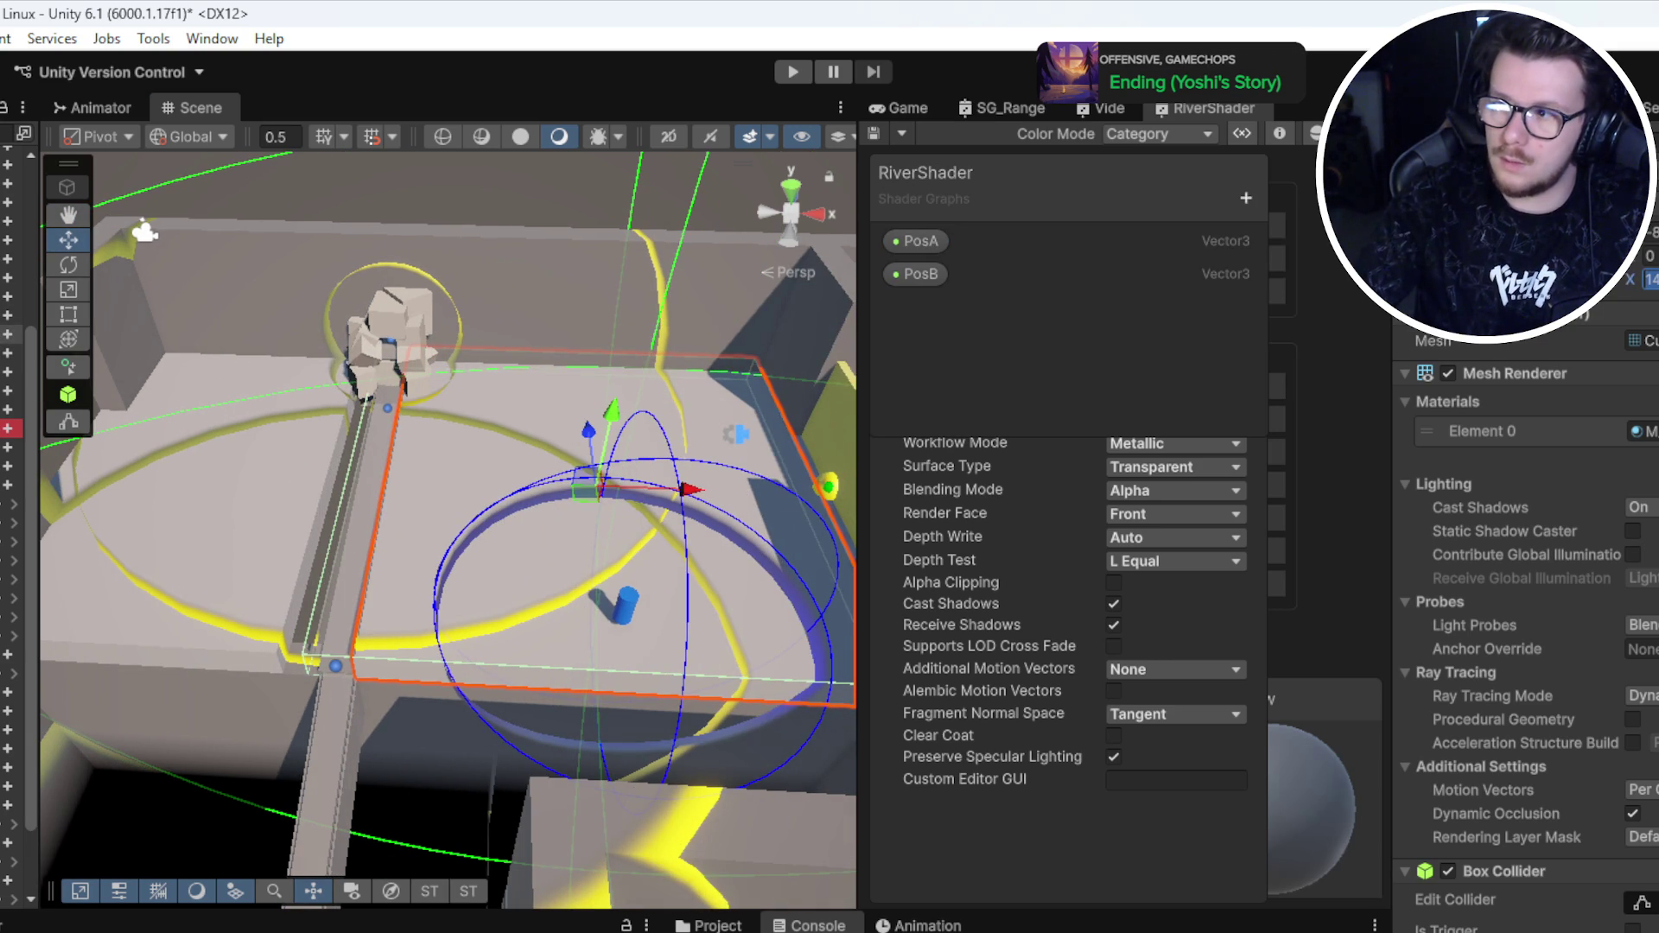
left_click_drag(1630, 279, 1622, 279)
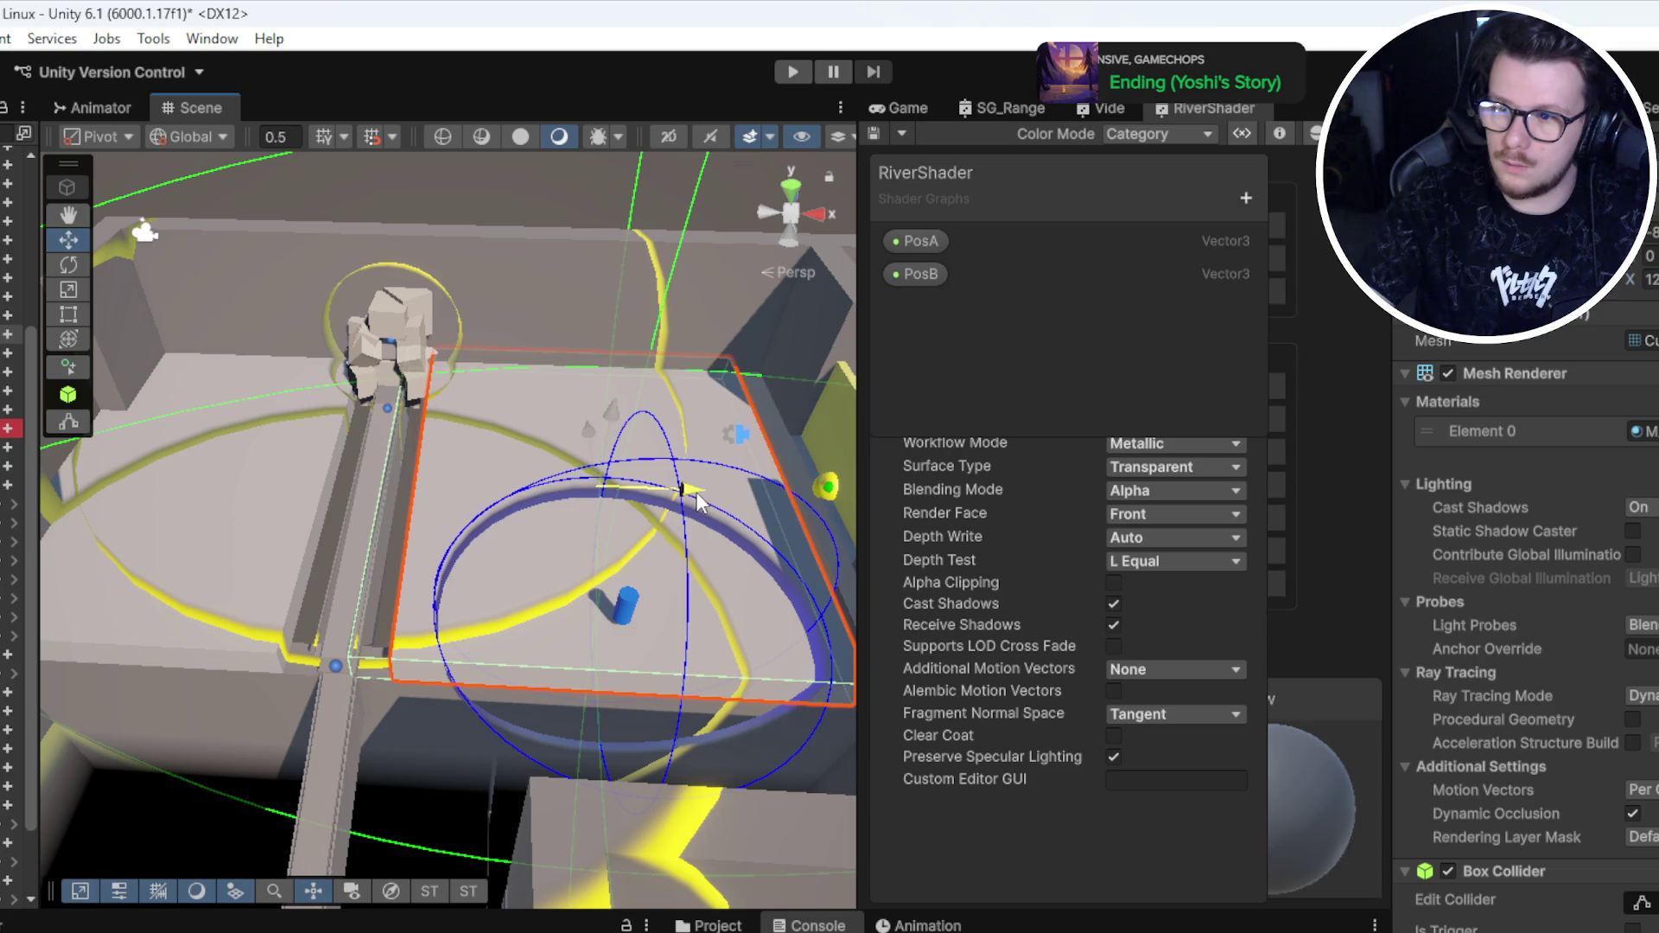
mouse_move(674, 467)
left_mouse_down()
mouse_move(486, 455)
mouse_move(355, 493)
left_mouse_up()
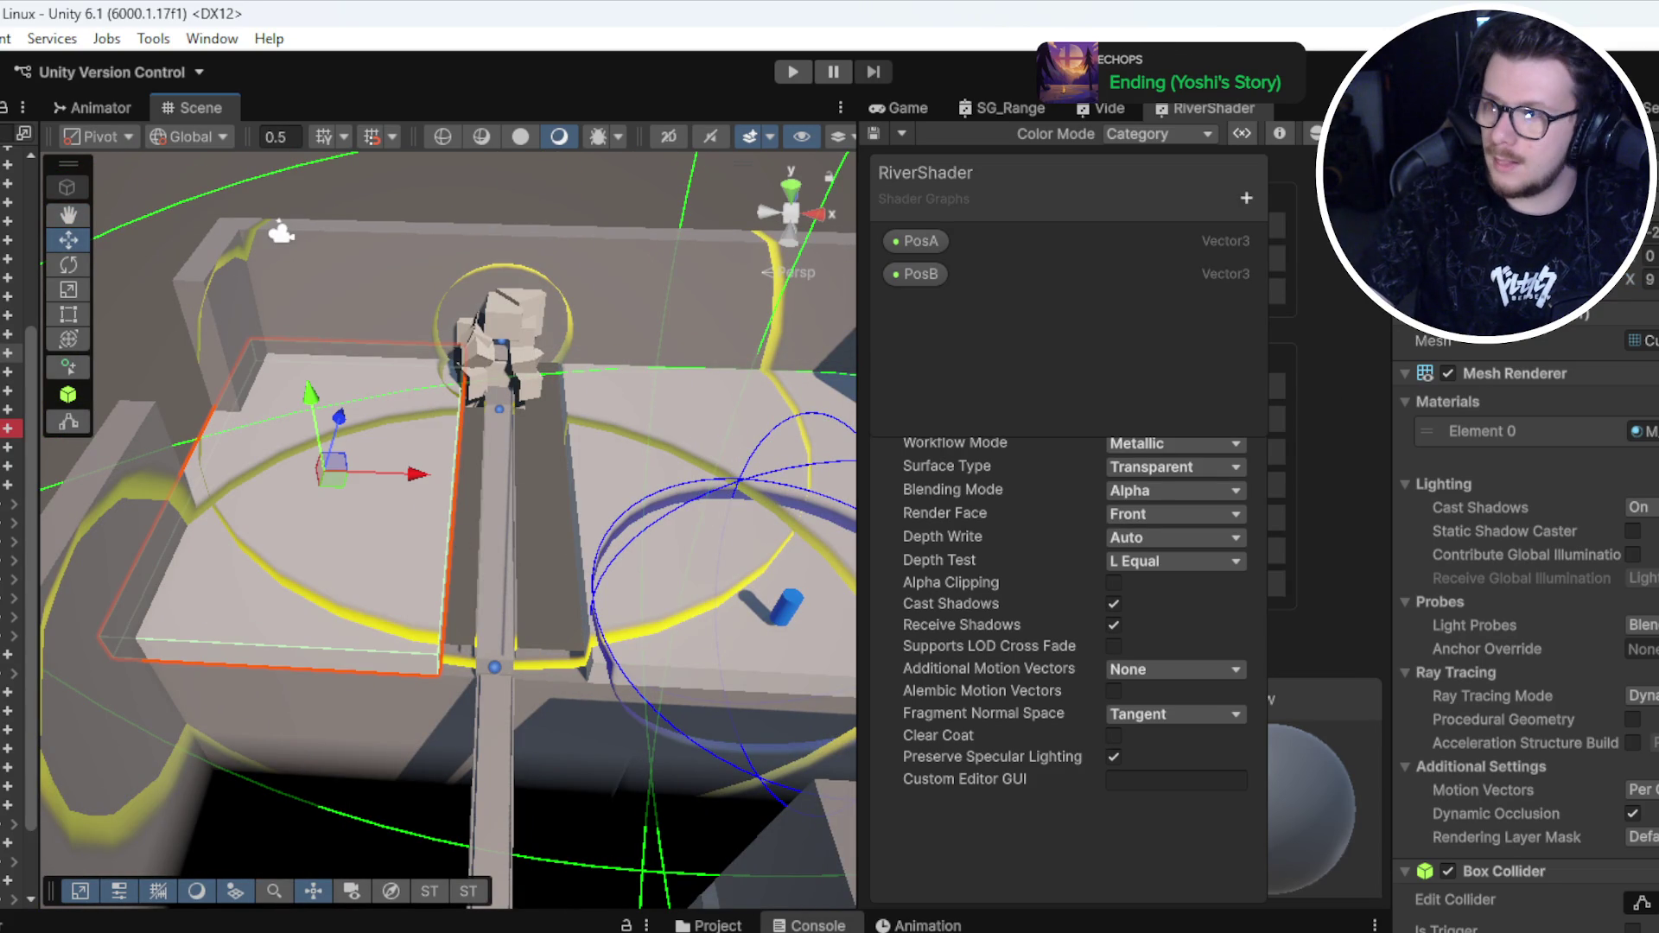
type("8")
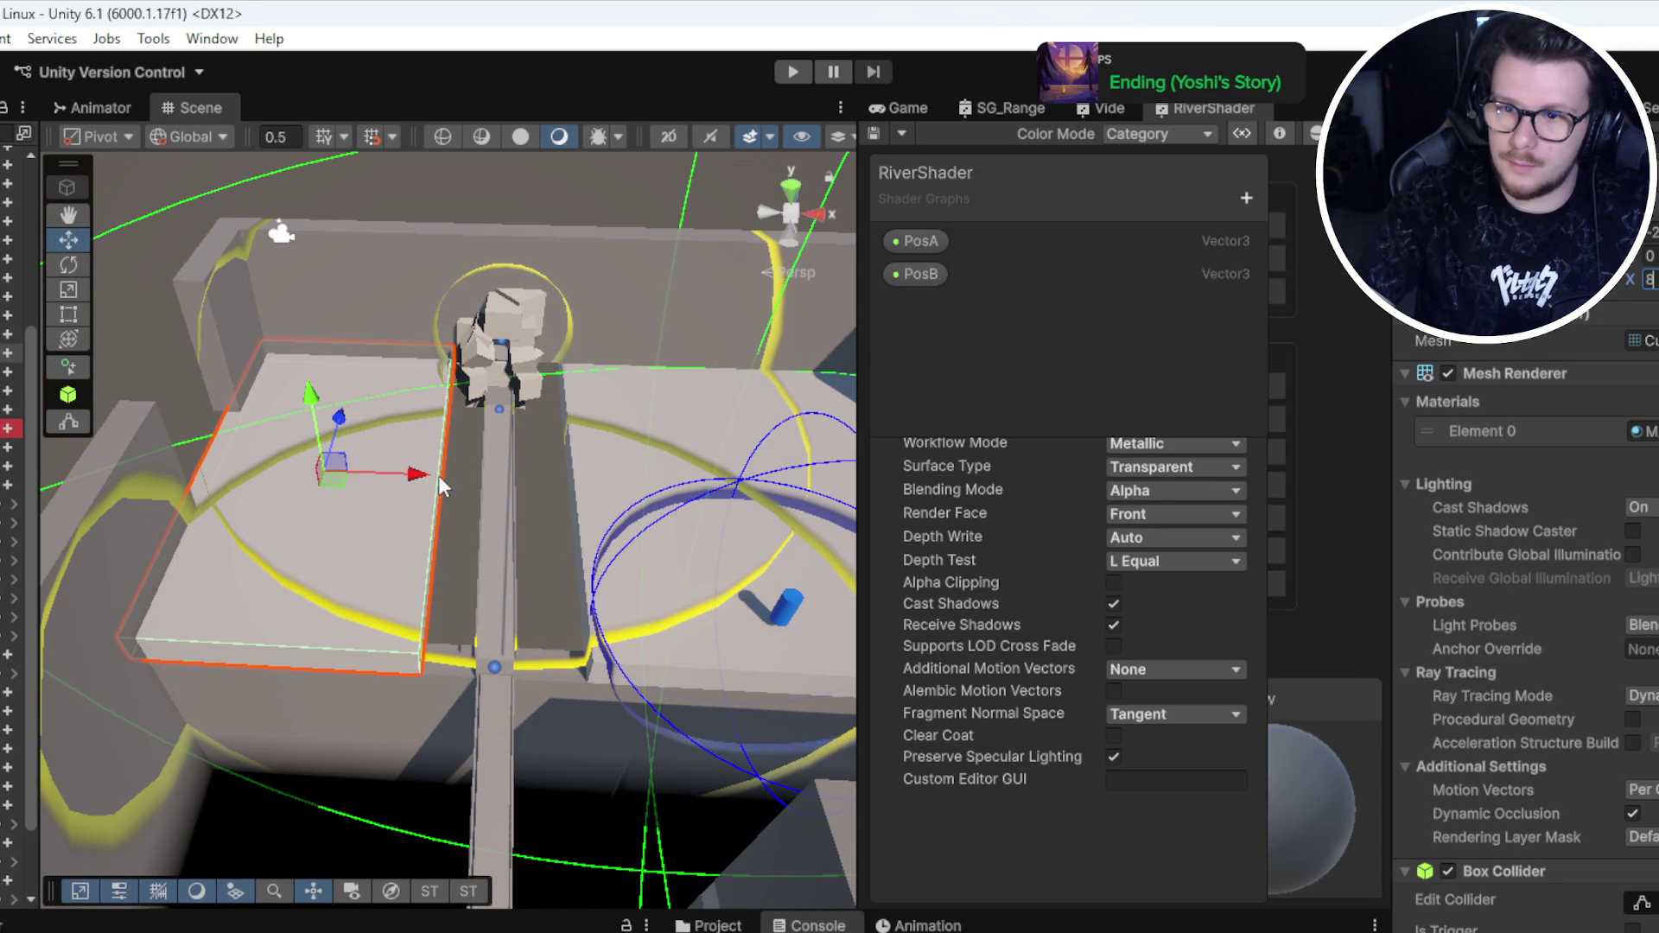
scroll(449, 469, "up", 2)
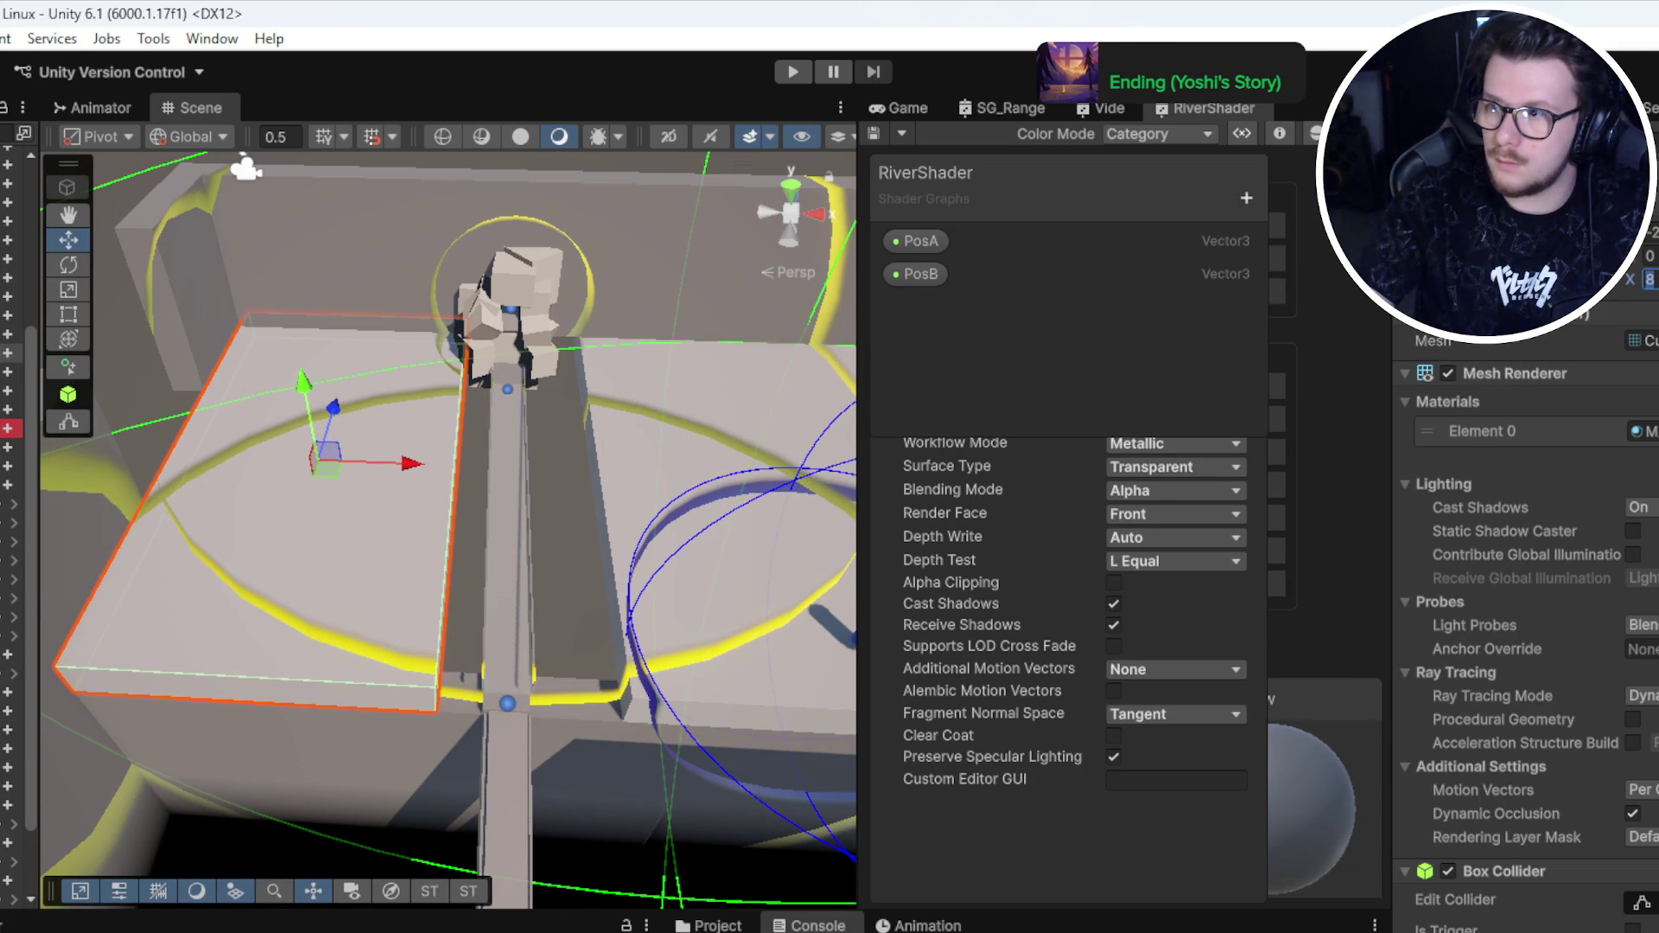
mouse_move(387, 470)
left_mouse_down()
mouse_move(366, 465)
mouse_move(267, 278)
mouse_move(500, 447)
mouse_move(482, 537)
mouse_move(464, 547)
left_mouse_up()
left_click(463, 548)
mouse_move(473, 443)
left_mouse_down()
mouse_move(474, 536)
mouse_move(542, 545)
mouse_move(506, 678)
mouse_move(449, 641)
mouse_move(456, 667)
left_mouse_up()
Step: Widen the thin glass beam and move it onto the right ledge
left_click(457, 667)
left_click_drag(542, 531, 883, 524)
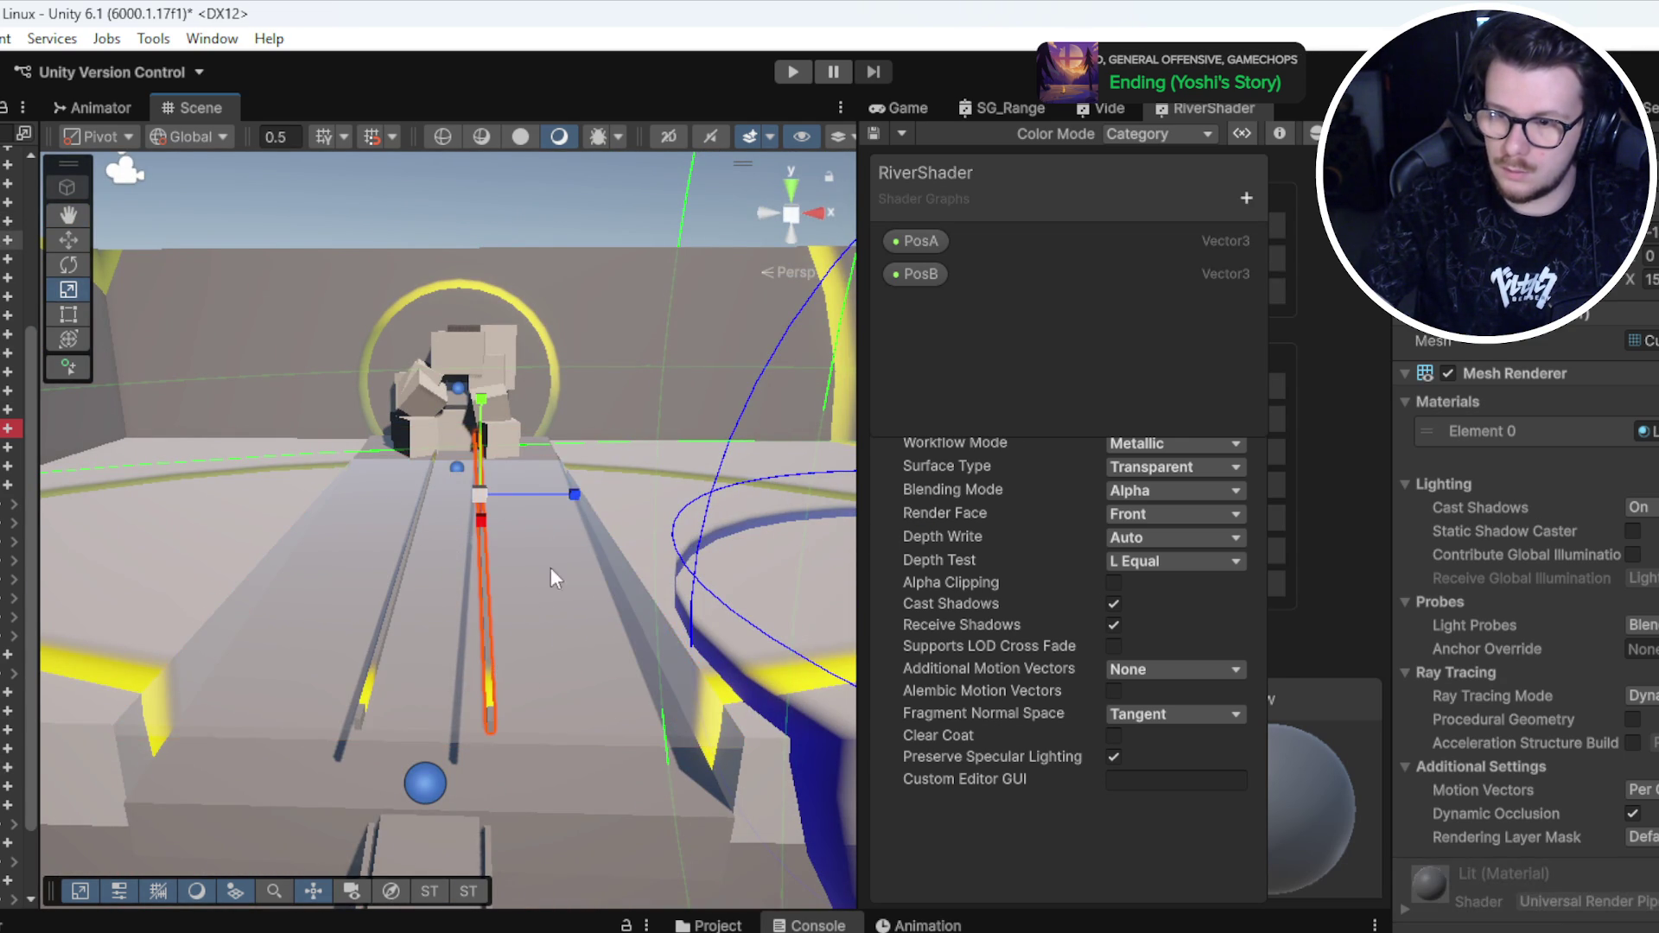
key("w")
left_click_drag(572, 635, 430, 513)
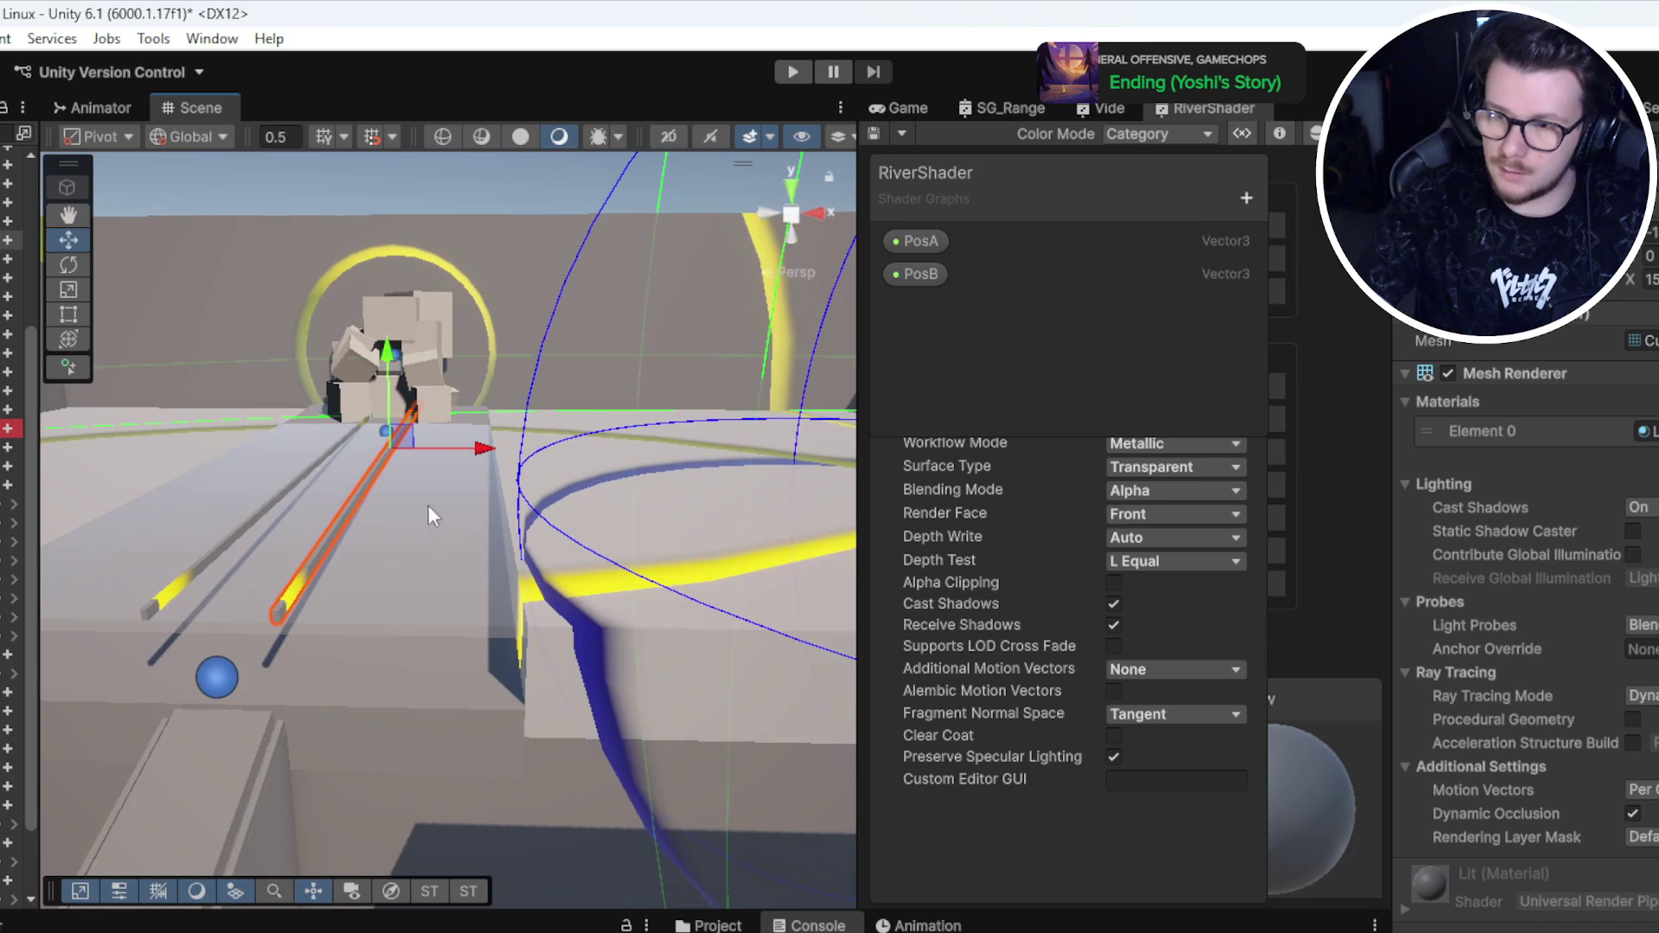
left_click_drag(281, 624, 527, 626)
Step: Snap the beam's end further left so it spans between the lane and the ledge
left_click_drag(128, 621, 394, 618)
left_click(635, 642)
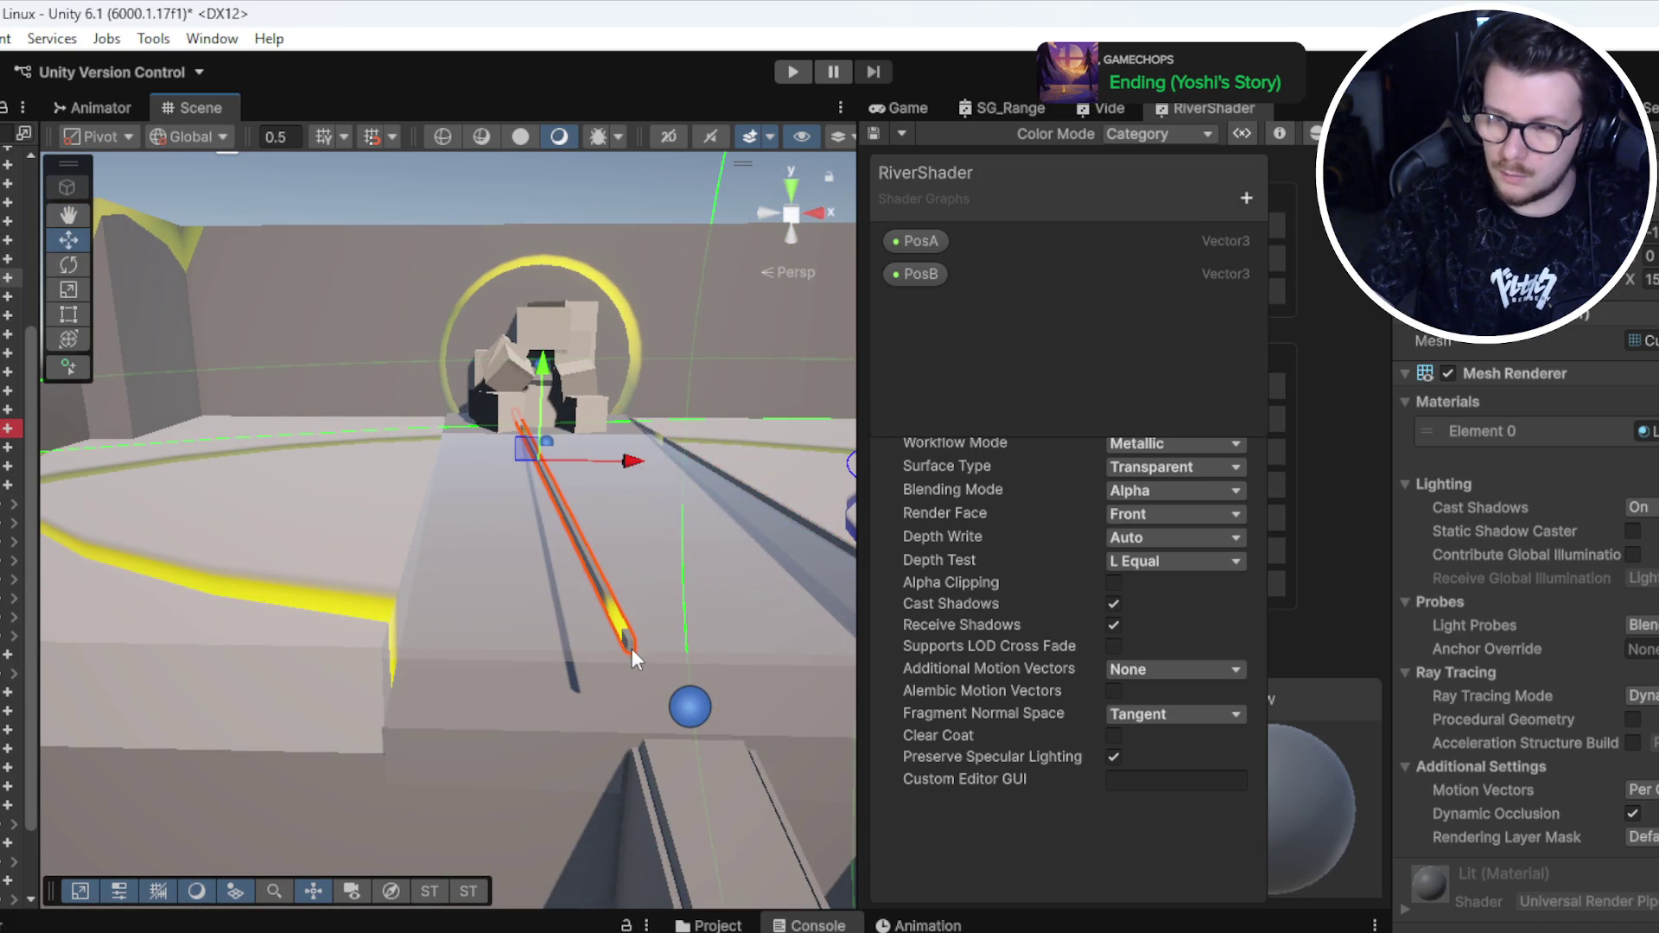
left_click_drag(625, 647, 438, 649)
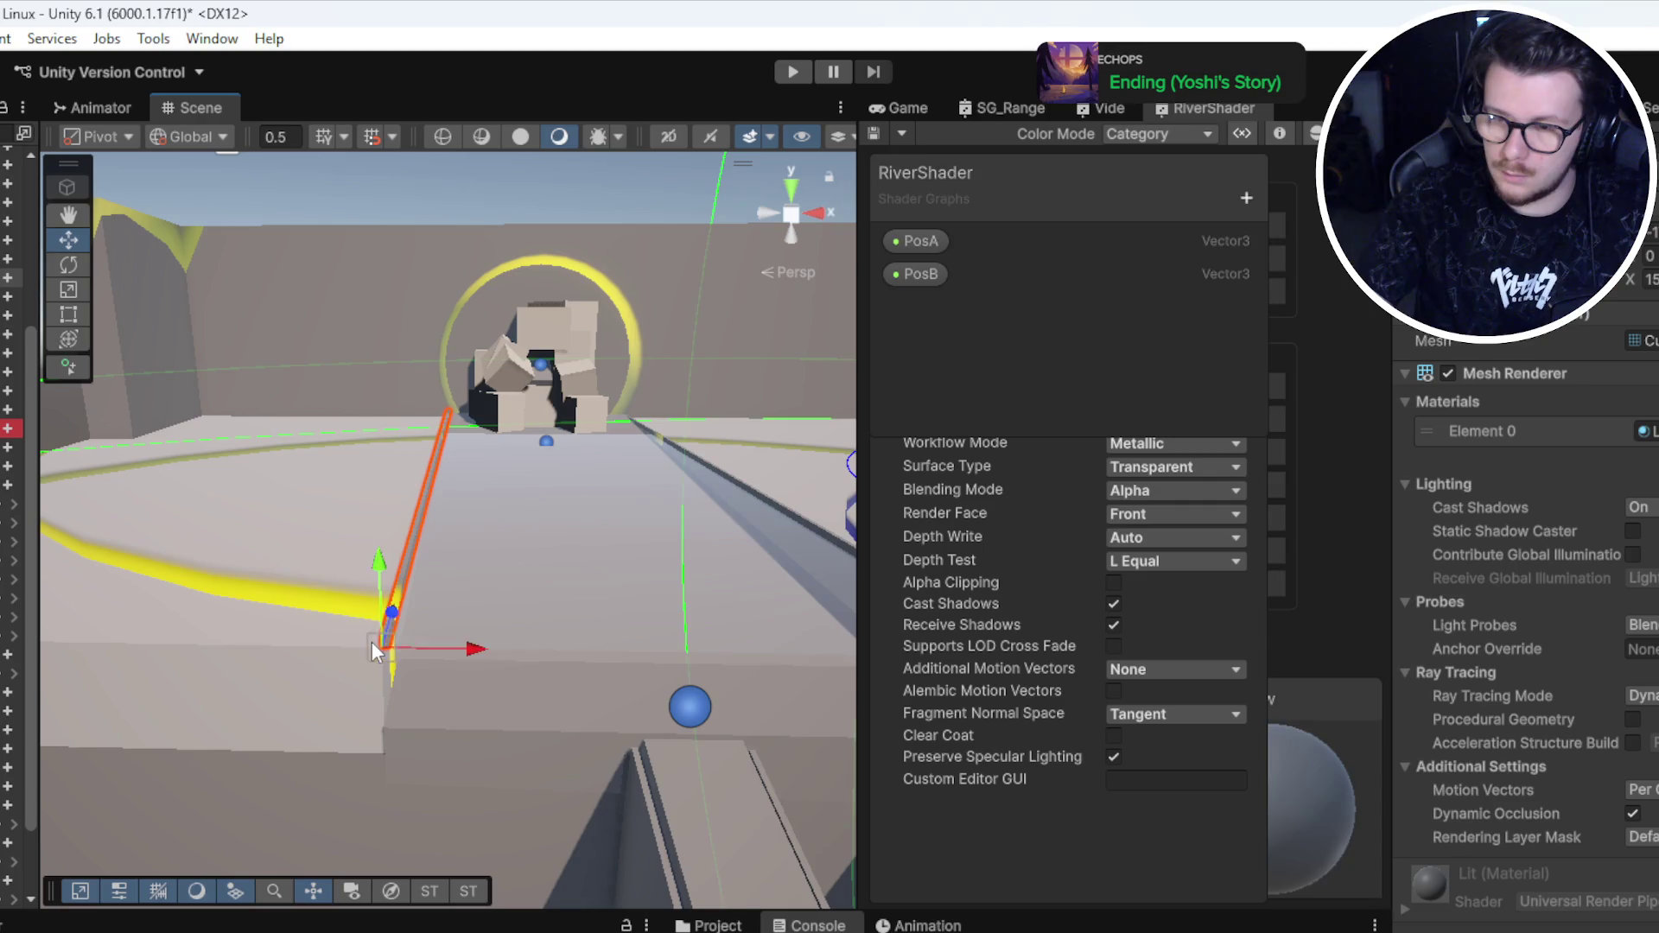
scroll(382, 658, "down", 10)
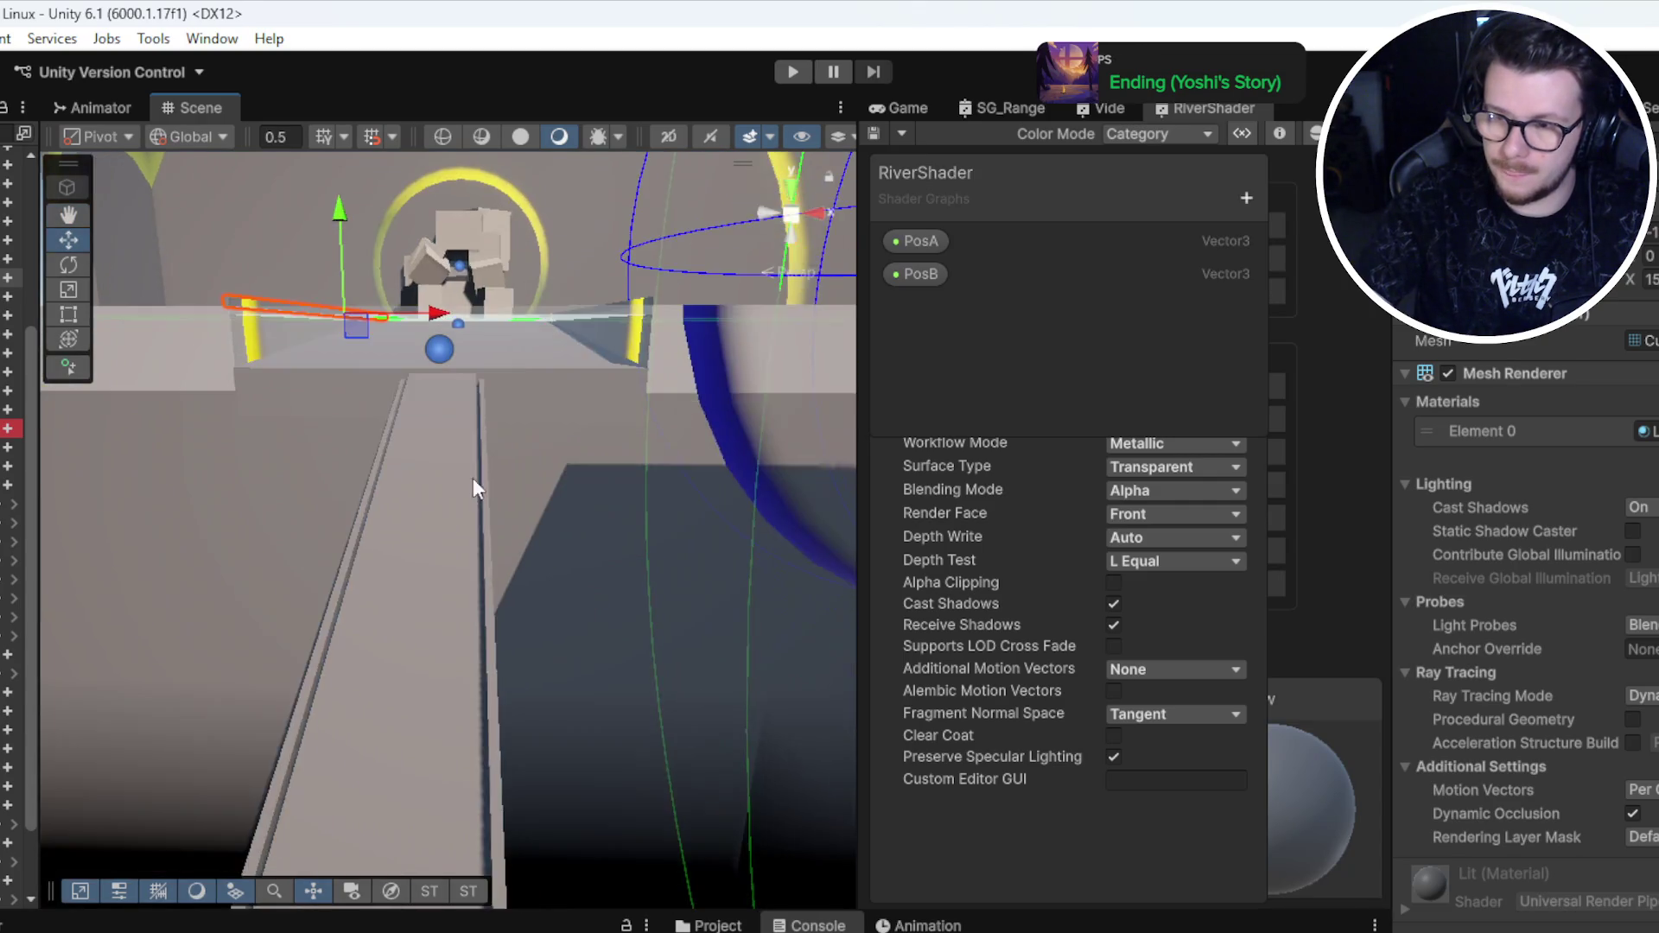
scroll(578, 594, "up", 10)
mouse_move(578, 594)
left_mouse_down()
mouse_move(582, 582)
mouse_move(501, 592)
mouse_move(515, 594)
mouse_move(449, 517)
mouse_move(382, 562)
mouse_move(418, 540)
mouse_move(462, 572)
mouse_move(468, 646)
mouse_move(968, 615)
left_mouse_up()
key("r")
mouse_move(557, 616)
left_mouse_down()
mouse_move(551, 544)
mouse_move(488, 418)
left_mouse_up()
Step: Stretch the box far wider along X
scroll(424, 481, "up", 2)
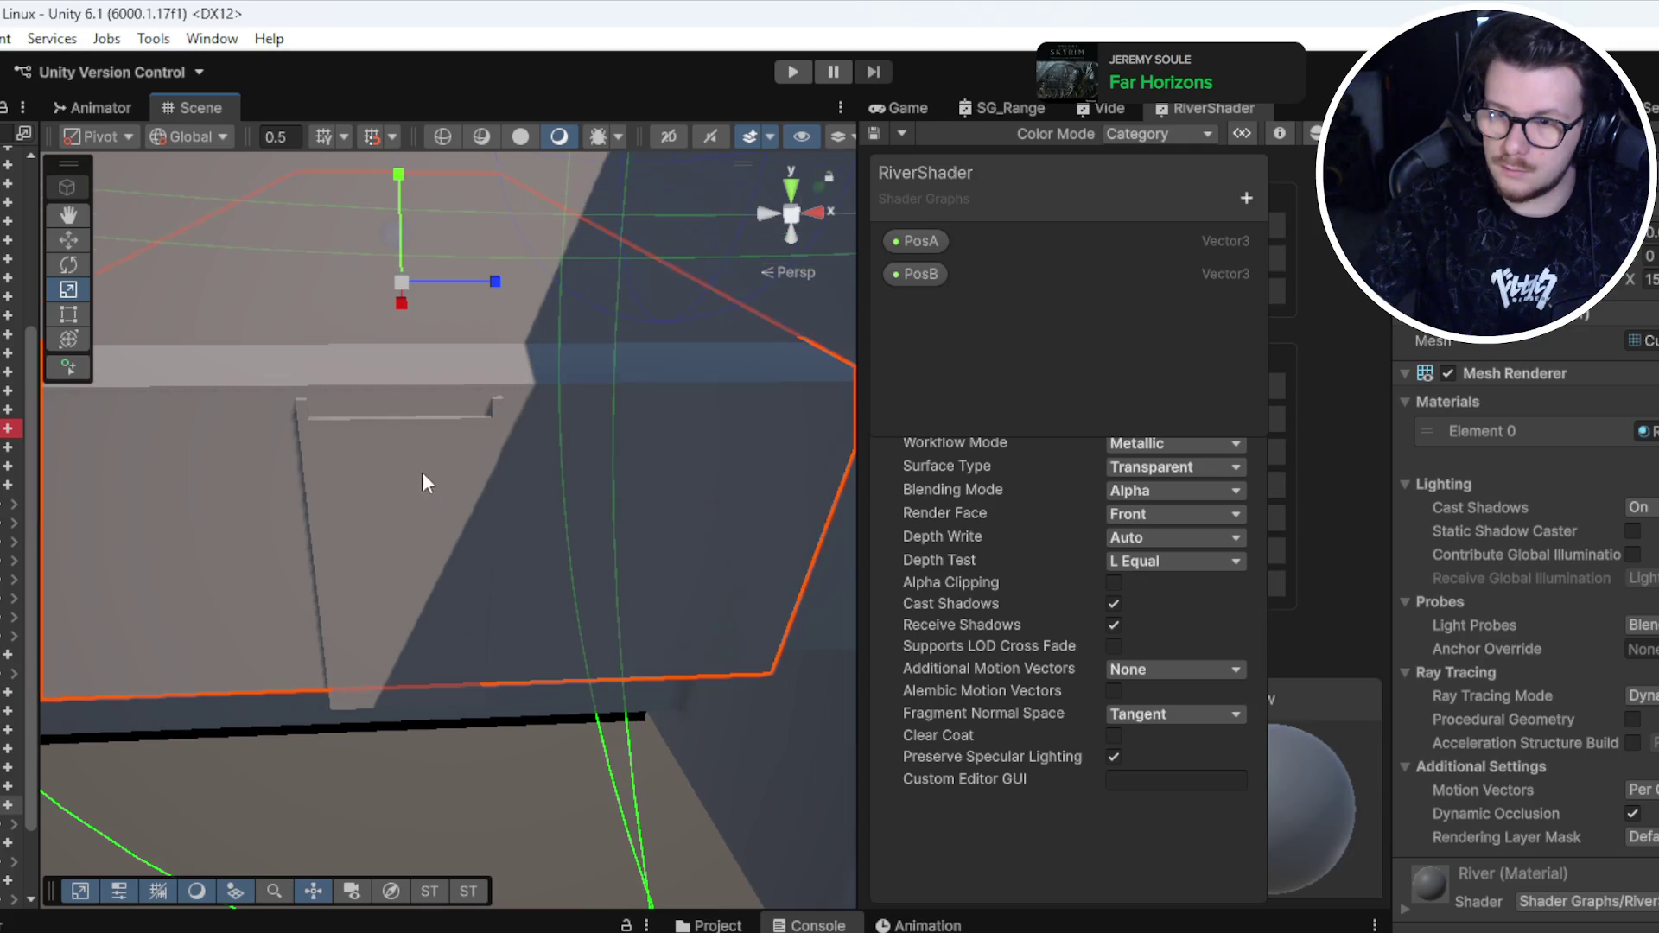
scroll(296, 409, "down", 2)
left_click(370, 424)
left_click_drag(369, 423, 536, 501)
scroll(536, 501, "down", 2)
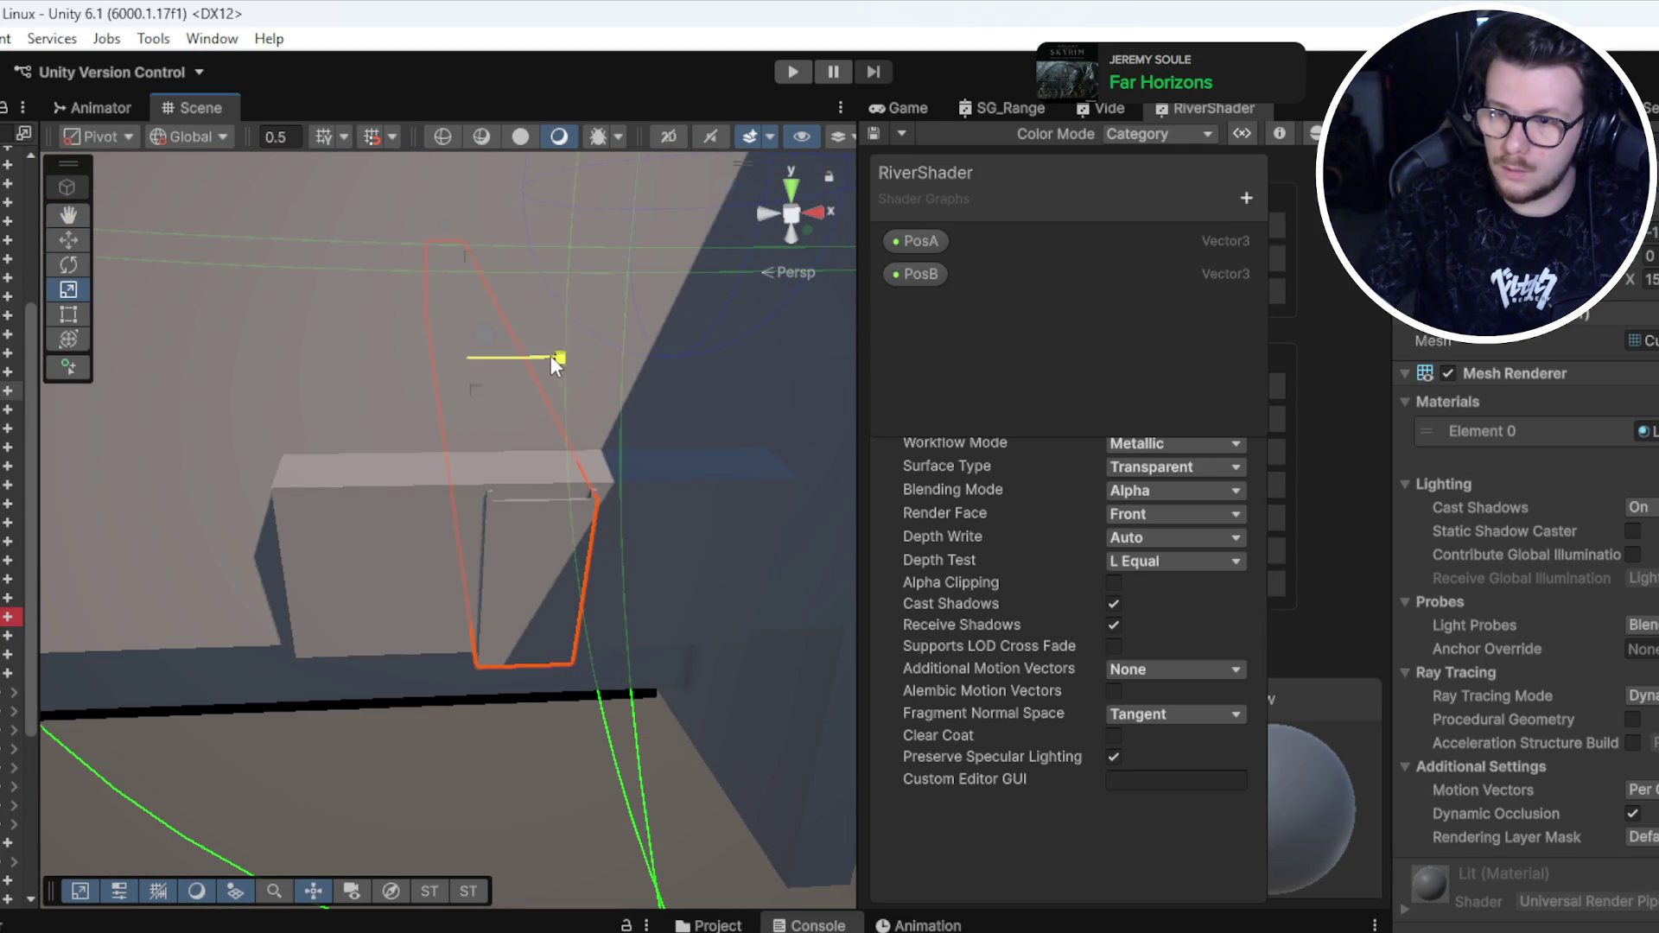
left_click_drag(552, 356, 853, 352)
scroll(490, 477, "up", 5)
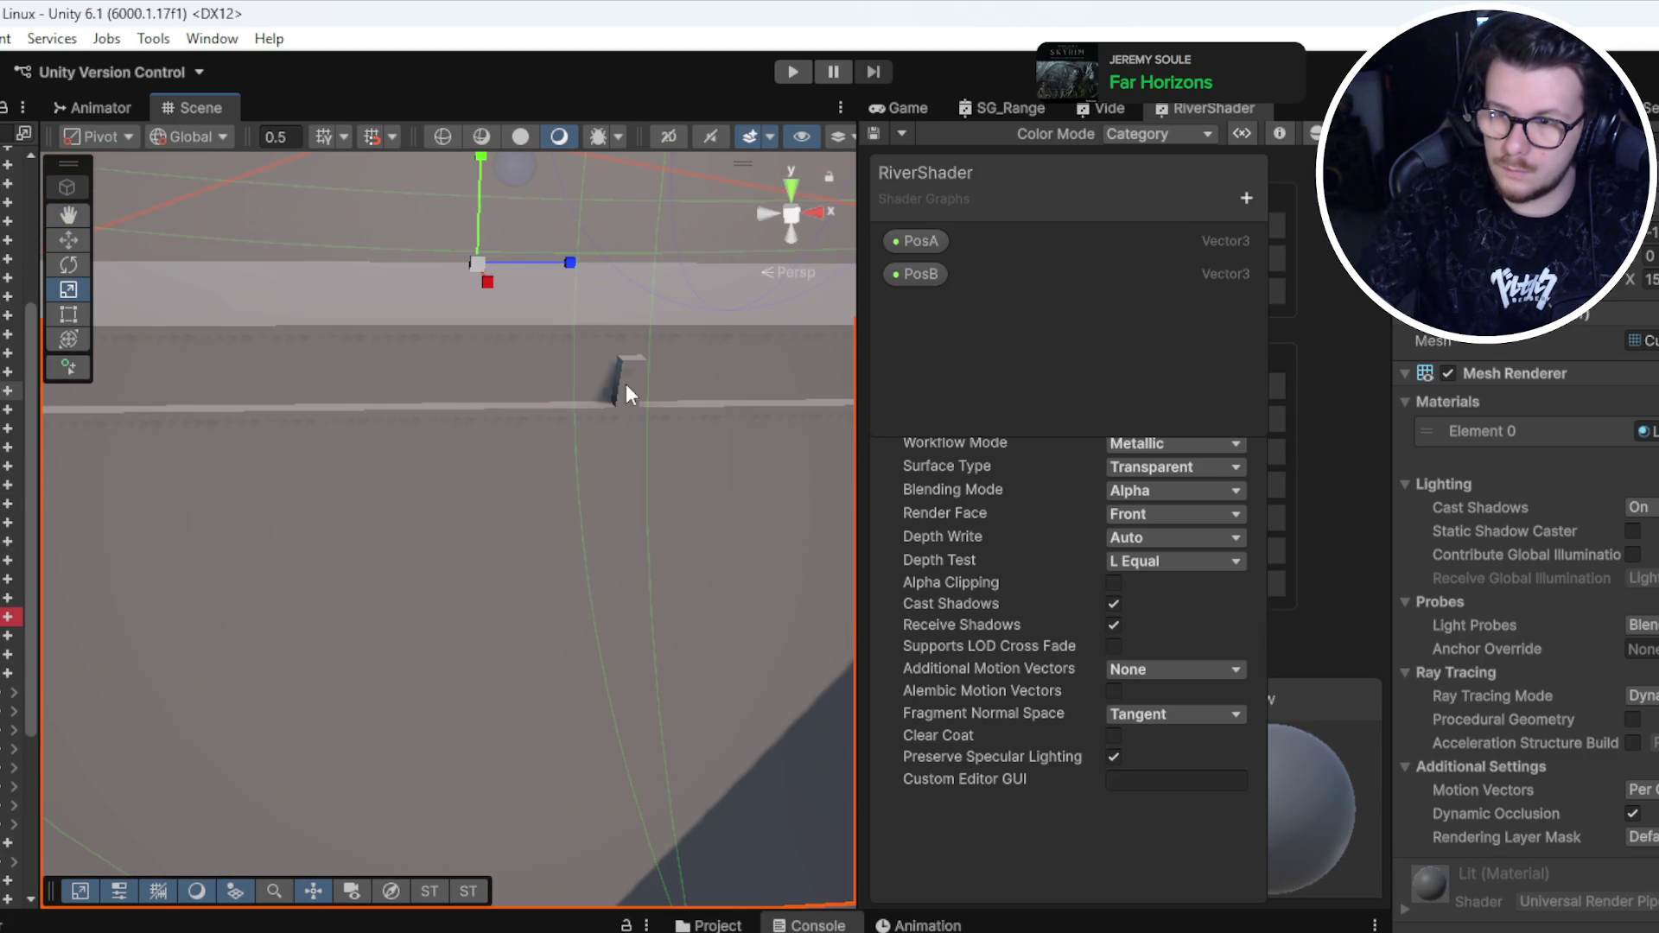
scroll(553, 413, "down", 3)
Step: Lengthen the thin stick, vertex-snap its base to the ledge and re-angle it
mouse_move(493, 496)
left_mouse_down()
mouse_move(257, 505)
mouse_move(318, 505)
left_mouse_up()
key("v")
left_click_drag(491, 495, 250, 501)
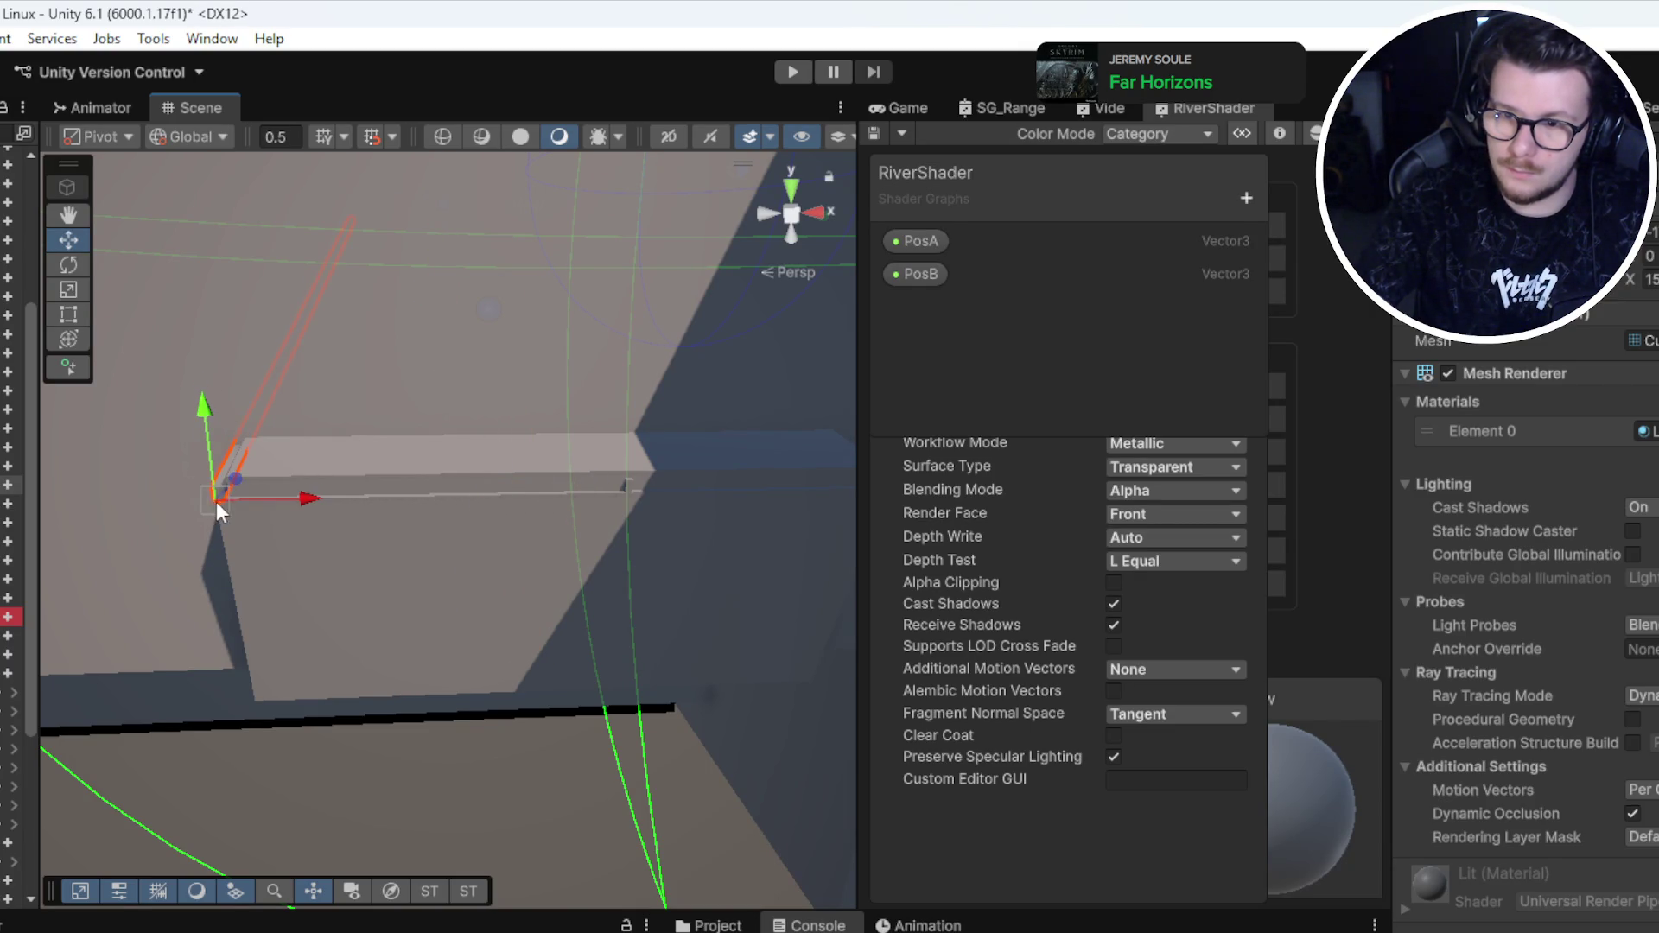
mouse_move(221, 501)
left_mouse_down()
mouse_move(344, 505)
mouse_move(337, 489)
mouse_move(384, 505)
left_mouse_up()
mouse_move(451, 454)
left_mouse_down()
mouse_move(511, 674)
mouse_move(522, 389)
mouse_move(504, 512)
left_mouse_up()
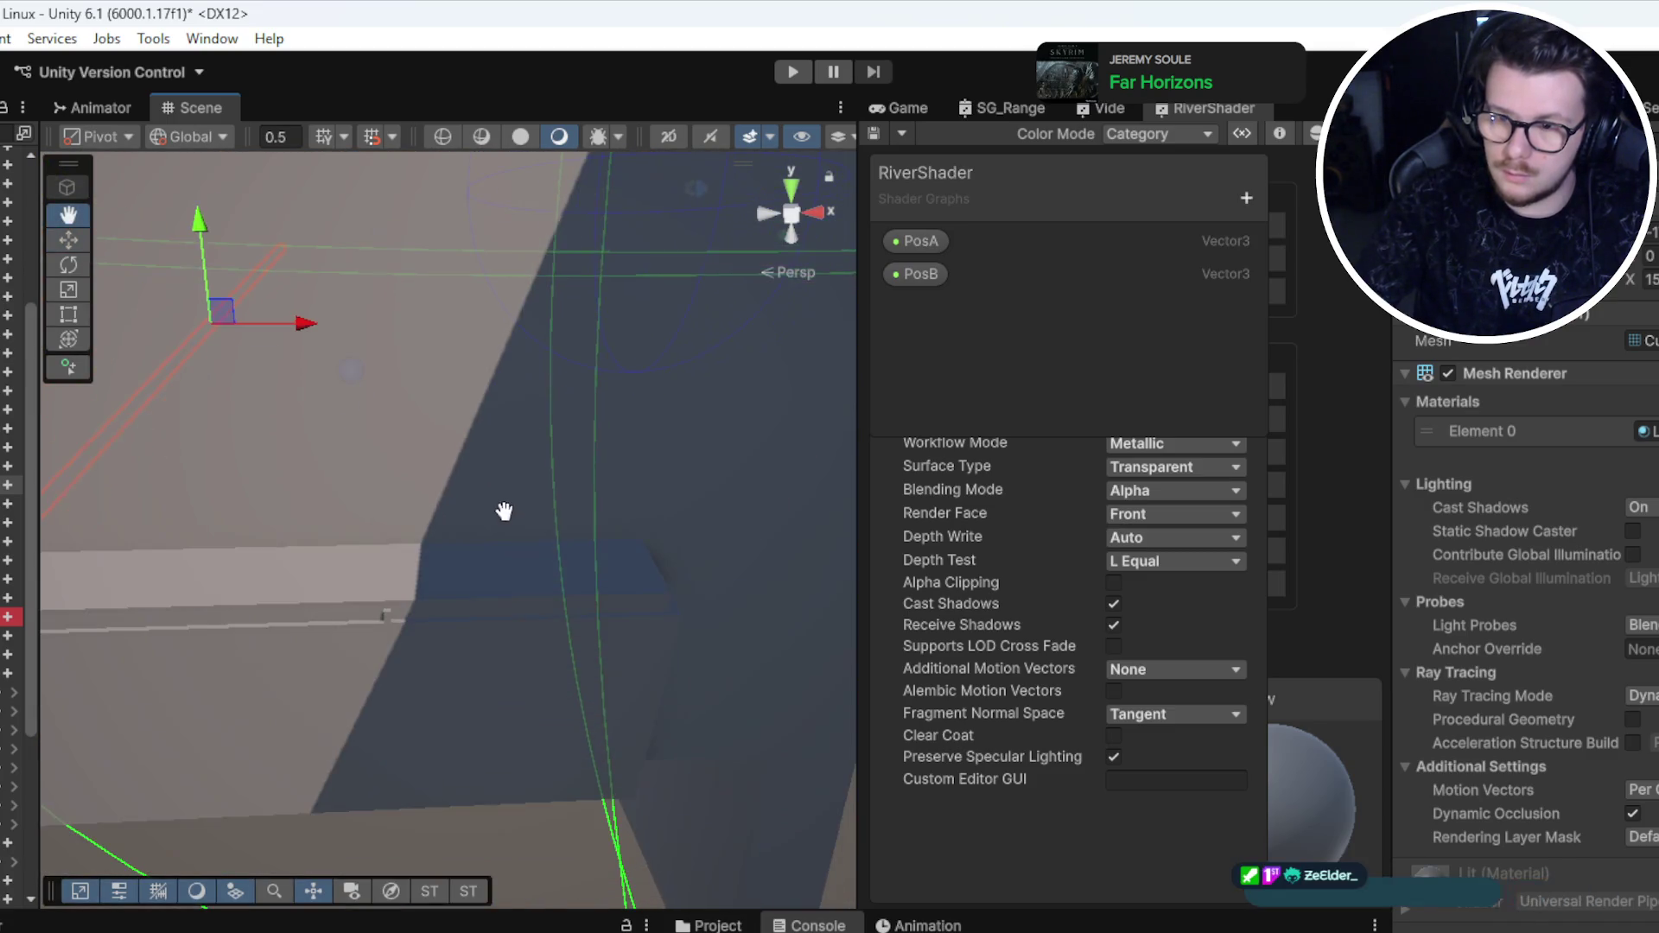
left_click(386, 640)
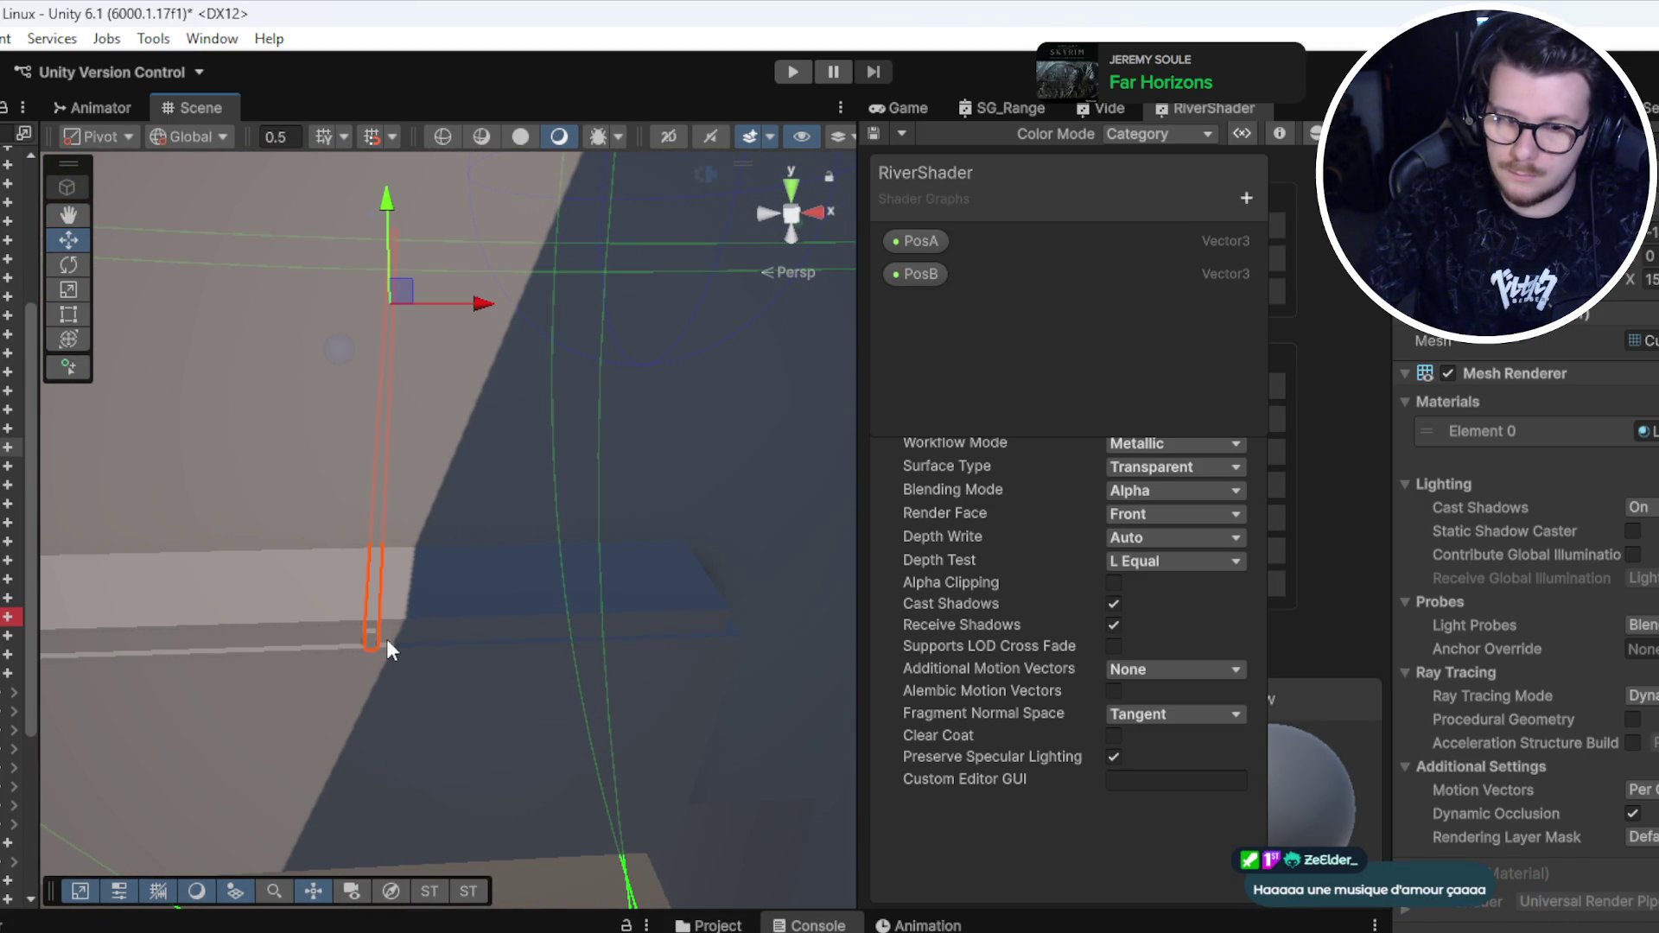
left_click_drag(363, 647, 717, 638)
key("f")
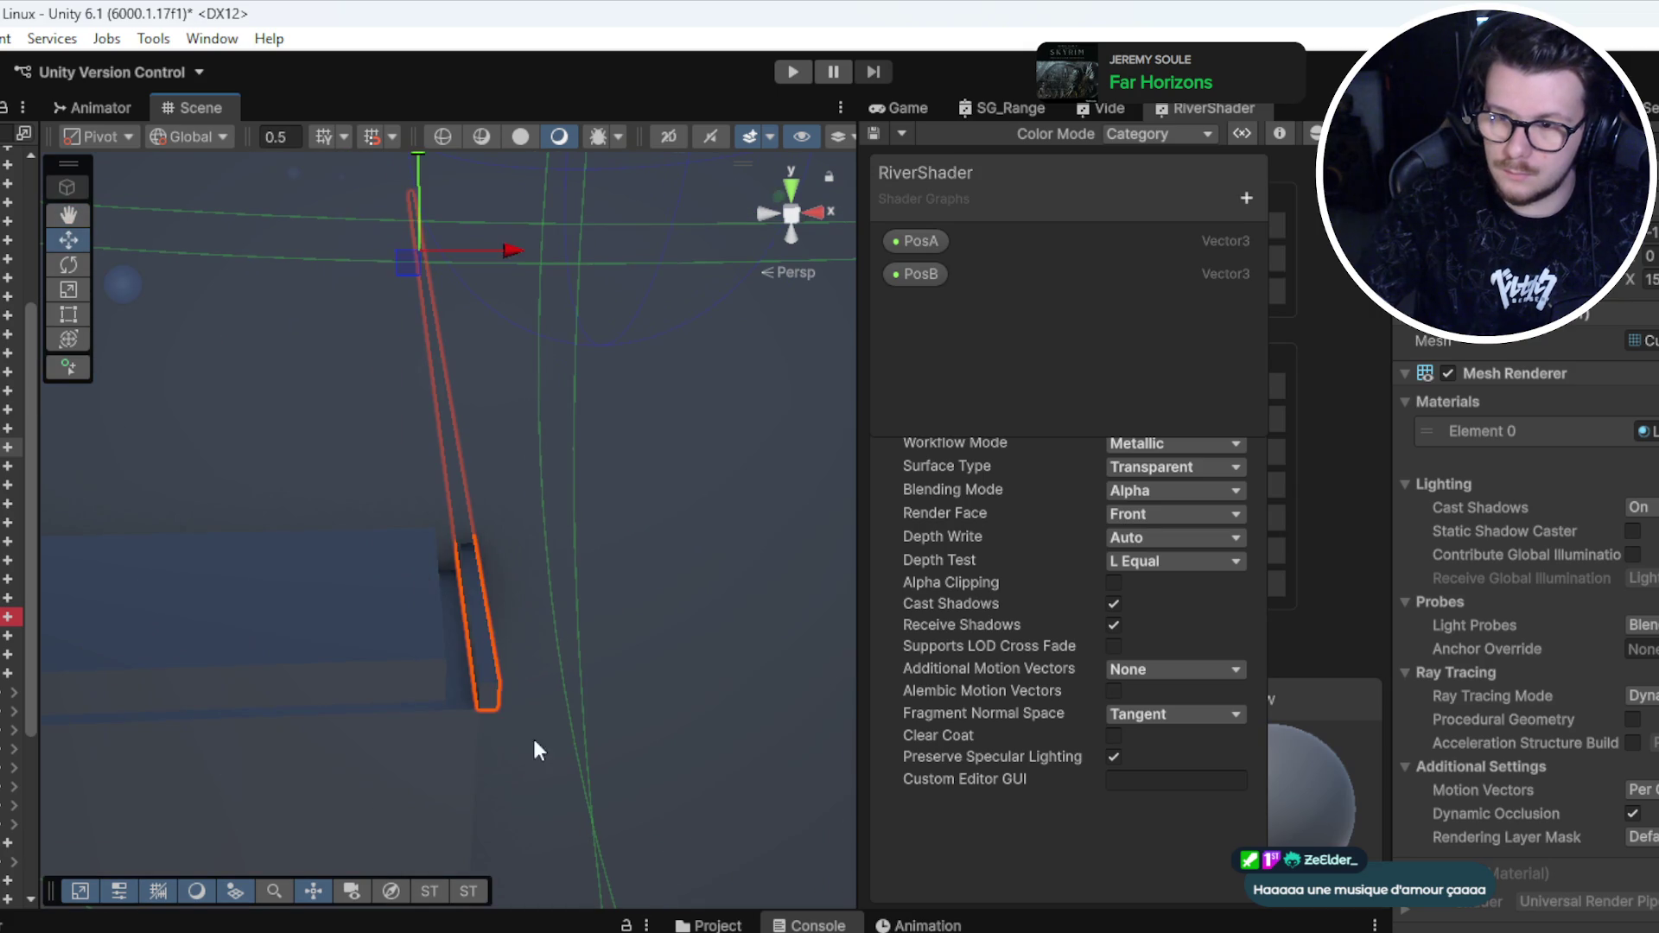
mouse_move(490, 706)
left_mouse_down()
mouse_move(466, 374)
mouse_move(445, 374)
mouse_move(481, 703)
mouse_move(685, 685)
mouse_move(702, 615)
mouse_move(504, 493)
mouse_move(218, 484)
mouse_move(181, 504)
mouse_move(442, 562)
mouse_move(522, 604)
left_mouse_up()
left_click(522, 603)
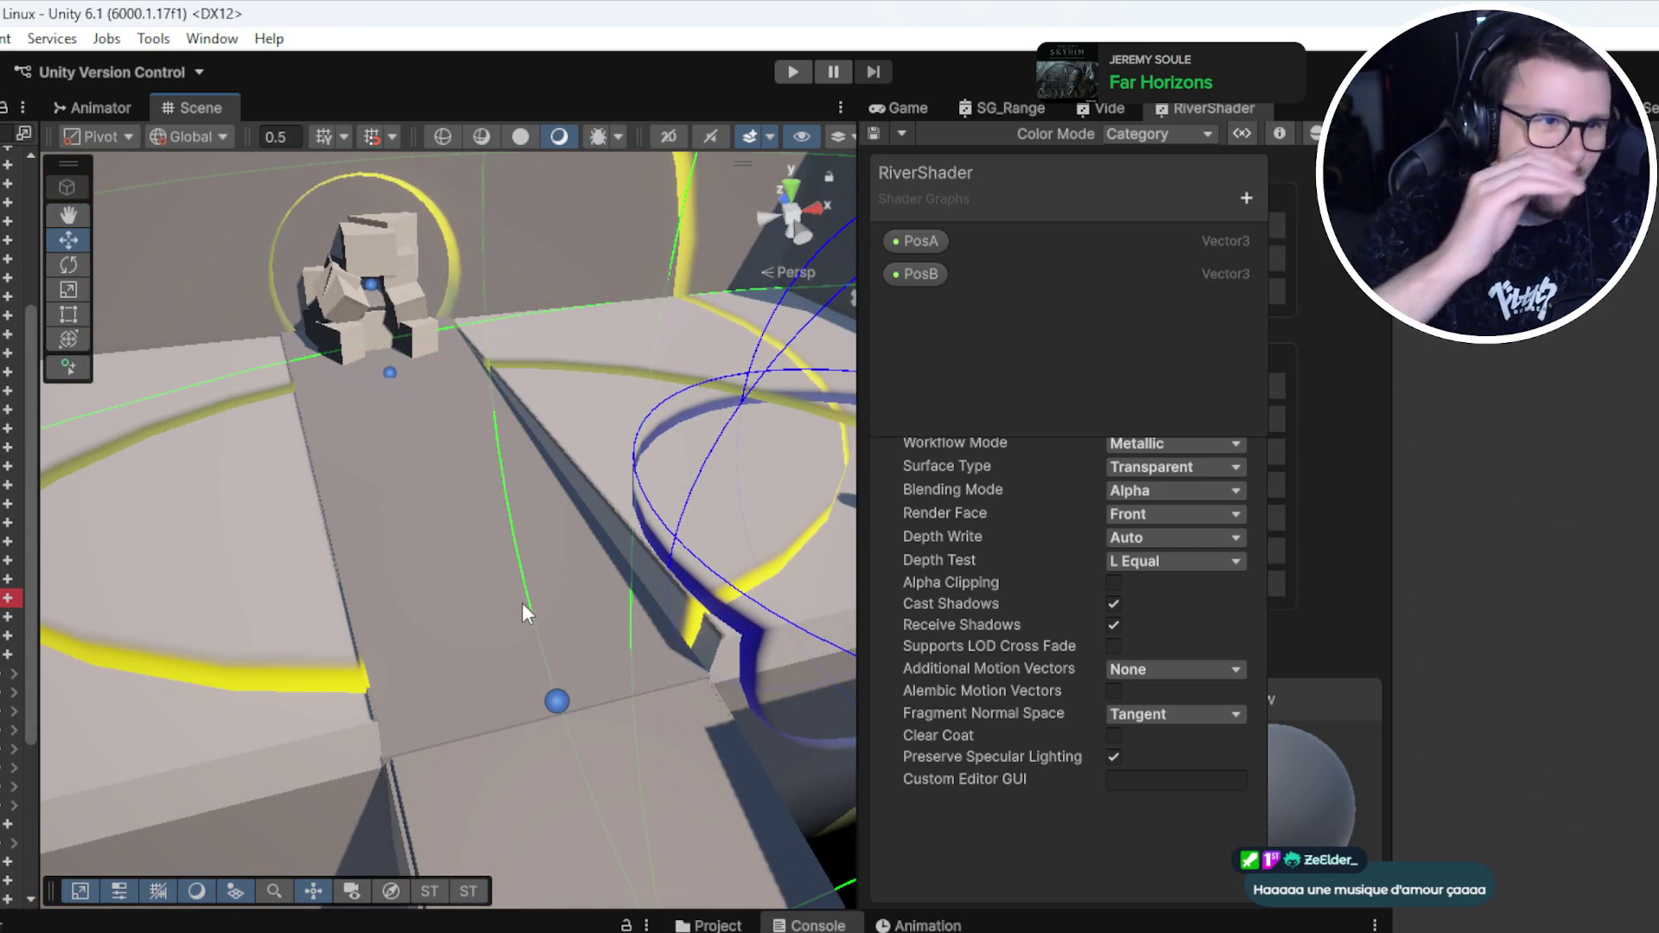
Step: Select a single box within the rock pile, undoing a first stretch attempt
mouse_move(522, 604)
left_mouse_down()
mouse_move(576, 408)
mouse_move(536, 432)
mouse_move(510, 406)
left_mouse_up()
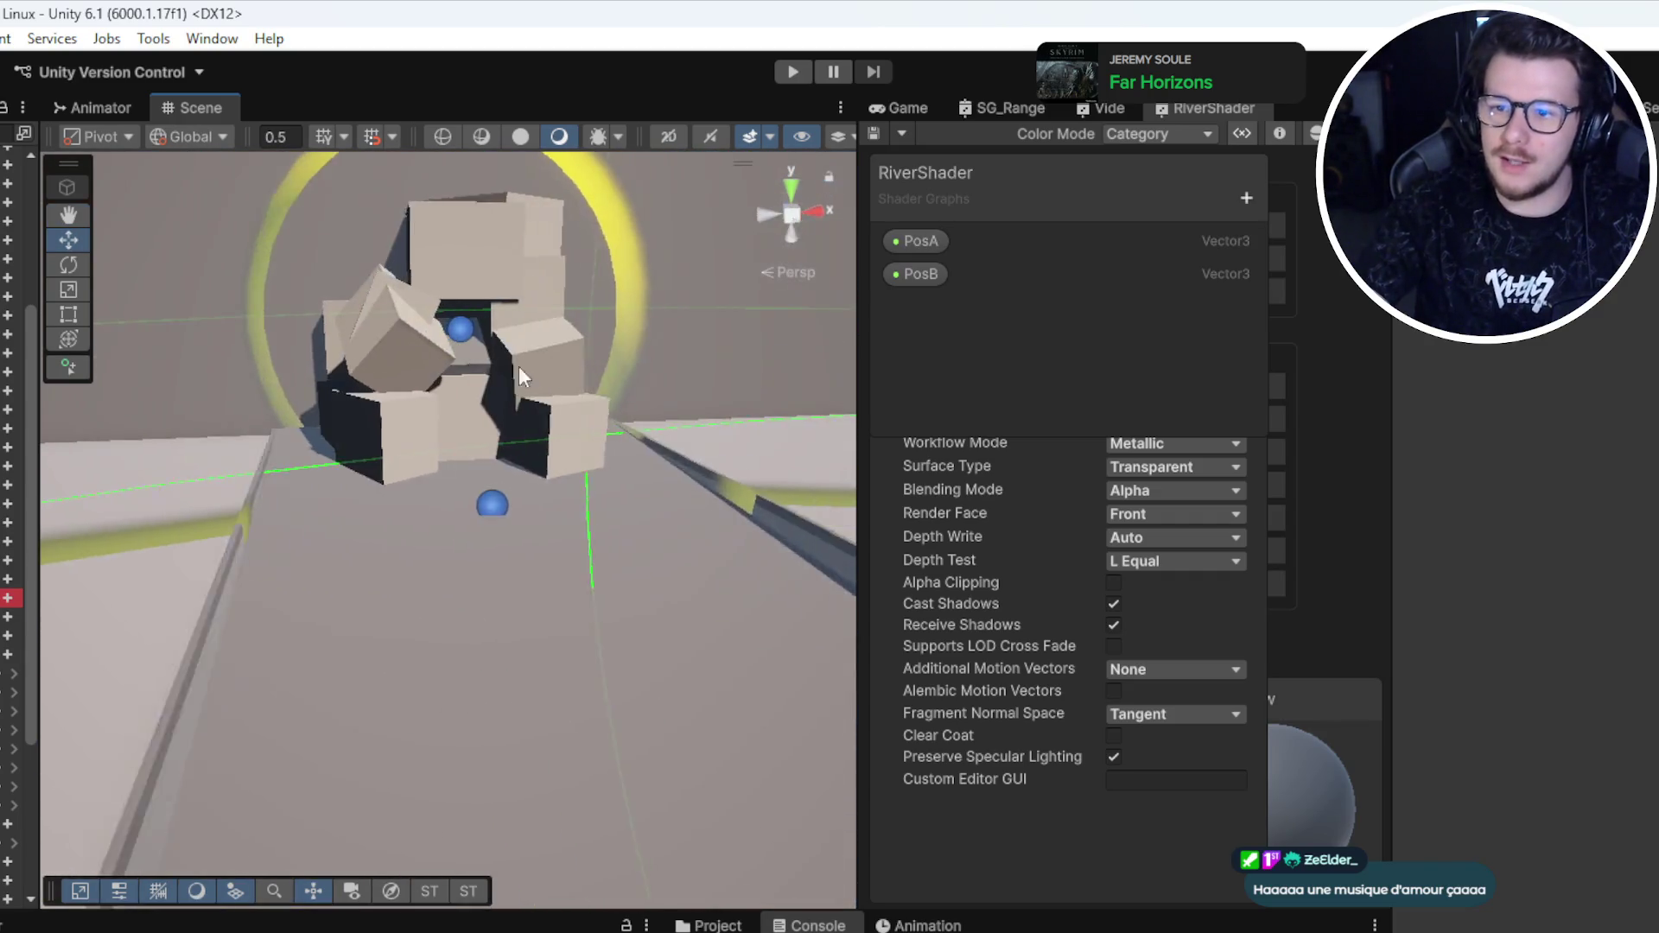
left_click(506, 384)
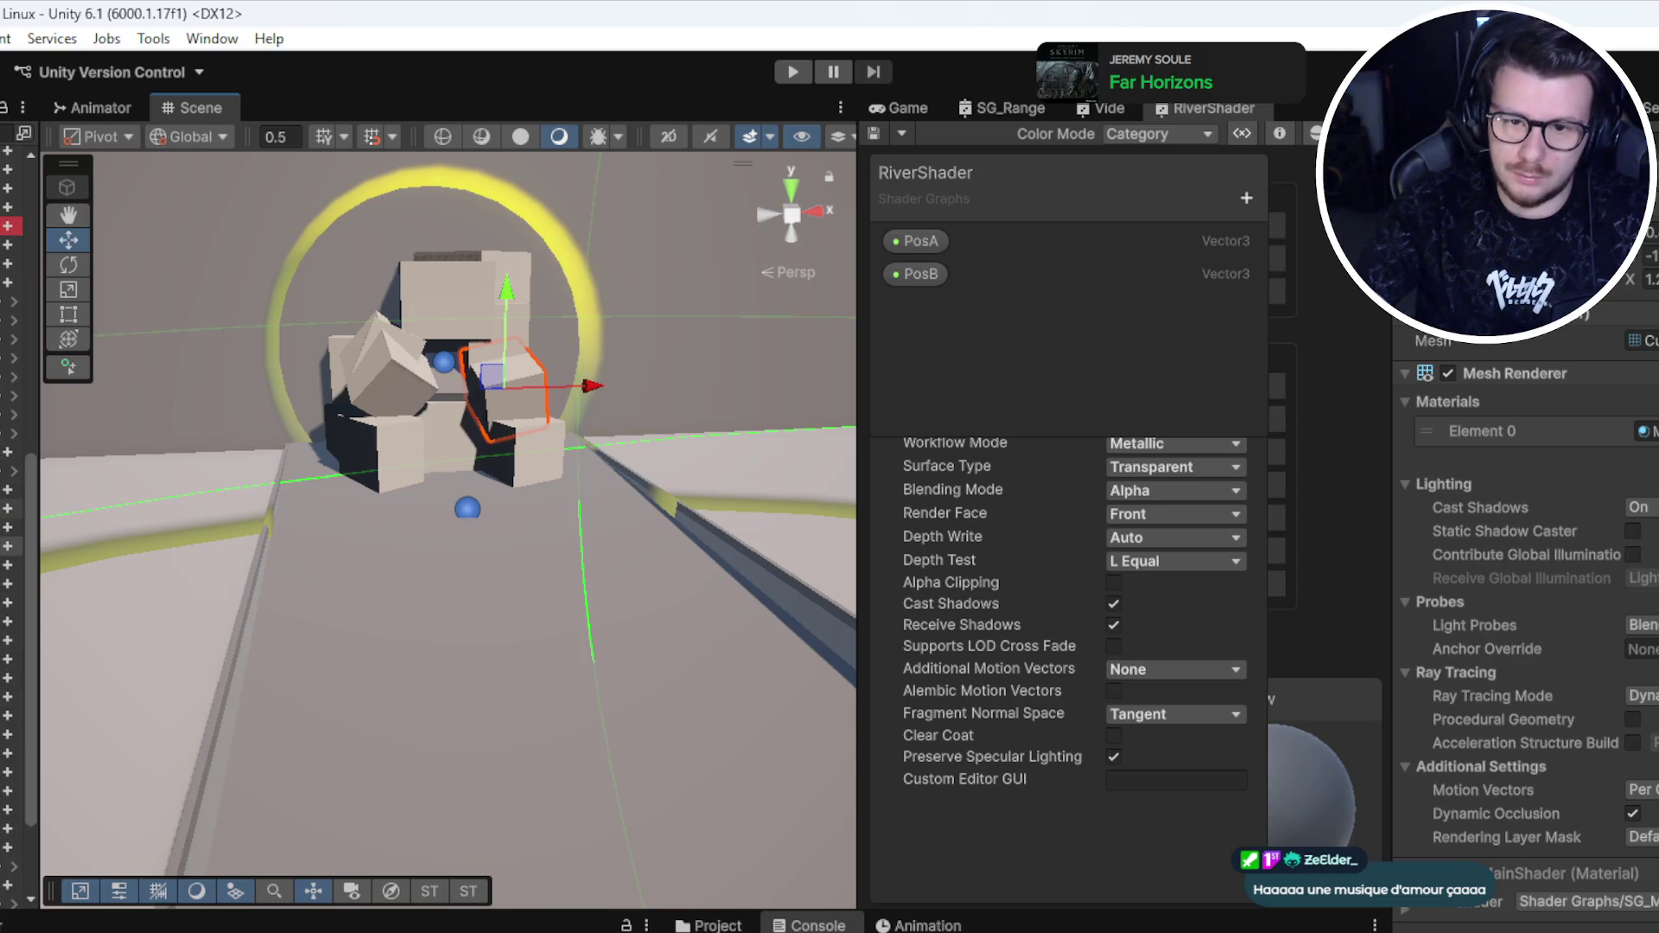
left_click(506, 384)
scroll(556, 544, "up", 5)
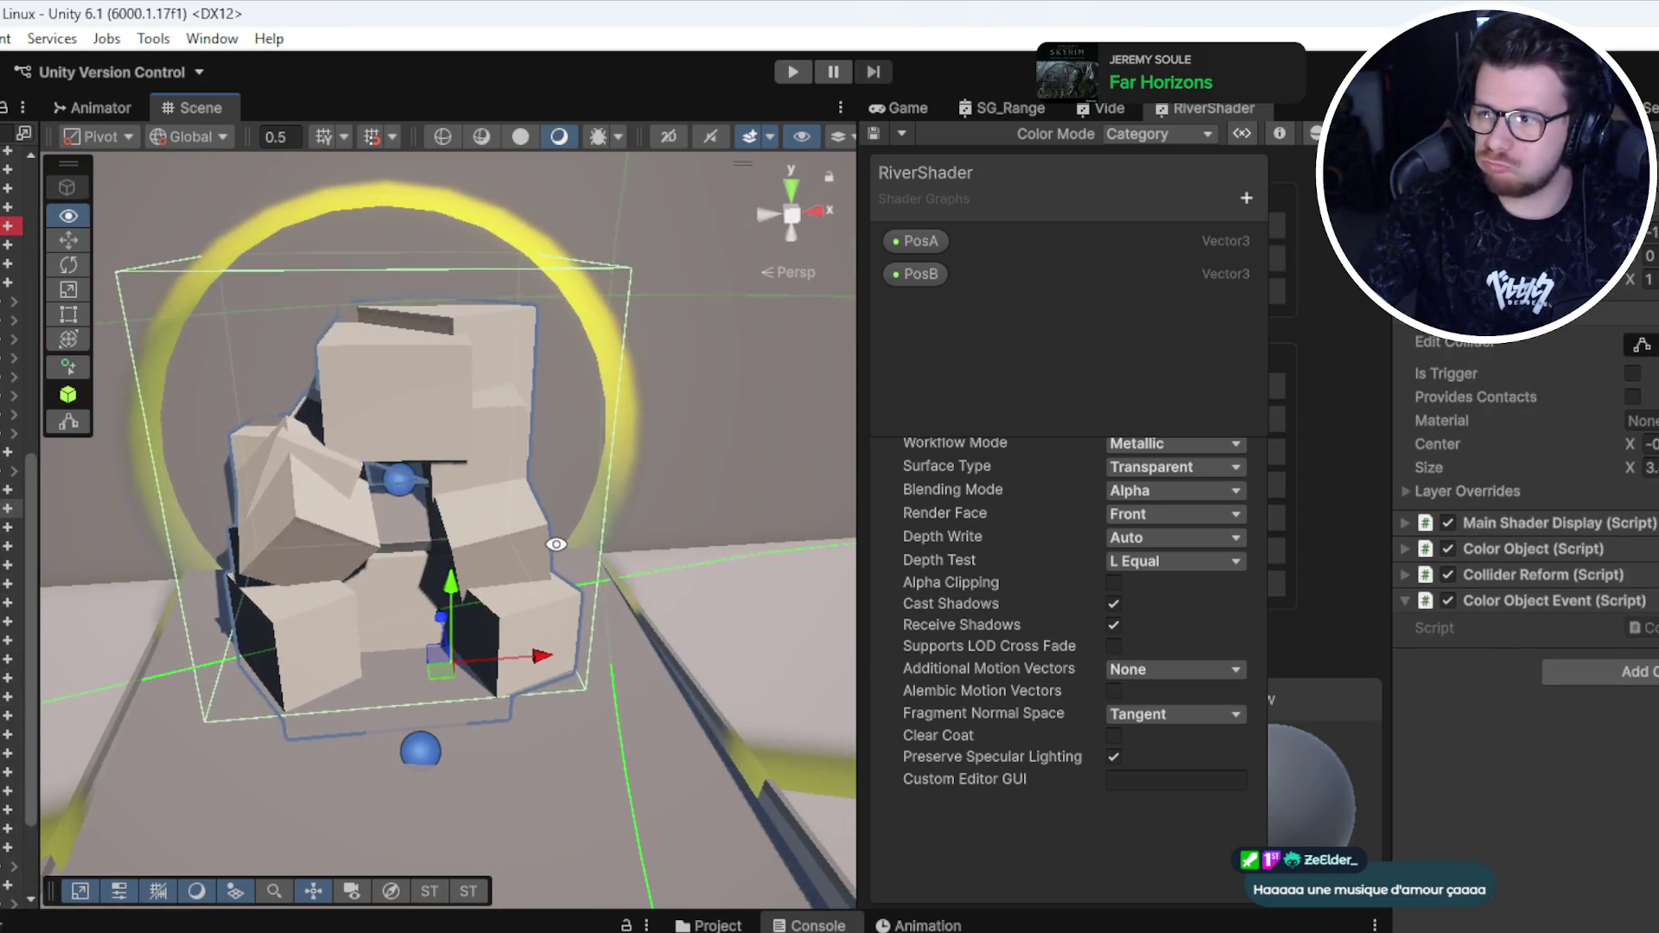
left_click_drag(555, 544, 331, 590)
left_click(575, 454)
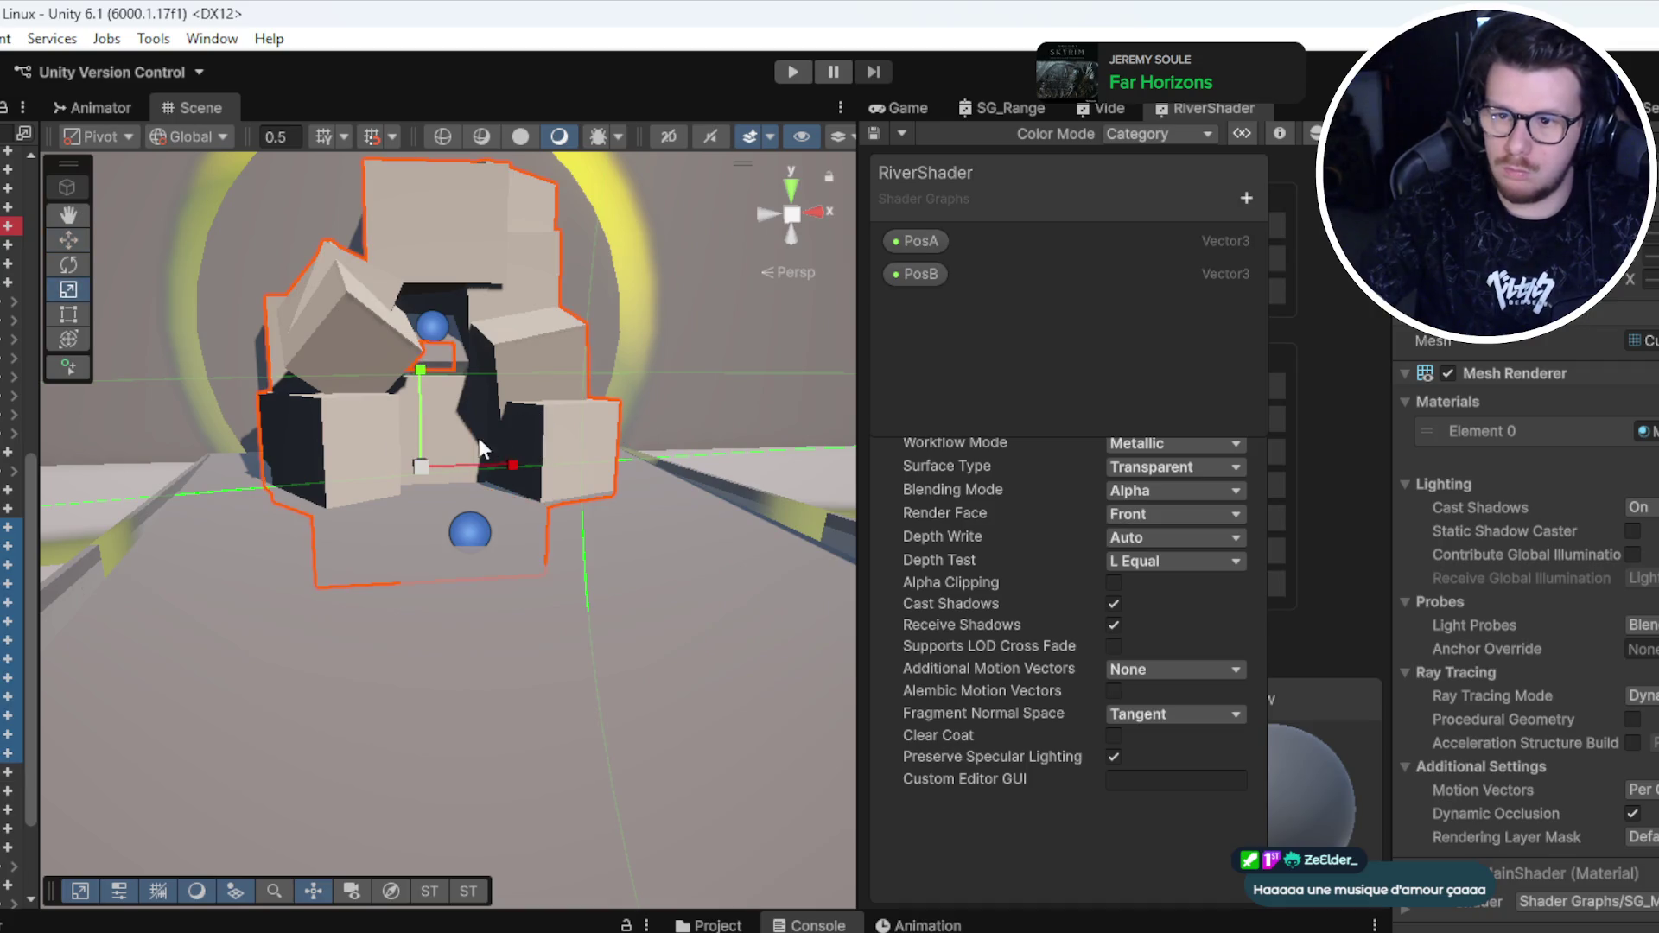
mouse_move(501, 474)
left_mouse_down()
mouse_move(637, 463)
mouse_move(624, 469)
left_mouse_up()
key("ctrl+z")
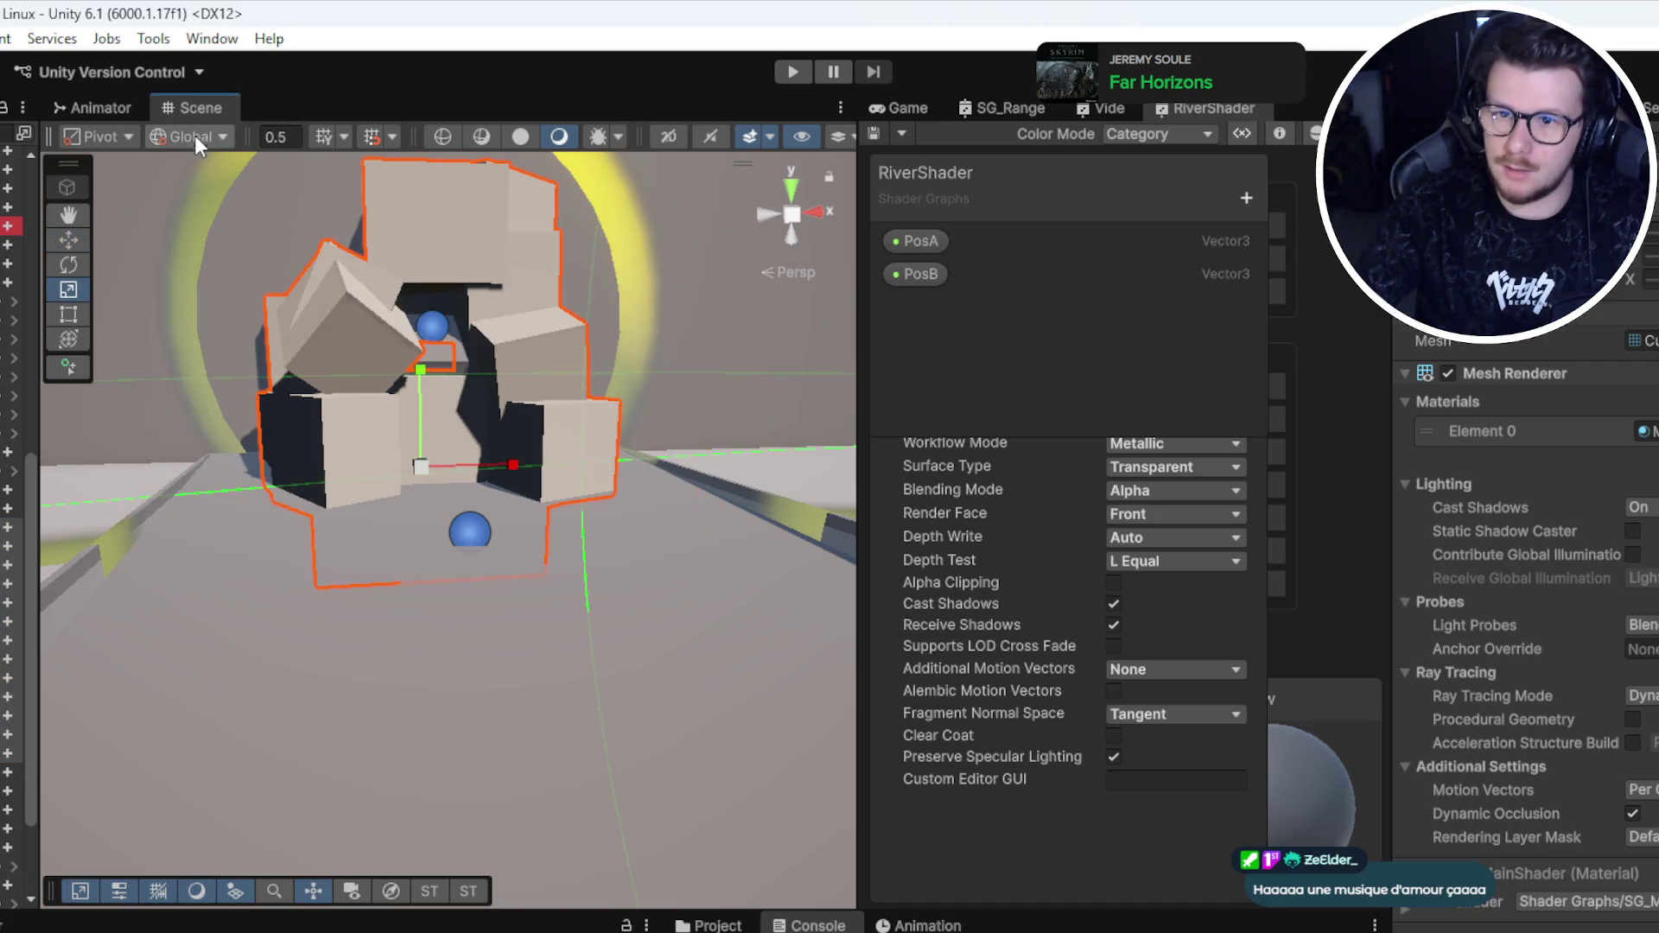
Step: Switch the handle position to Center and stretch the box wider along X
left_click(102, 138)
left_click(121, 164)
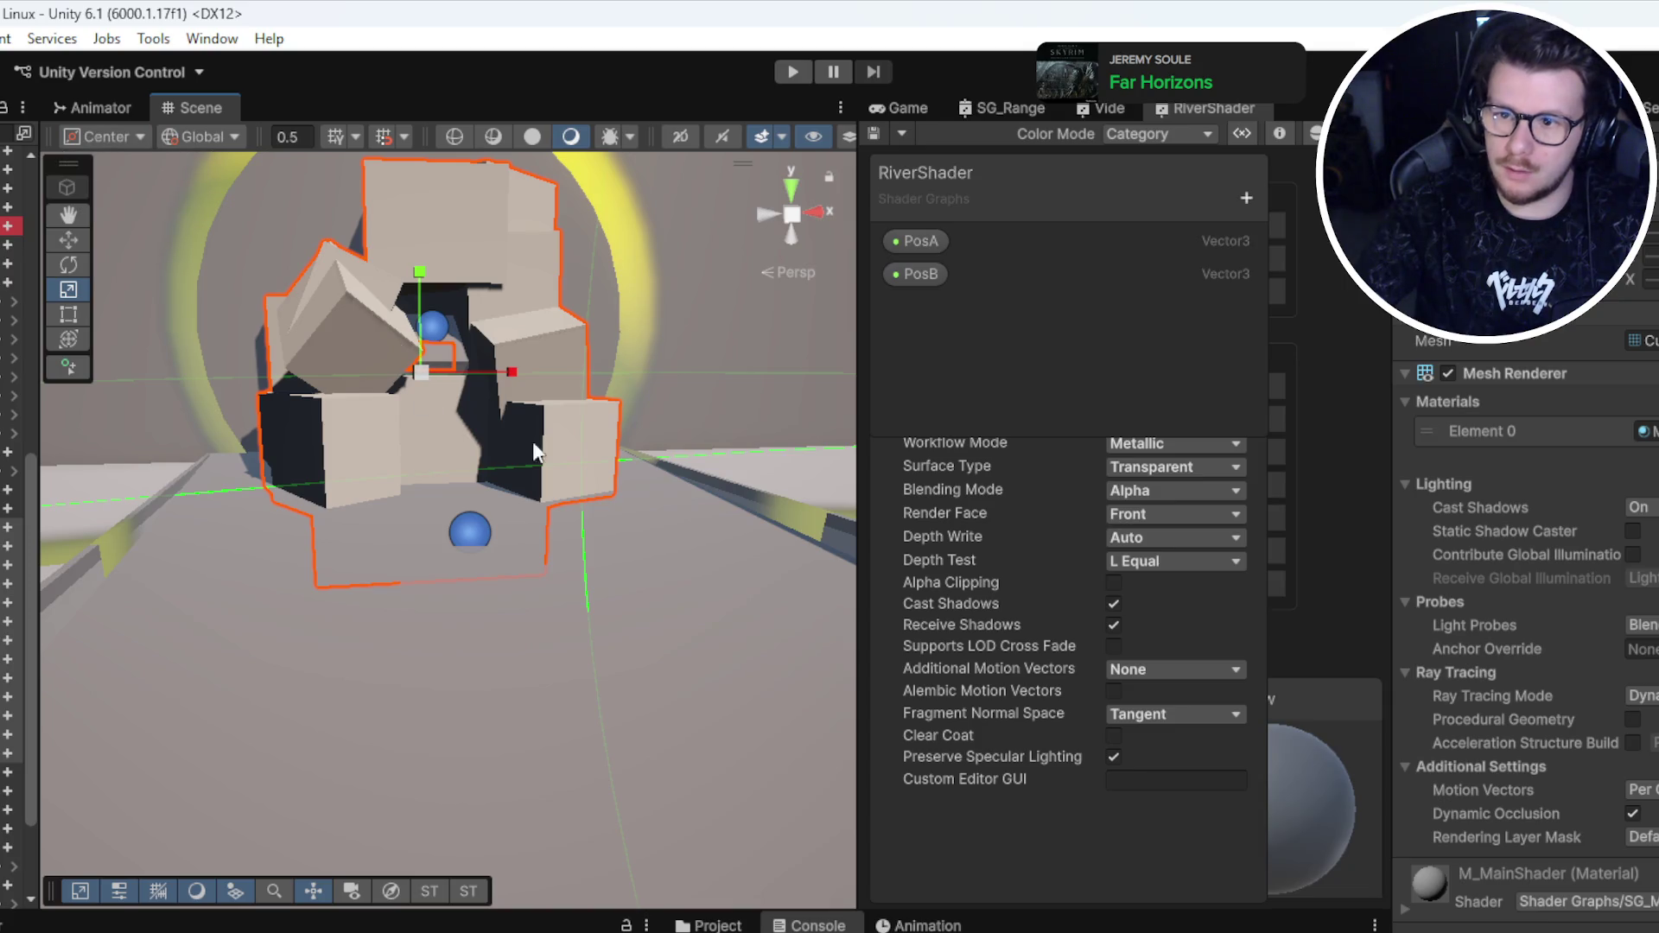
left_click_drag(515, 374, 585, 366)
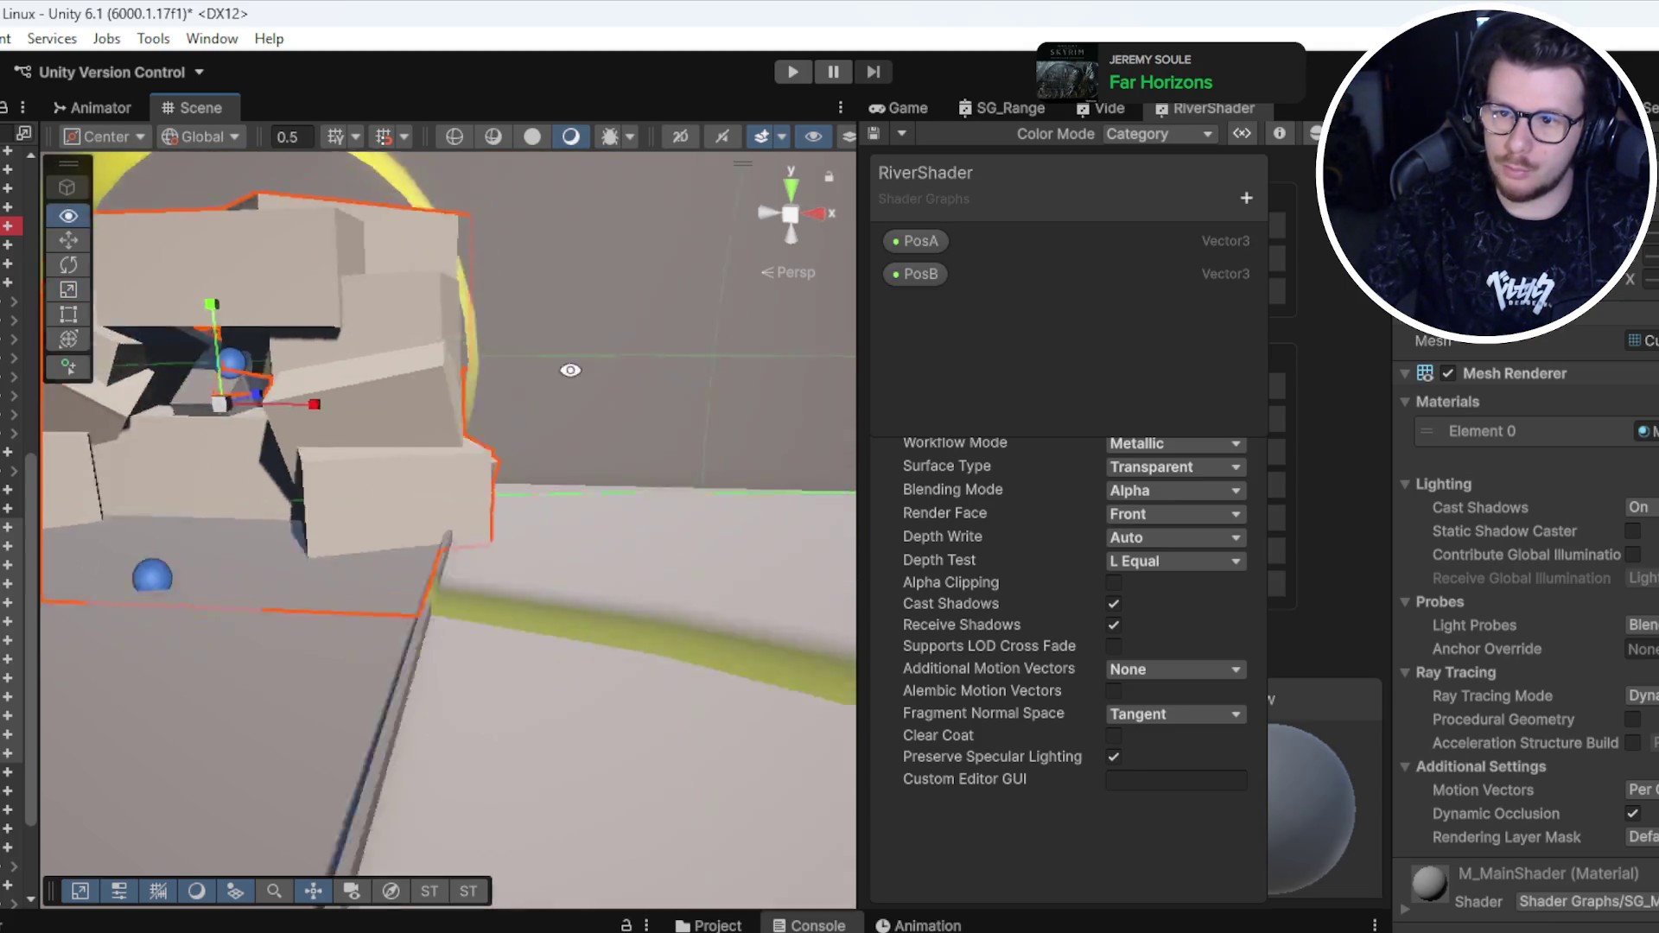
mouse_move(409, 421)
left_mouse_down()
mouse_move(616, 485)
mouse_move(611, 352)
mouse_move(457, 608)
mouse_move(483, 588)
left_mouse_up()
scroll(518, 562, "up", 3)
left_click(599, 530)
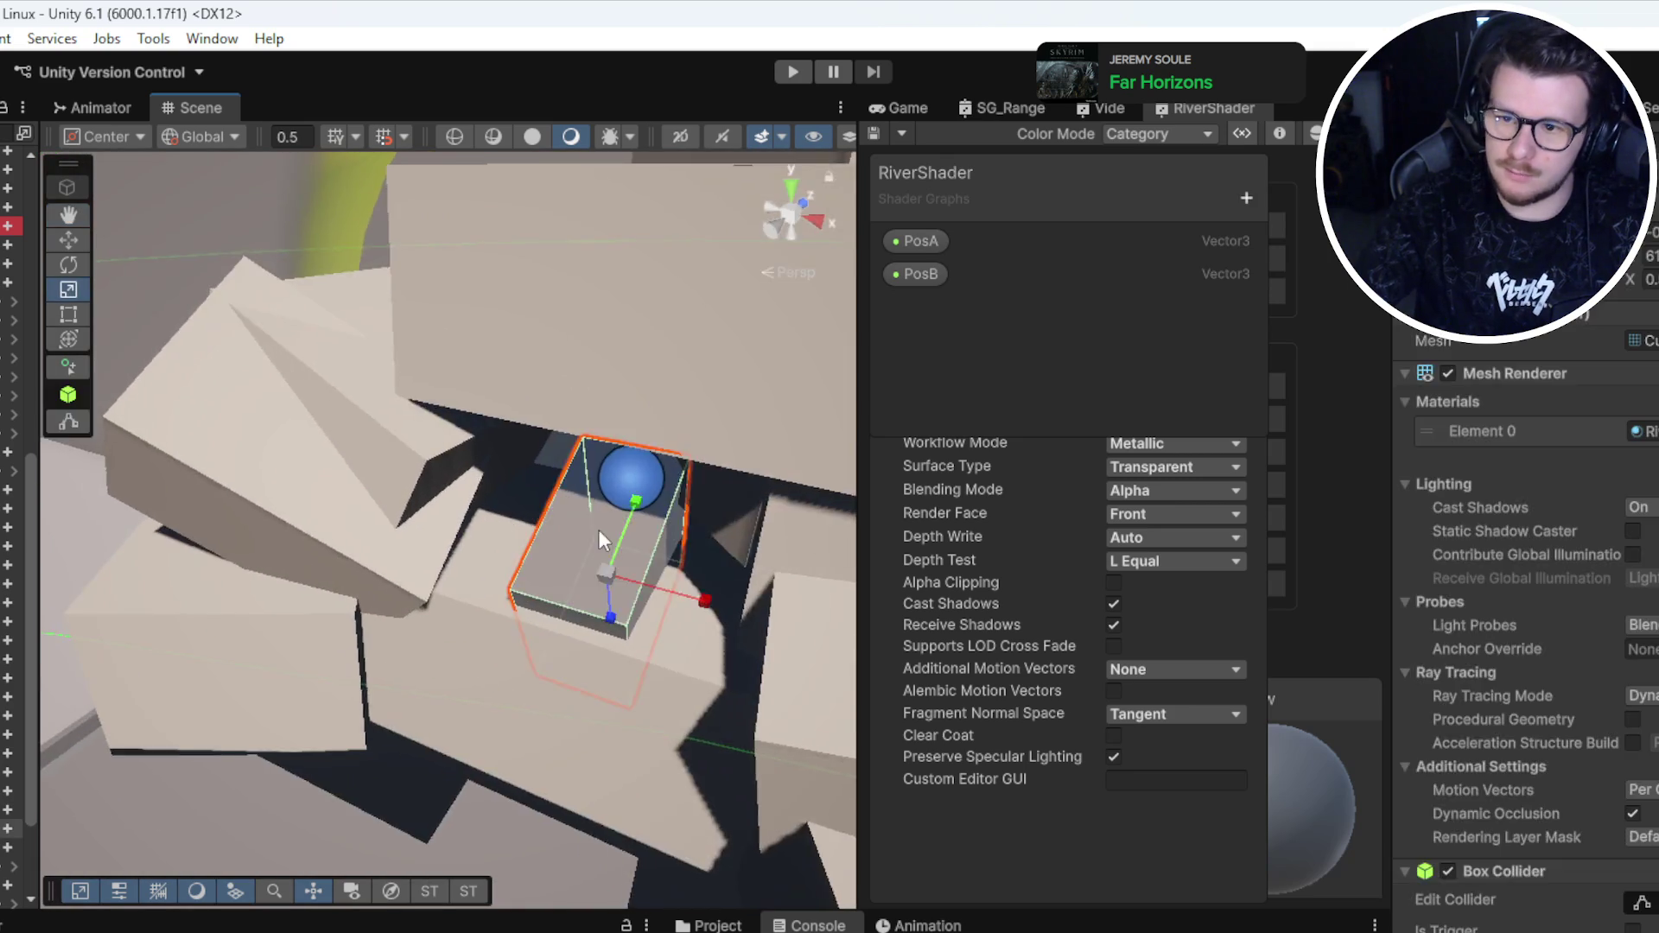
scroll(596, 553, "down", 2)
mouse_move(614, 614)
left_mouse_down()
mouse_move(639, 371)
mouse_move(715, 697)
mouse_move(239, 607)
mouse_move(133, 611)
mouse_move(508, 565)
mouse_move(770, 585)
mouse_move(692, 605)
mouse_move(1281, 700)
mouse_move(774, 670)
mouse_move(1378, 619)
mouse_move(1581, 637)
mouse_move(759, 659)
mouse_move(346, 643)
left_mouse_up()
Step: Clear the rock selection and run a brief play-mode test
key("f")
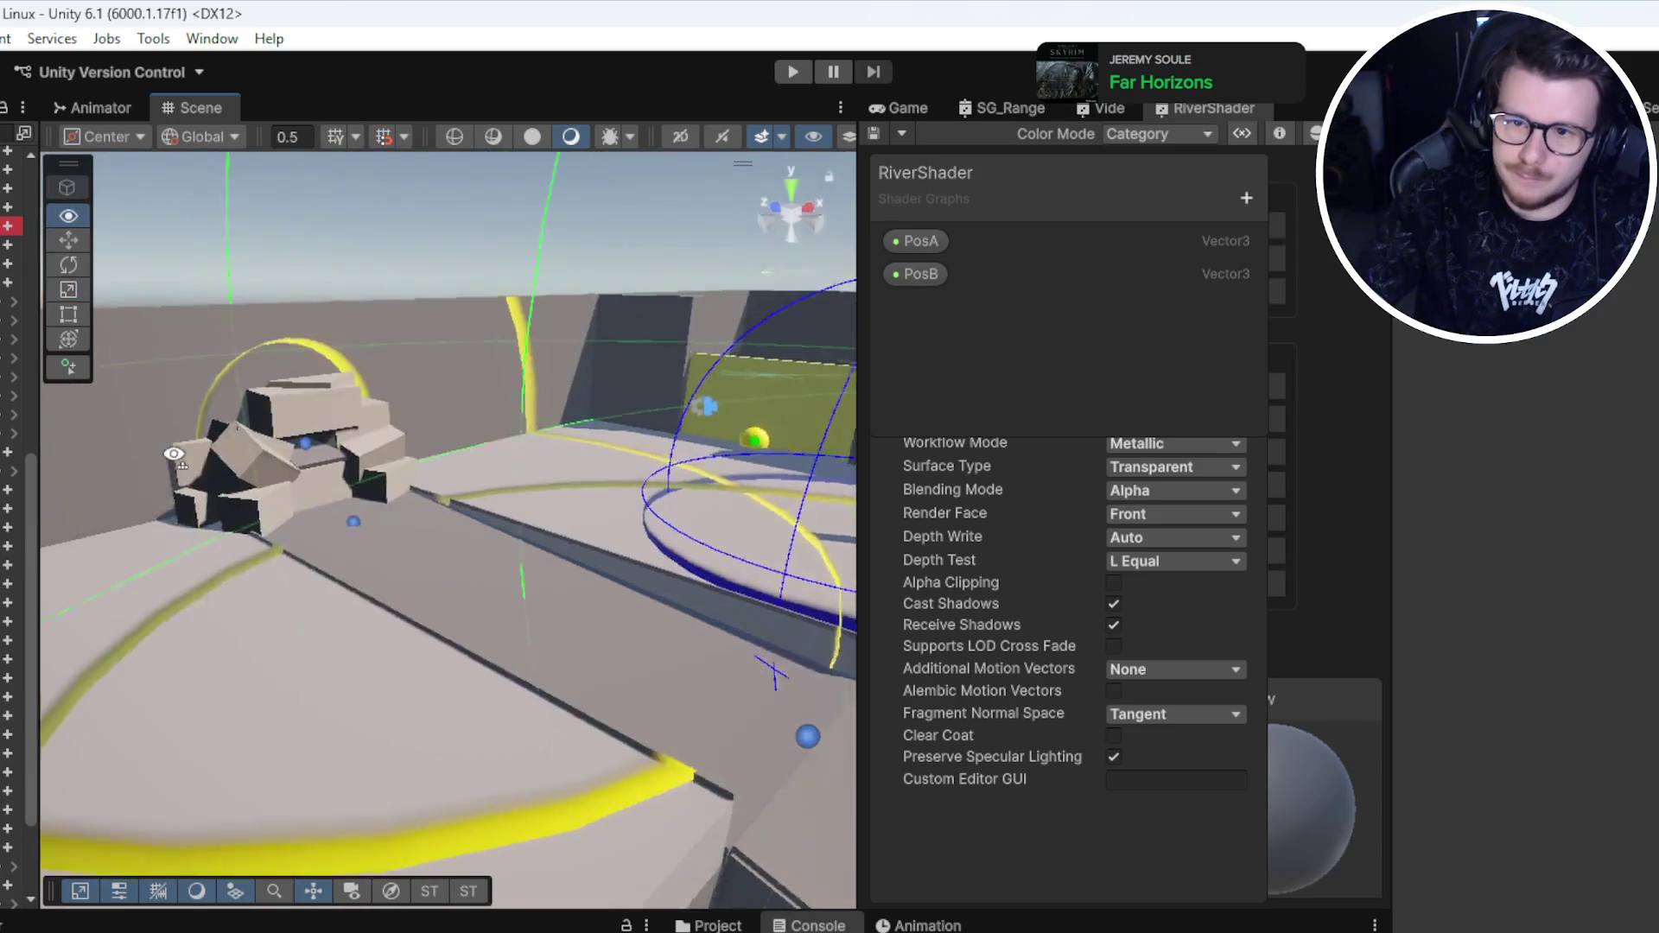
left_click(8, 489)
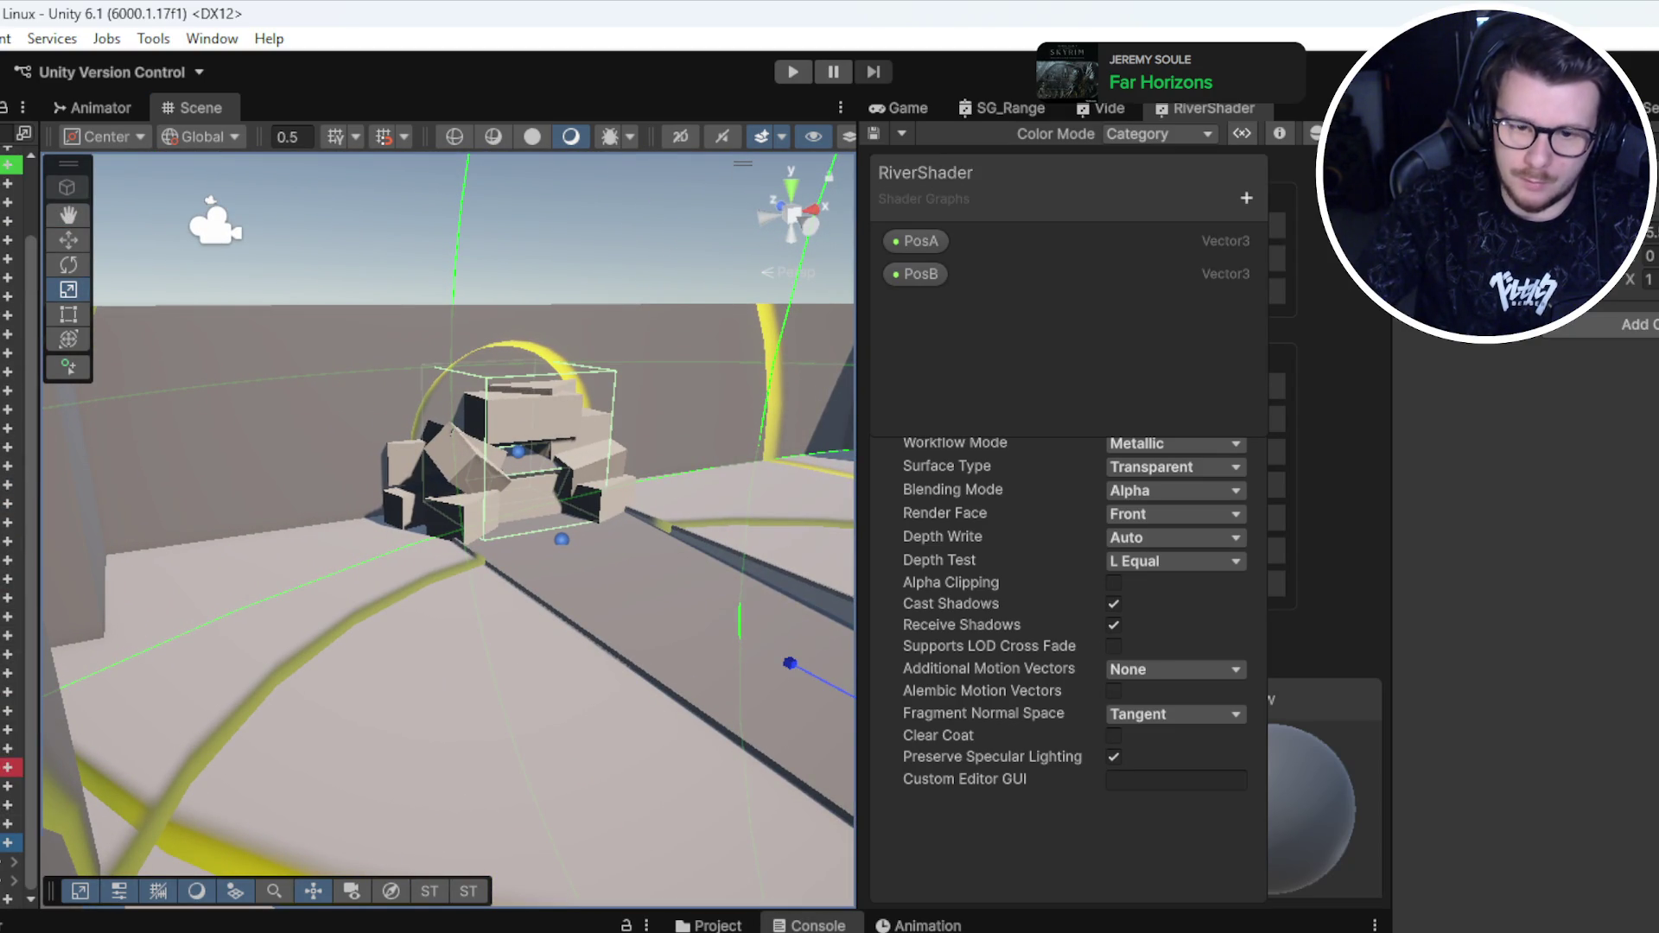
key("ctrl+z")
left_click(1000, 107)
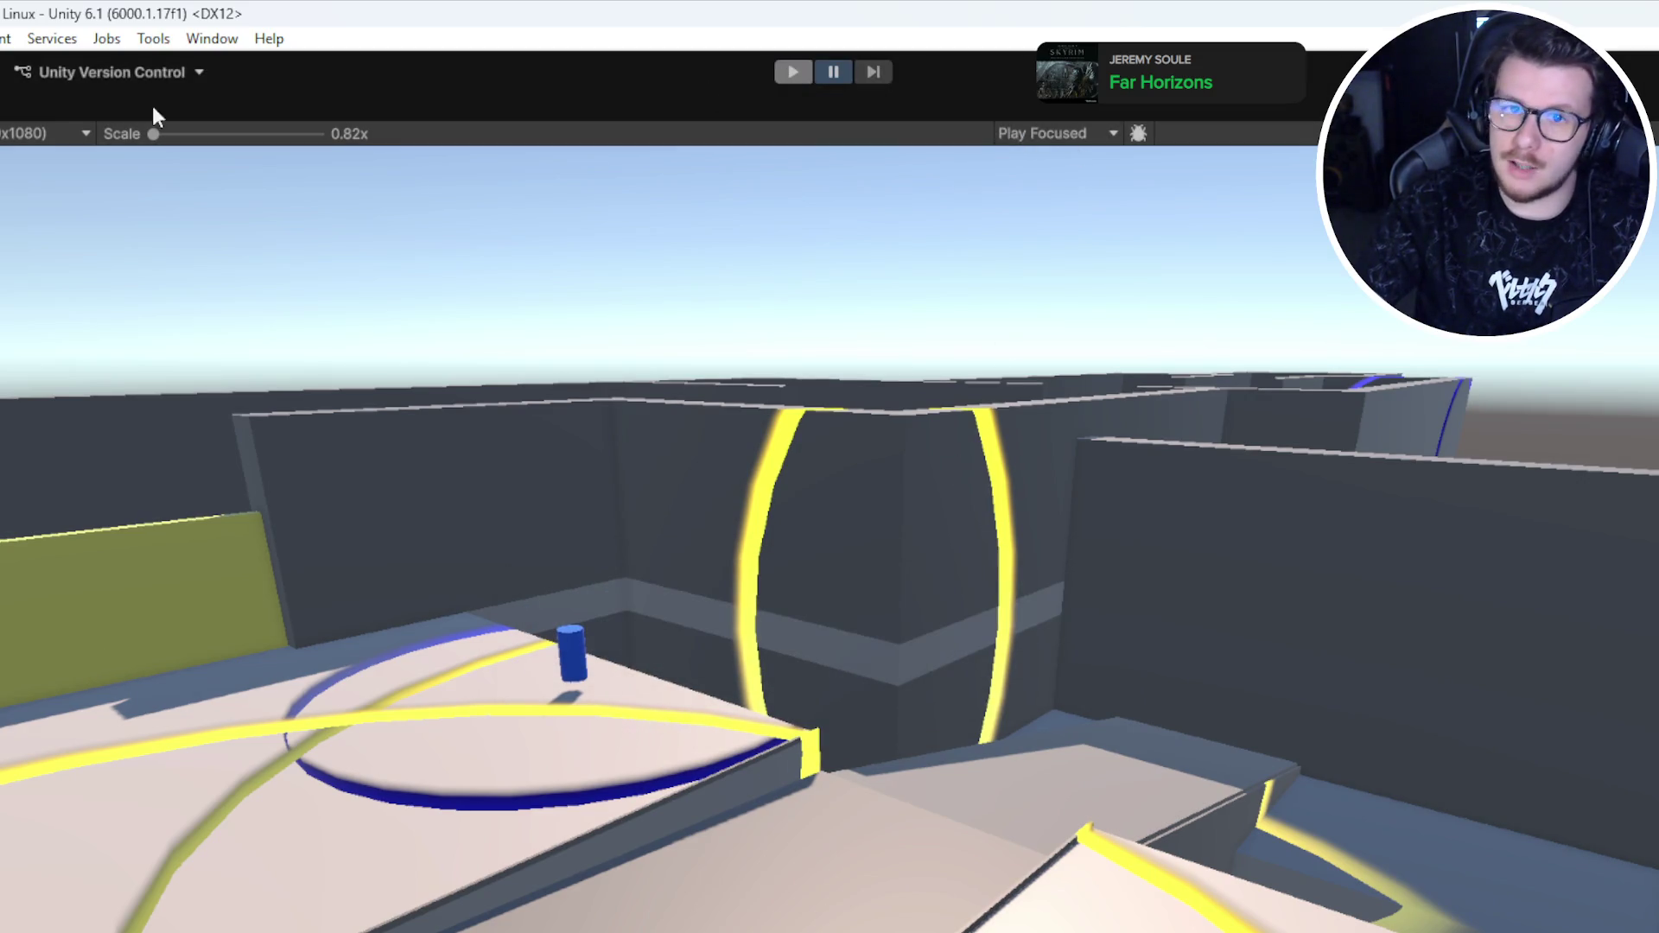
key("ctrl+p")
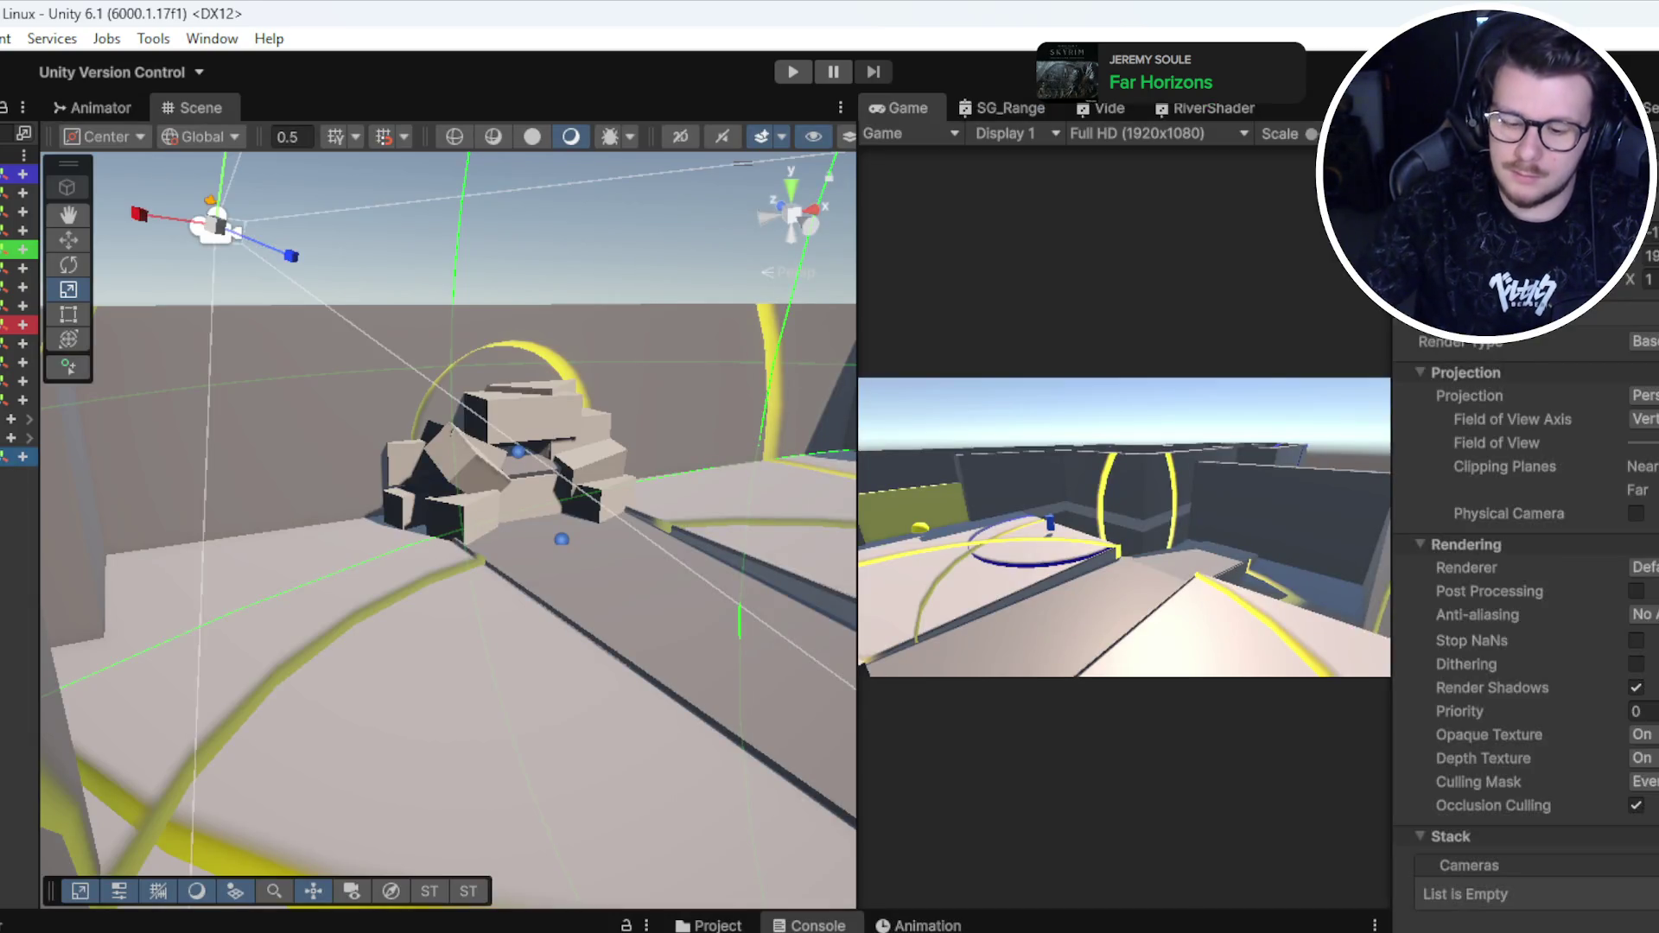
Step: Select the Player and maximize the Game view for play mode
double_click(875, 112)
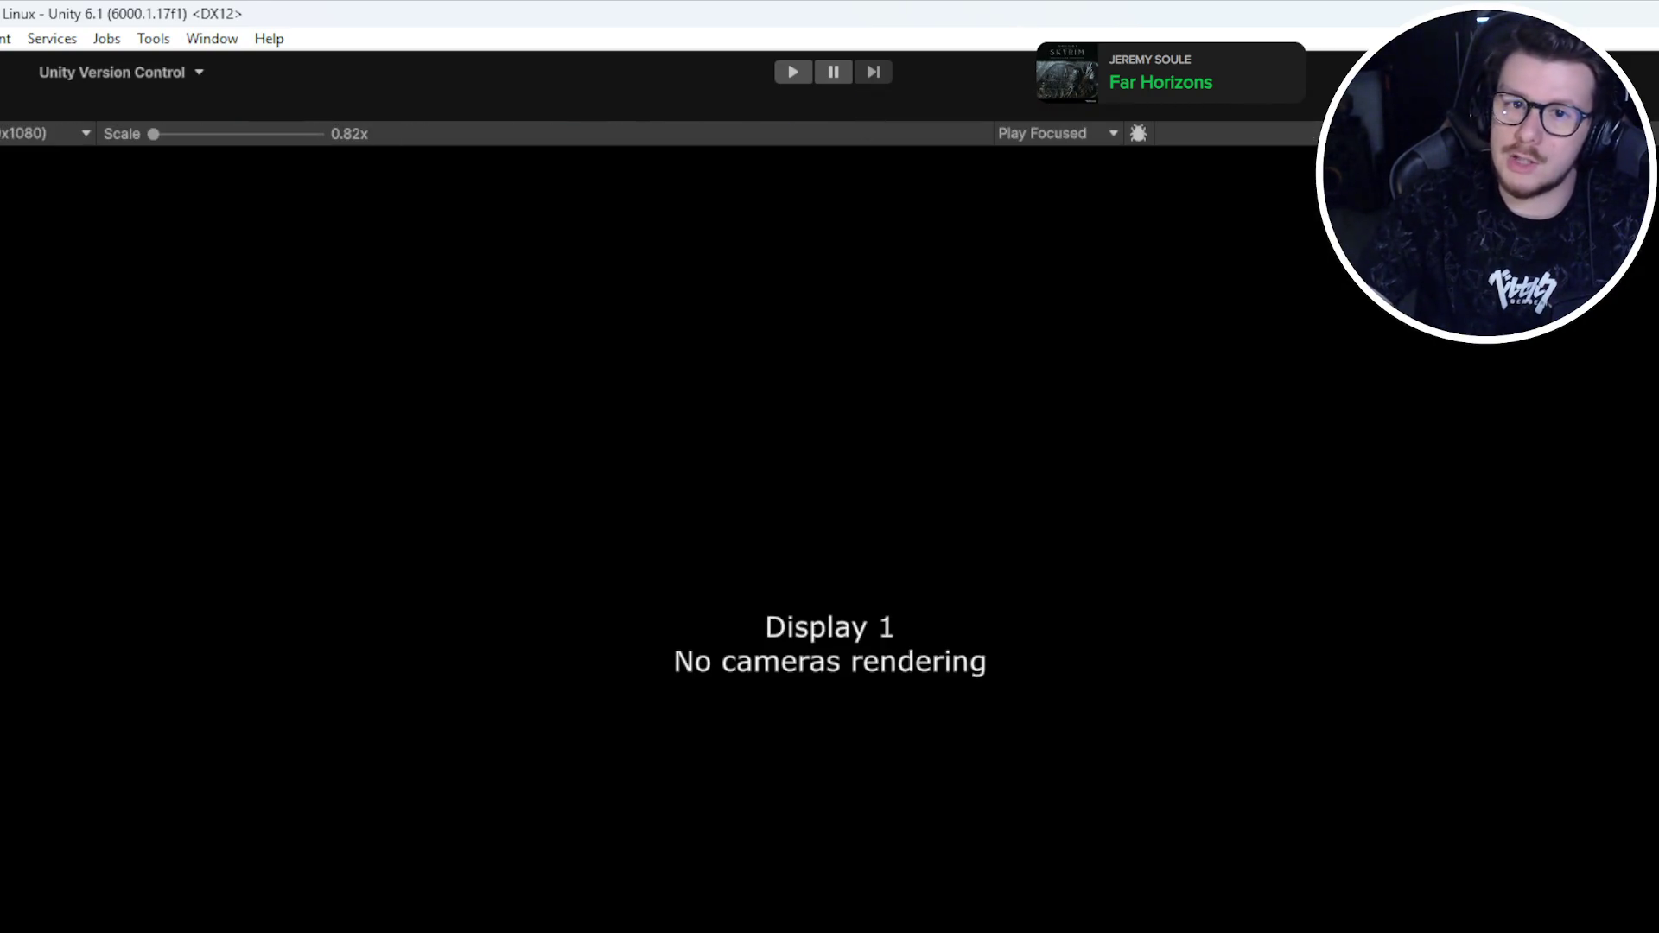
key("shift+space")
left_click(10, 420)
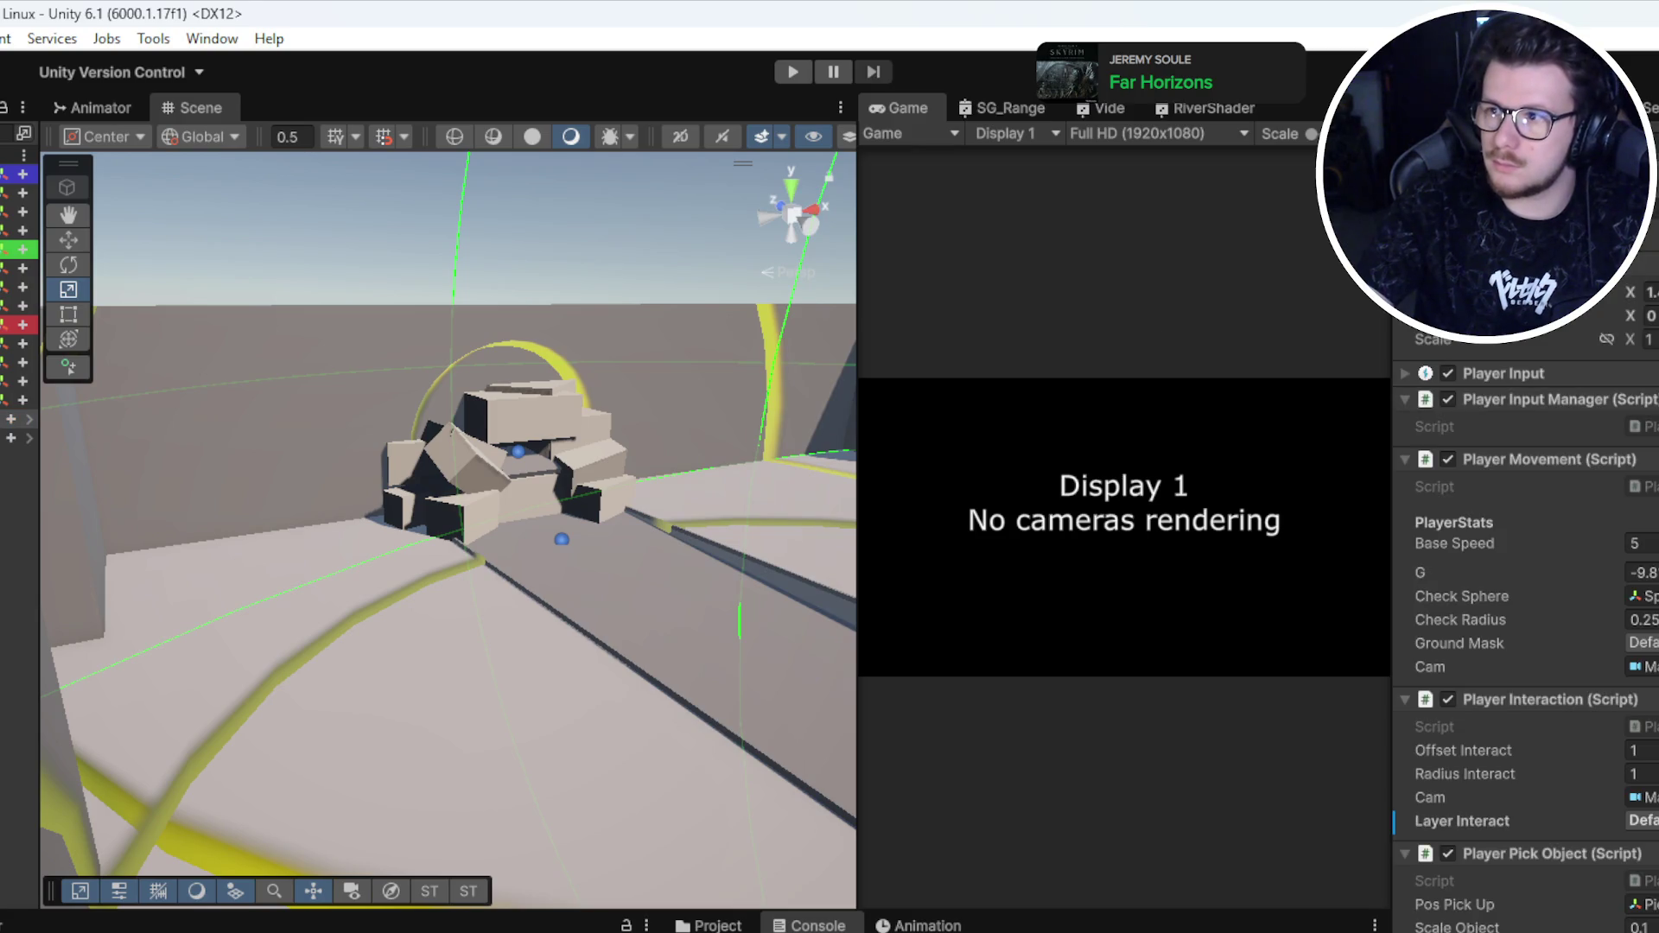
double_click(897, 102)
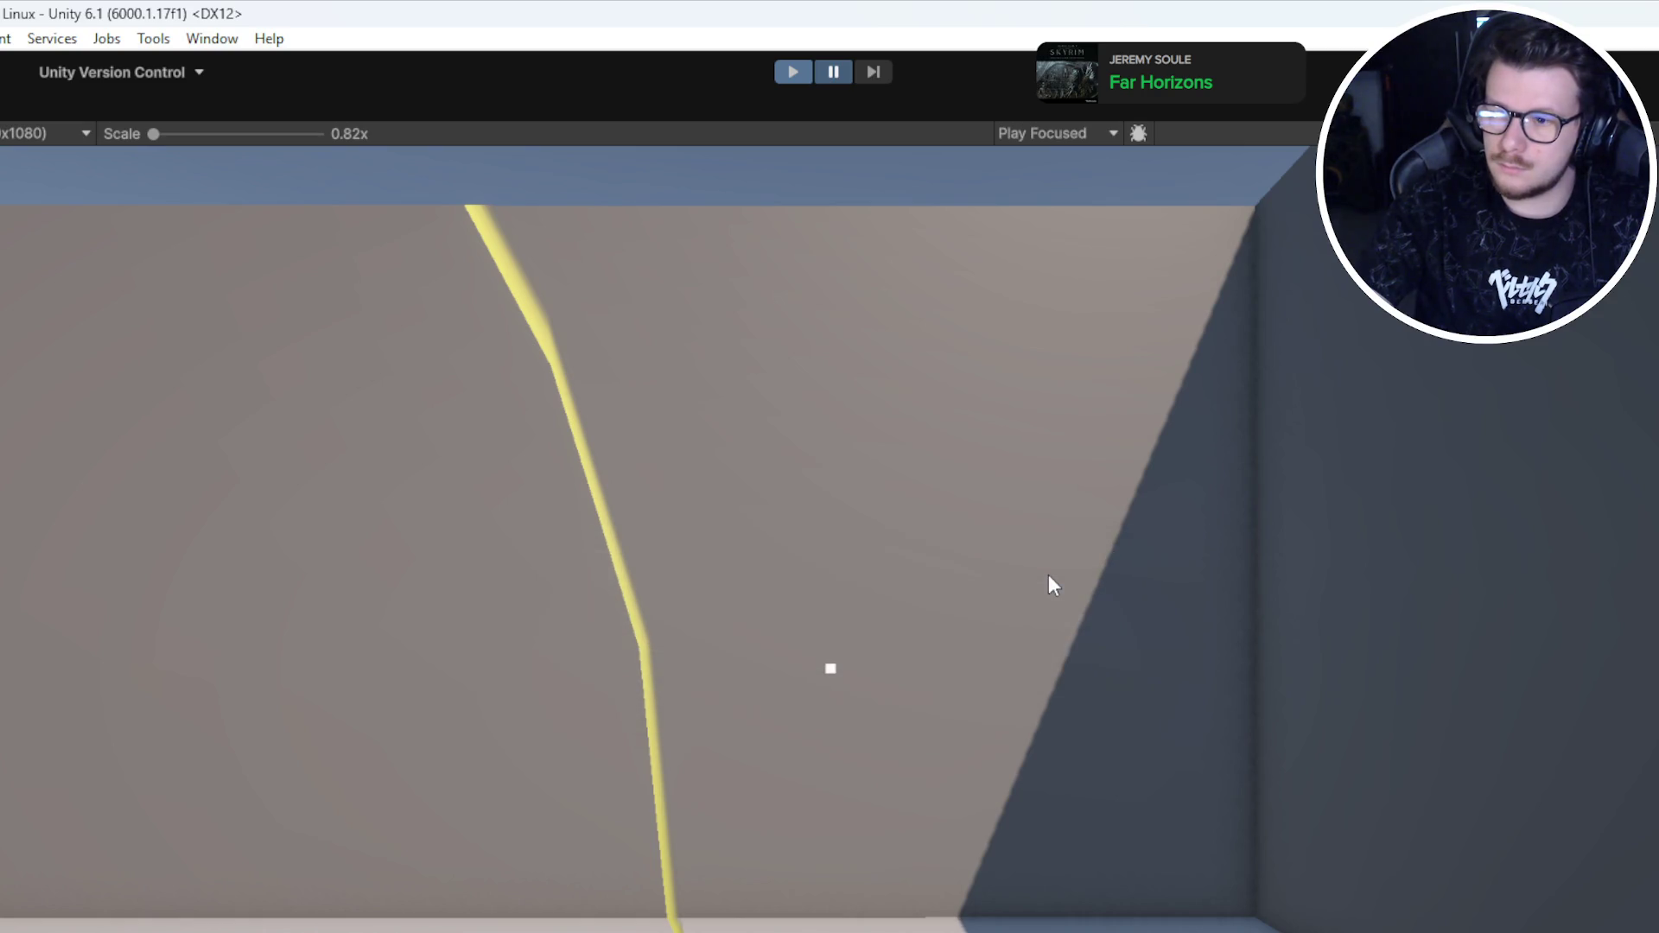
Step: Walk the player around the level and back toward the yellow ring
left_click(1049, 574)
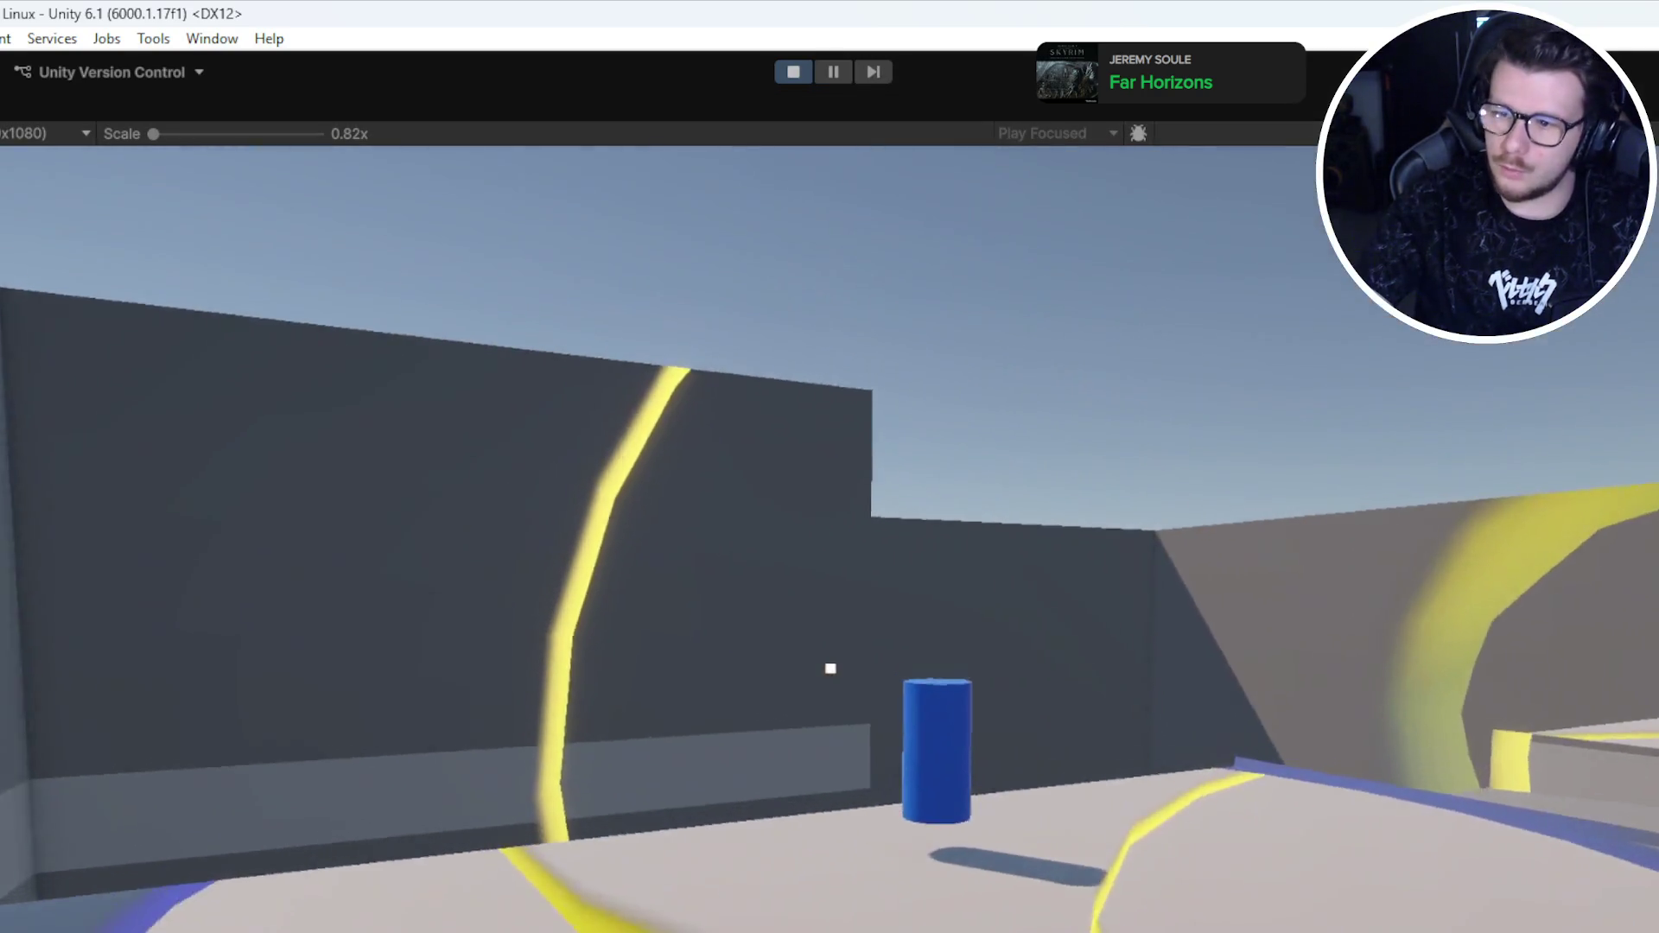
key("w")
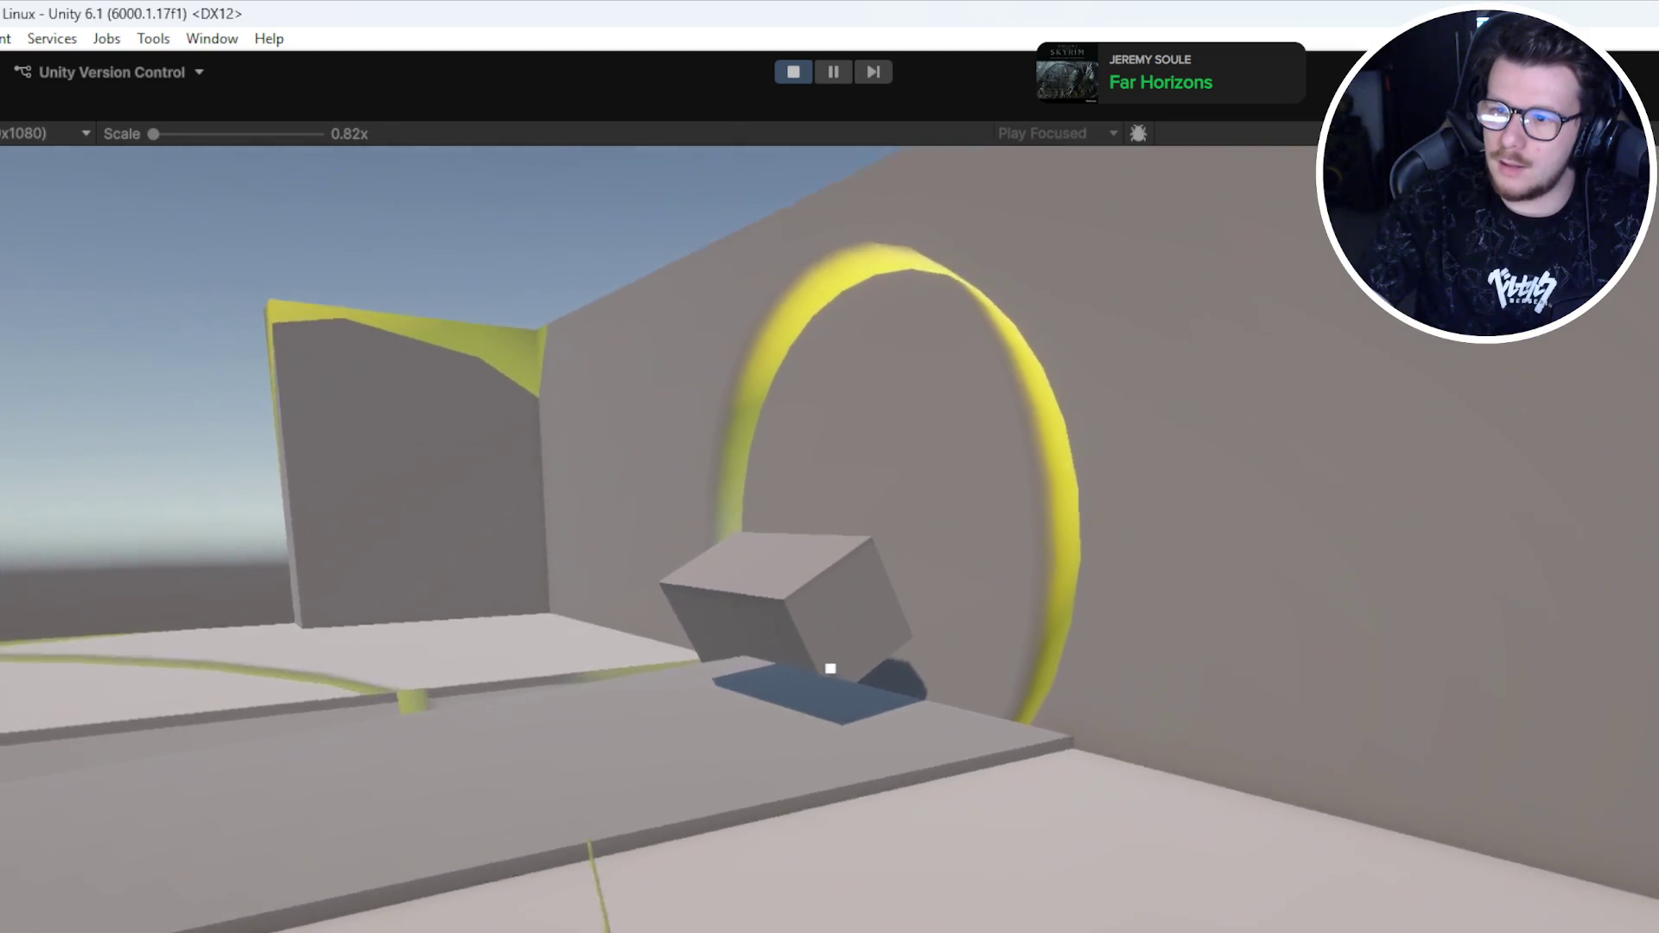
key("w")
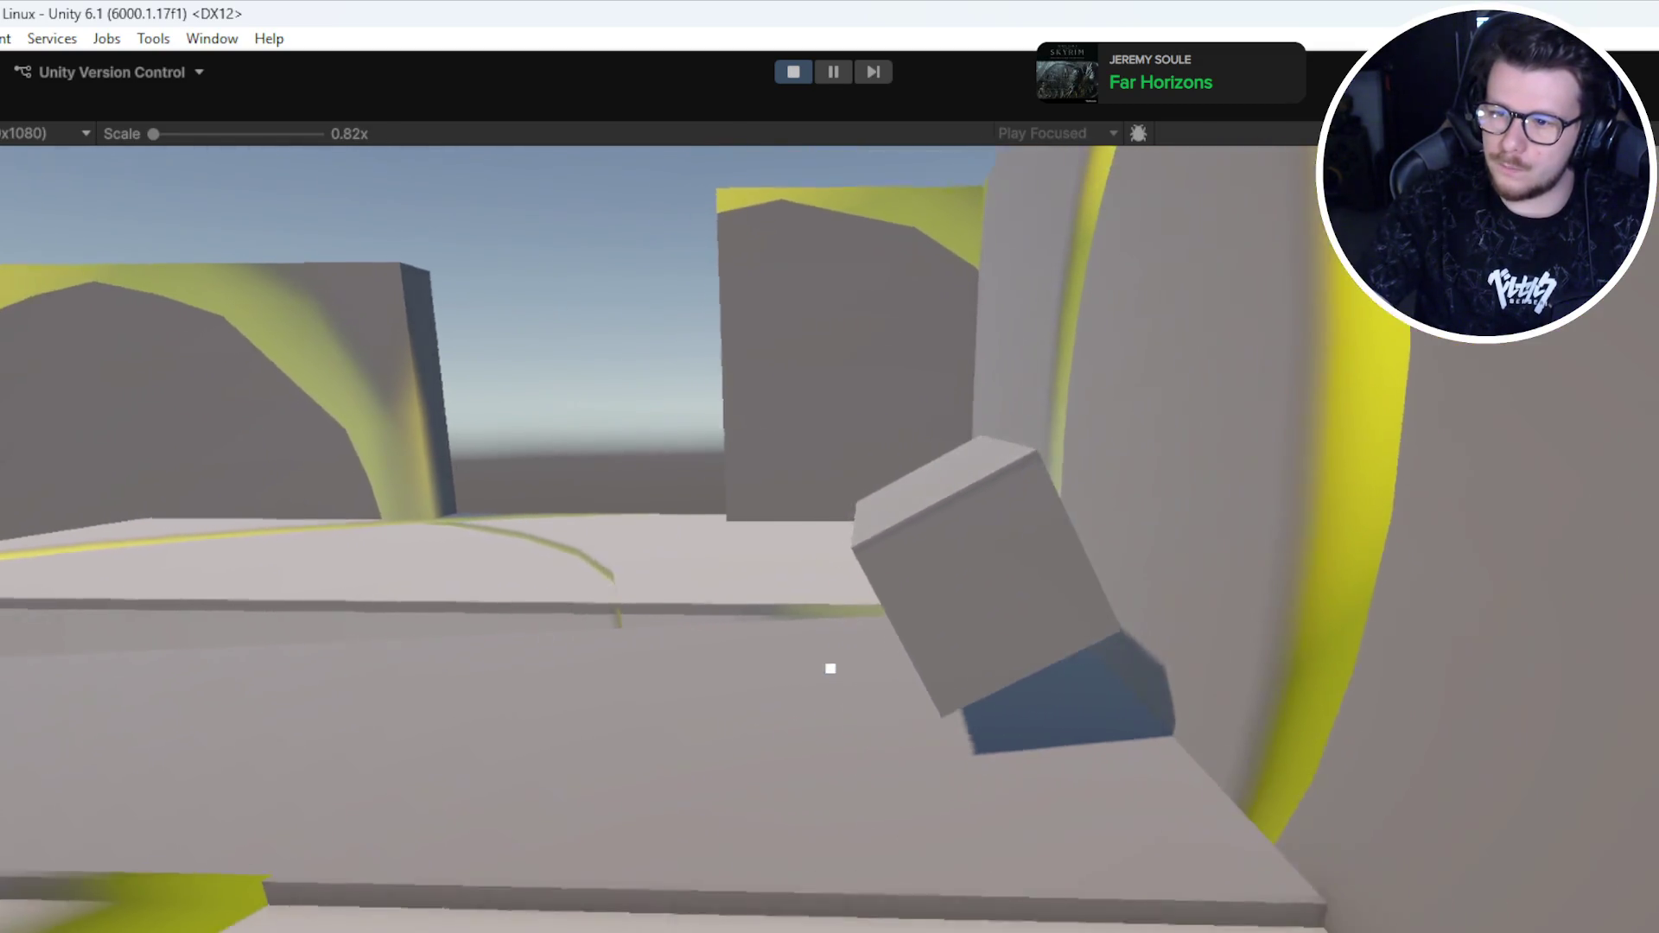
key("w")
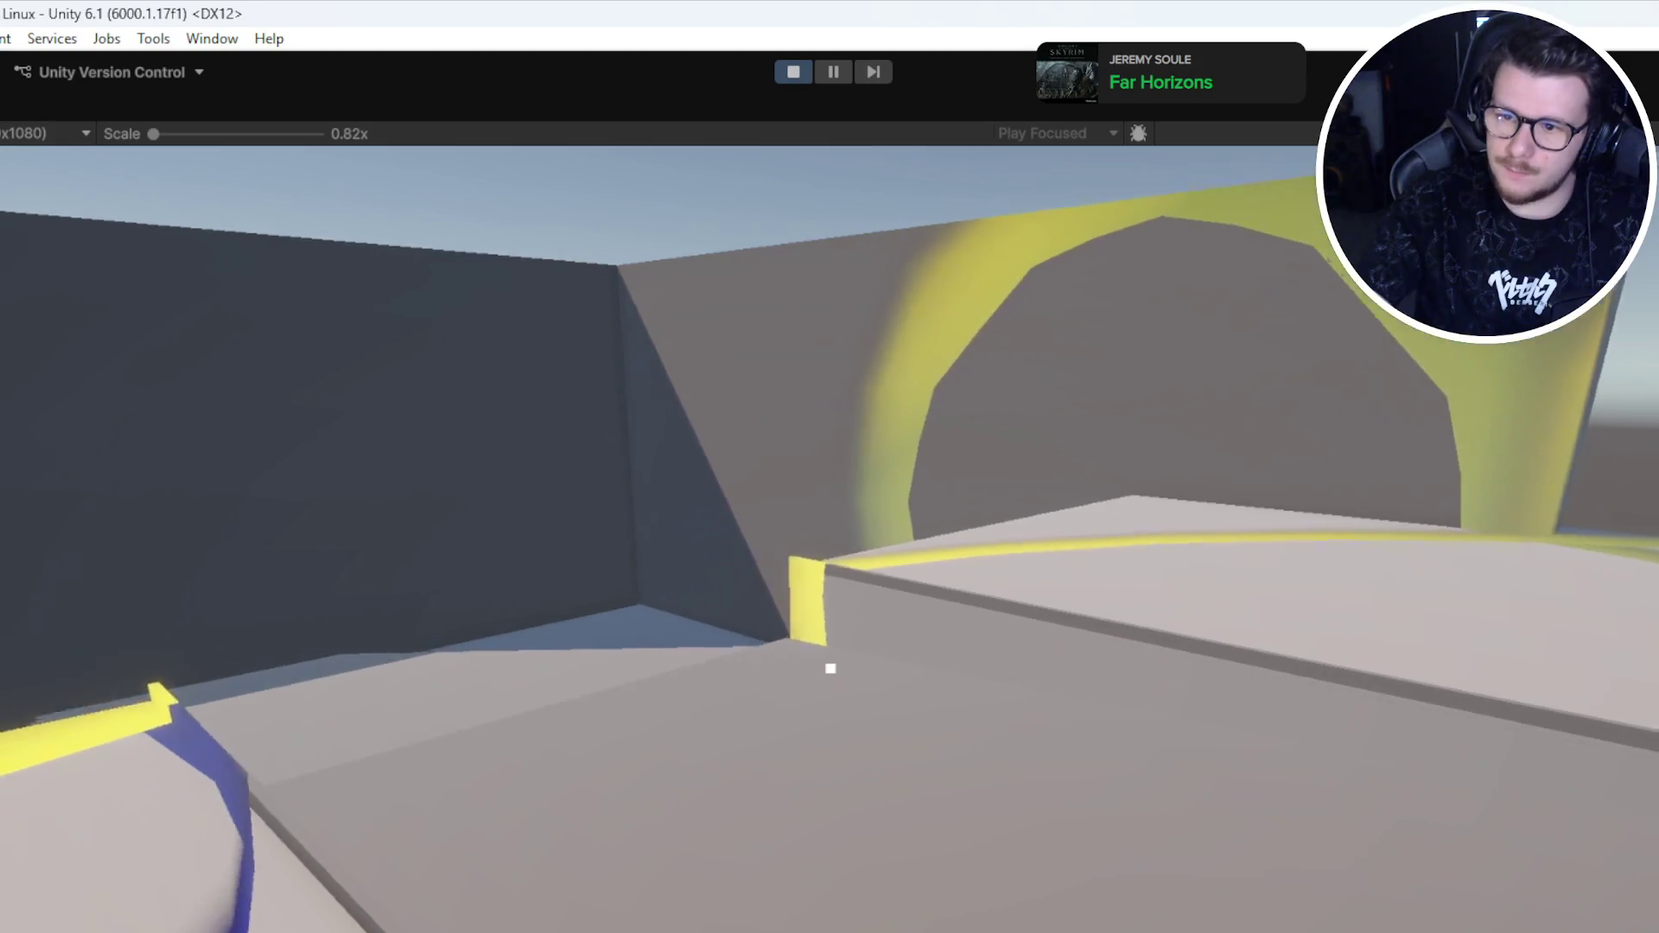
key("w")
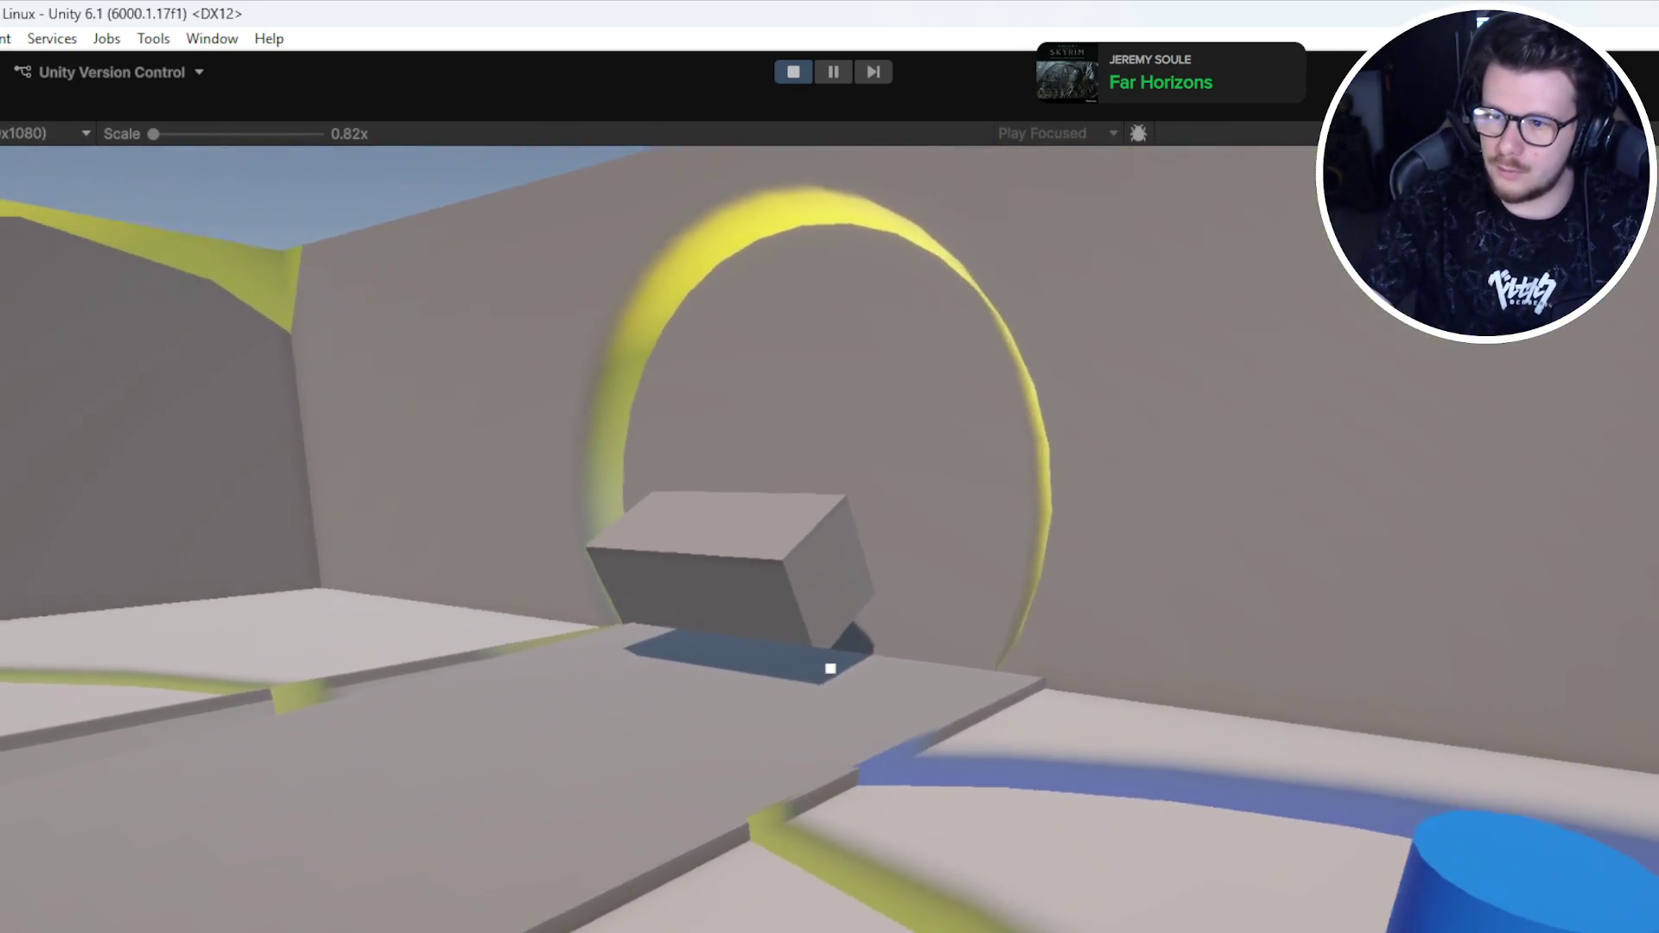
Step: Spawn a pile of purple blocks by the cube, look it over, and stop play mode
left_click(830, 668)
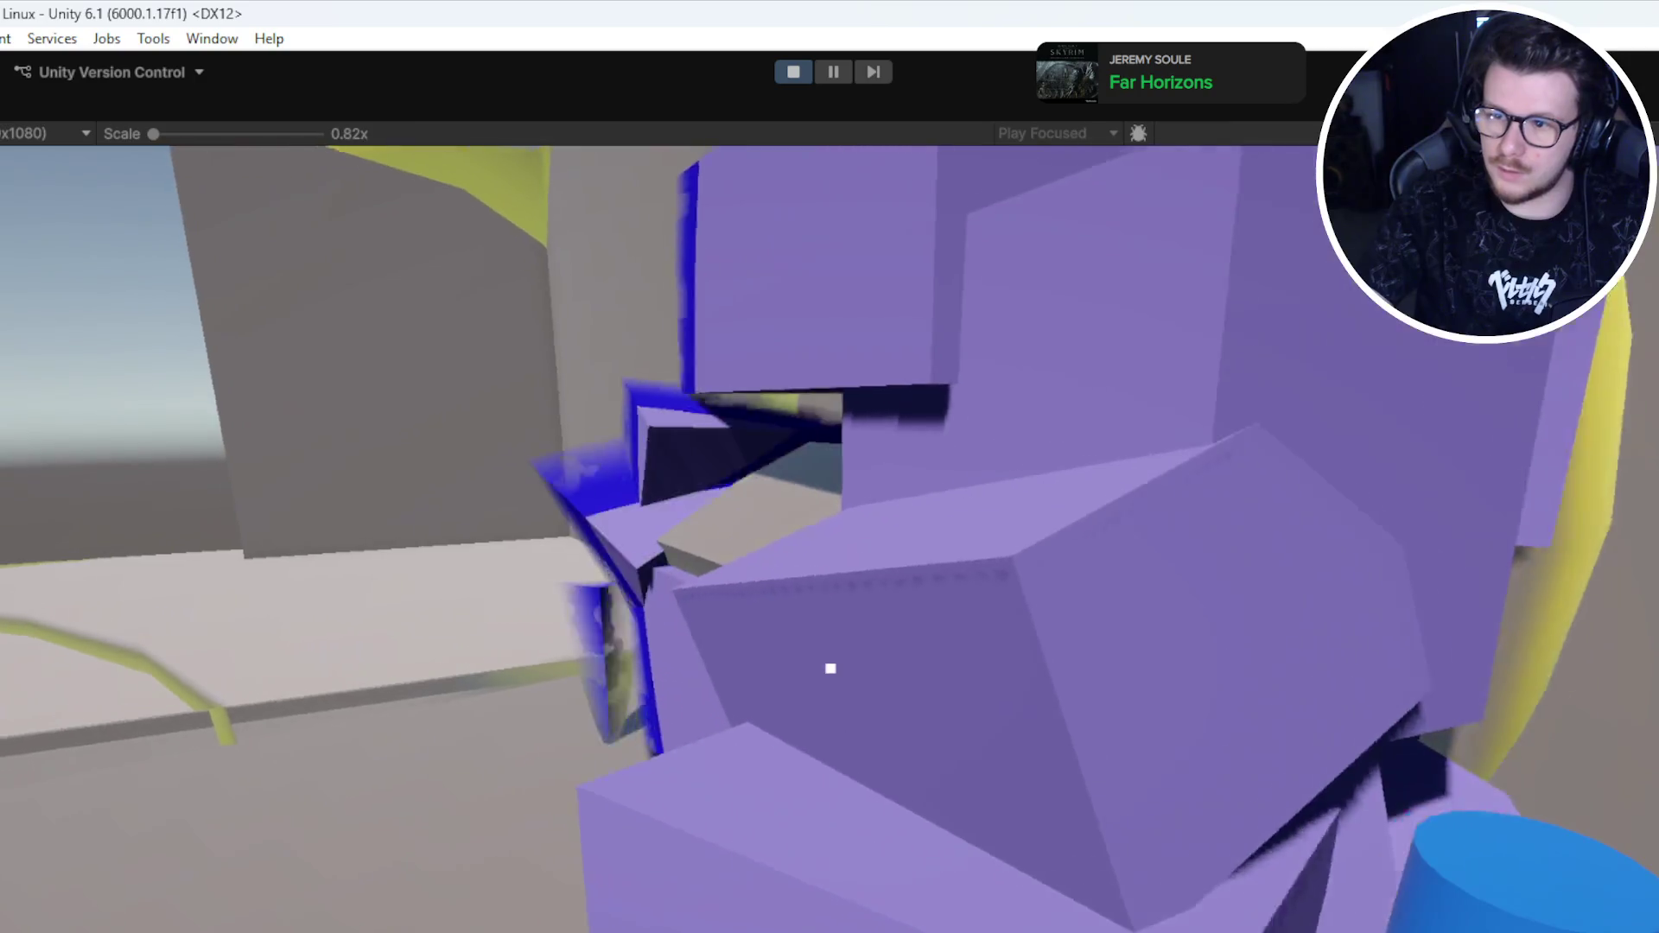
key("w")
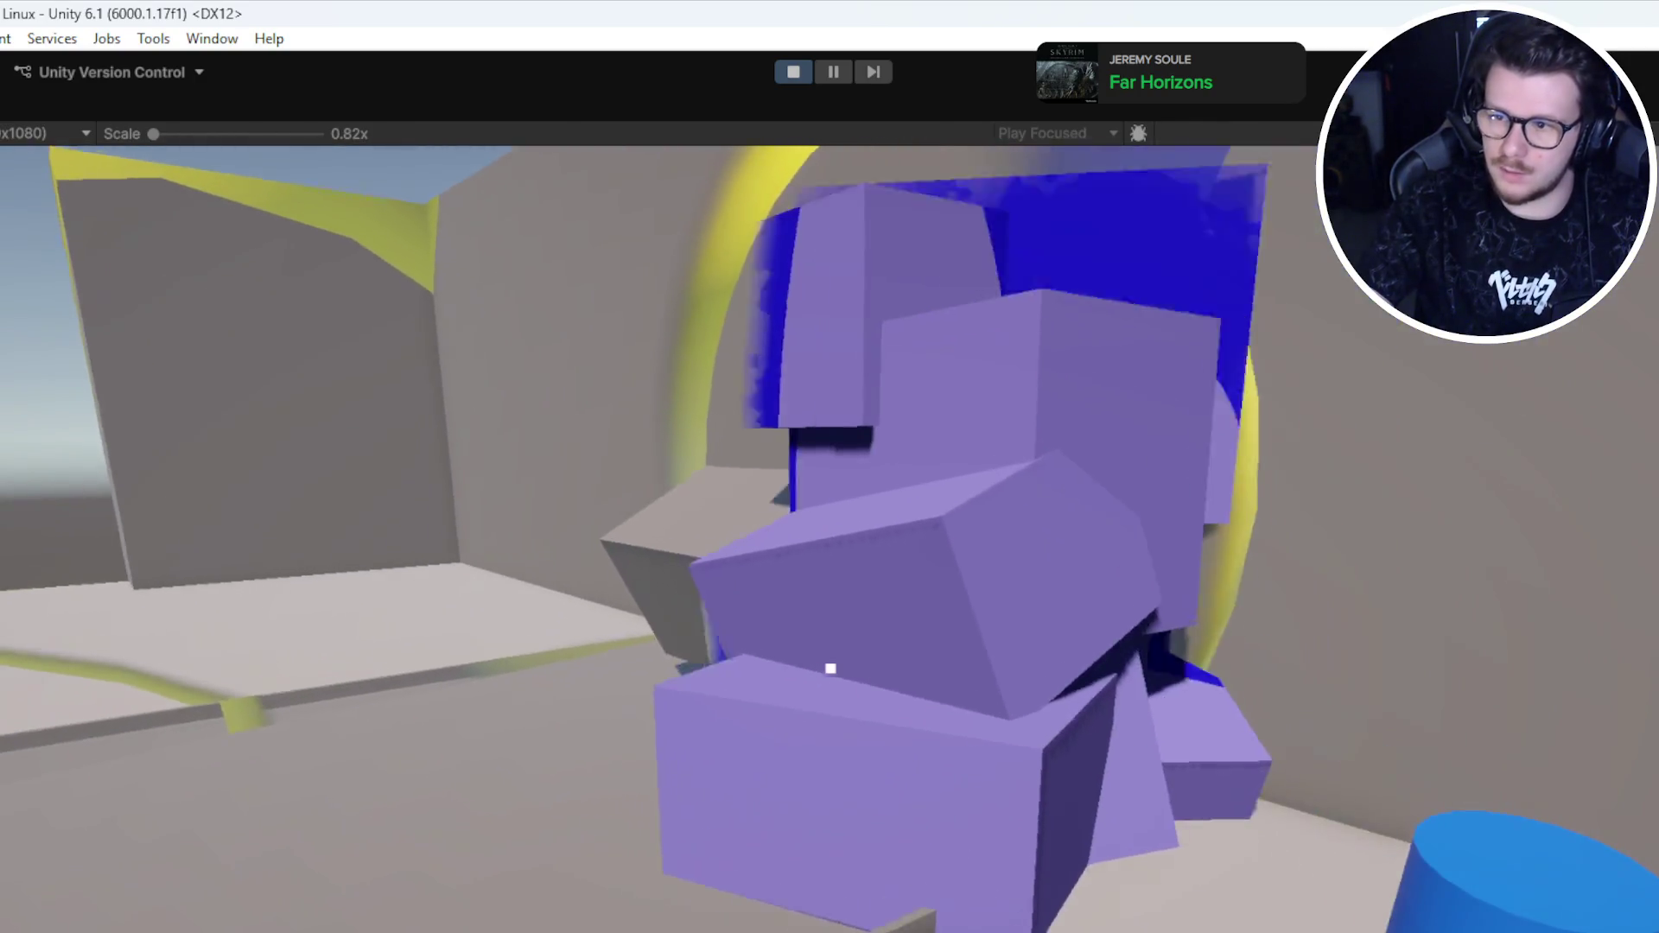
key("s")
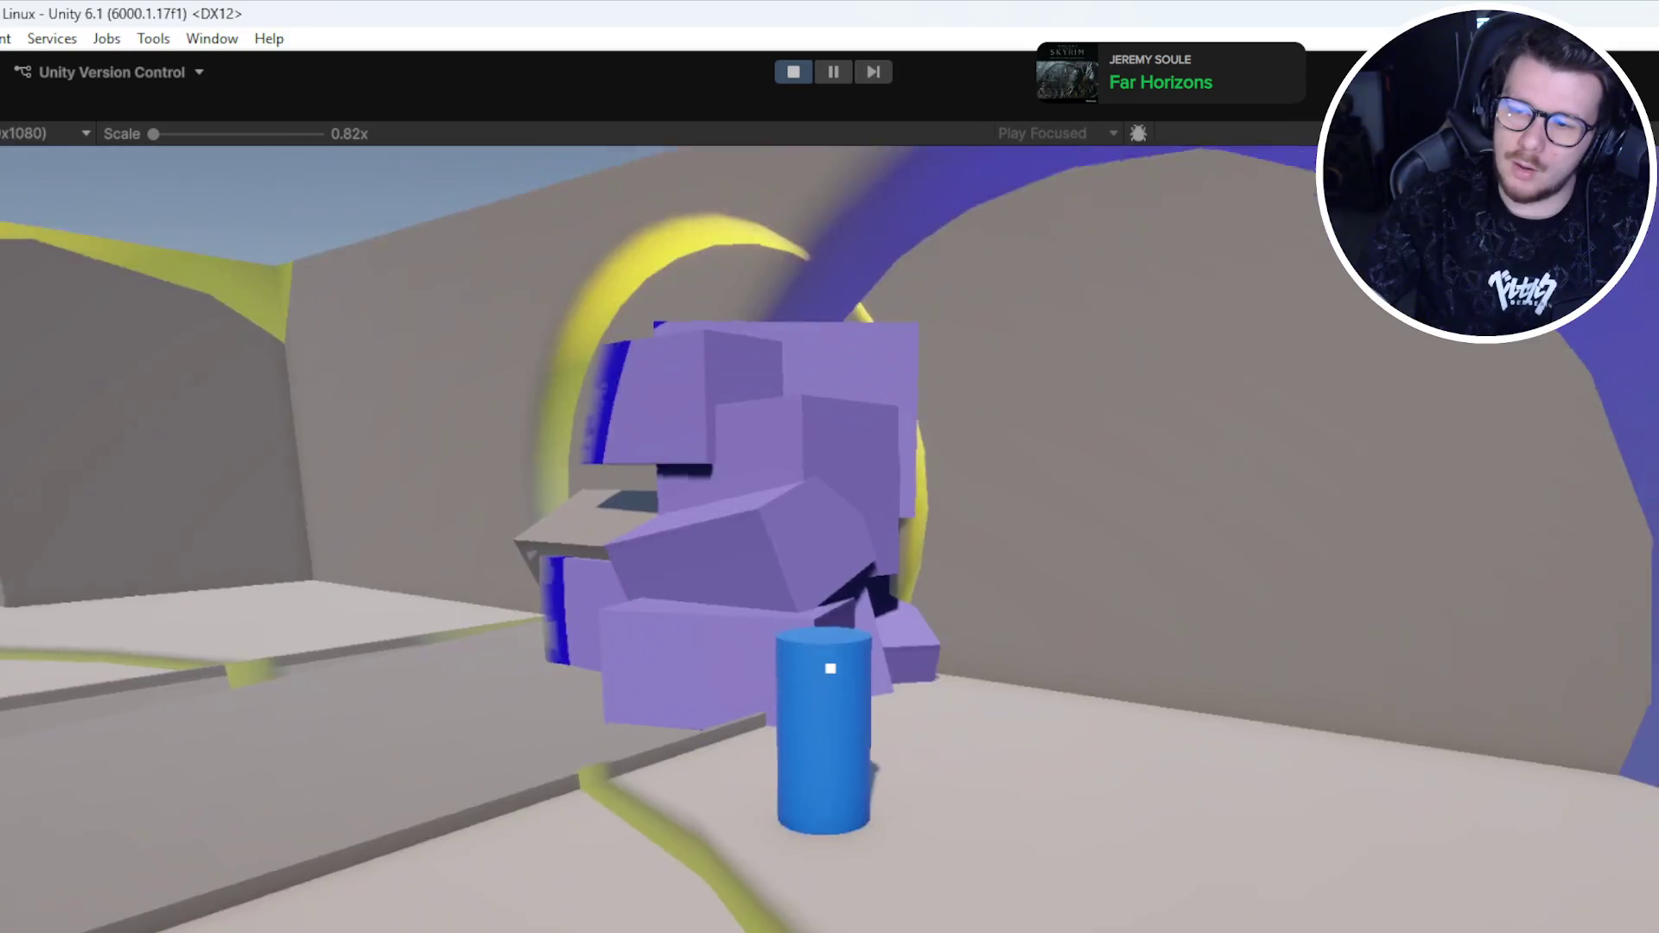
key("w")
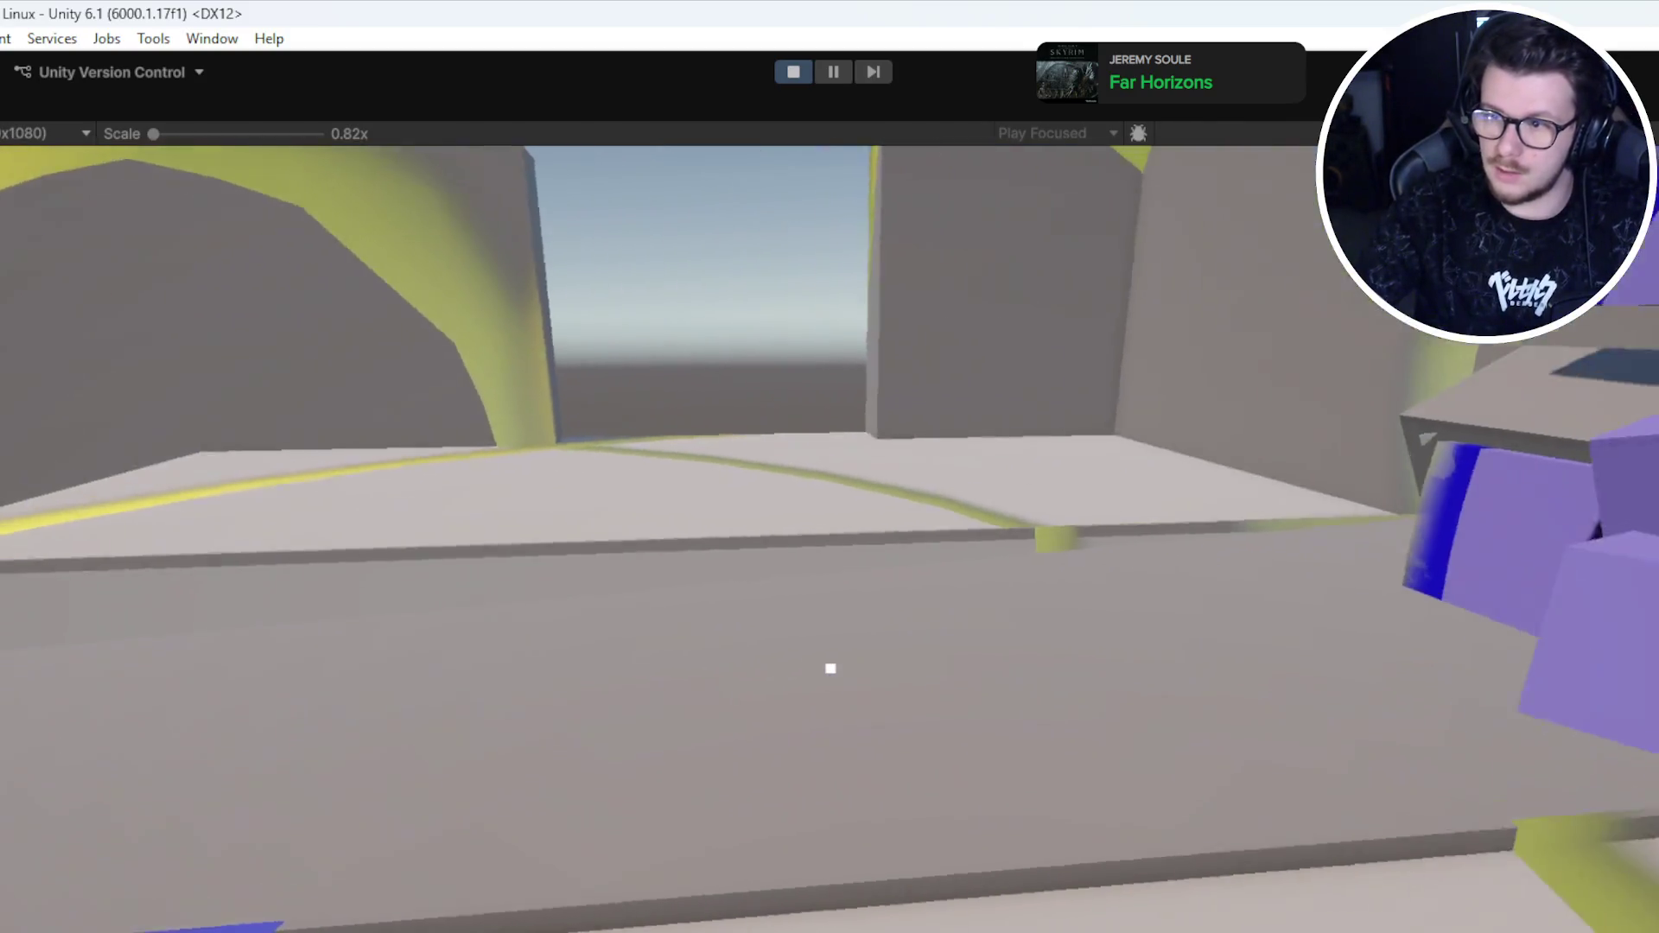
key("s")
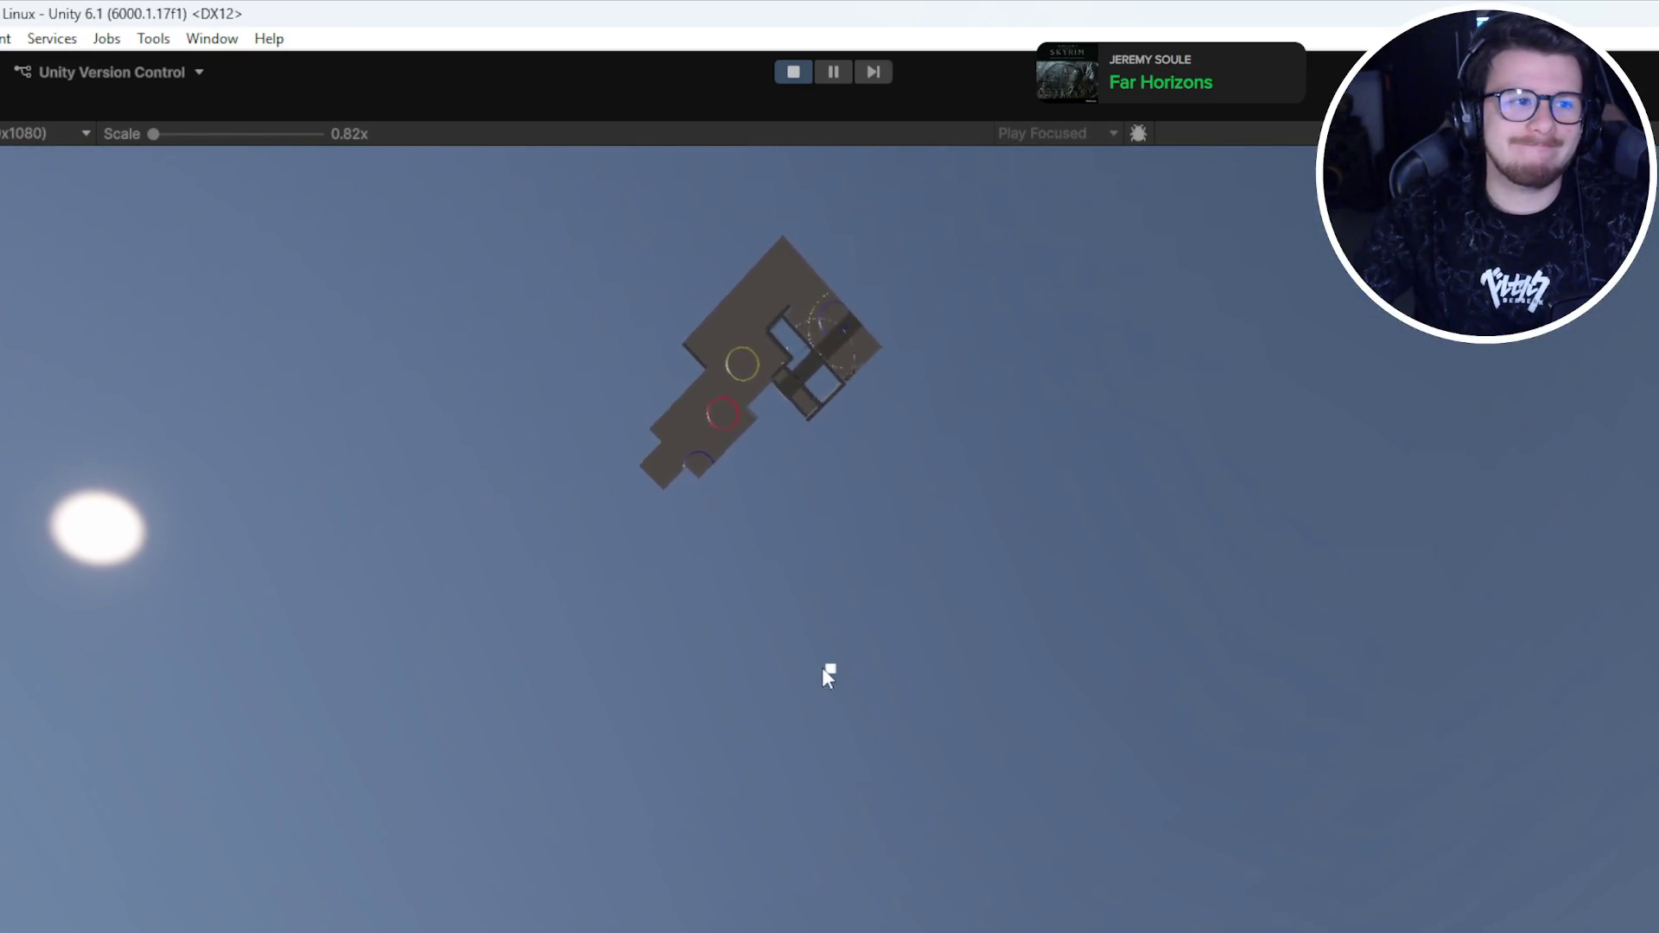
left_click(805, 76)
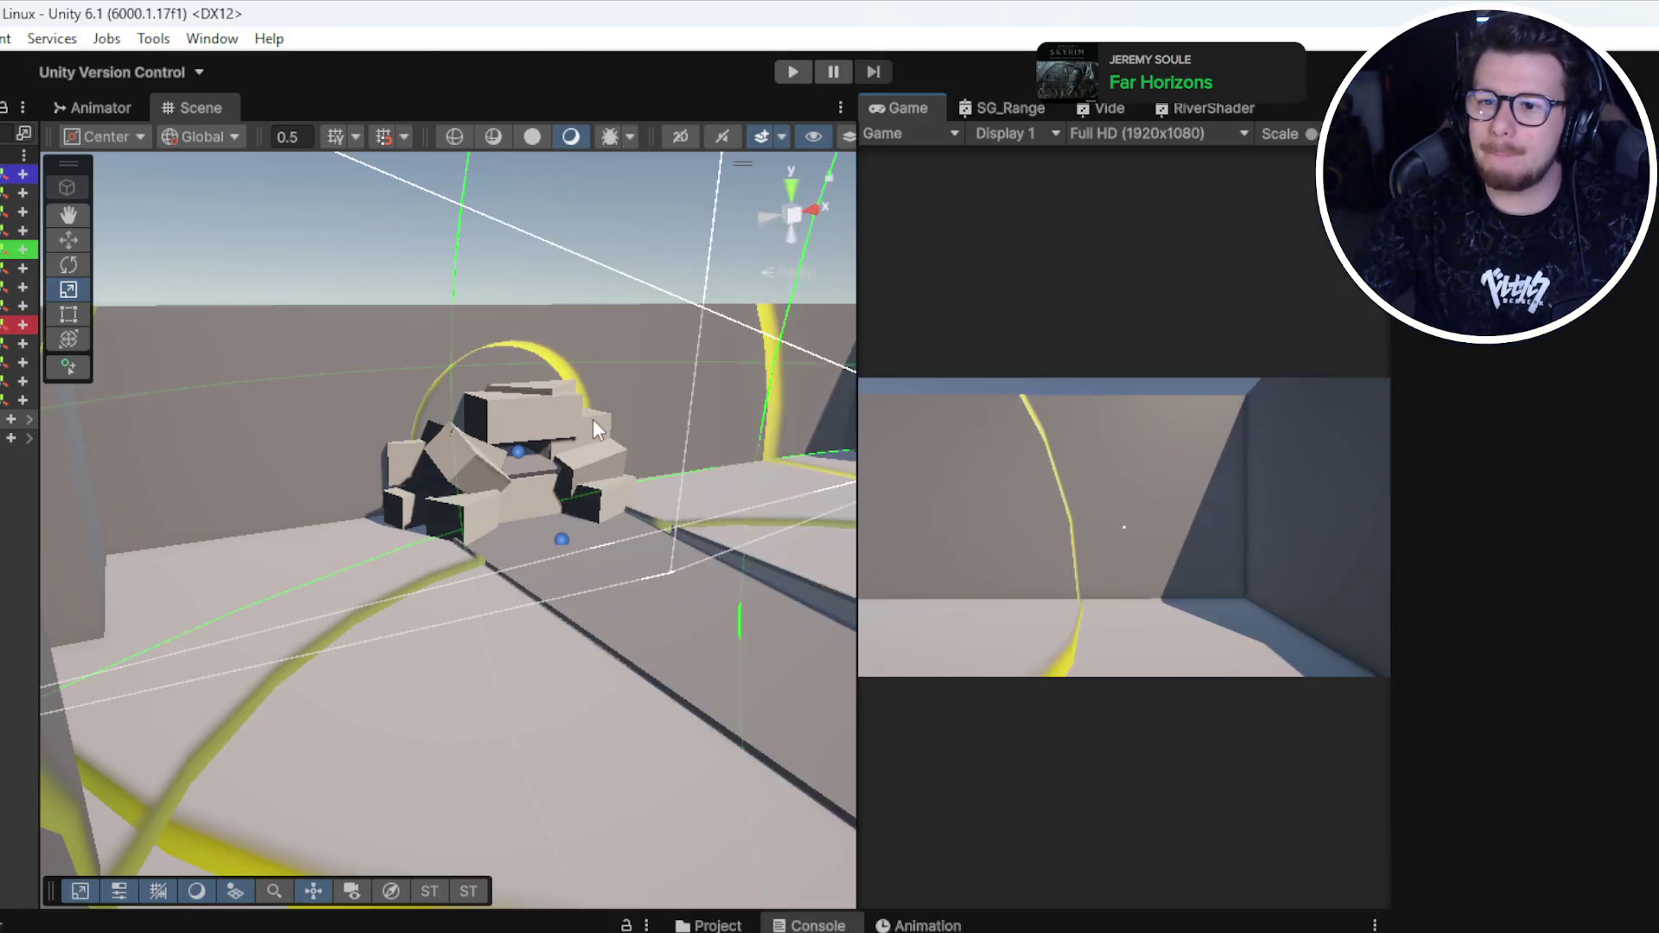
left_click_drag(592, 418, 589, 569)
Step: Inspect the blue range sphere and the box ledge's Box Collider, then start play mode again
left_click(589, 569)
left_click(581, 513)
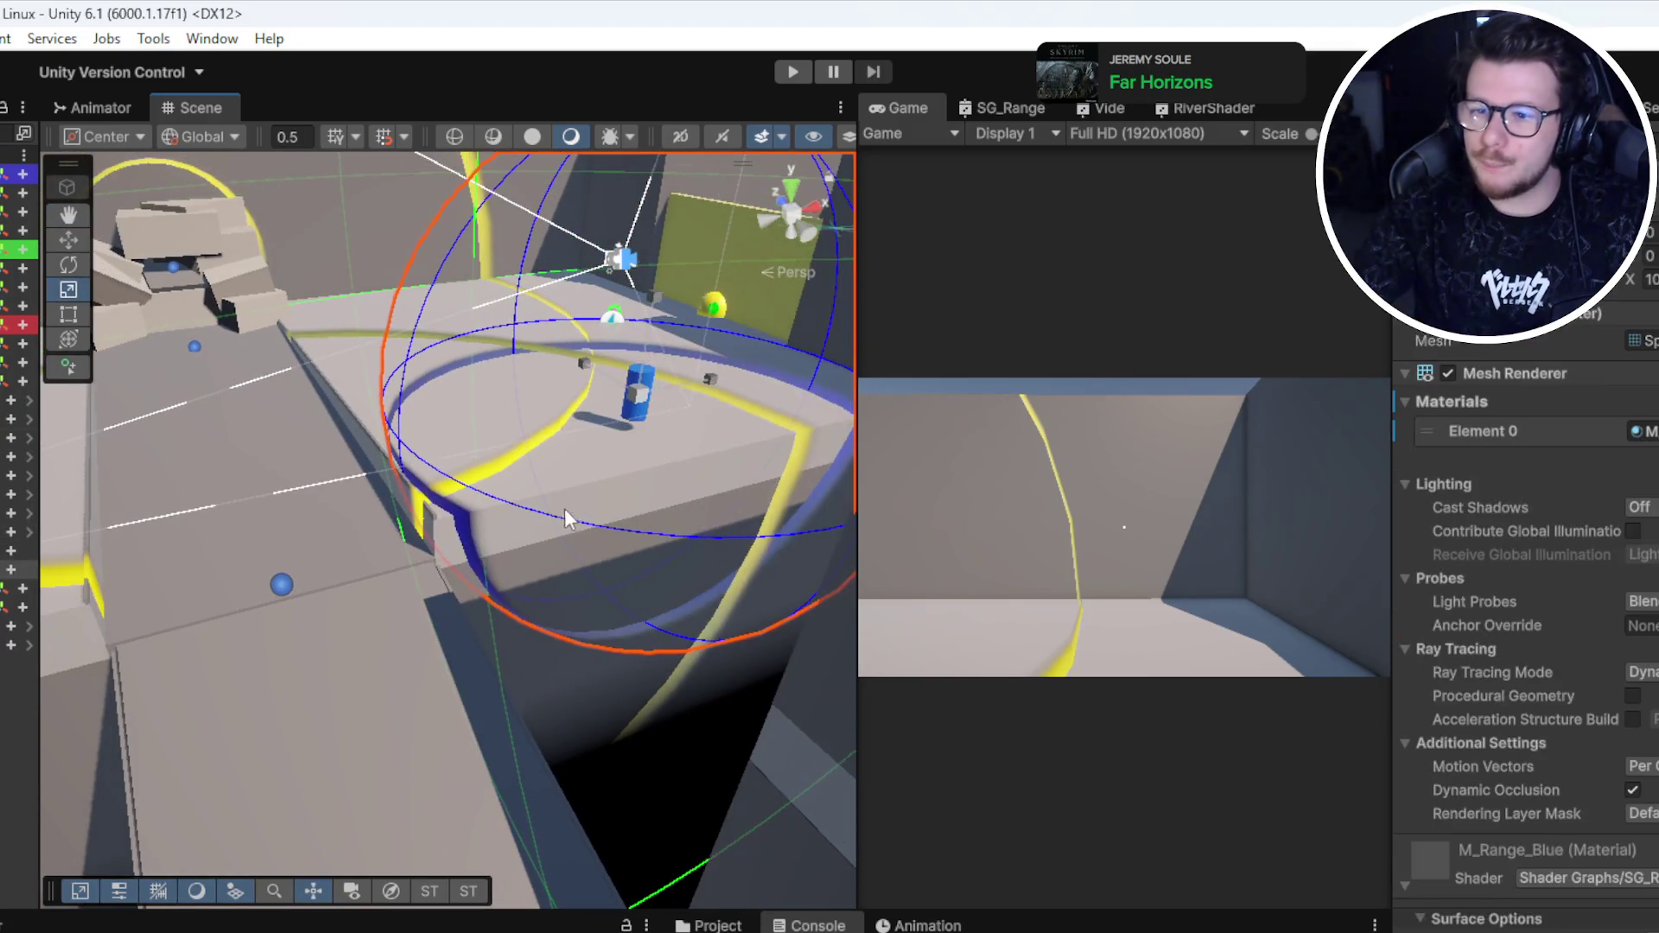
left_click(450, 557)
left_click_drag(451, 553, 511, 529)
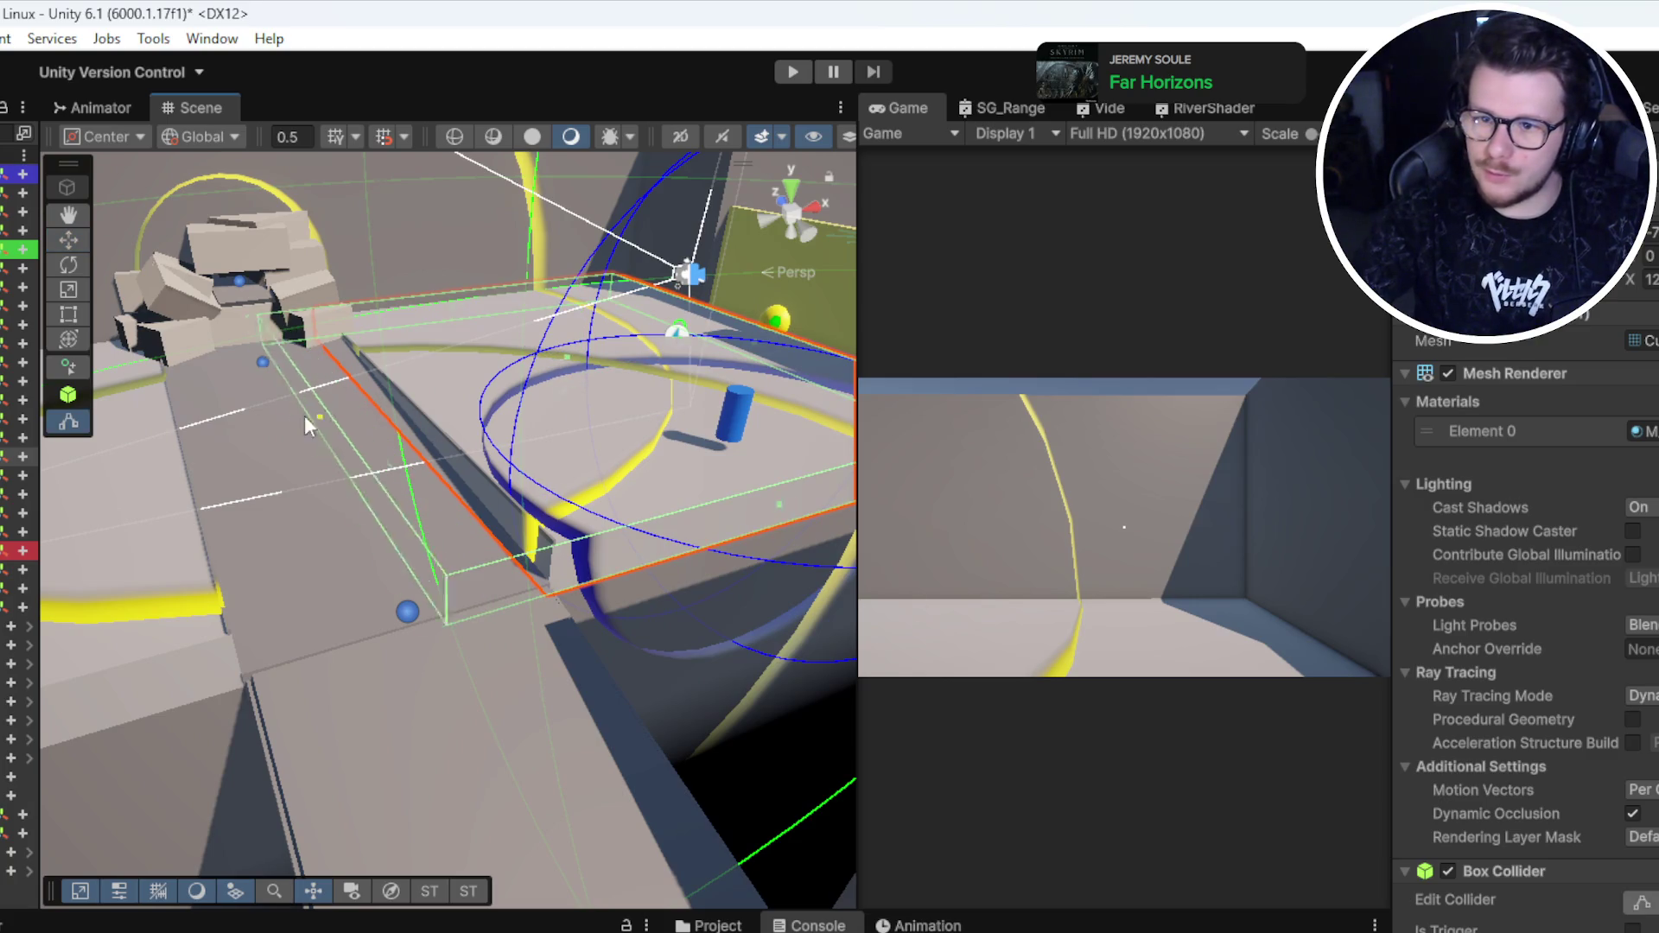
key("ctrl+p")
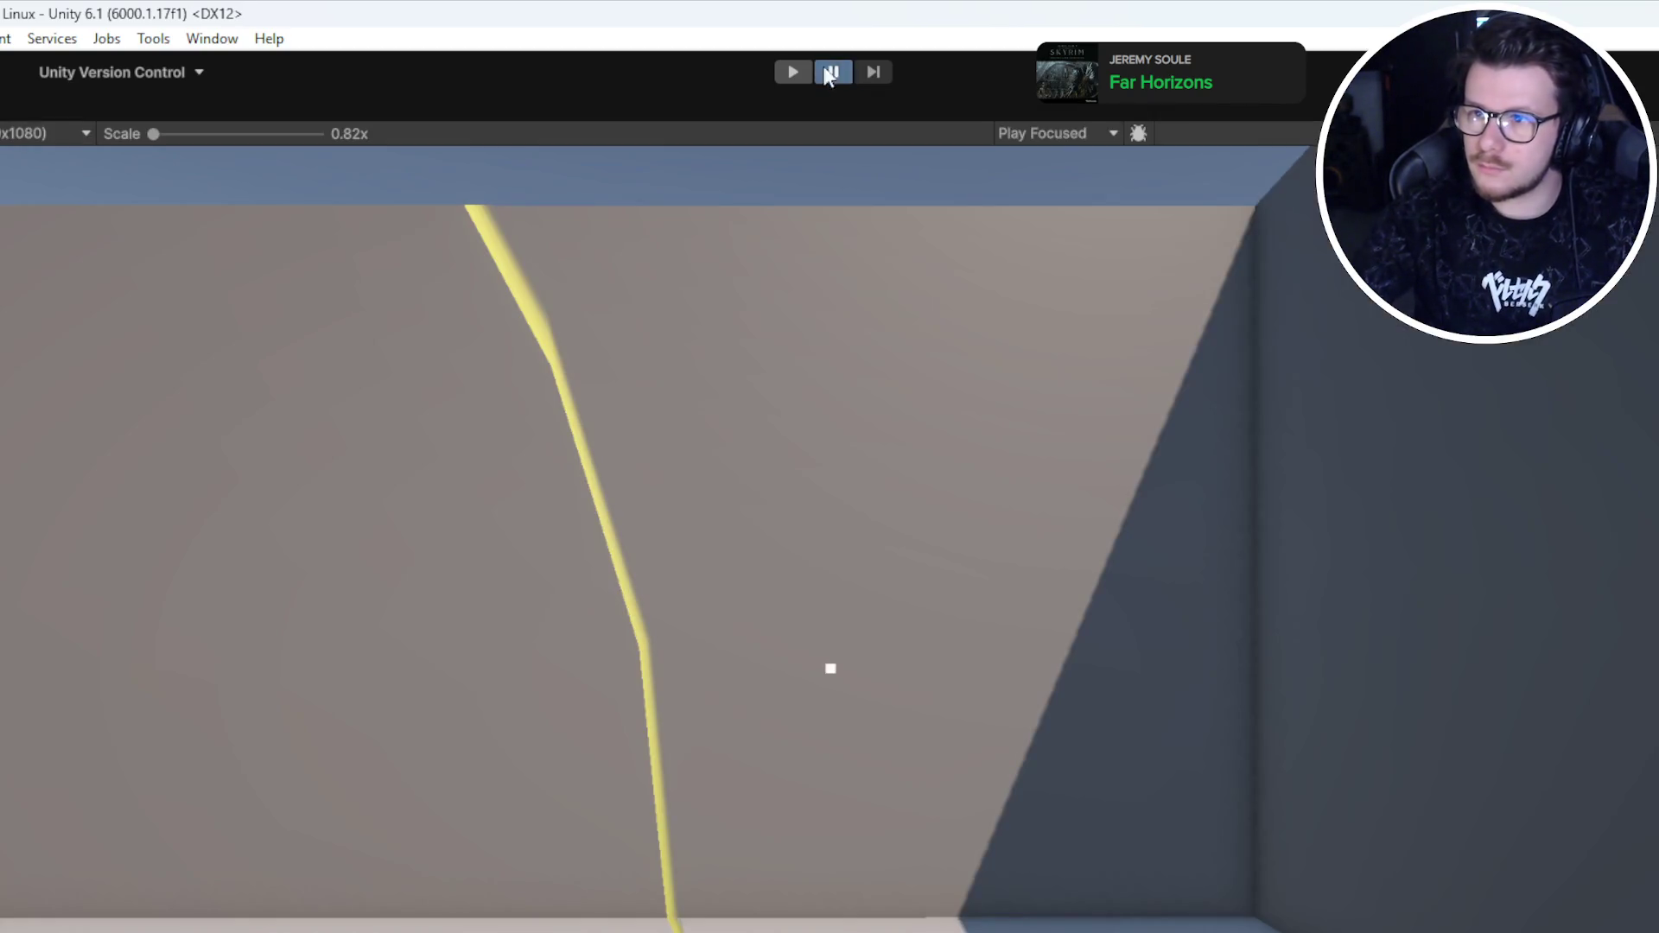
Step: Walk the player to the yellow ring, spawn purple cube clusters, then stop play mode
left_click(1076, 420)
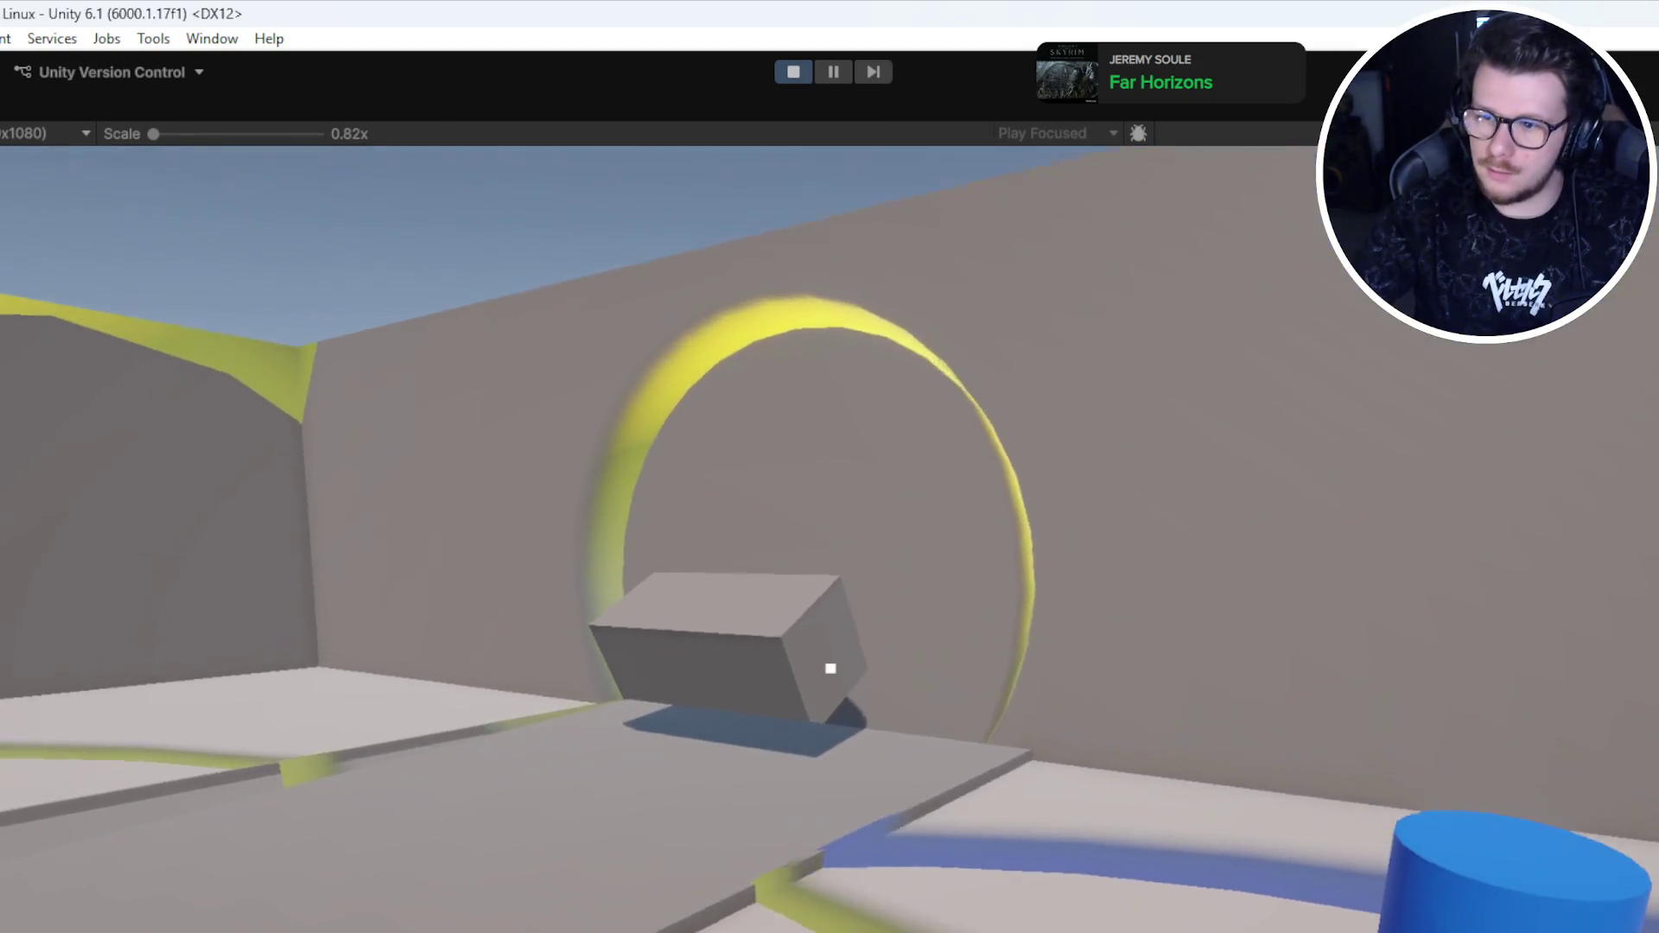
left_click(830, 669)
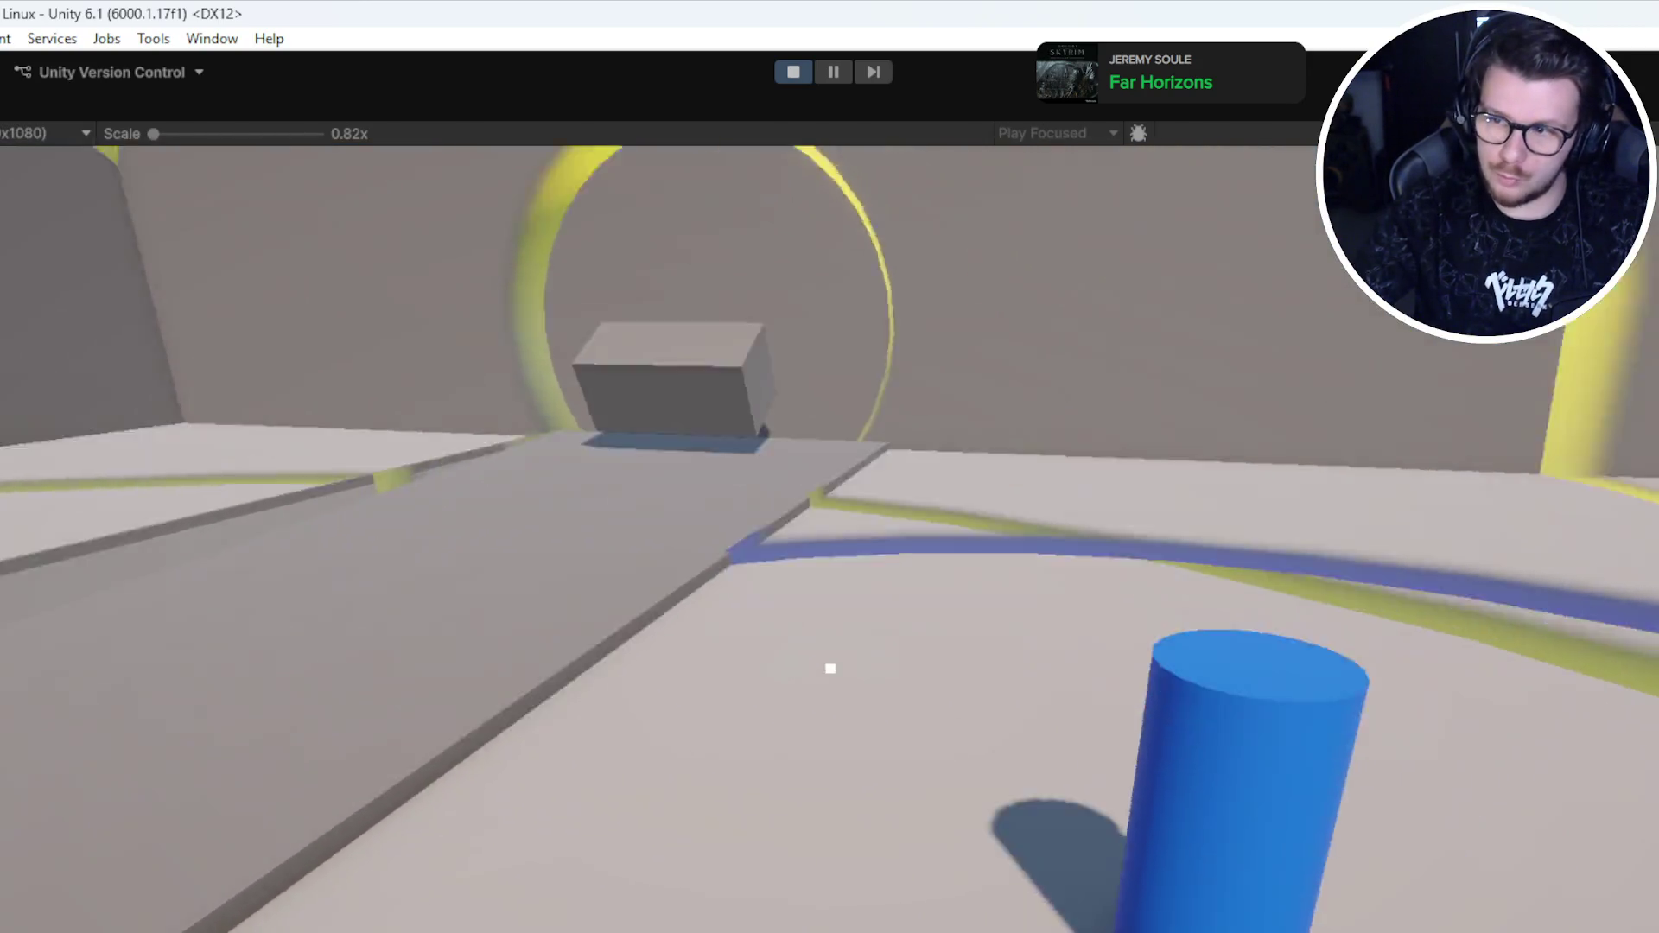
key("w")
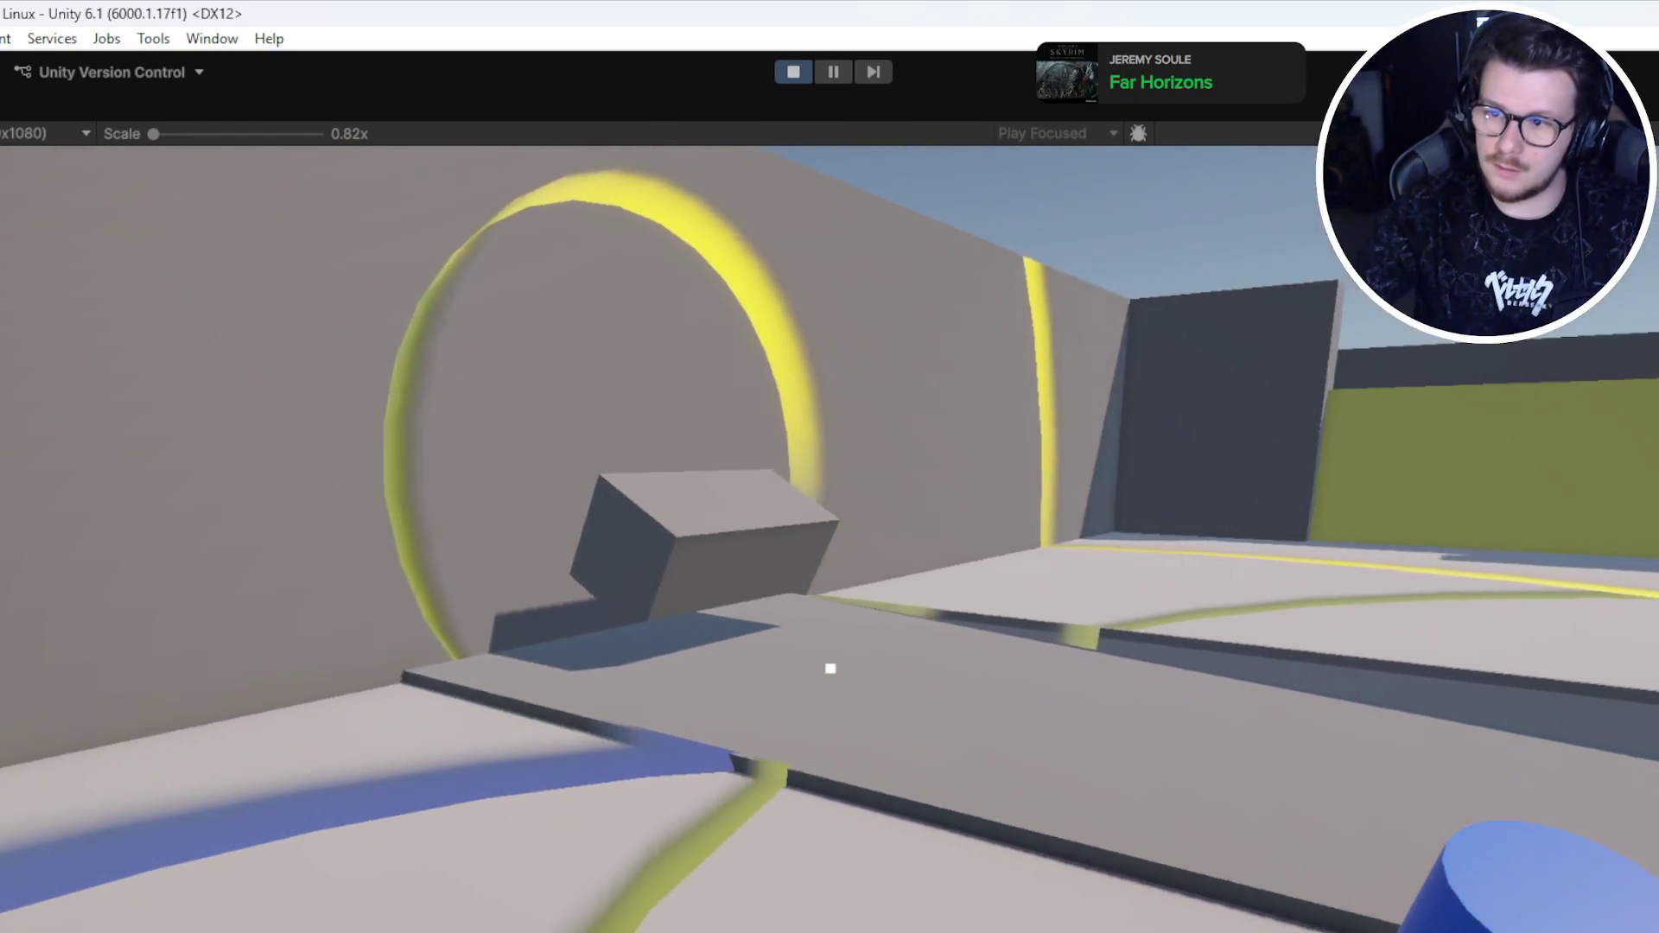
left_click(830, 669)
key("w")
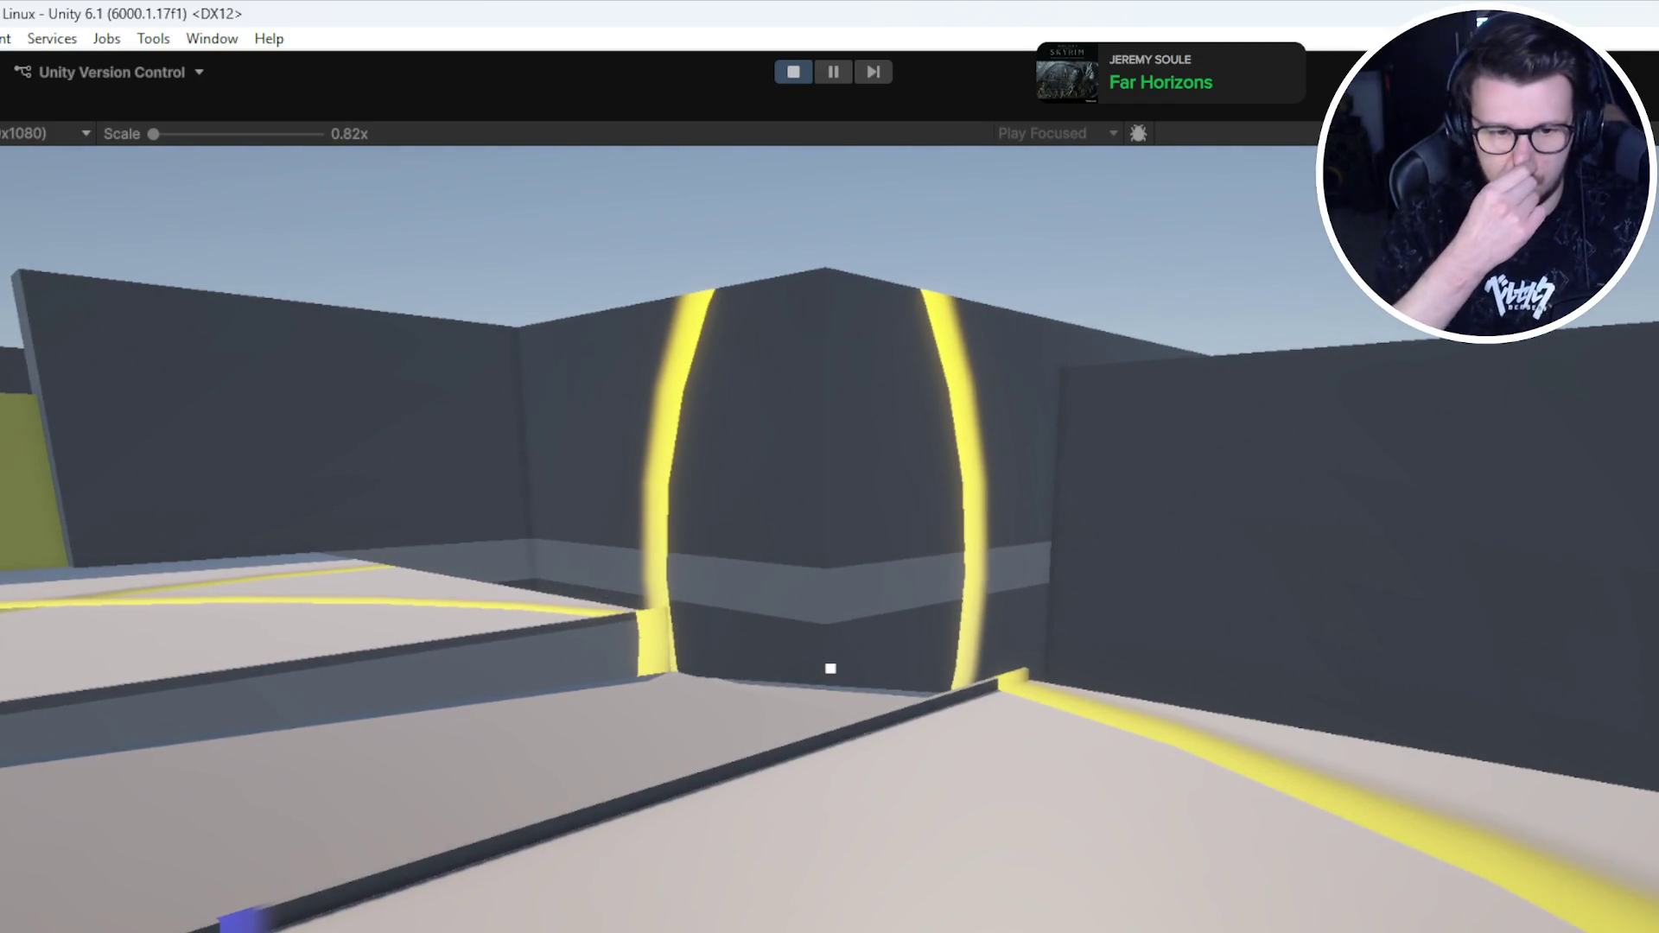
key("Escape")
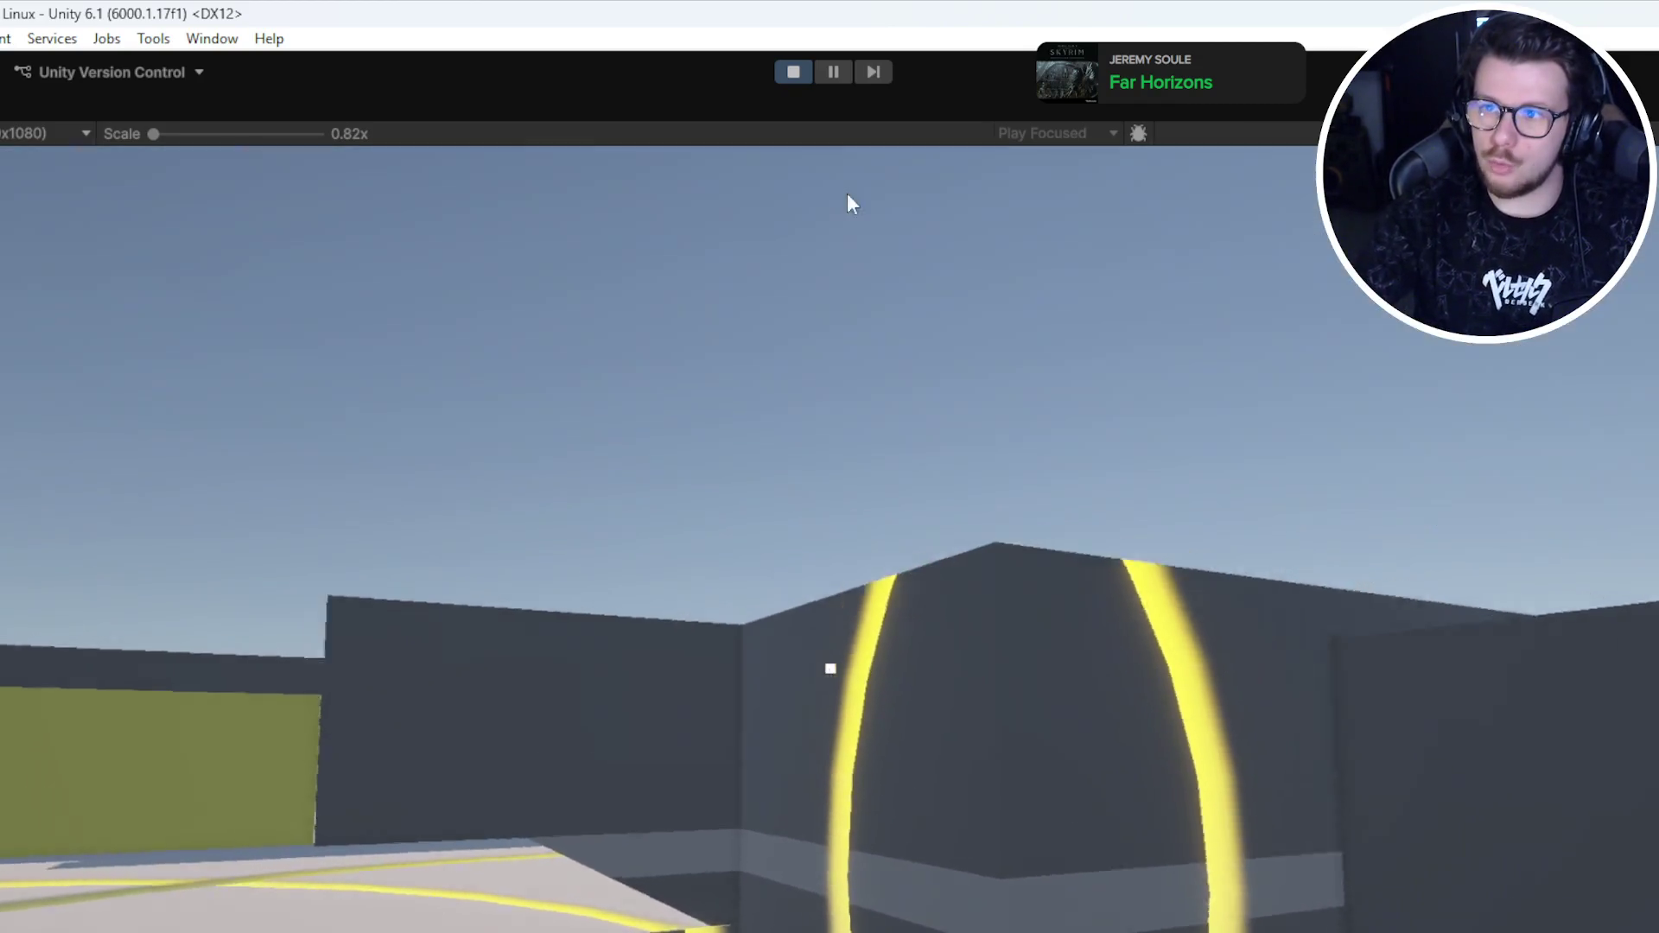
left_click(794, 72)
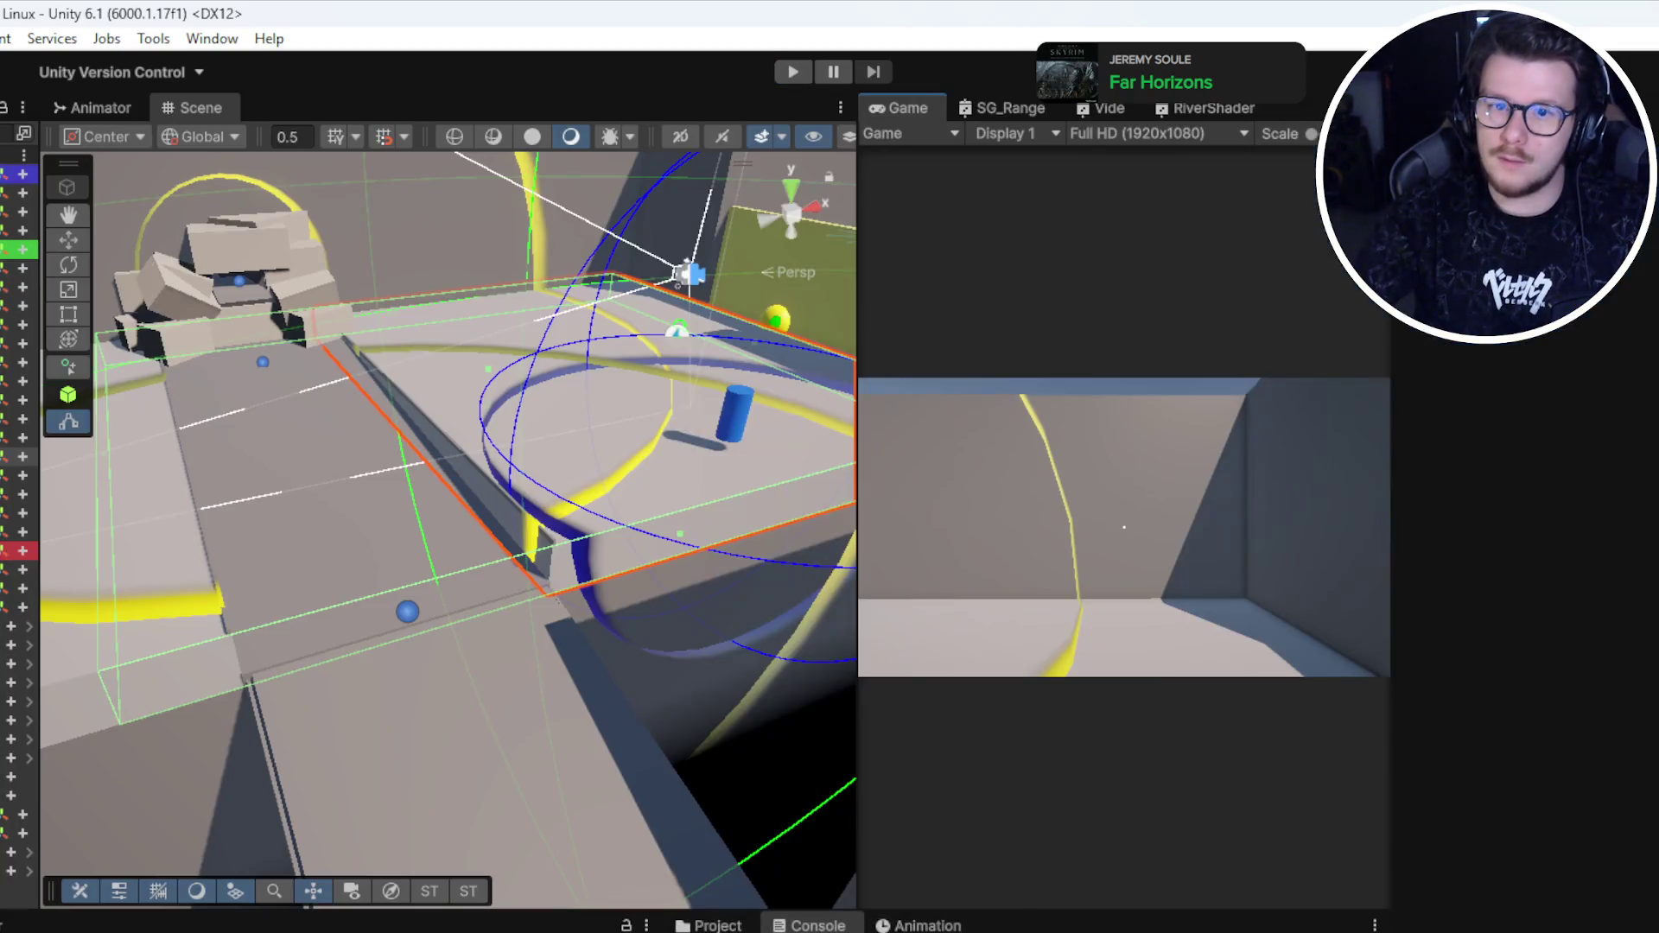
Step: Orbit over the ramp and rocks, then select the pillar and frame it
left_click_drag(627, 554, 622, 519)
mouse_move(725, 756)
left_mouse_down()
mouse_move(574, 666)
mouse_move(660, 600)
mouse_move(569, 370)
left_mouse_up()
left_click(569, 377)
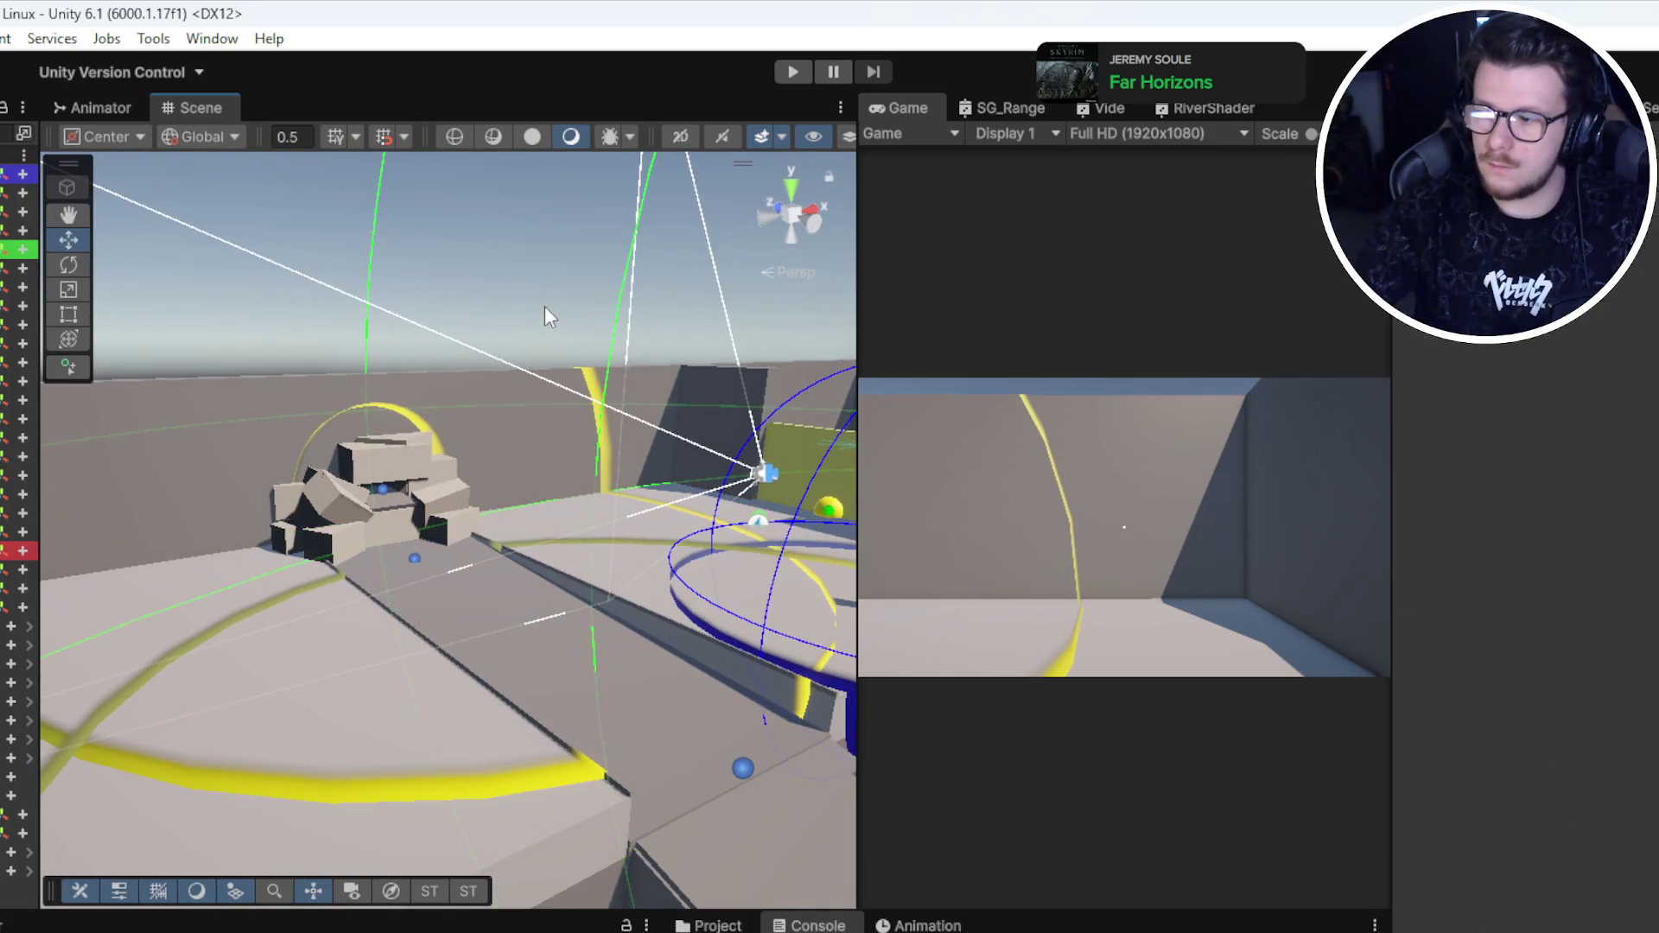
right_click(602, 394)
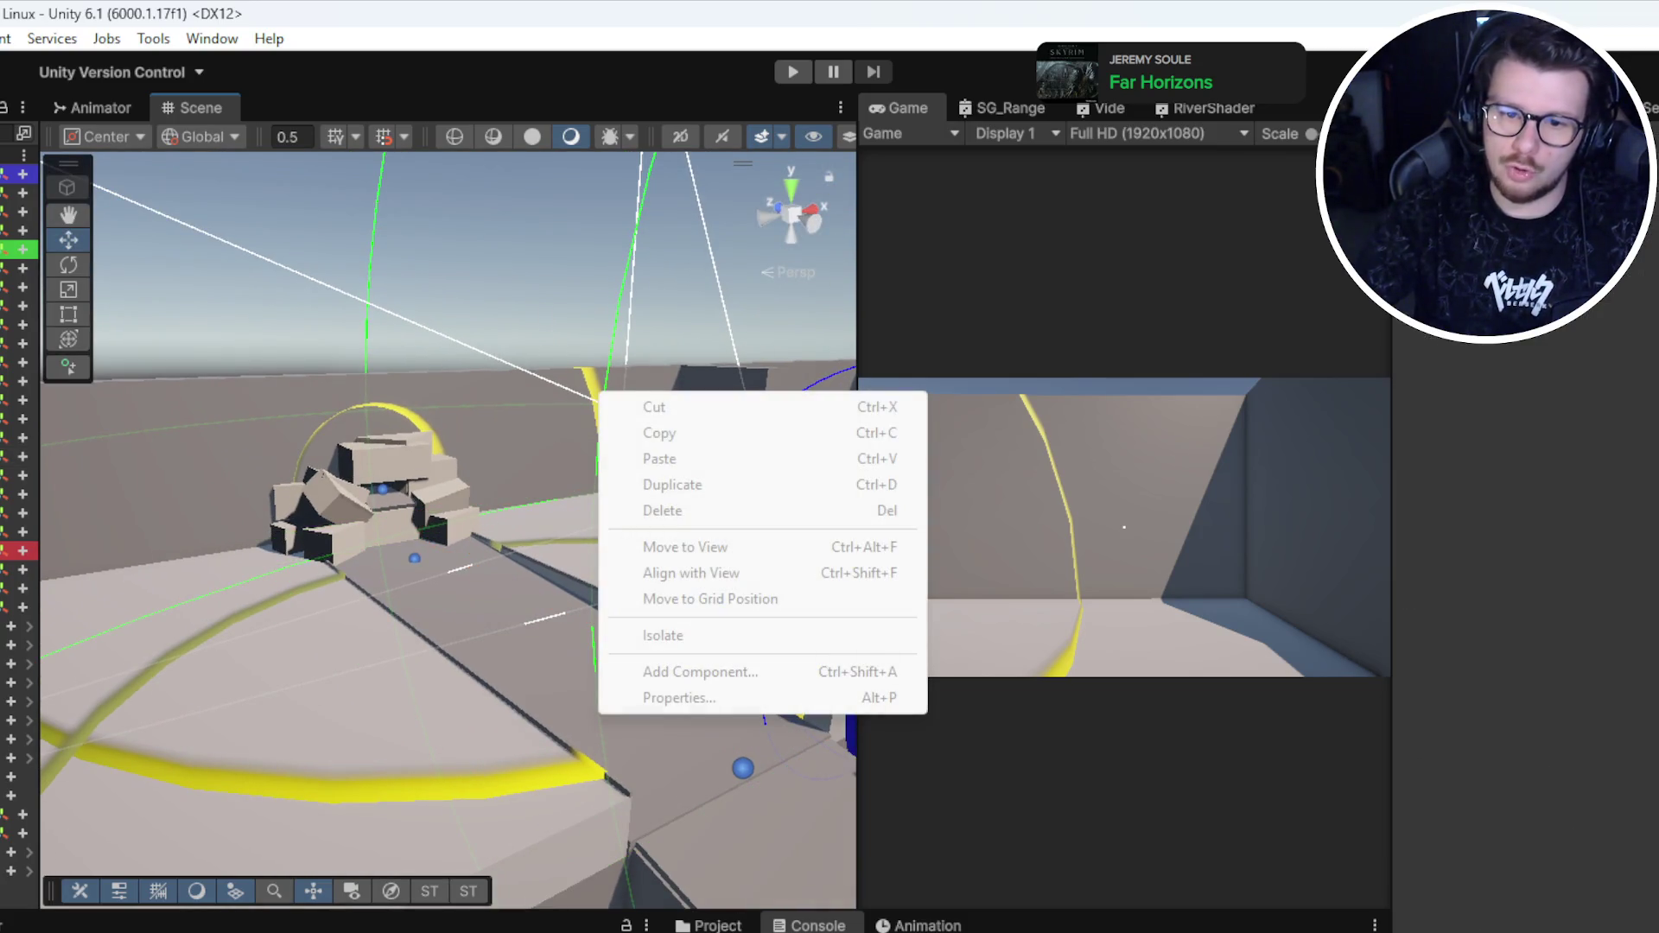
left_click(761, 484)
key("f")
Step: Select and frame the red-sphere pillar and the cube beside it
mouse_move(577, 572)
left_mouse_down()
mouse_move(233, 545)
mouse_move(473, 419)
mouse_move(350, 652)
left_mouse_up()
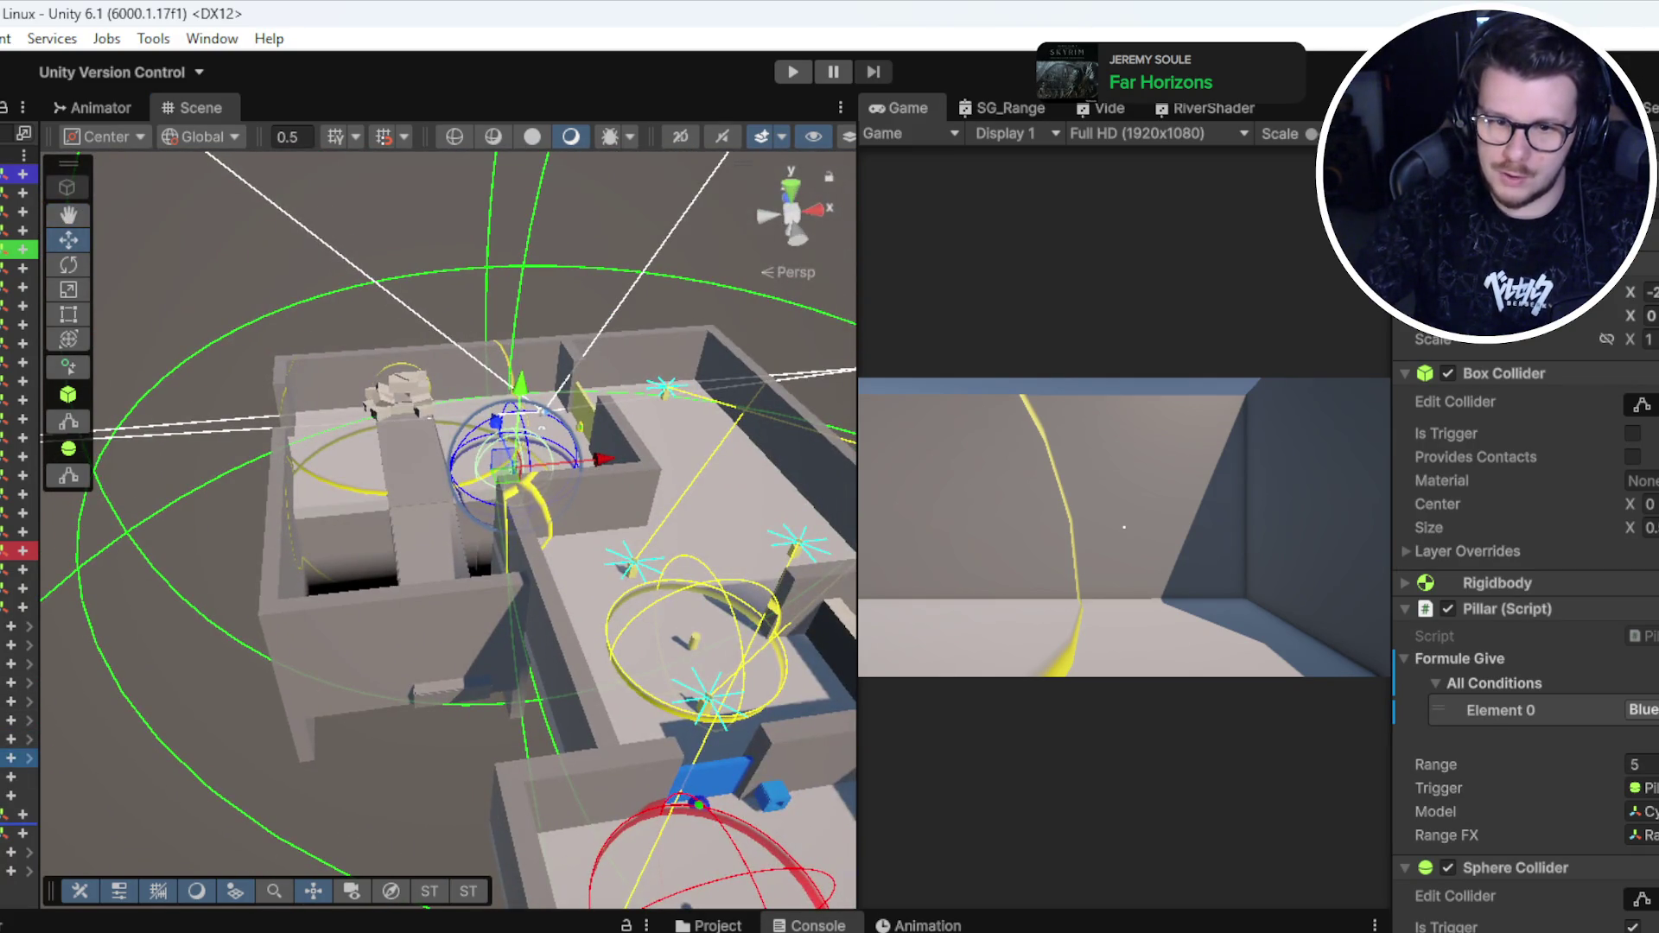
scroll(370, 593, "down", 3)
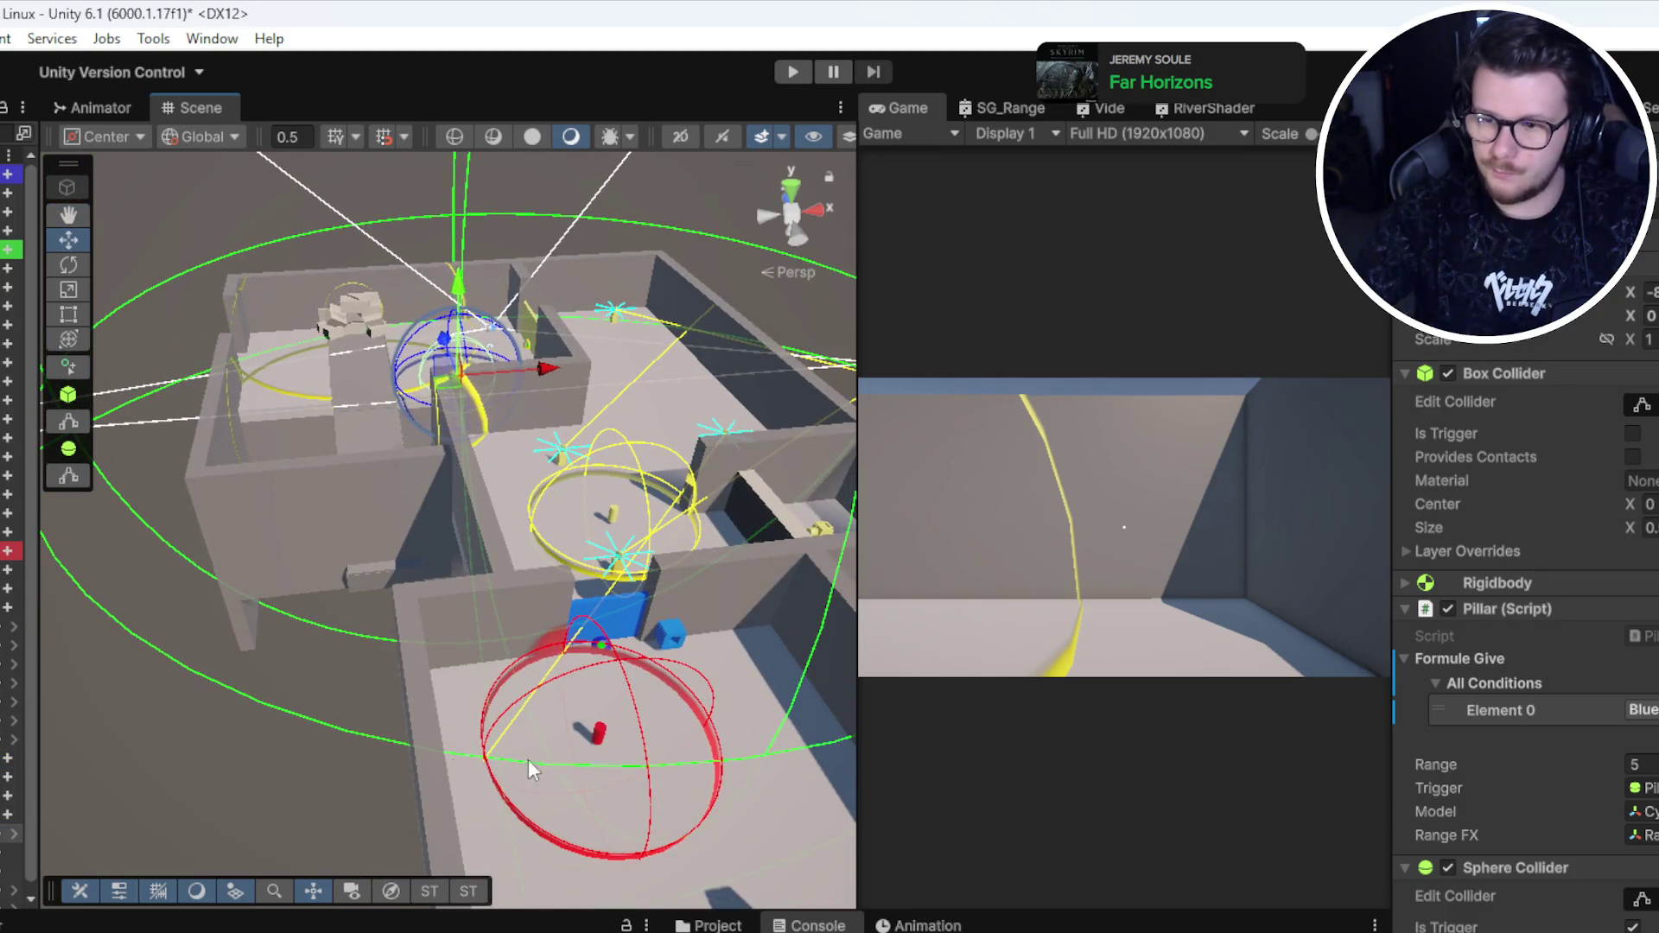
left_click(553, 767)
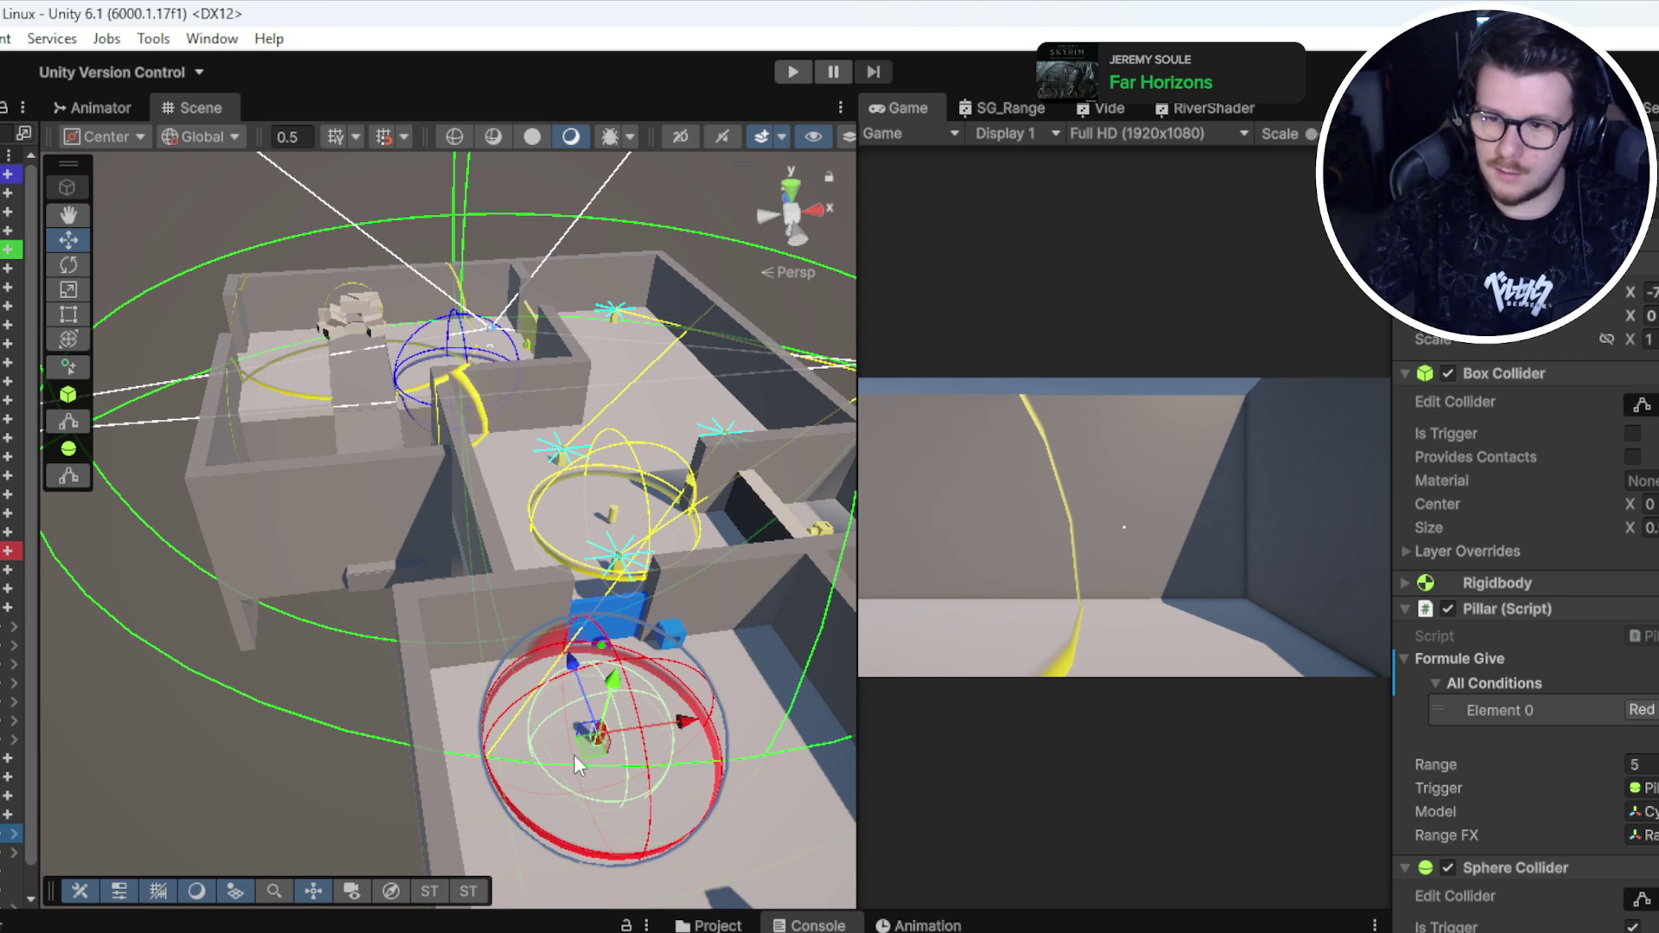
key("f")
mouse_move(571, 482)
left_mouse_down()
mouse_move(250, 586)
mouse_move(477, 539)
mouse_move(437, 546)
mouse_move(364, 604)
mouse_move(468, 666)
mouse_move(250, 441)
left_mouse_up()
left_click(250, 440)
key("f")
Step: Orbit to a new angle over the level and select another cube
left_click_drag(505, 497, 491, 571)
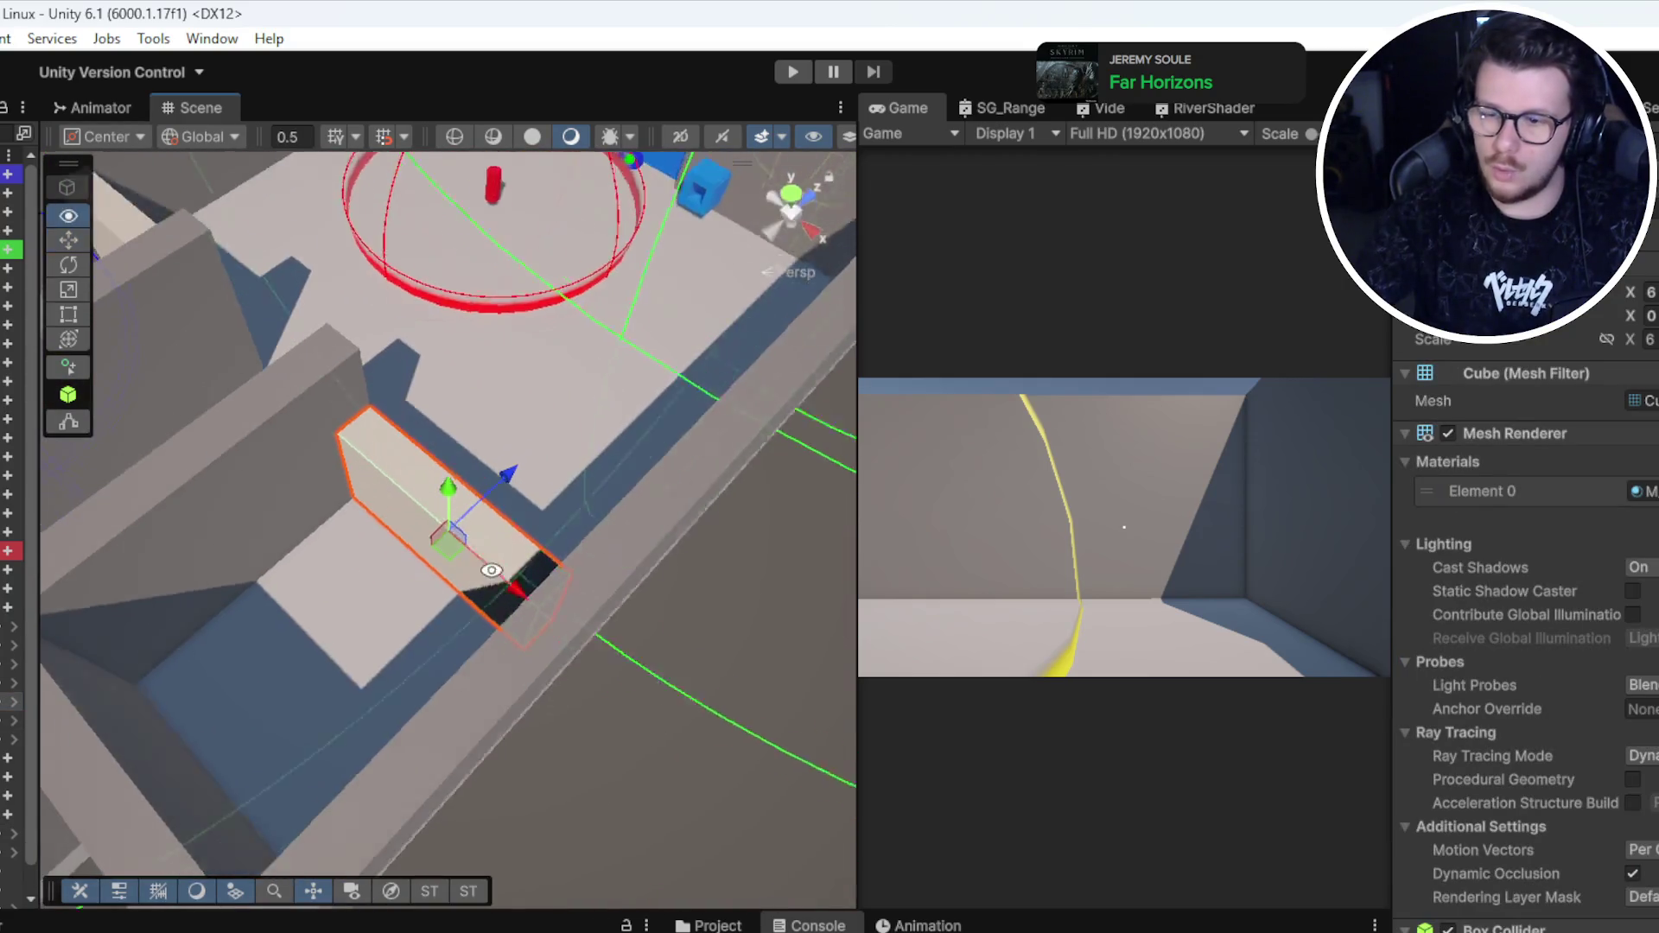
scroll(491, 570, "down", 10)
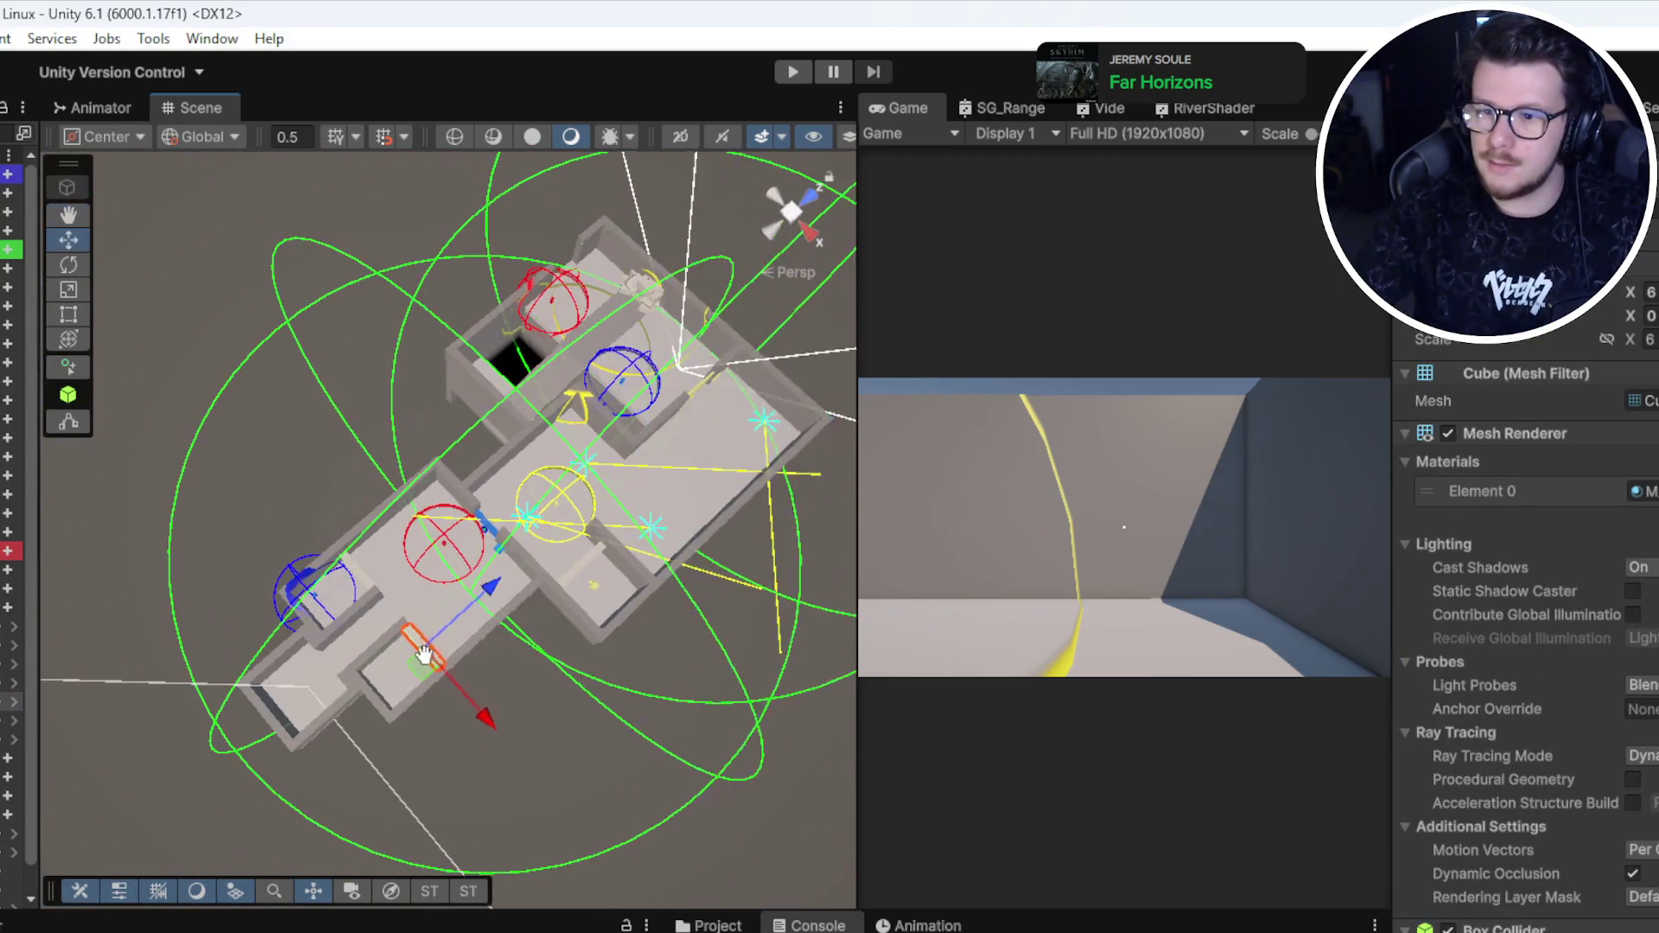
left_click_drag(423, 654, 531, 577)
scroll(531, 578, "up", 5)
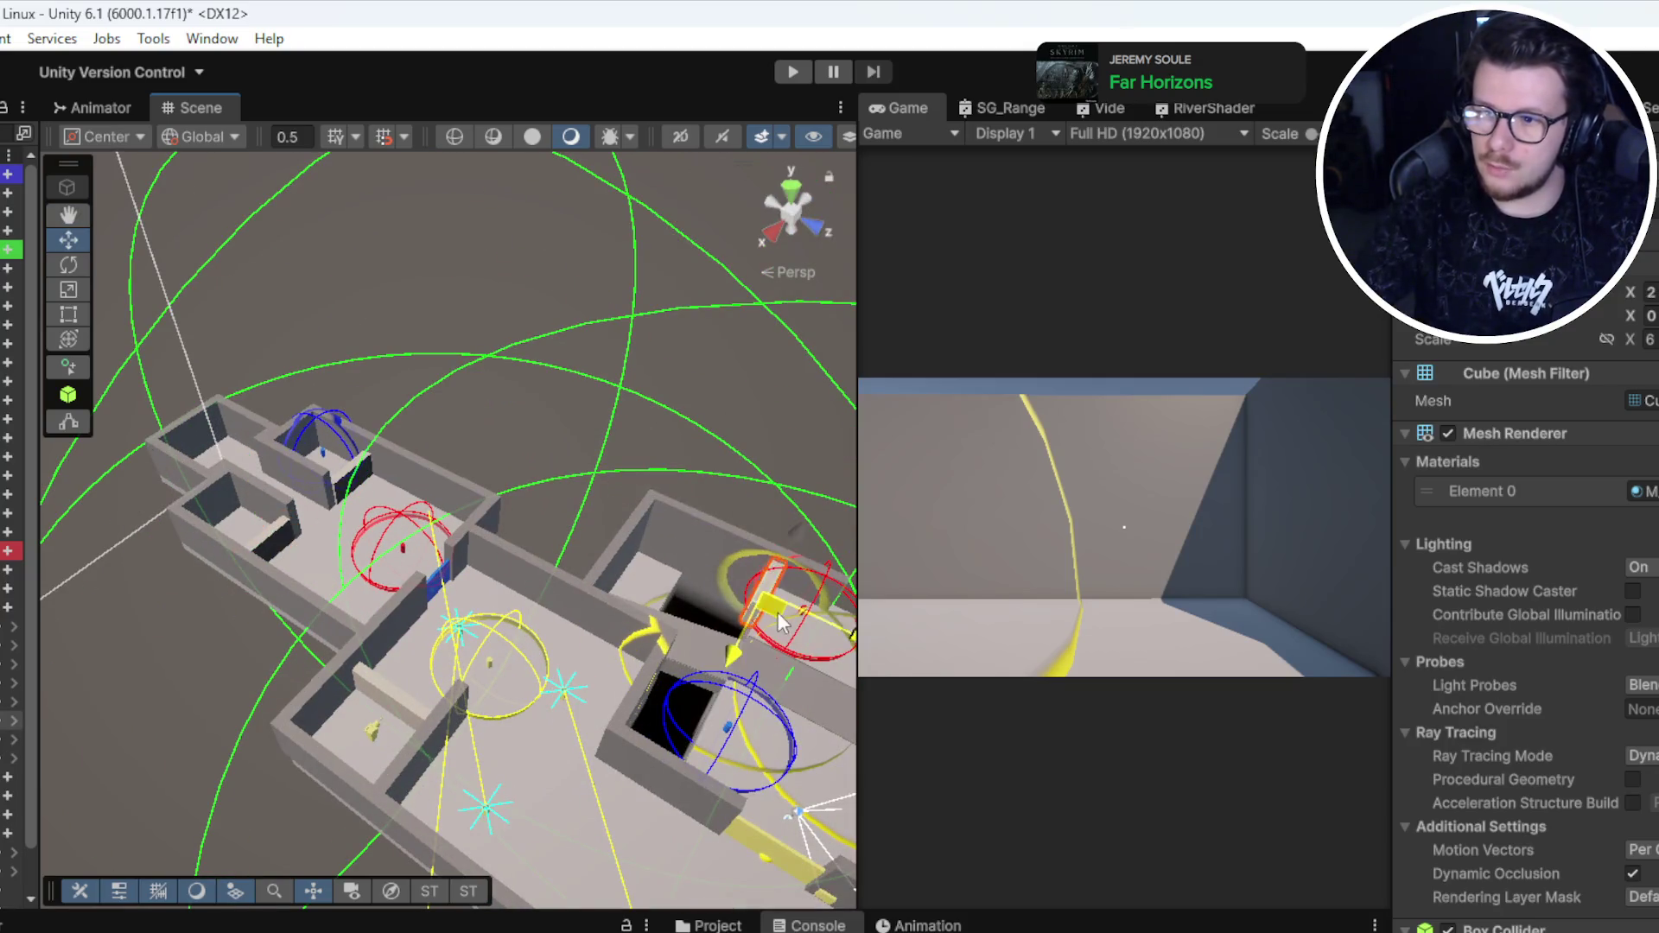
left_click(10, 683)
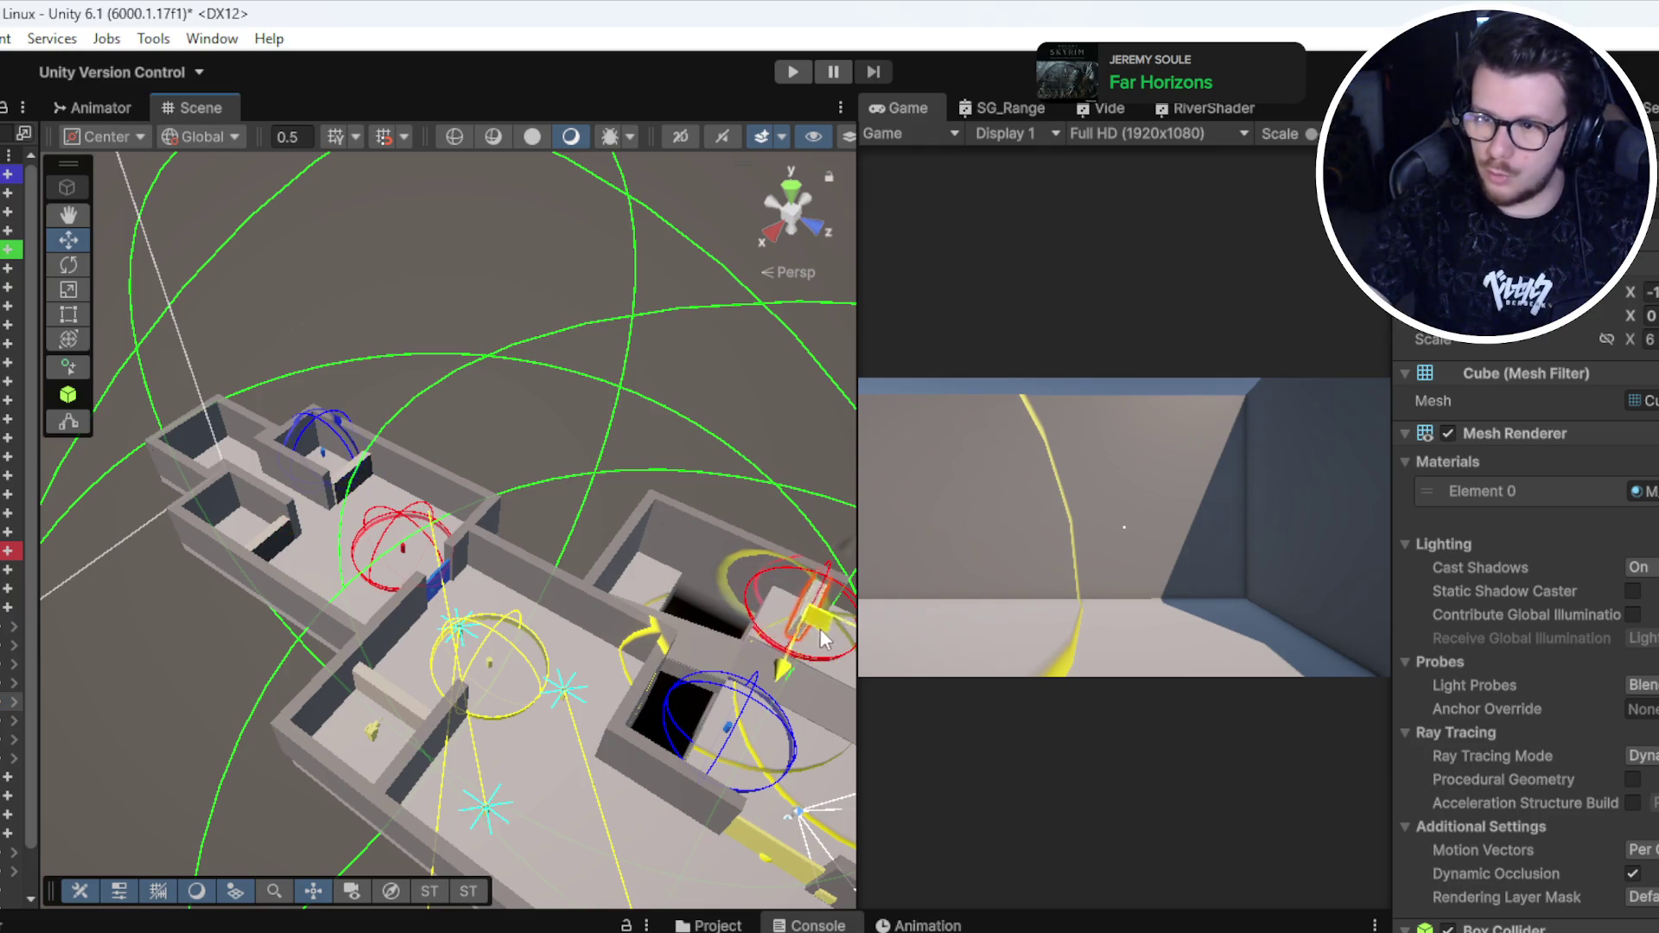
right_click(10, 701)
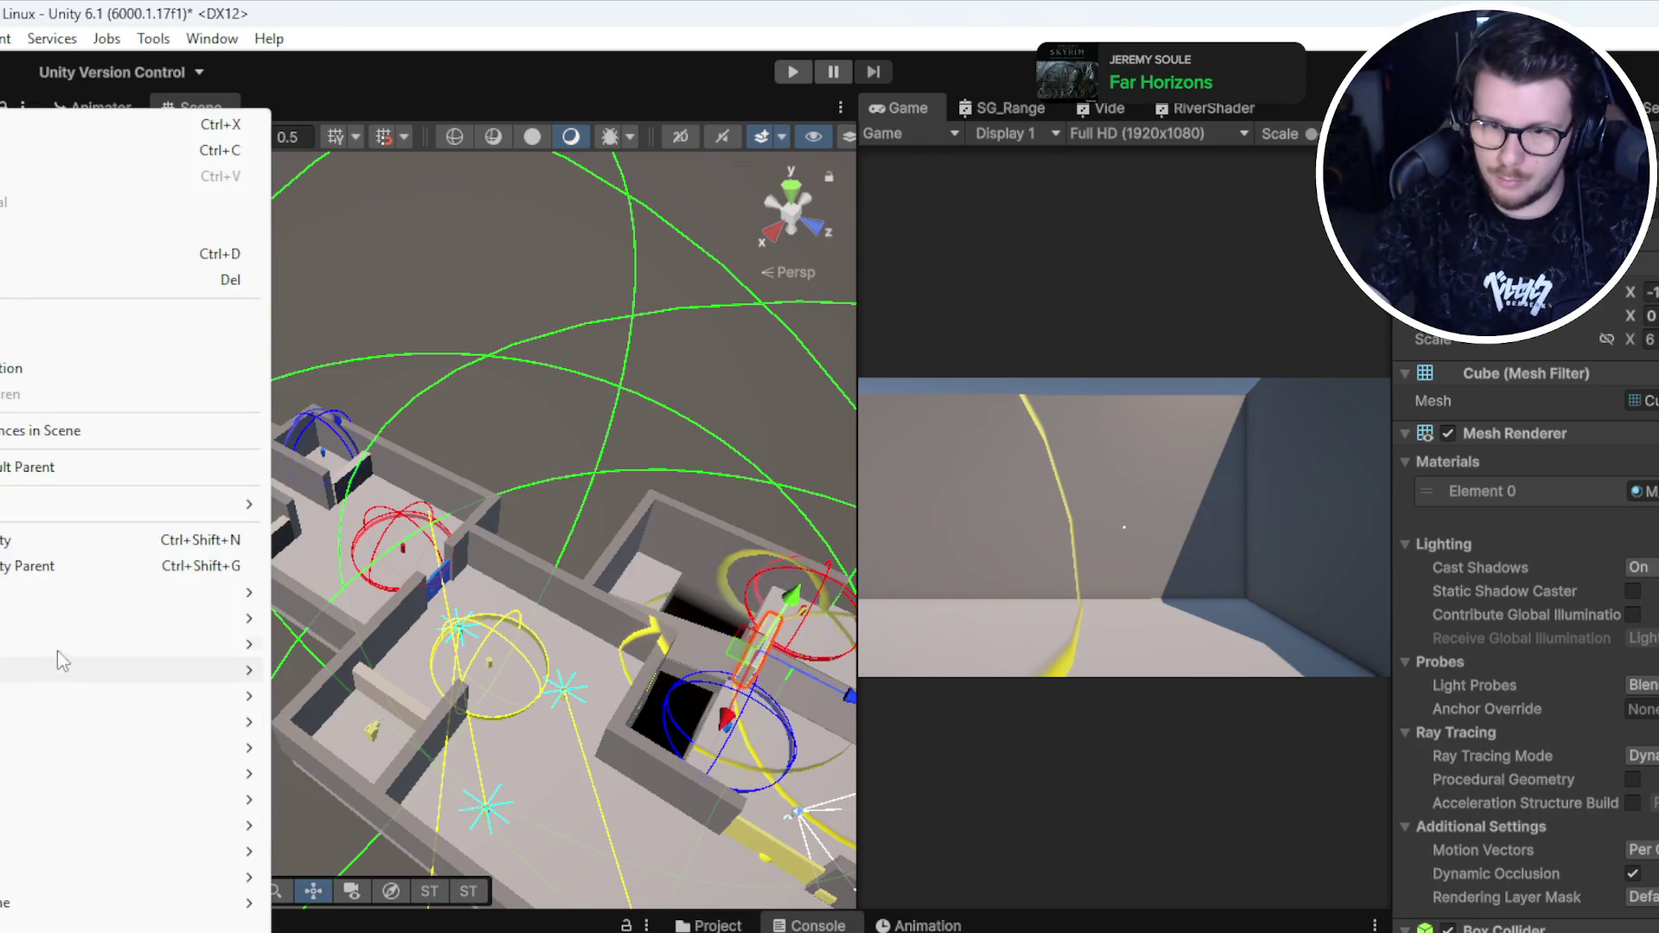
Step: Unpack the wall cube from its prefab, move it down and left, and save the scene
mouse_move(73, 503)
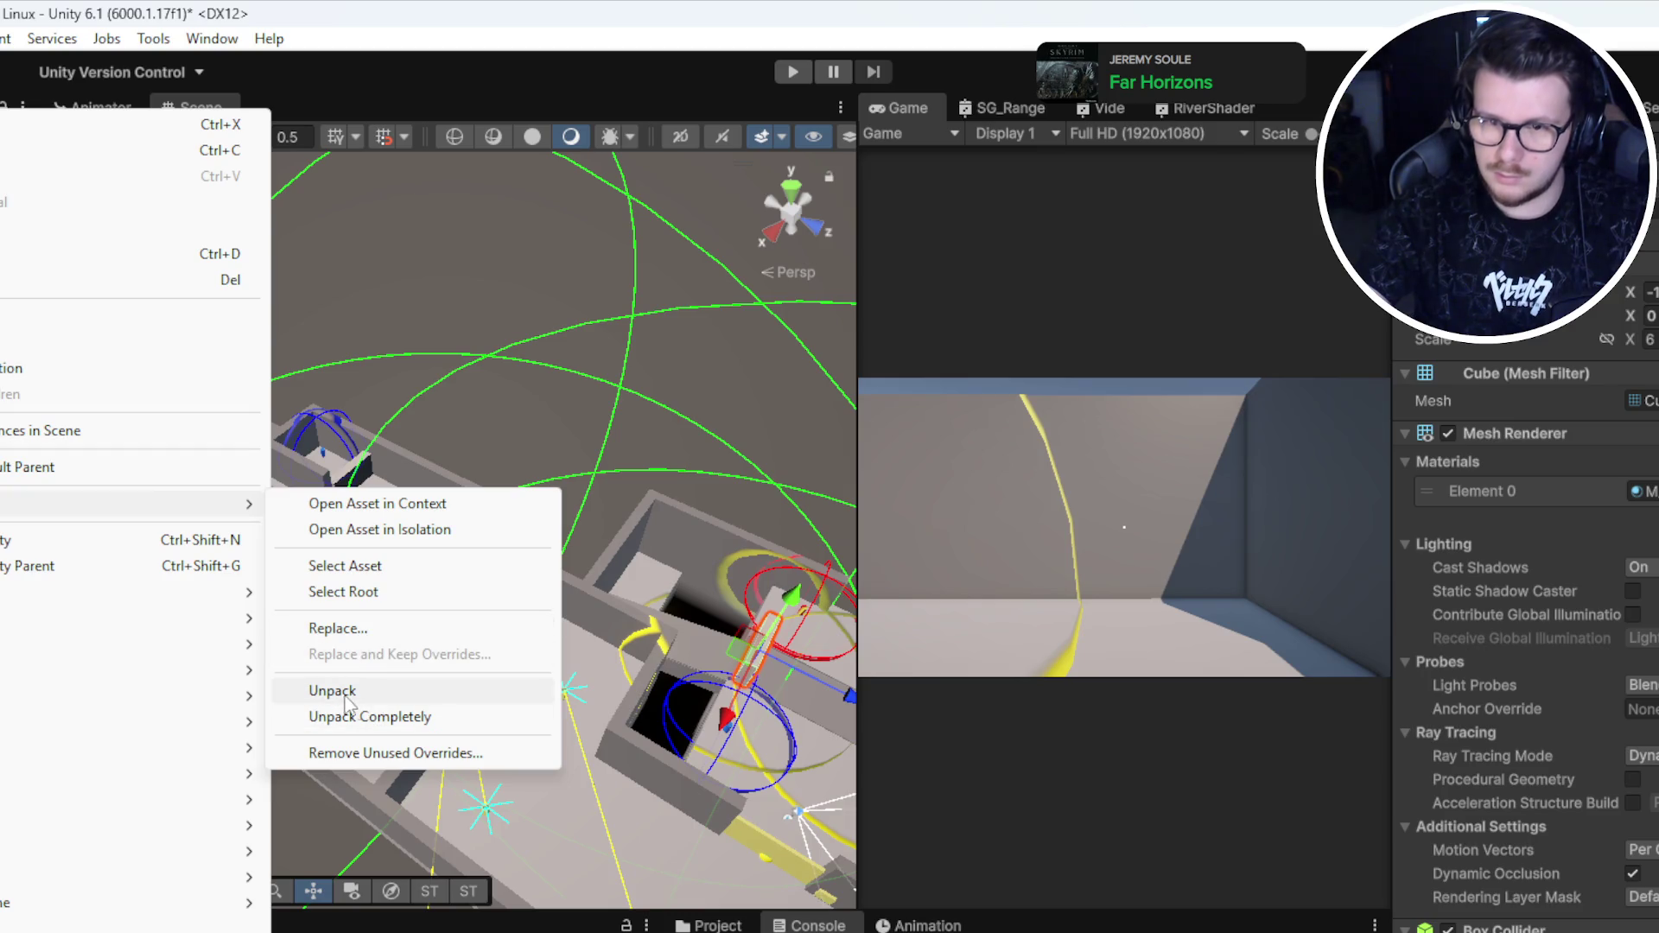
left_click(369, 713)
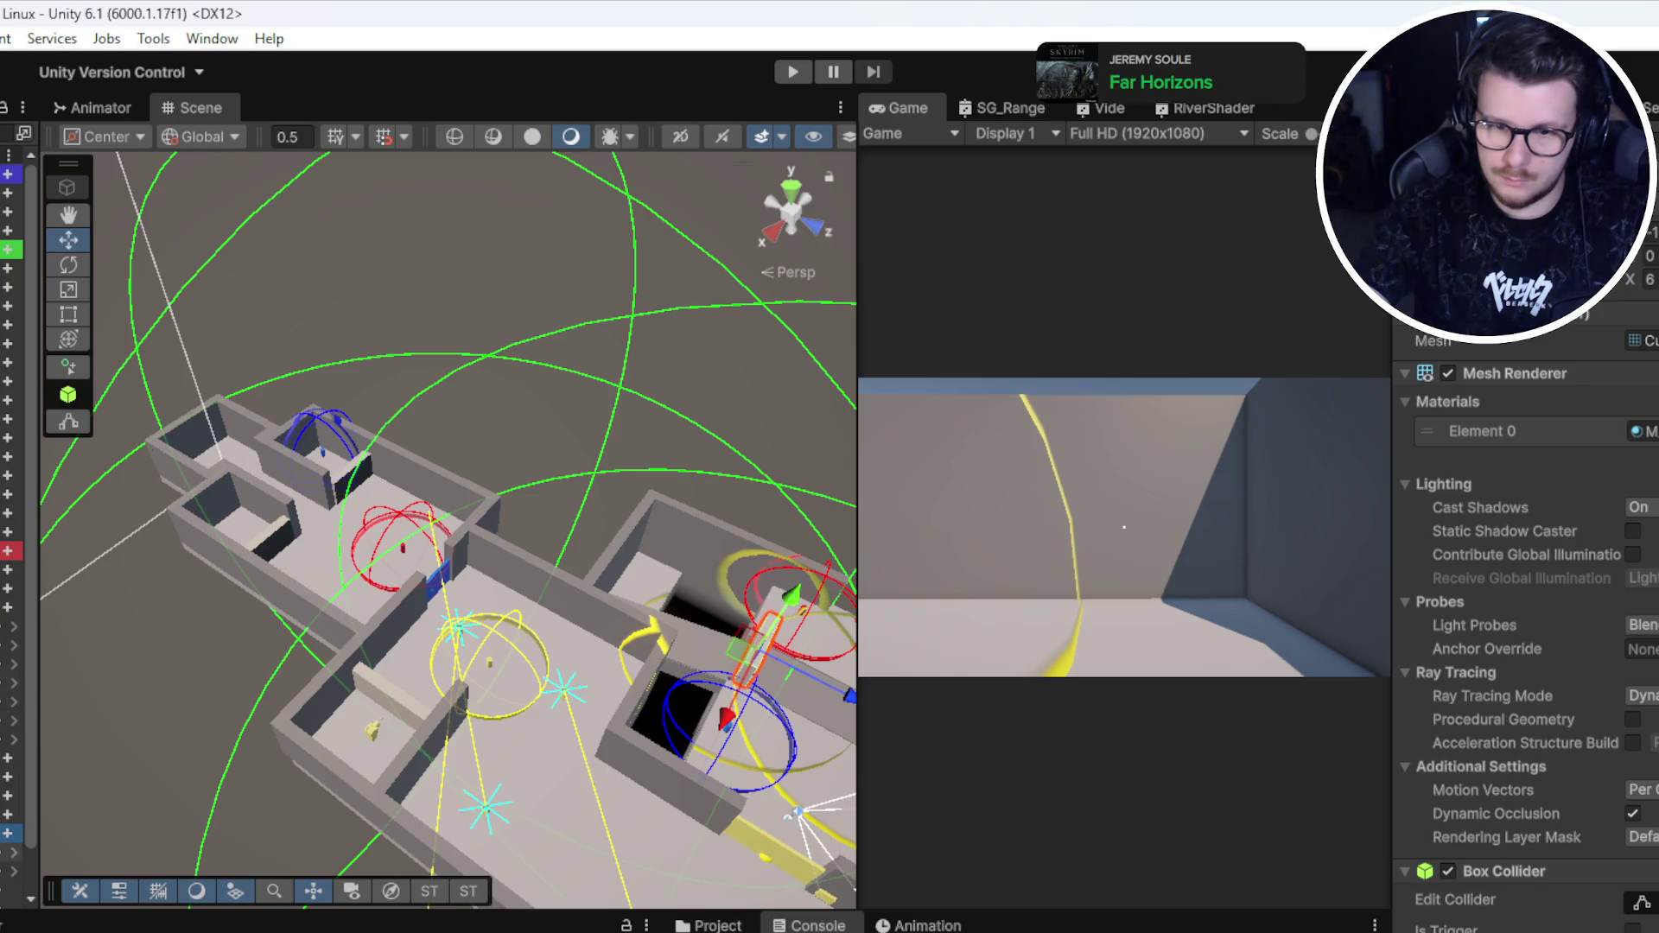
key("f")
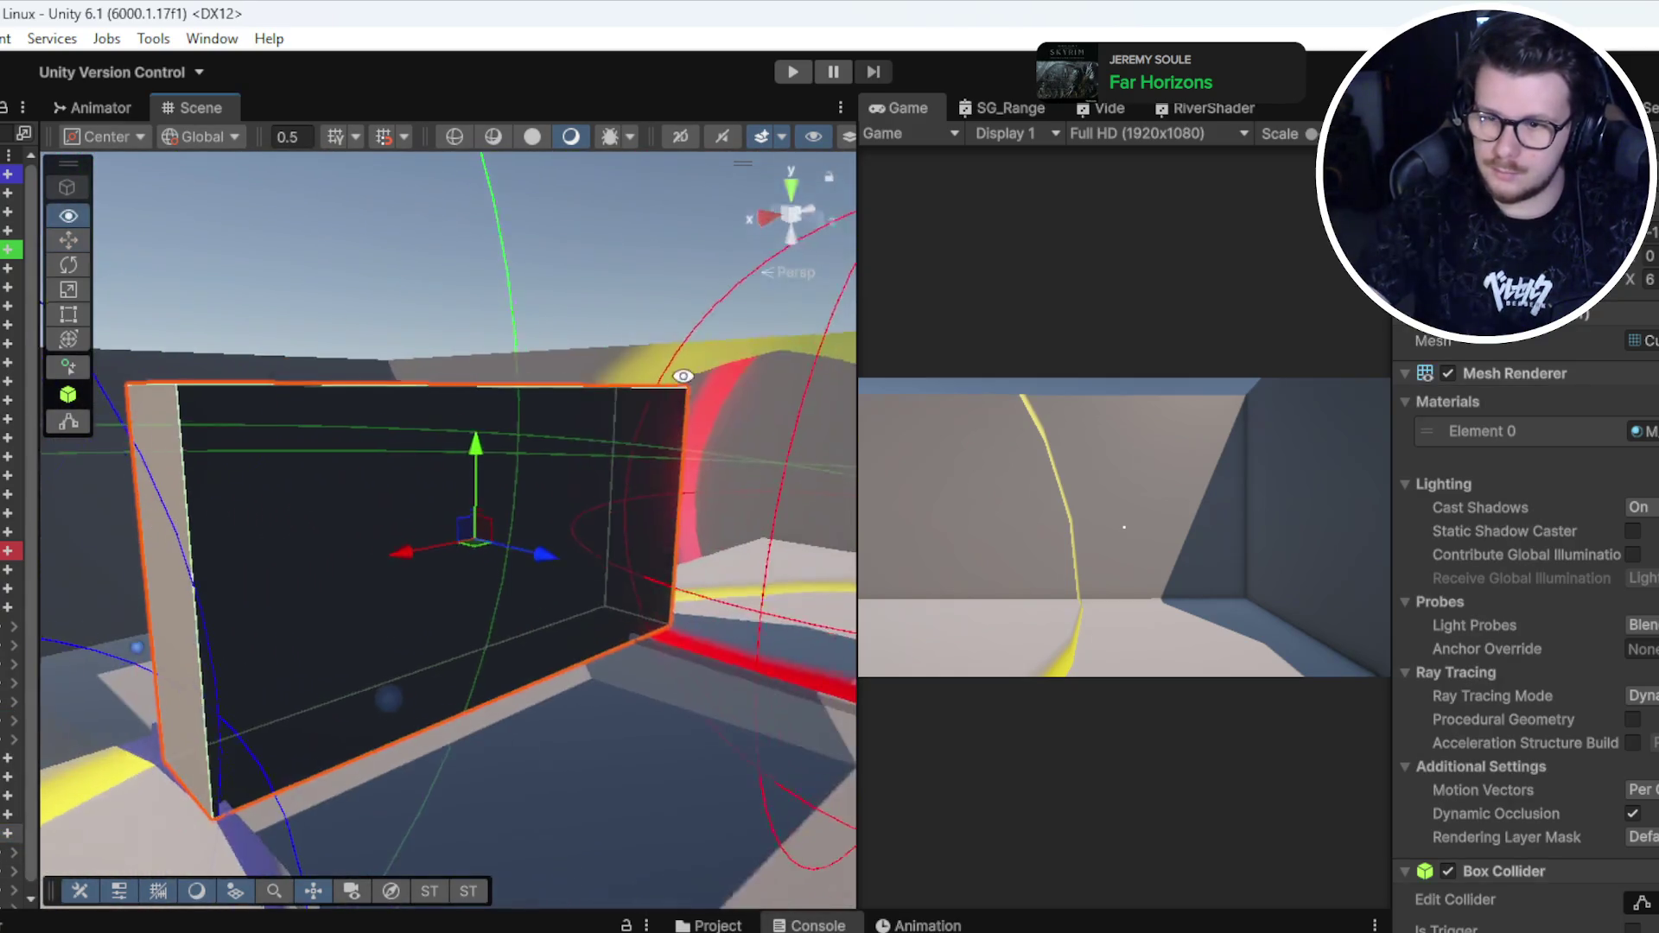
mouse_move(464, 531)
left_mouse_down()
mouse_move(428, 627)
mouse_move(246, 693)
left_mouse_up()
key("f")
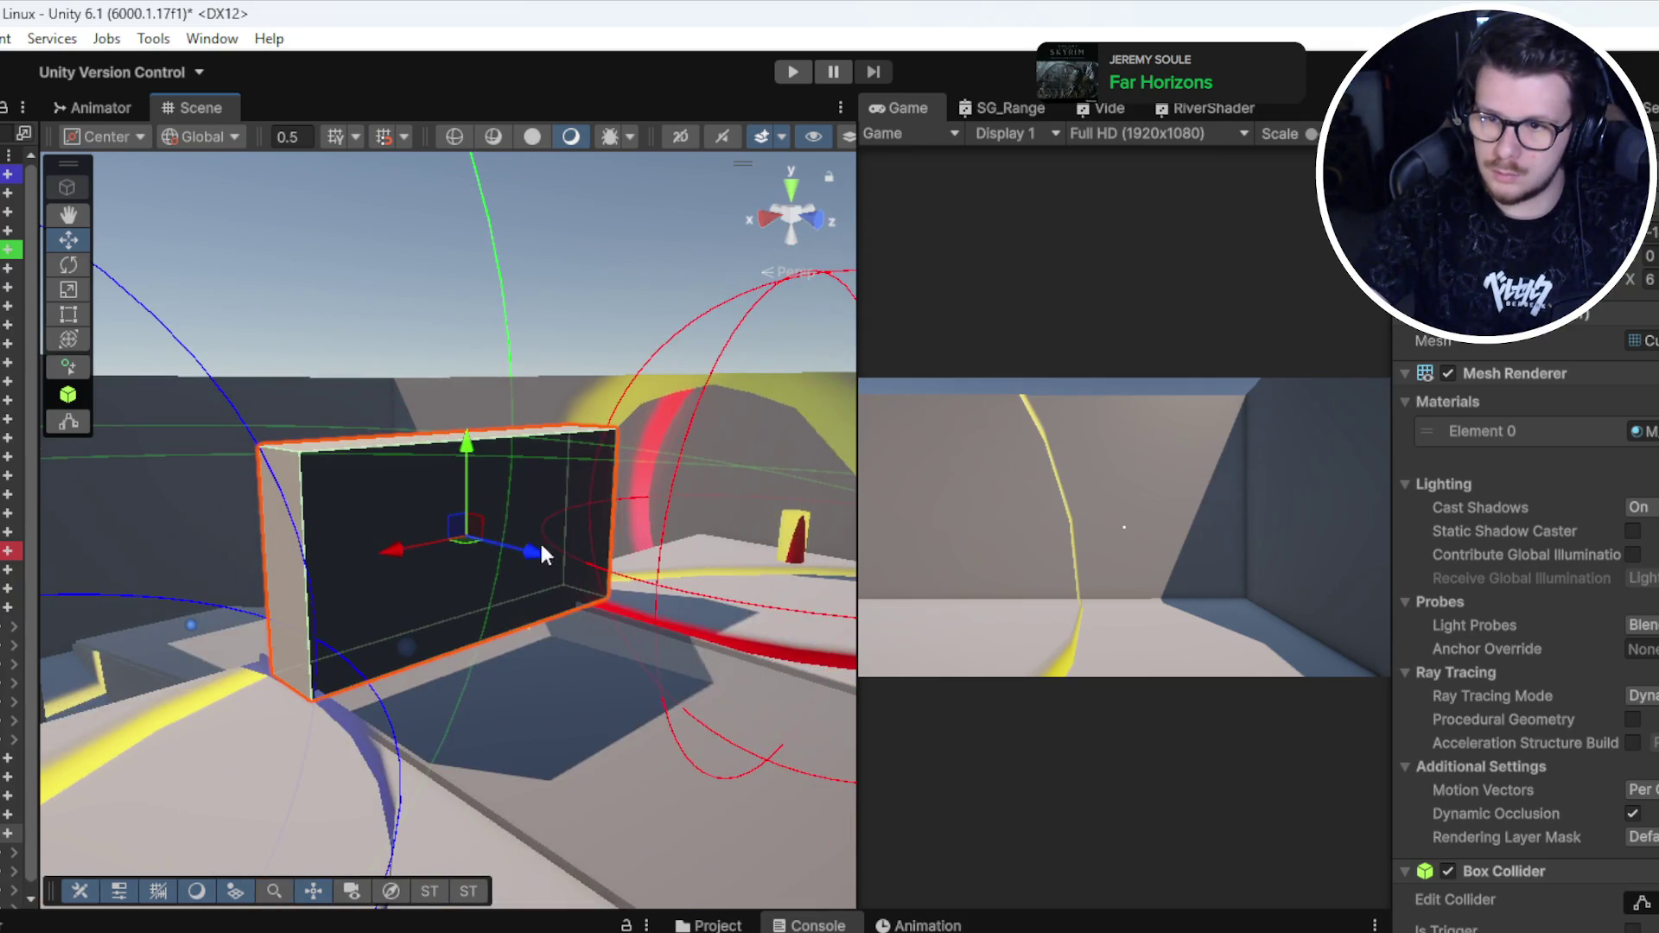
mouse_move(474, 458)
left_mouse_down()
mouse_move(474, 536)
mouse_move(218, 904)
mouse_move(259, 864)
left_mouse_up()
key("ctrl+s")
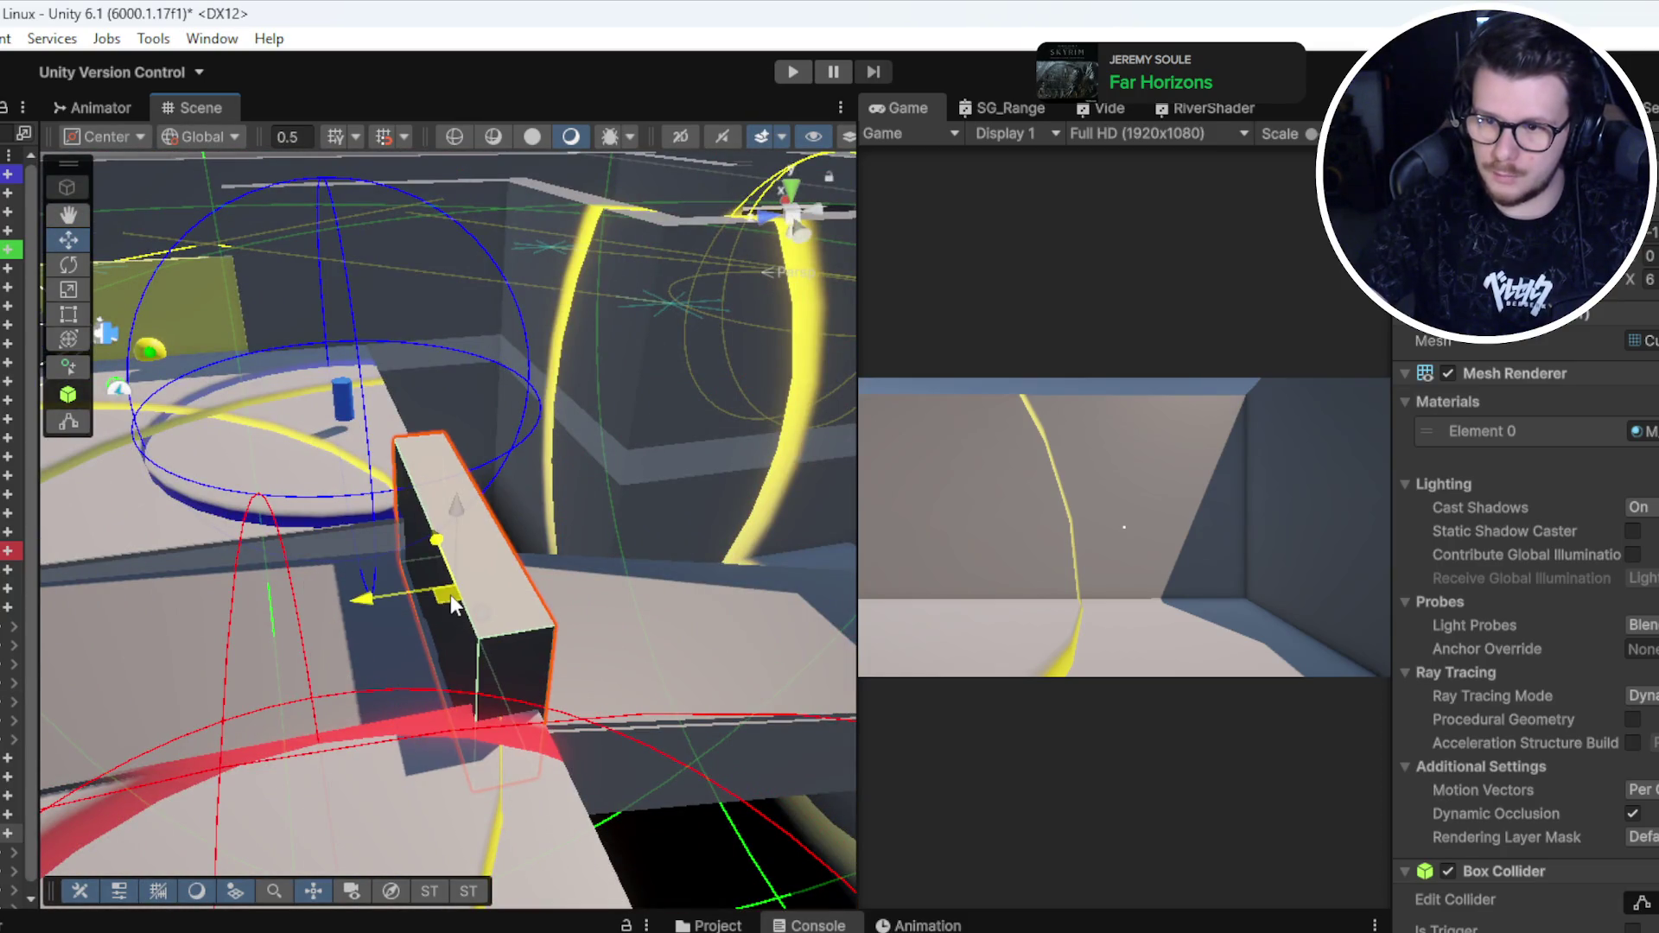
Step: Scale the wall block shorter along its Y axis into a low beam
mouse_move(625, 640)
left_mouse_down()
mouse_move(81, 575)
mouse_move(503, 609)
mouse_move(676, 505)
mouse_move(363, 462)
left_mouse_up()
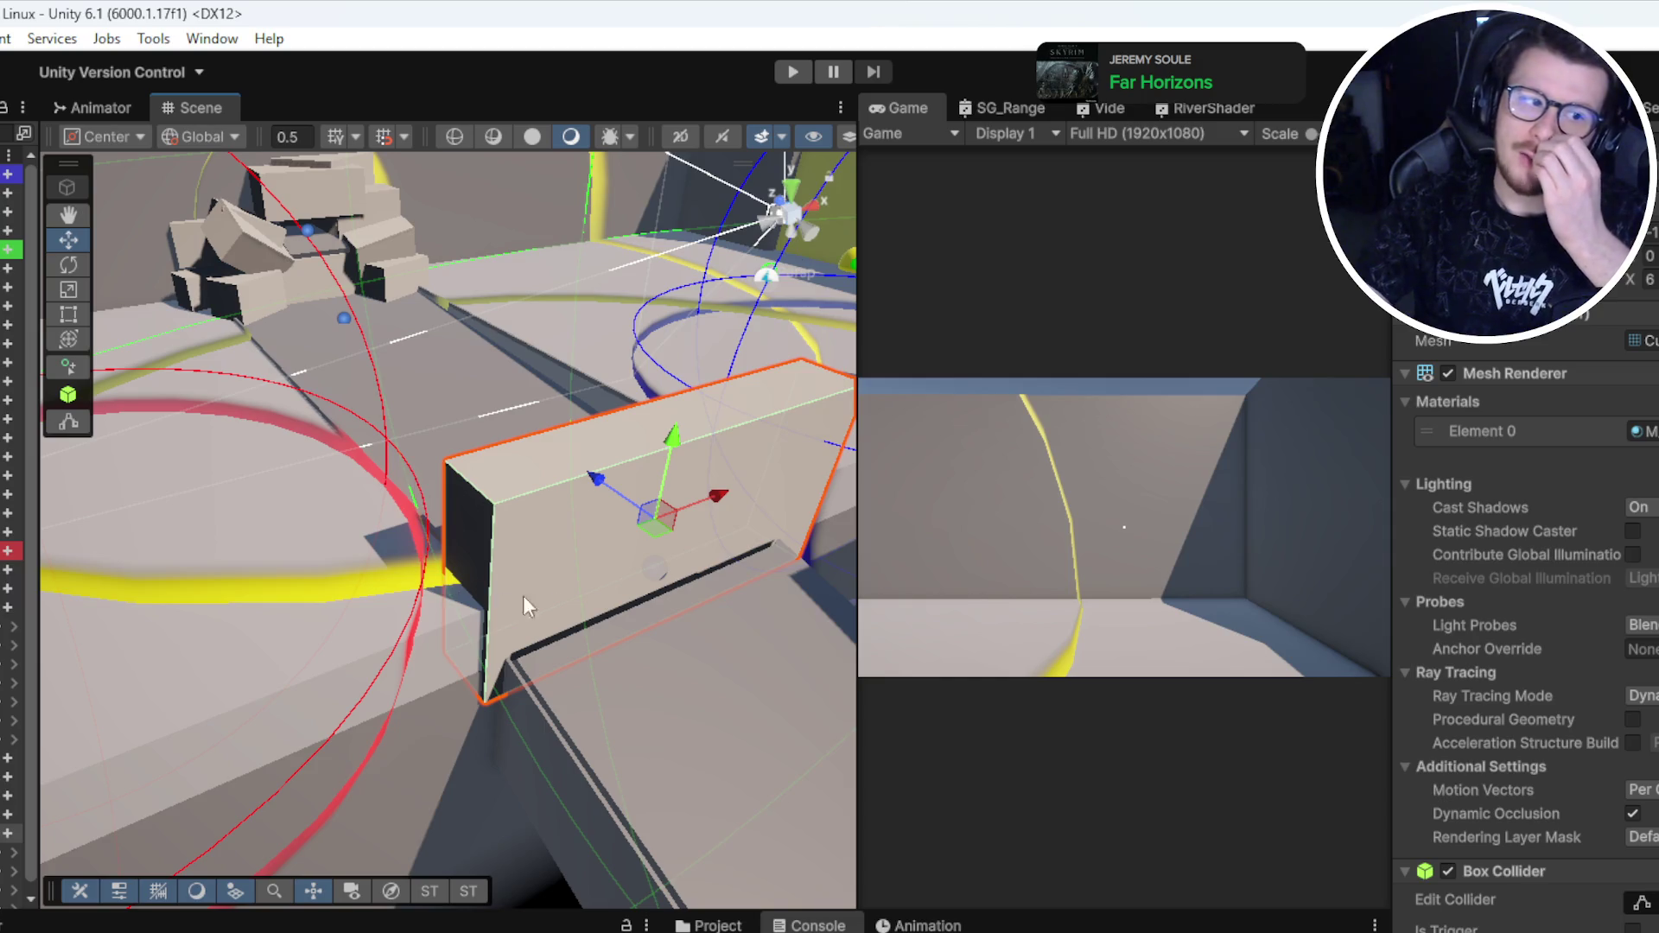
left_click_drag(644, 531, 528, 506)
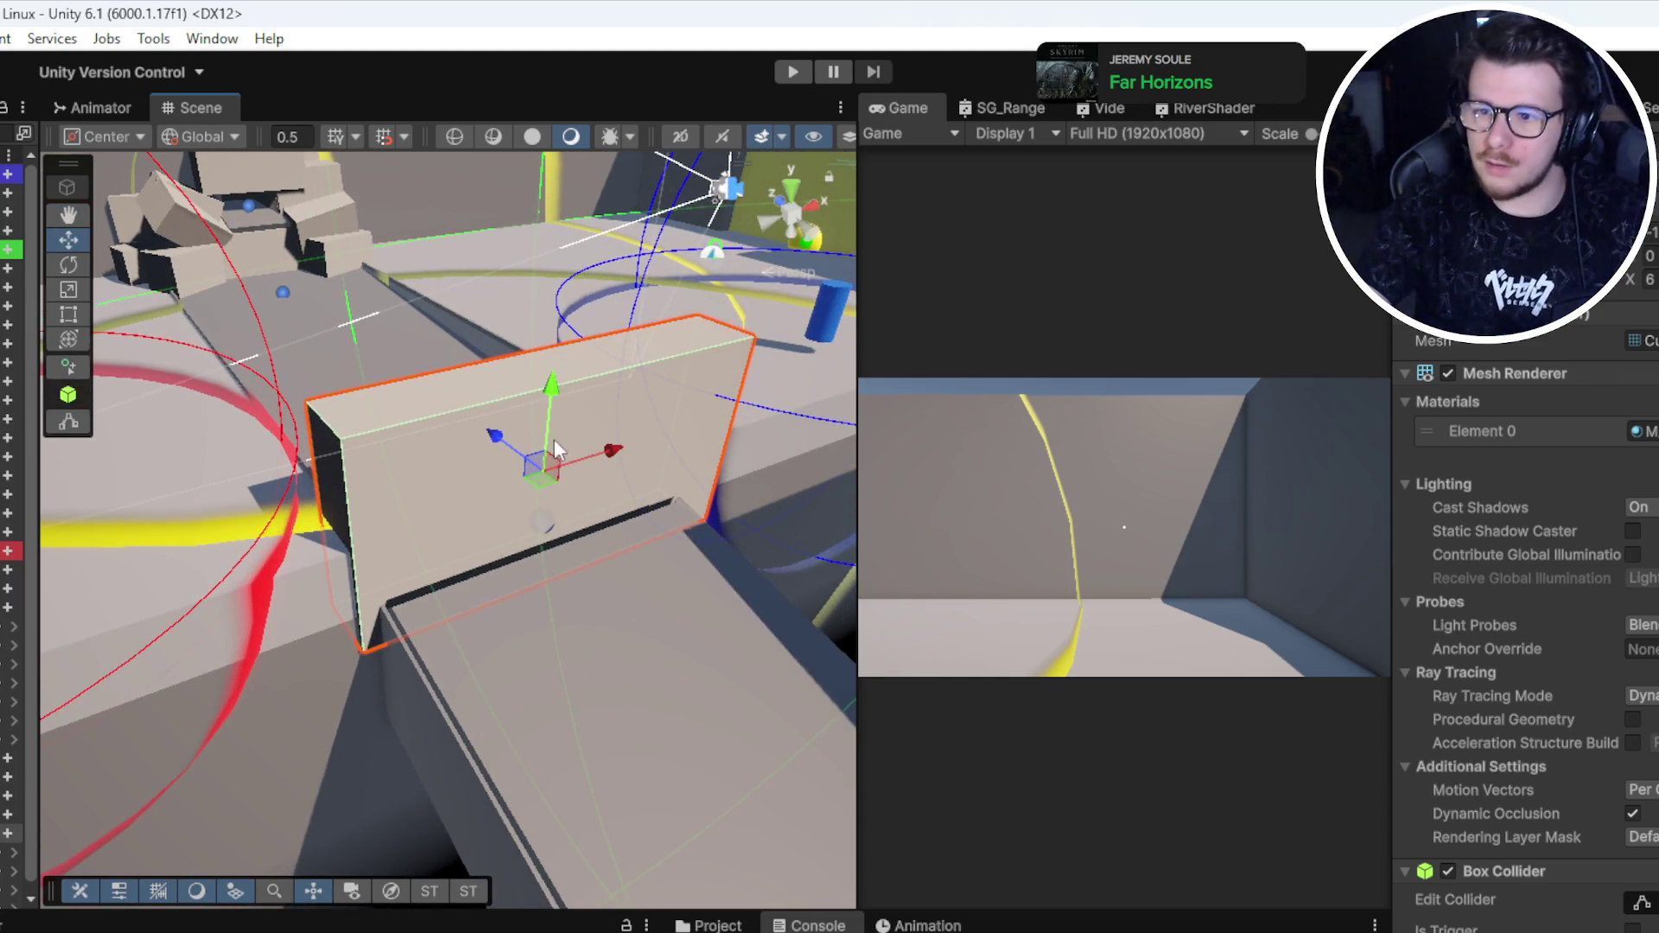
mouse_move(550, 383)
left_mouse_down()
mouse_move(561, 435)
mouse_move(598, 436)
mouse_move(599, 491)
mouse_move(585, 477)
mouse_move(523, 510)
mouse_move(553, 484)
mouse_move(605, 519)
mouse_move(536, 432)
mouse_move(500, 456)
mouse_move(734, 463)
mouse_move(419, 267)
mouse_move(542, 253)
mouse_move(518, 432)
mouse_move(456, 637)
mouse_move(709, 512)
left_mouse_up()
key("w")
Step: Clear the selection, check the maximized Game view, and select the Color Object
left_click(542, 252)
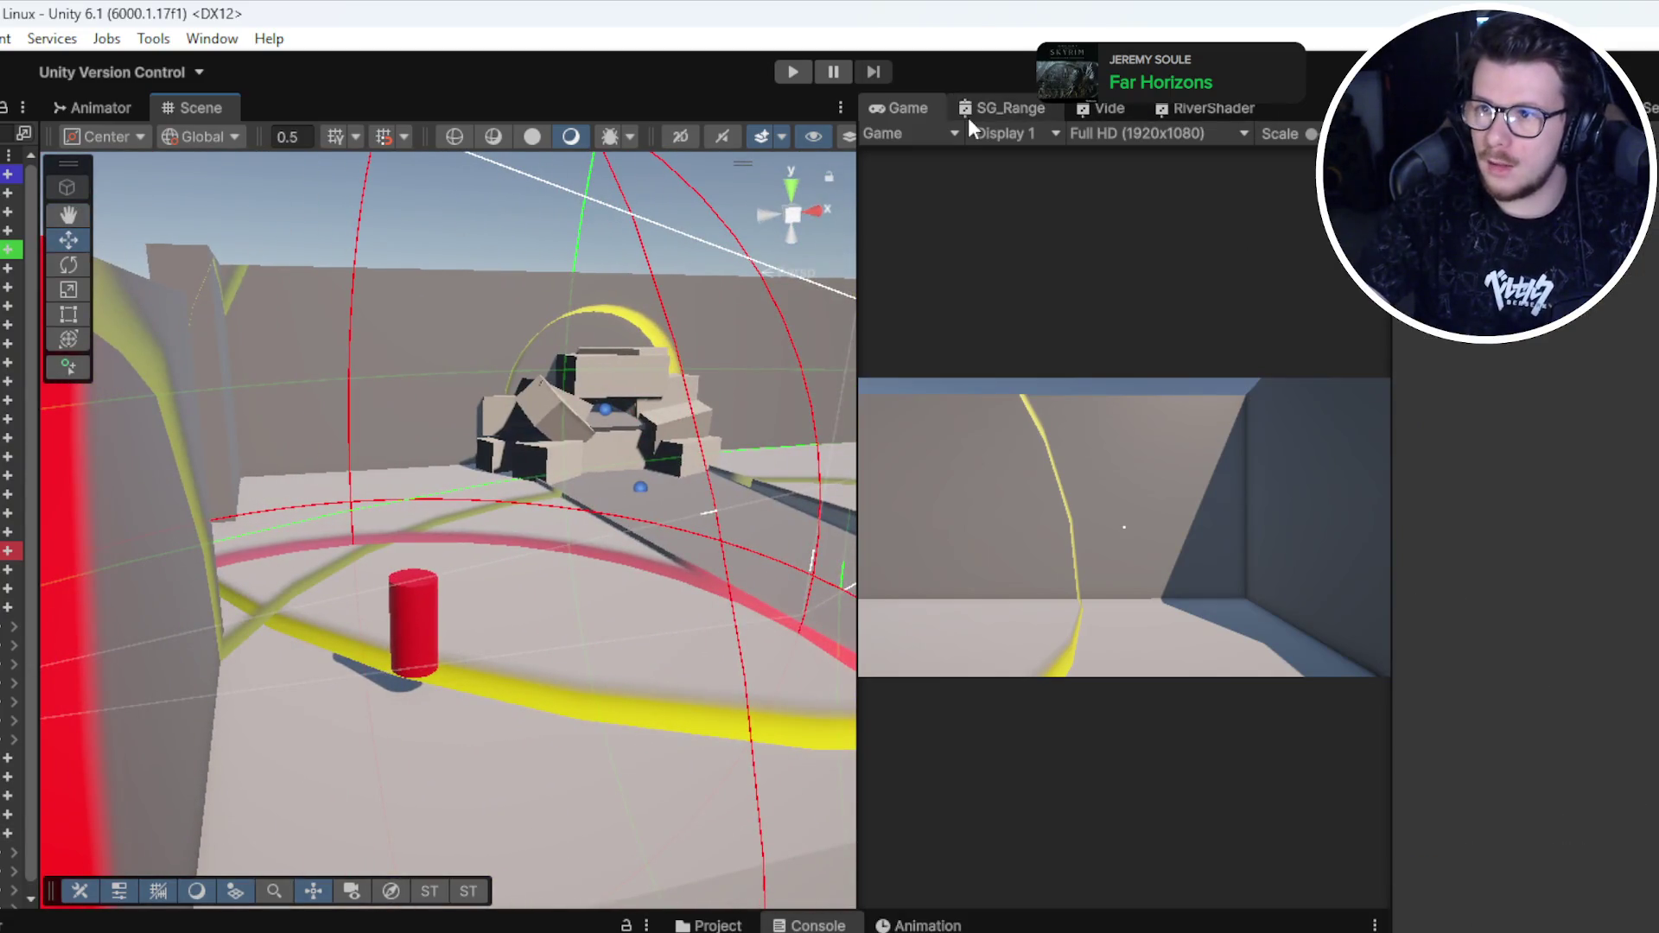
double_click(928, 112)
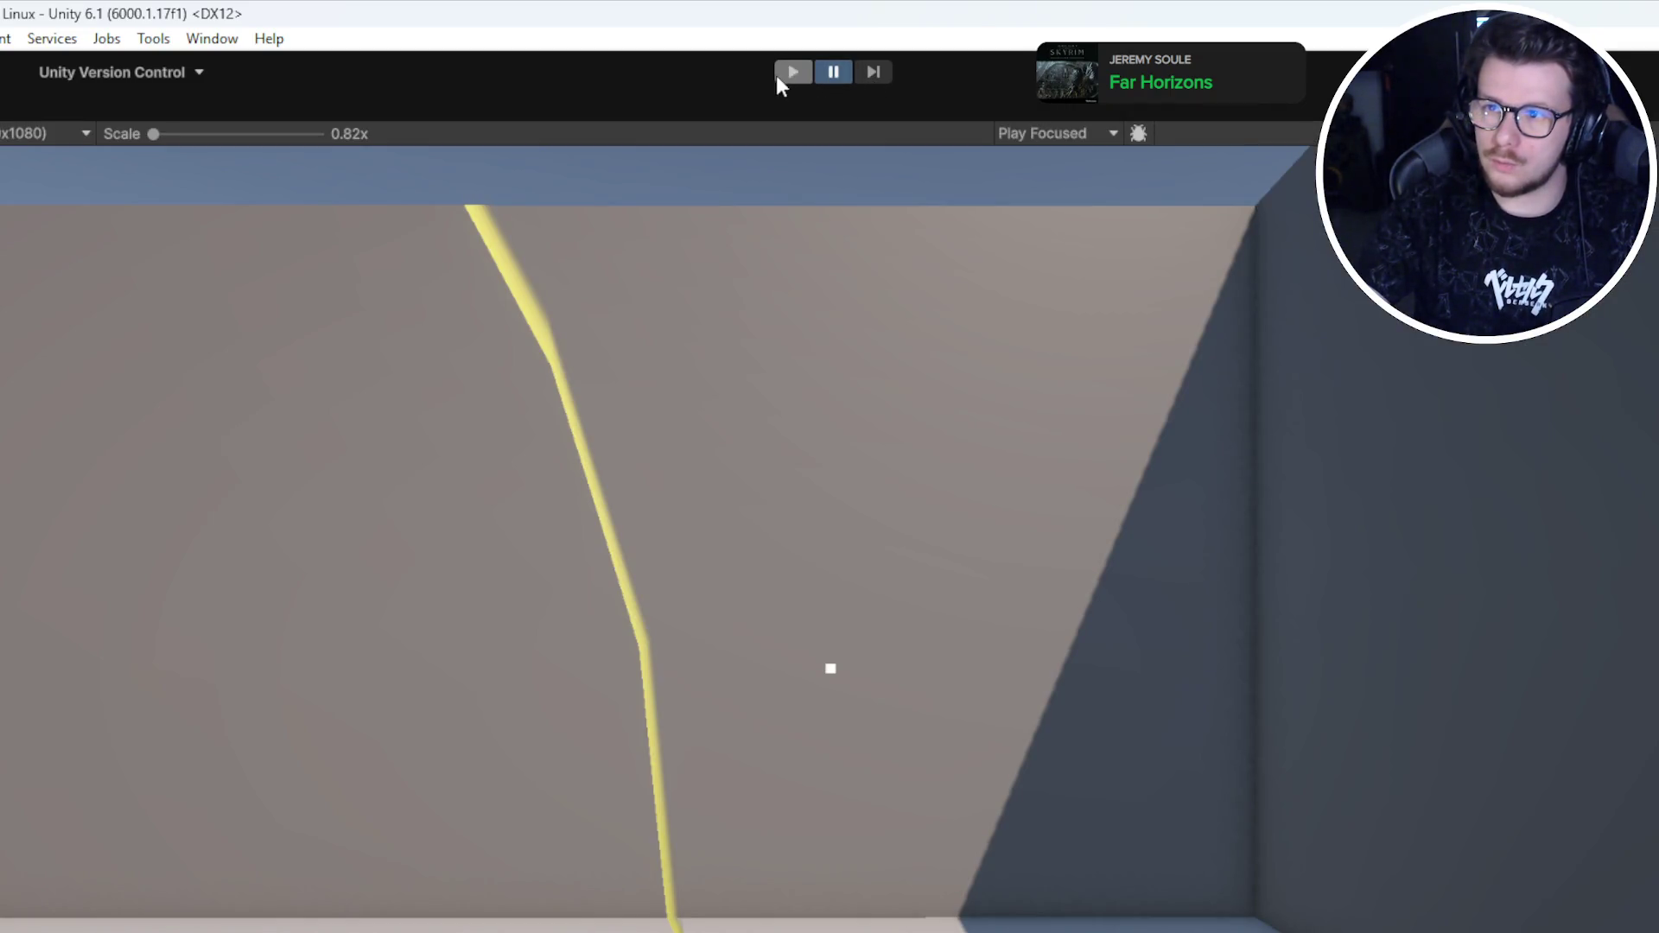
key("shift+space")
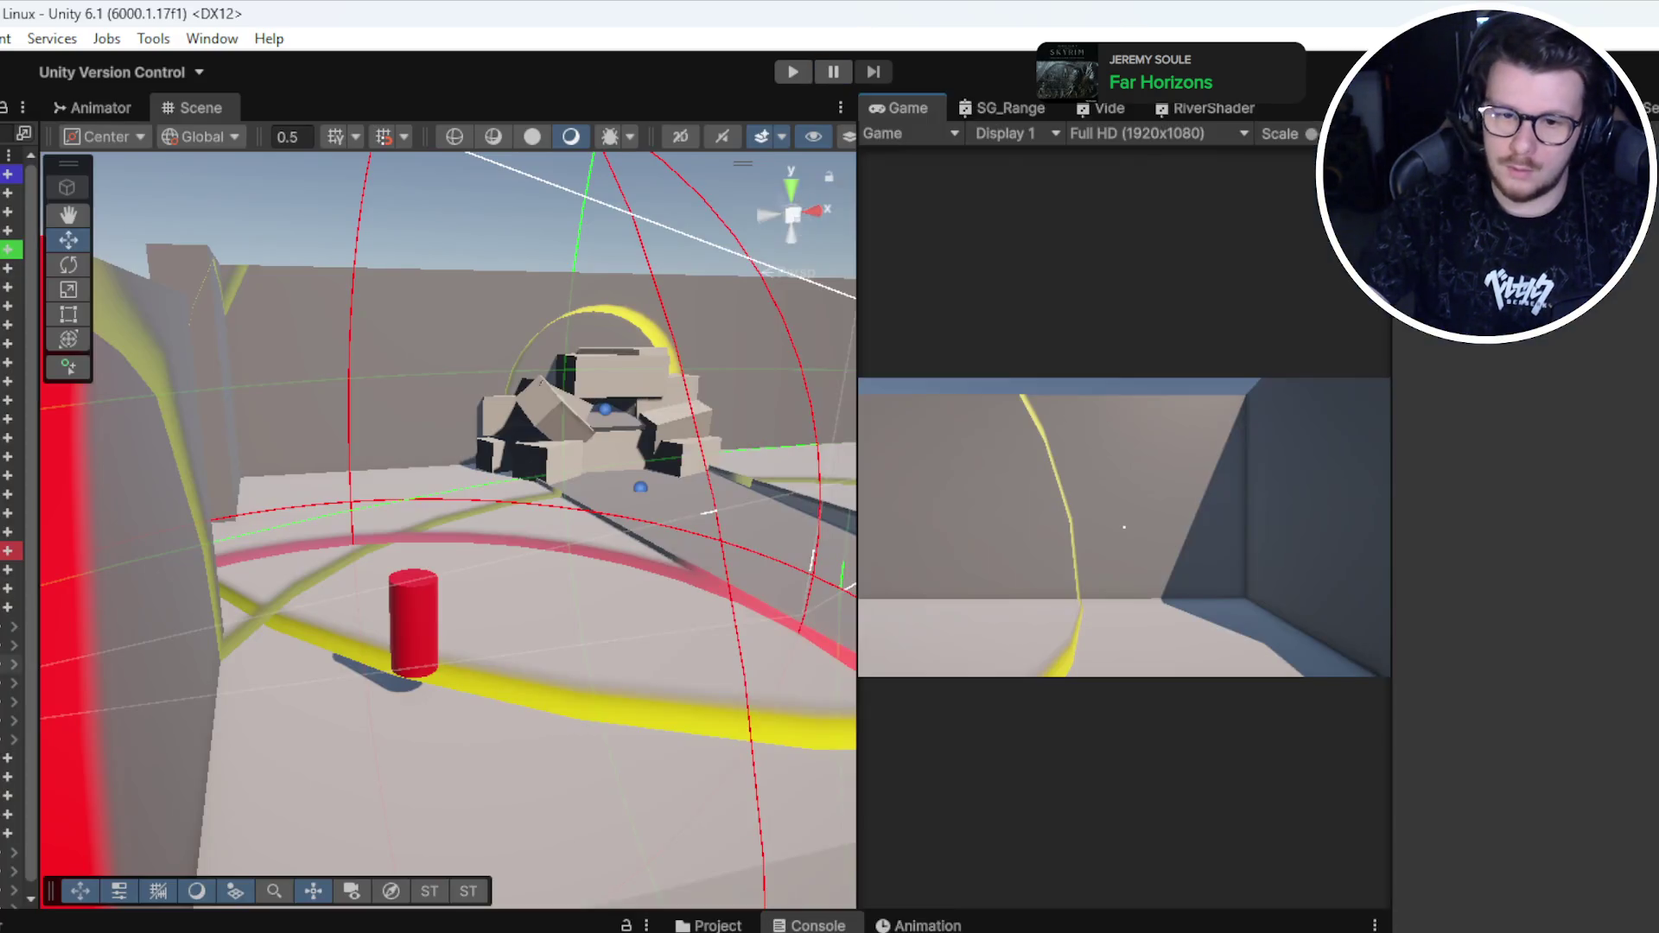
left_click(10, 824)
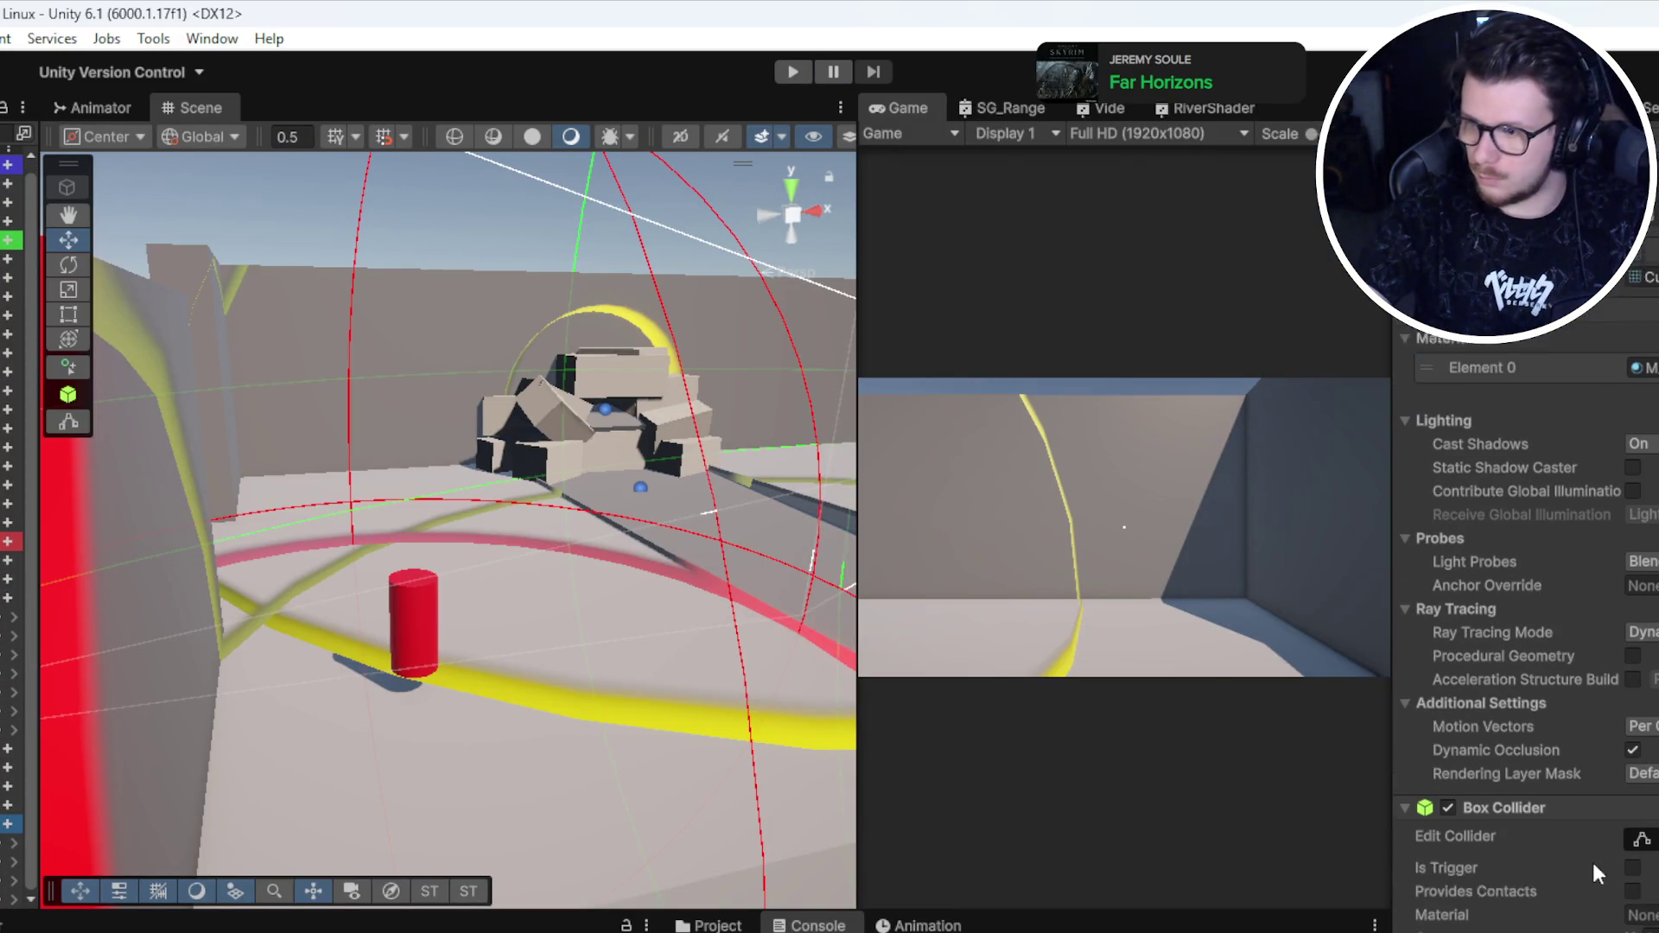
scroll(1525, 605, "down", 4)
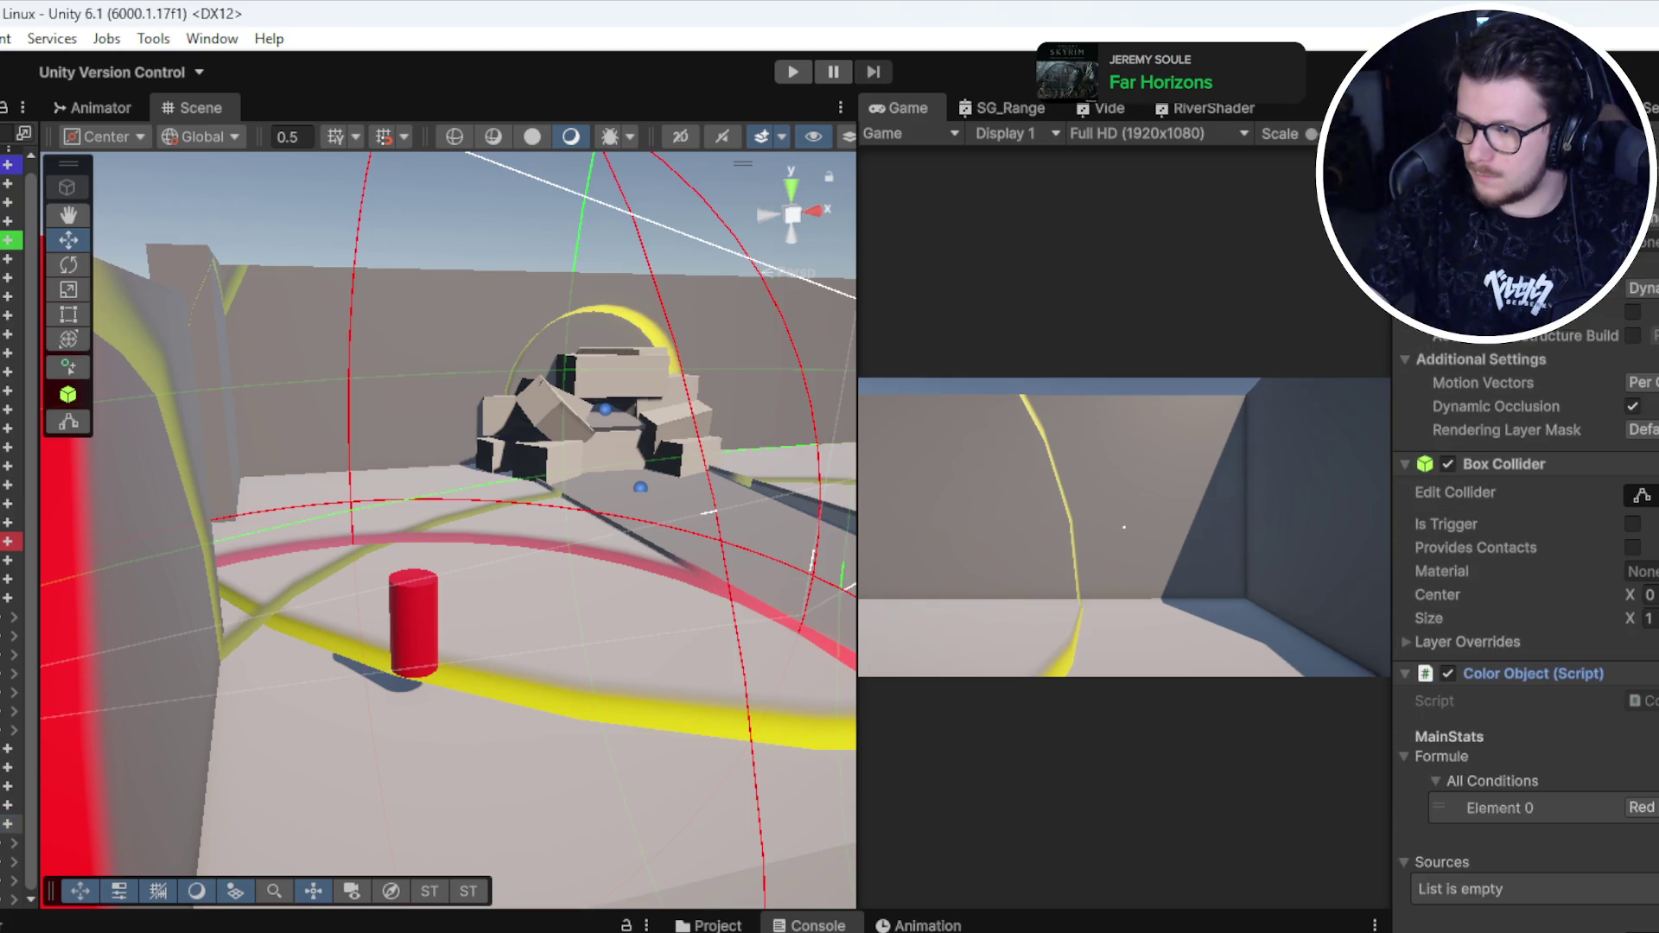
Step: Start play mode and pause it as the game begins
key("shift+space")
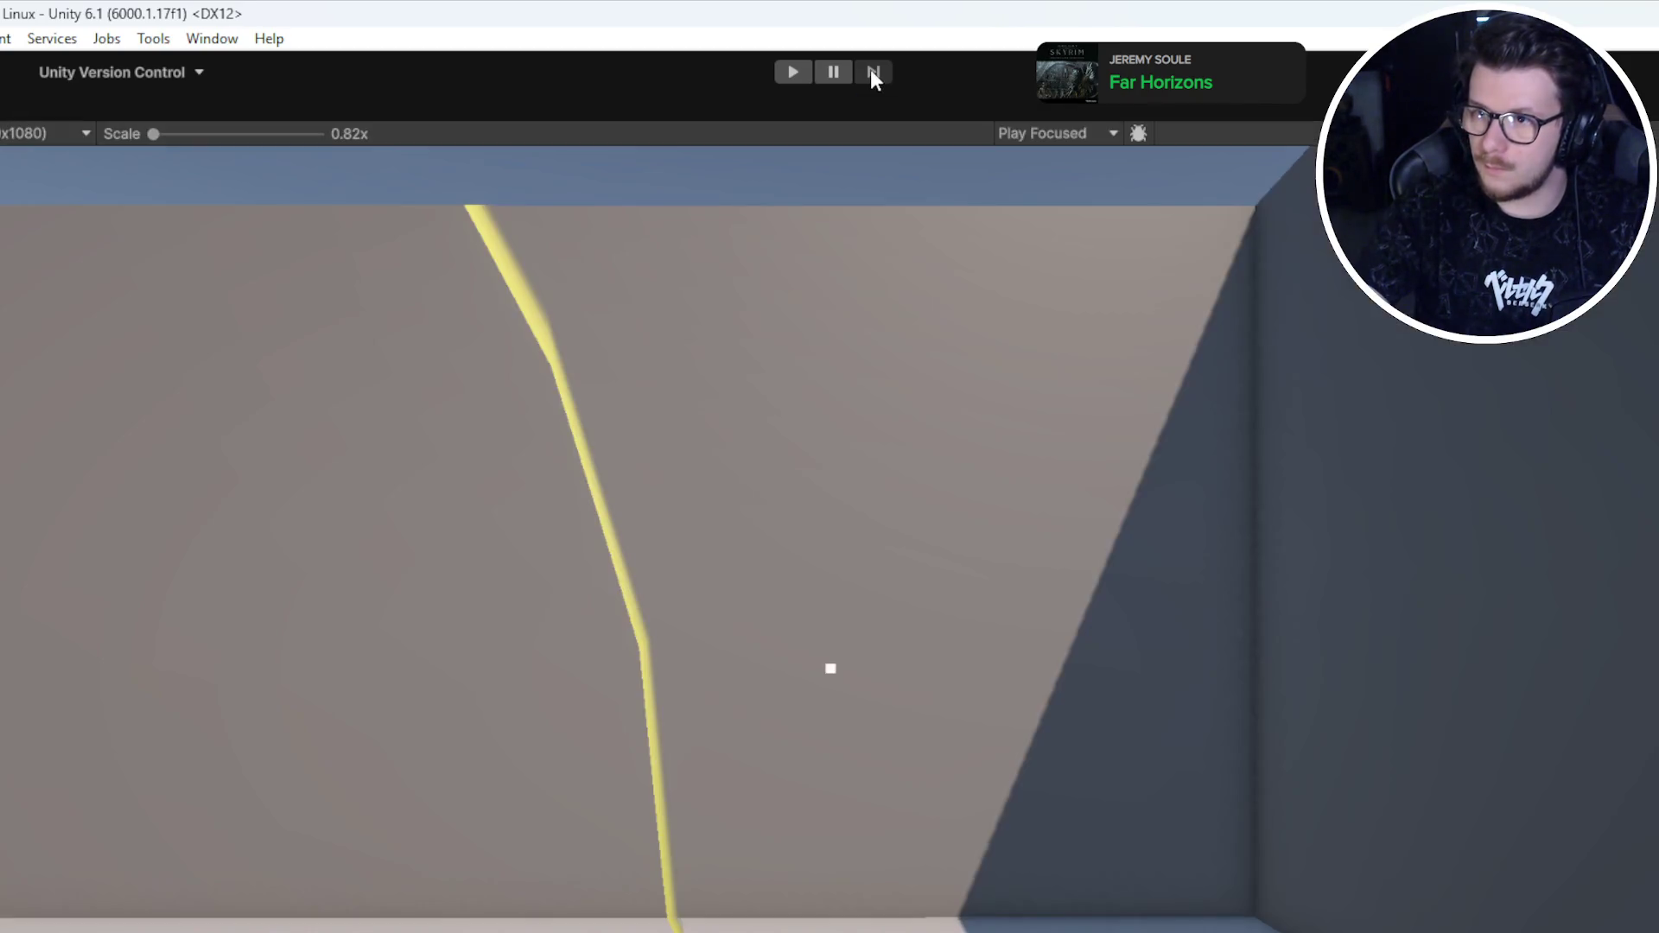
key("shift+space")
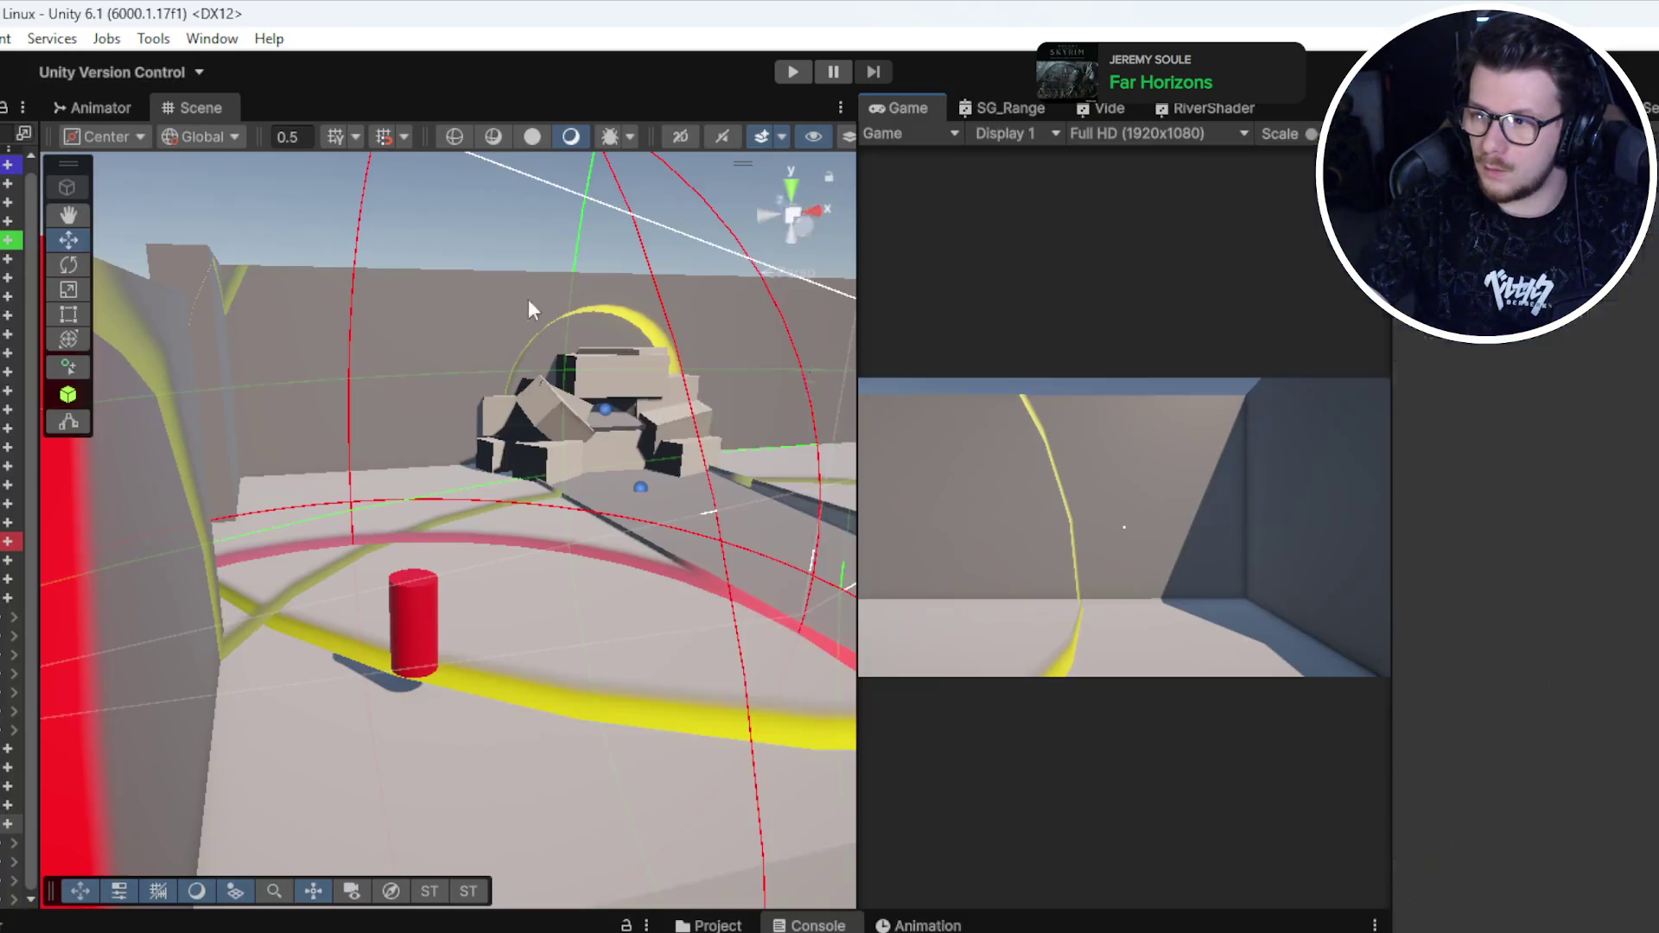
scroll(1514, 796, "down", 5)
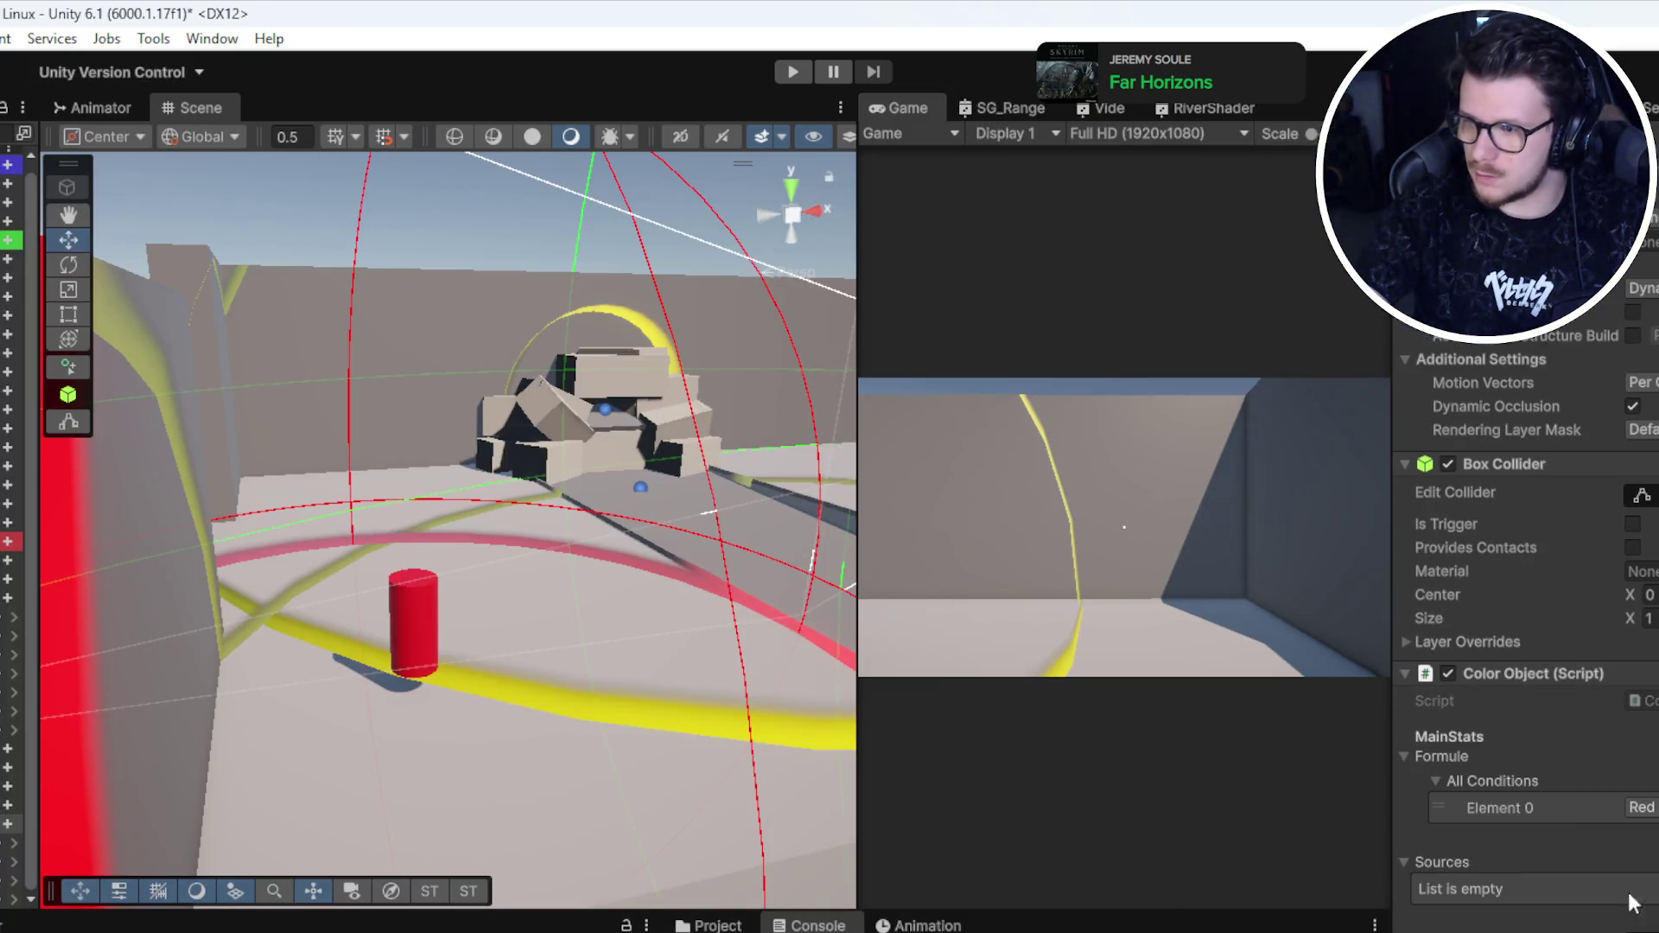
key("ctrl+p")
left_click(842, 72)
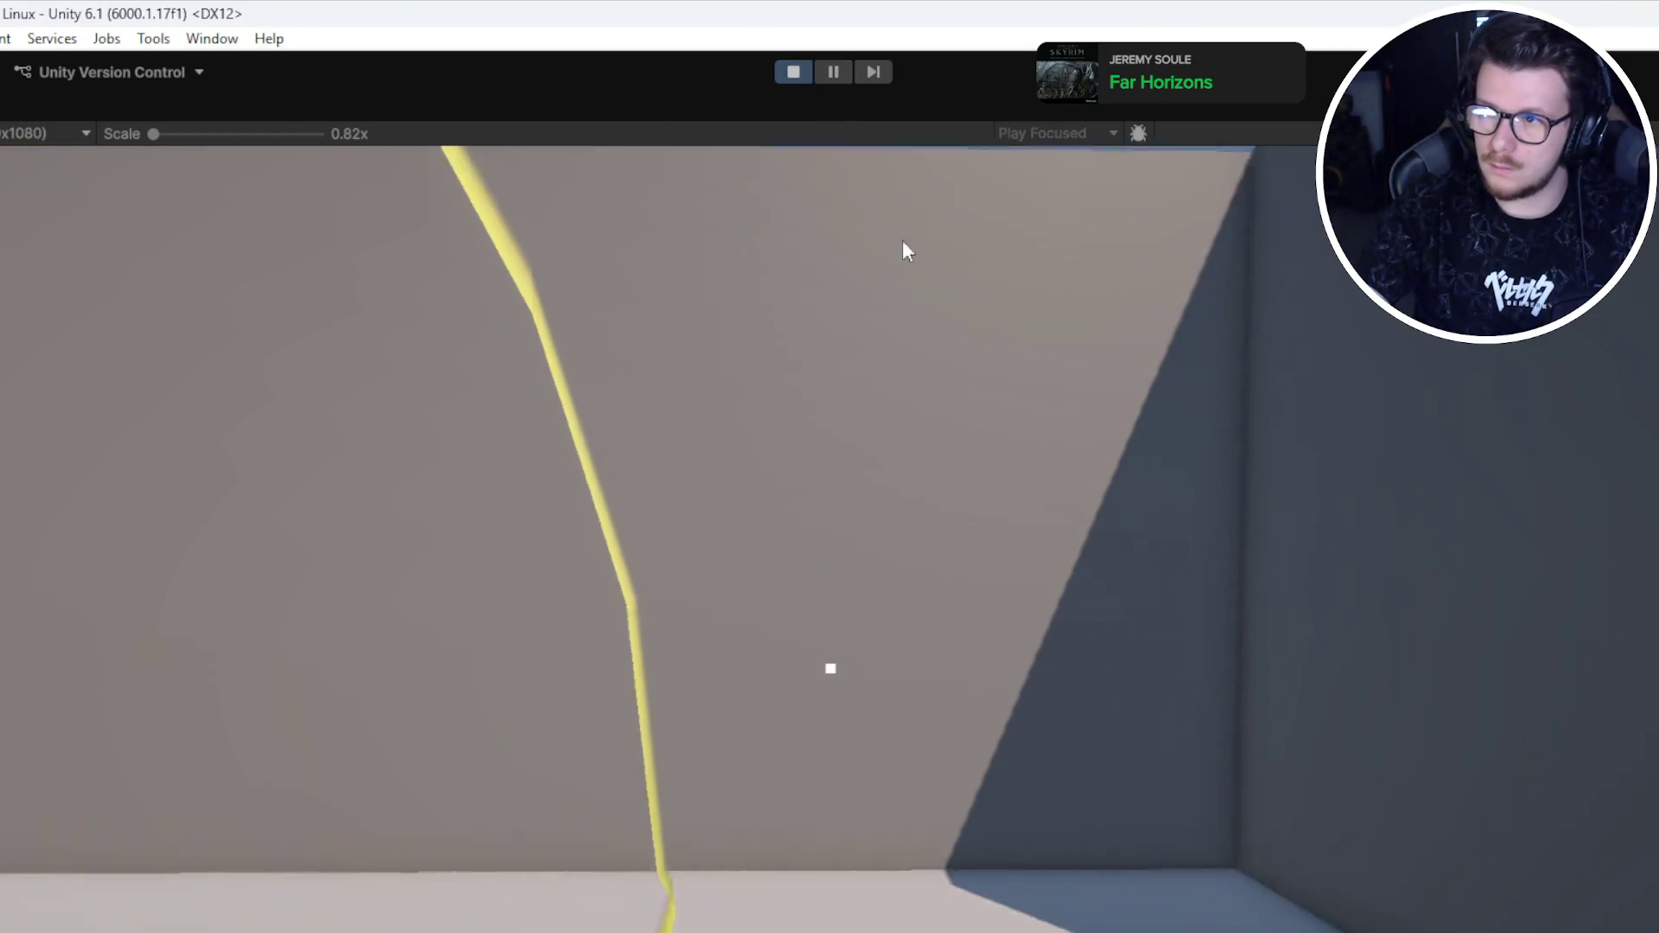
Step: Resume the game and walk the level past the purple blocks, cylinders and wall
left_click(902, 240)
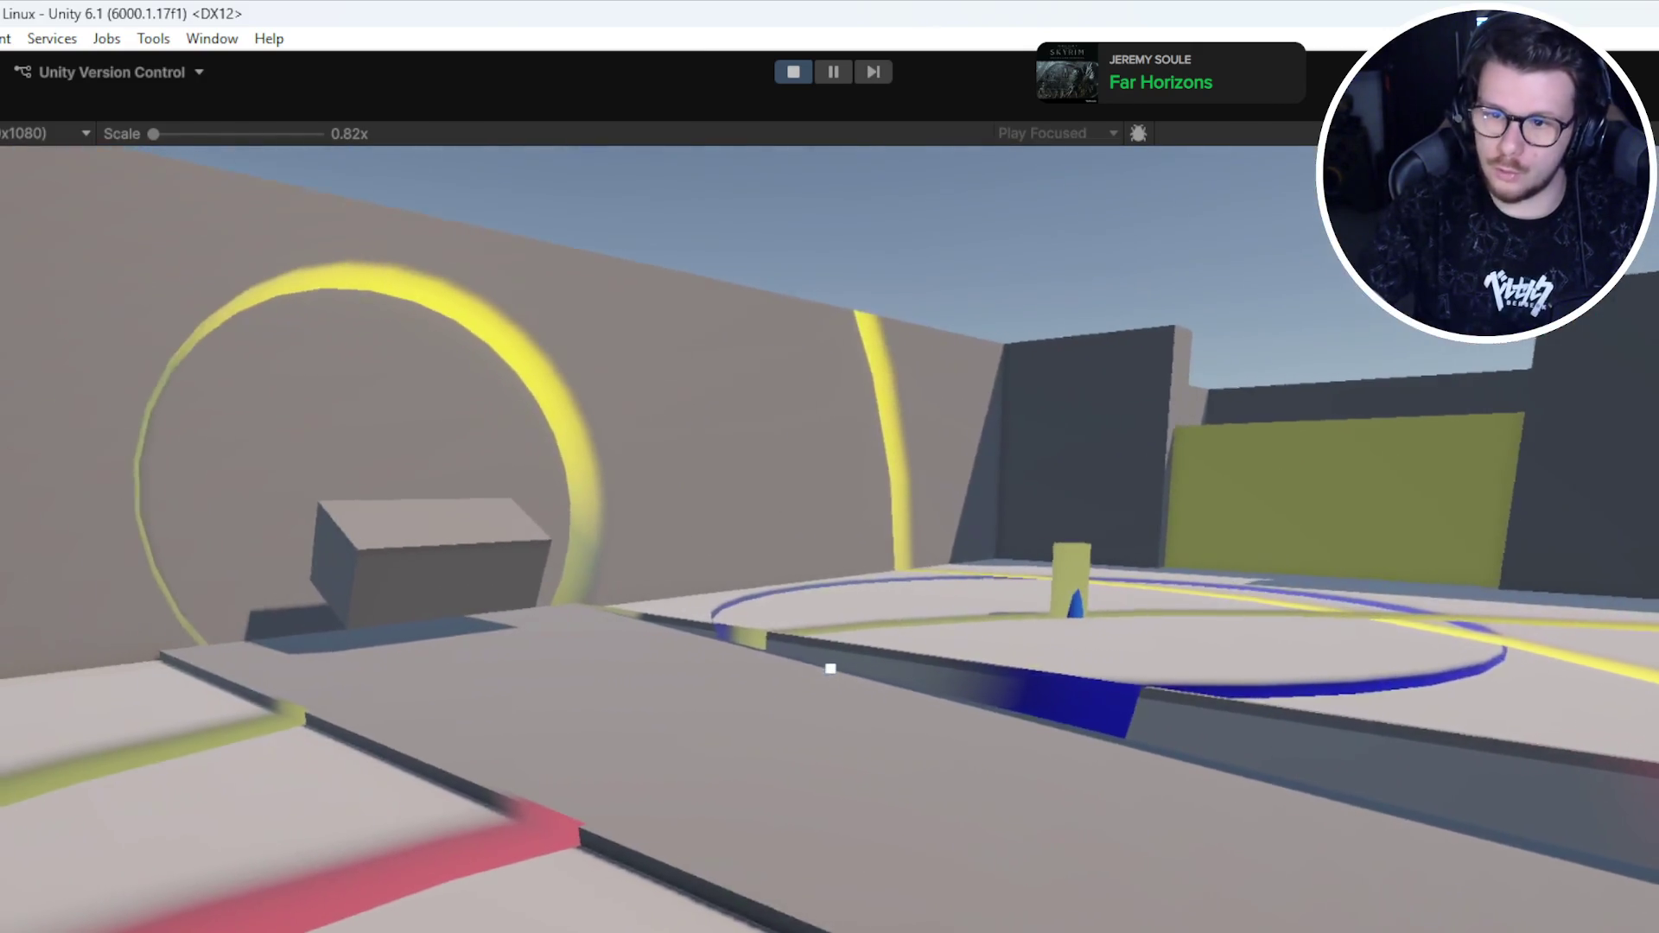
key("w")
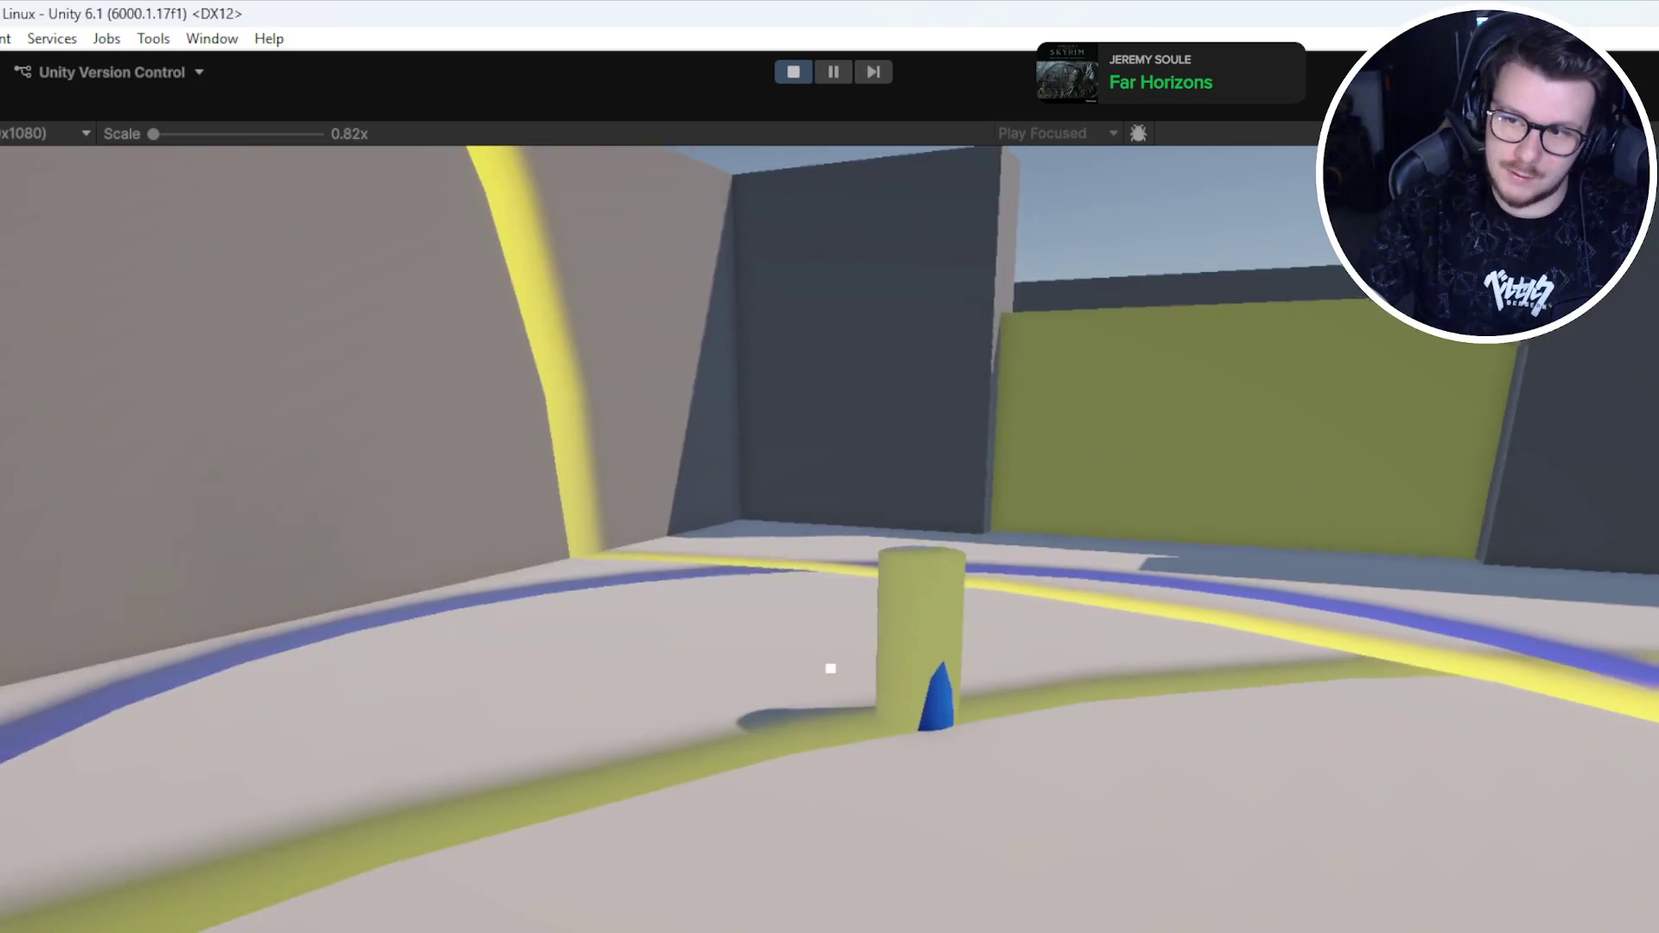
key("w")
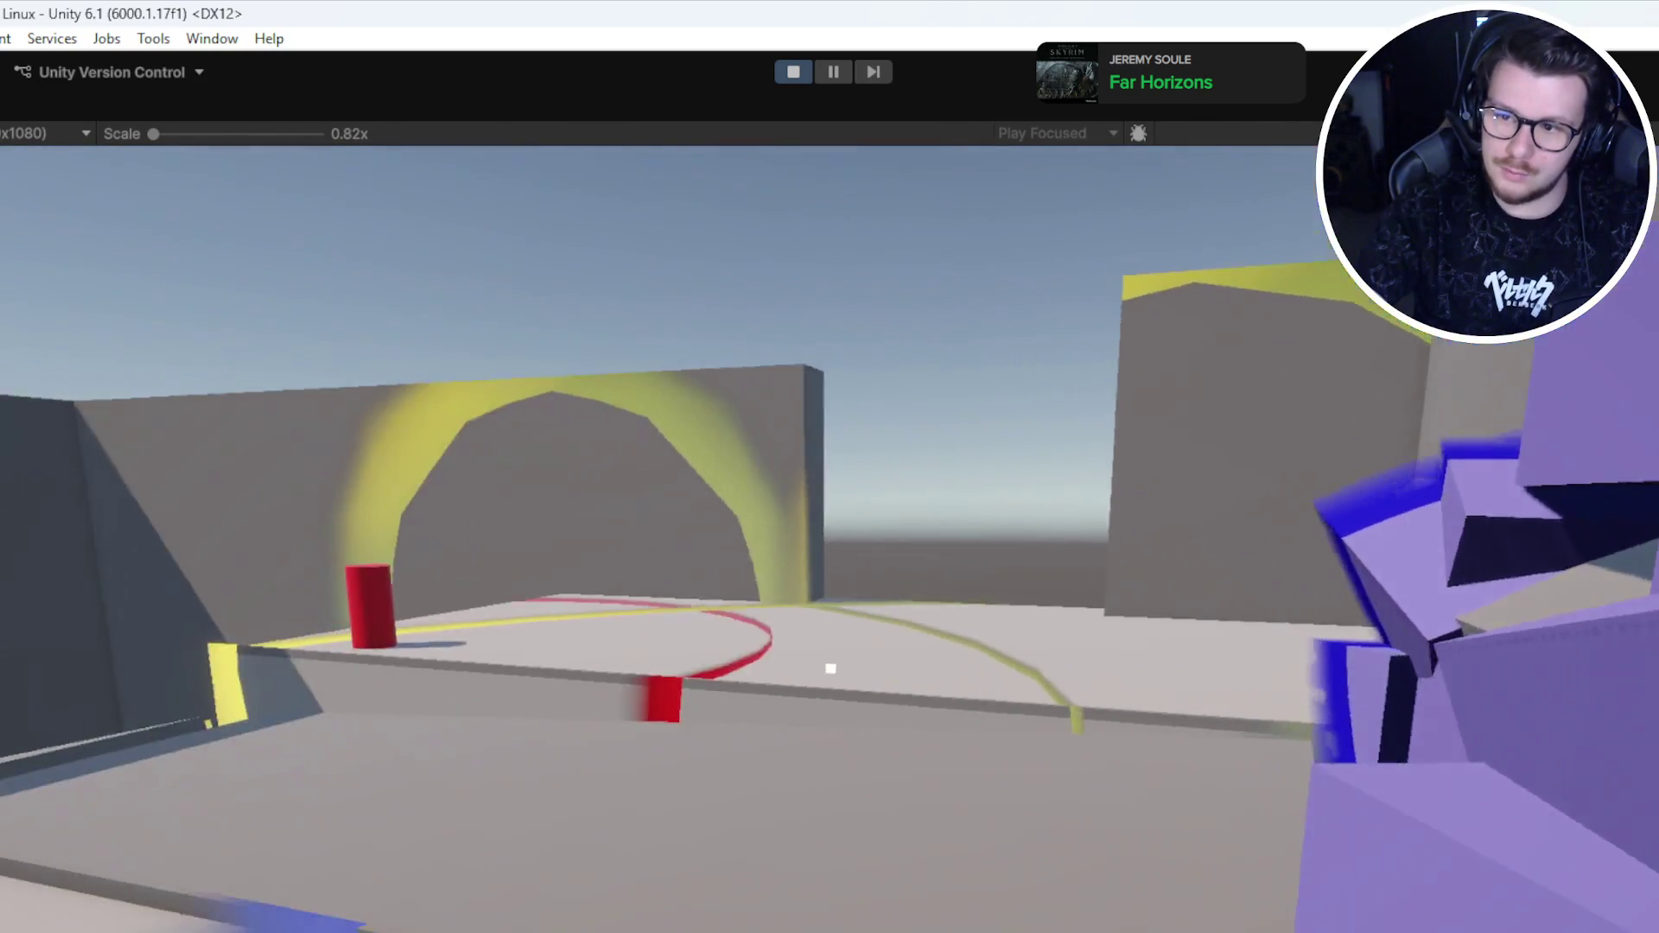
key("w")
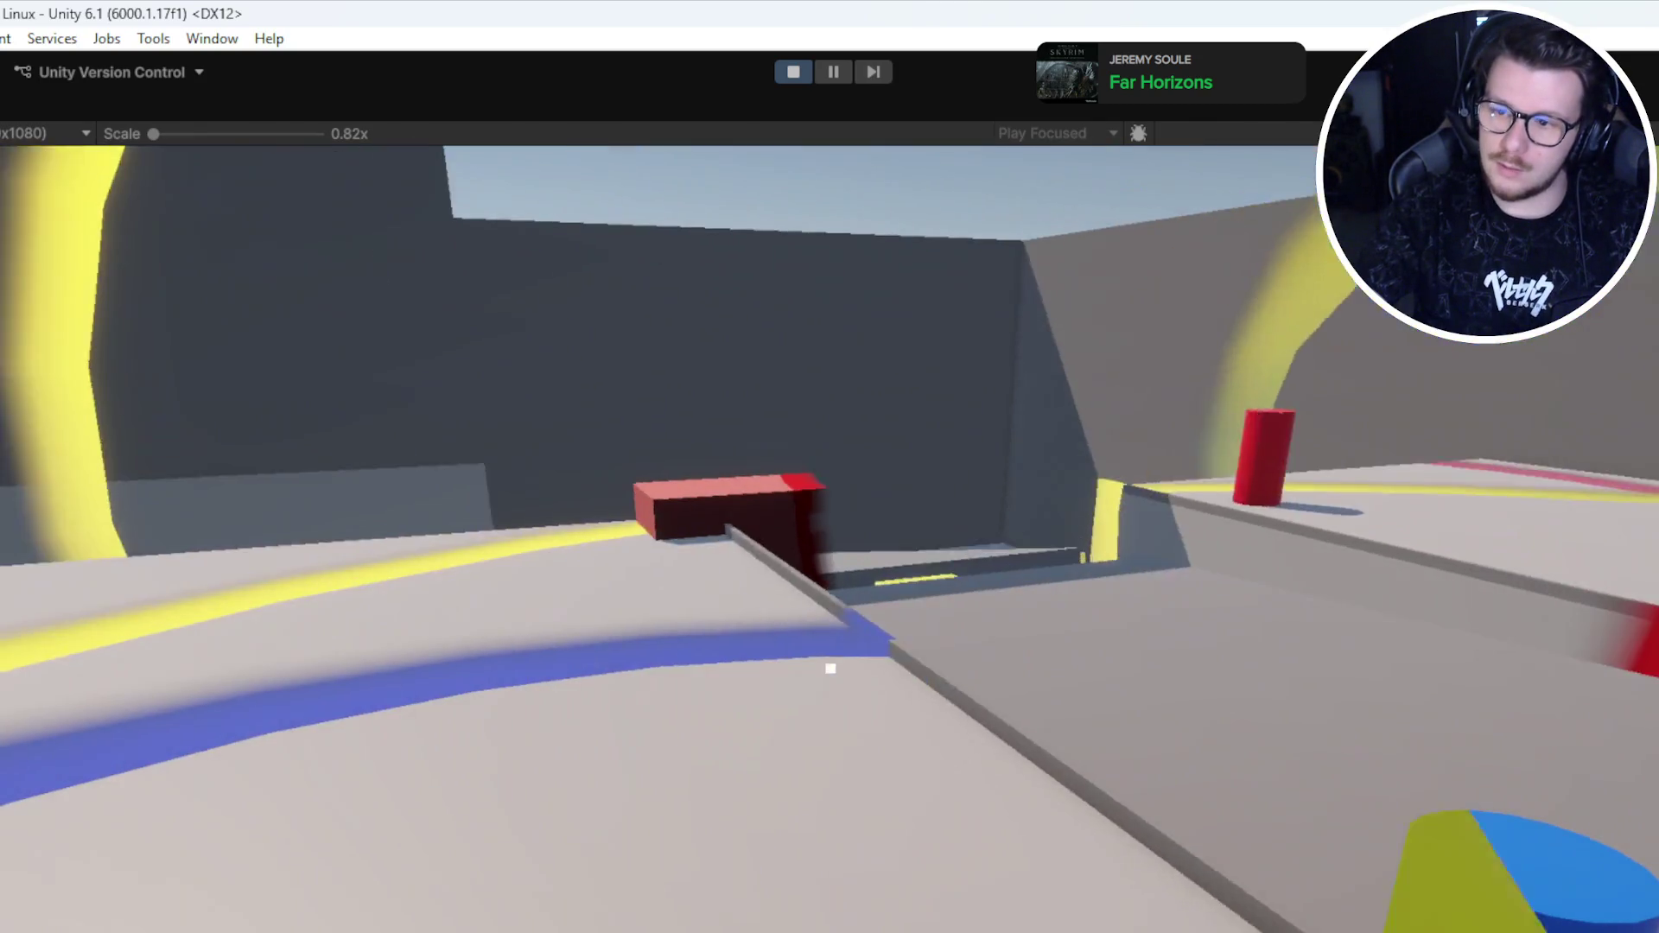
key("w")
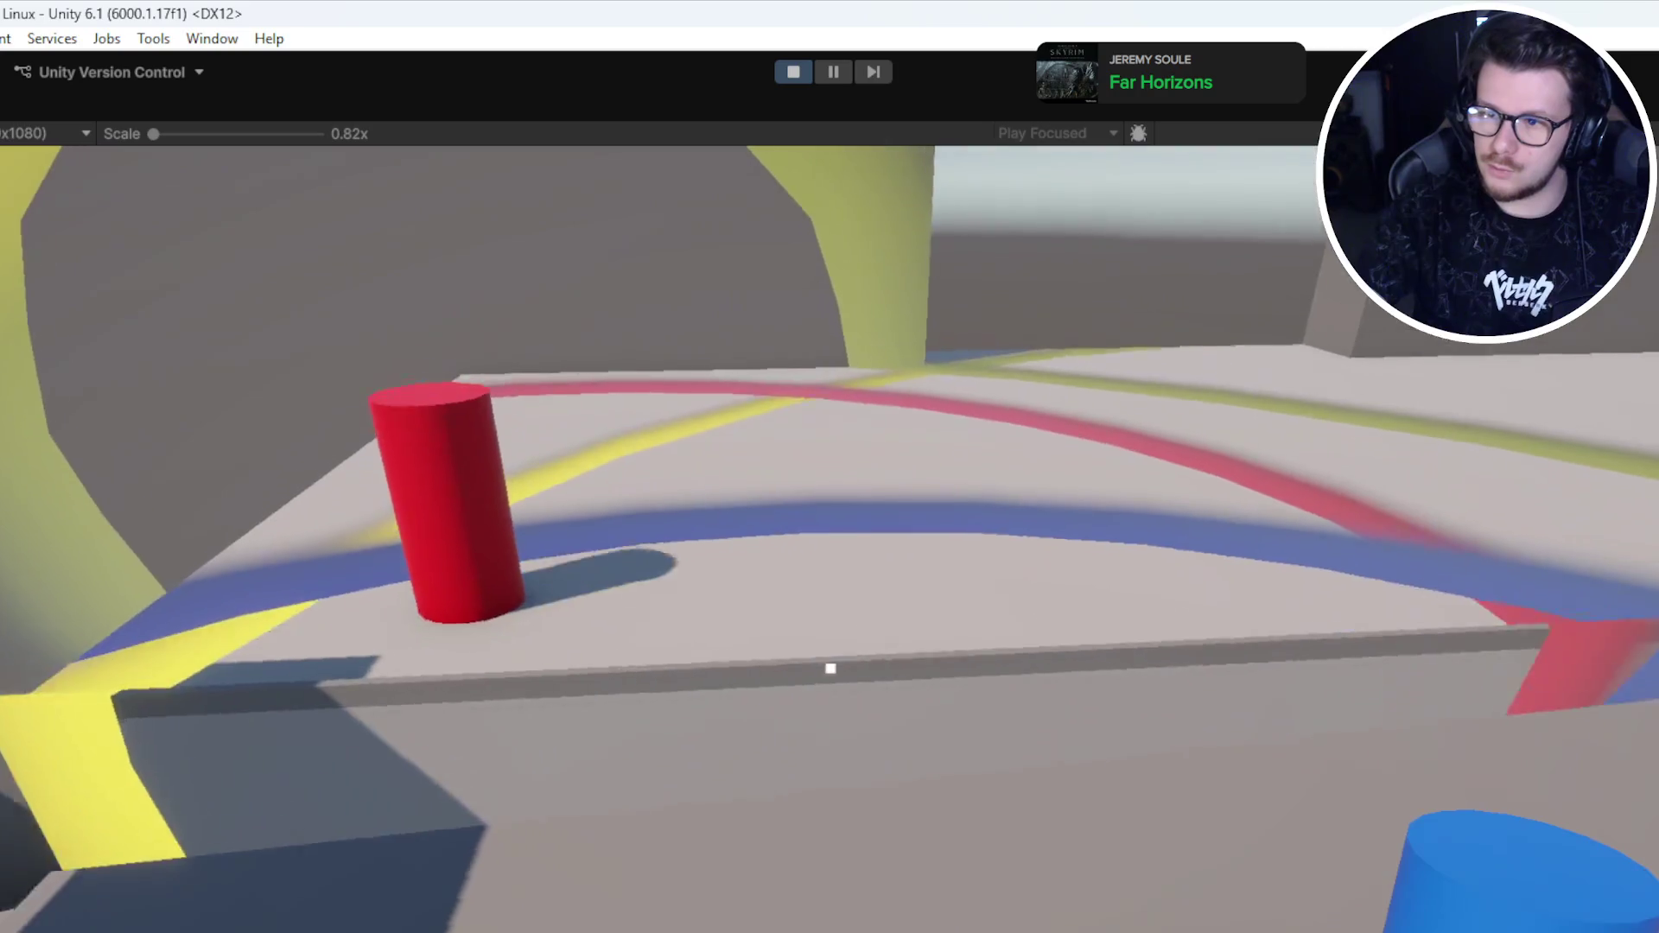
key("w")
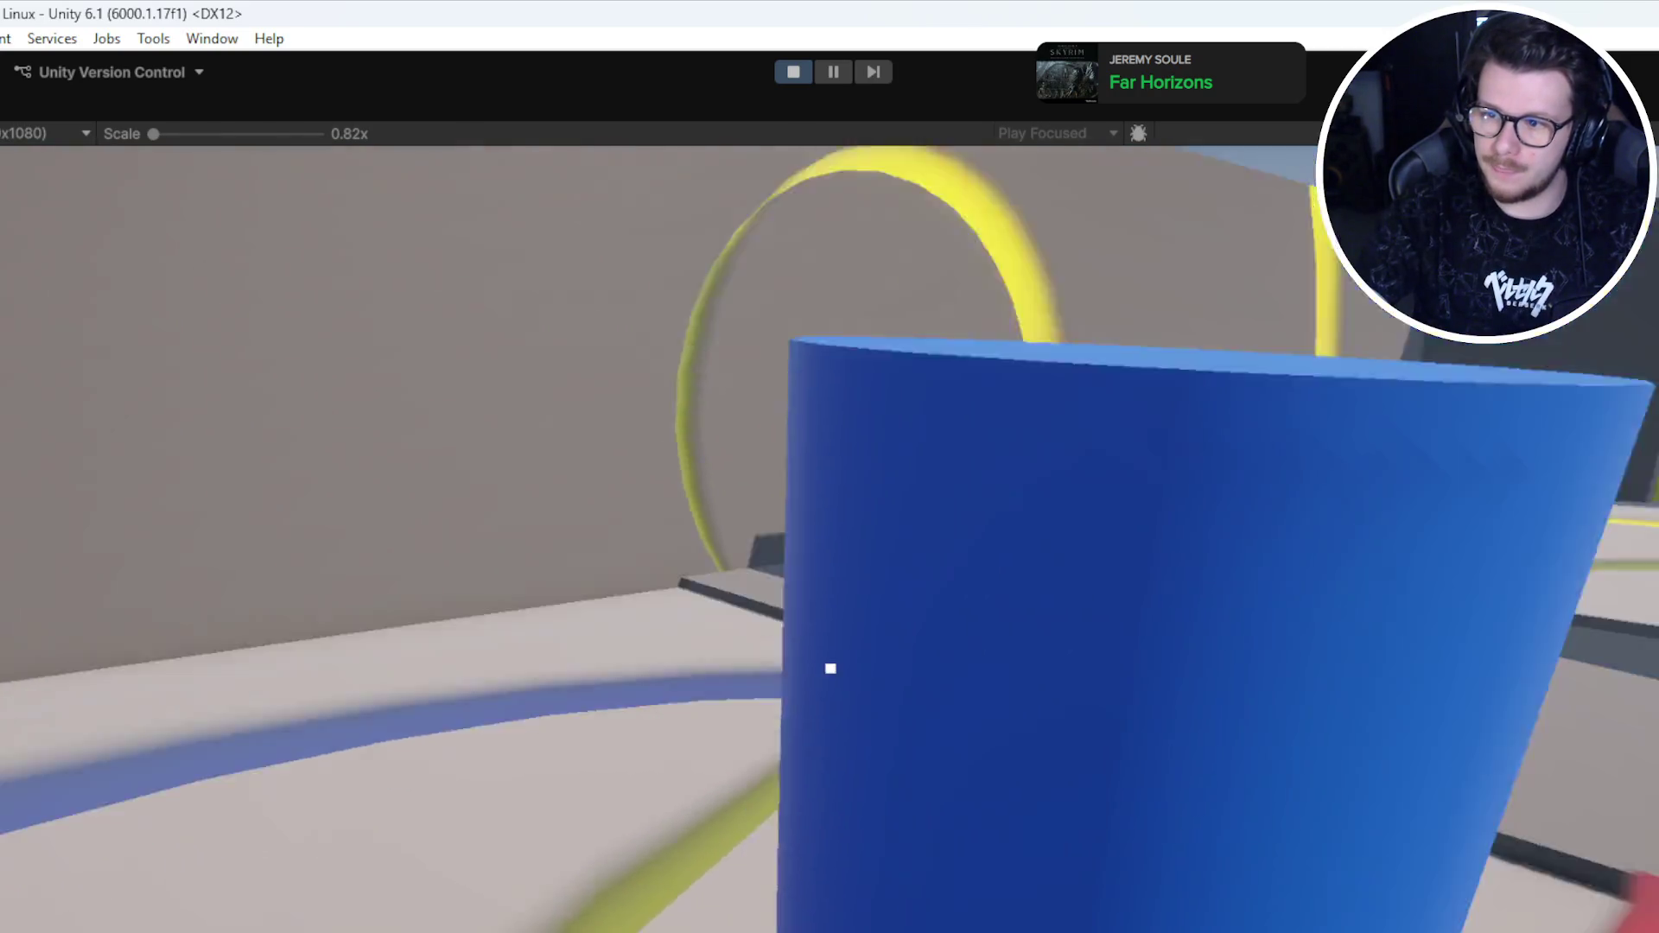
key("s")
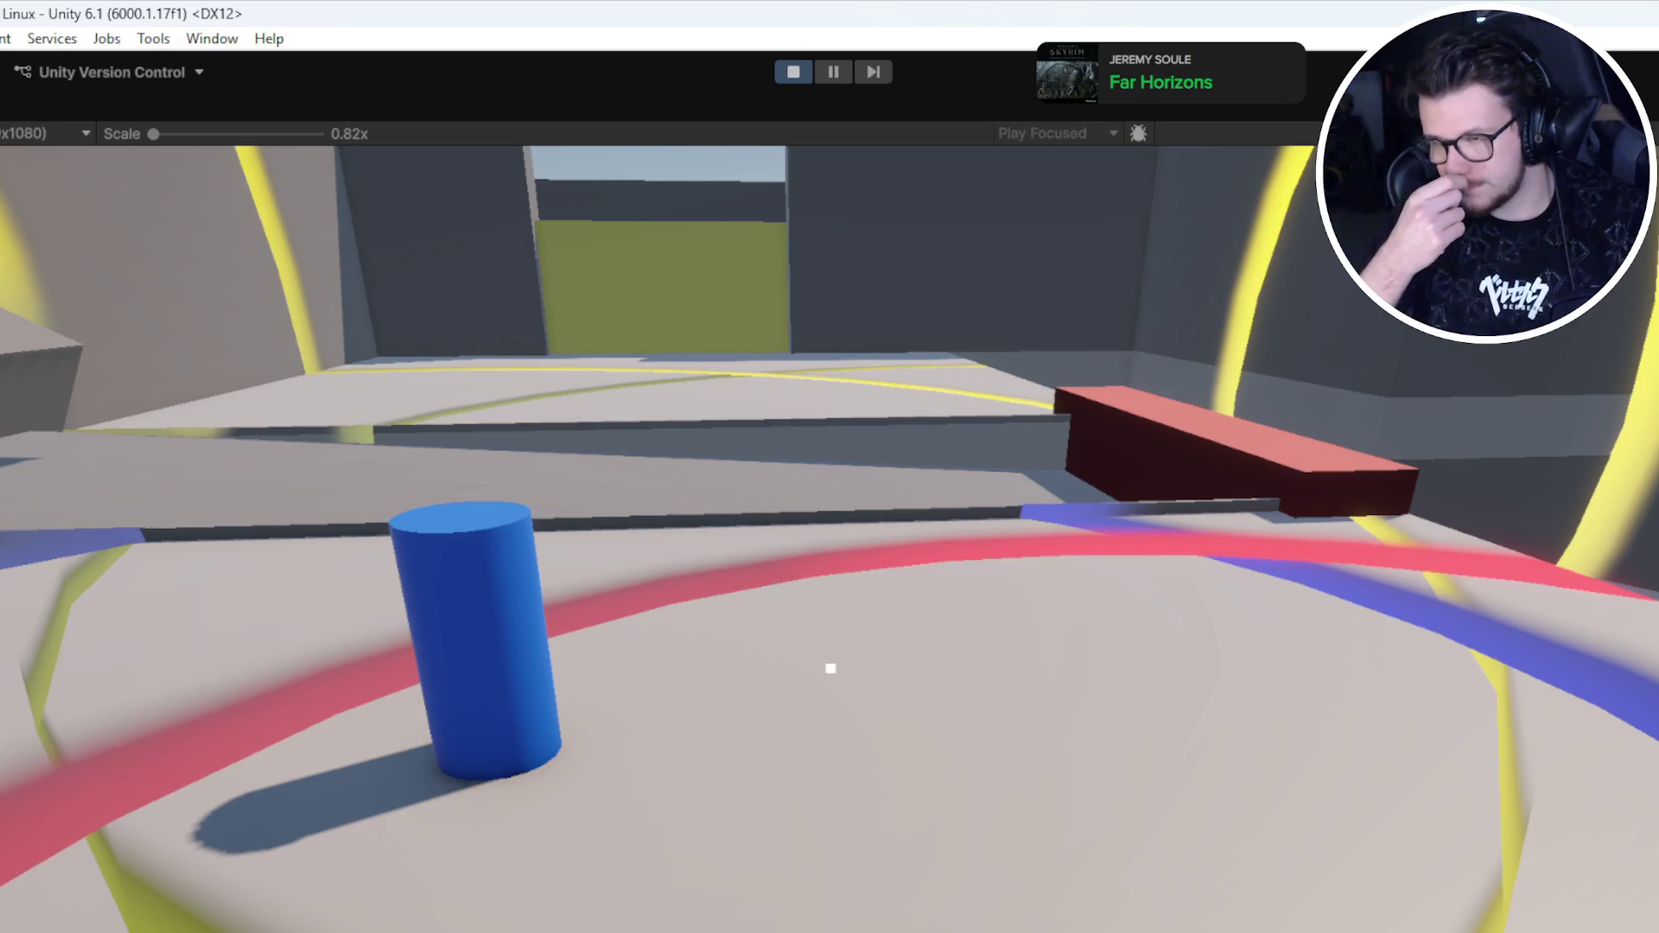
key("w")
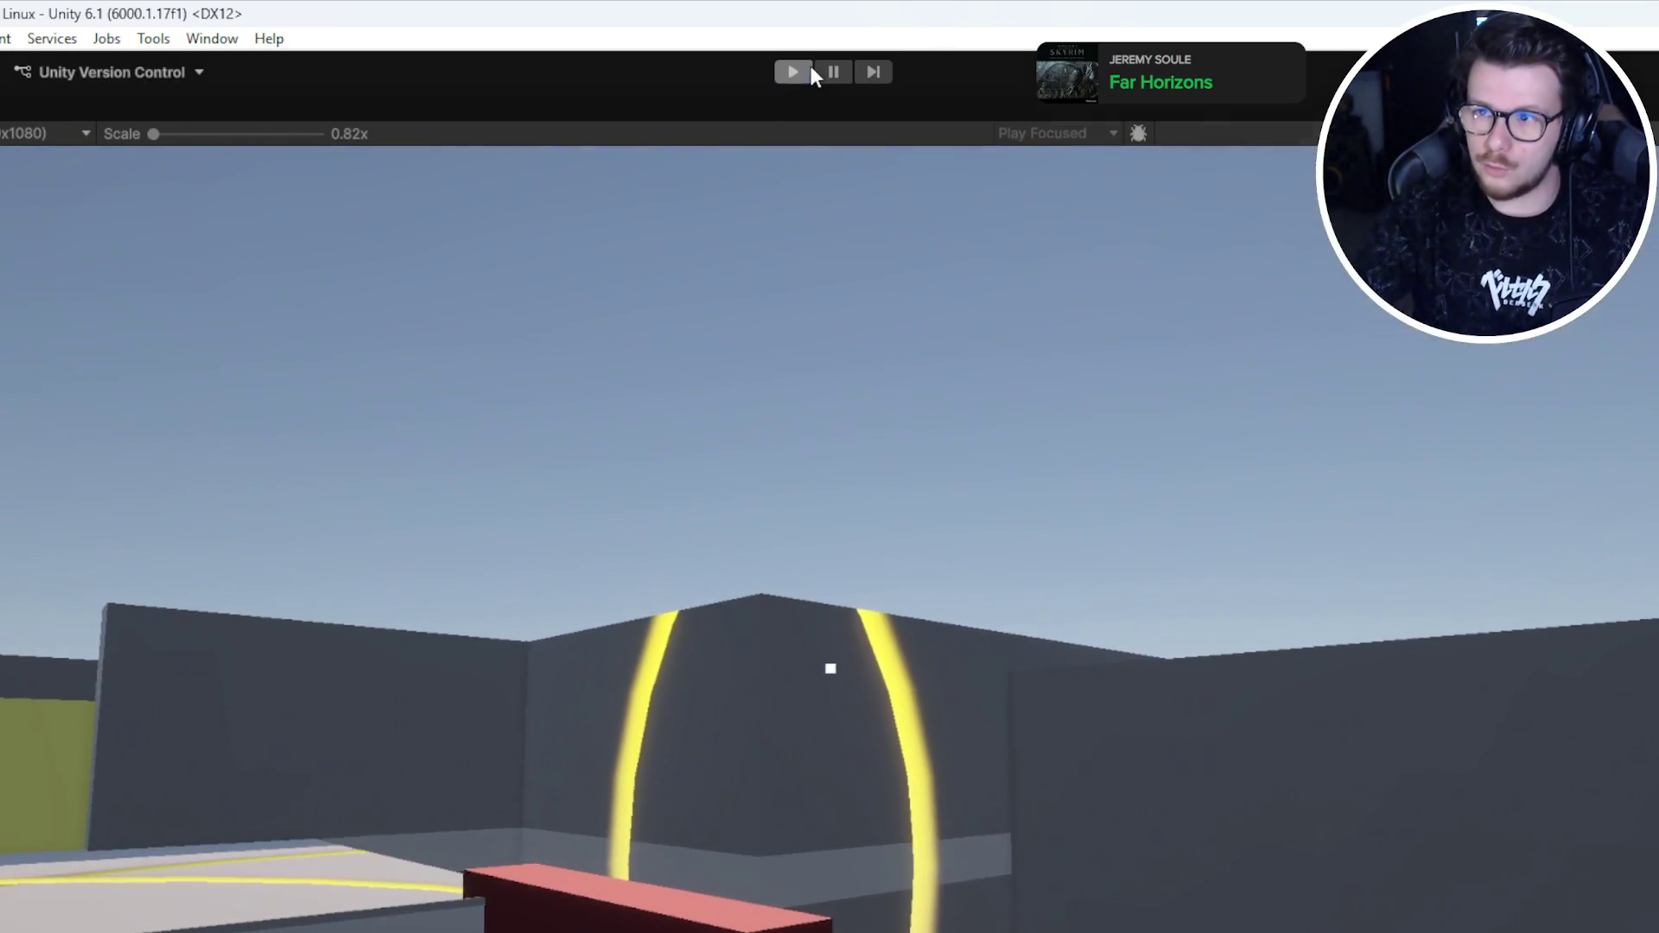
Step: Stop play mode, then select and frame the river in the Scene view
left_click(803, 69)
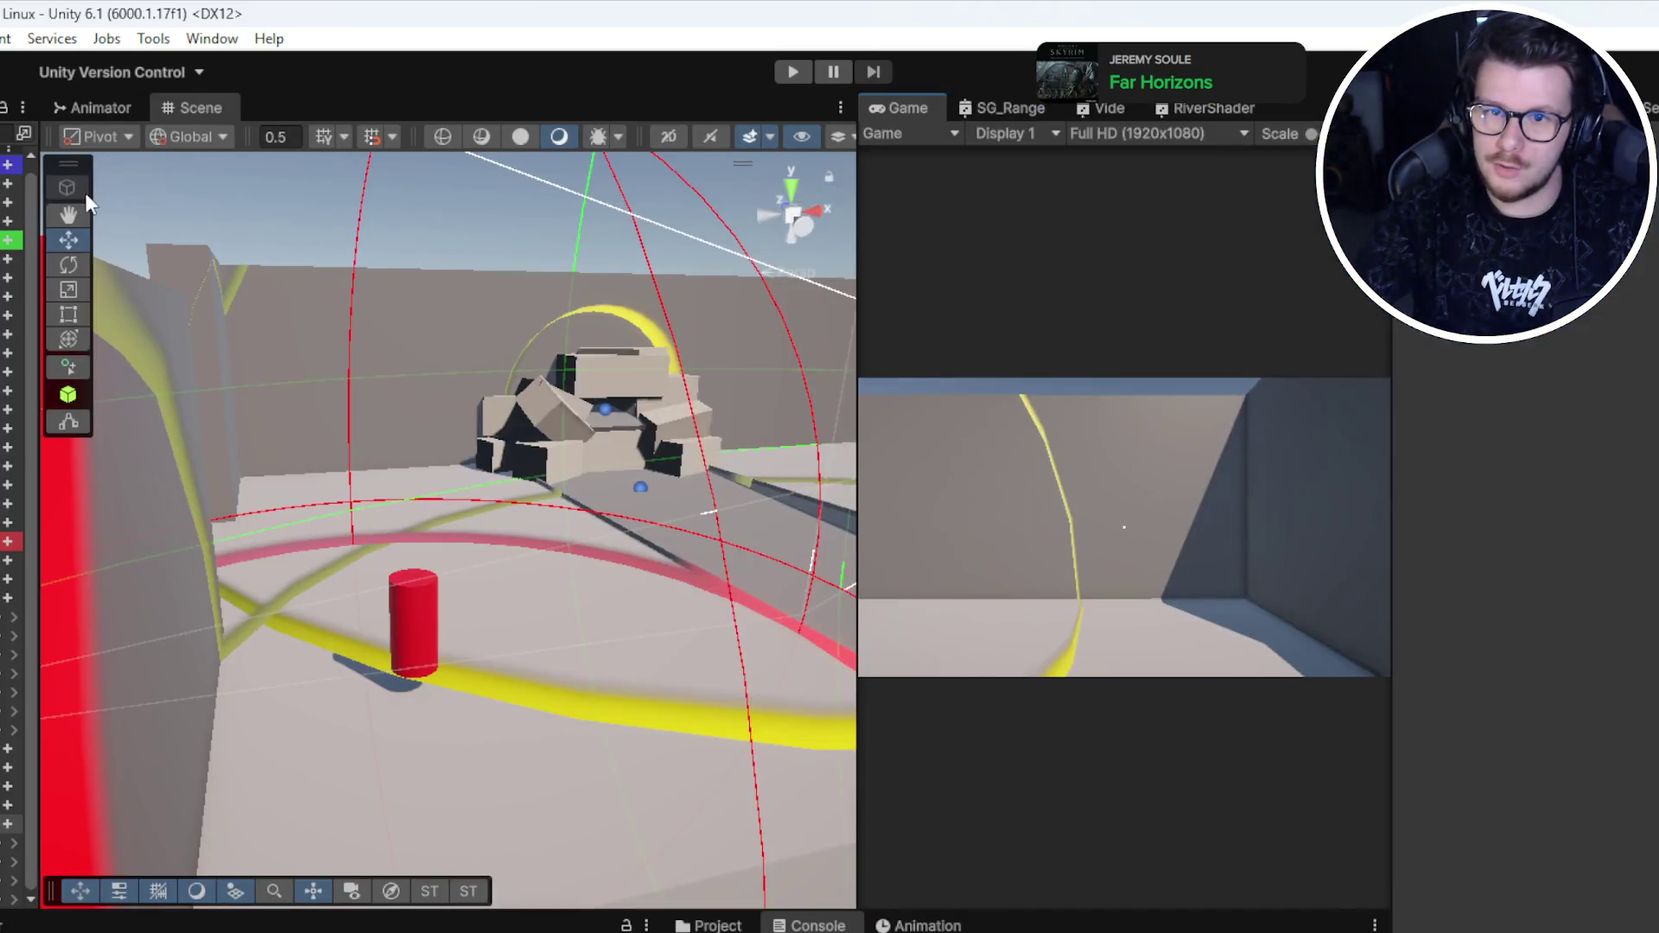
mouse_move(553, 518)
left_mouse_down()
mouse_move(622, 486)
mouse_move(691, 363)
mouse_move(750, 423)
mouse_move(660, 586)
mouse_move(576, 540)
mouse_move(247, 509)
left_mouse_up()
left_click(436, 644)
key("f")
mouse_move(436, 643)
left_mouse_down()
mouse_move(427, 534)
mouse_move(483, 510)
left_mouse_up()
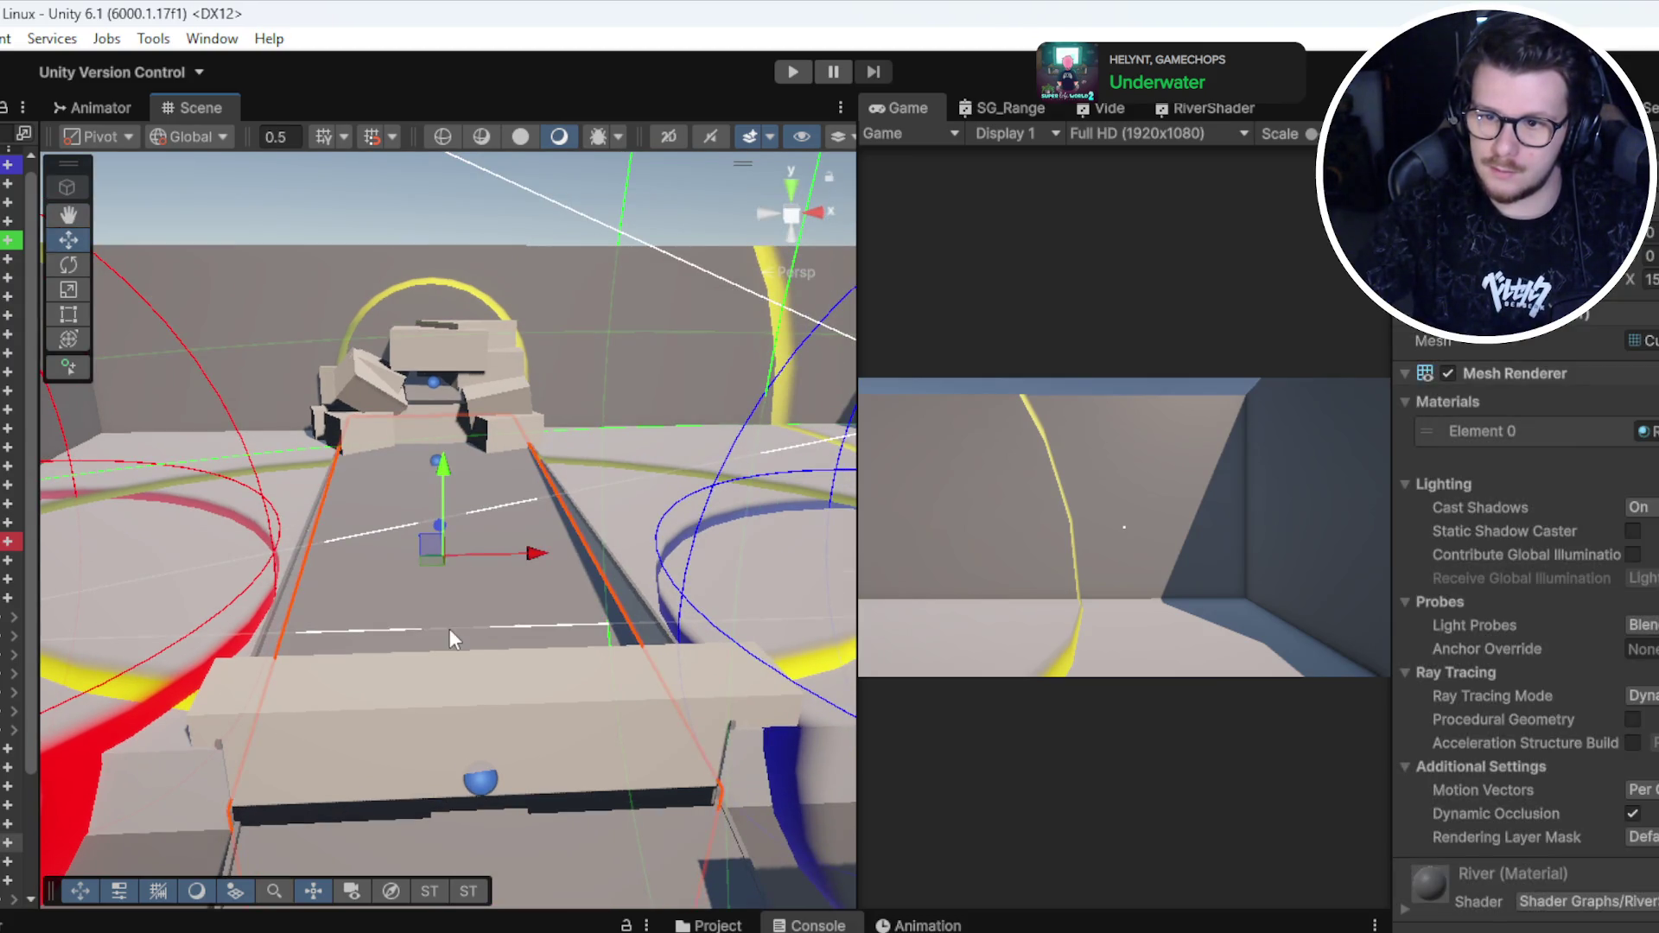
Step: Stretch the channel floor sideways with the Scale tool and save the scene
left_click(450, 630)
key("r")
left_click_drag(531, 574, 967, 546)
key("ctrl+s")
mouse_move(518, 536)
left_mouse_down()
mouse_move(415, 509)
mouse_move(696, 385)
left_mouse_up()
key("w")
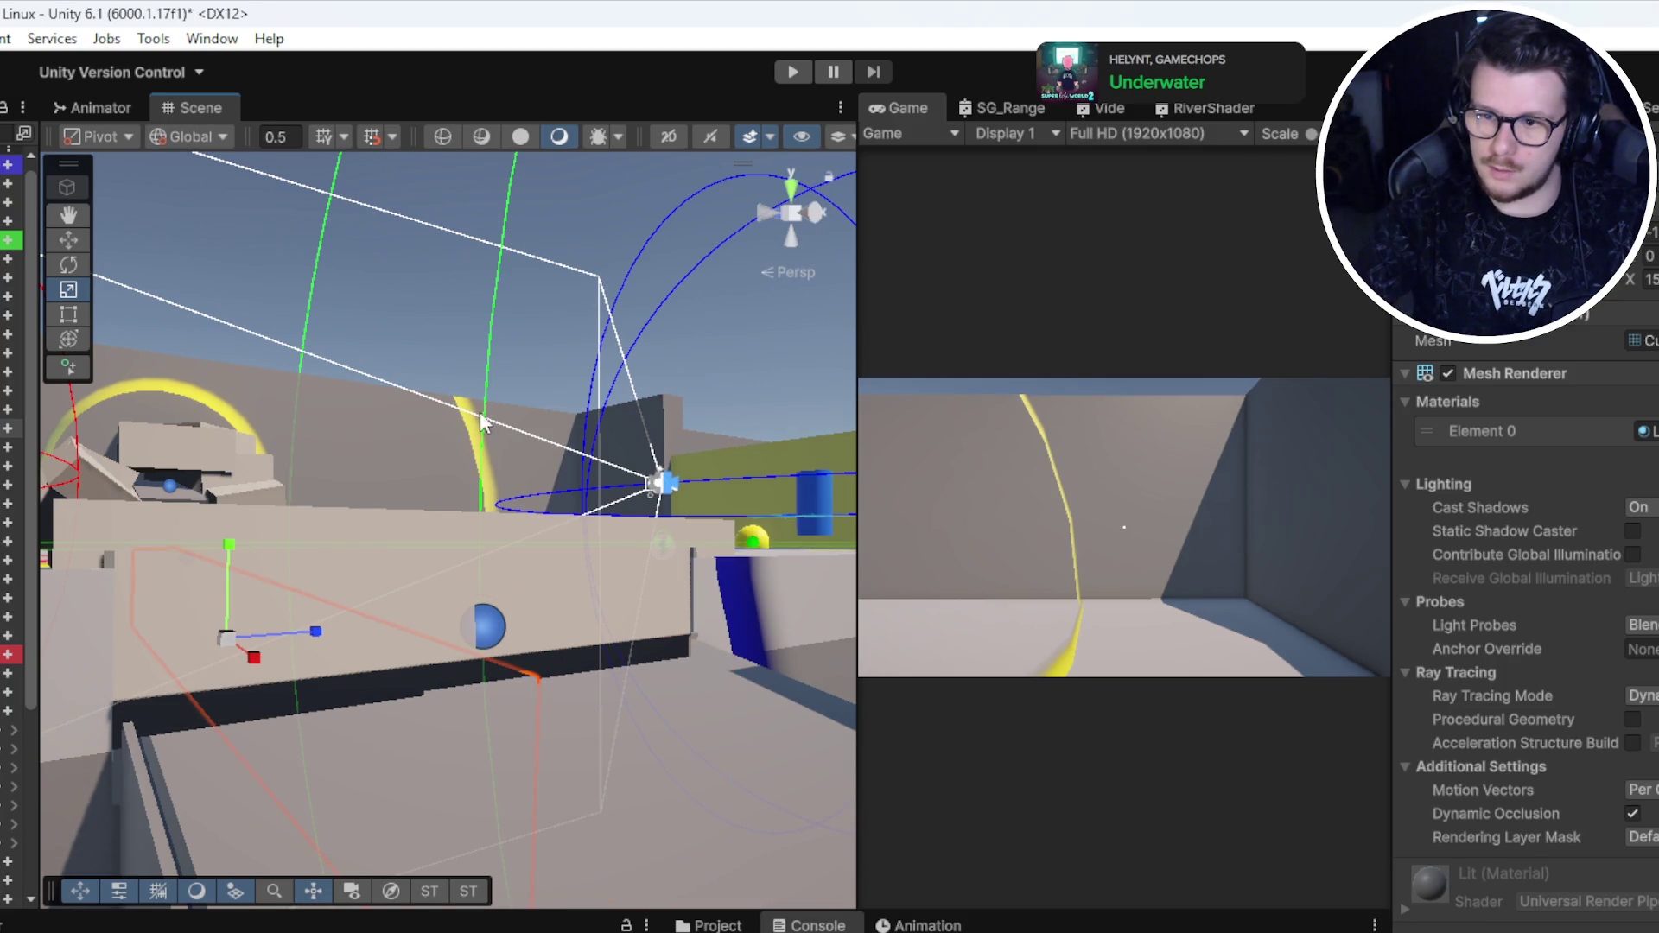
key("f")
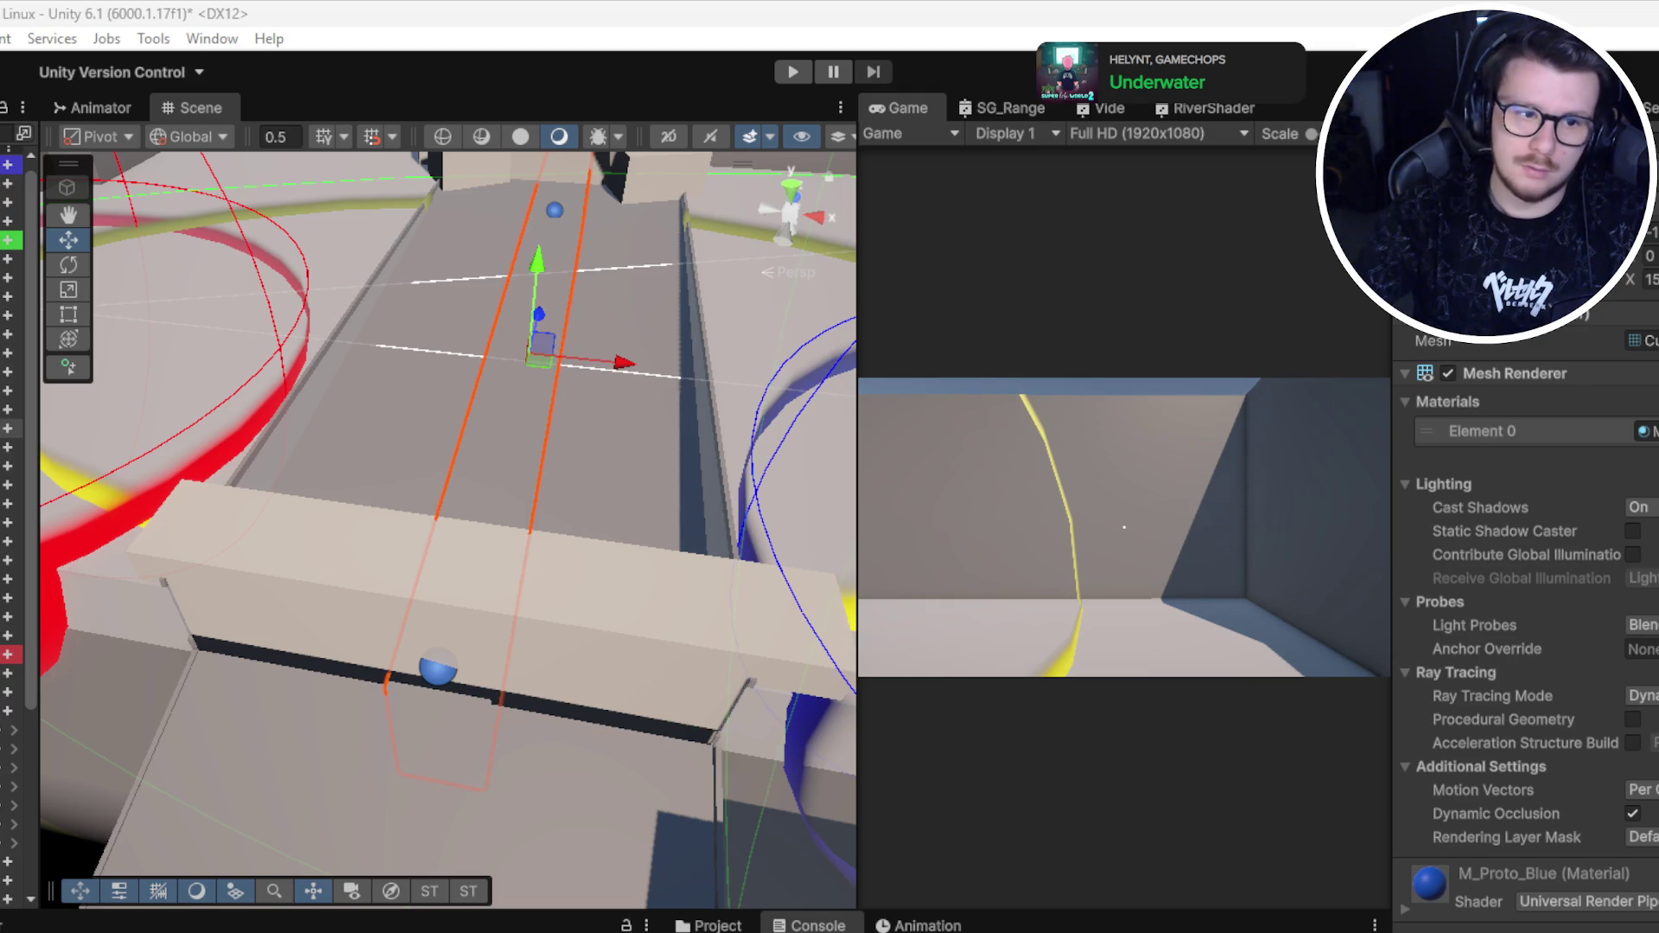
key("ctrl+s")
Step: Widen the channel floor further, save, and lengthen the river along the channel
mouse_move(605, 562)
left_mouse_down()
mouse_move(773, 596)
mouse_move(481, 650)
mouse_move(341, 470)
mouse_move(494, 499)
mouse_move(529, 473)
mouse_move(535, 598)
mouse_move(492, 603)
left_mouse_up()
key("r")
left_click_drag(537, 533, 963, 547)
key("ctrl+s")
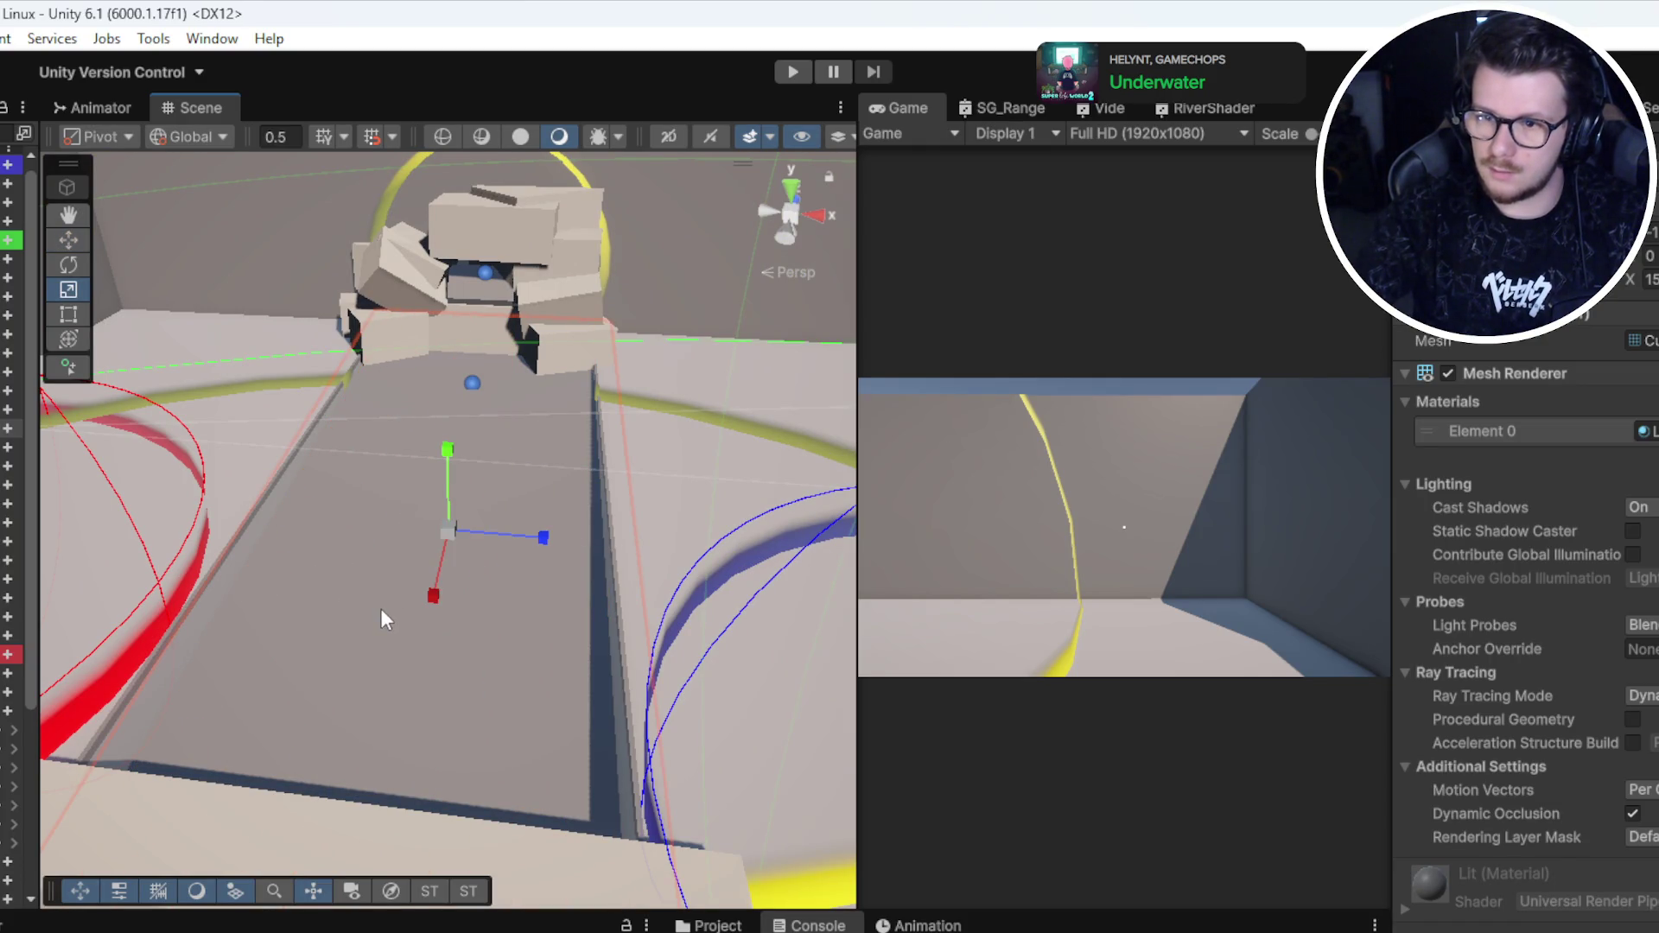
mouse_move(543, 527)
left_mouse_down()
mouse_move(501, 529)
mouse_move(539, 527)
mouse_move(523, 528)
left_mouse_up()
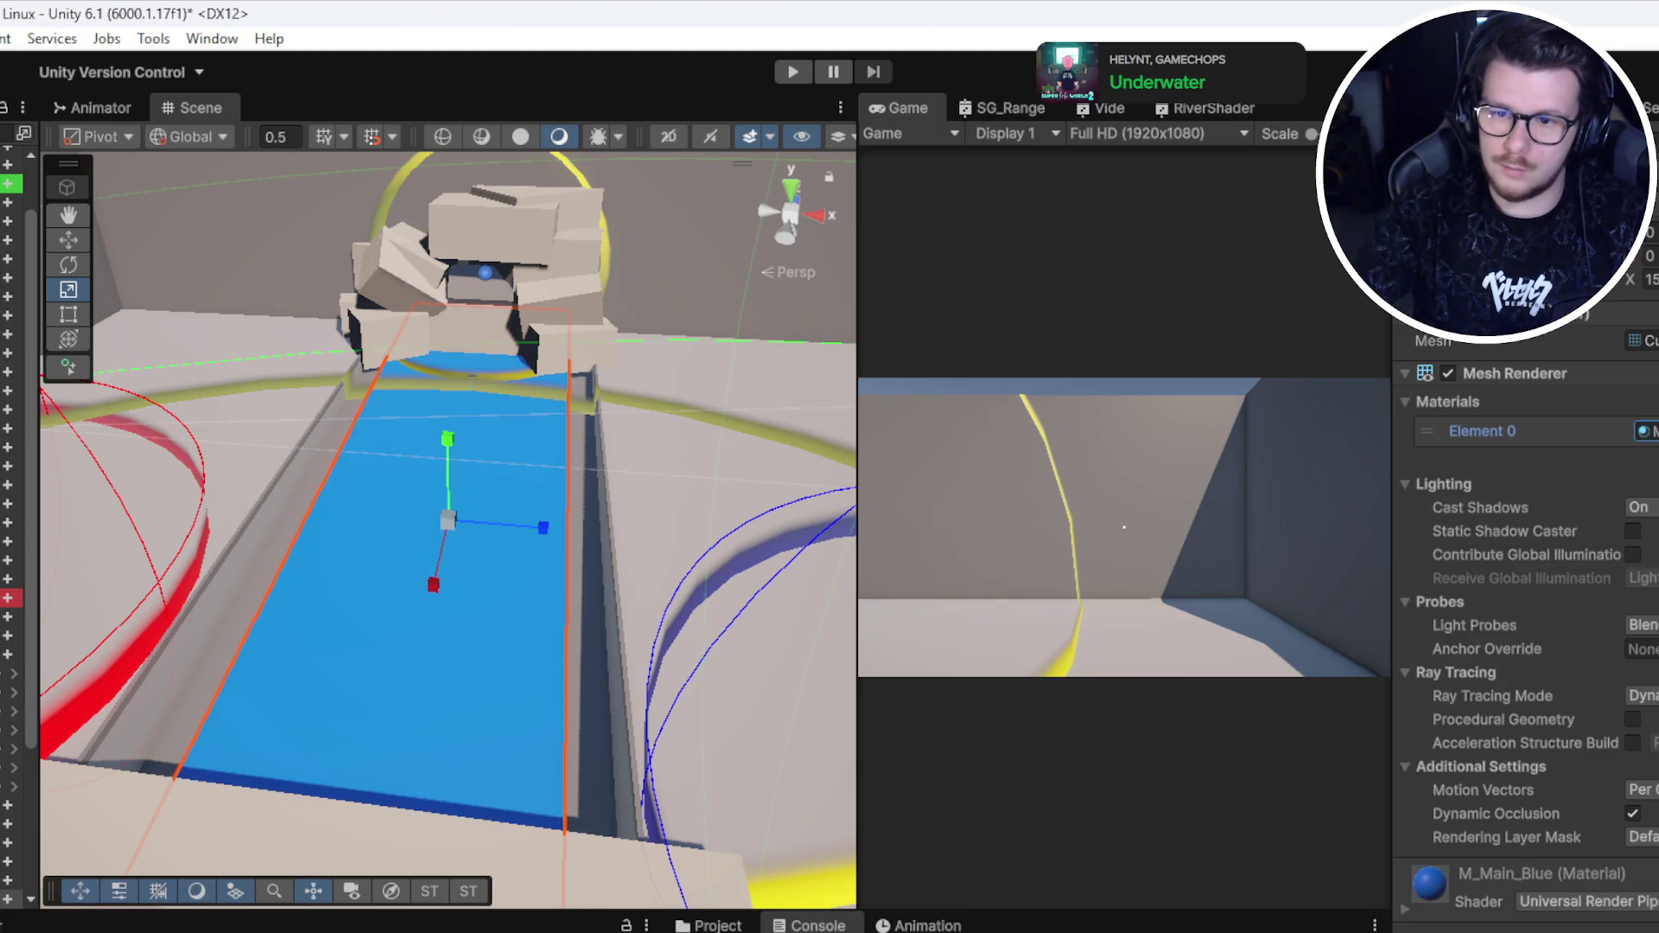
Step: Zoom around, redo the last change, and select the pillar object
scroll(458, 588, "down", 3)
scroll(449, 543, "up", 3)
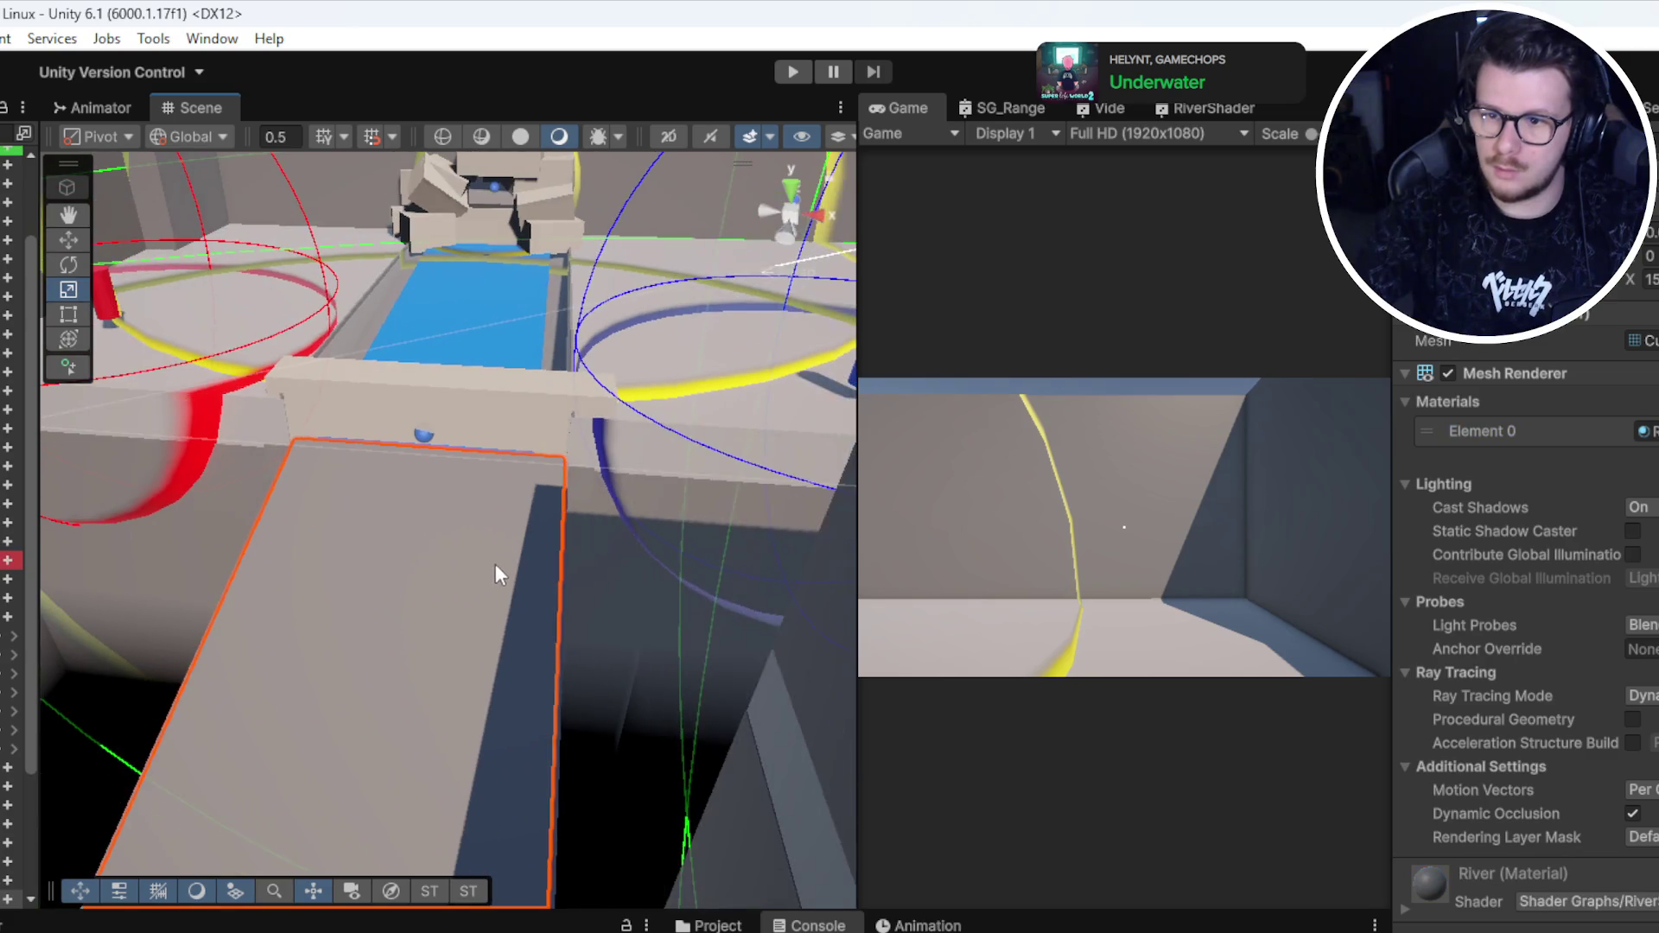
scroll(499, 683, "down", 2)
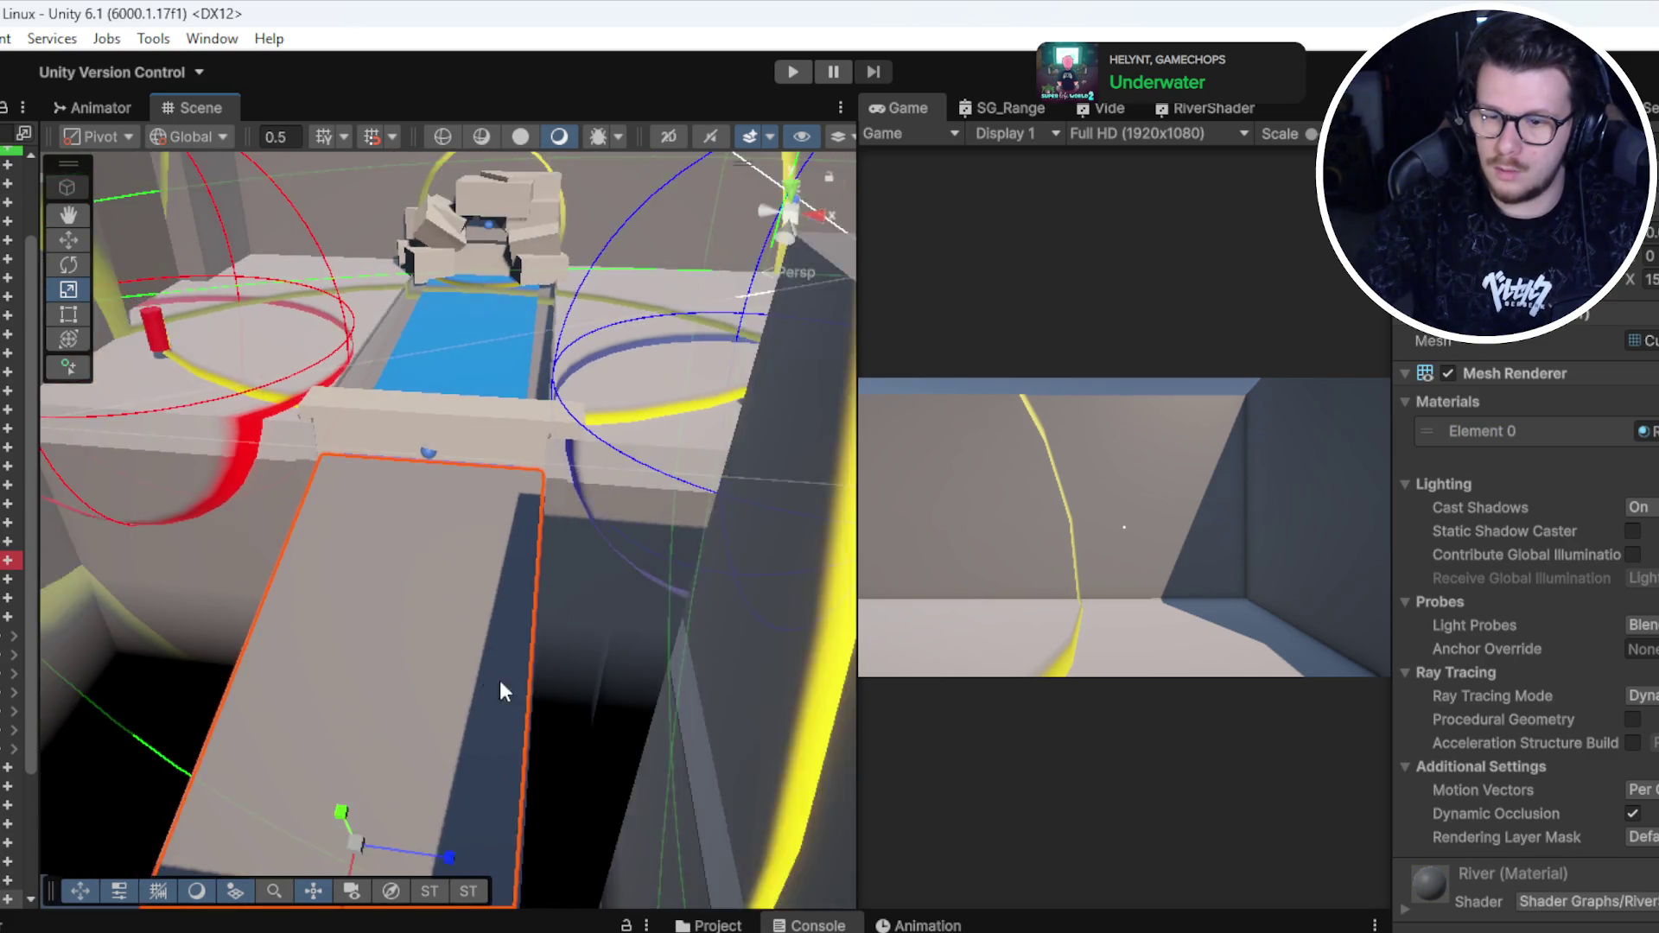
scroll(441, 644, "up", 5)
scroll(433, 634, "down", 5)
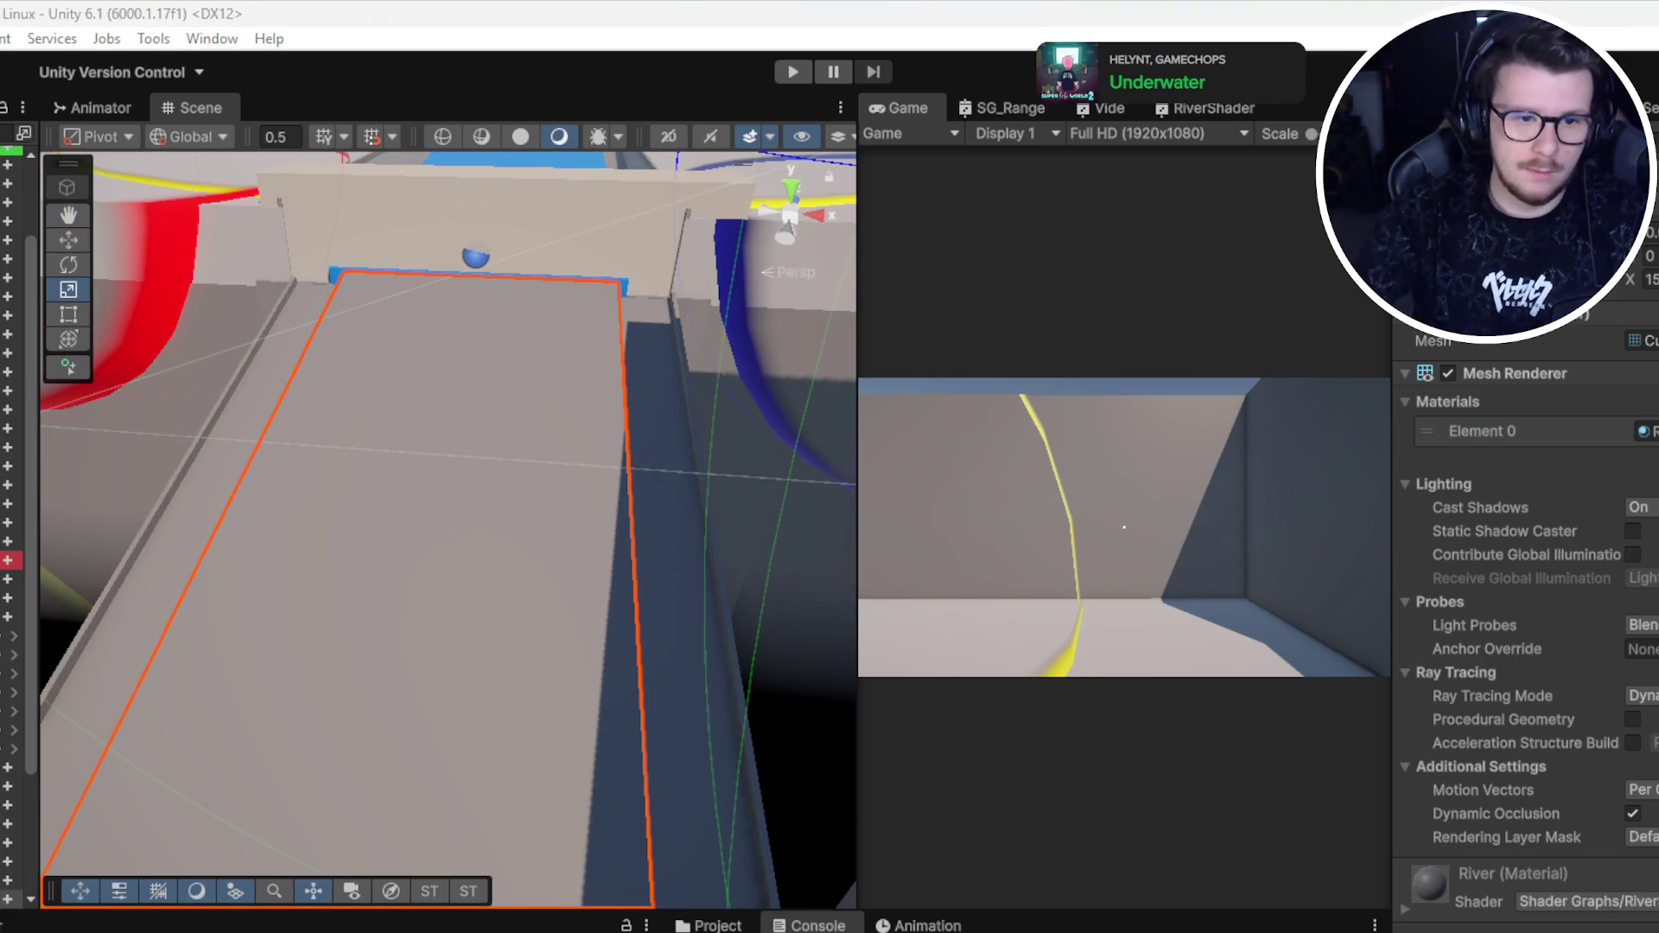
key("ctrl+y")
mouse_move(458, 519)
left_mouse_down()
mouse_move(567, 325)
mouse_move(449, 611)
mouse_move(573, 340)
mouse_move(536, 381)
mouse_move(605, 267)
mouse_move(611, 404)
mouse_move(441, 227)
left_mouse_up()
left_click(614, 254)
Step: Fly toward the blue channel, then select and frame the water plane
mouse_move(441, 298)
left_mouse_down()
mouse_move(374, 485)
mouse_move(397, 459)
mouse_move(416, 471)
mouse_move(346, 501)
mouse_move(556, 522)
mouse_move(303, 555)
left_mouse_up()
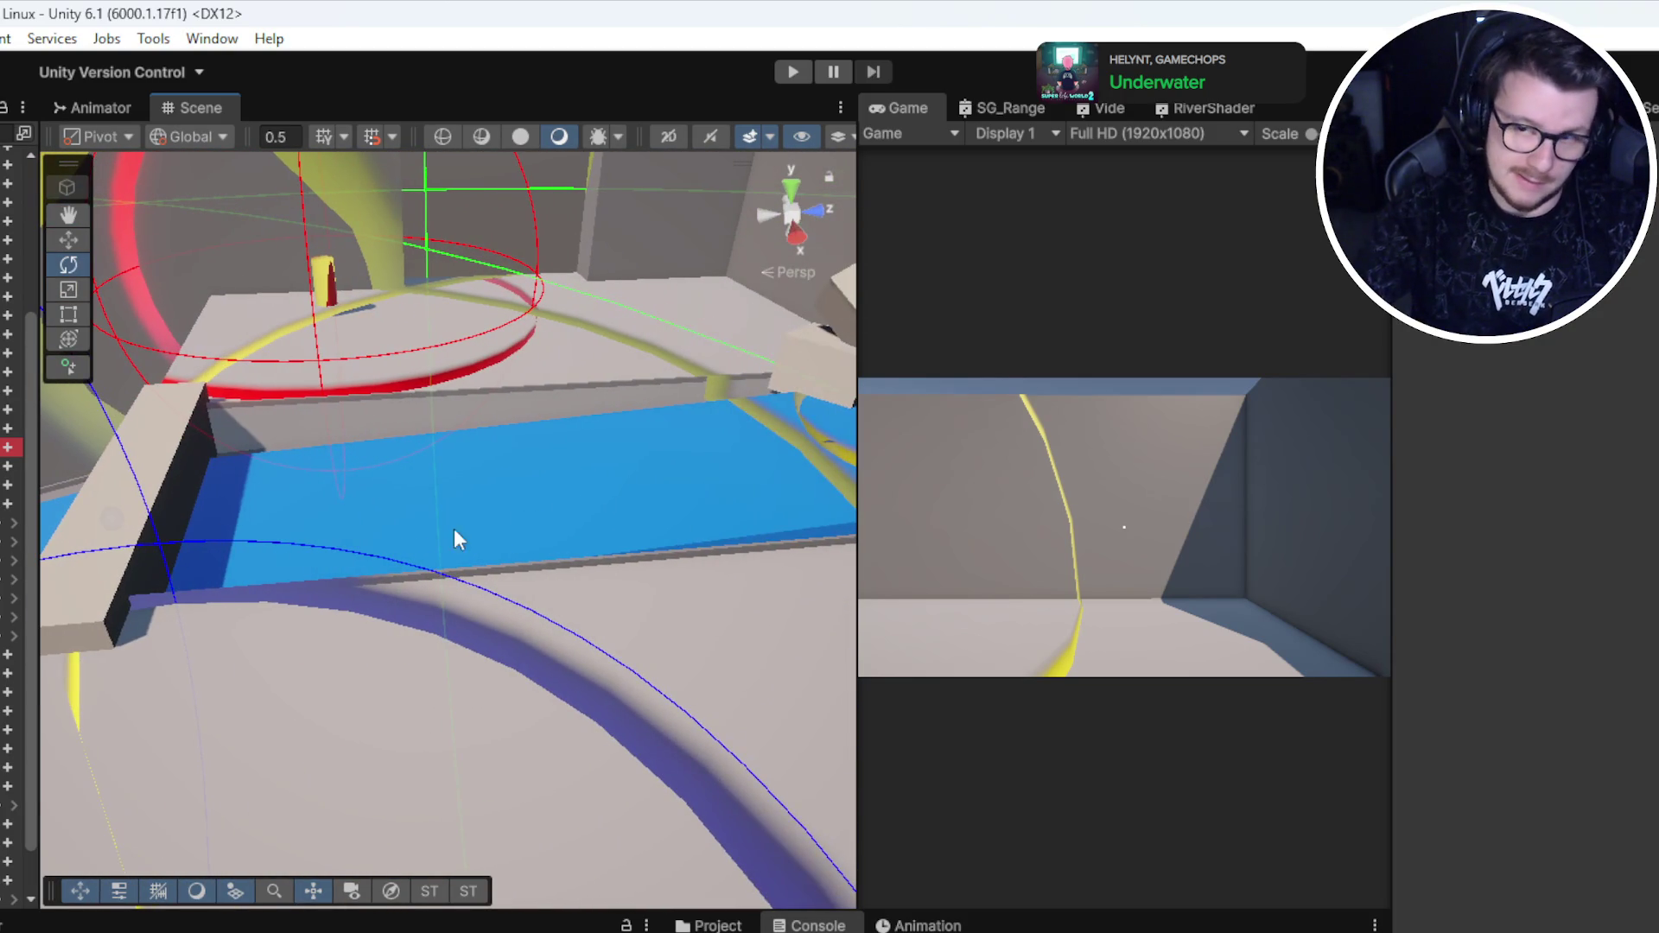
mouse_move(170, 501)
left_mouse_down()
mouse_move(260, 478)
mouse_move(414, 514)
mouse_move(970, 566)
mouse_move(458, 596)
left_mouse_up()
left_click(427, 531)
key("w")
mouse_move(426, 530)
left_mouse_down()
mouse_move(467, 453)
mouse_move(455, 381)
mouse_move(548, 280)
left_mouse_up()
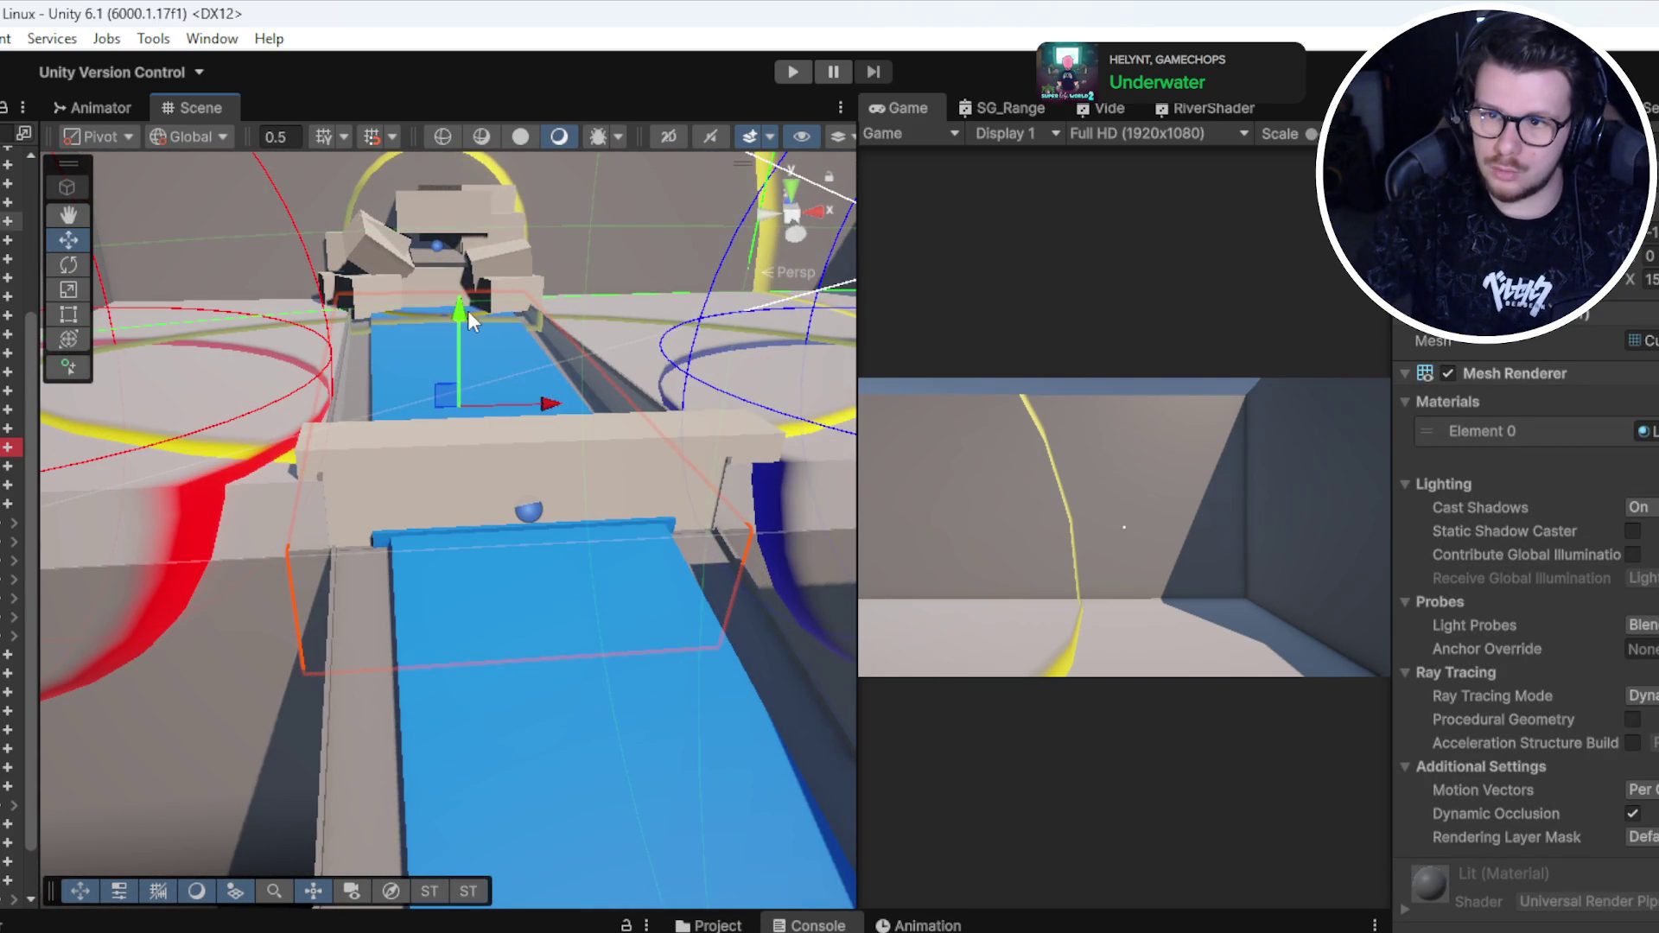
key("f")
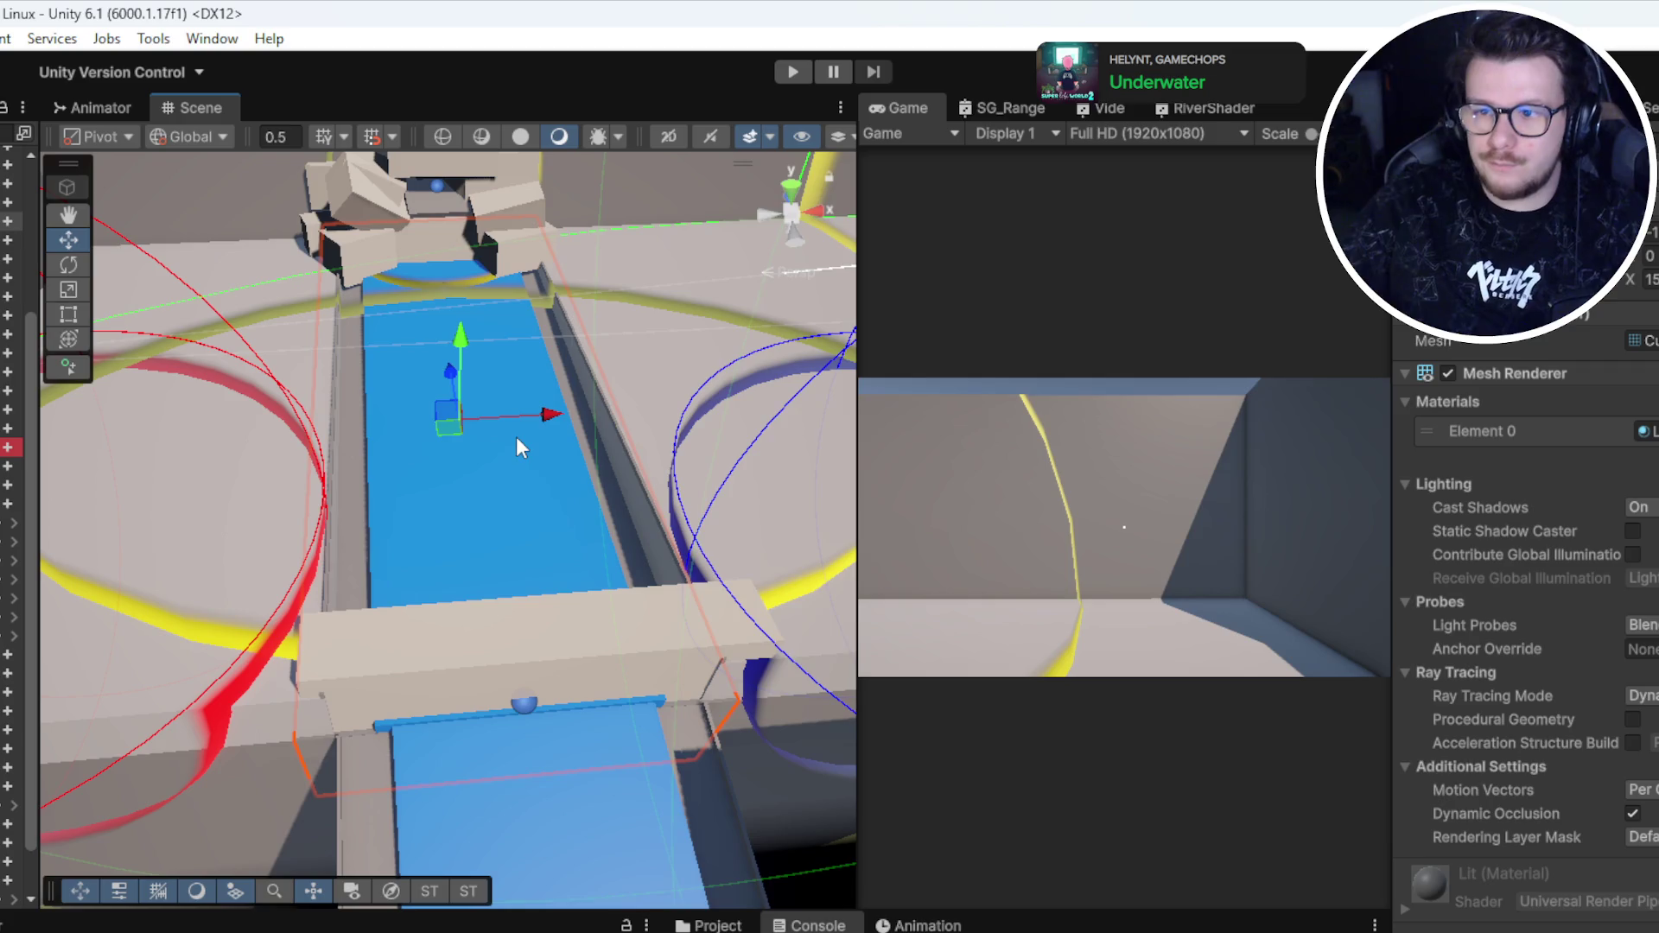
Step: Select the black plane from a near top-down view, rotate it, and frame it
scroll(525, 505, "down", 5)
mouse_move(518, 531)
left_mouse_down()
mouse_move(477, 609)
mouse_move(374, 604)
left_mouse_up()
left_click(266, 740)
left_click_drag(266, 740, 440, 645)
left_click_drag(450, 476, 610, 510)
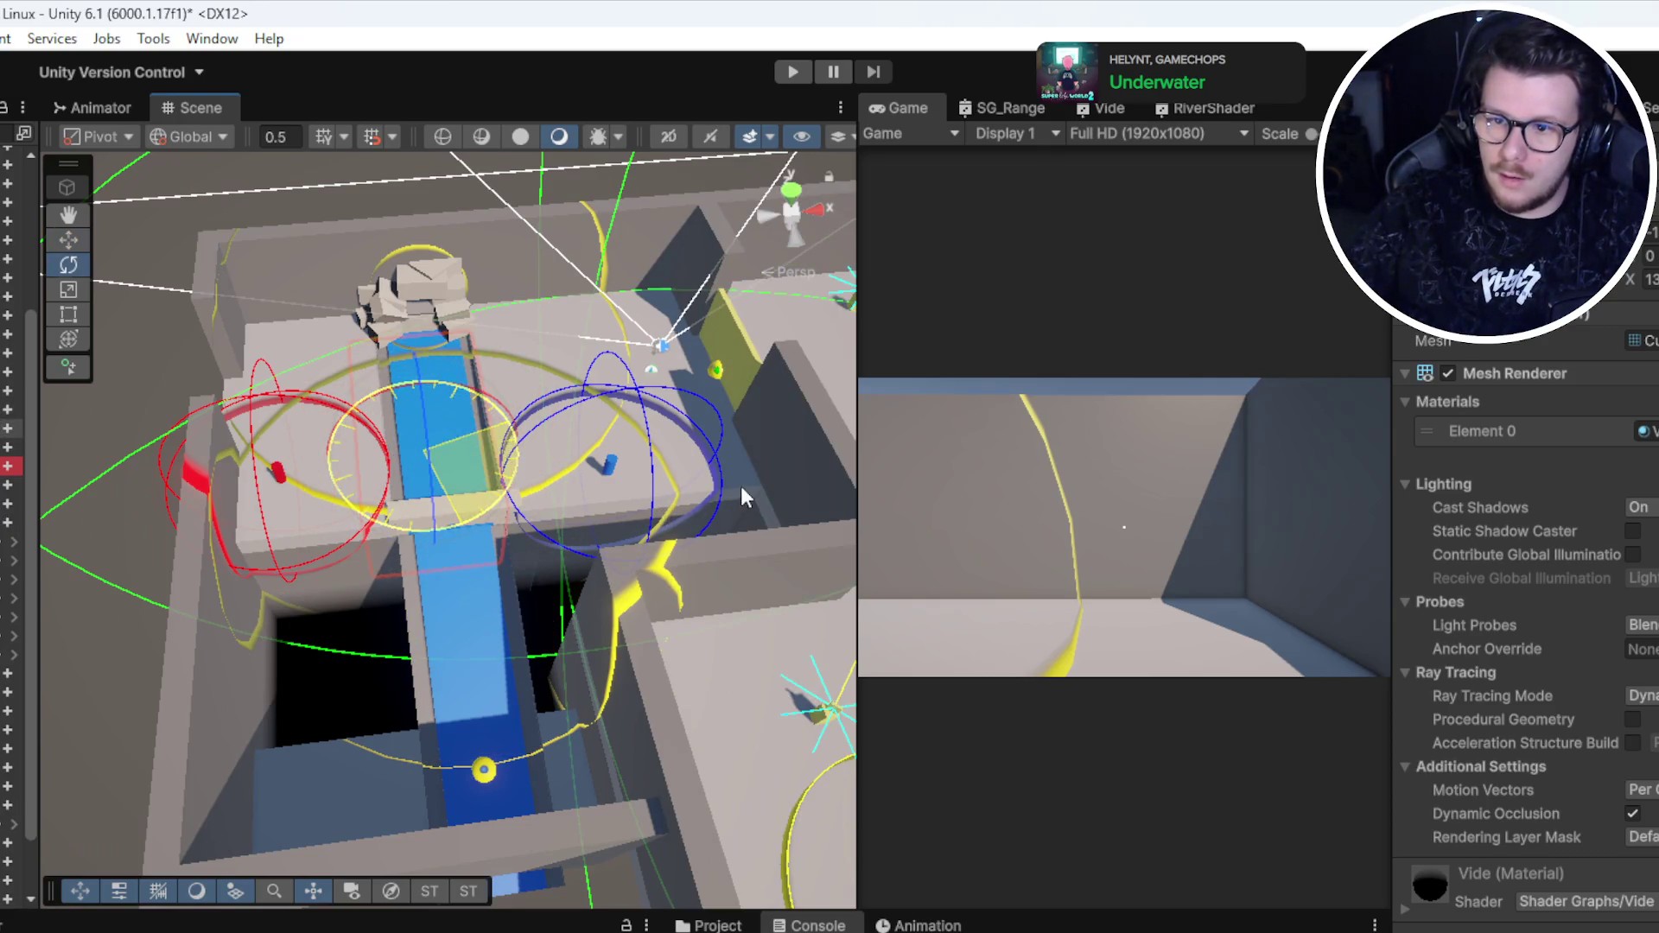
key("w")
key("f")
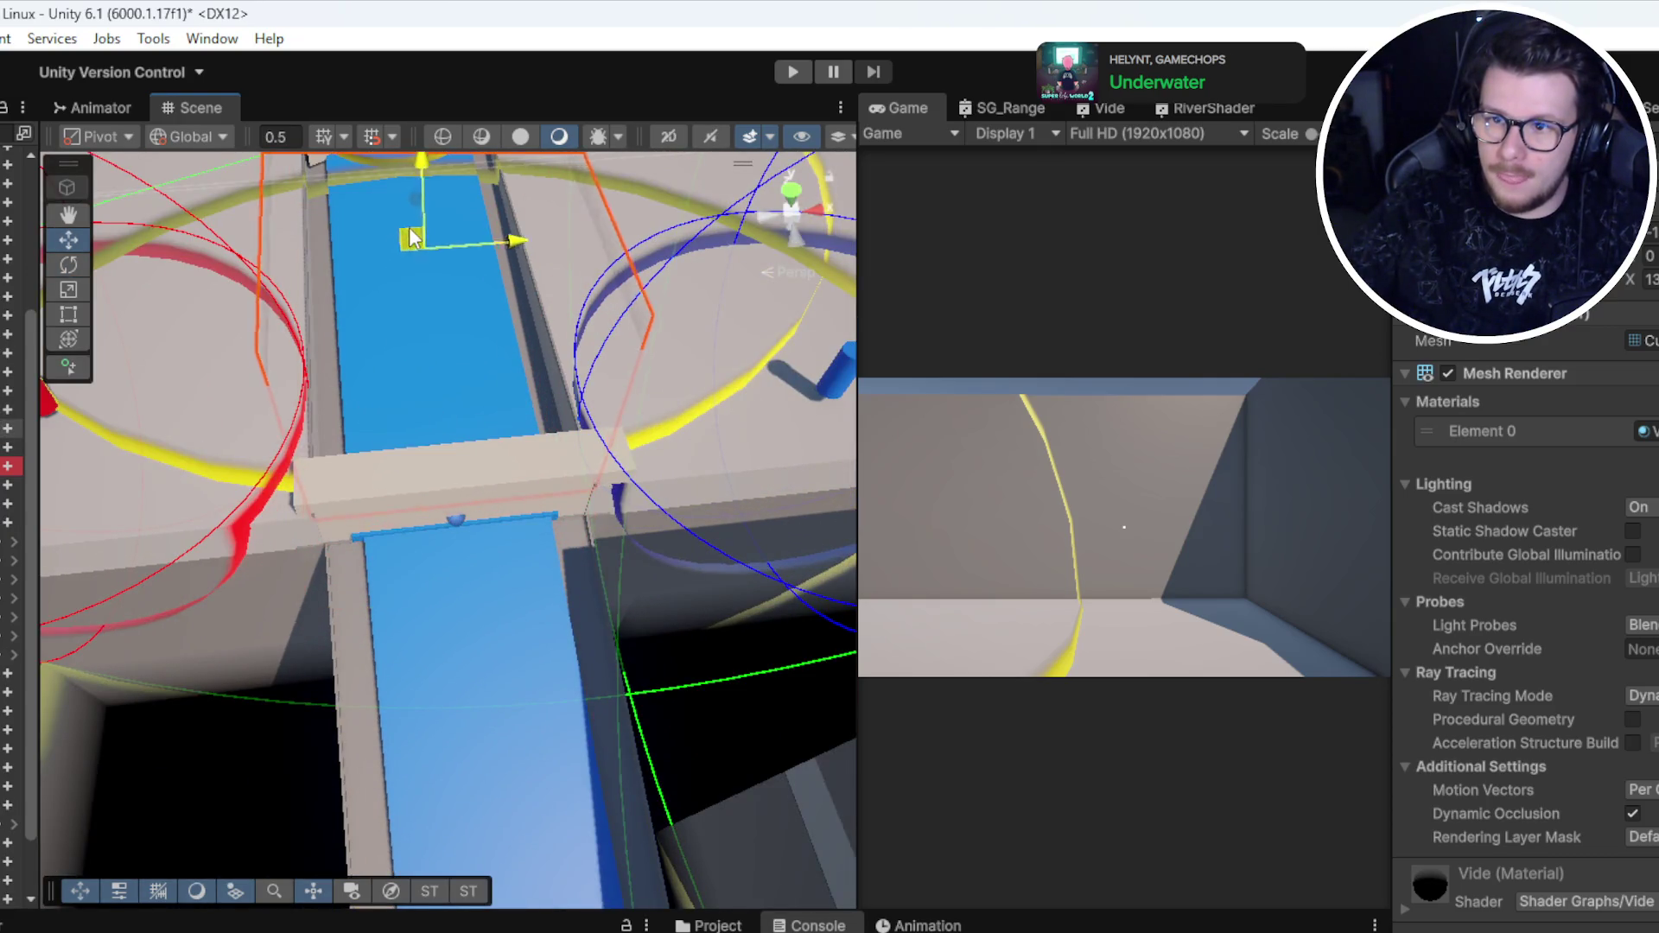
mouse_move(490, 206)
left_mouse_down()
mouse_move(481, 467)
mouse_move(444, 345)
left_mouse_up()
Step: Narrow the crossing block along its width, then inspect it over the blue channel
key("r")
mouse_move(360, 410)
left_mouse_down()
mouse_move(396, 406)
mouse_move(552, 225)
mouse_move(604, 397)
mouse_move(411, 409)
mouse_move(396, 365)
mouse_move(508, 320)
mouse_move(534, 377)
mouse_move(335, 578)
mouse_move(499, 378)
mouse_move(802, 494)
left_mouse_up()
key("w")
mouse_move(633, 491)
left_mouse_down()
mouse_move(606, 527)
mouse_move(545, 457)
mouse_move(230, 381)
mouse_move(476, 460)
left_mouse_up()
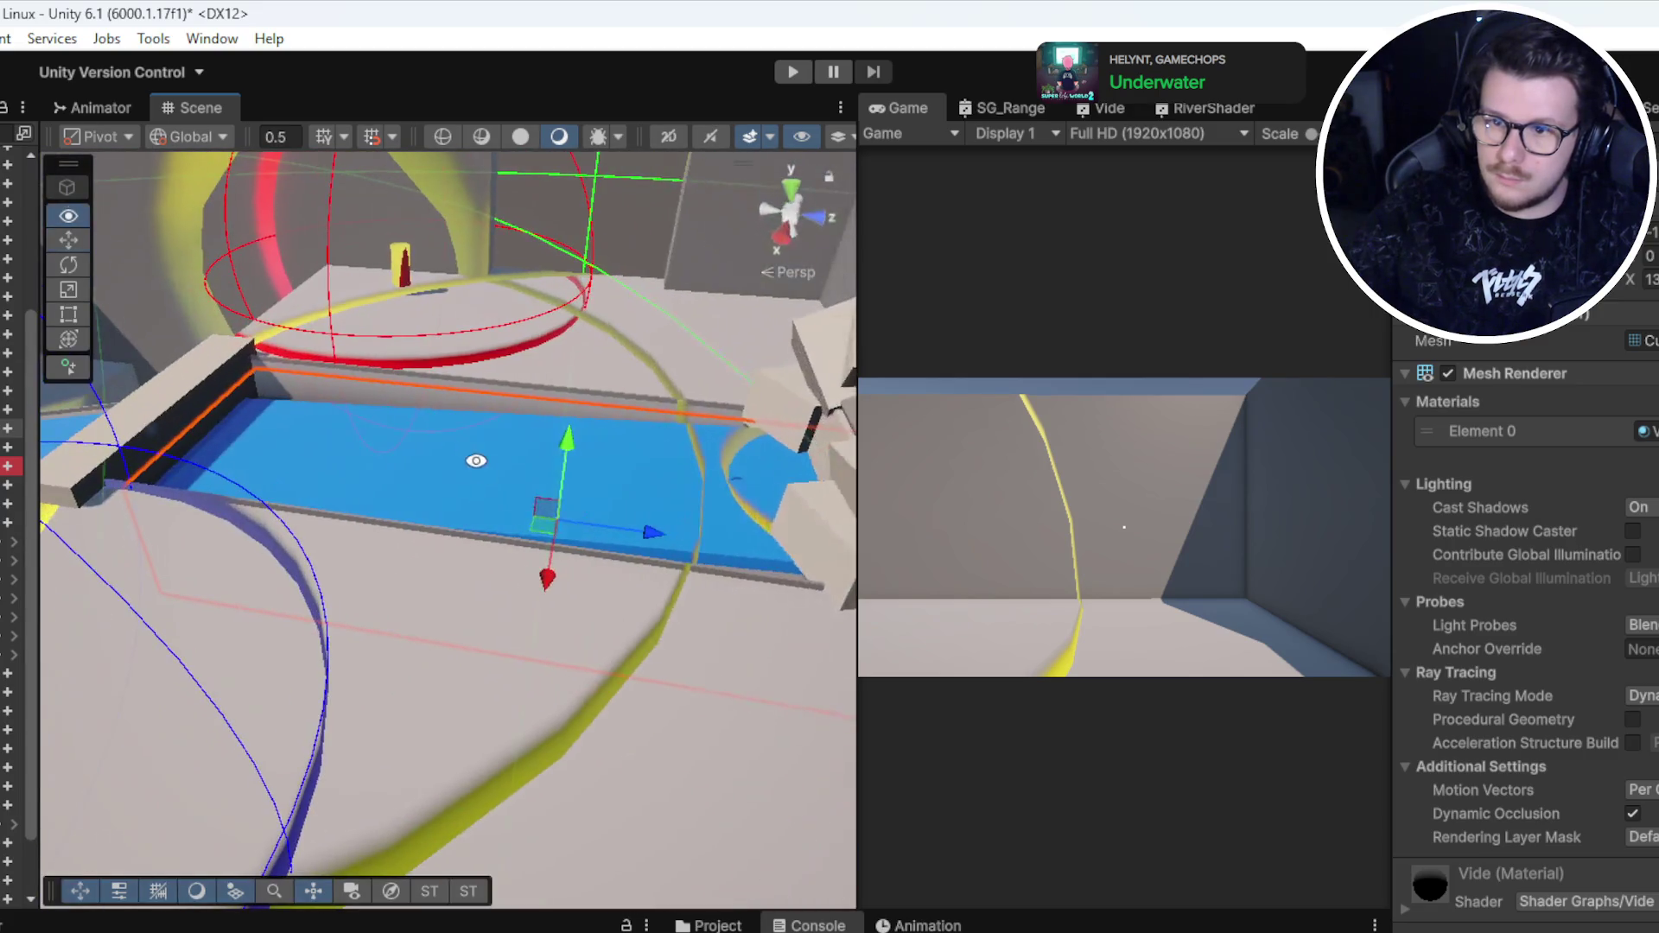
key("w")
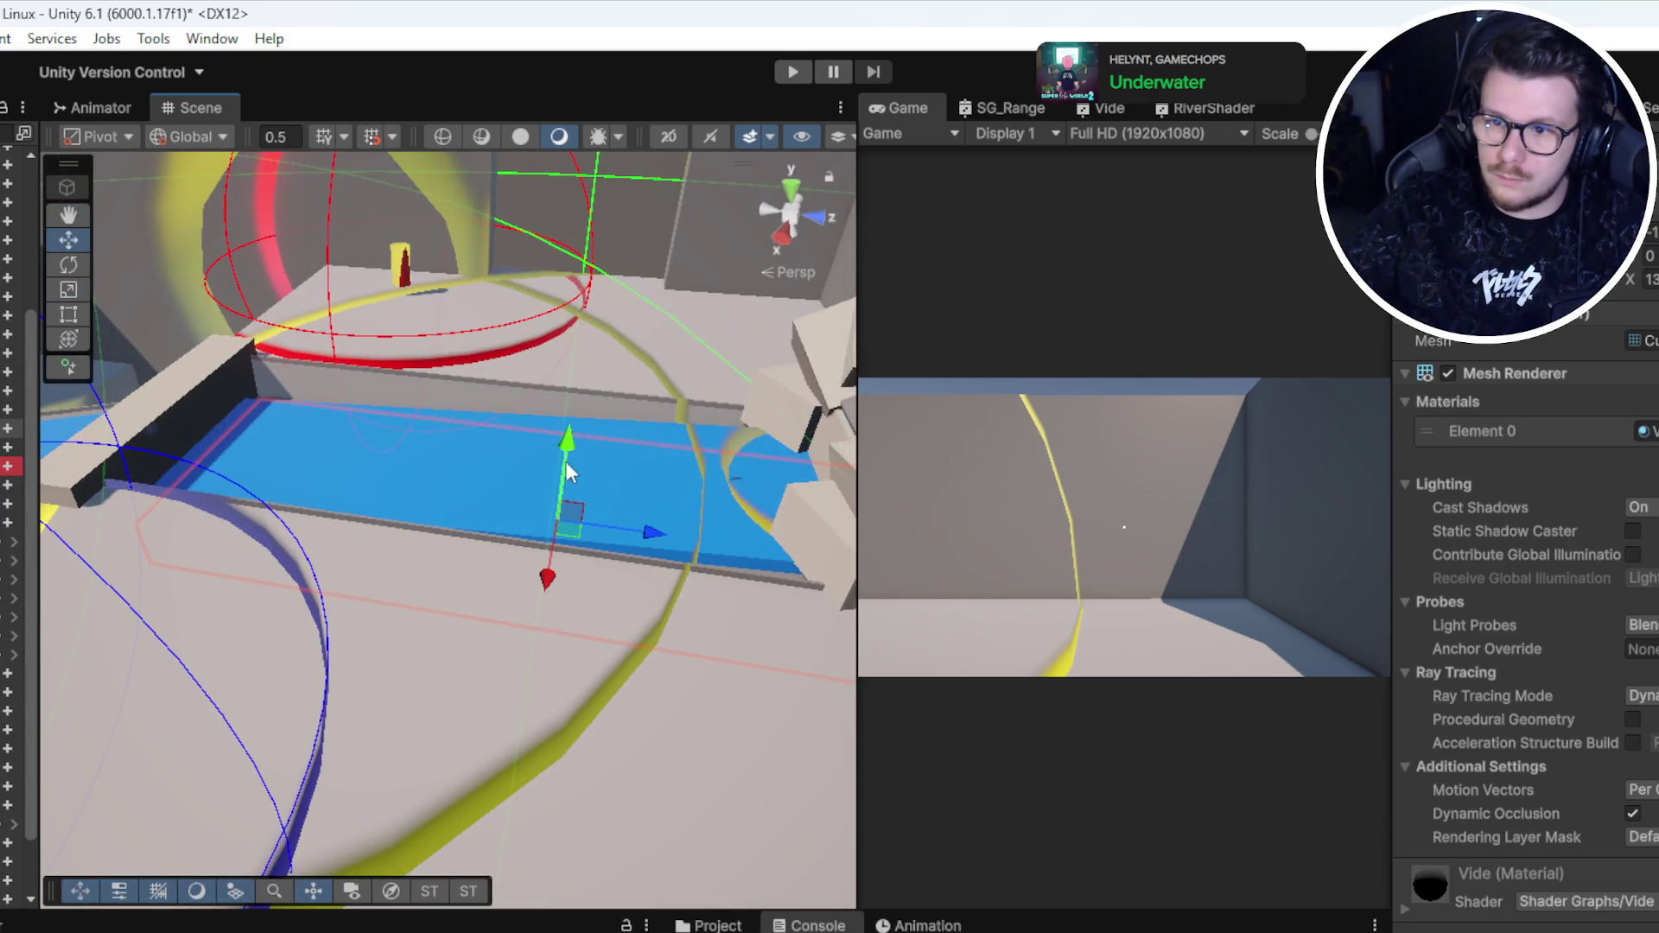
mouse_move(521, 475)
left_mouse_down()
mouse_move(370, 440)
mouse_move(545, 451)
mouse_move(372, 604)
mouse_move(167, 666)
mouse_move(147, 619)
mouse_move(167, 622)
left_mouse_up()
scroll(543, 512, "down", 3)
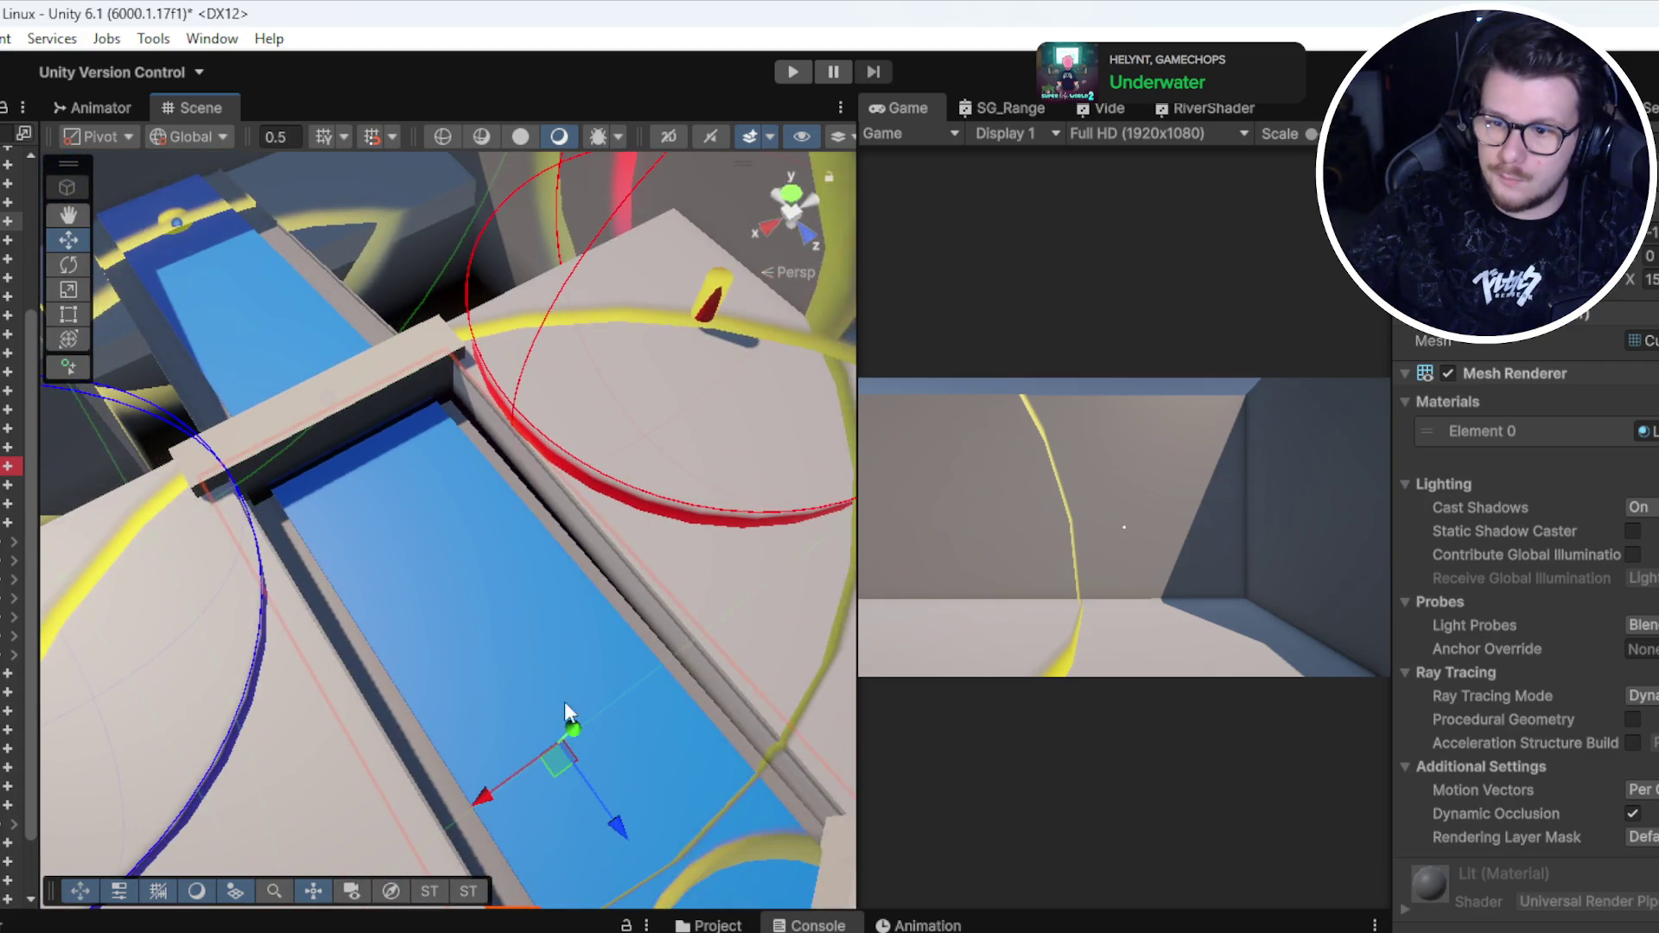
mouse_move(571, 738)
left_mouse_down()
mouse_move(468, 624)
mouse_move(548, 407)
mouse_move(604, 706)
mouse_move(1063, 829)
left_mouse_up()
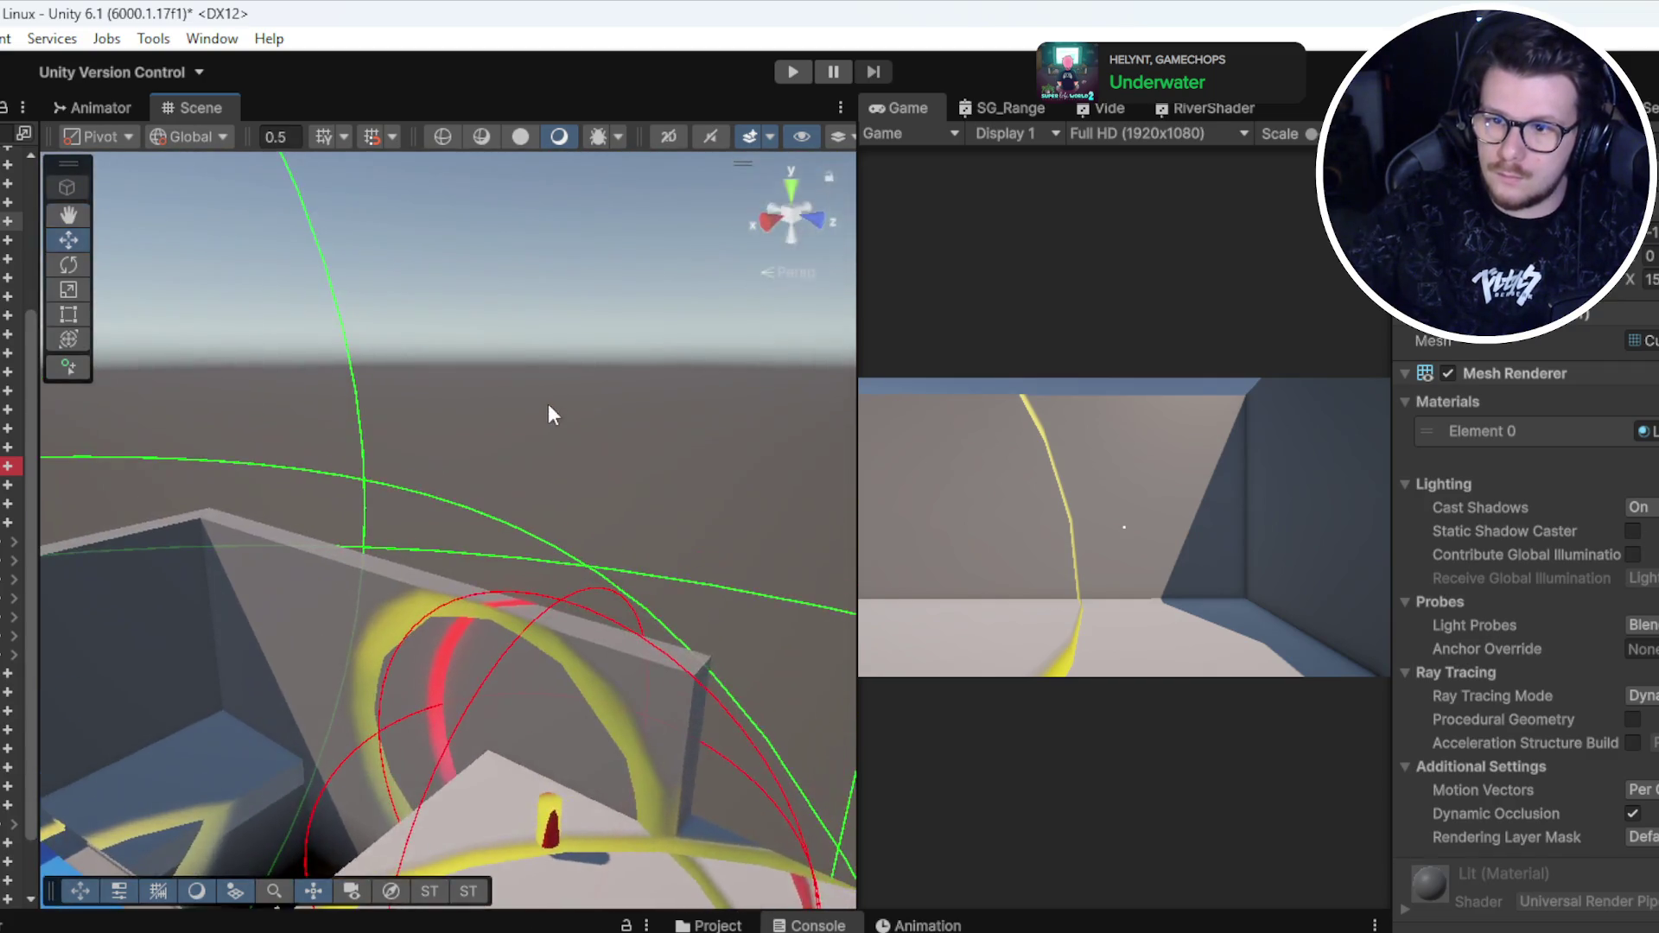
mouse_move(651, 744)
left_mouse_down()
mouse_move(1389, 791)
mouse_move(1630, 703)
mouse_move(103, 553)
mouse_move(233, 529)
mouse_move(314, 546)
mouse_move(289, 549)
mouse_move(302, 536)
left_mouse_up()
Step: Select the beam over the channel and stretch it along its length
left_click(302, 536)
left_click(249, 635)
key("f")
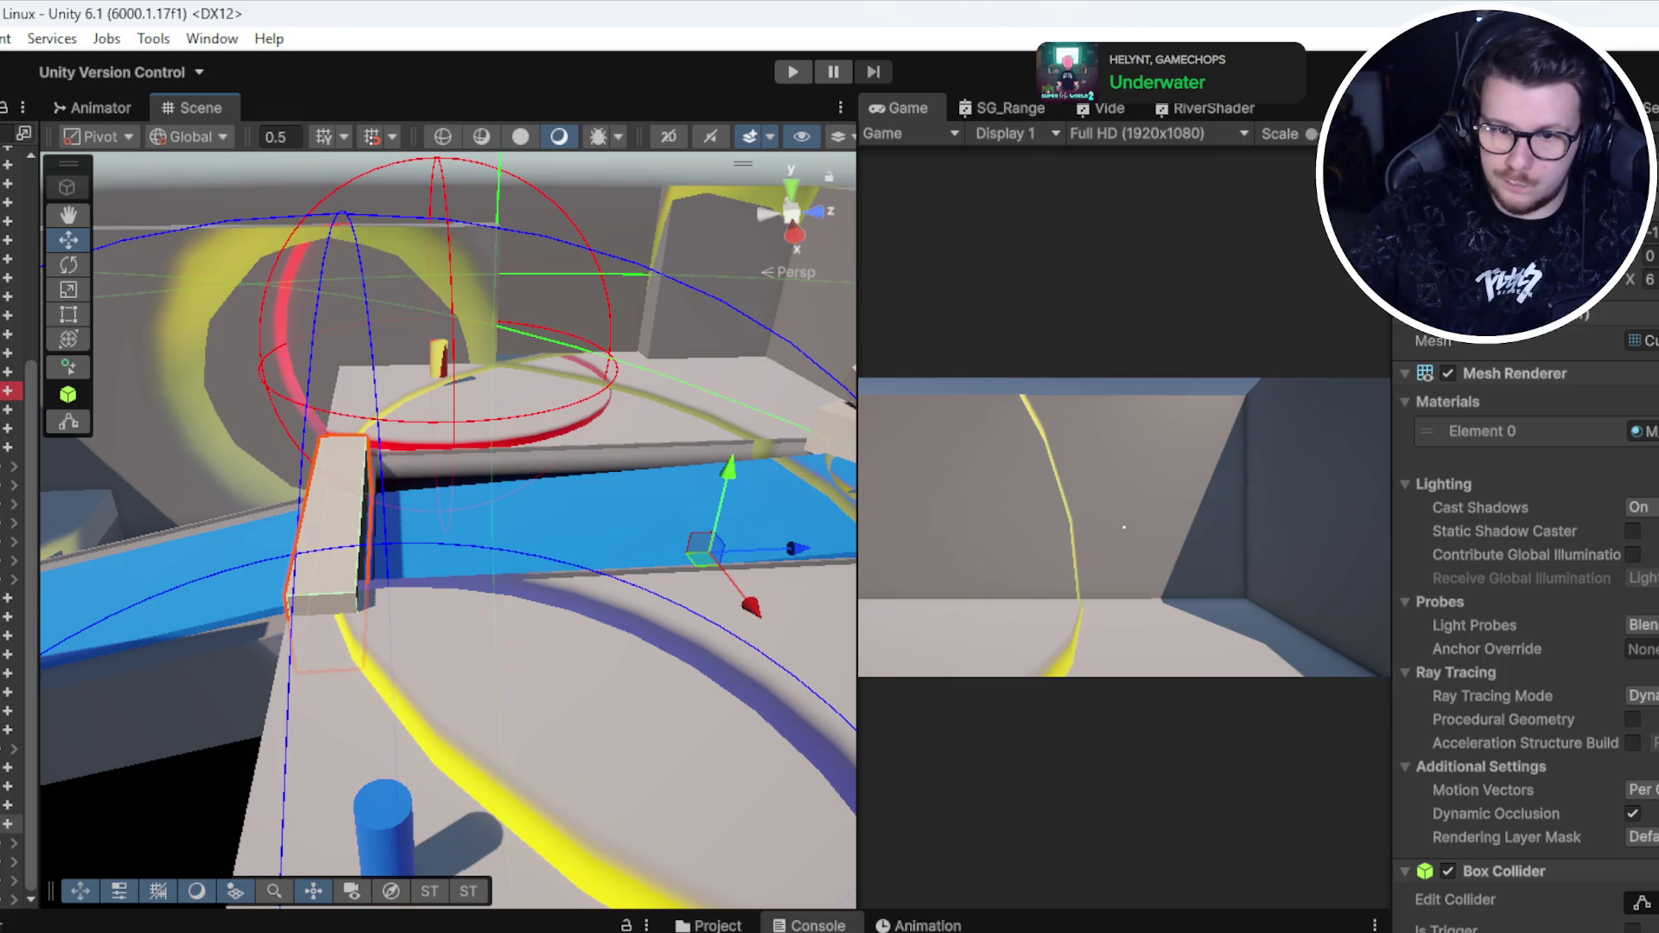
key("r")
mouse_move(797, 557)
left_mouse_down()
mouse_move(887, 547)
mouse_move(769, 550)
mouse_move(1049, 532)
mouse_move(942, 545)
left_mouse_up()
key("w")
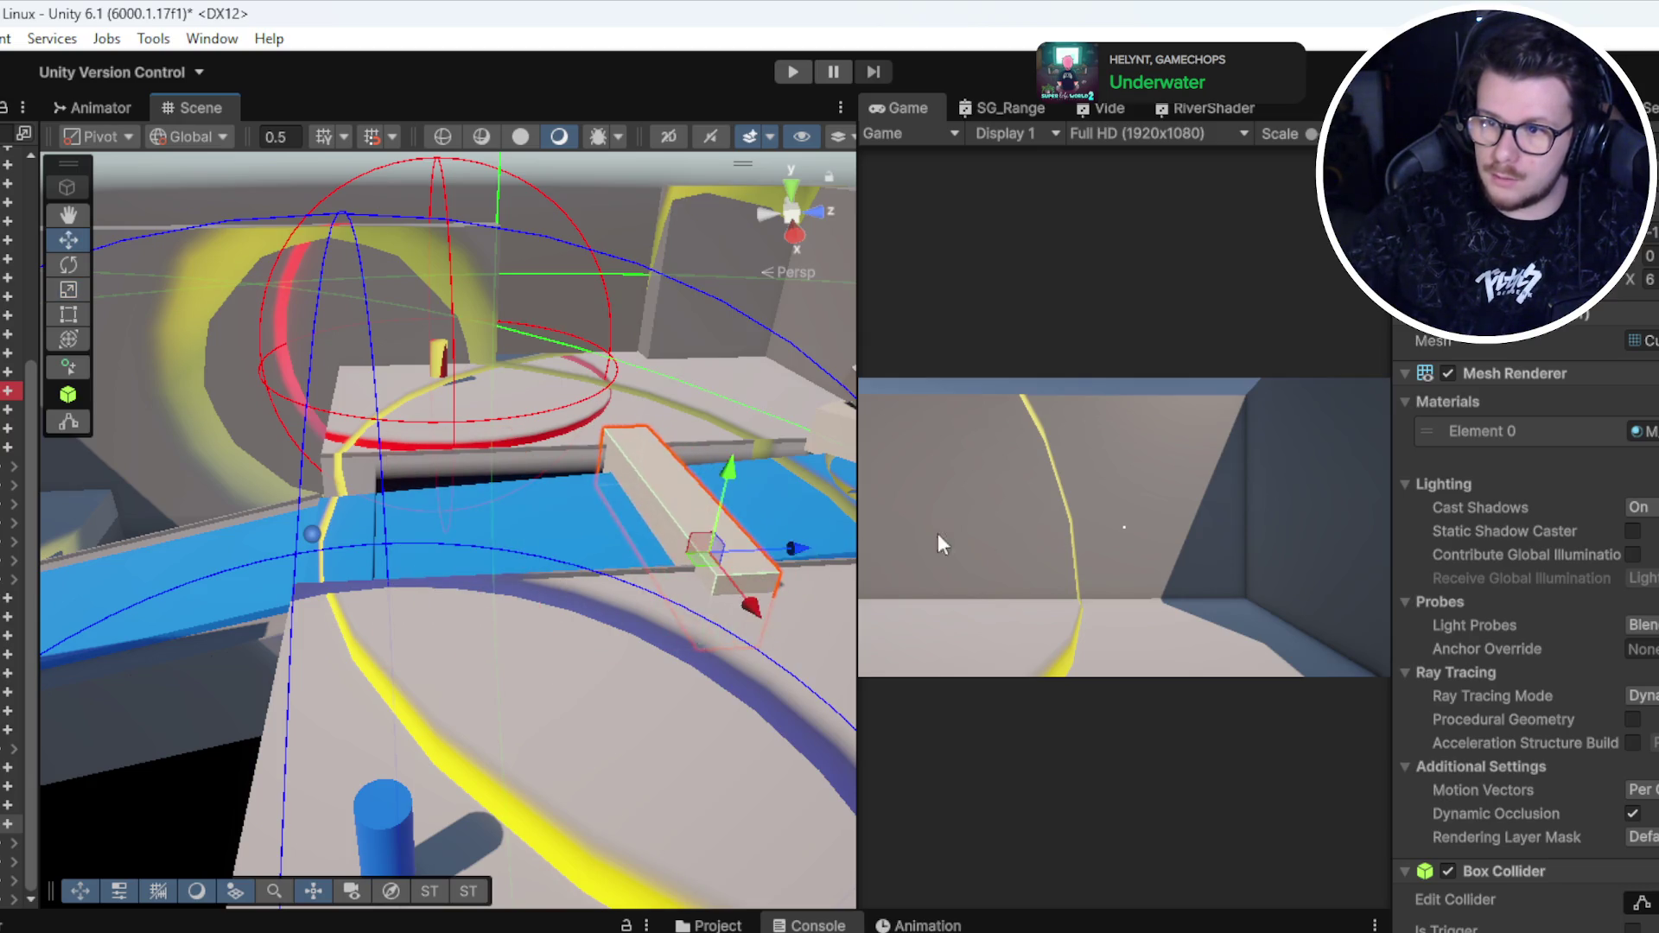
Step: Move the beam over the channel, widen it to span it, then play maximized
scroll(432, 510, "down", 5)
left_click(320, 518)
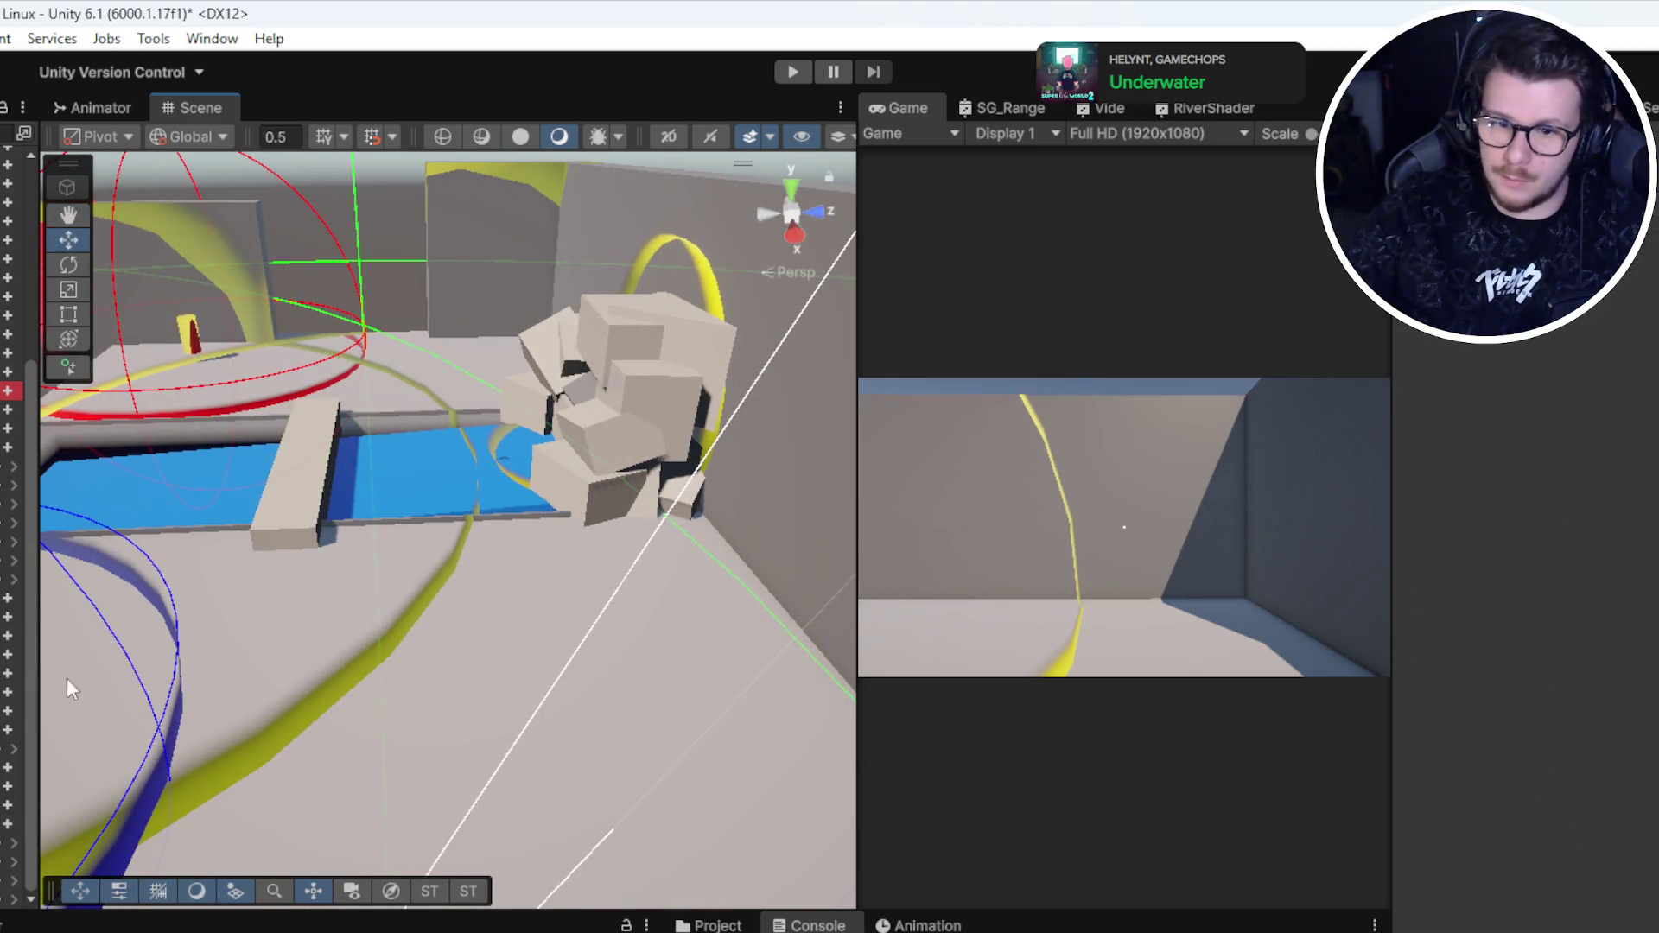
left_click(328, 510)
mouse_move(468, 516)
left_mouse_down()
mouse_move(294, 522)
mouse_move(426, 474)
mouse_move(501, 532)
mouse_move(486, 519)
mouse_move(465, 565)
mouse_move(468, 442)
left_mouse_up()
key("r")
mouse_move(643, 537)
left_mouse_down()
mouse_move(684, 565)
mouse_move(860, 563)
left_mouse_up()
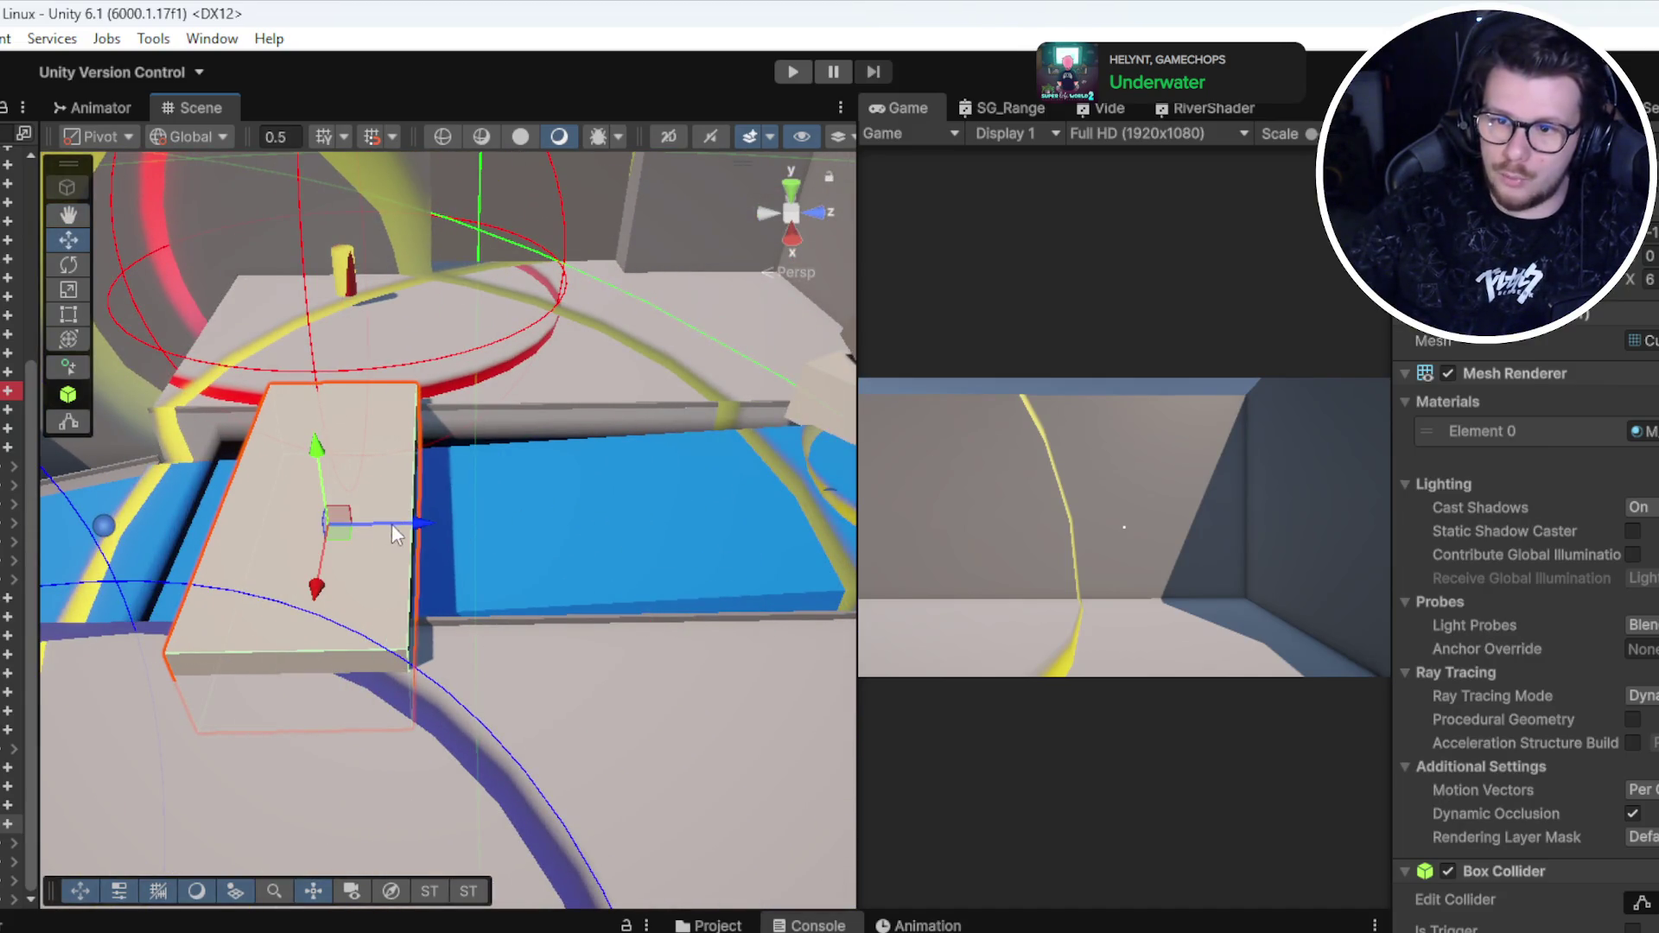
left_click_drag(392, 520, 432, 501)
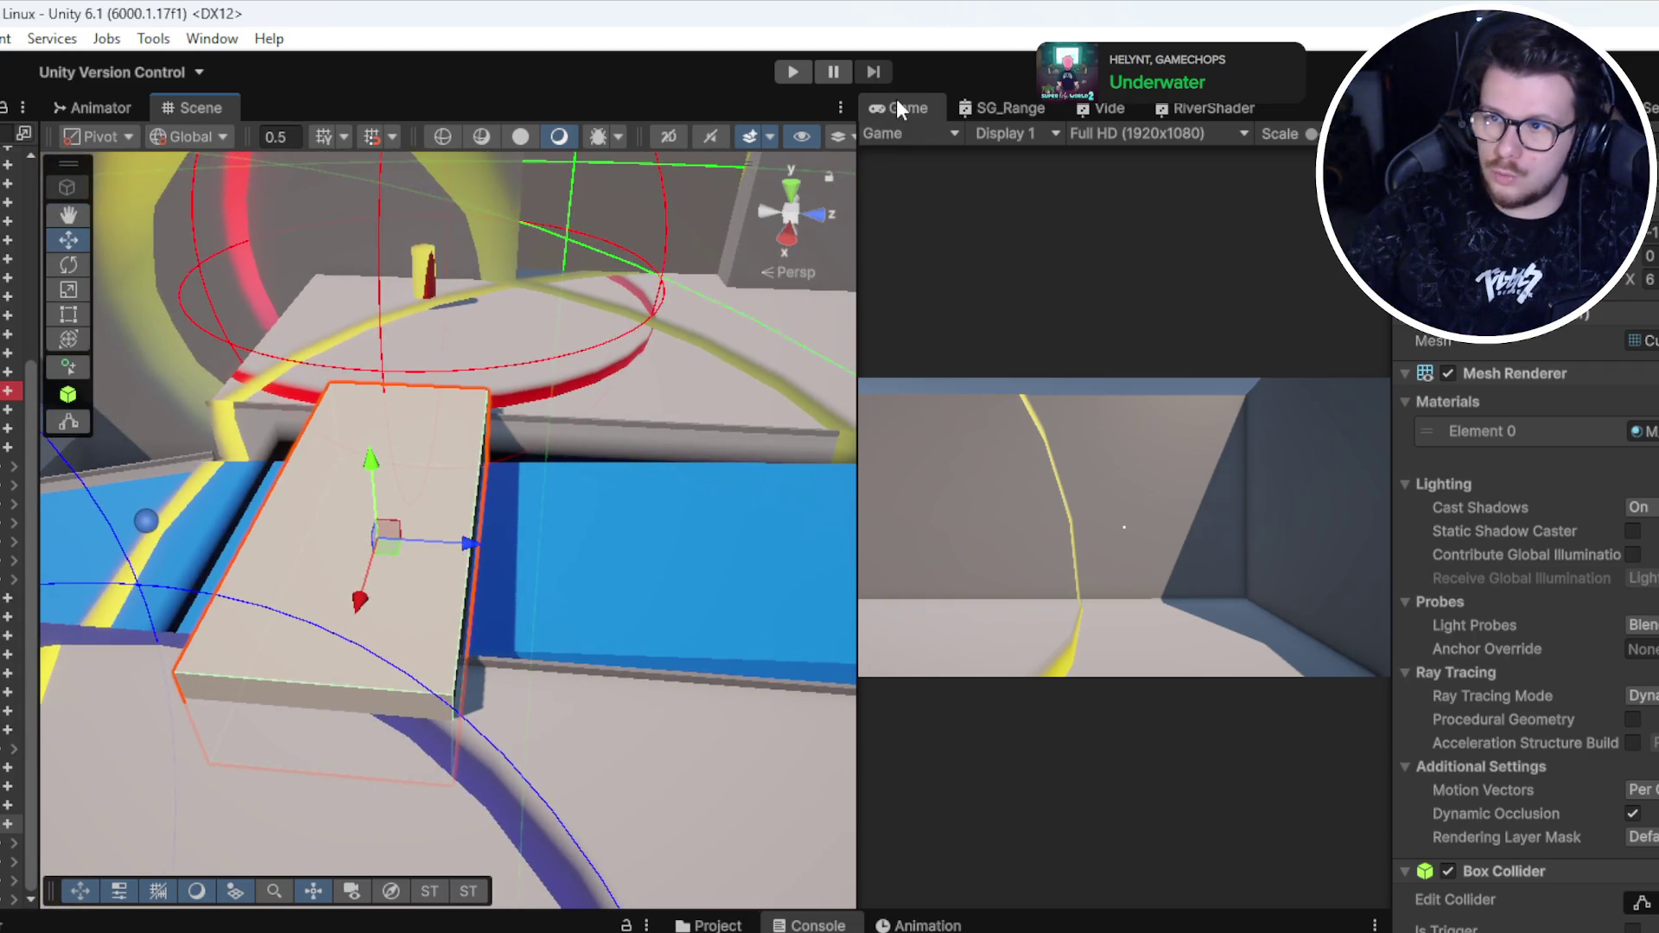
double_click(899, 102)
left_click(792, 71)
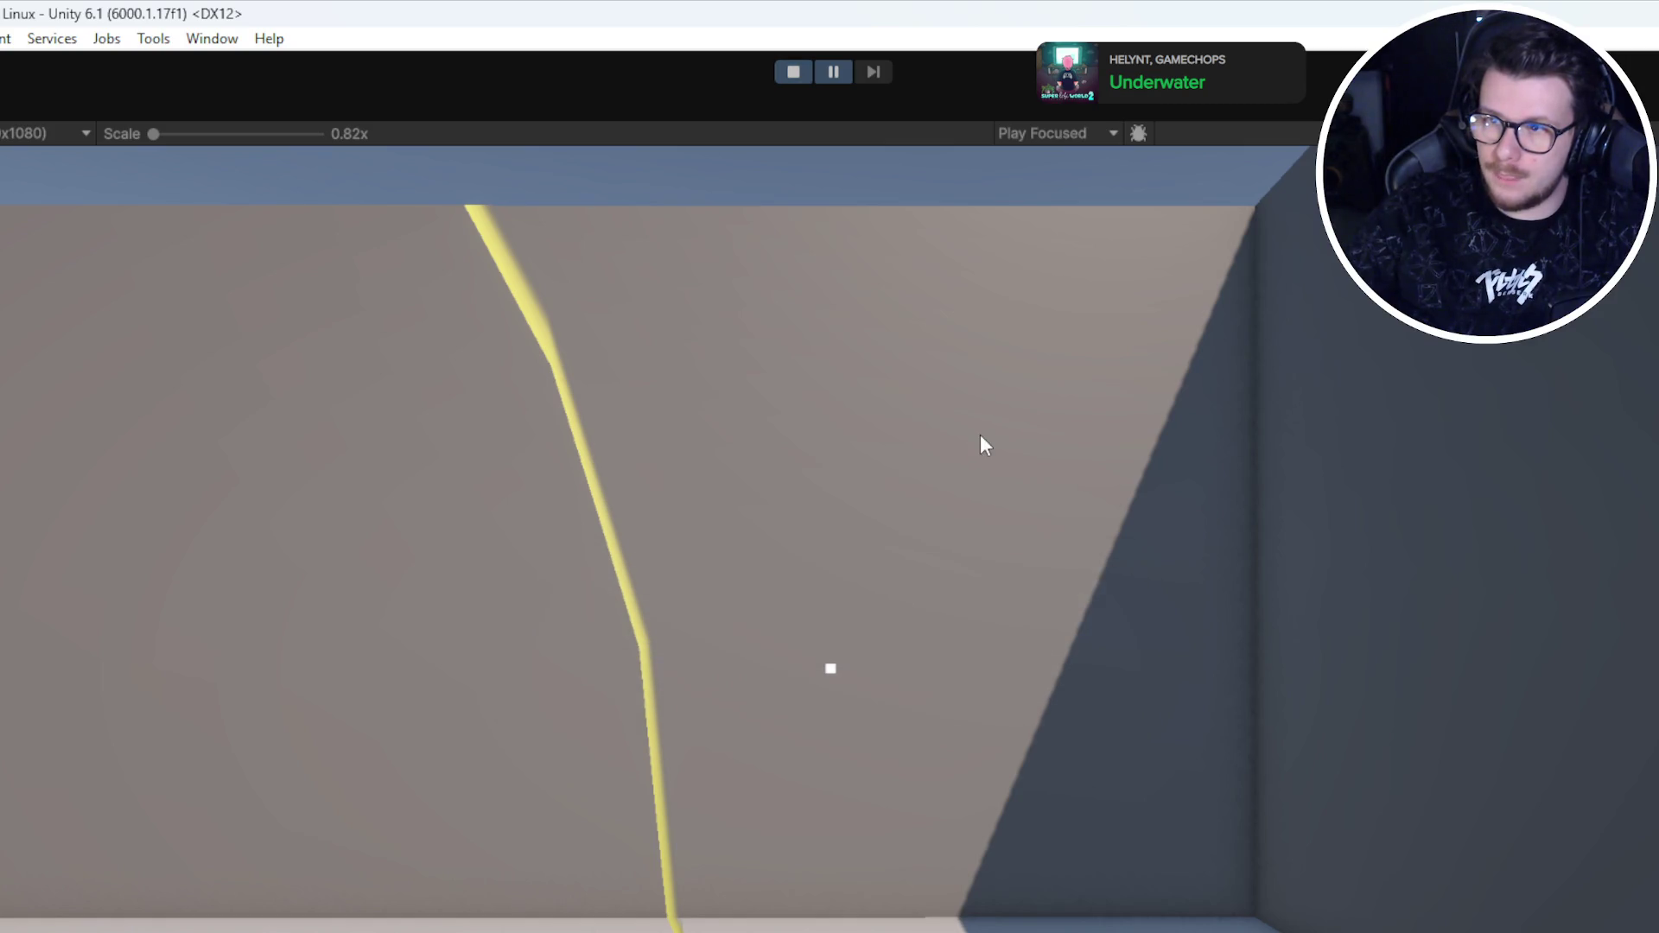
Step: Walk onto the red bridge, jump, and cross the ramp to the red platform
key("w")
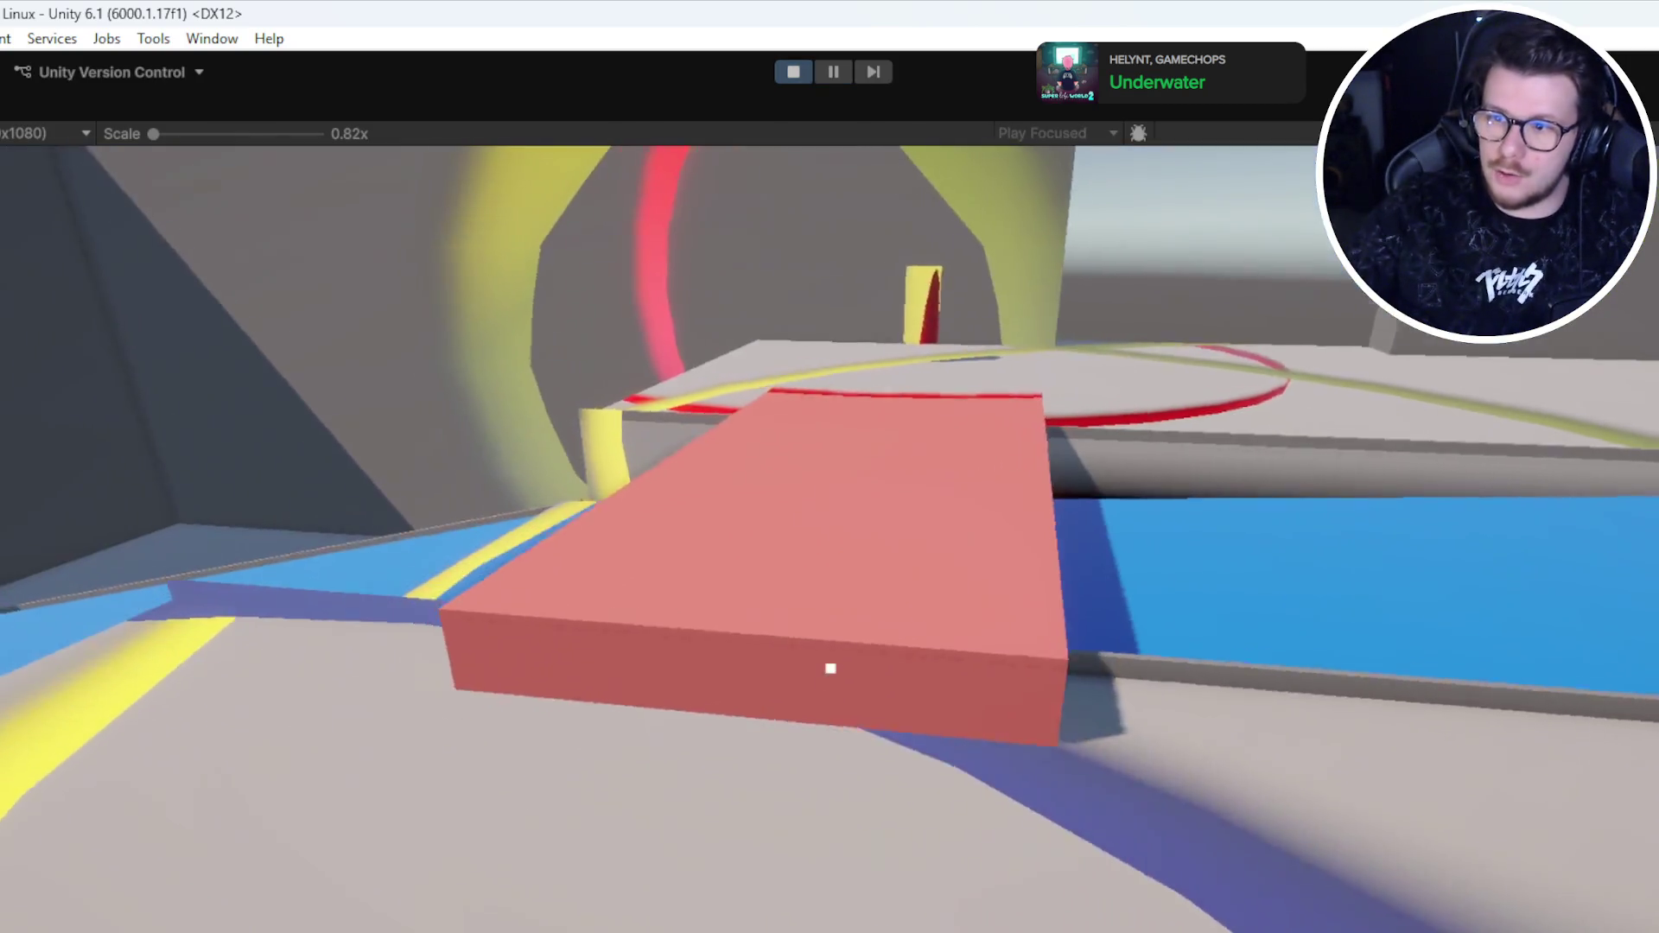
key("w")
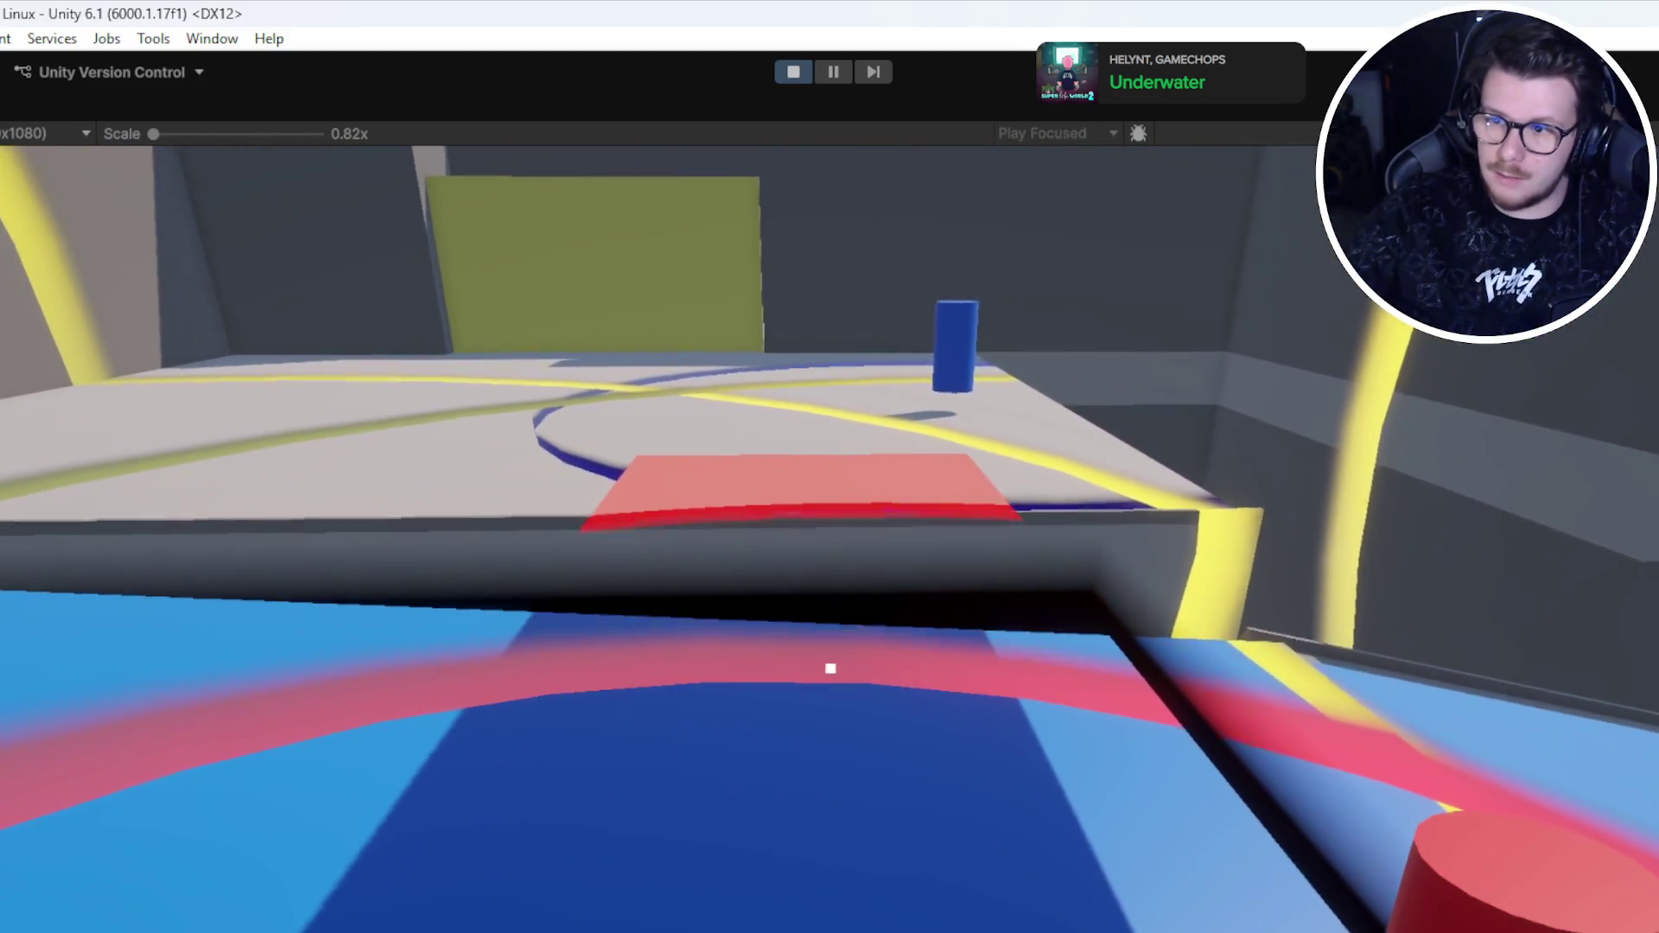
key("space")
key("w")
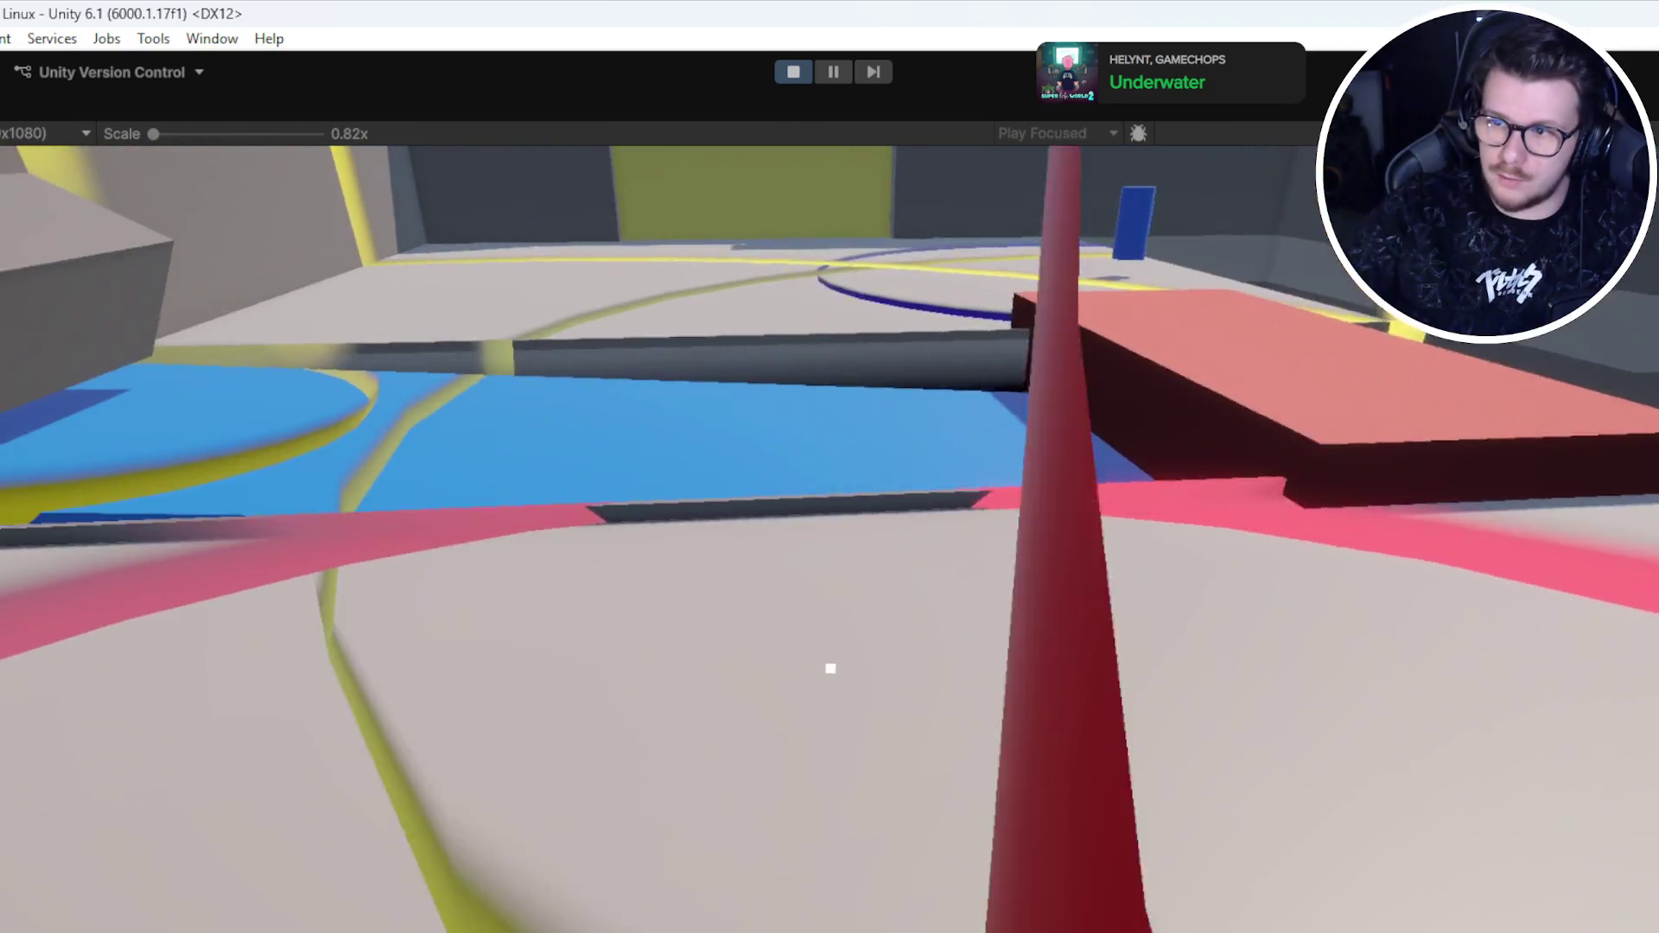
key("w")
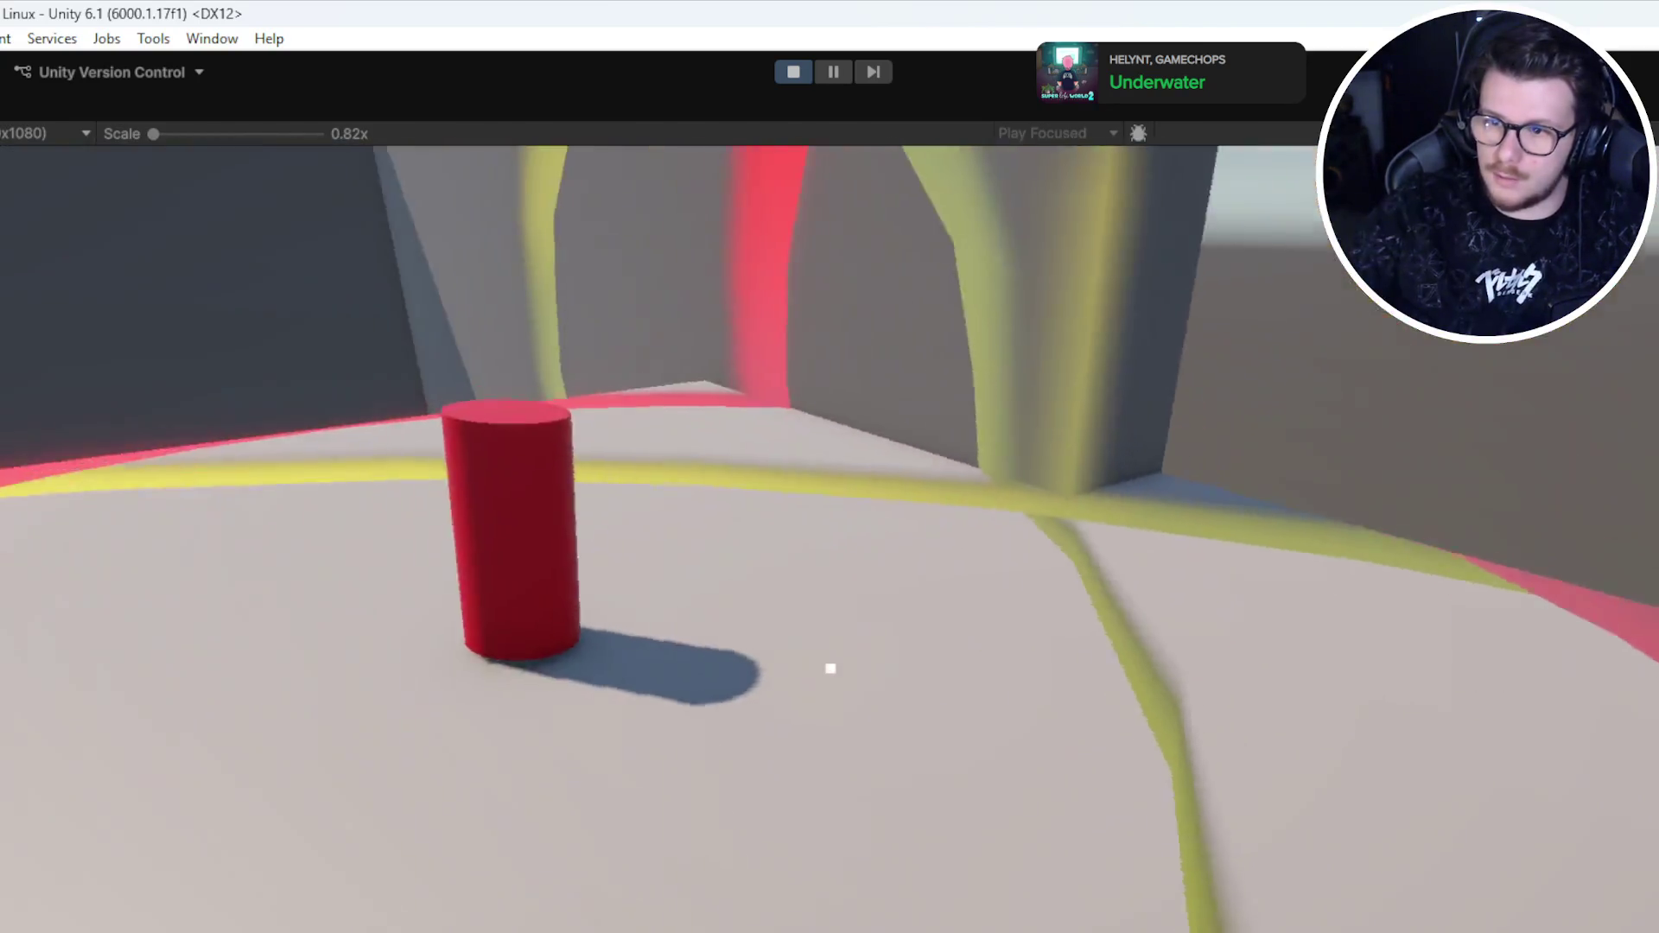
key("w")
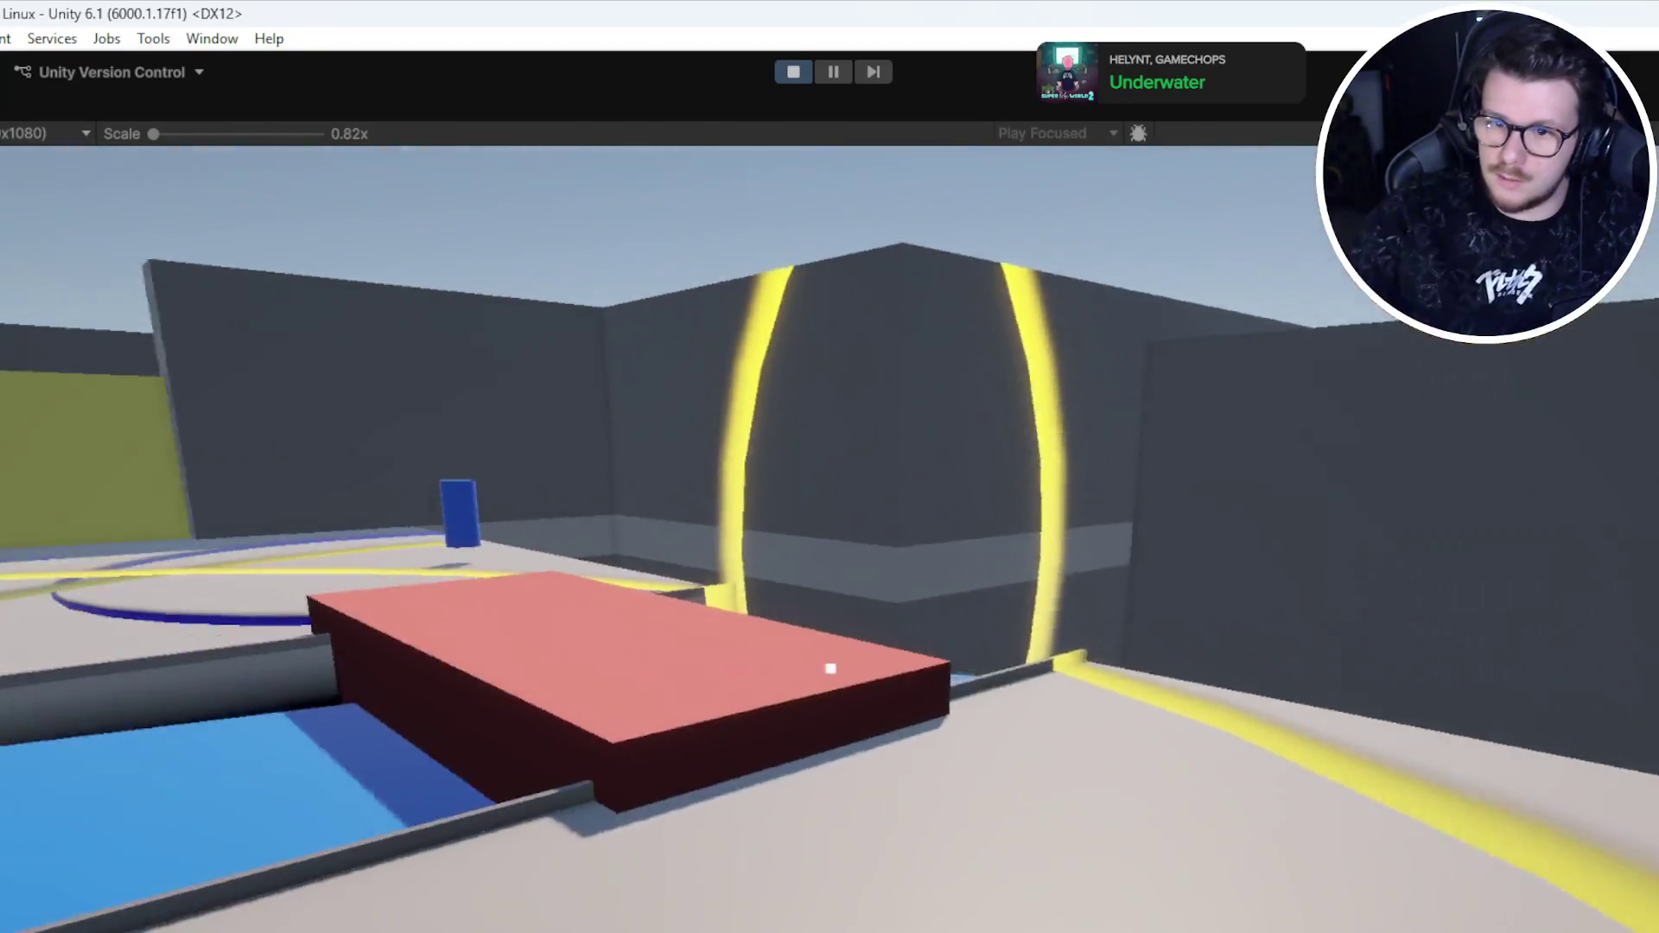
key("w")
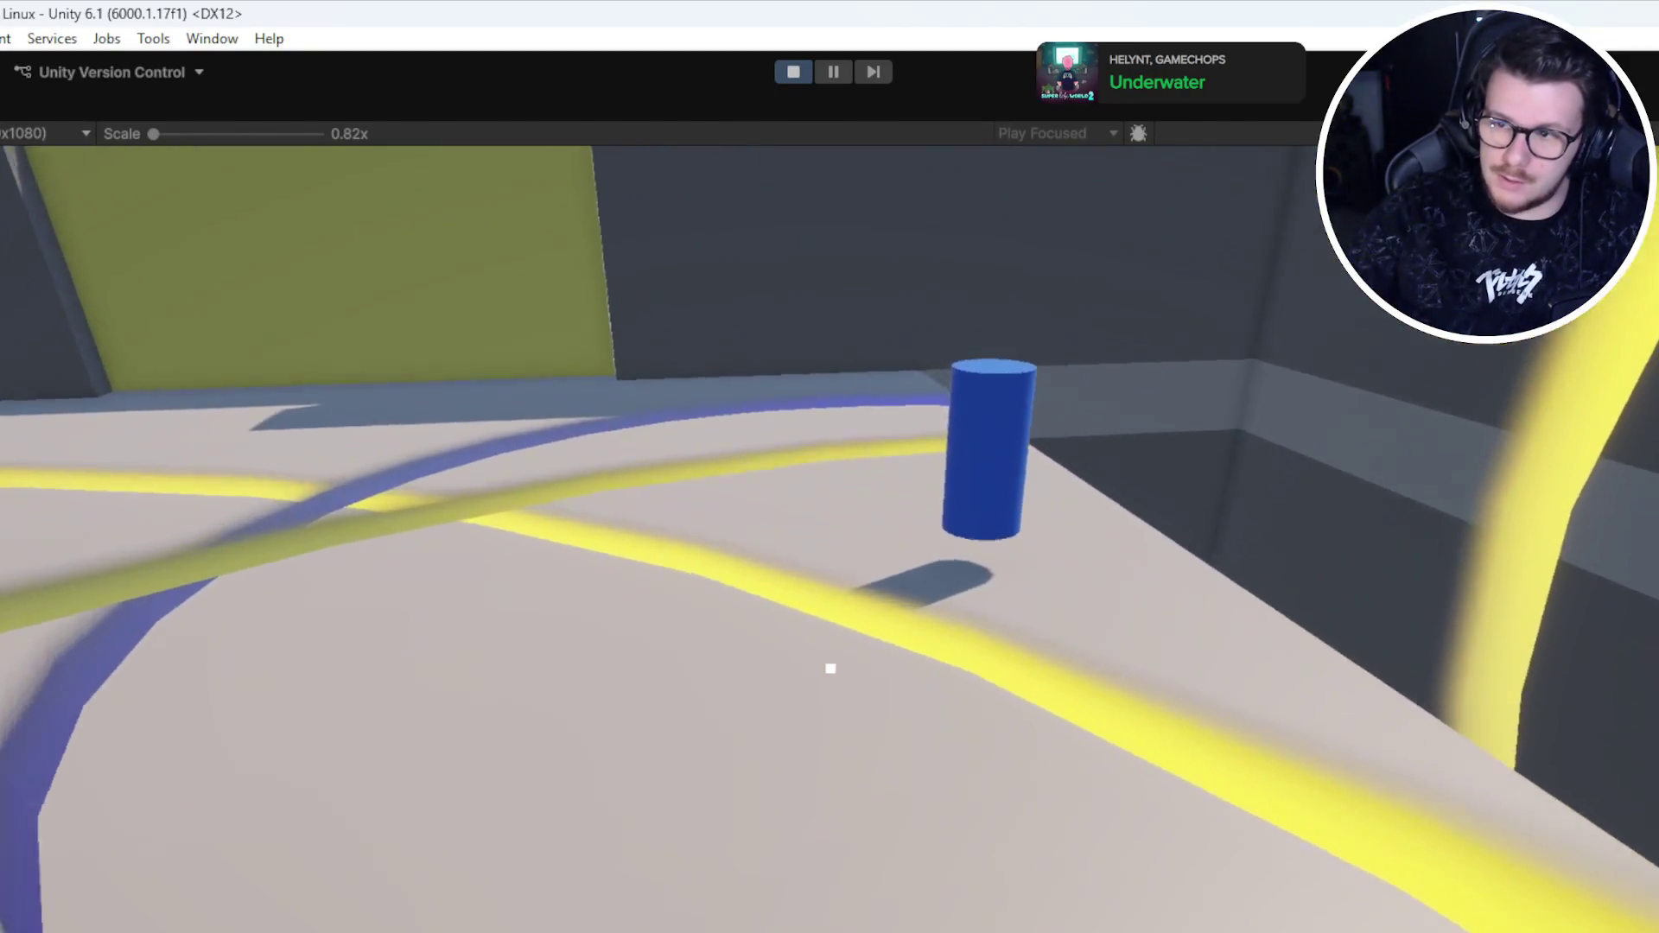
key("w")
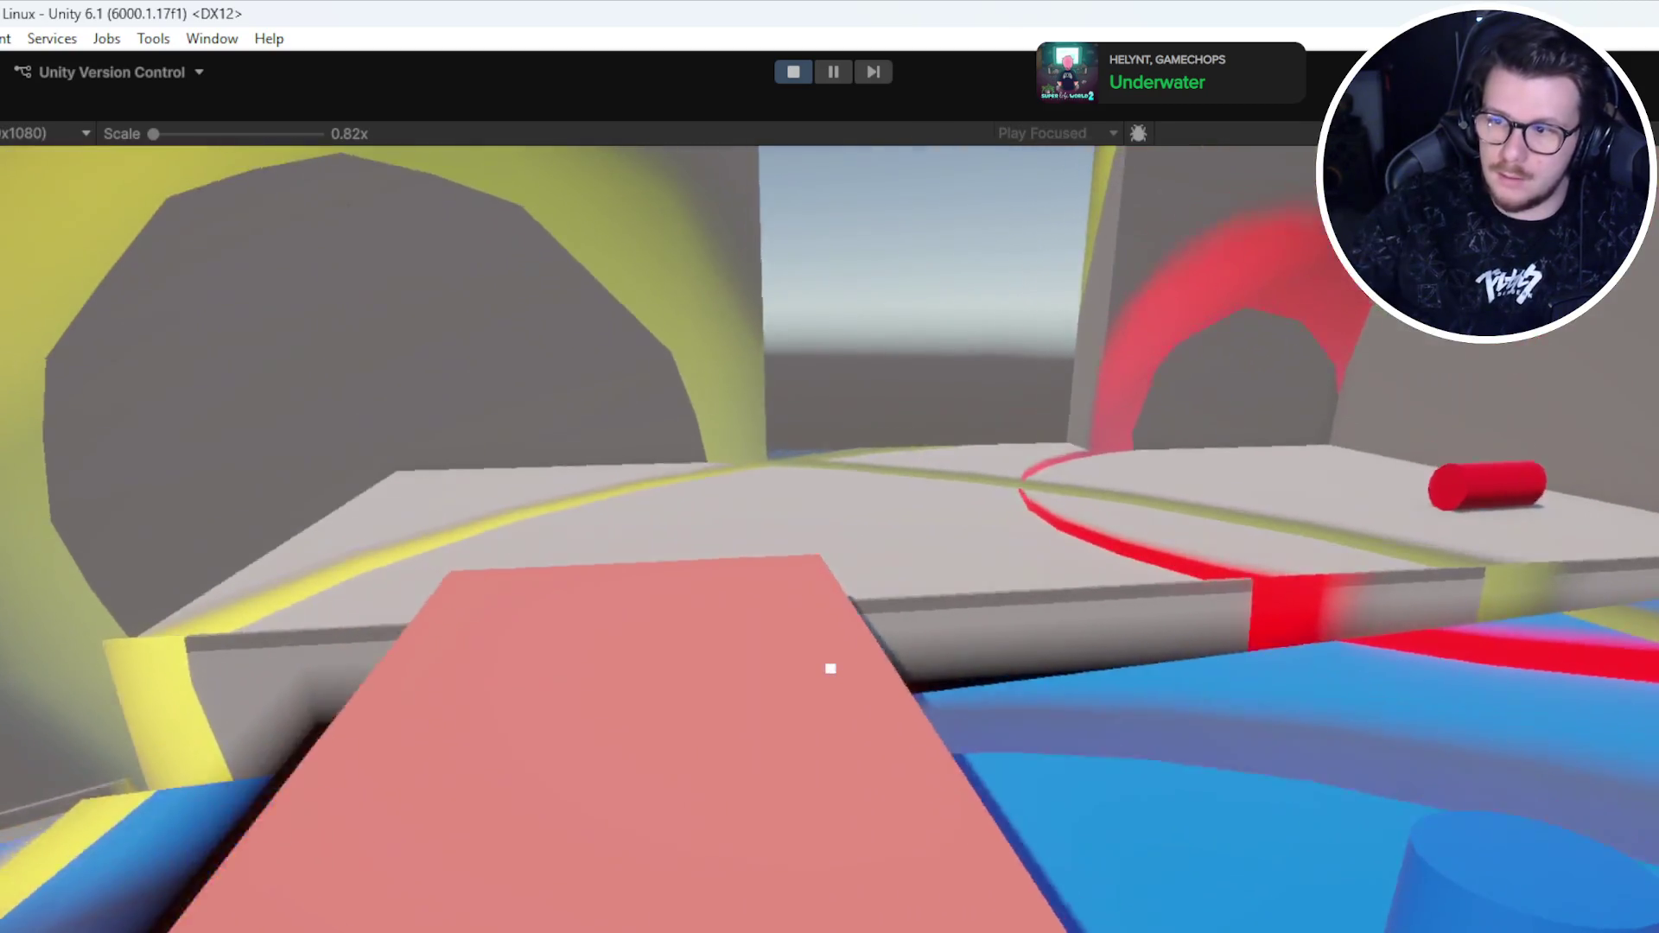
Step: Pick up the red cylinder, carry it across the blue platform, and stop play mode
key("w")
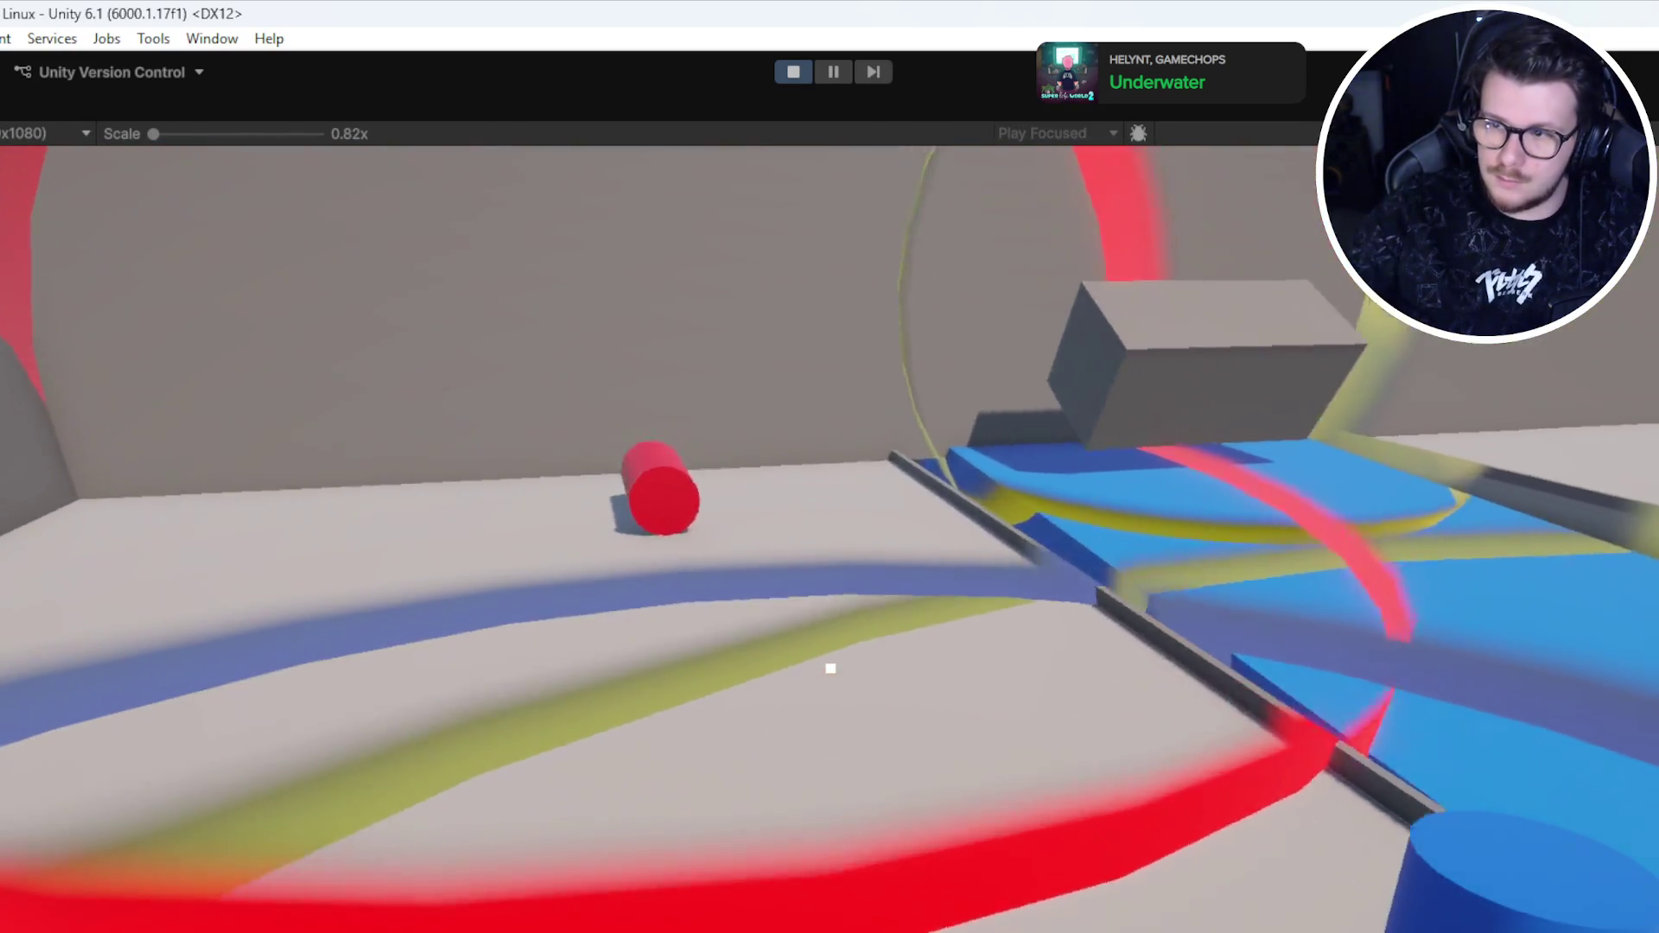
key("w")
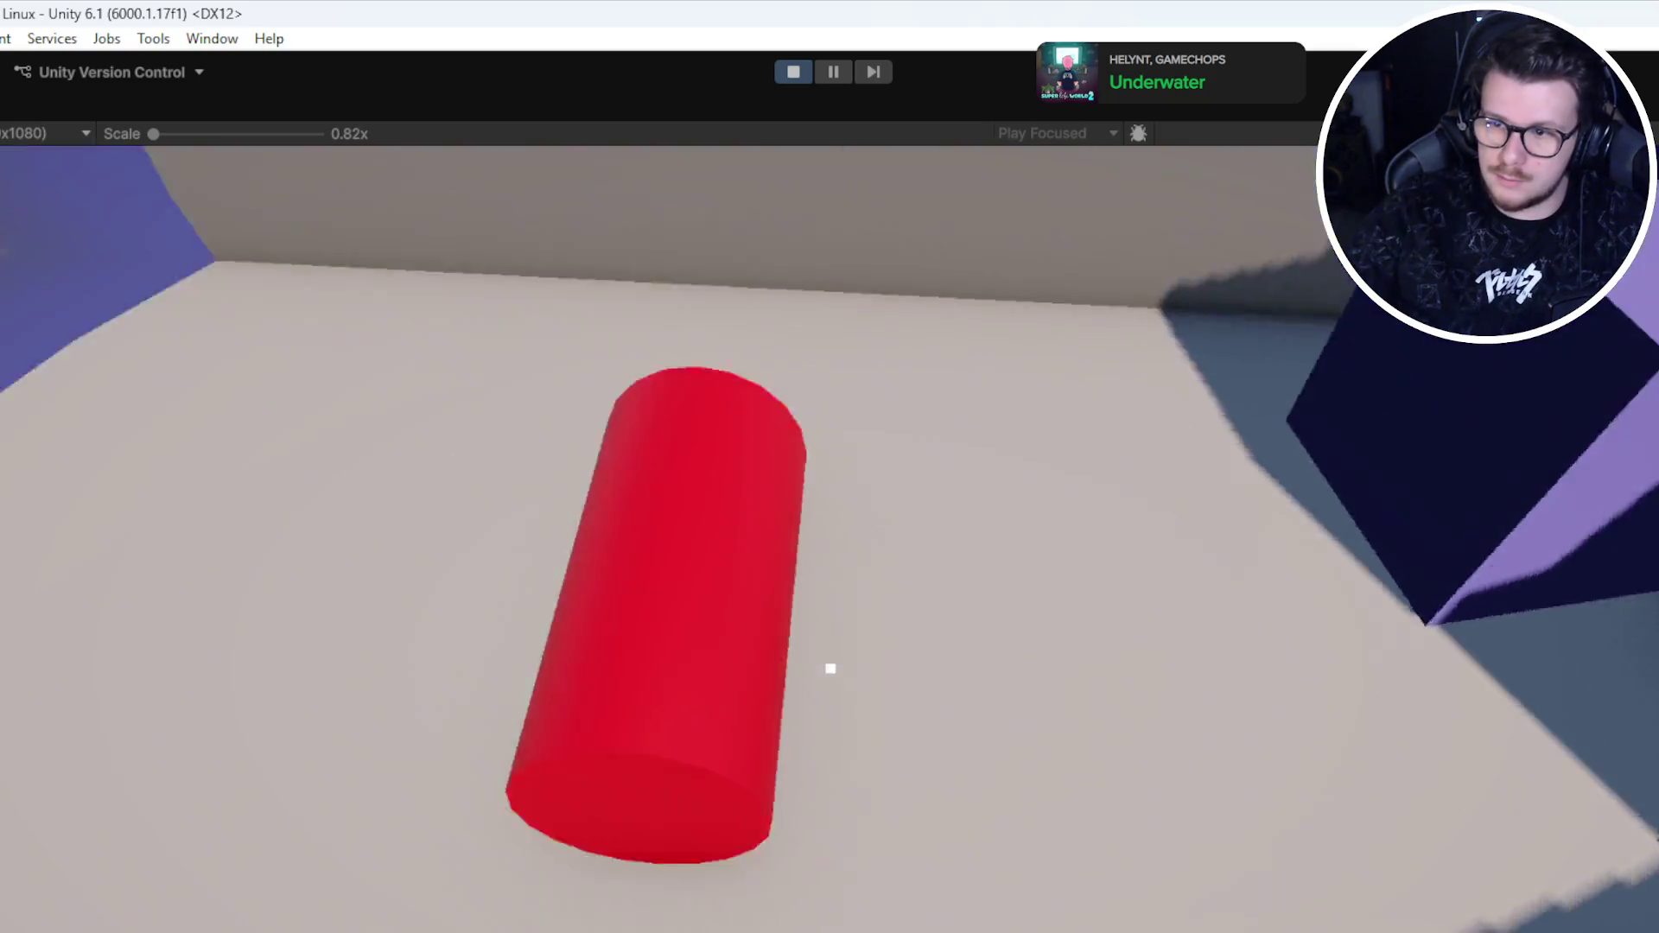
left_click(830, 668)
key("w")
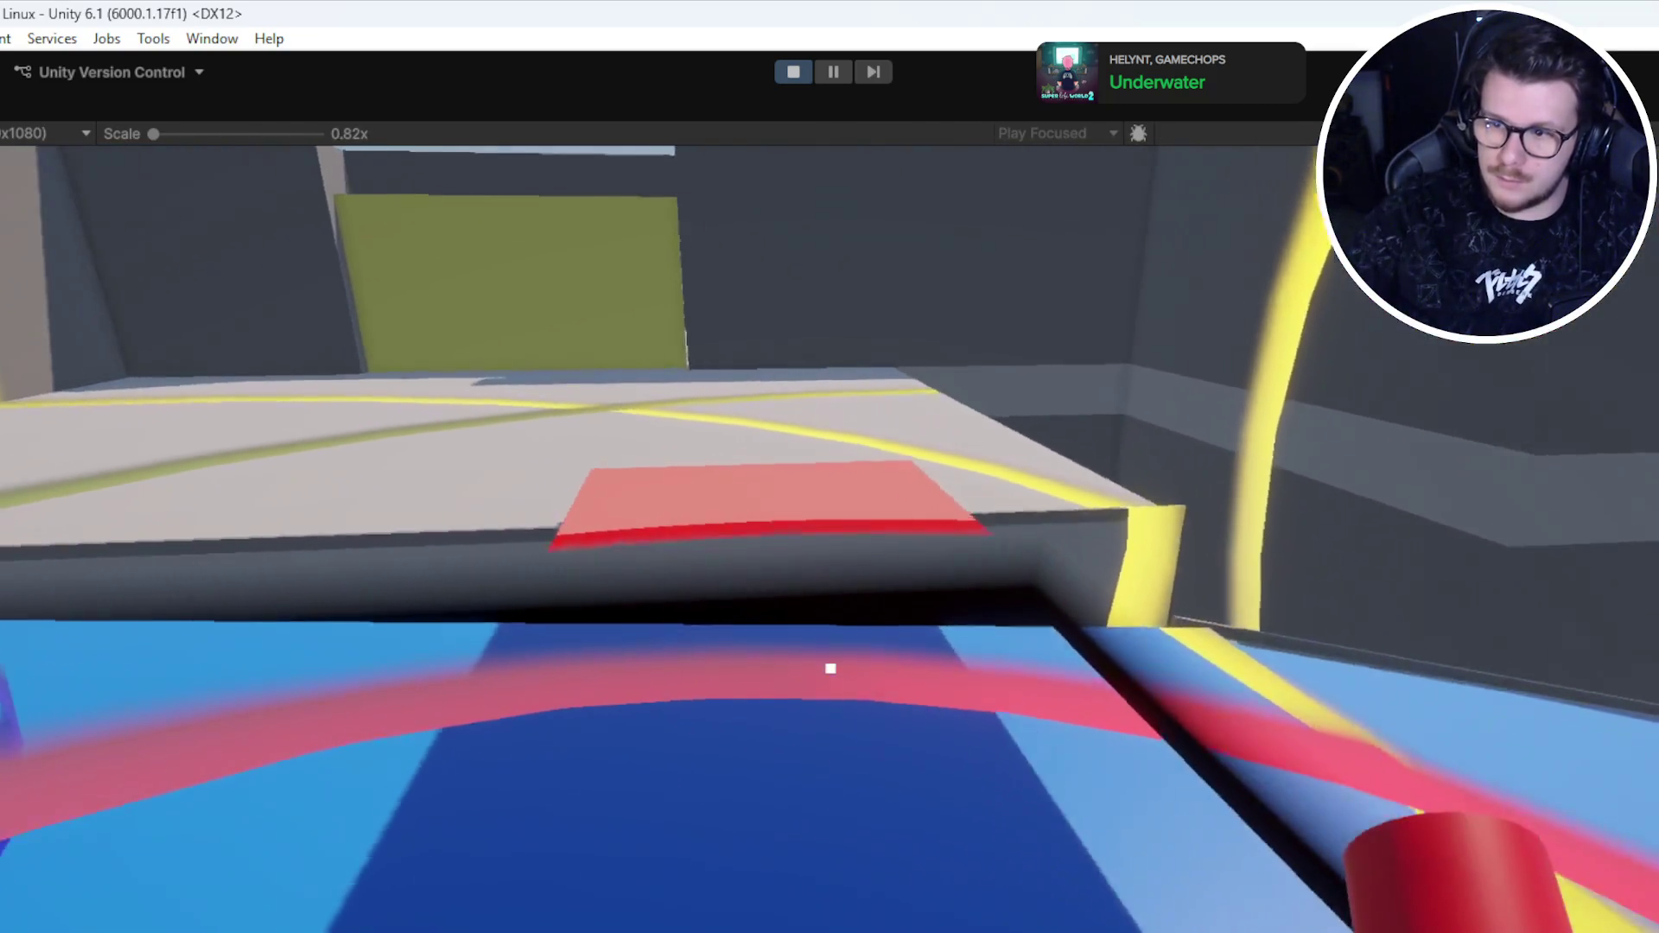
key("w")
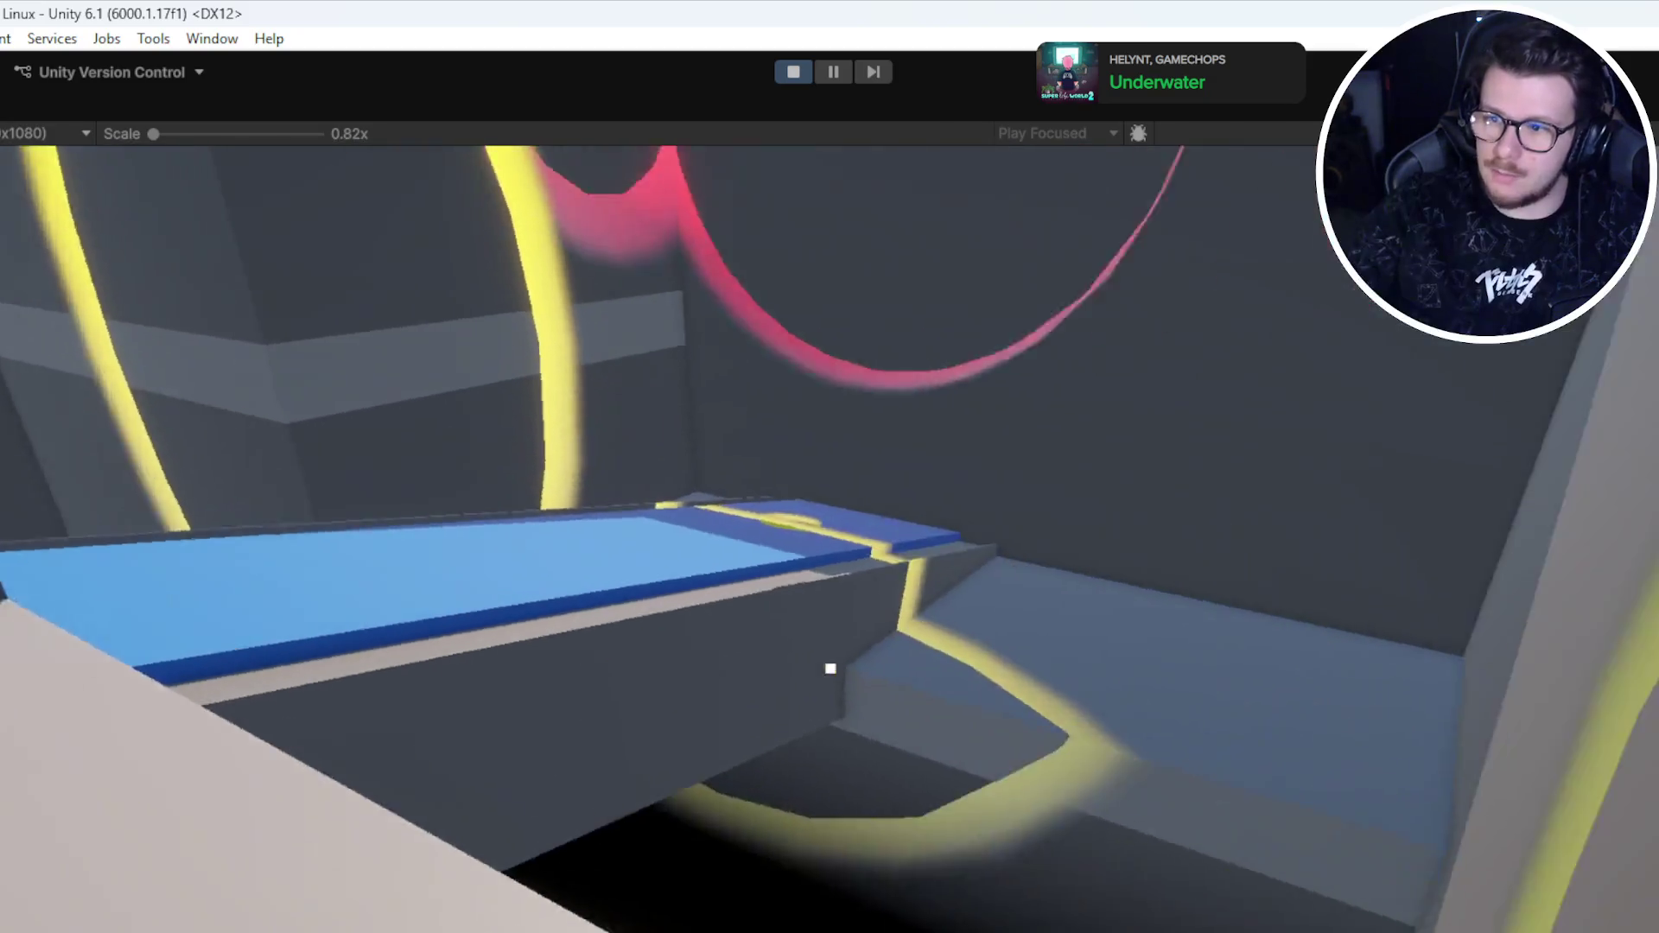
key("w")
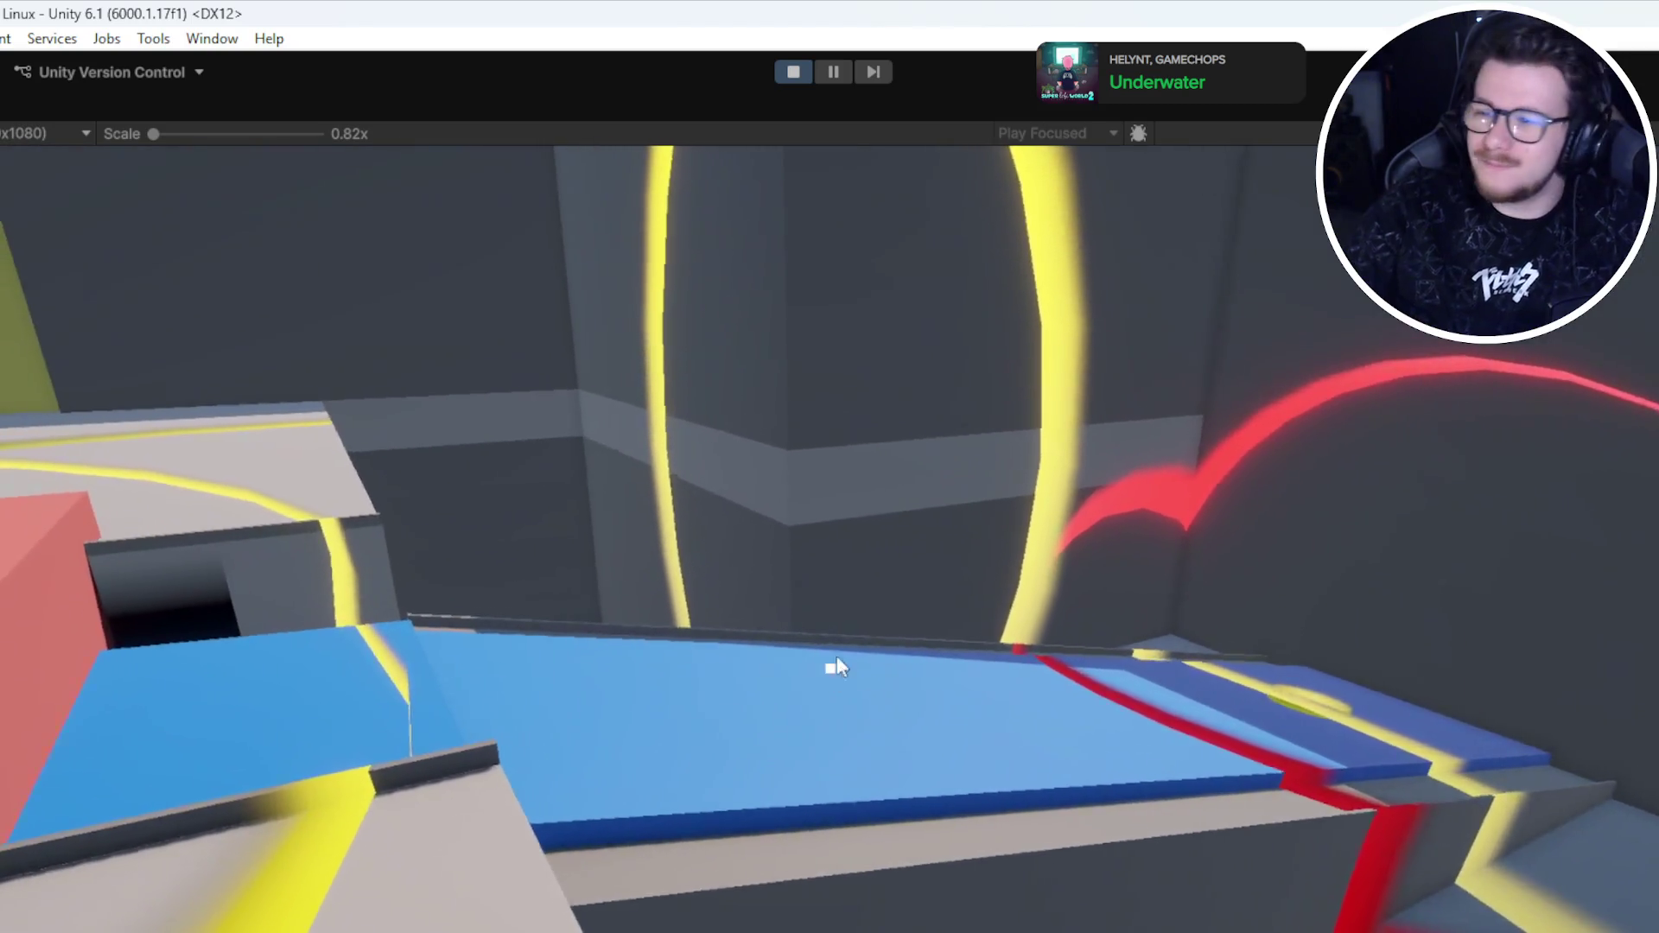
key("Escape")
left_click(793, 71)
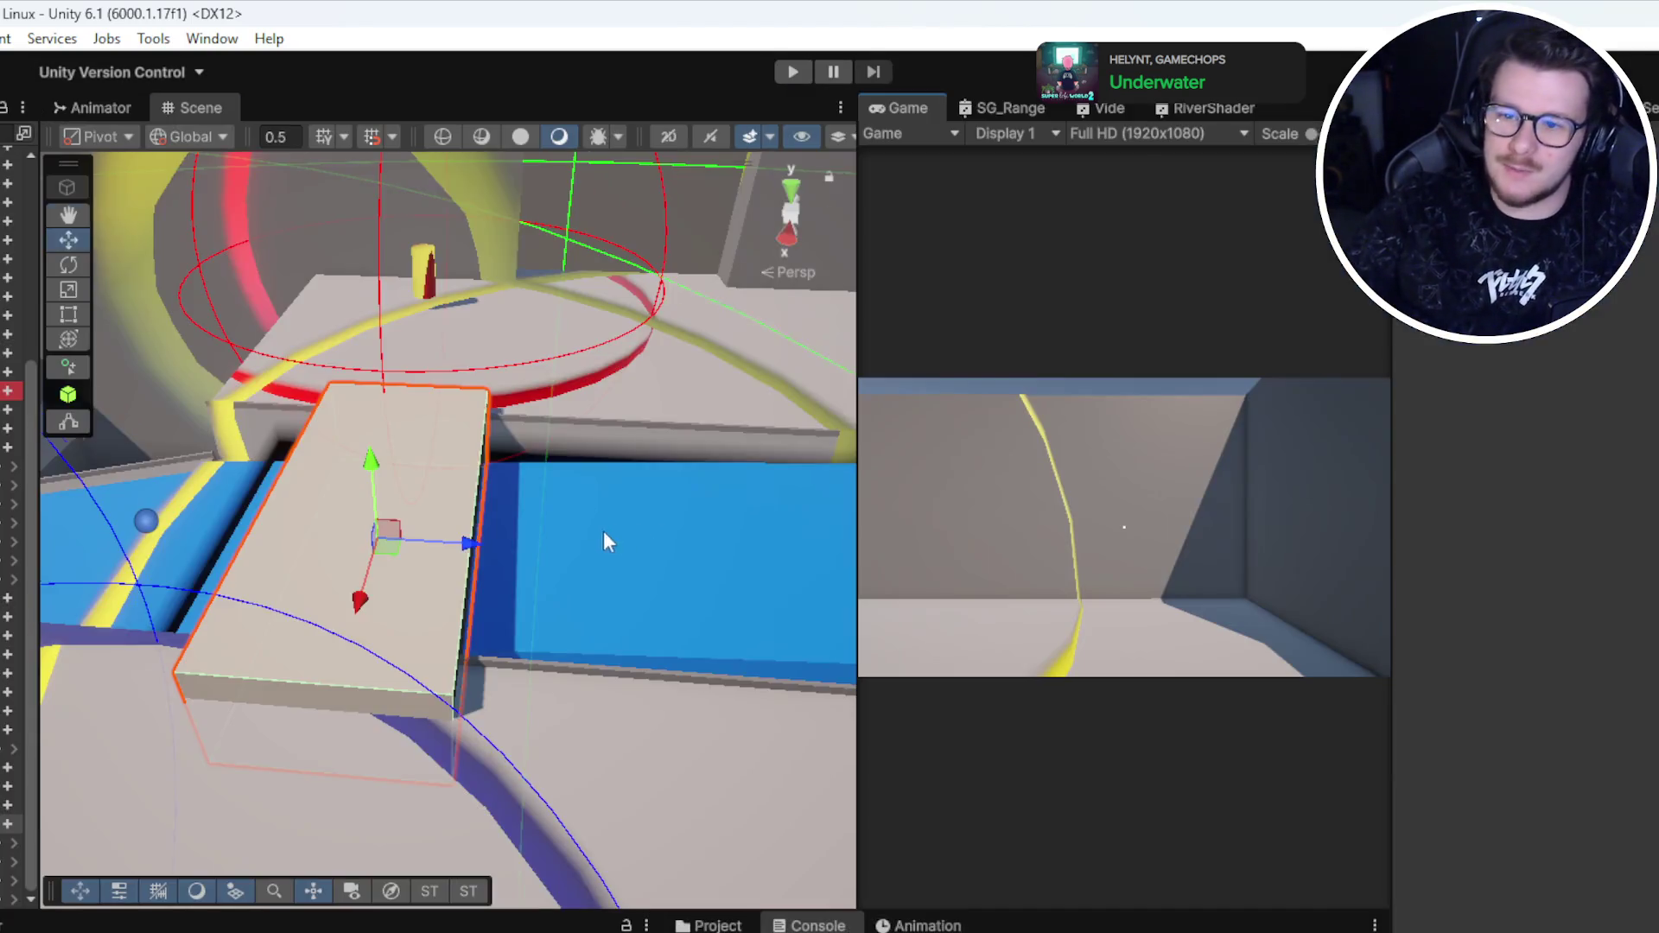
Step: Select the rock pile at the channel's end and move to an overhead view of the level
mouse_move(604, 541)
left_mouse_down()
mouse_move(573, 518)
mouse_move(854, 741)
mouse_move(587, 665)
mouse_move(316, 639)
left_mouse_up()
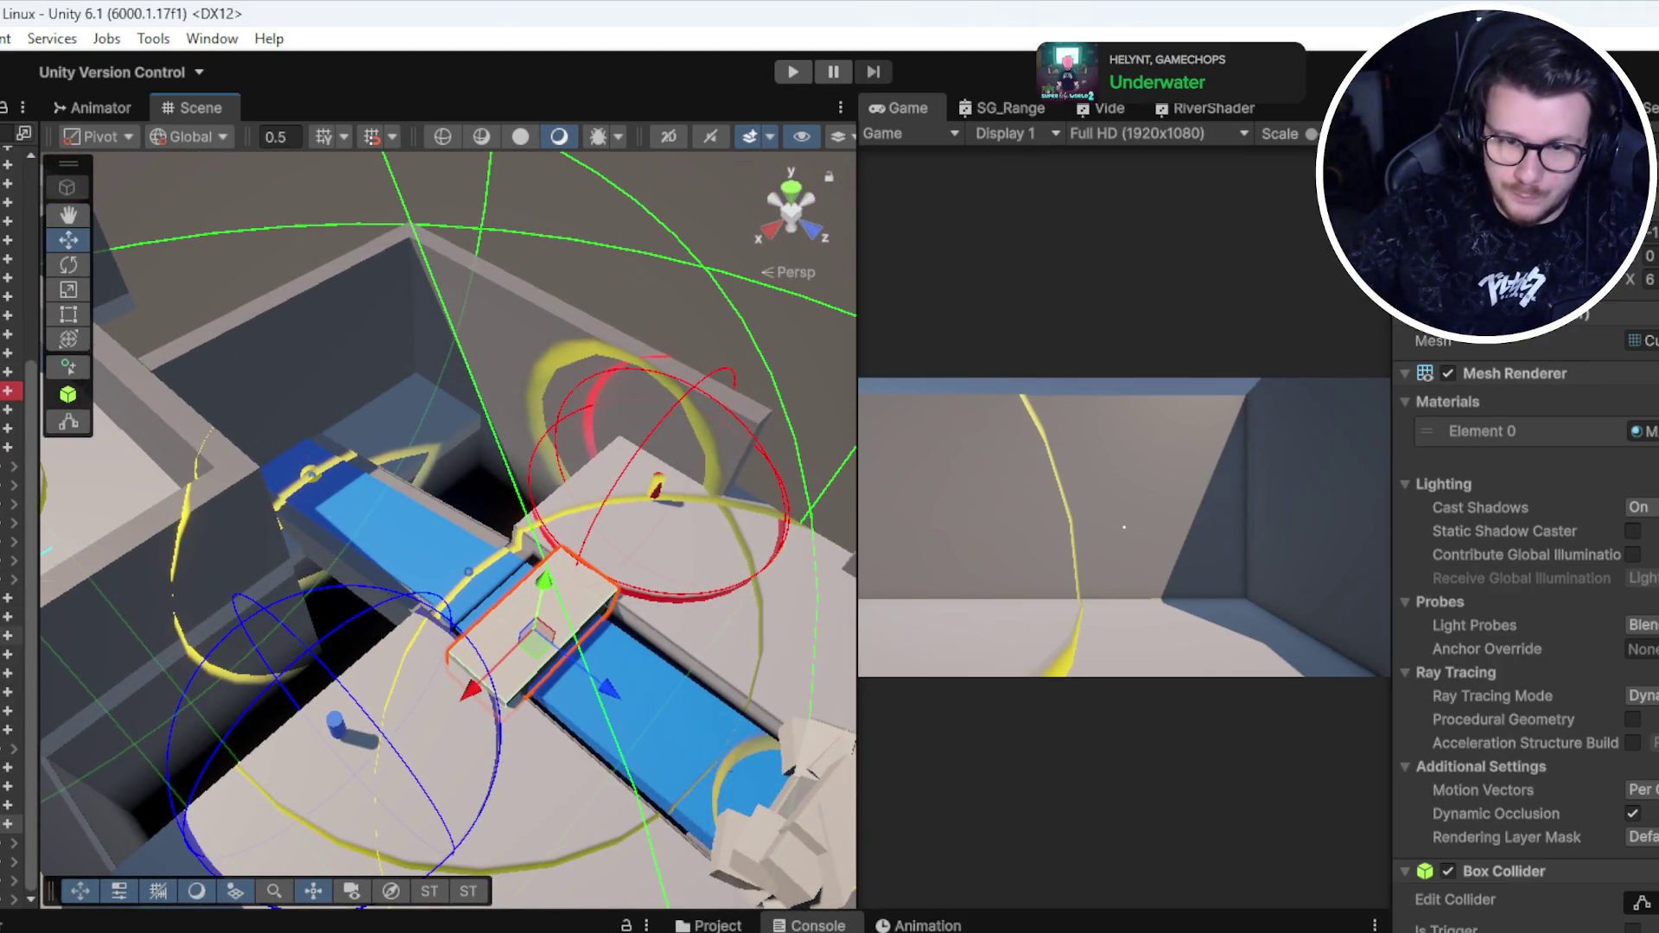
left_click(10, 654)
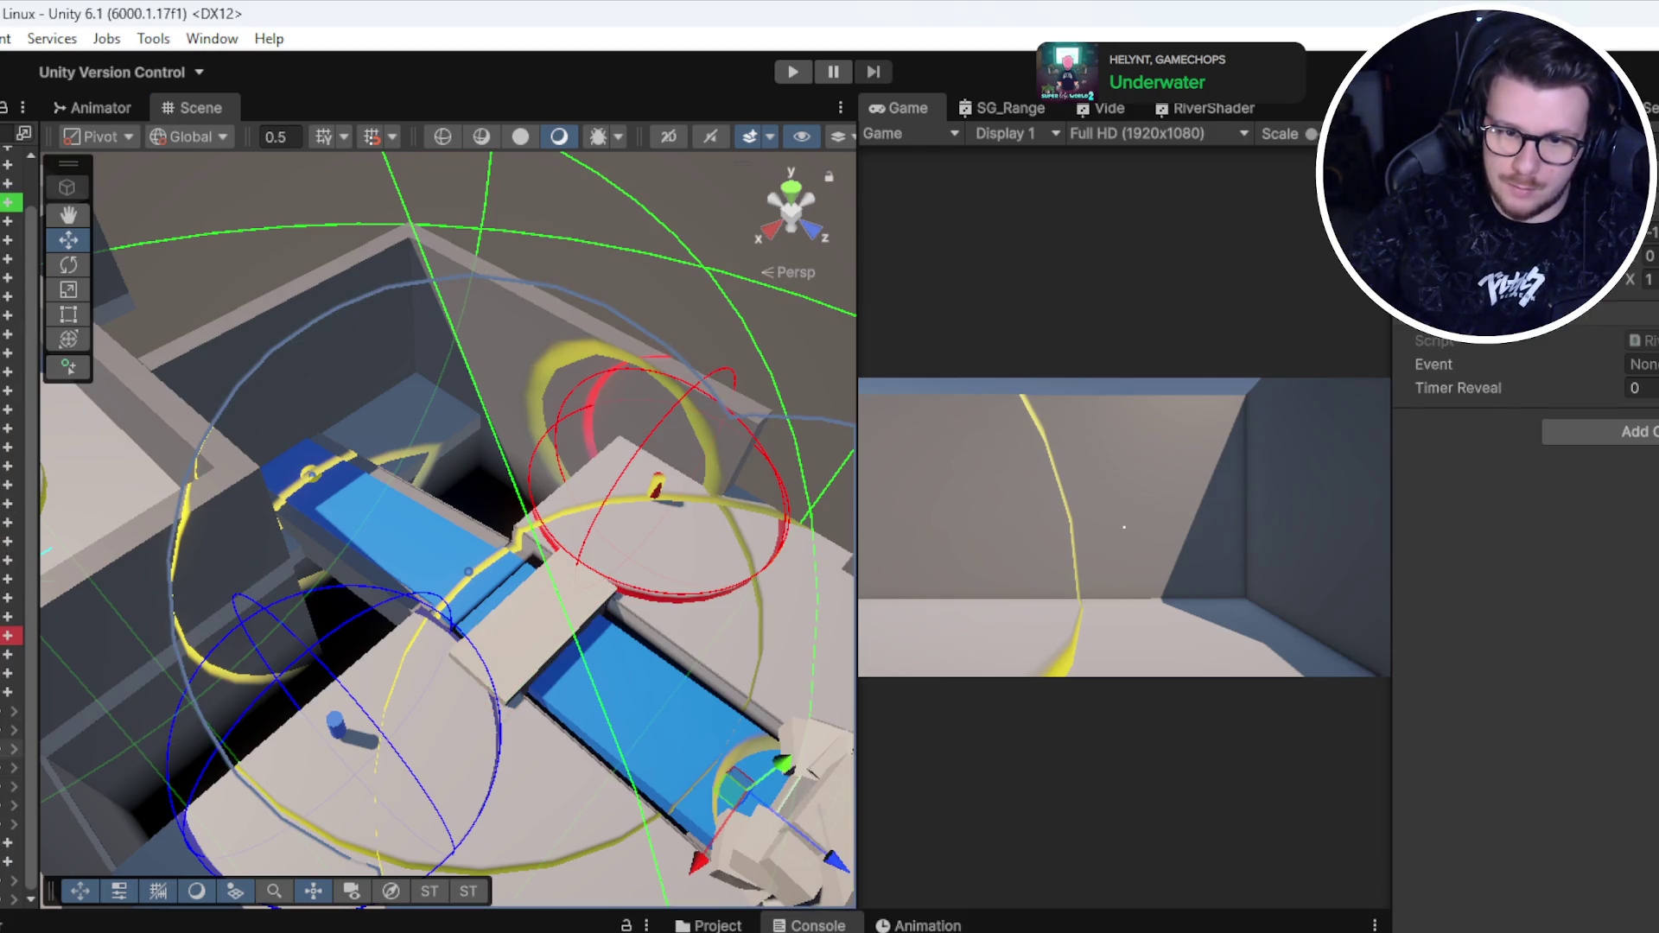
left_click_drag(605, 561, 685, 759)
key("f")
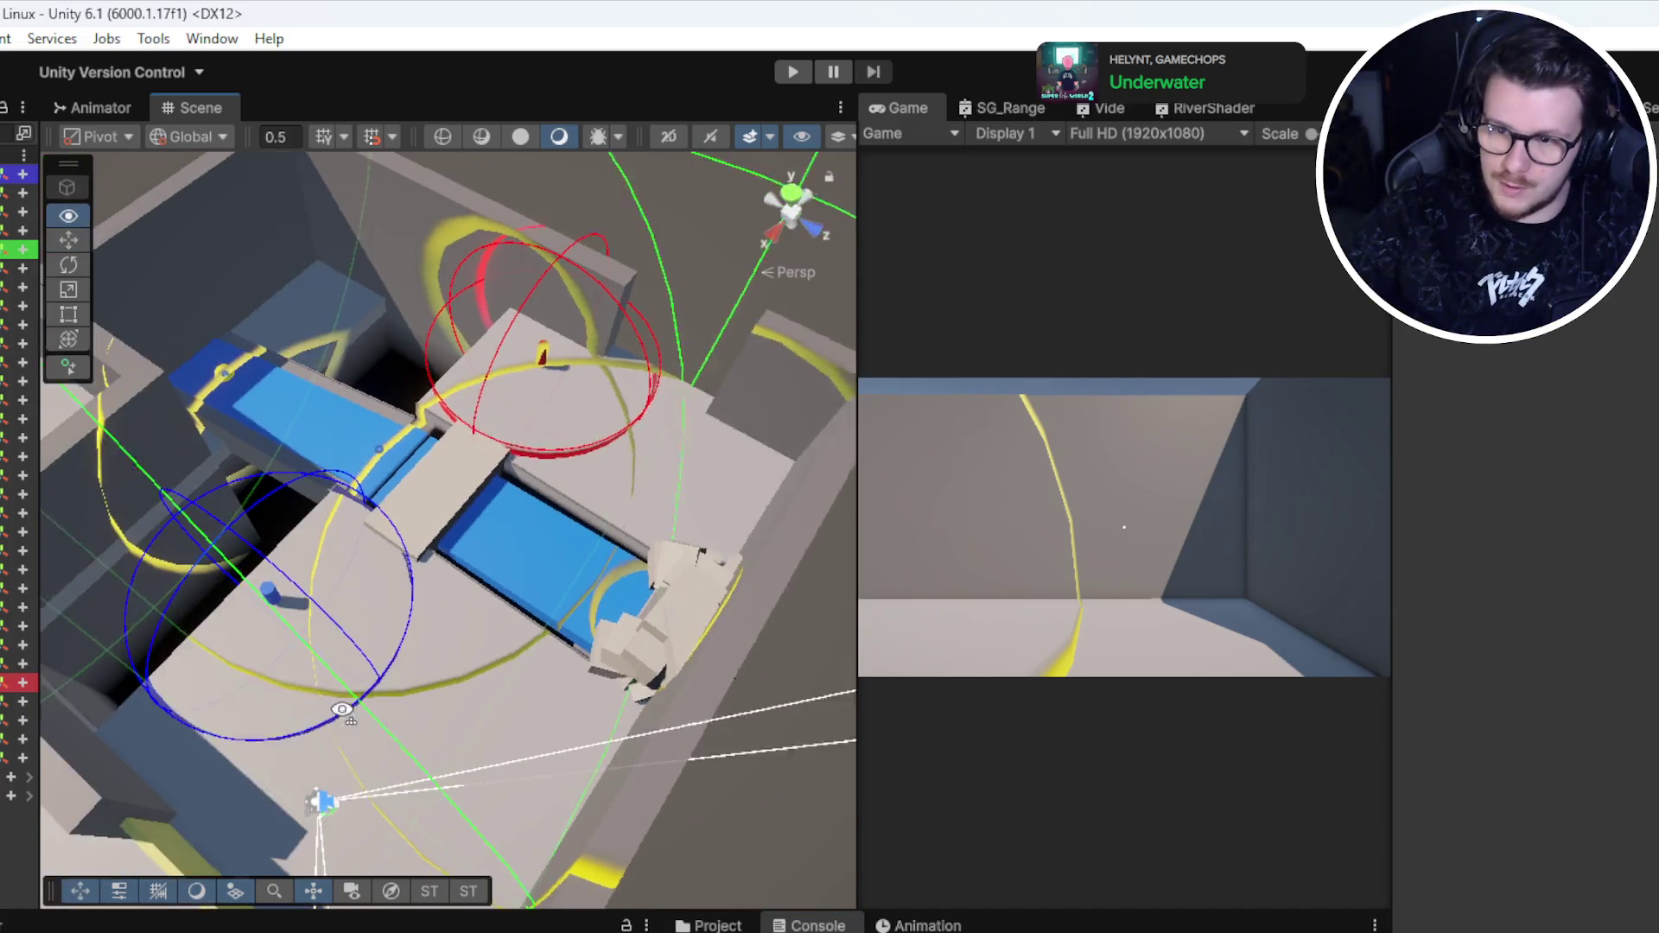